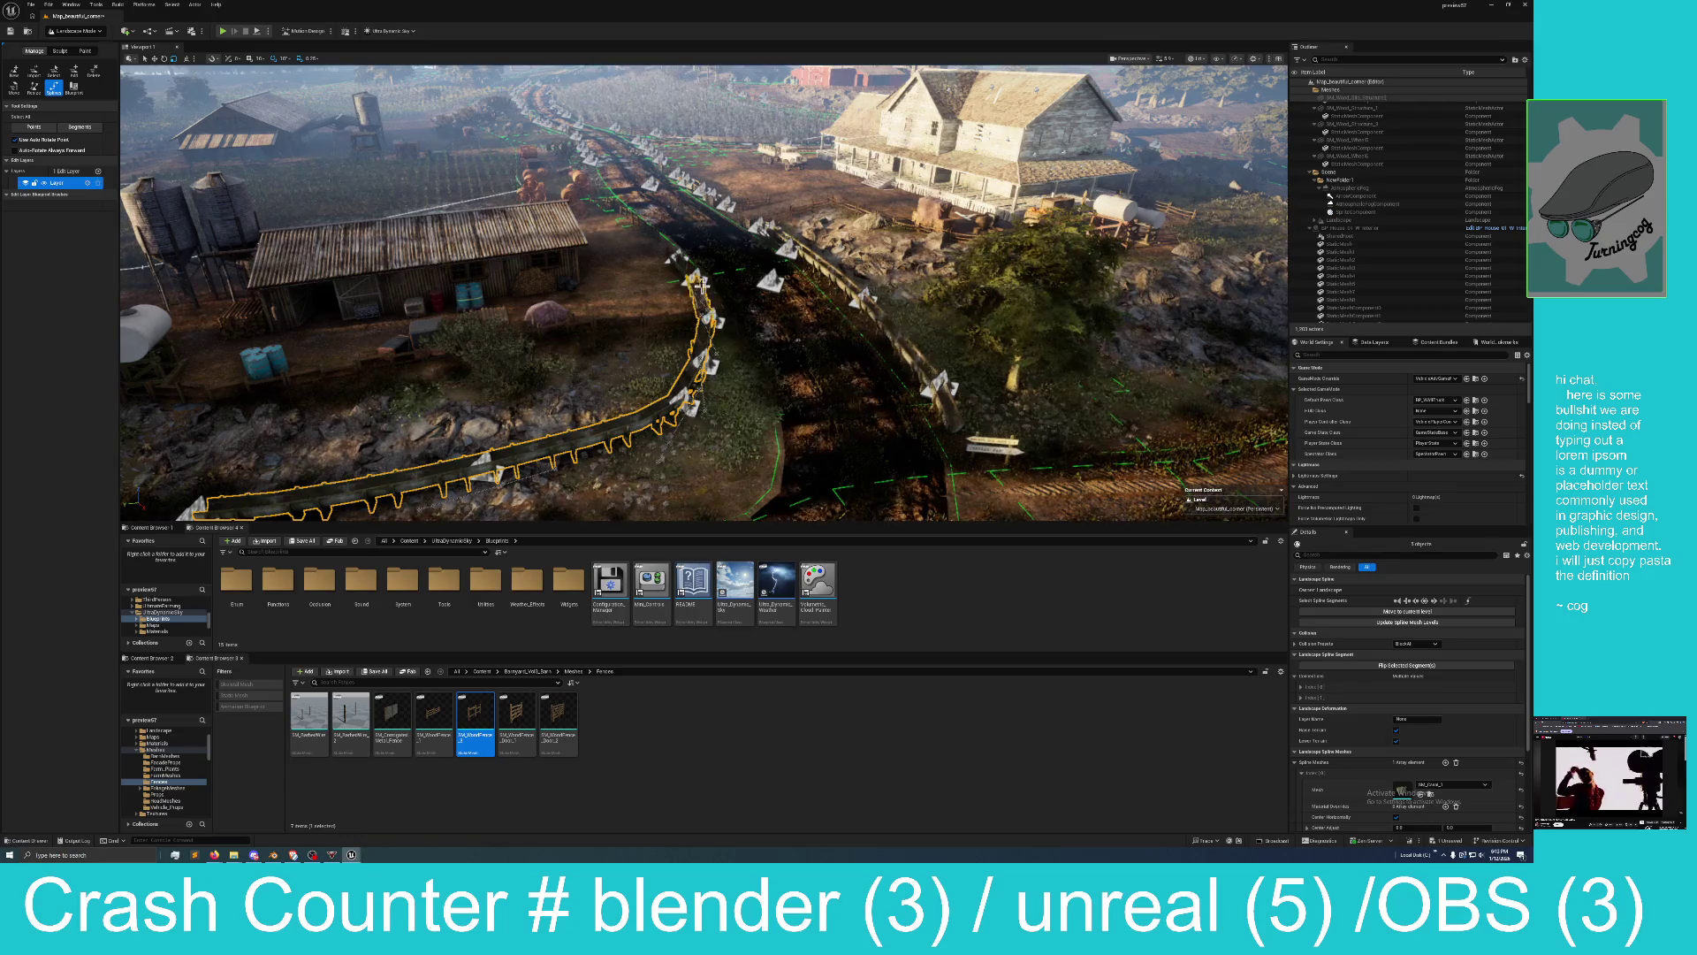
# Select the fence spline along the bottom, frame it, and add the right fence segment.
pyautogui.click(749, 324)
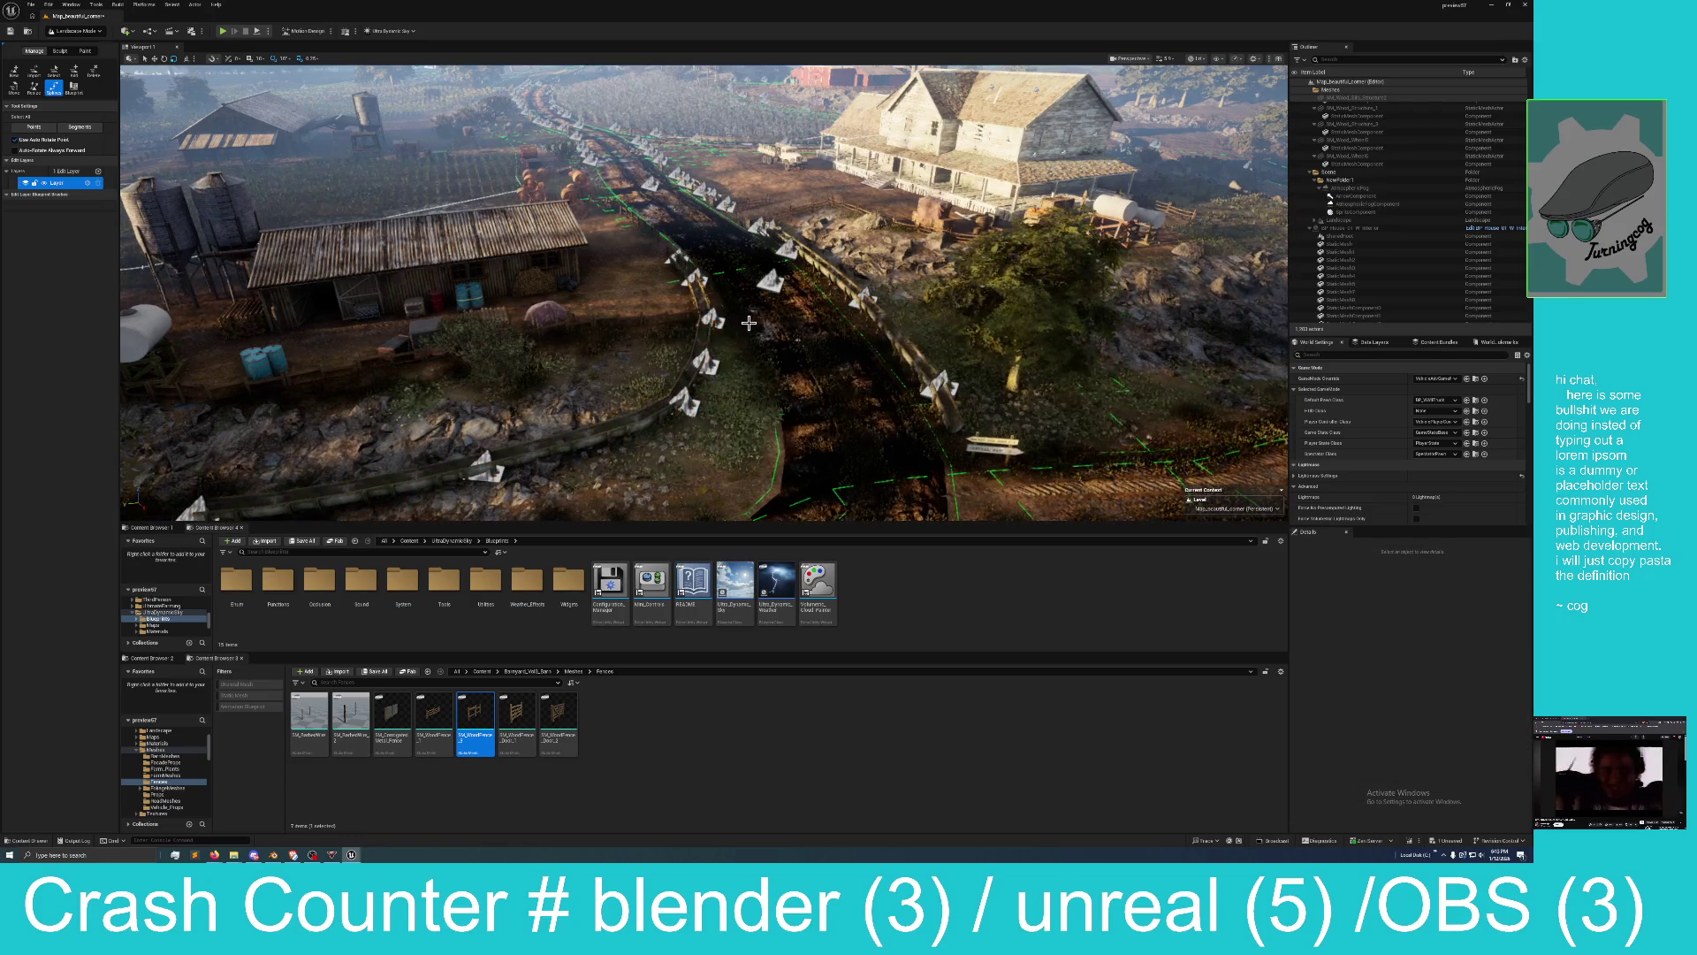
pyautogui.click(322, 489)
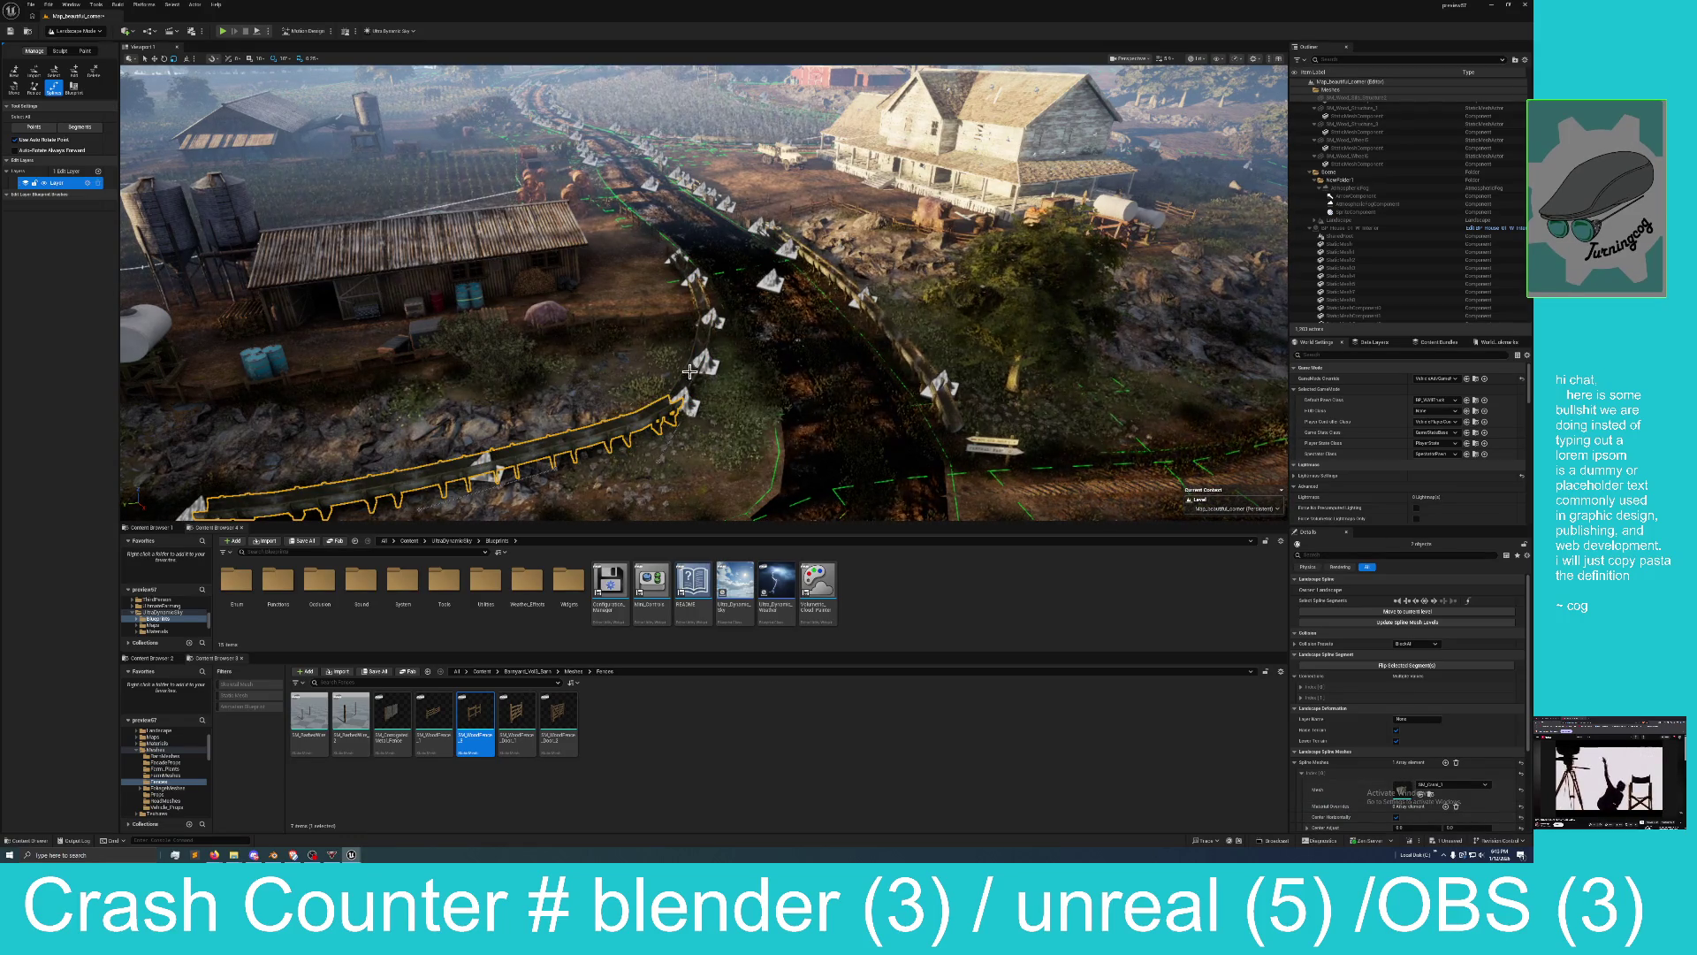
pyautogui.click(709, 325)
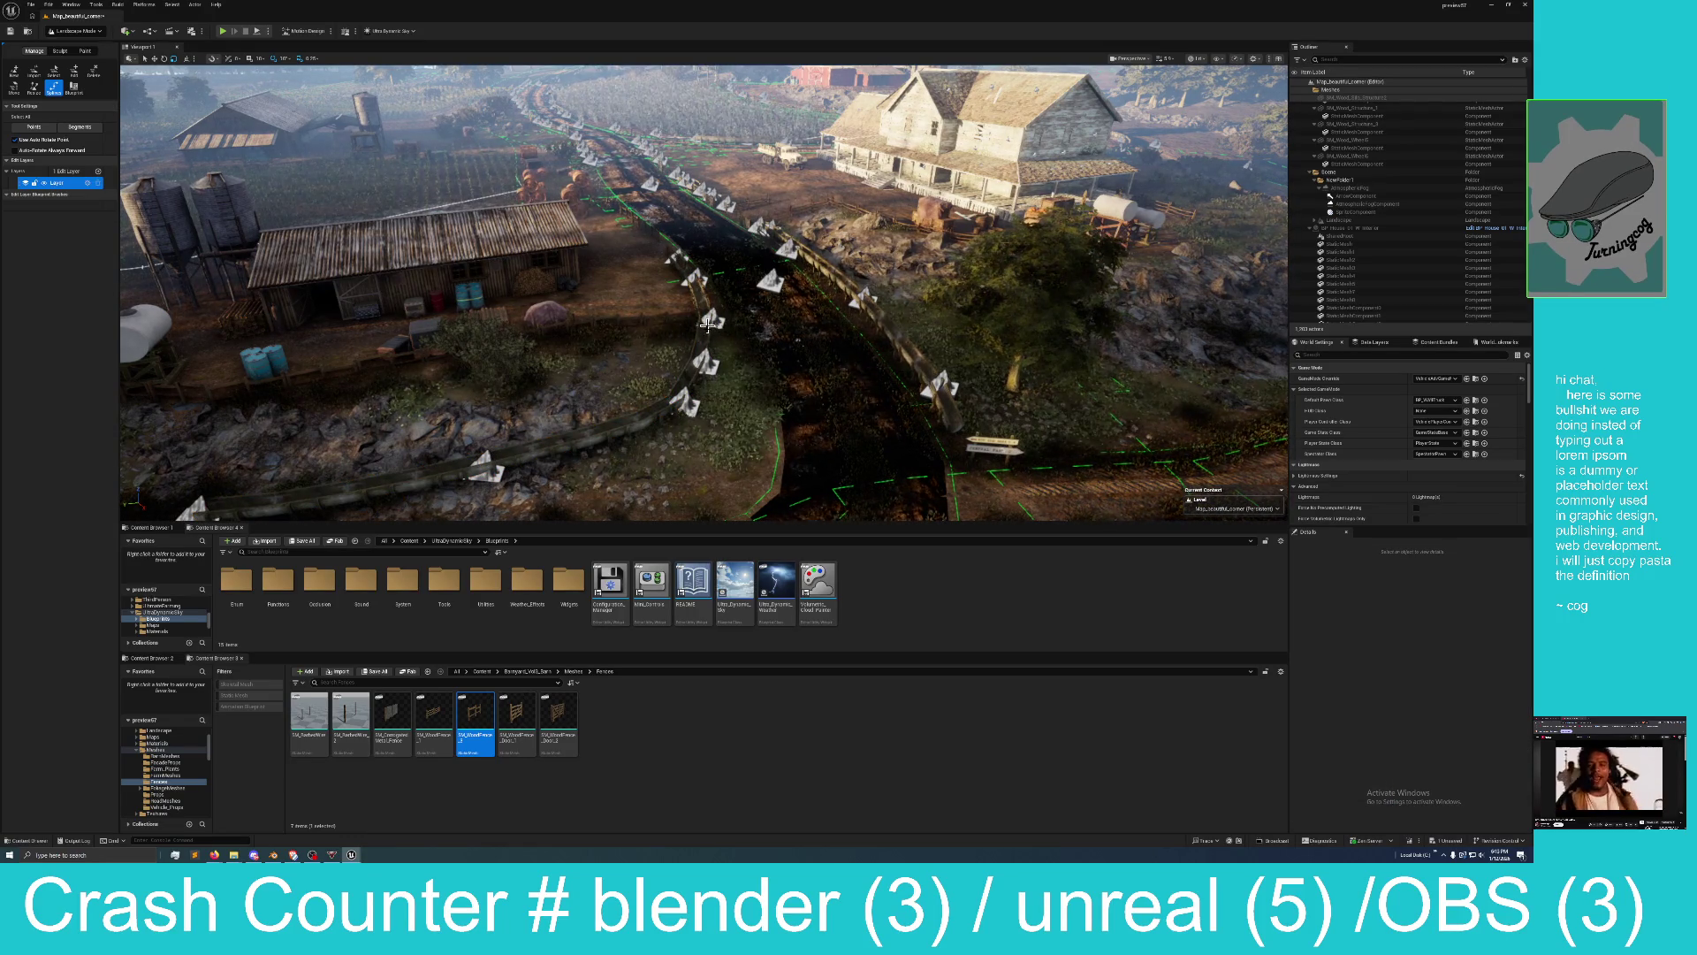
pyautogui.click(346, 473)
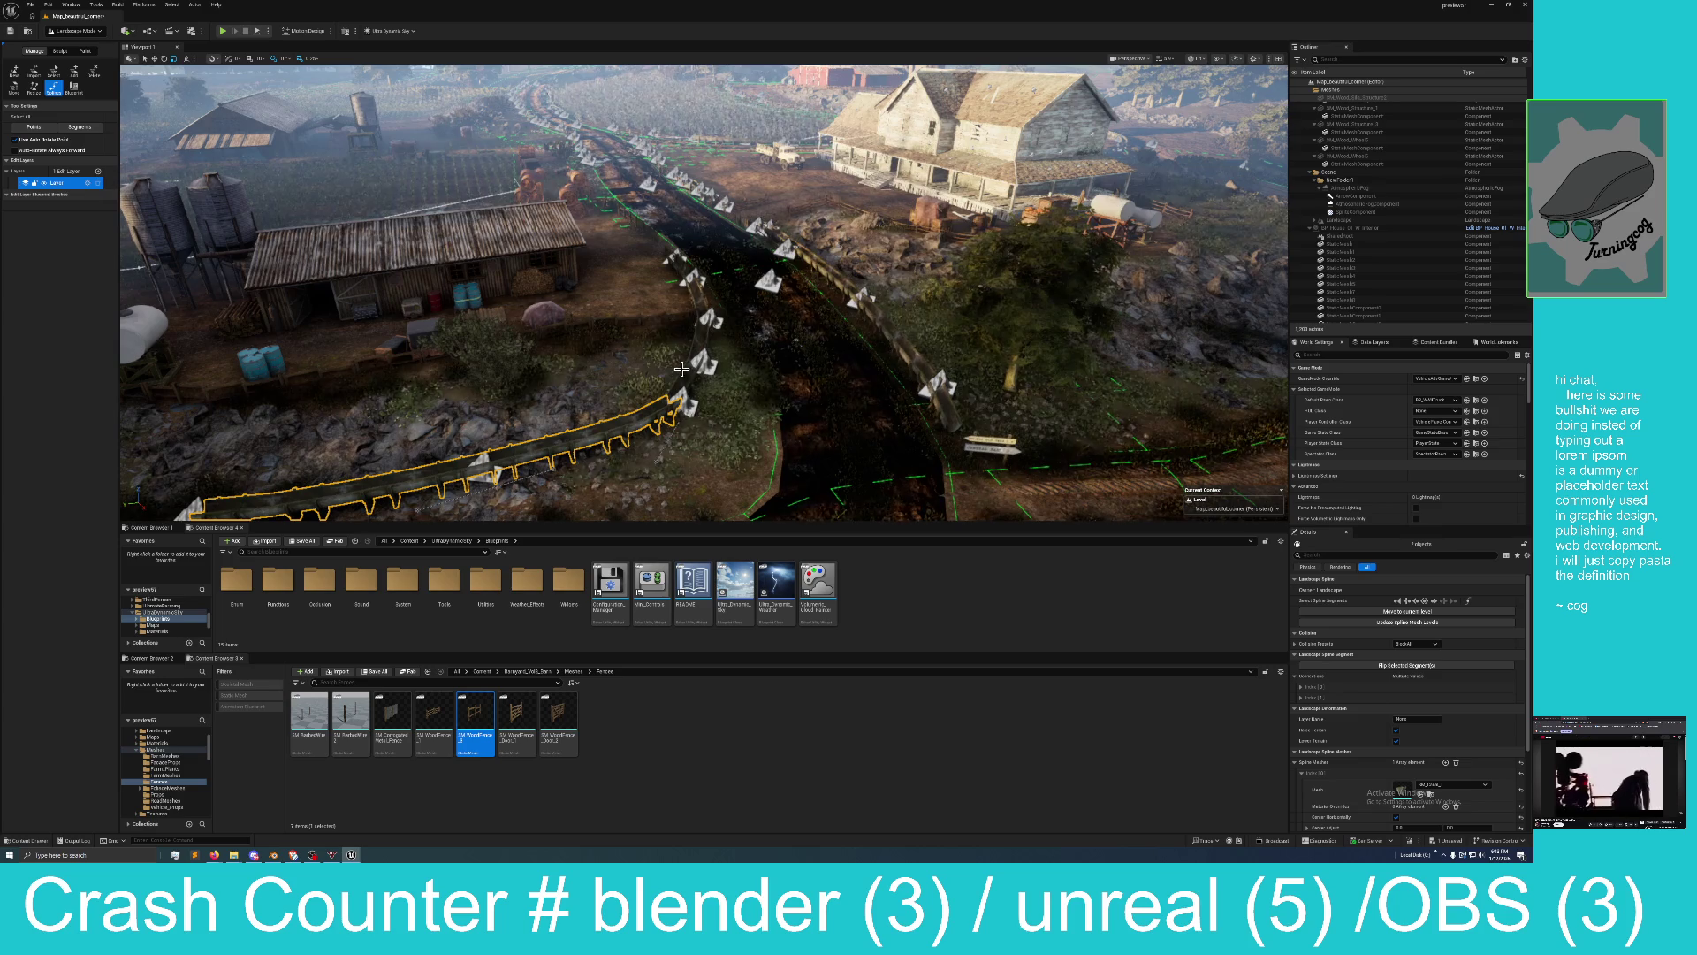
pyautogui.moveTo(795, 379); pyautogui.dragTo(685, 382)
pyautogui.press('f')
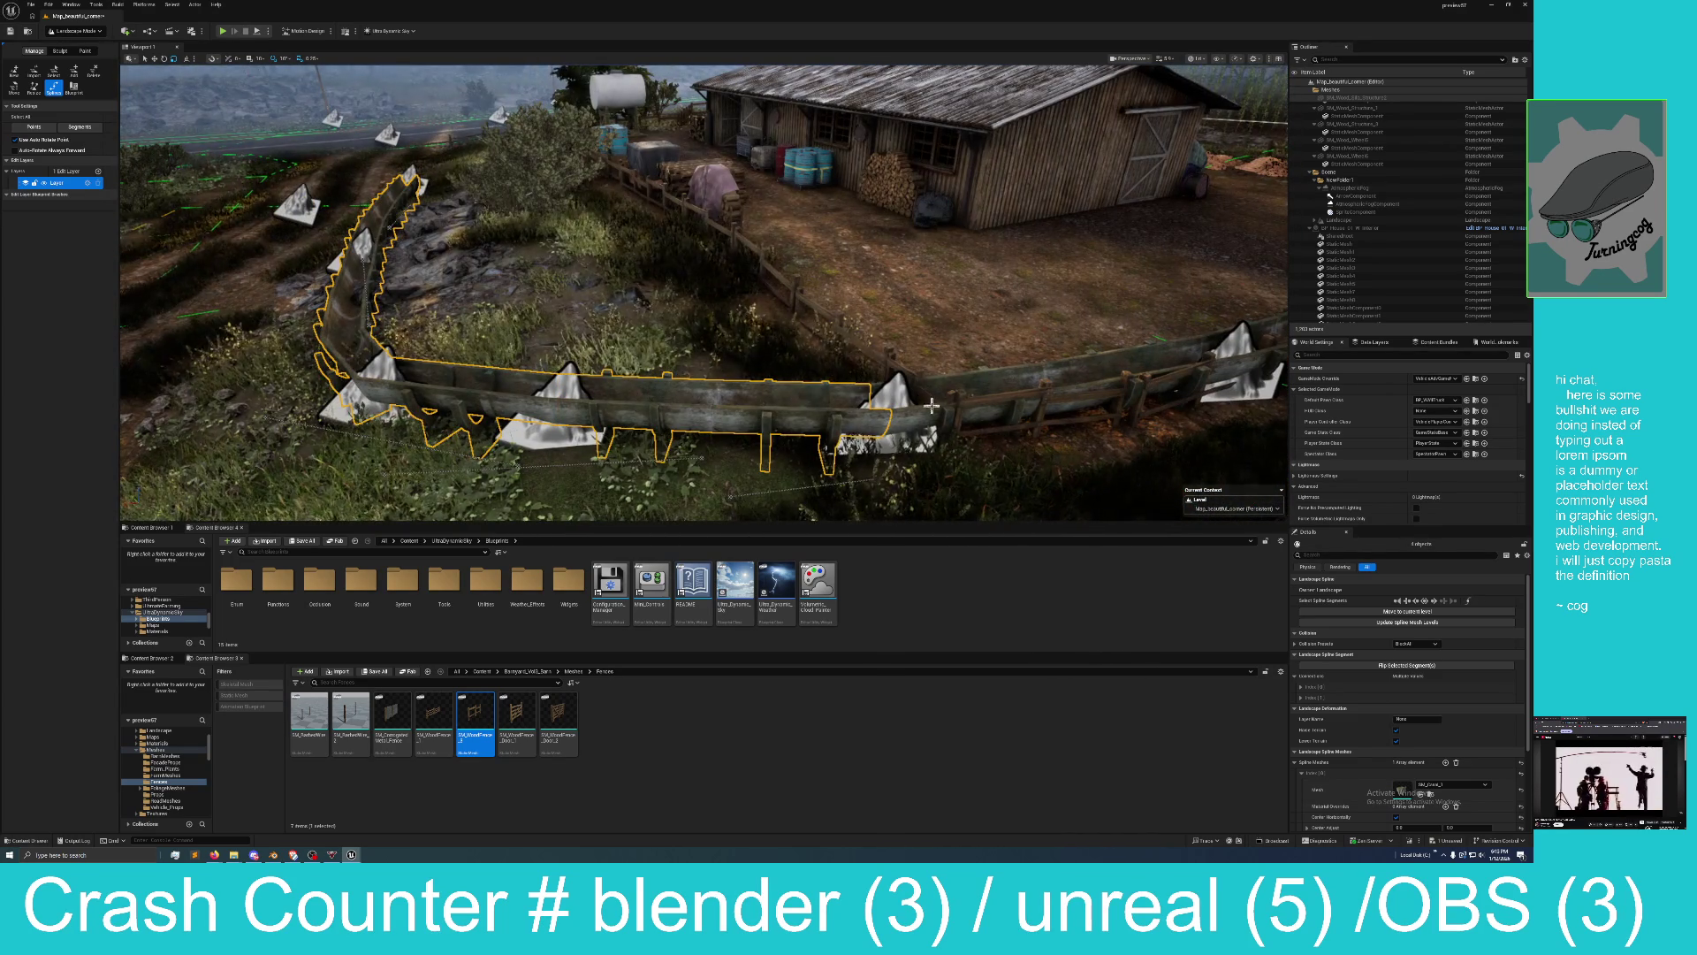
pyautogui.keyDown('shift'); pyautogui.click(987, 387); pyautogui.keyUp('shift')
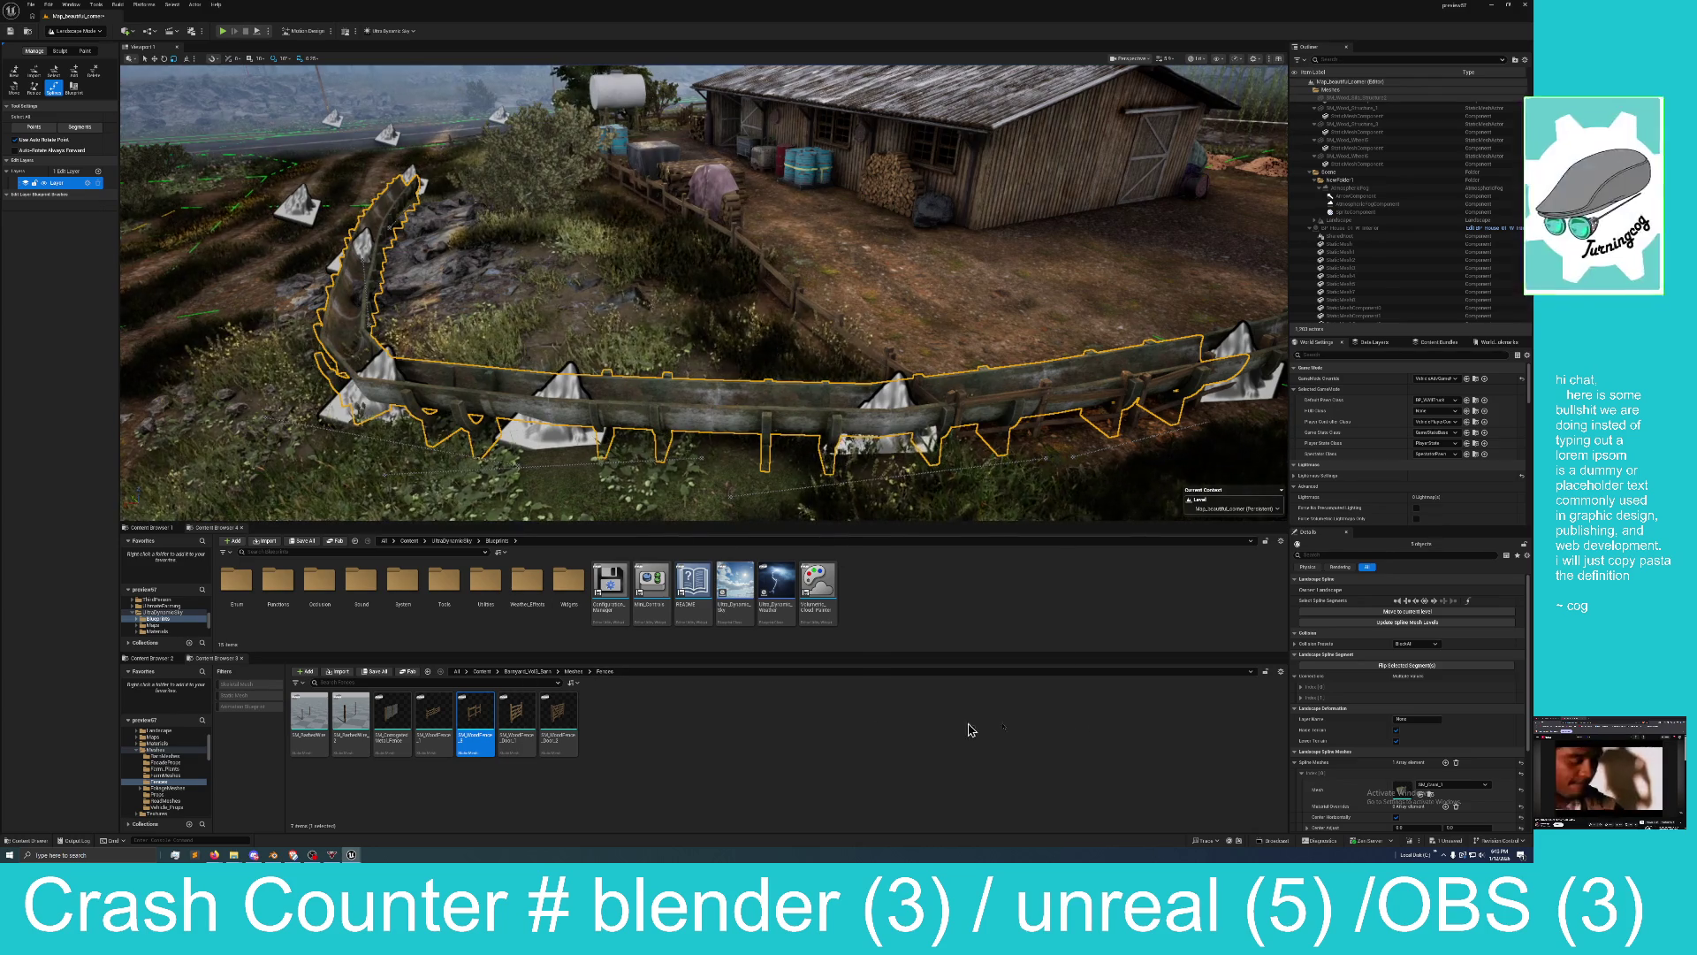
# Assign SM_WoodFence as the spline's mesh in place of the trough segments.
pyautogui.scroll(-1, 1484, 742)
pyautogui.scroll(-1, 1484, 741)
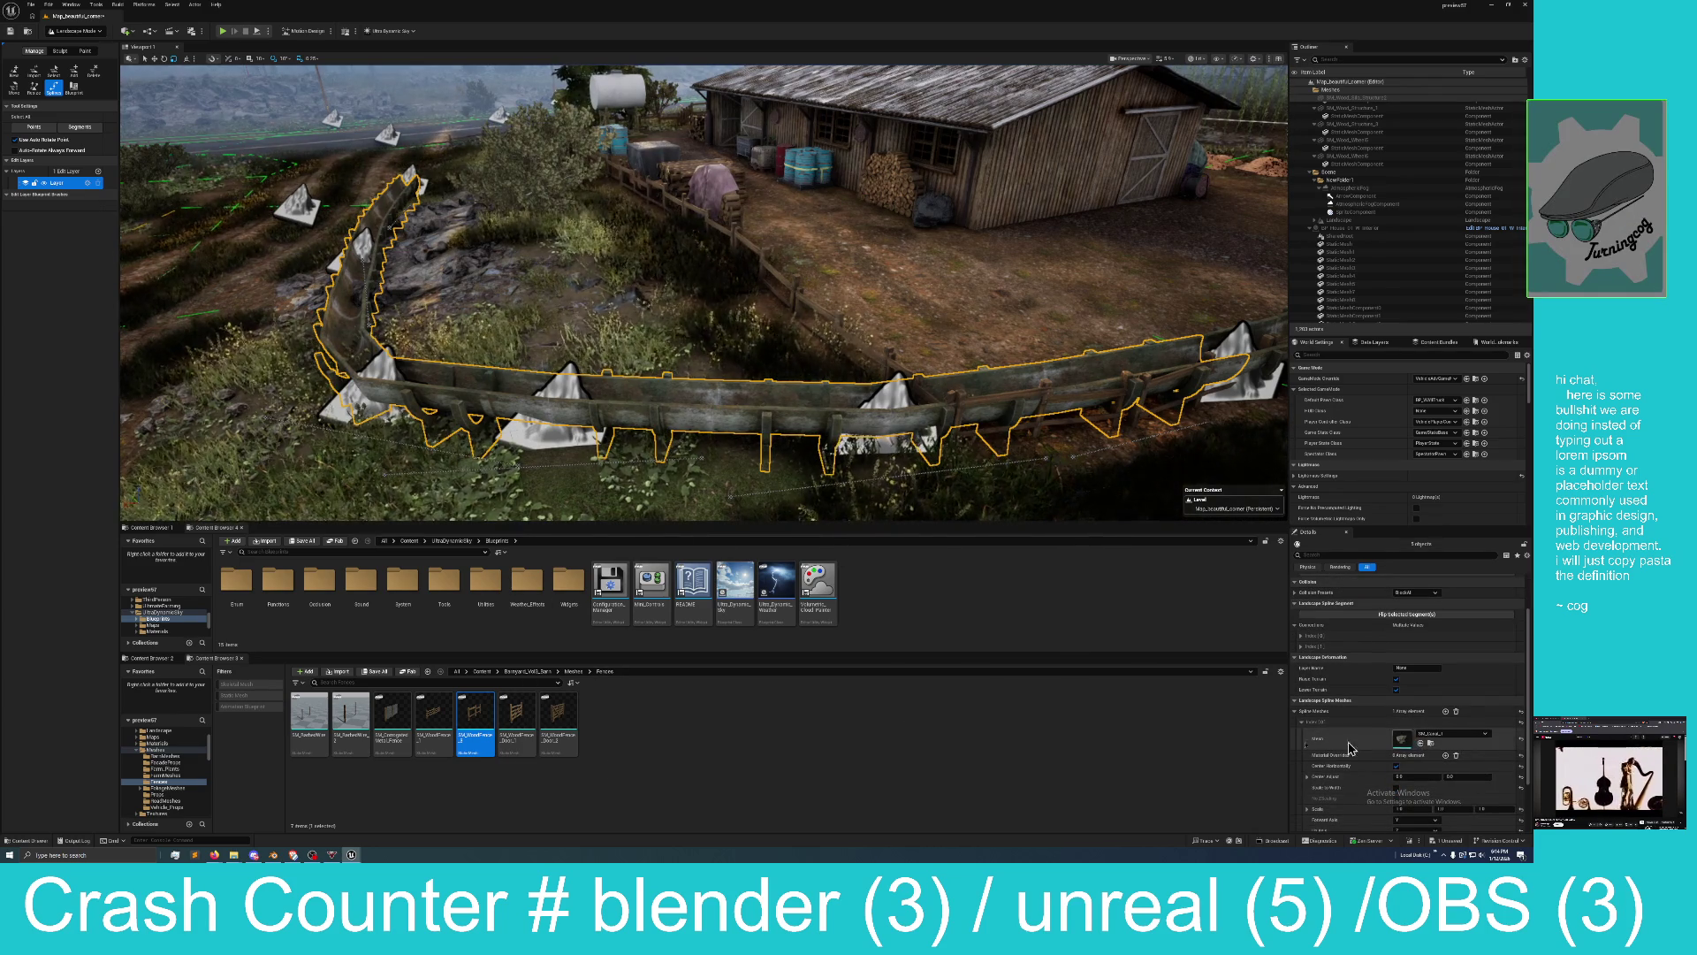
pyautogui.moveTo(479, 717); pyautogui.dragTo(1405, 748)
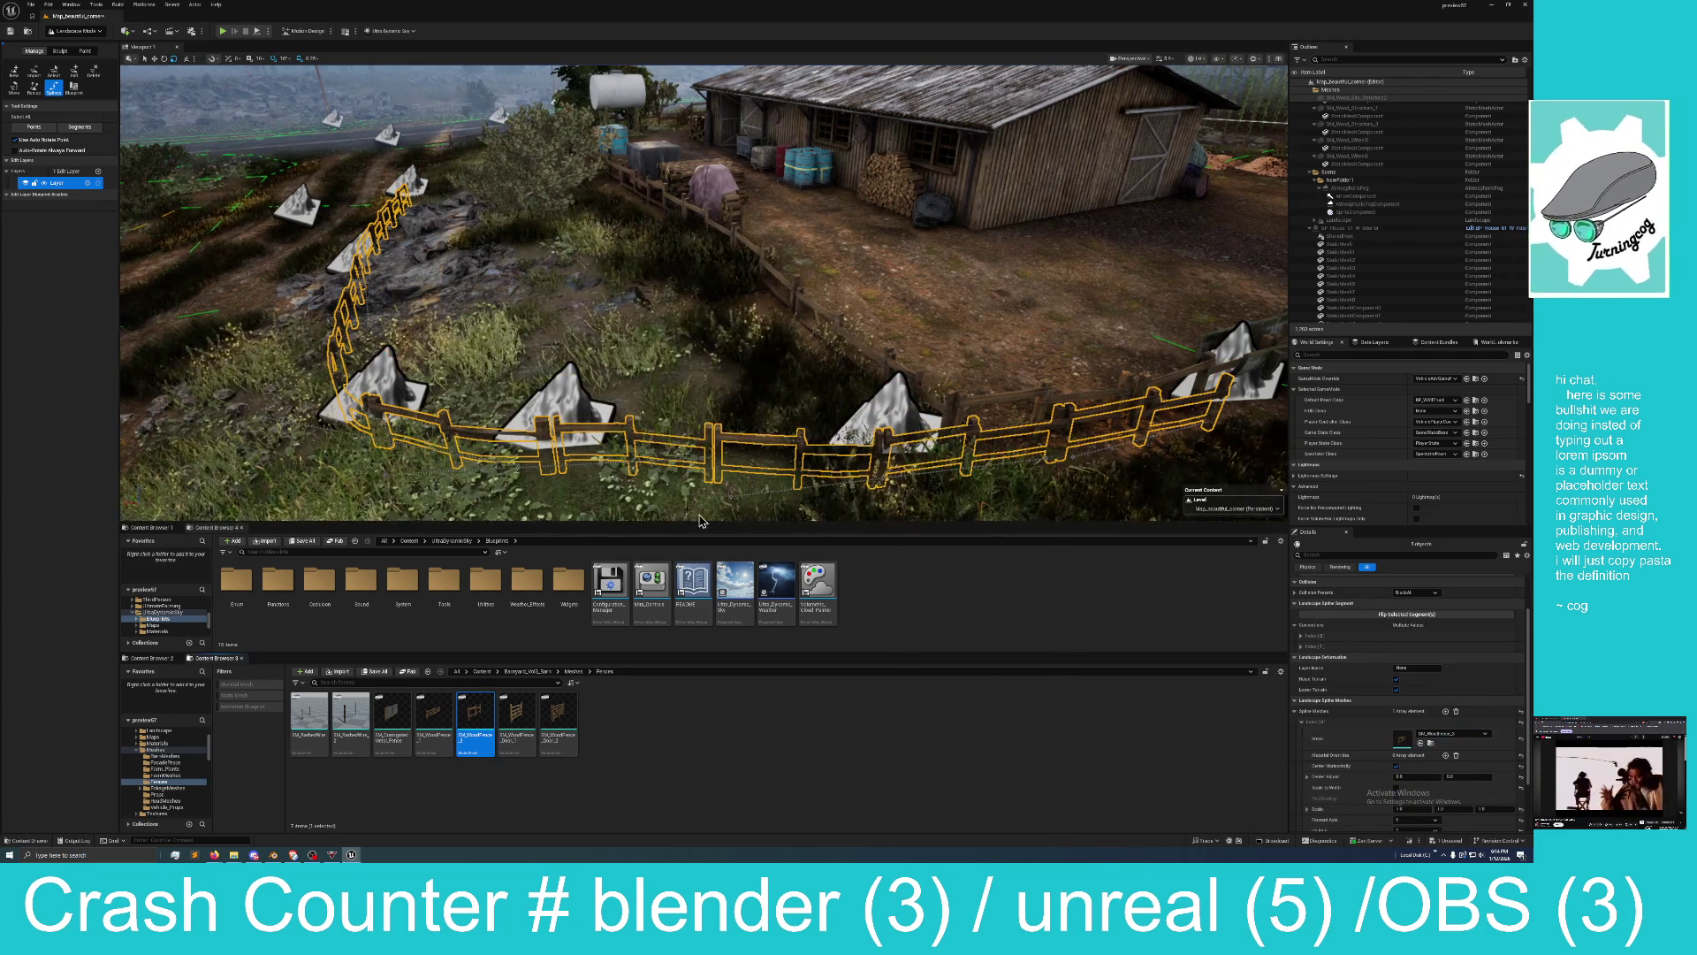
pyautogui.moveTo(480, 401); pyautogui.dragTo(473, 456)
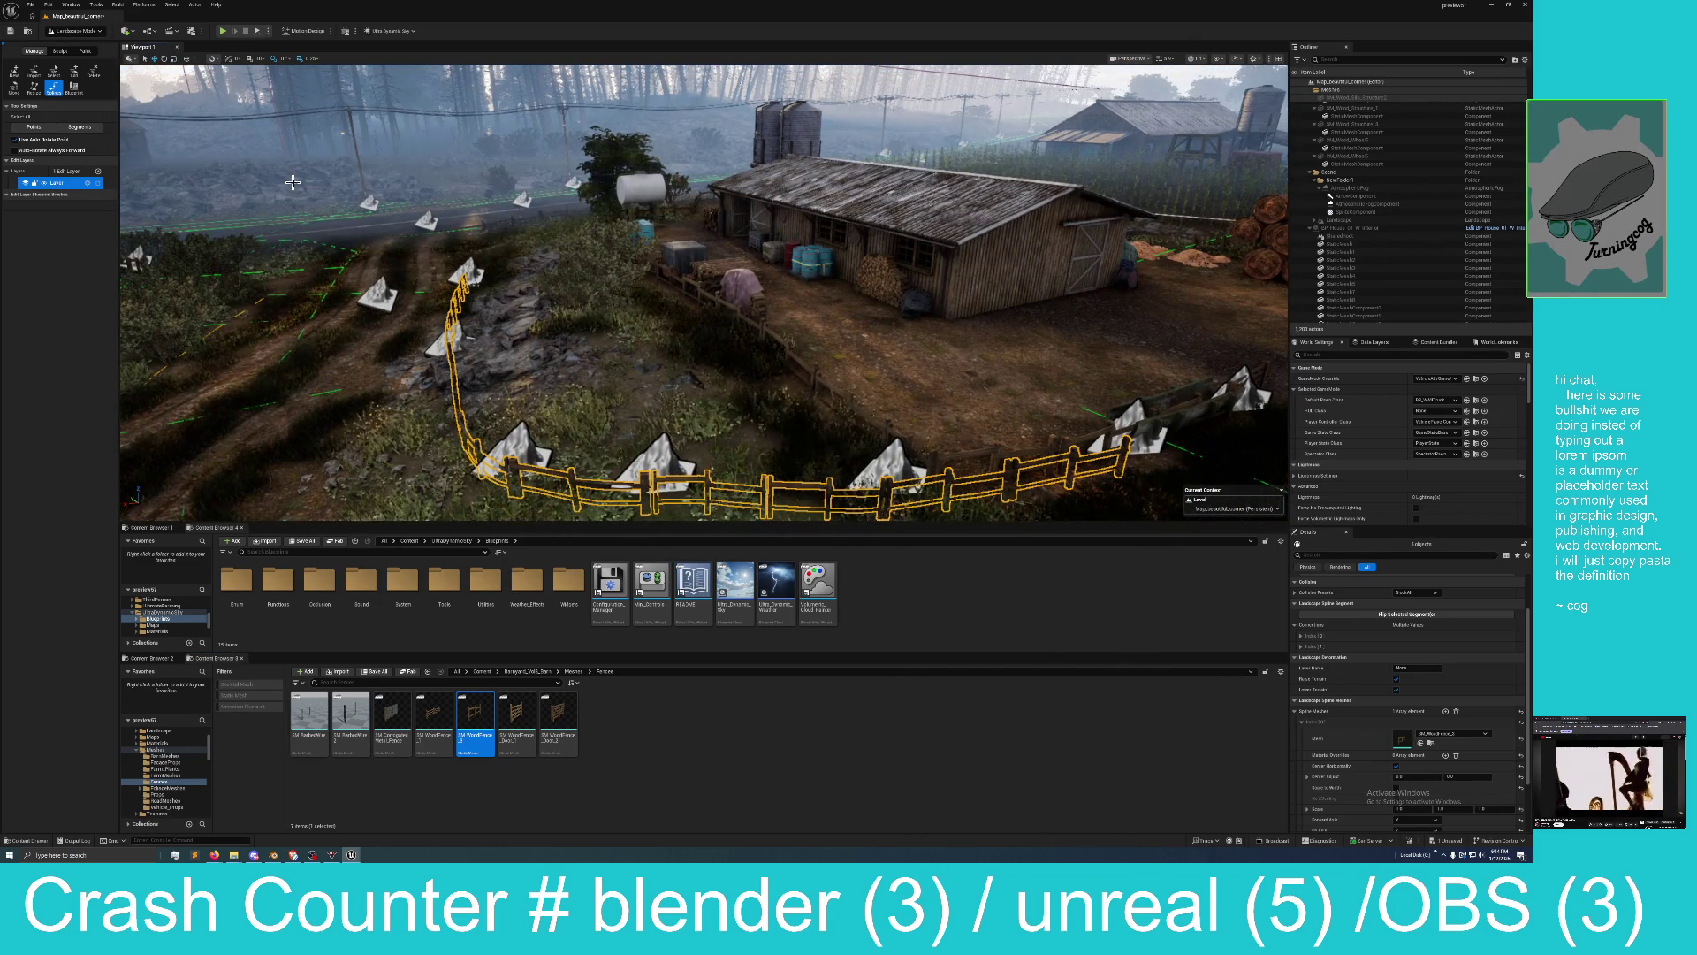
# Select two of the fence's spline points and shift them with the Translate tool.
pyautogui.moveTo(293, 182); pyautogui.dragTo(292, 134)
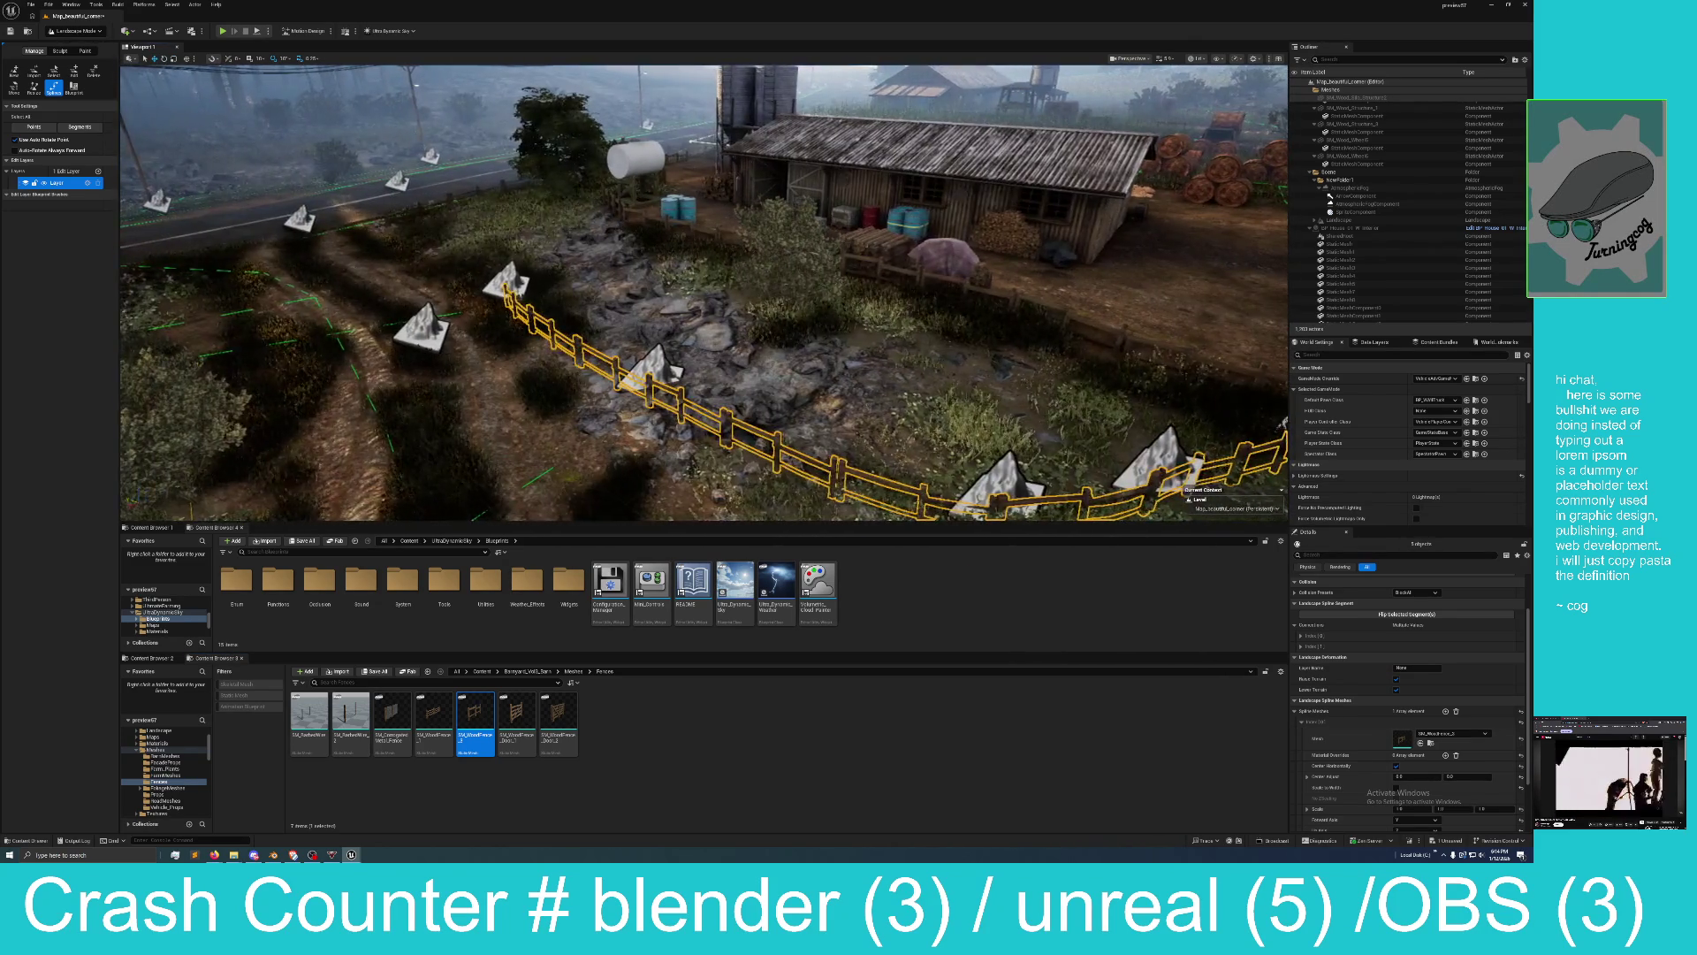
pyautogui.moveTo(539, 393); pyautogui.dragTo(538, 378)
pyautogui.click(518, 283)
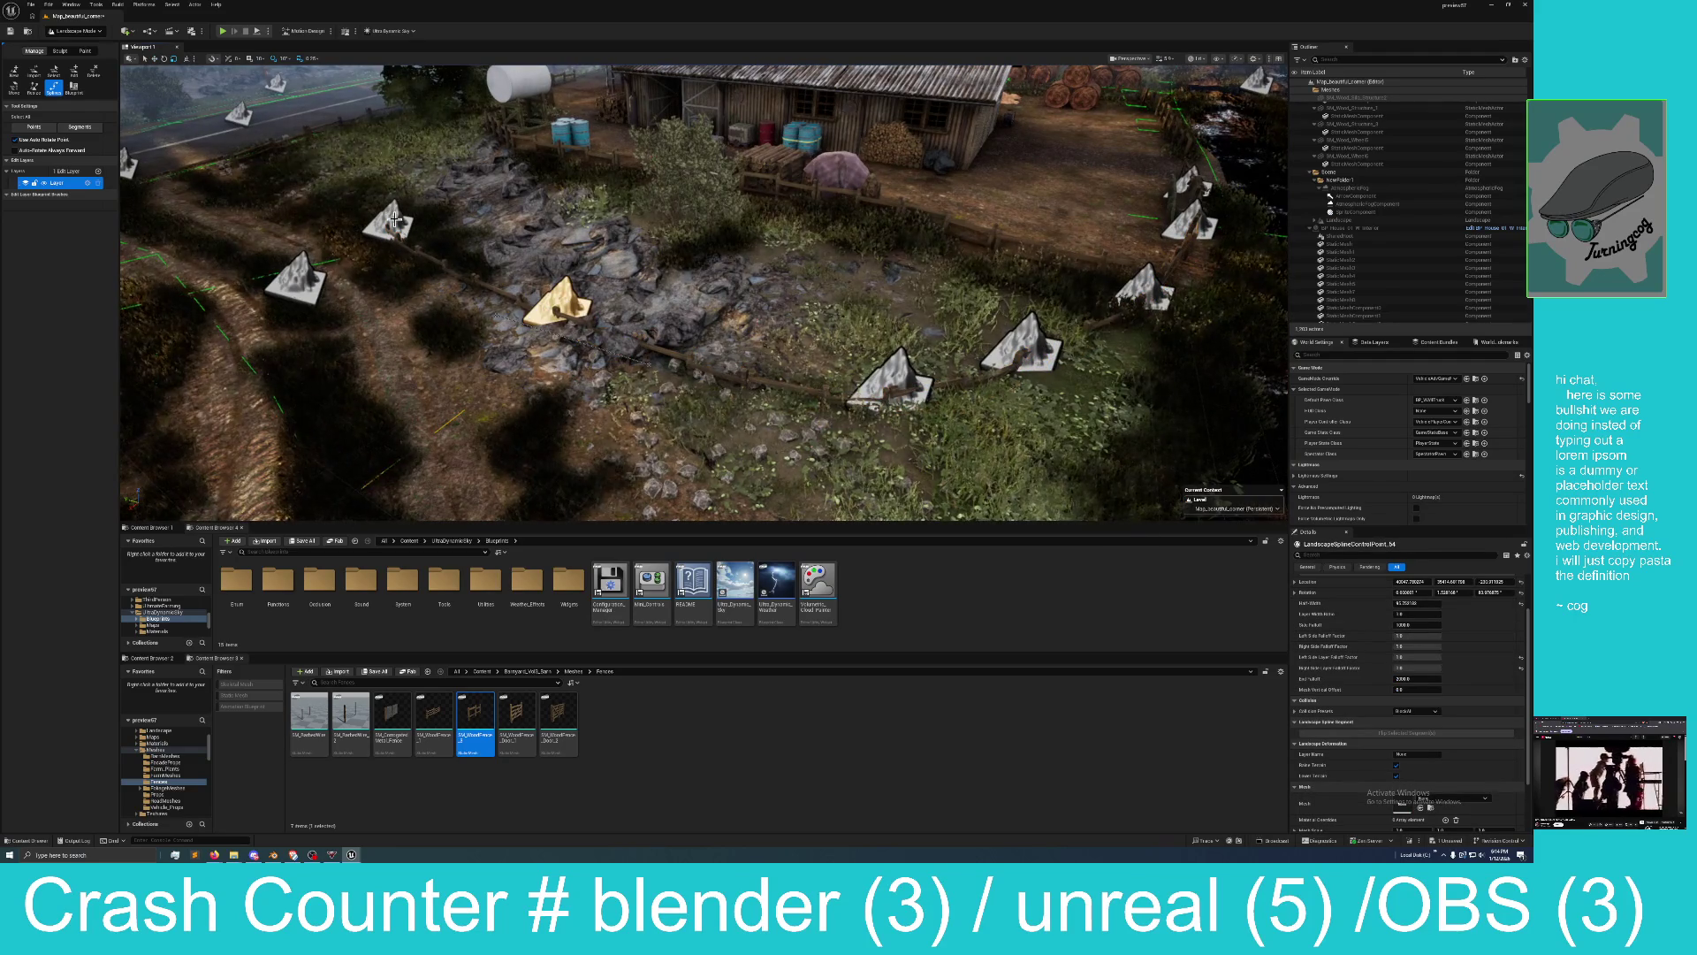
pyautogui.keyDown('shift'); pyautogui.click(559, 298); pyautogui.keyUp('shift')
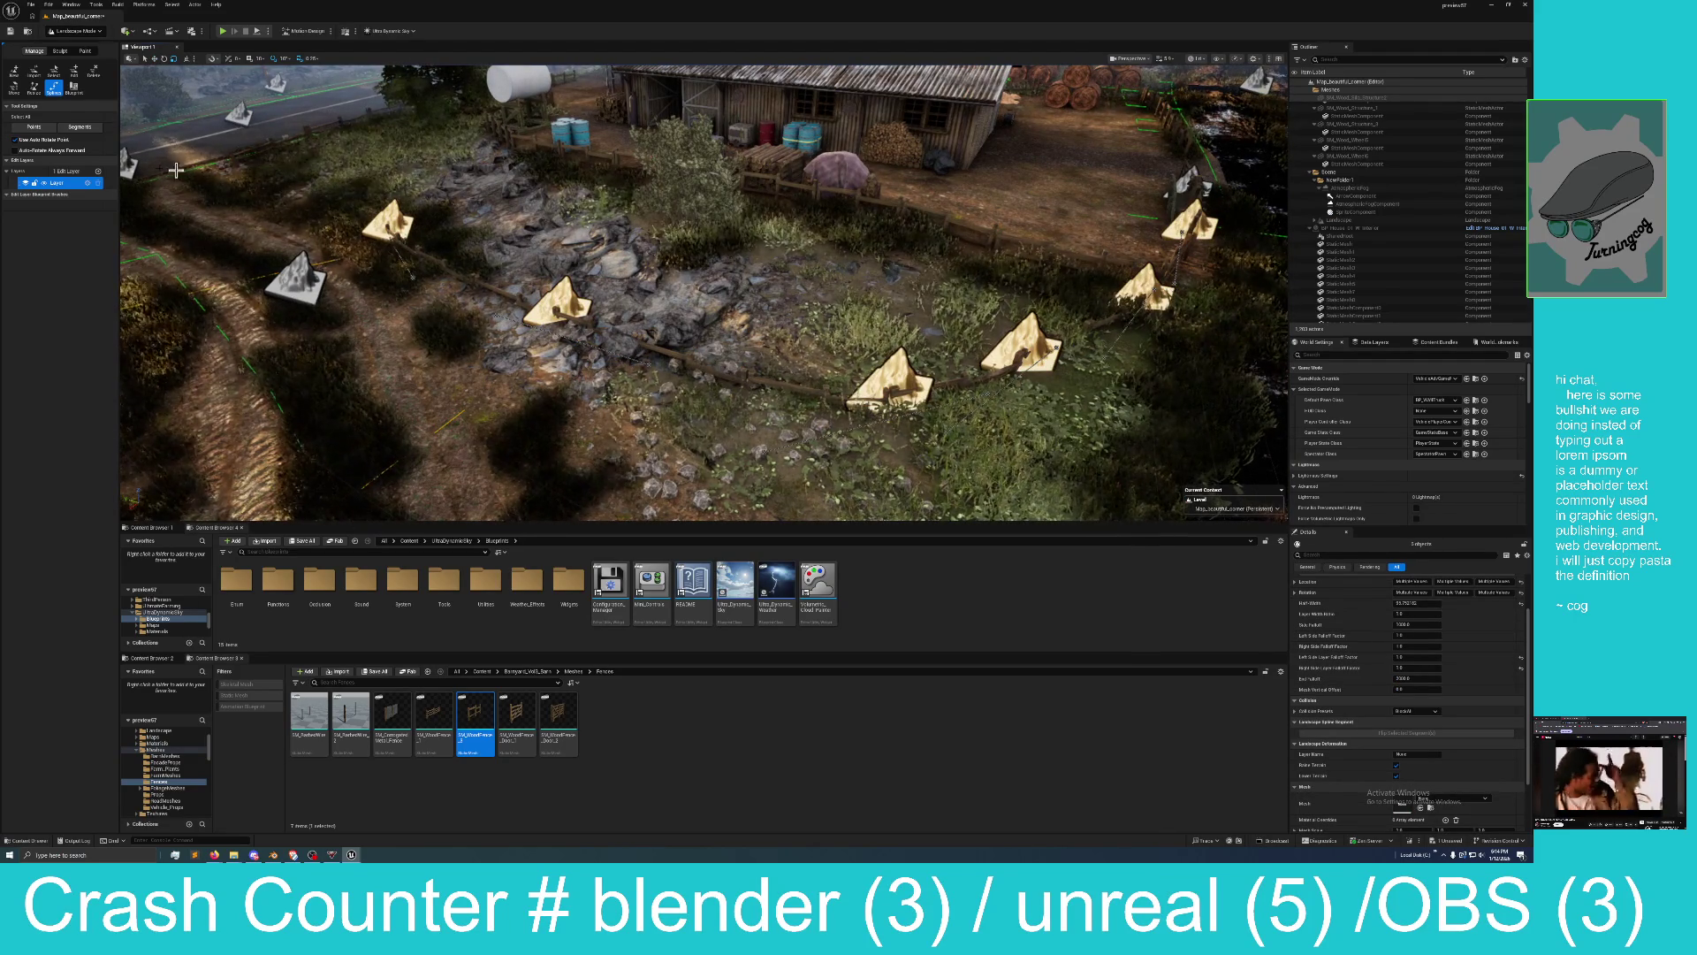
pyautogui.click(155, 59)
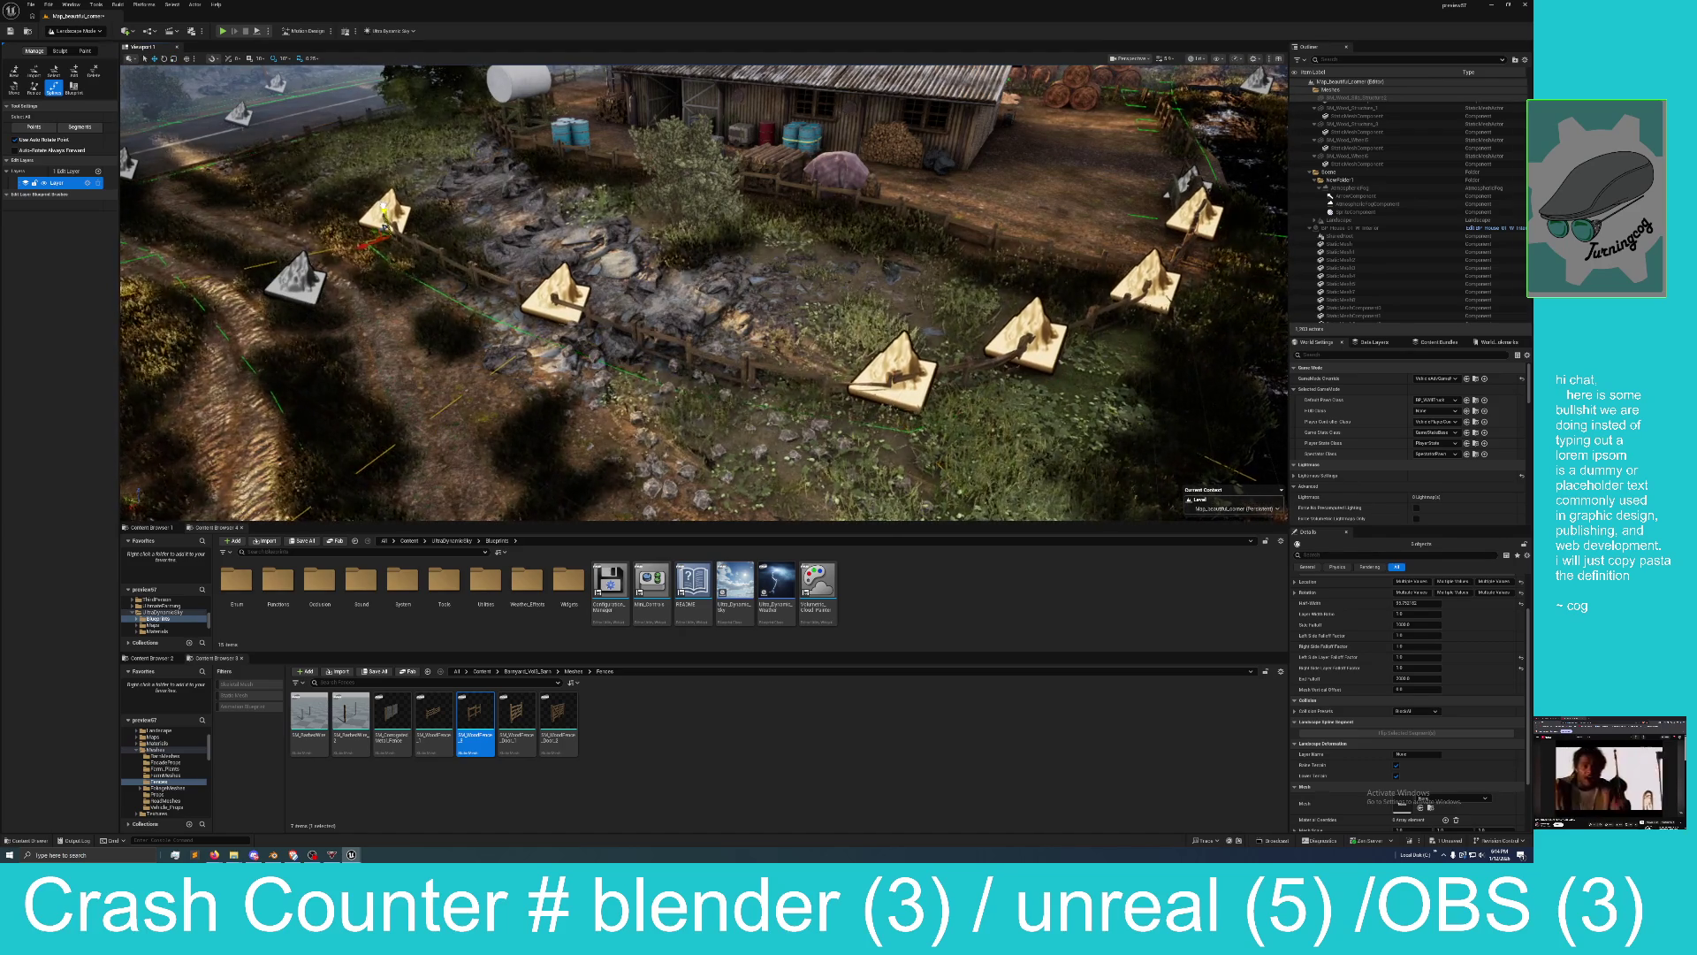
pyautogui.moveTo(386, 223); pyautogui.dragTo(382, 217)
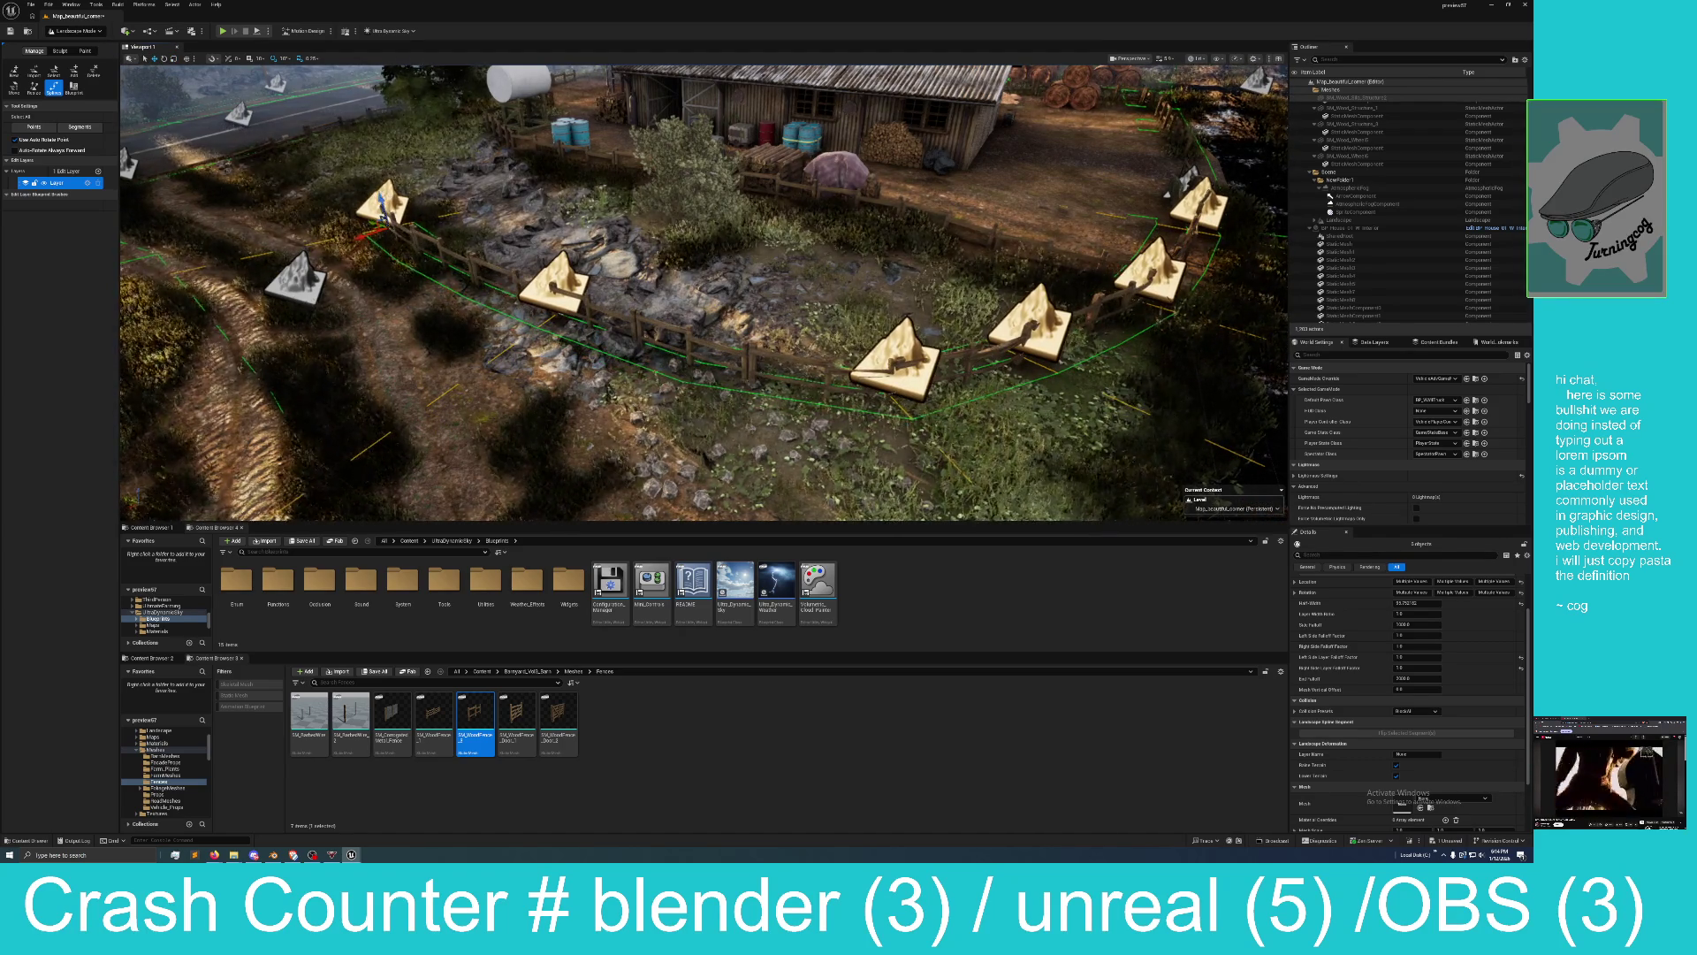
# Move another fence spline control point near the barn up and to the right.
pyautogui.press('w')
pyautogui.press('e')
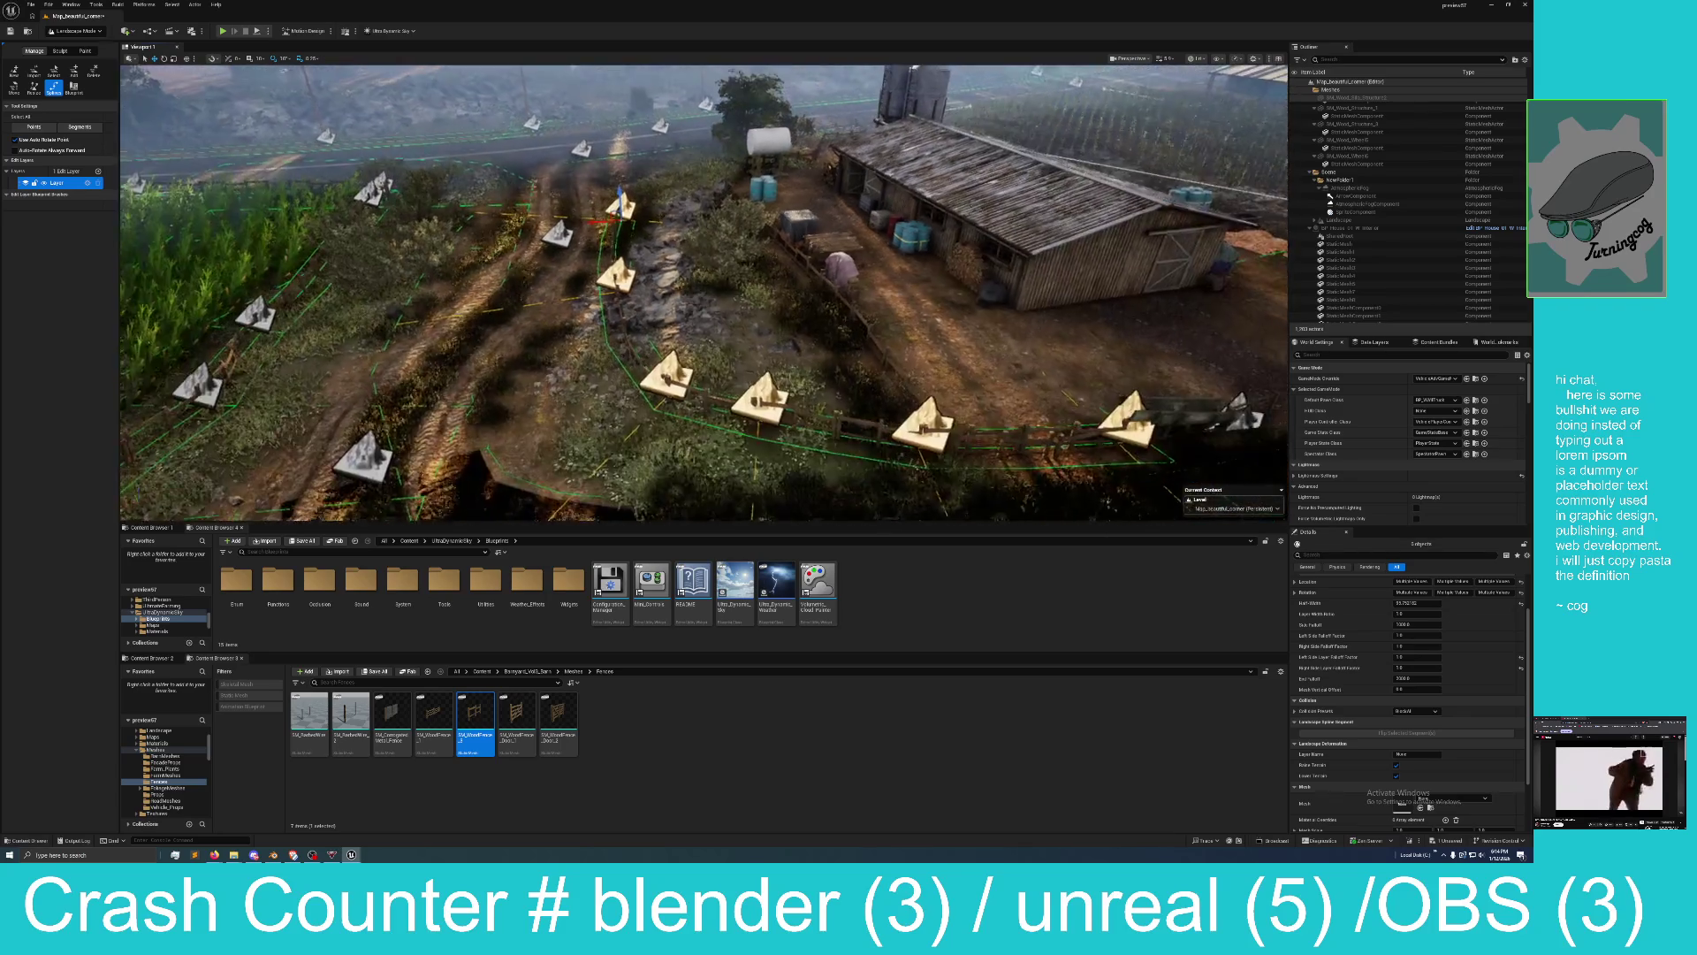
pyautogui.press('d')
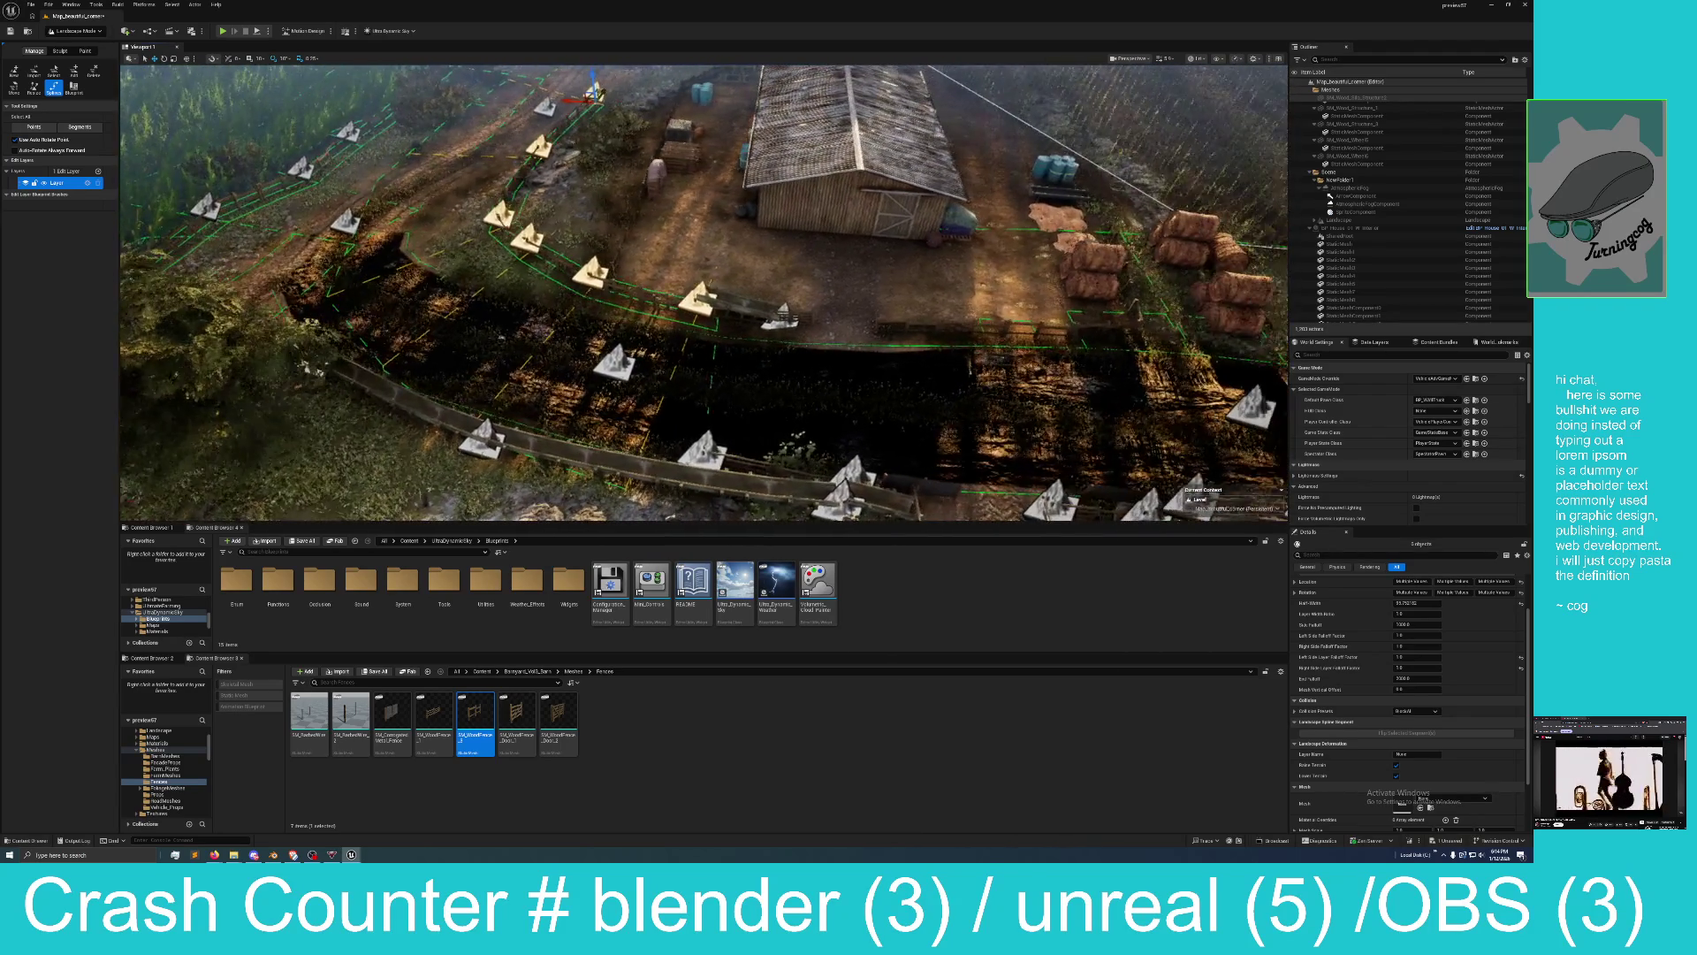
pyautogui.click(490, 217)
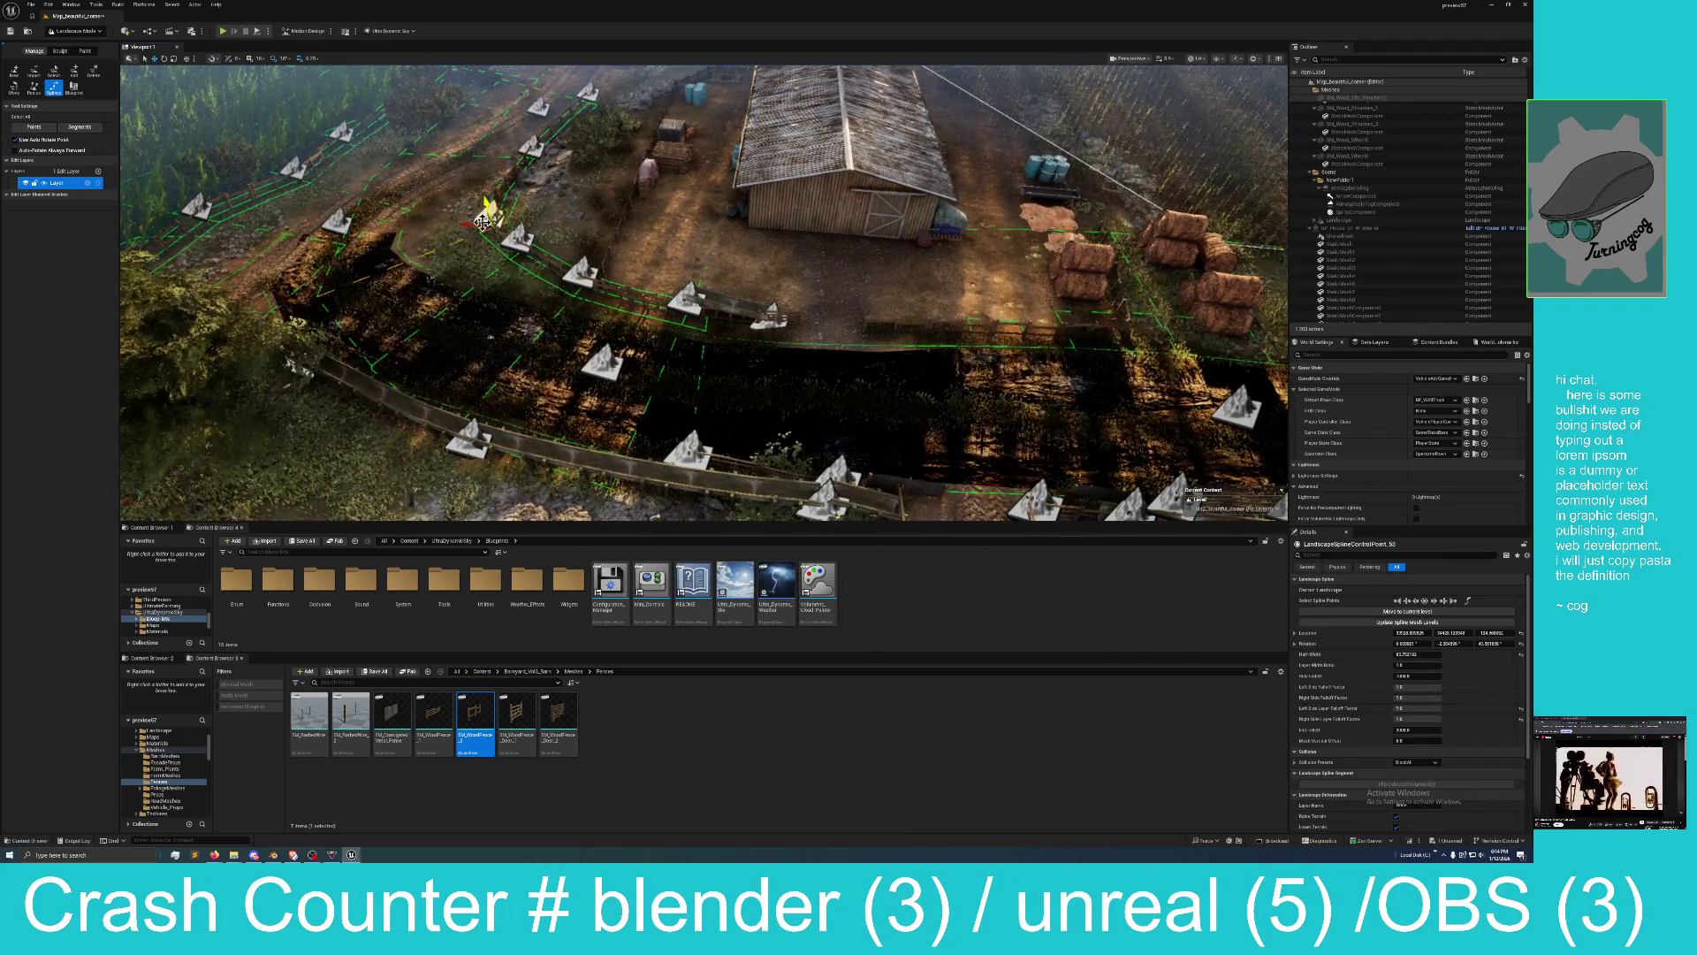
pyautogui.moveTo(505, 207); pyautogui.dragTo(502, 237)
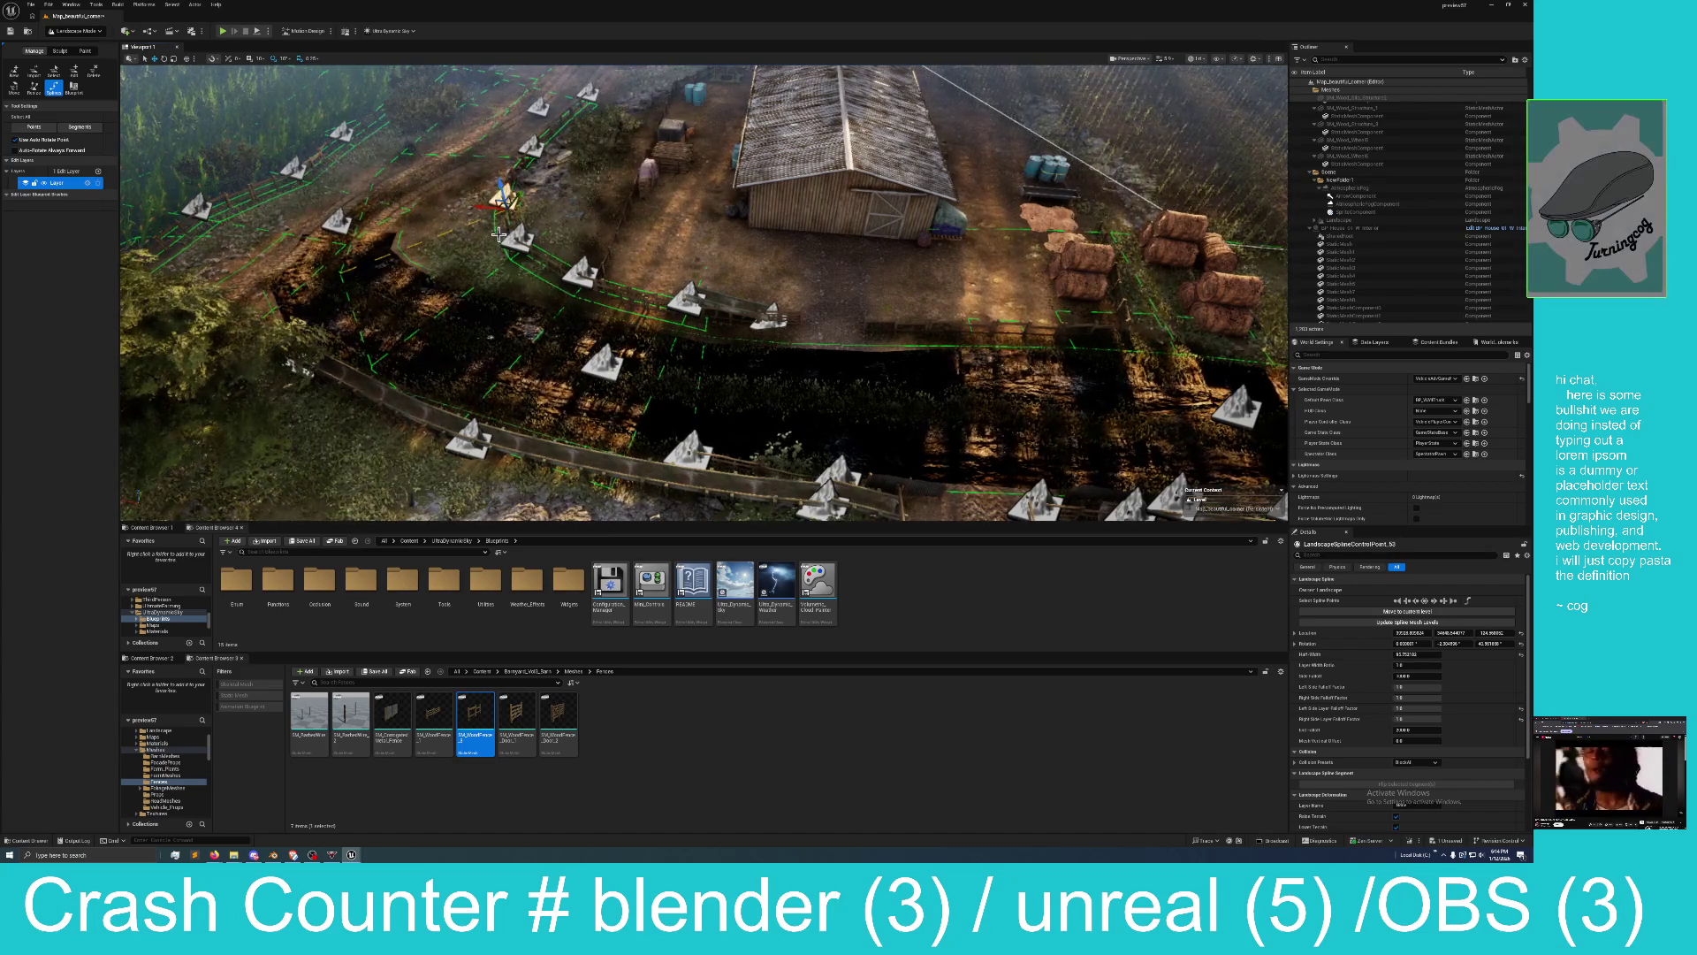
# Add the upper control point to the selection and bring the view over the roadside fence.
pyautogui.moveTo(491, 337)
pyautogui.mouseDown()
pyautogui.moveTo(538, 314)
pyautogui.moveTo(533, 204)
pyautogui.mouseUp()
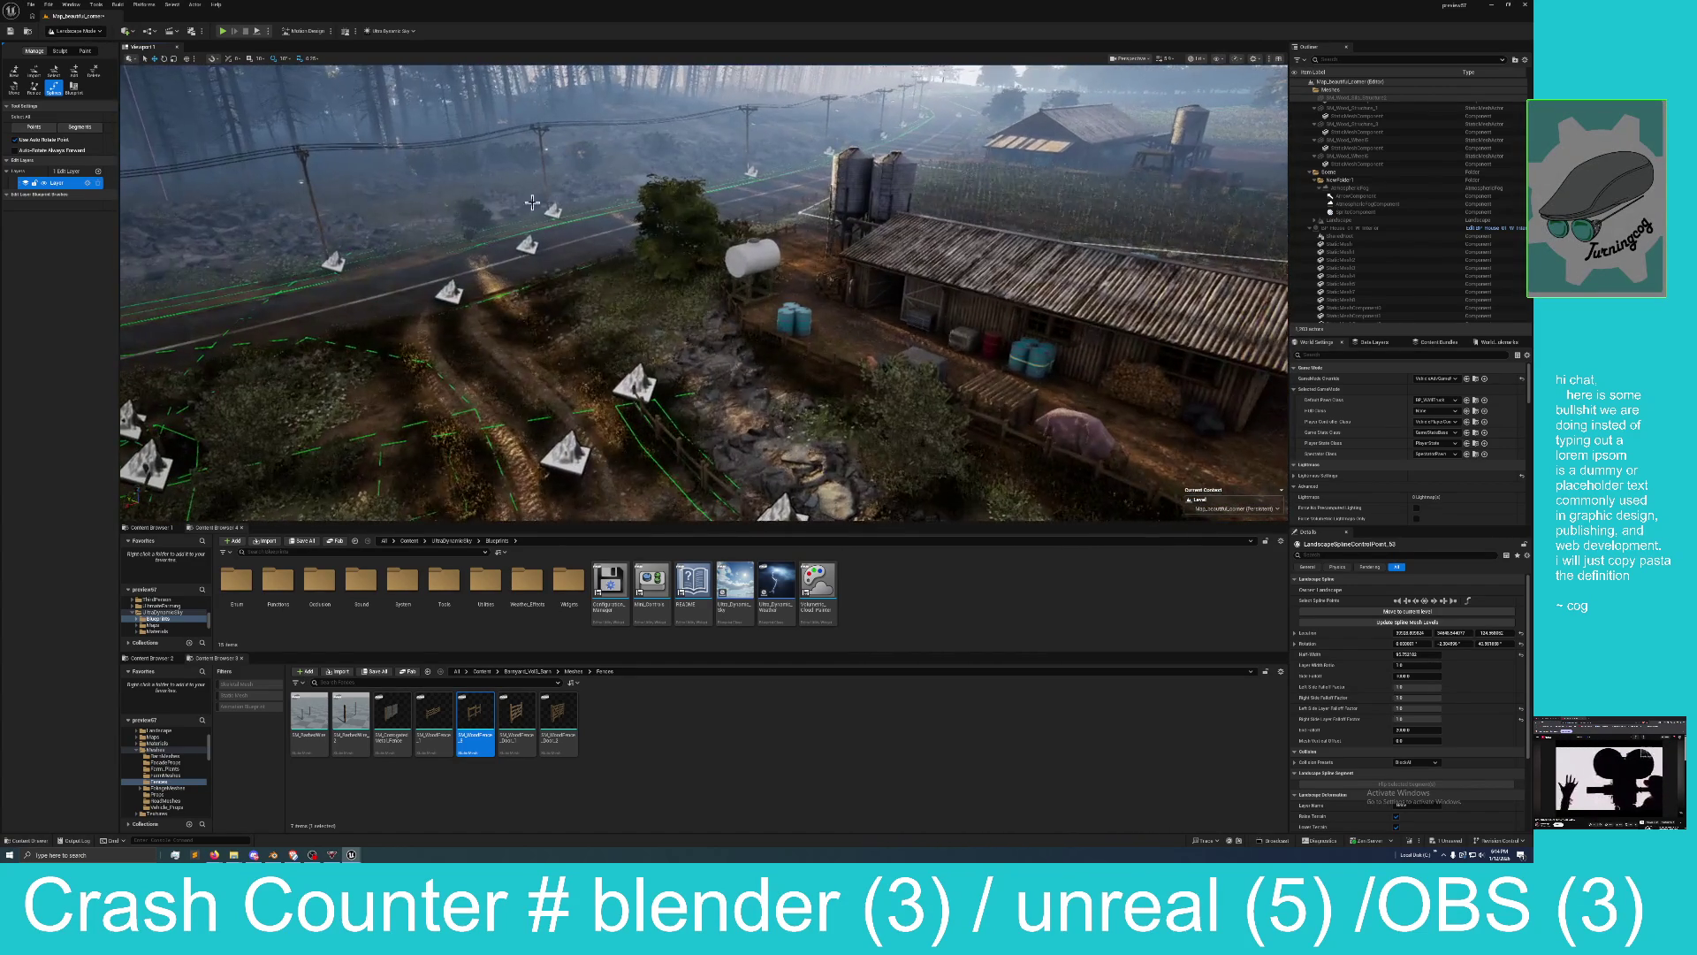
pyautogui.moveTo(635, 414)
pyautogui.mouseDown()
pyautogui.moveTo(636, 457)
pyautogui.moveTo(665, 290)
pyautogui.moveTo(694, 296)
pyautogui.mouseUp()
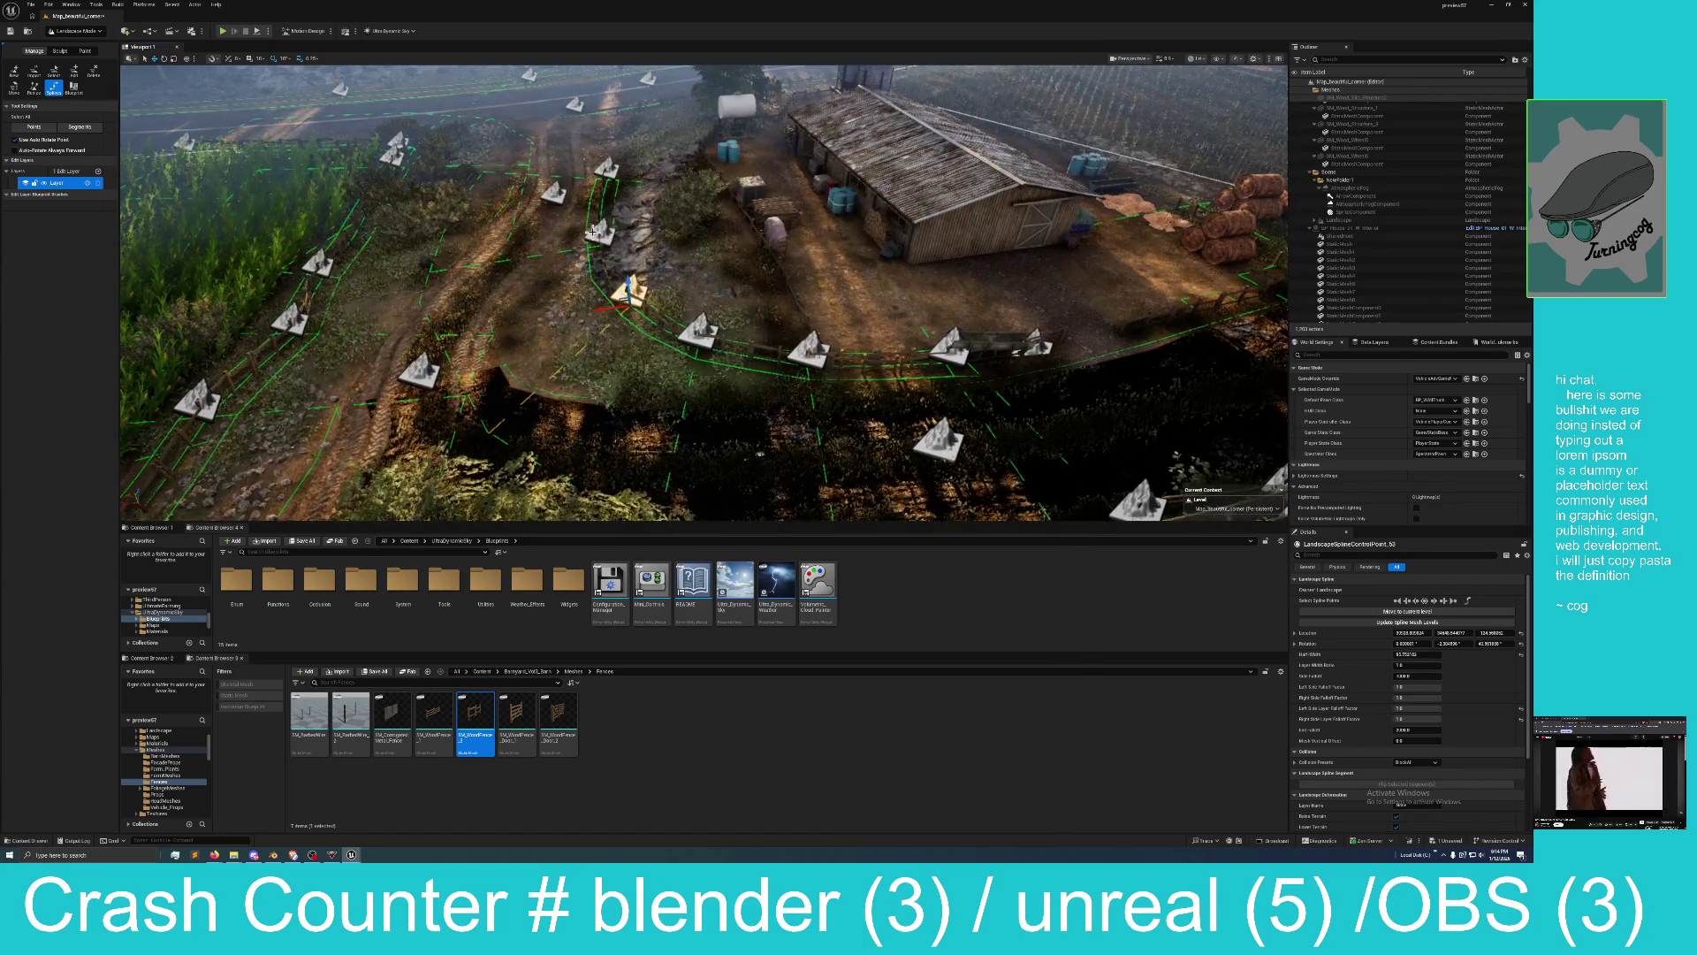
pyautogui.press('Right')
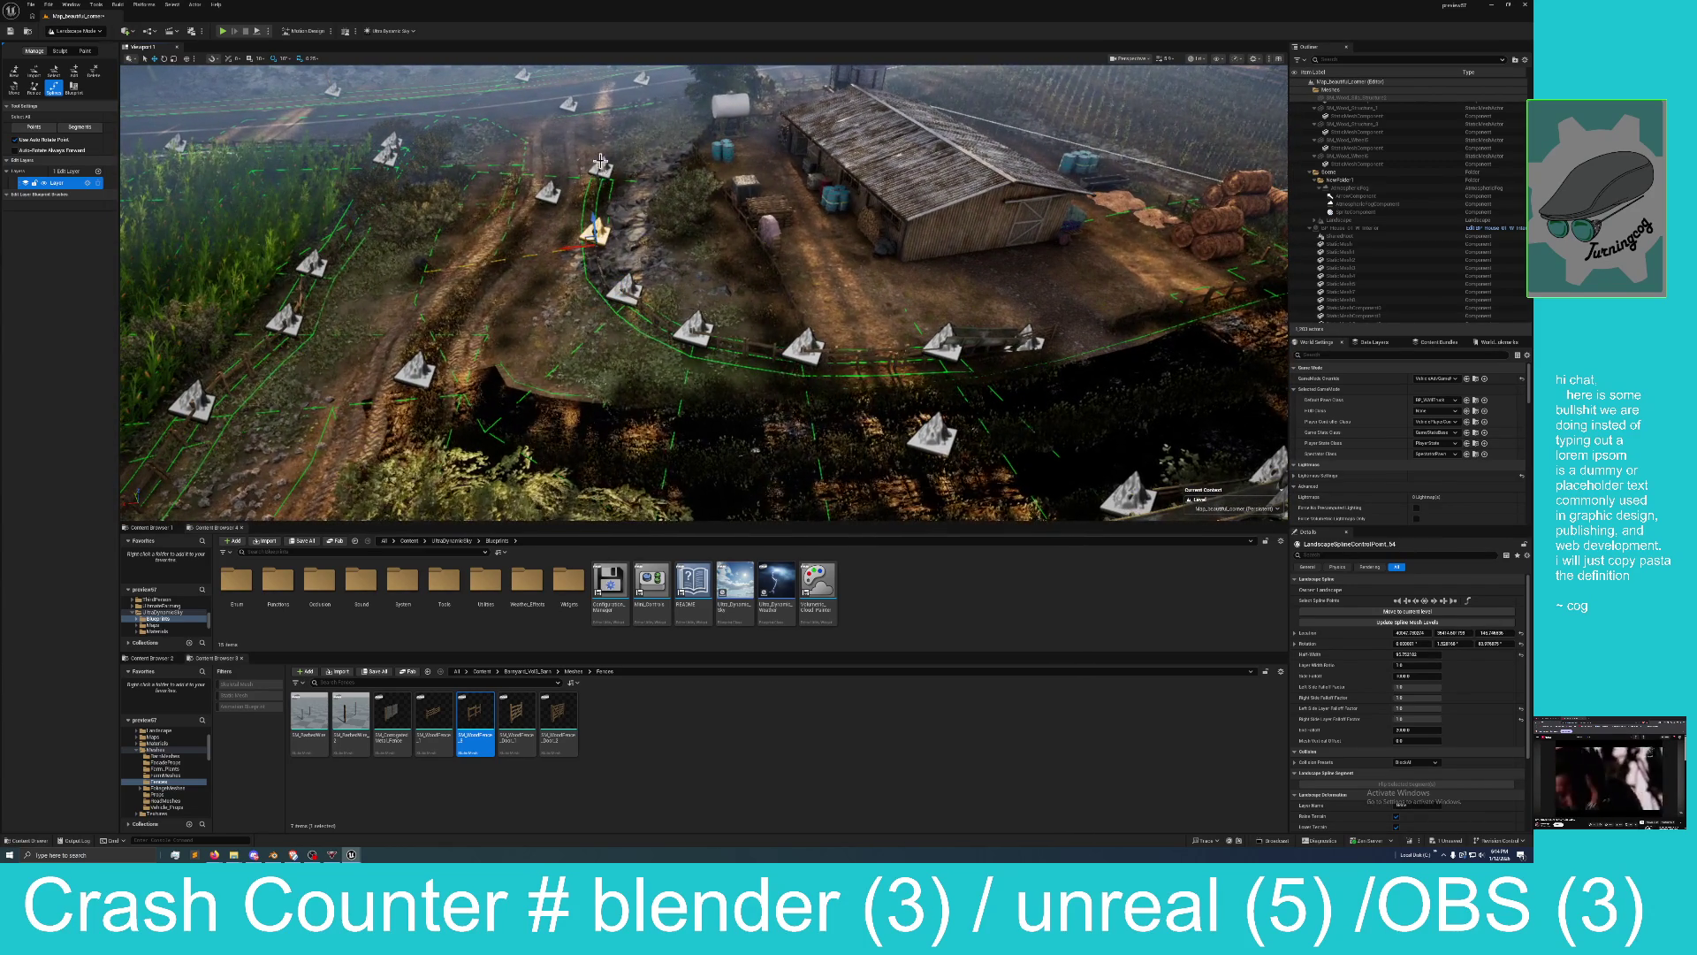
pyautogui.keyDown('shift'); pyautogui.click(600, 162); pyautogui.keyUp('shift')
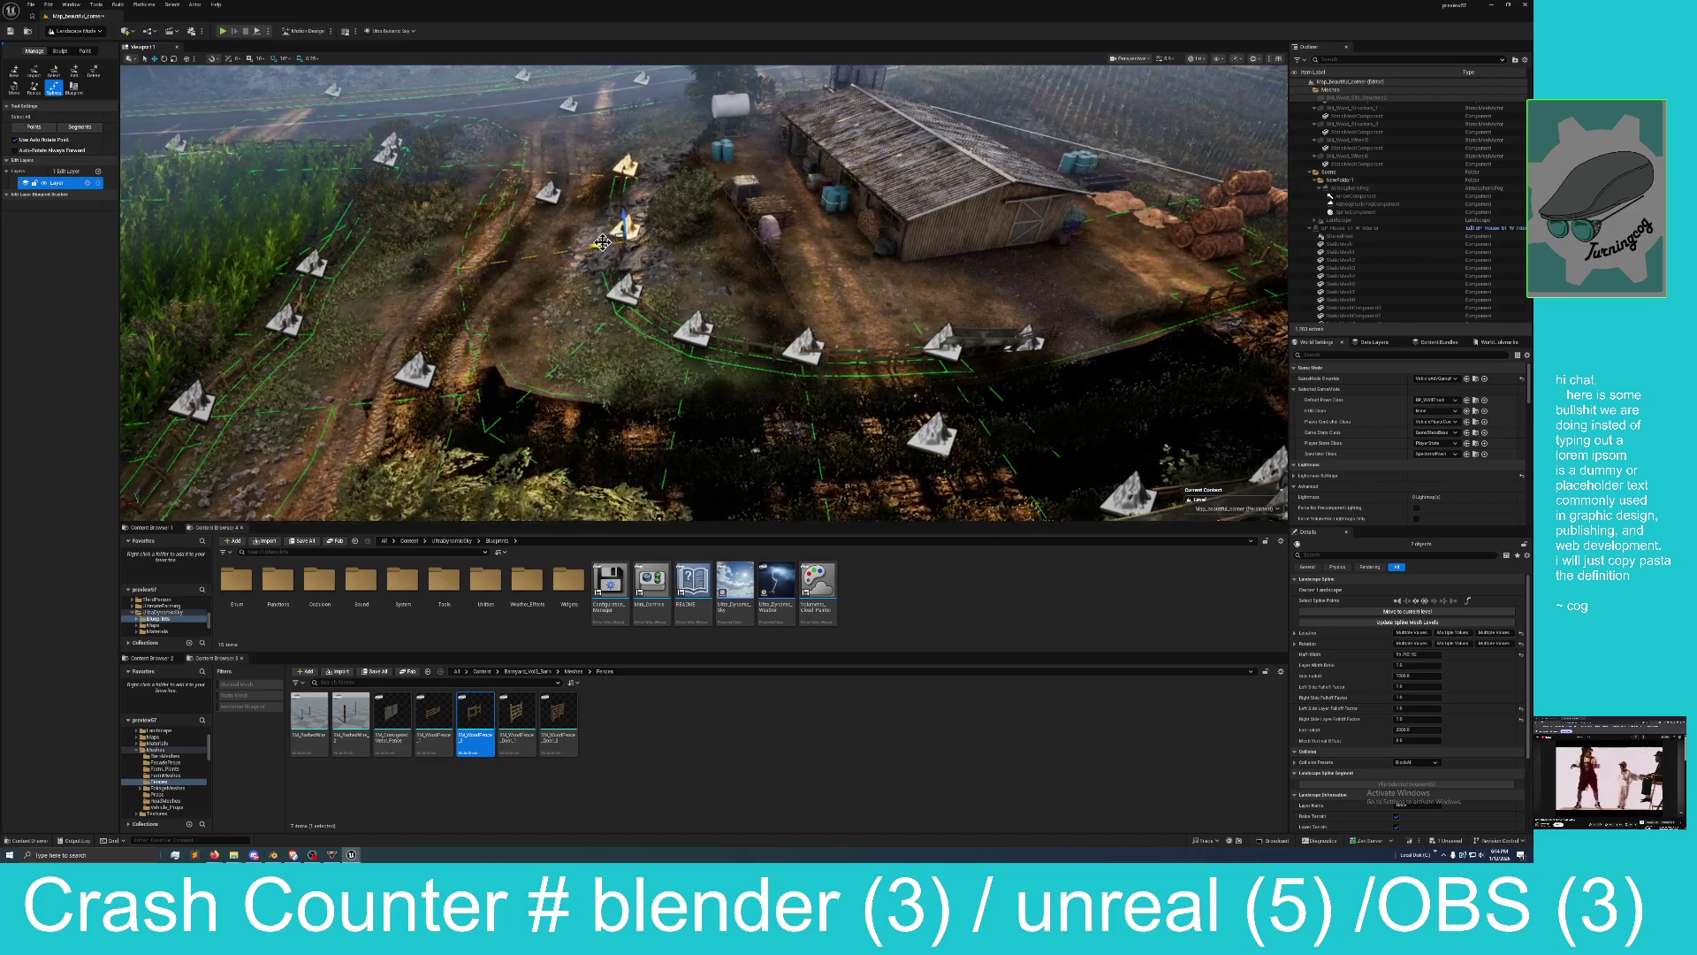
pyautogui.moveTo(602, 243); pyautogui.dragTo(730, 274)
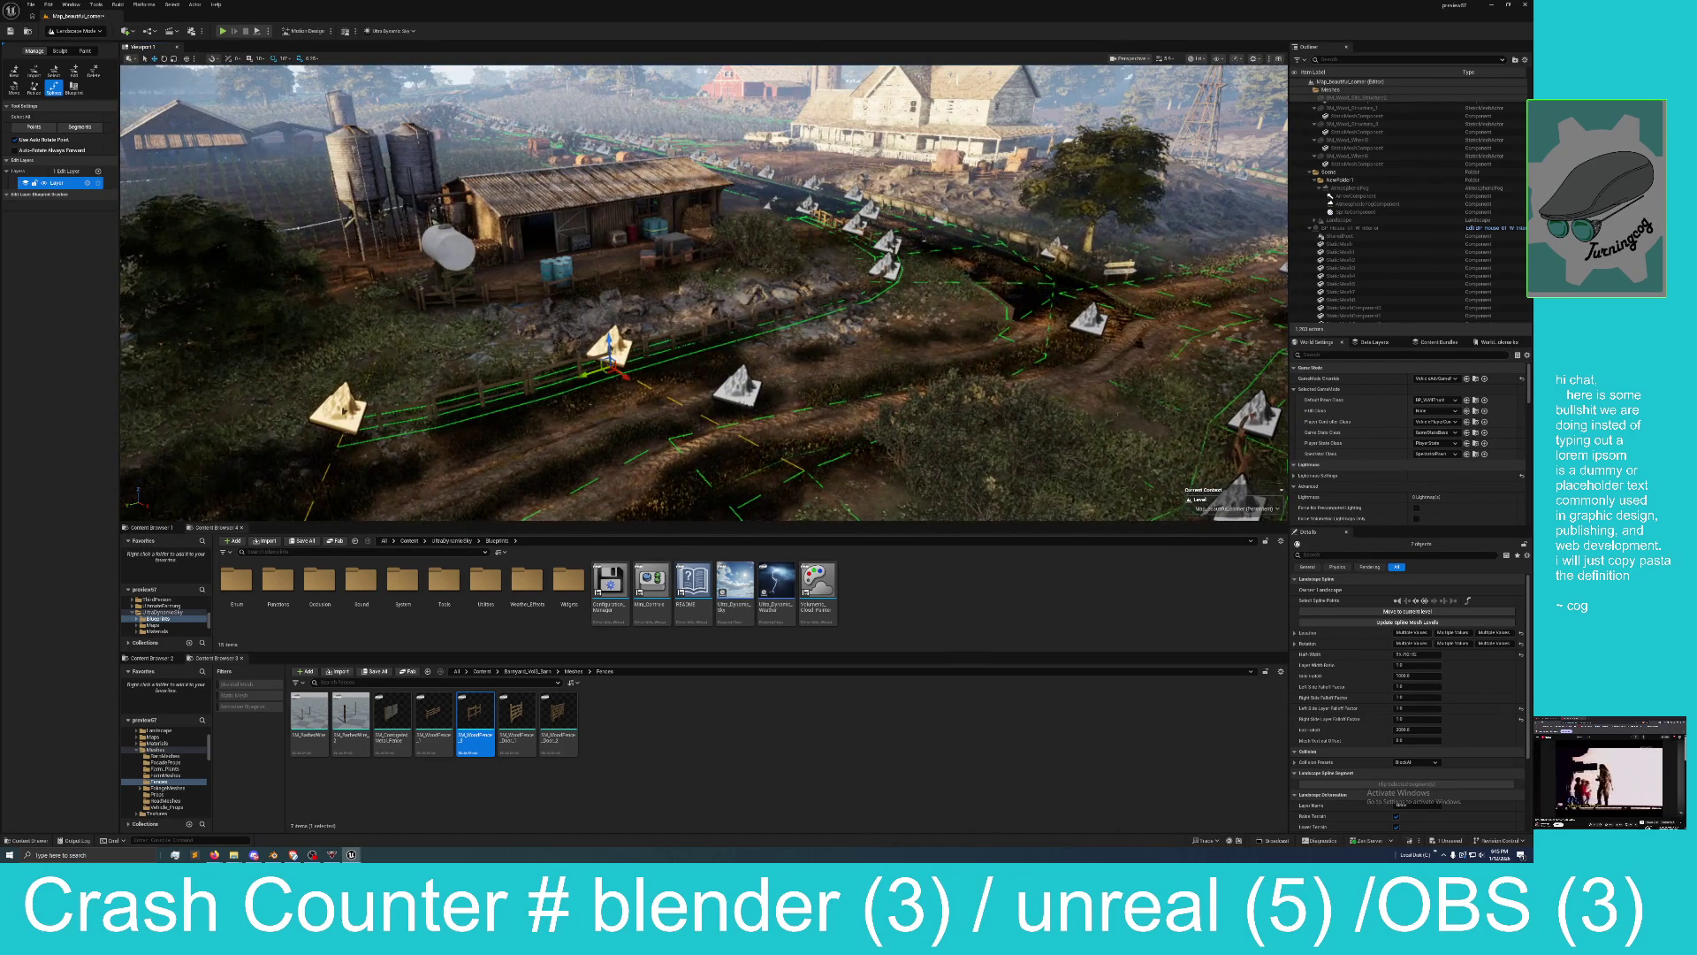
pyautogui.moveTo(827, 351); pyautogui.dragTo(826, 351)
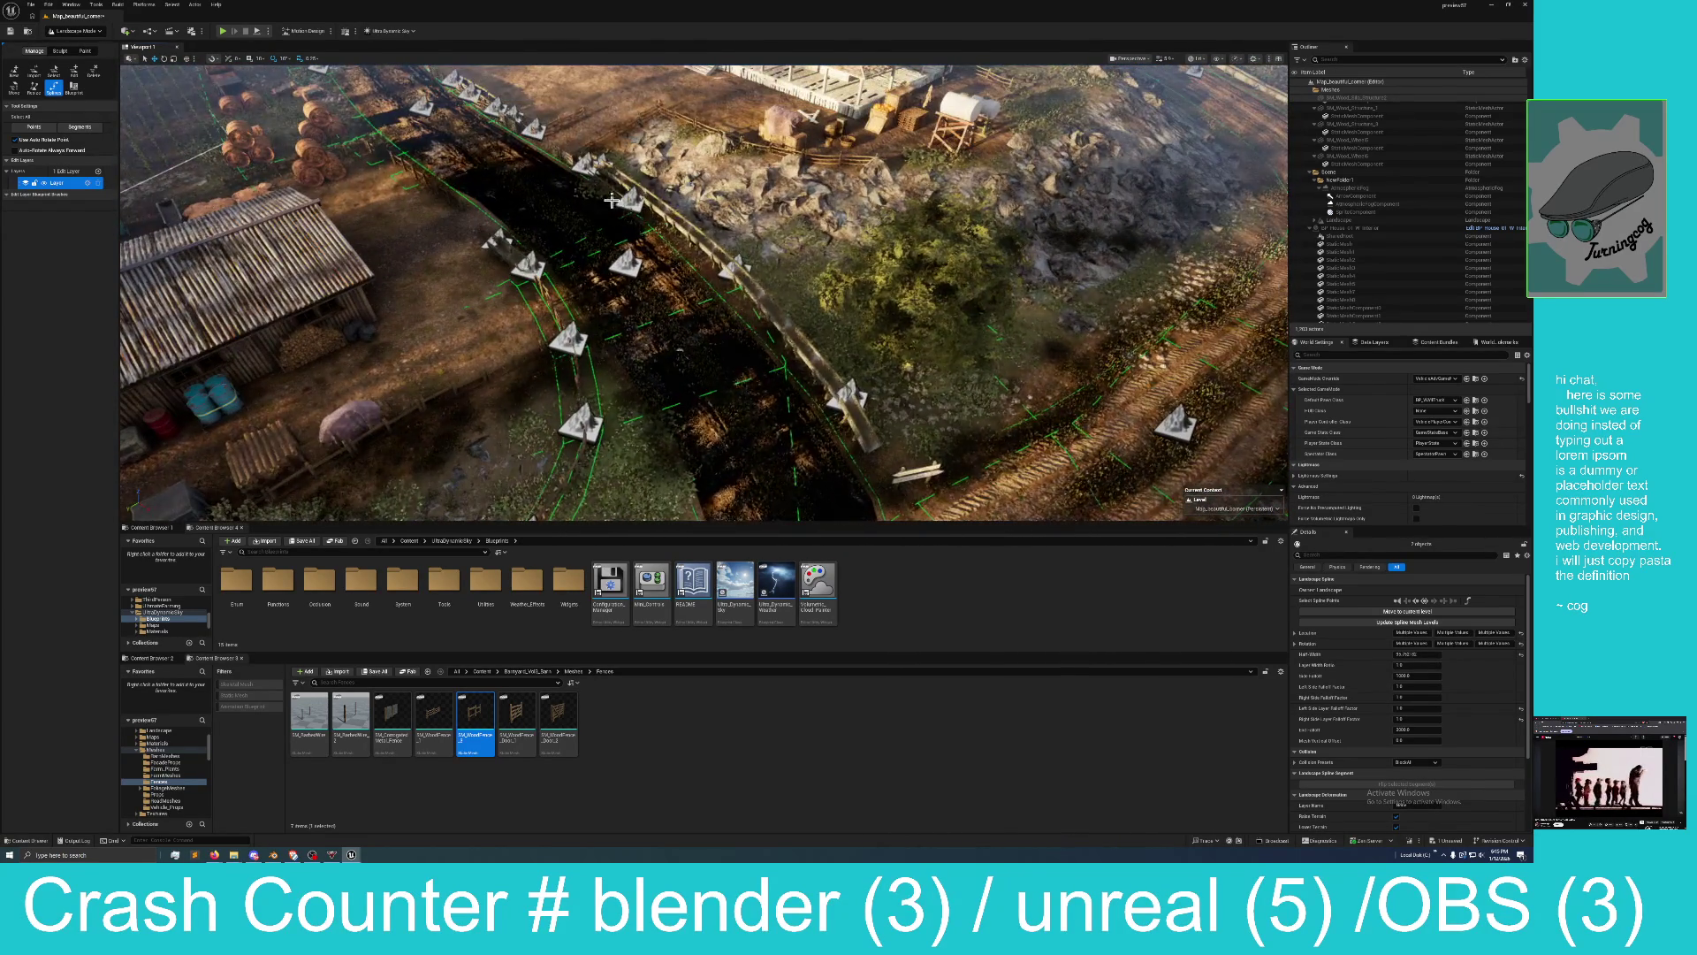
# Select both segments of the roadside fence spline.
pyautogui.click(698, 261)
pyautogui.keyDown('ctrl'); pyautogui.click(813, 382); pyautogui.keyUp('ctrl')
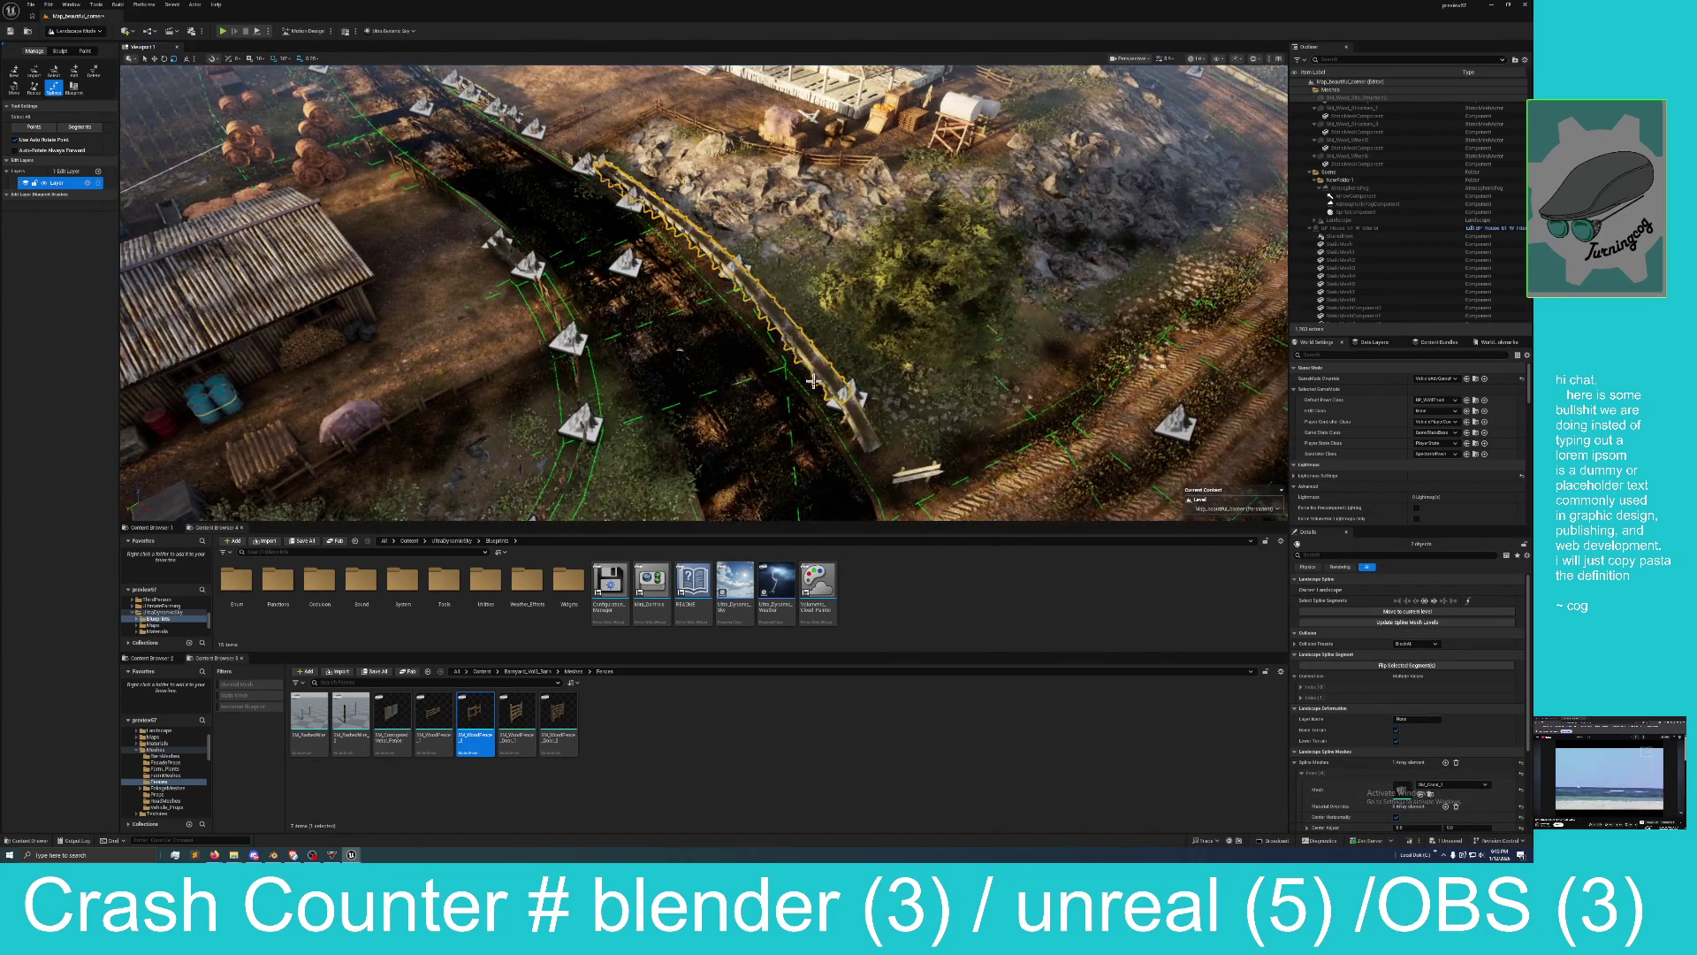
pyautogui.press('Escape')
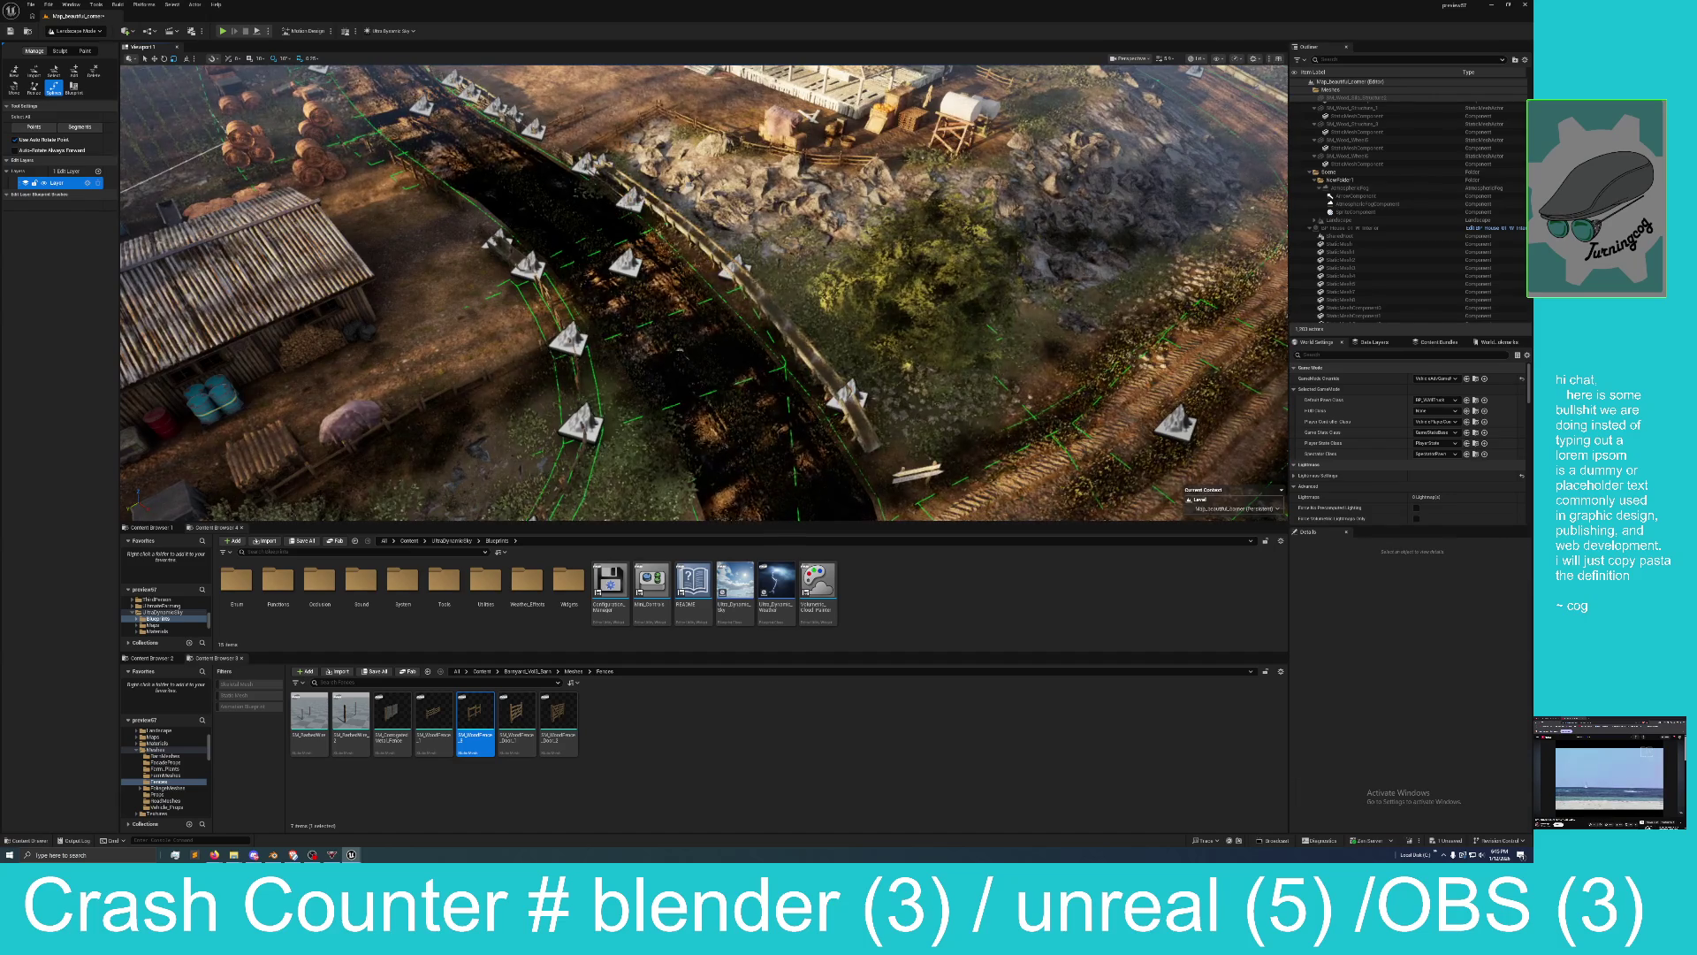
pyautogui.hotkey('ctrl', 'z')
pyautogui.press('Escape')
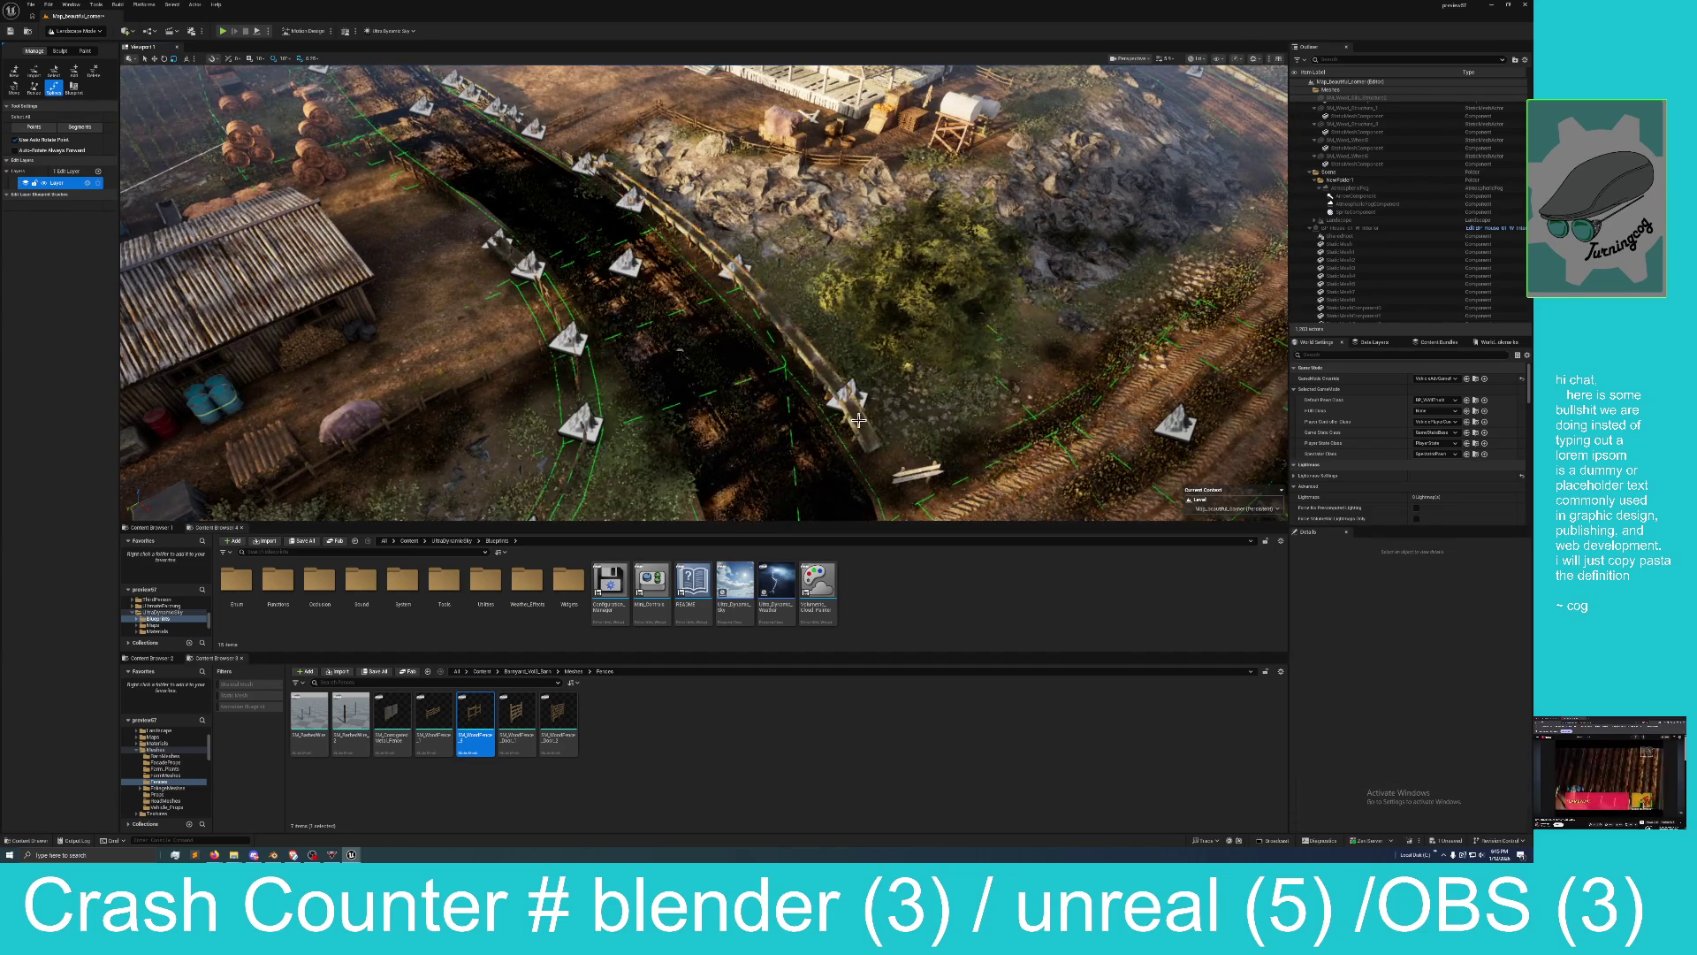
pyautogui.hotkey('ctrl', 'z')
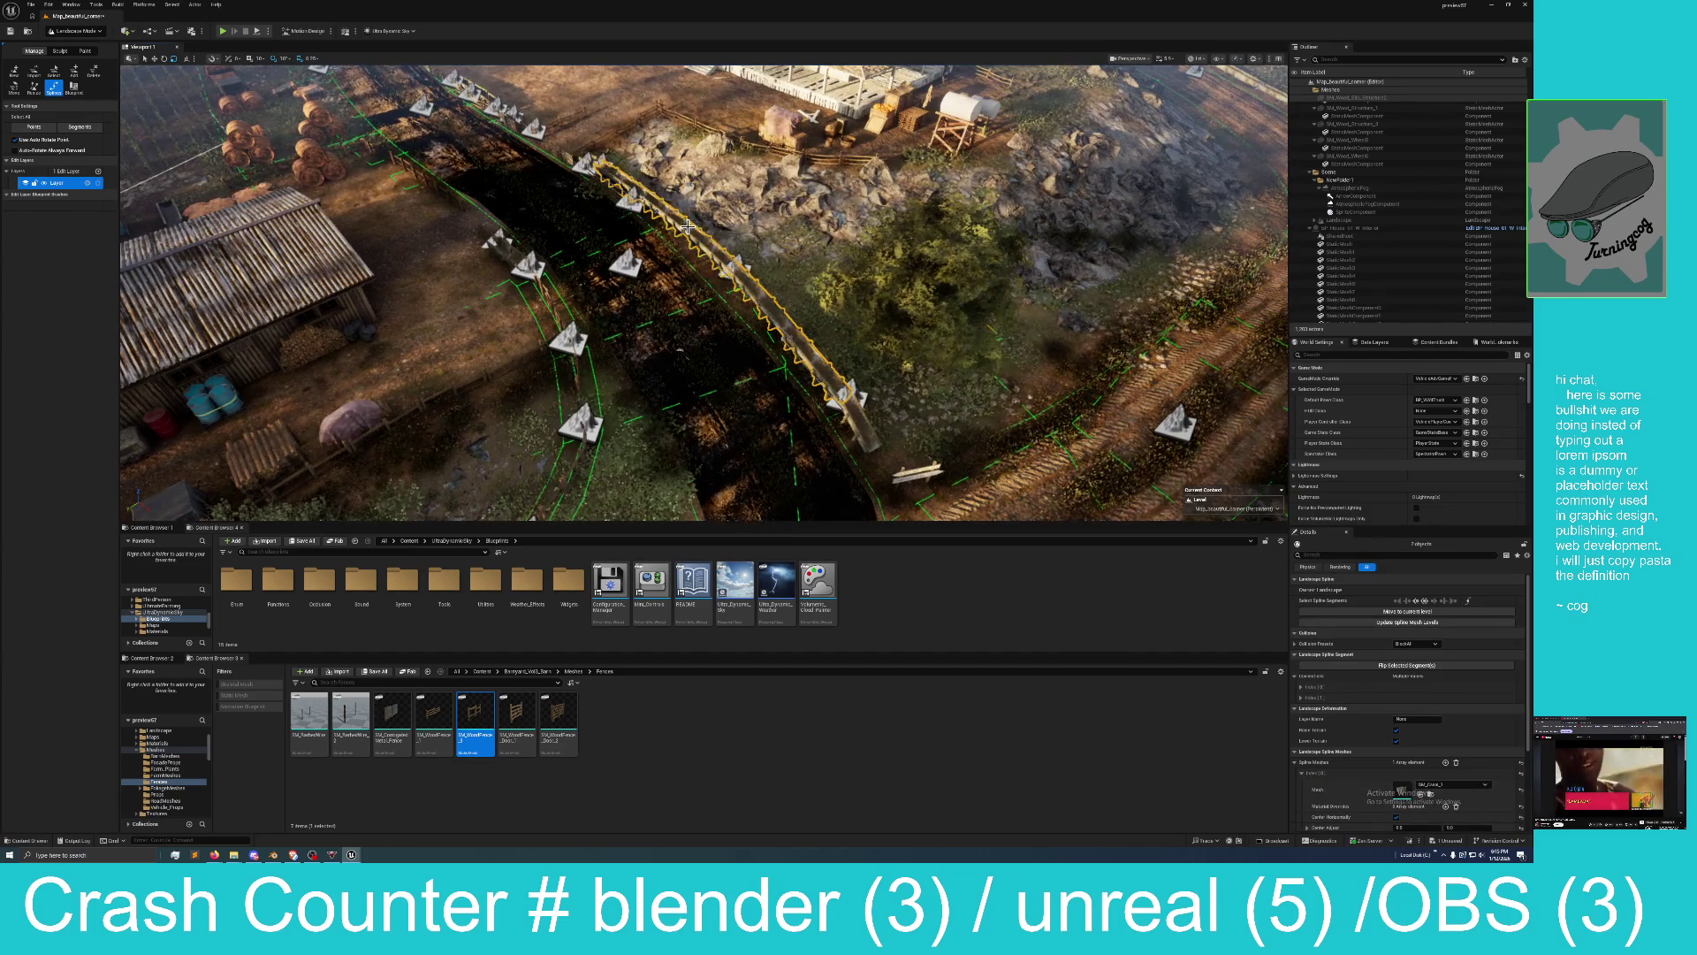
# Apply SM_WoodFence_3 to the roadside spline, deselect it, and save the level.
pyautogui.moveTo(475, 720)
pyautogui.mouseDown()
pyautogui.moveTo(610, 711)
pyautogui.moveTo(1415, 778)
pyautogui.moveTo(1406, 788)
pyautogui.mouseUp()
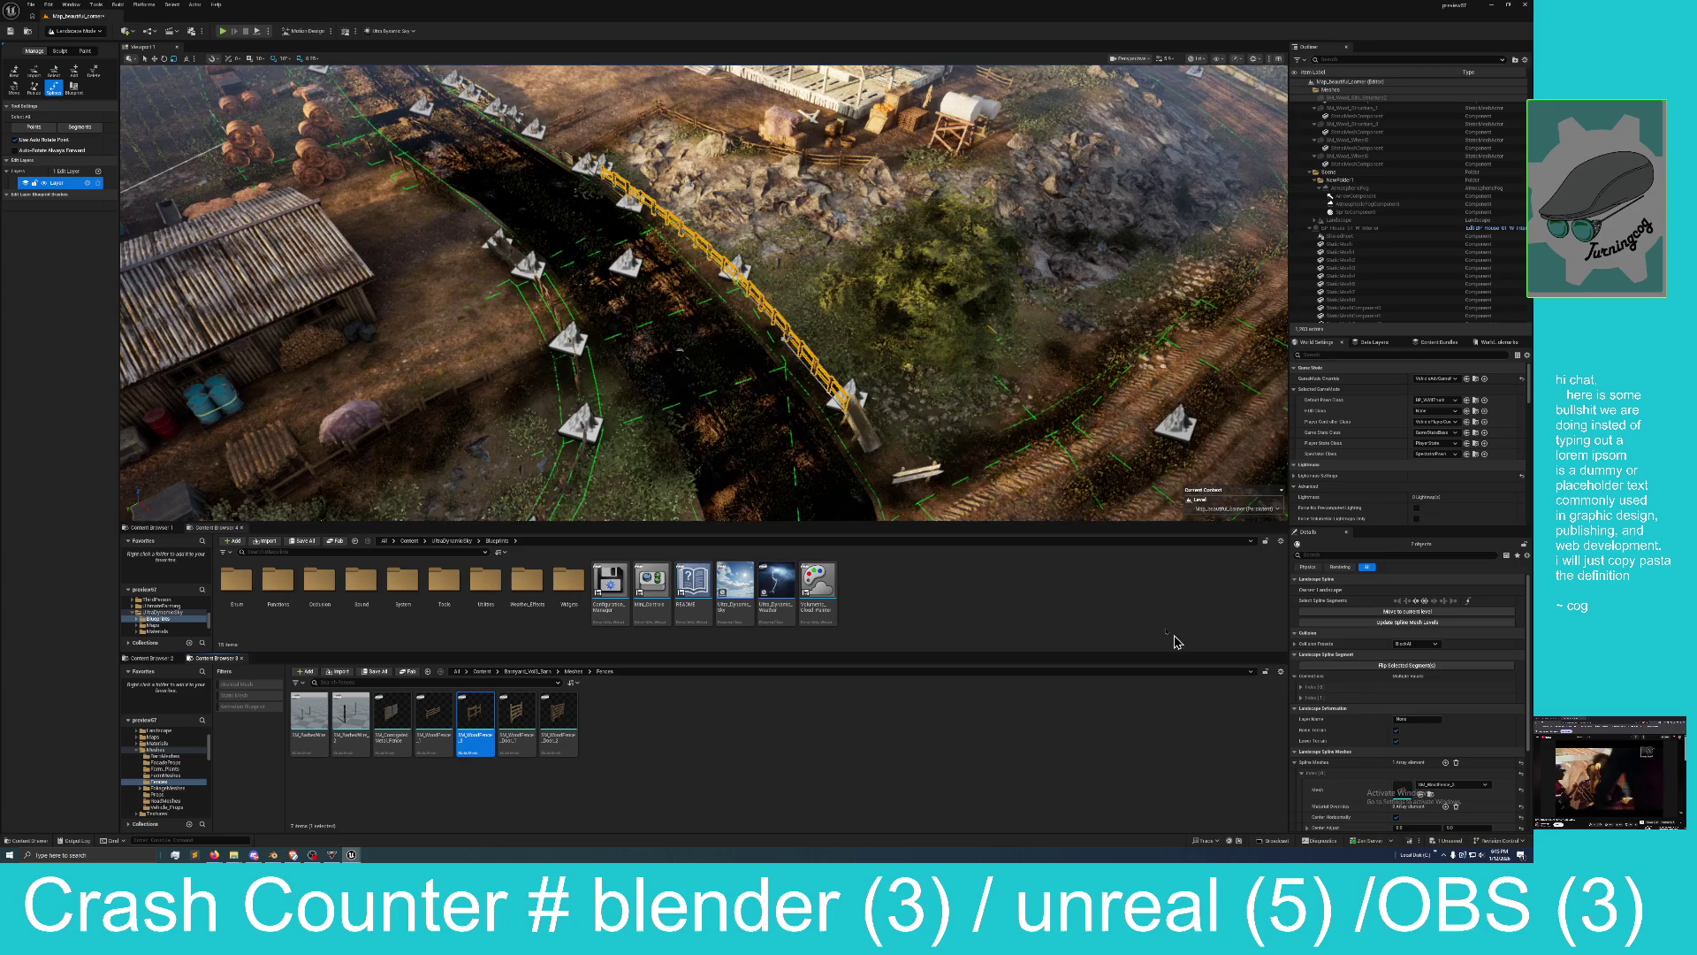
pyautogui.click(873, 432)
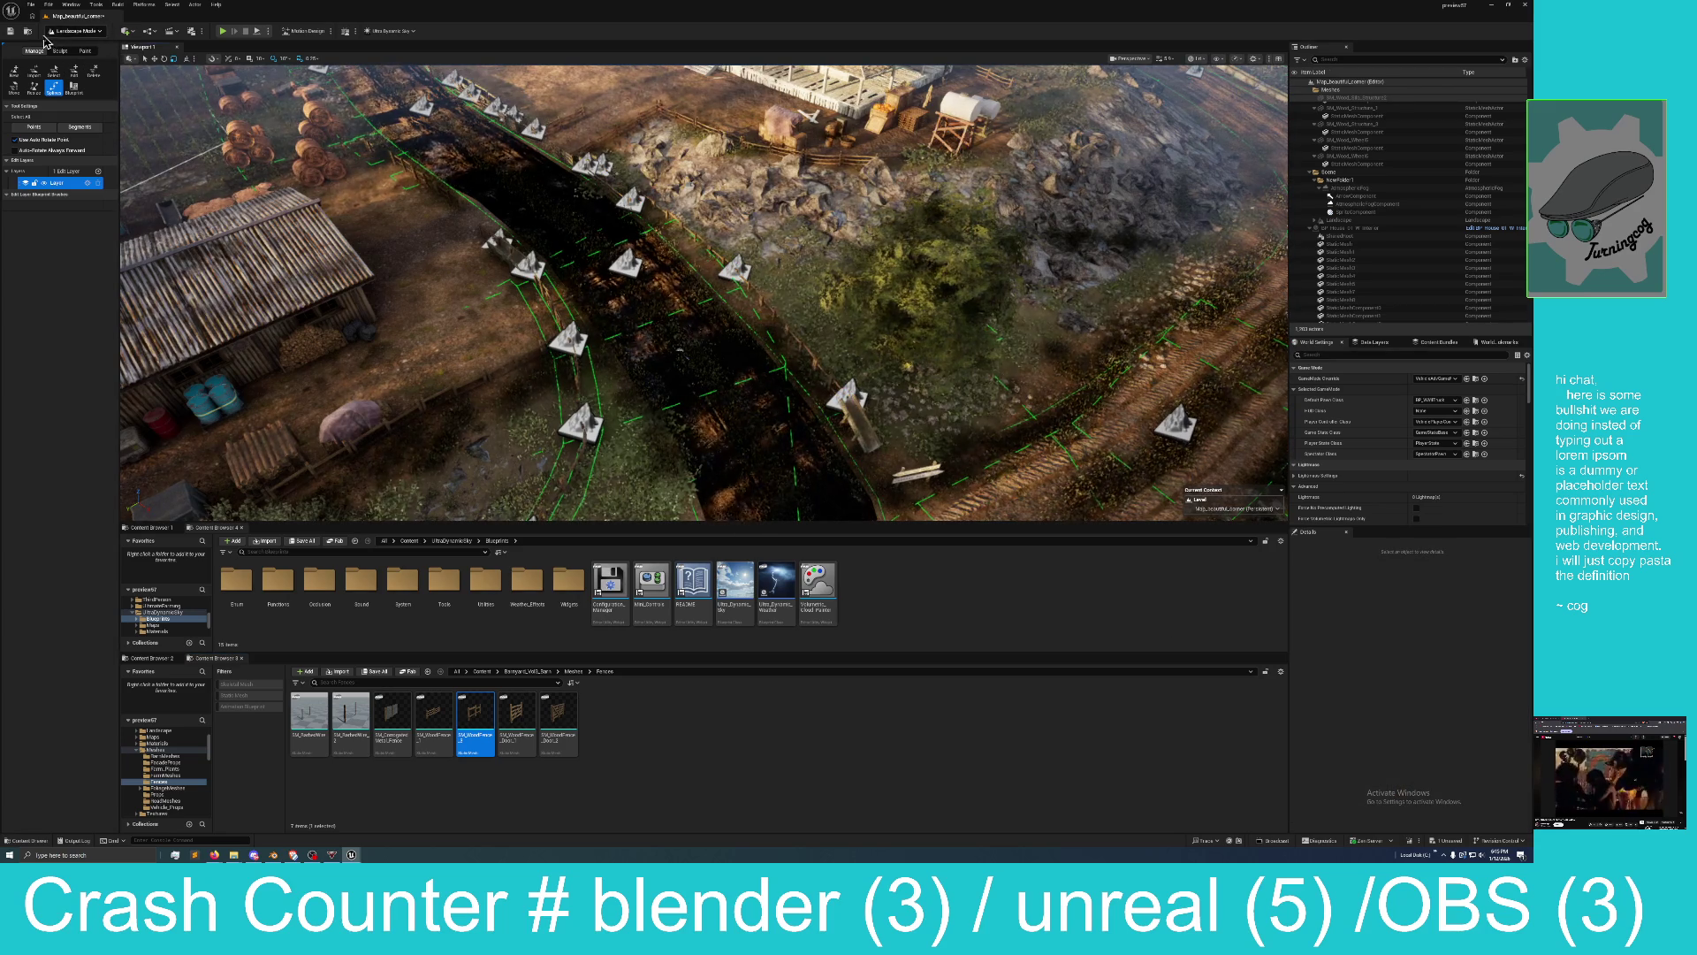
pyautogui.click(13, 33)
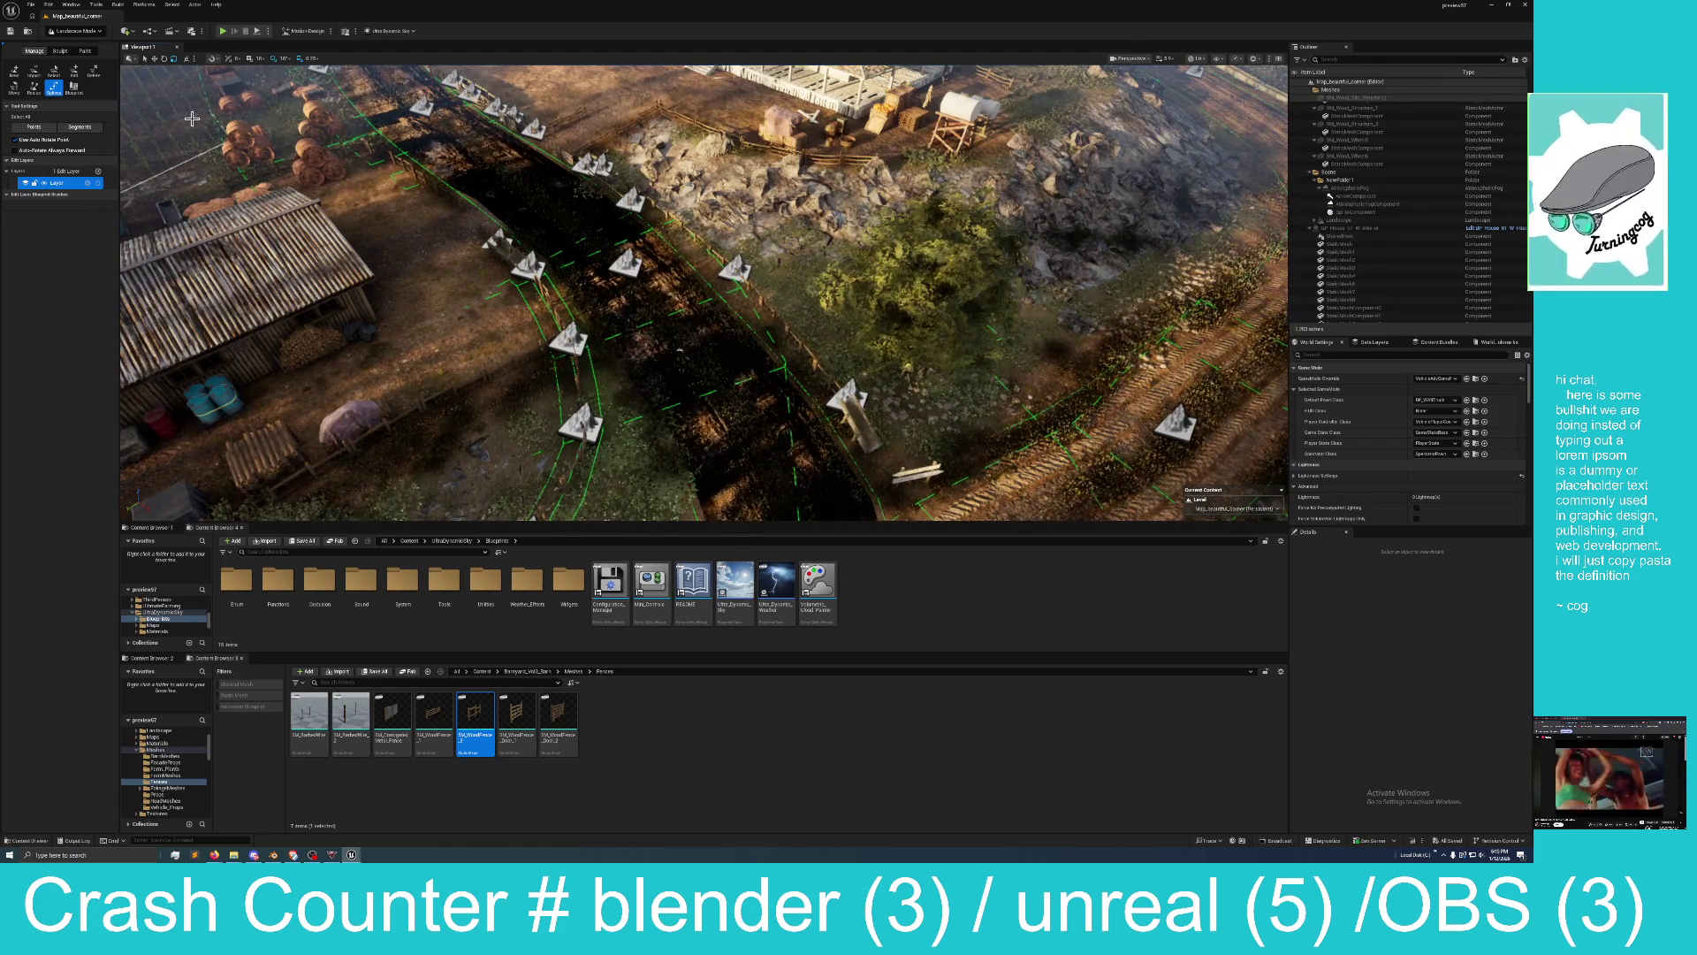
# Switch to Selection Mode and delete the fence piece SM_Corral_6.
pyautogui.moveTo(513, 168); pyautogui.dragTo(318, 177)
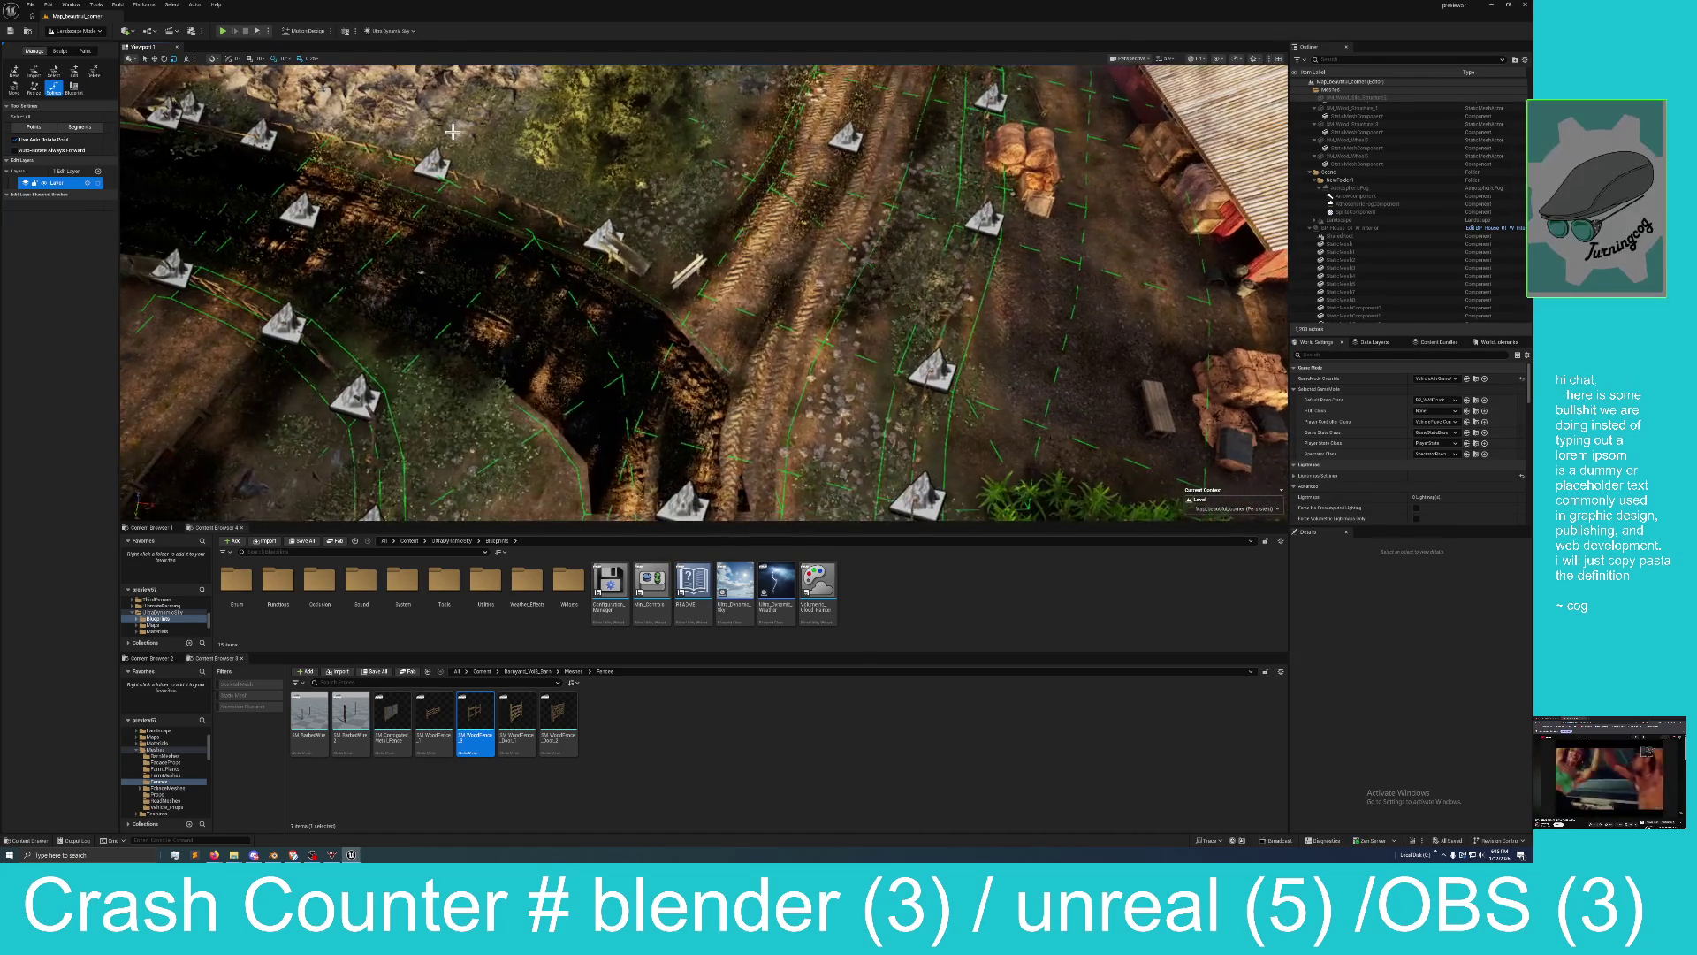
pyautogui.click(73, 33)
pyautogui.click(84, 64)
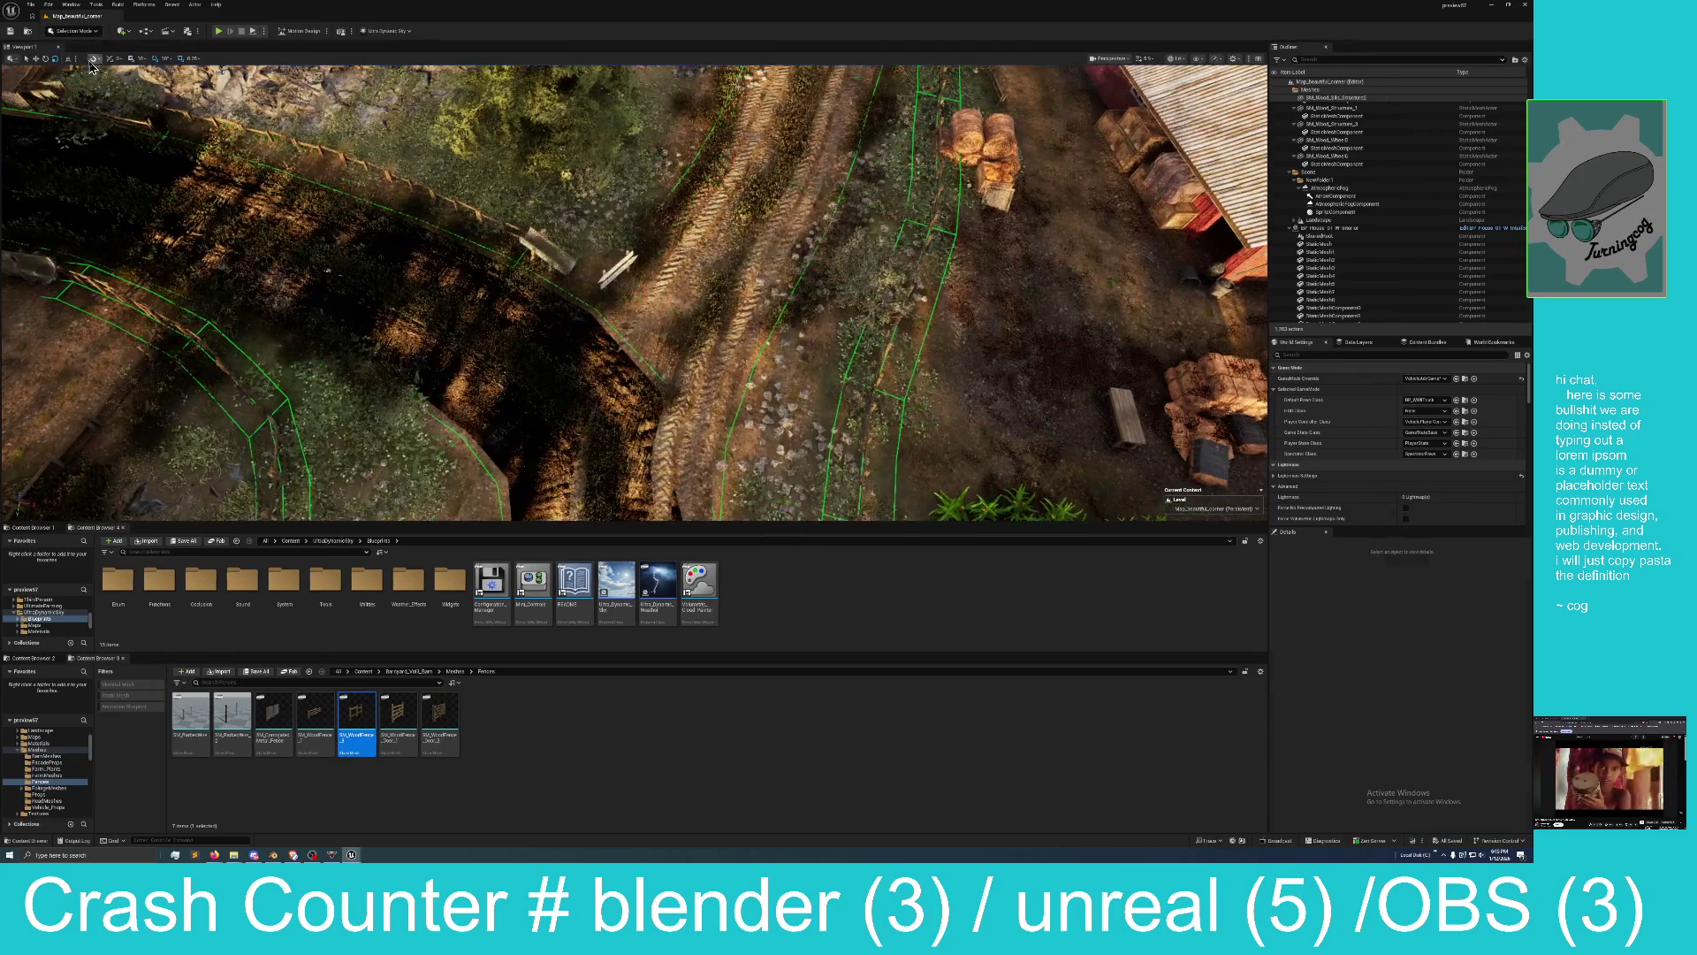
pyautogui.click(550, 249)
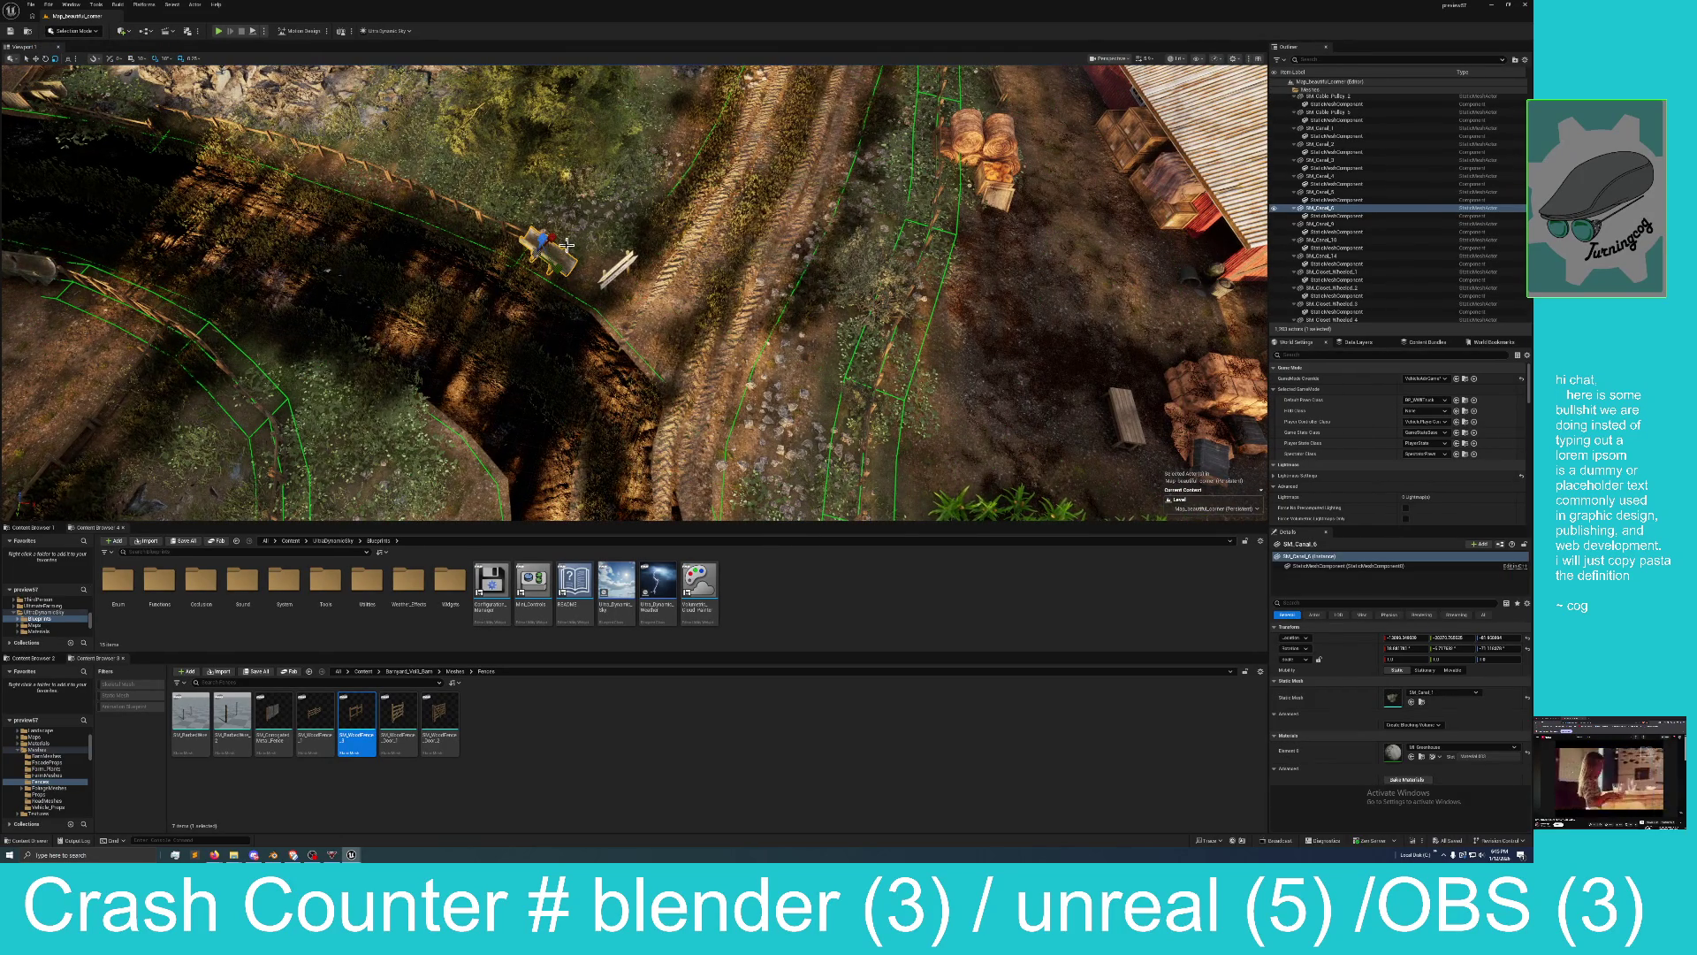
pyautogui.press('Delete')
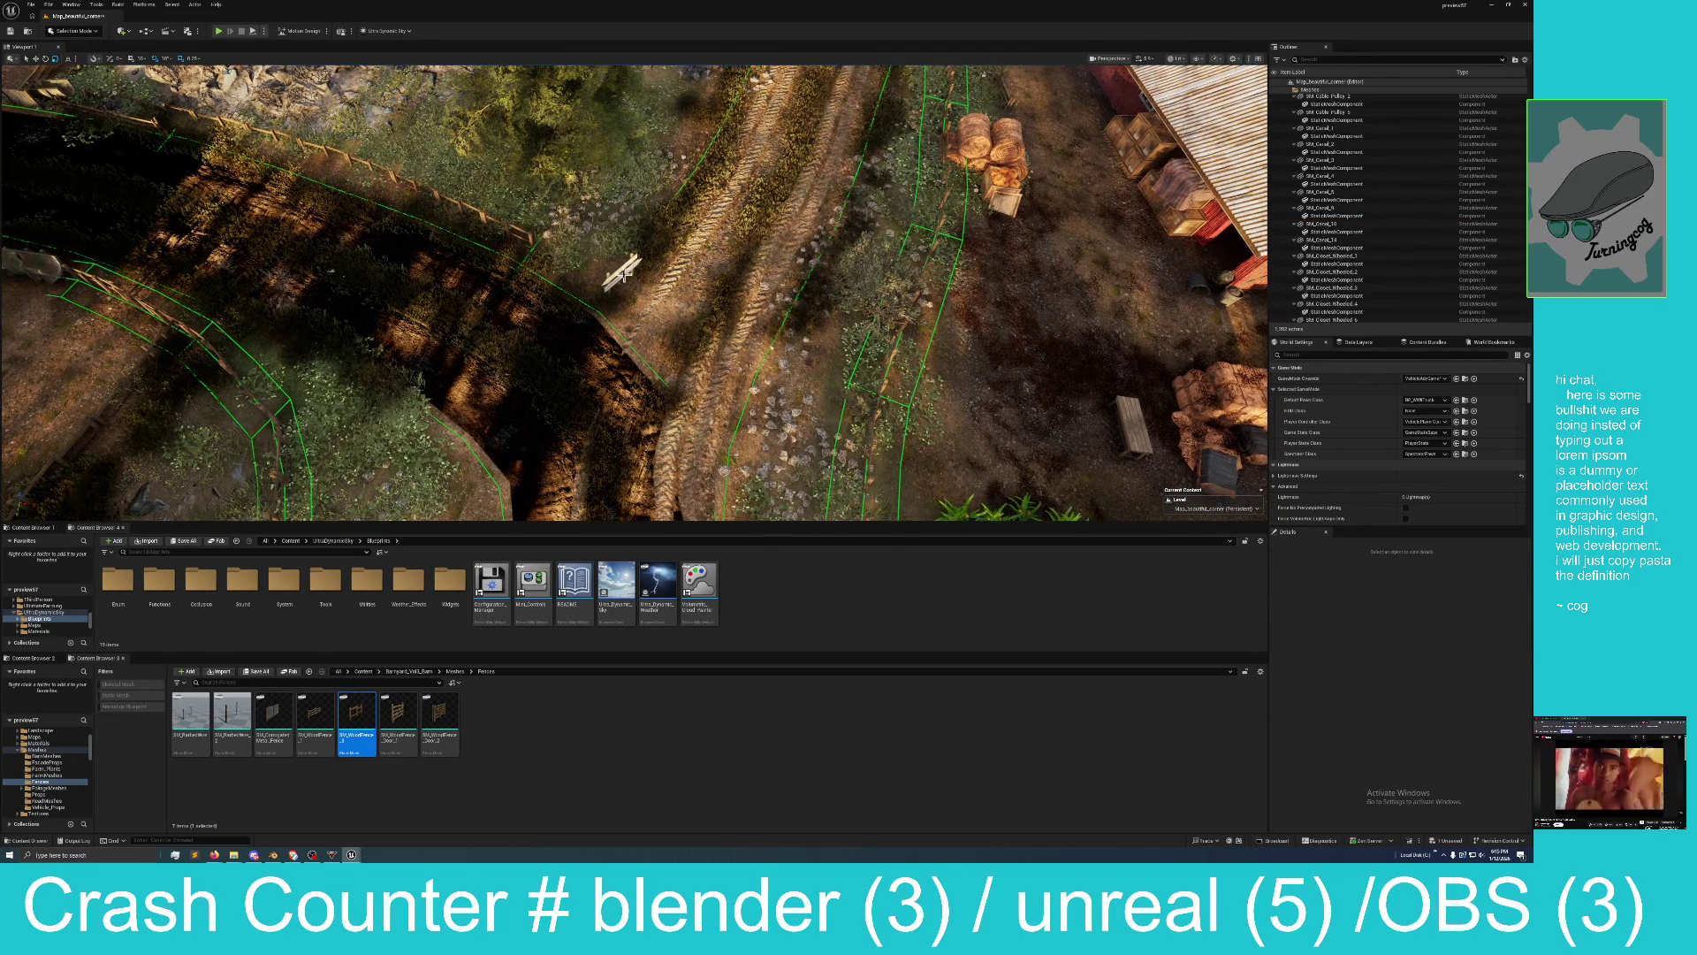
# Move SM_DirectionSign_1 up beside the road and save Map_beautiful_corner.
pyautogui.click(625, 277)
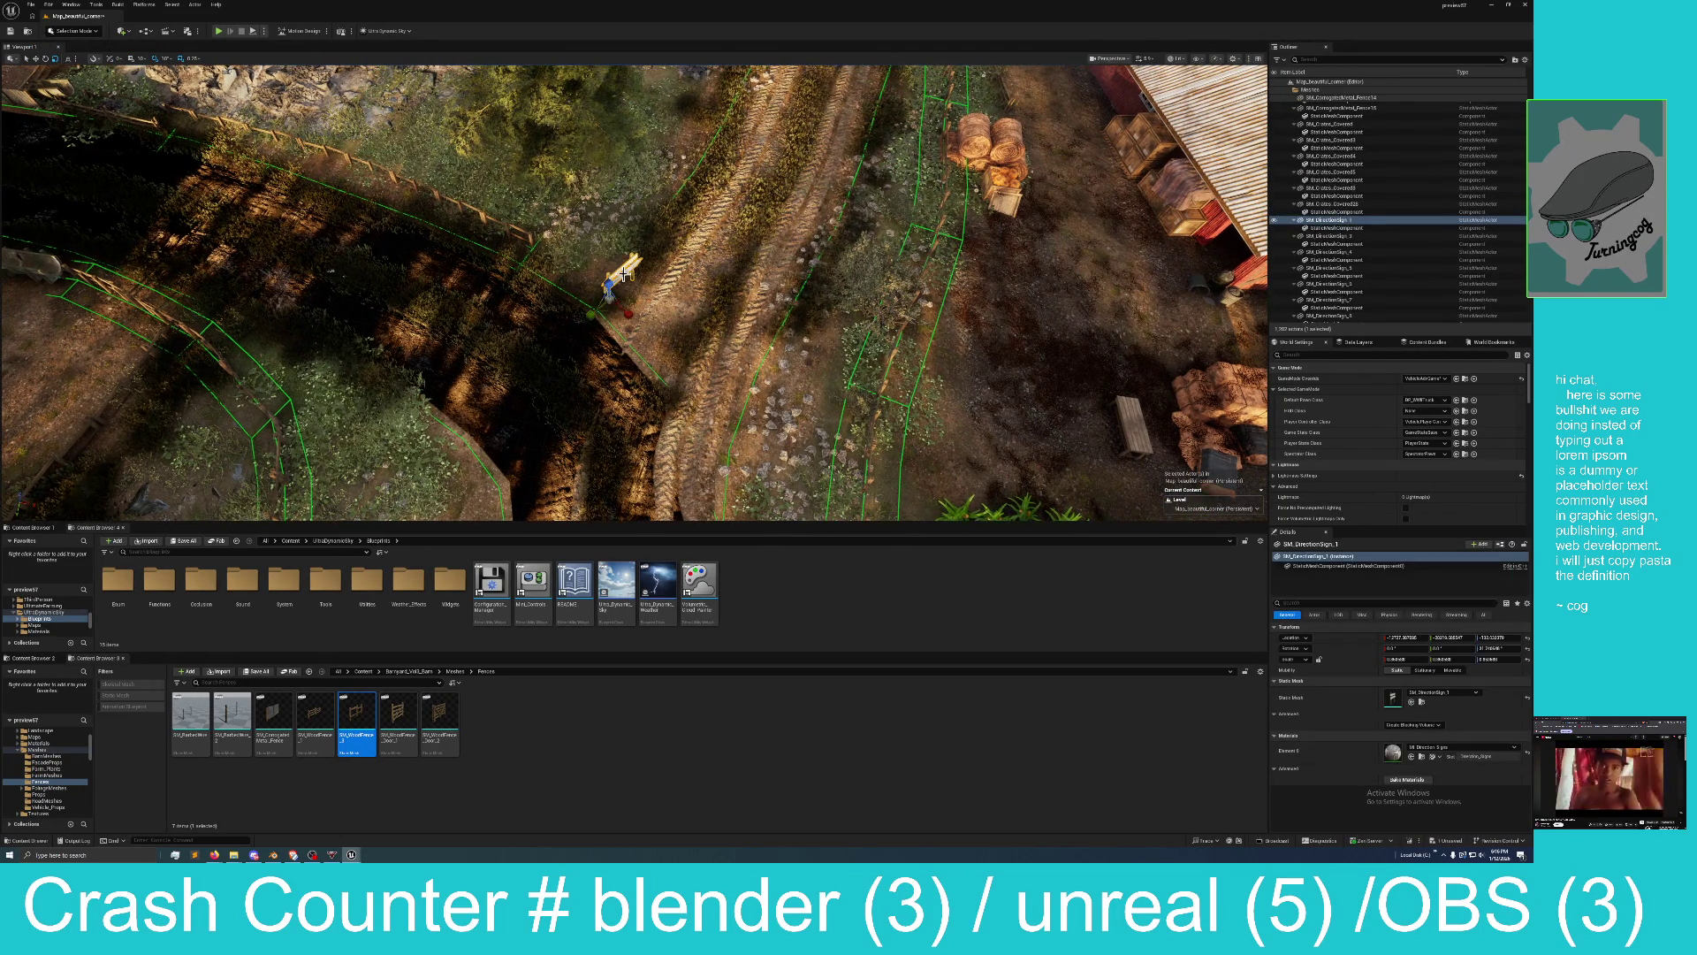
pyautogui.click(25, 58)
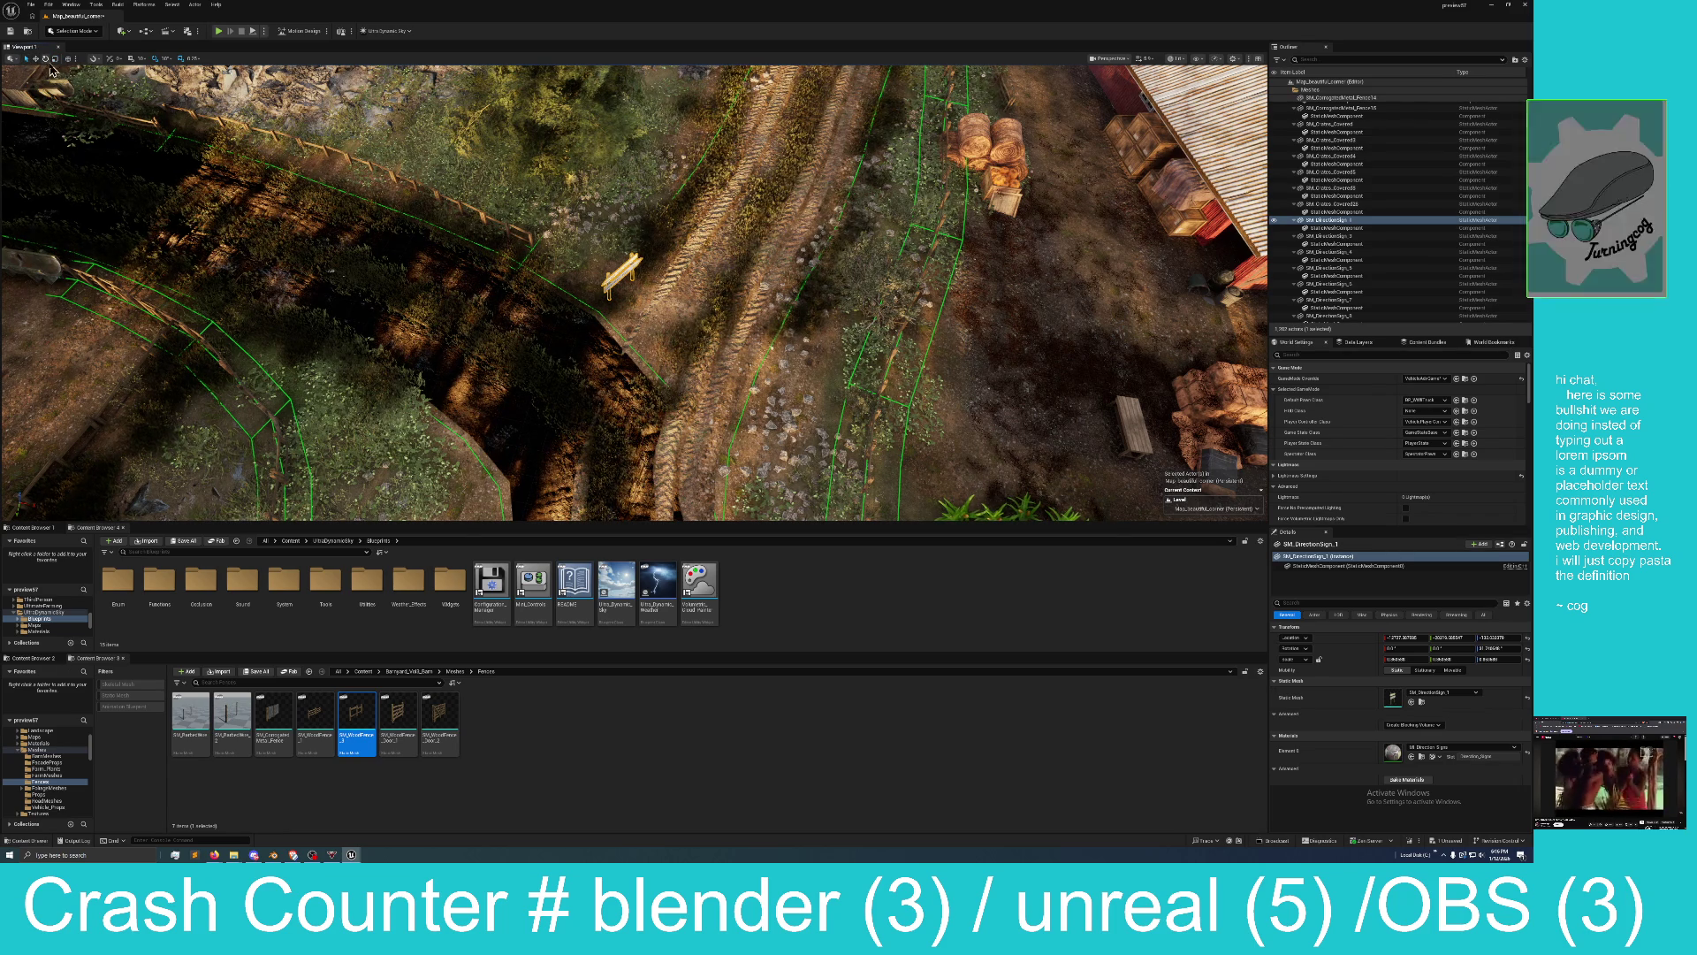
pyautogui.click(35, 58)
pyautogui.moveTo(606, 318)
pyautogui.mouseDown()
pyautogui.moveTo(619, 270)
pyautogui.moveTo(641, 243)
pyautogui.moveTo(654, 253)
pyautogui.moveTo(610, 232)
pyautogui.moveTo(580, 285)
pyautogui.moveTo(601, 258)
pyautogui.moveTo(544, 262)
pyautogui.mouseUp()
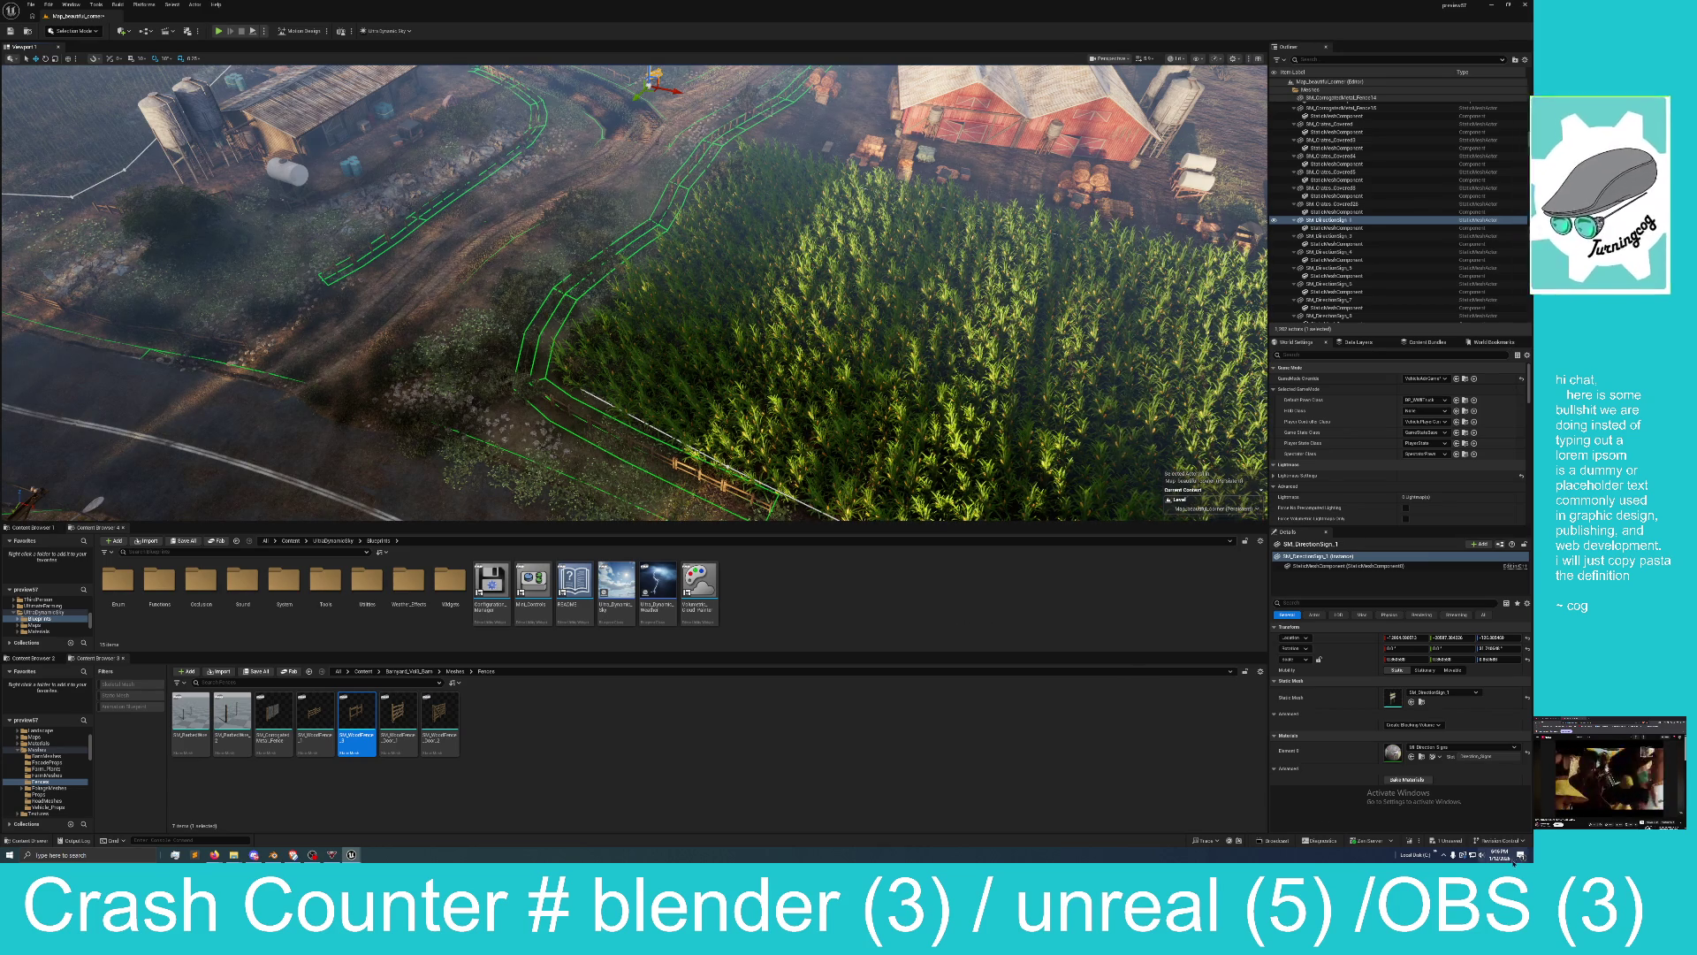
pyautogui.hotkey('ctrl', 'shift', 's')
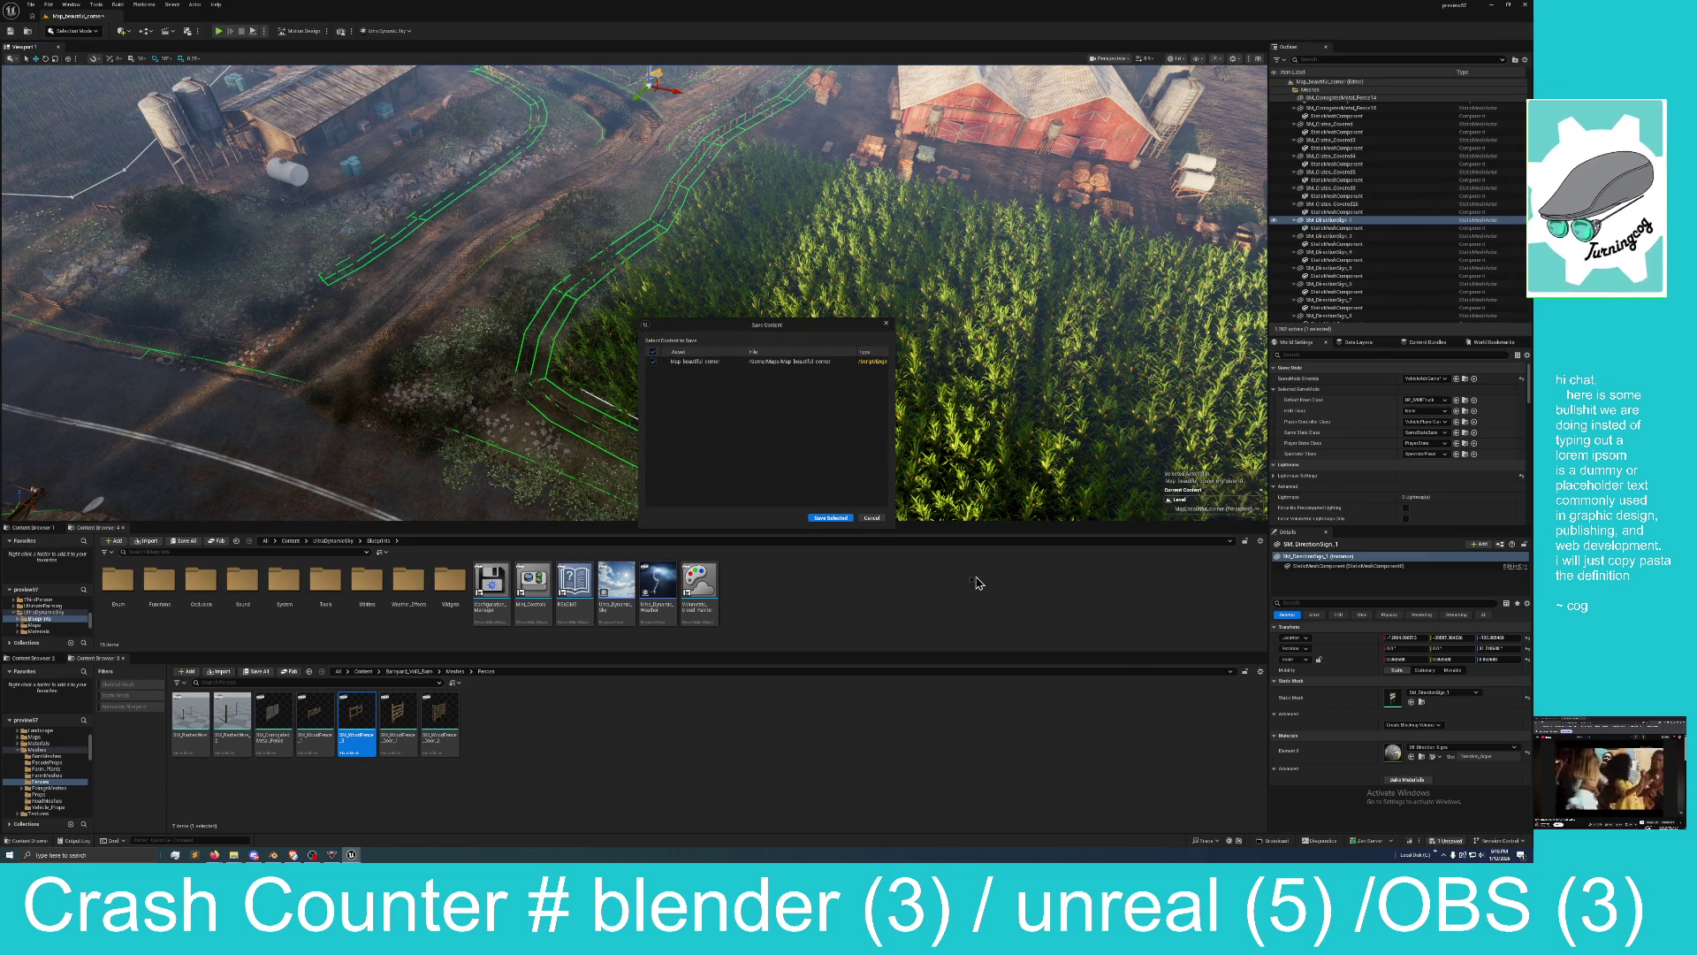
pyautogui.click(847, 520)
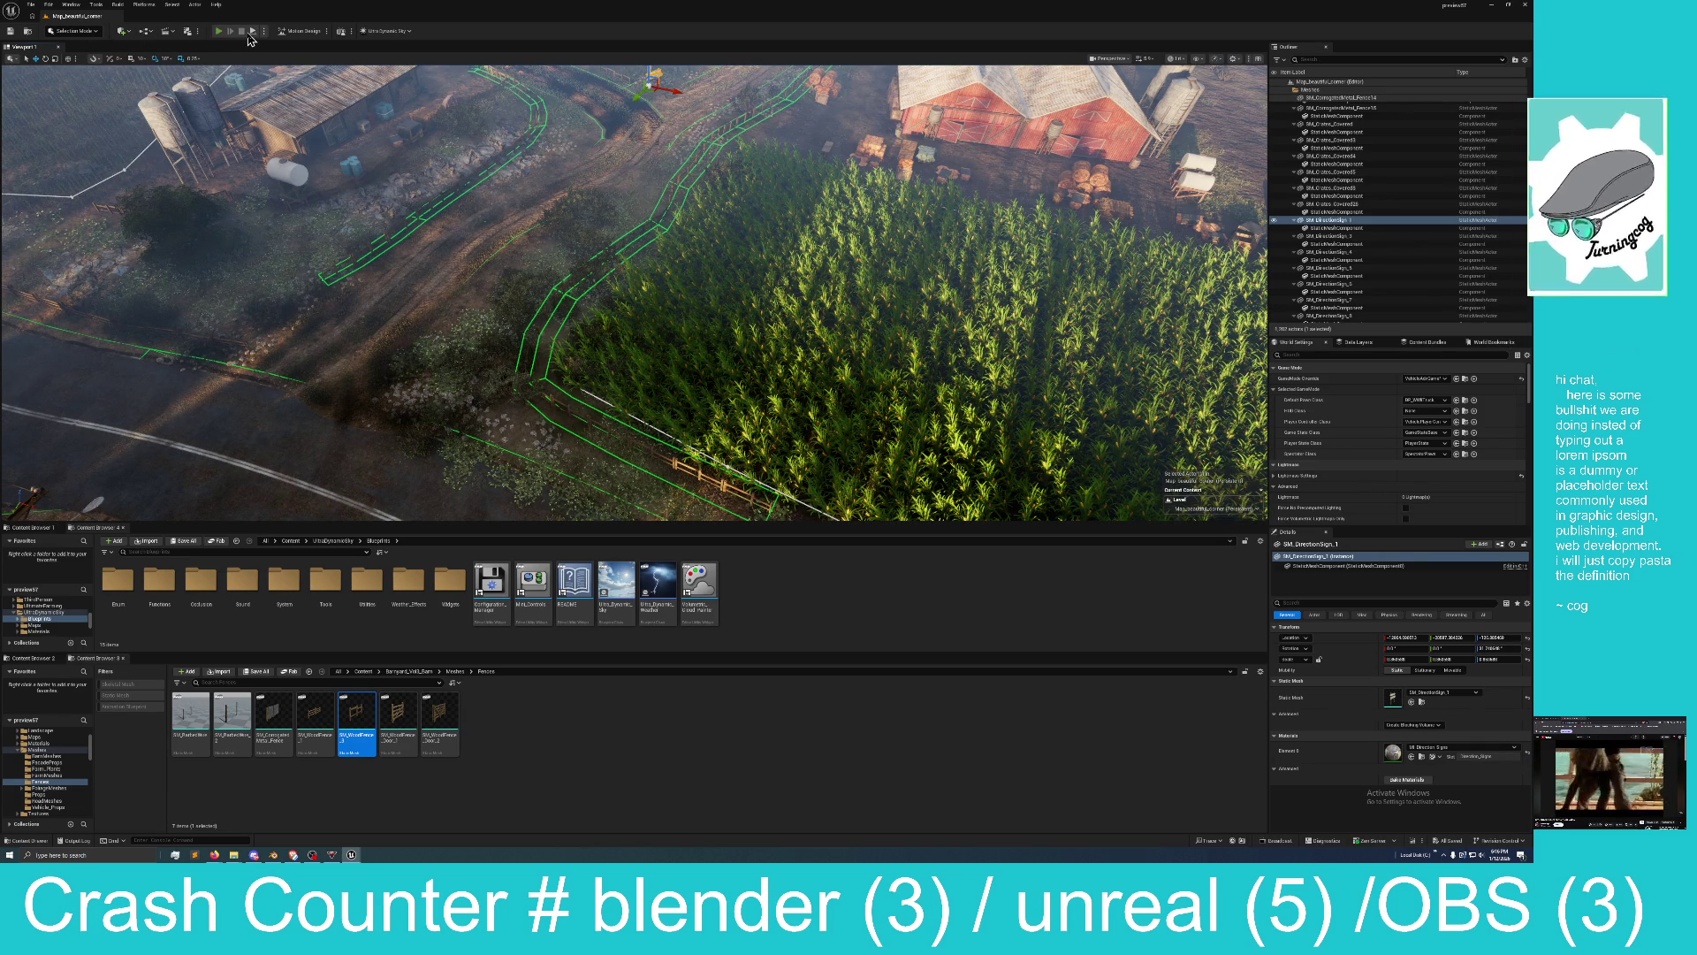
pyautogui.click(252, 33)
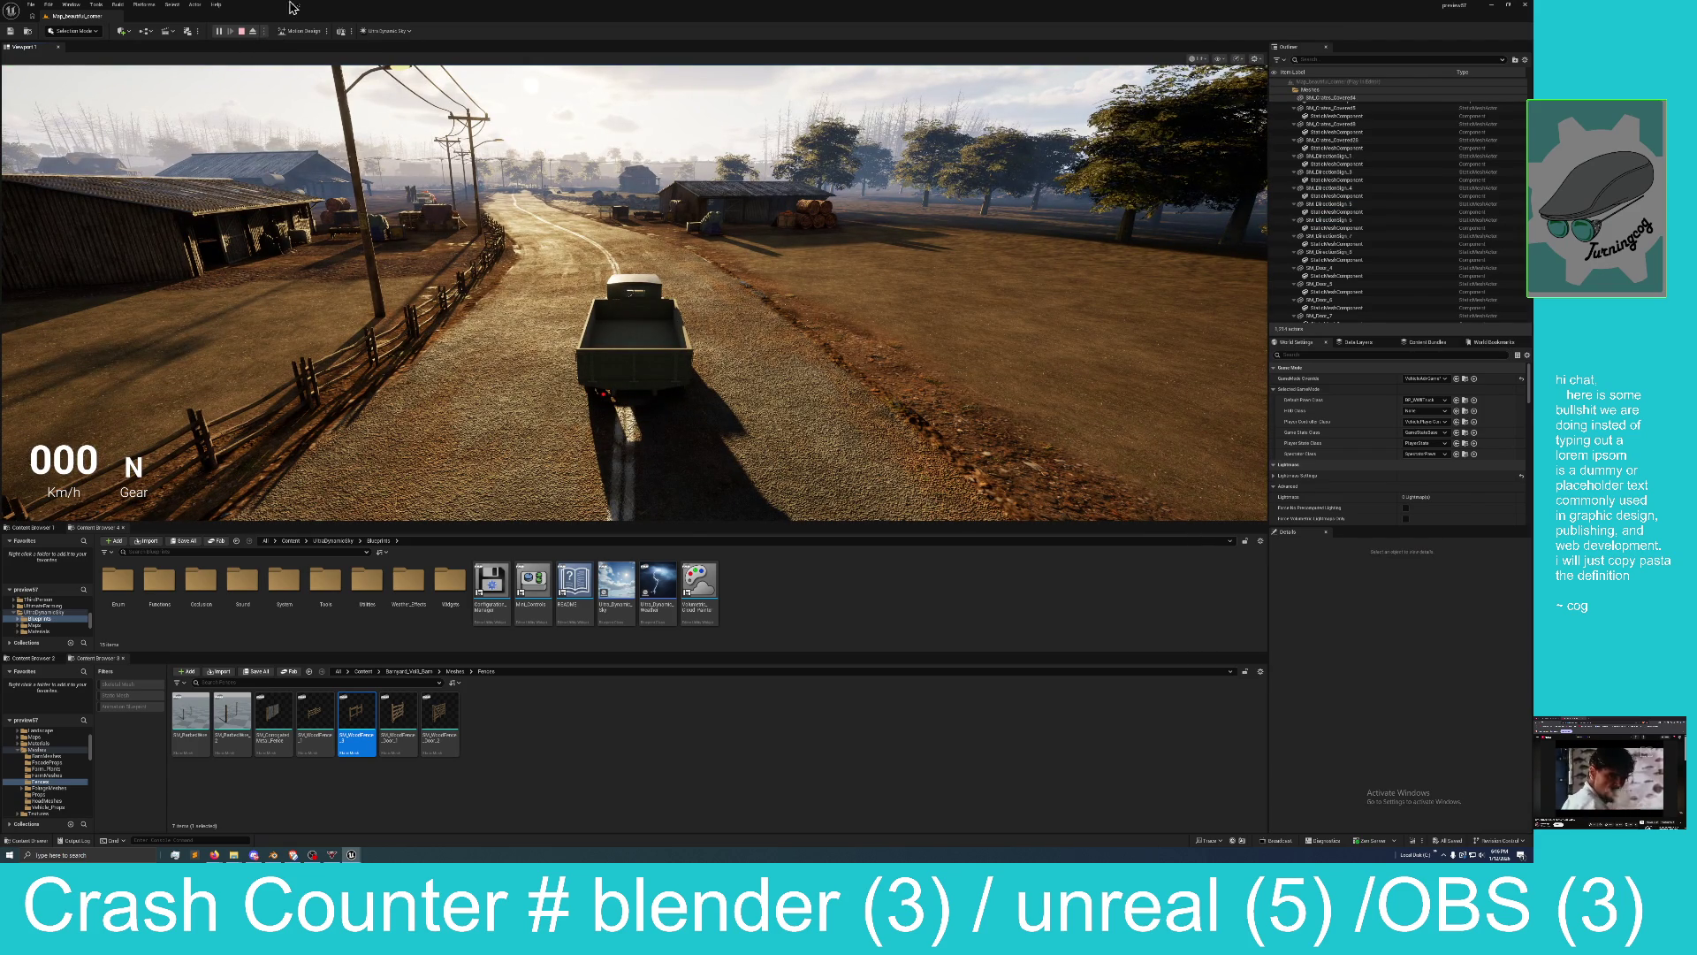
pyautogui.press('w')
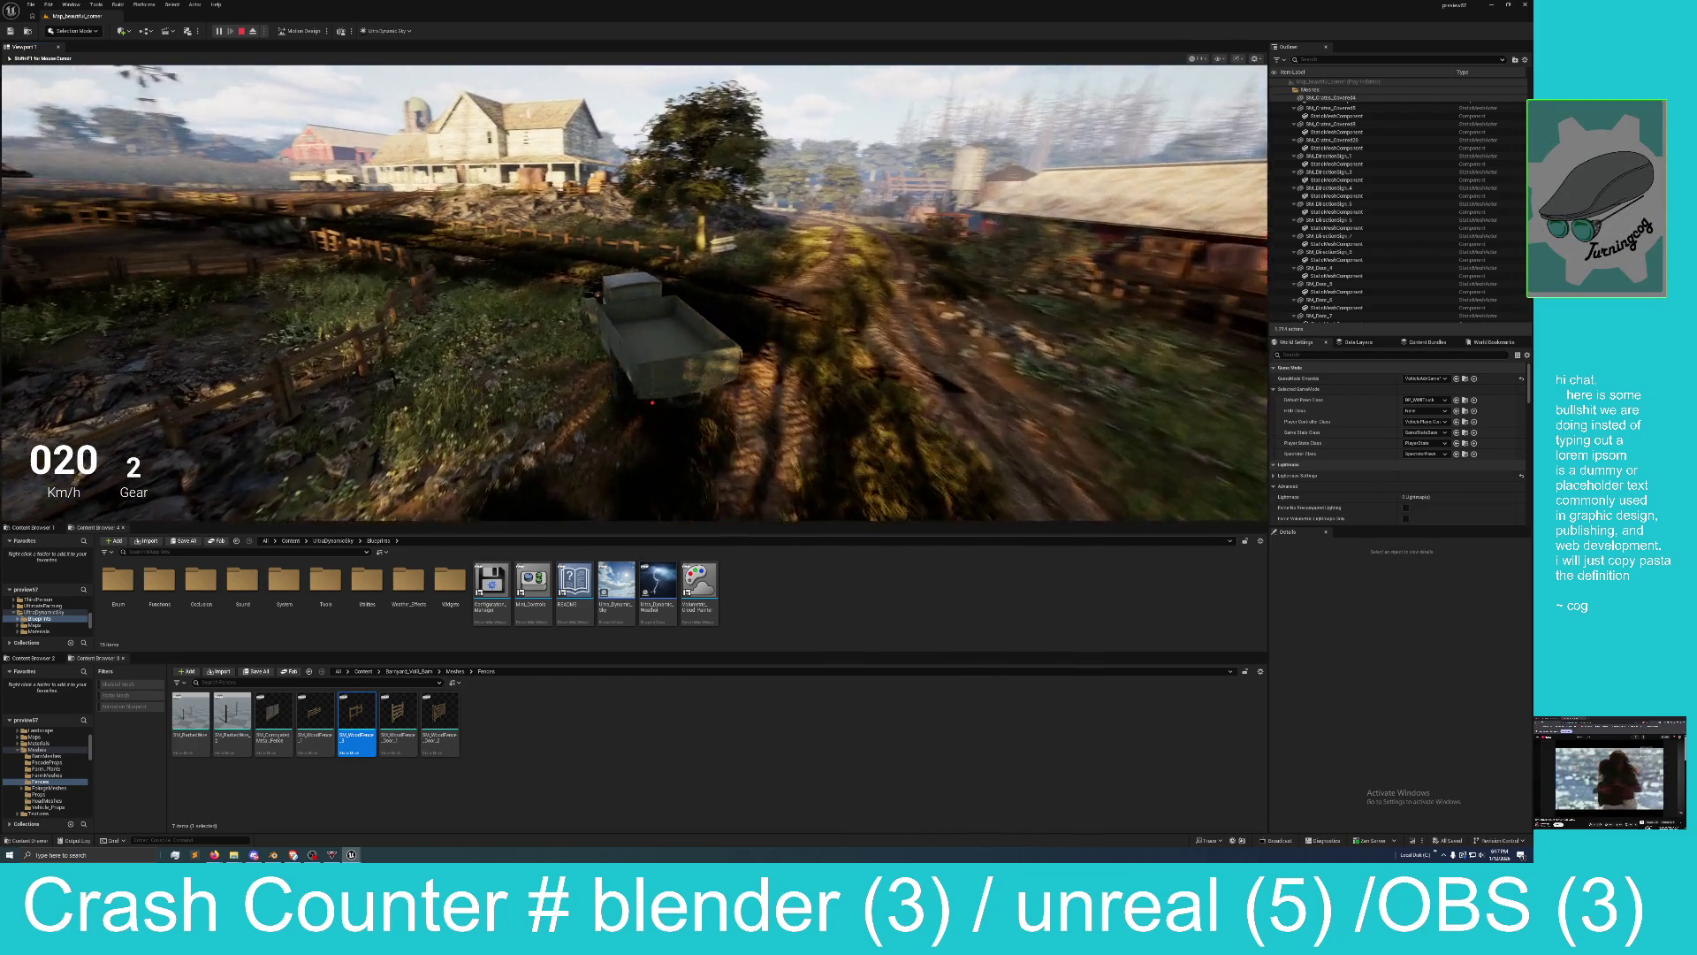
pyautogui.press('w')
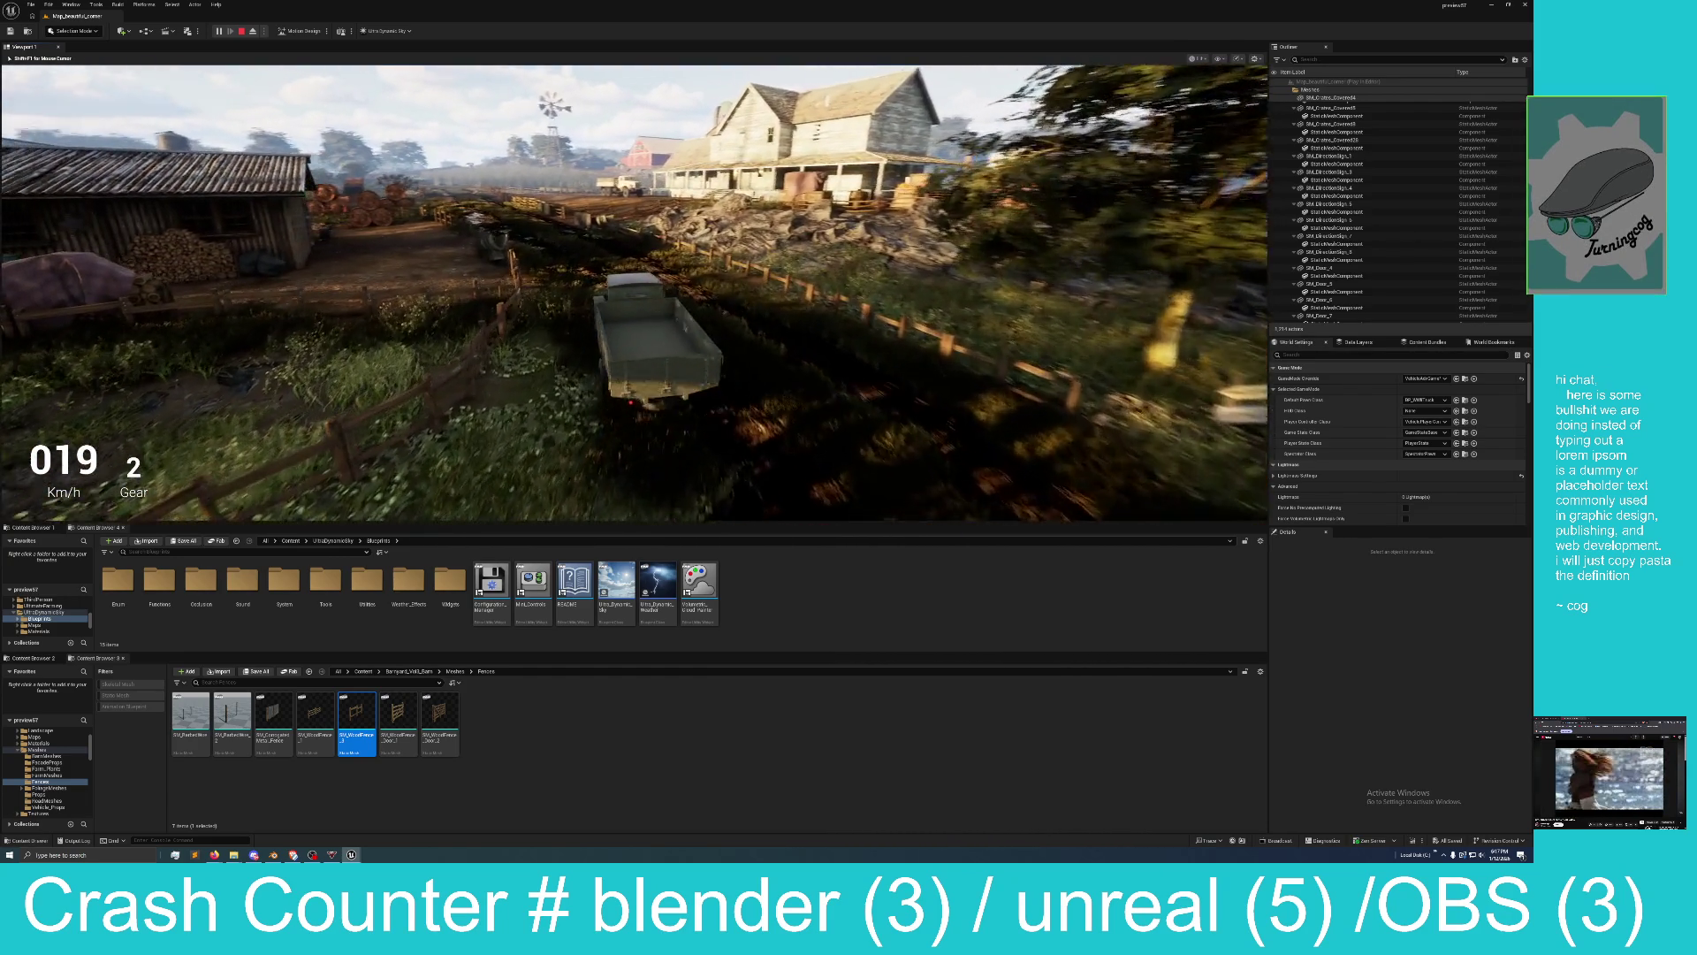
pyautogui.press('w')
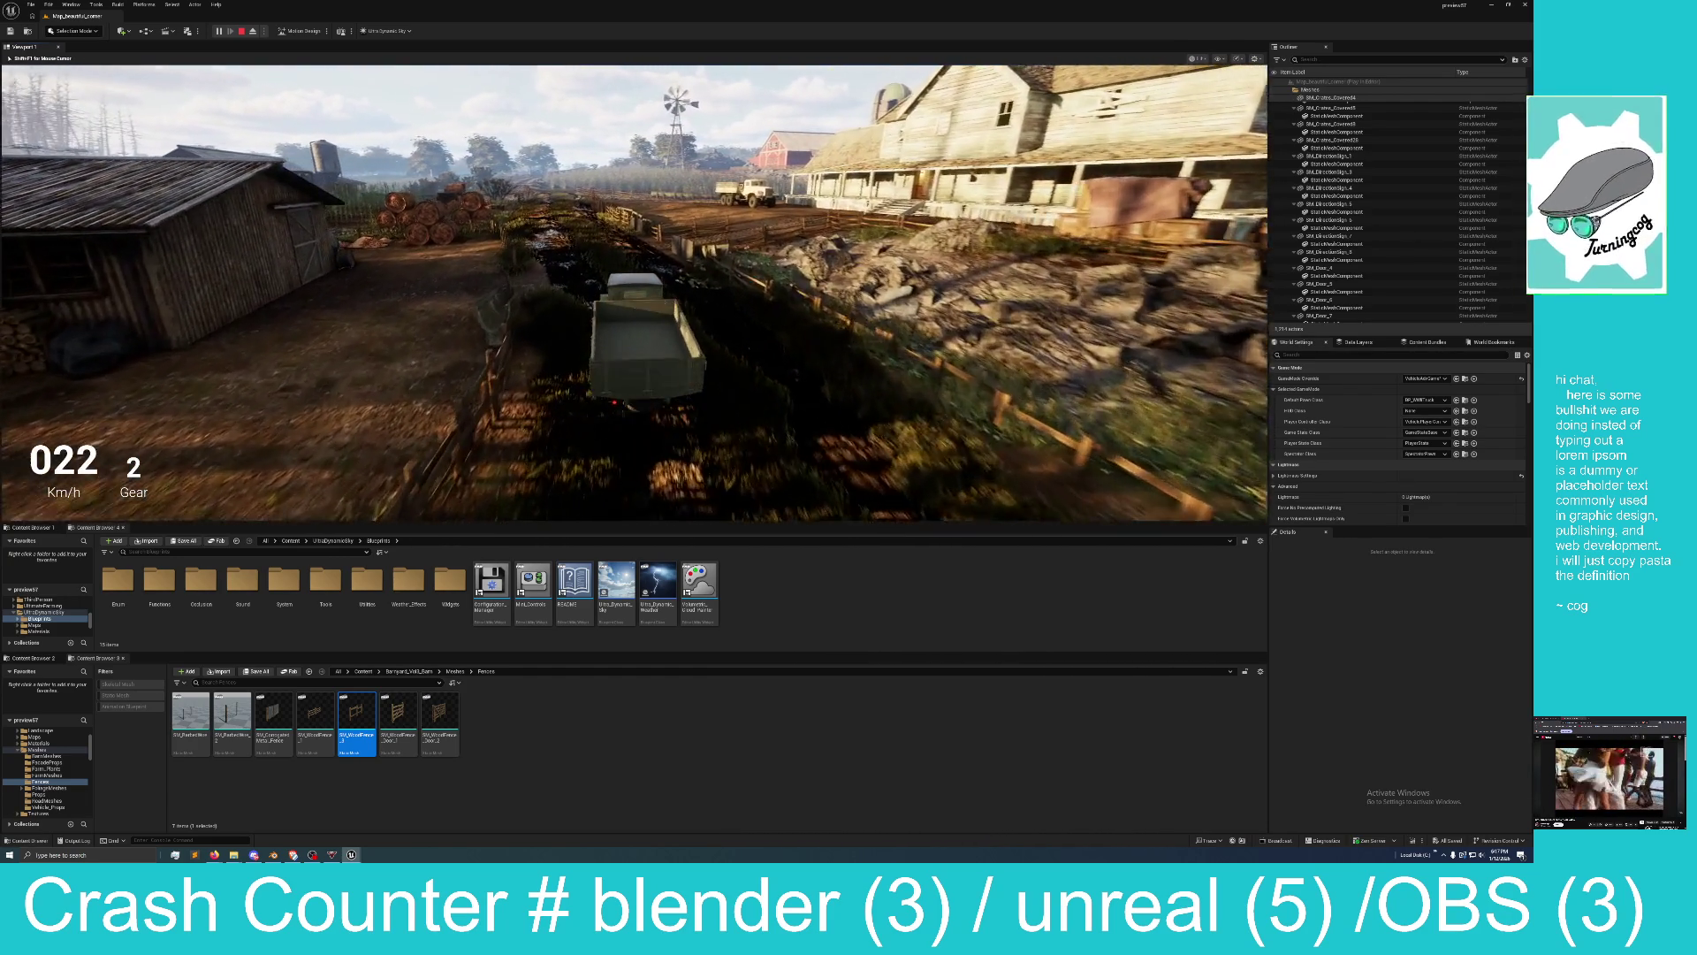
pyautogui.press('w')
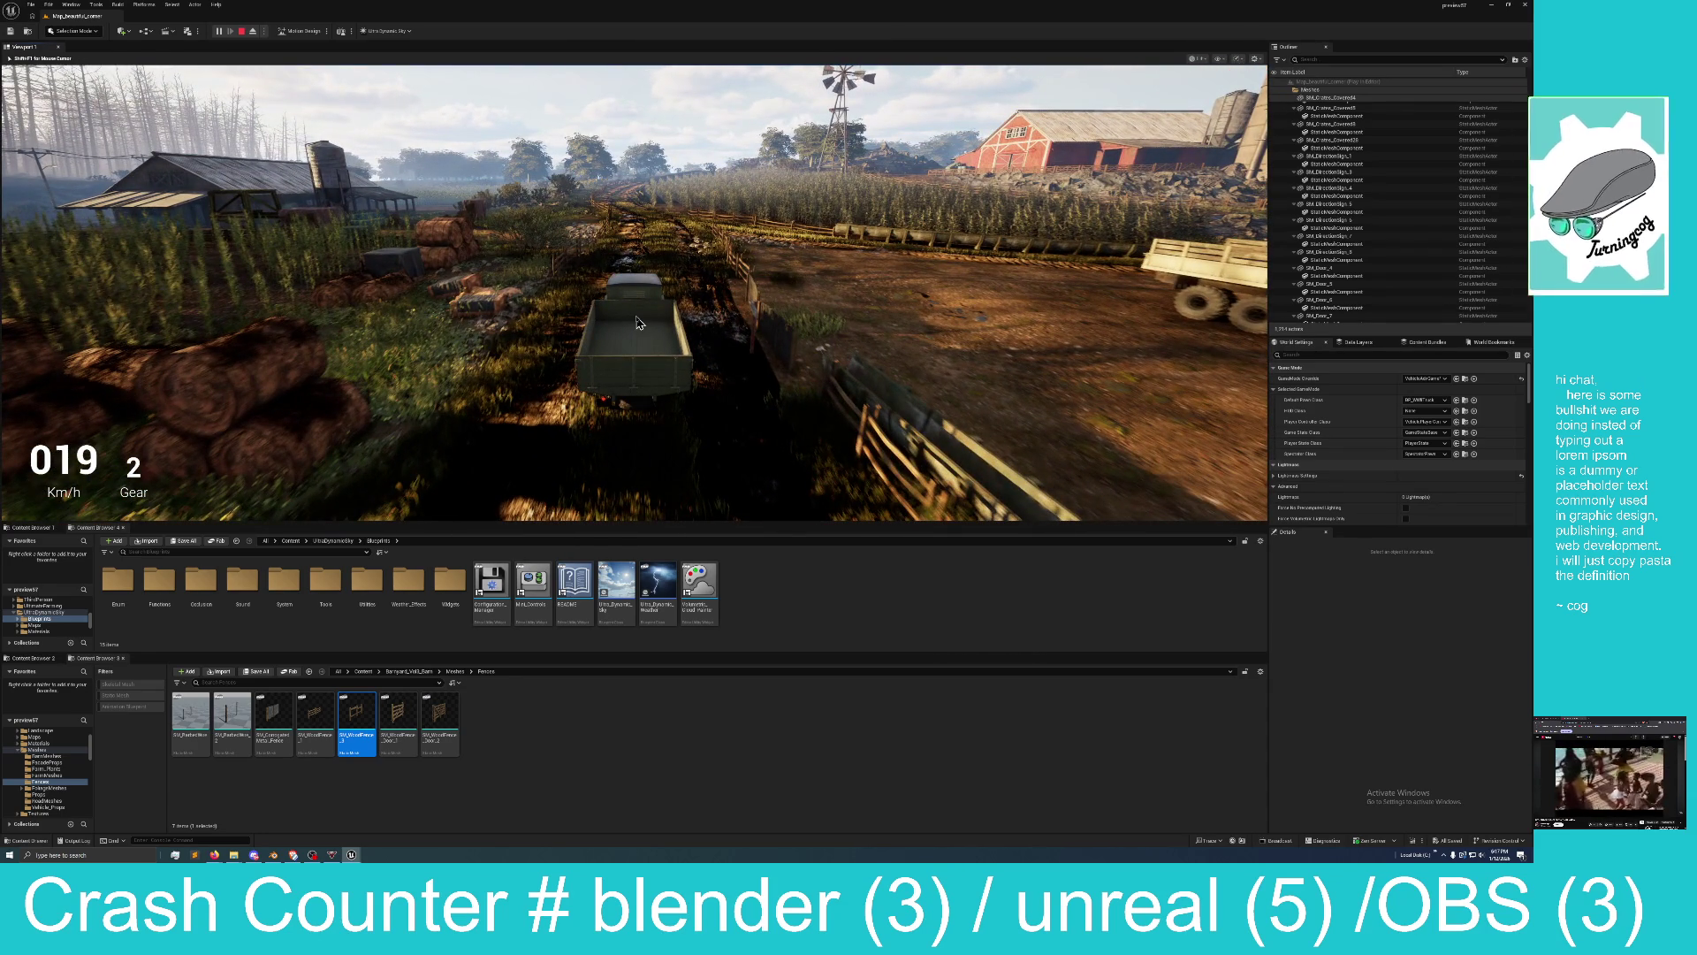
pyautogui.press('Escape')
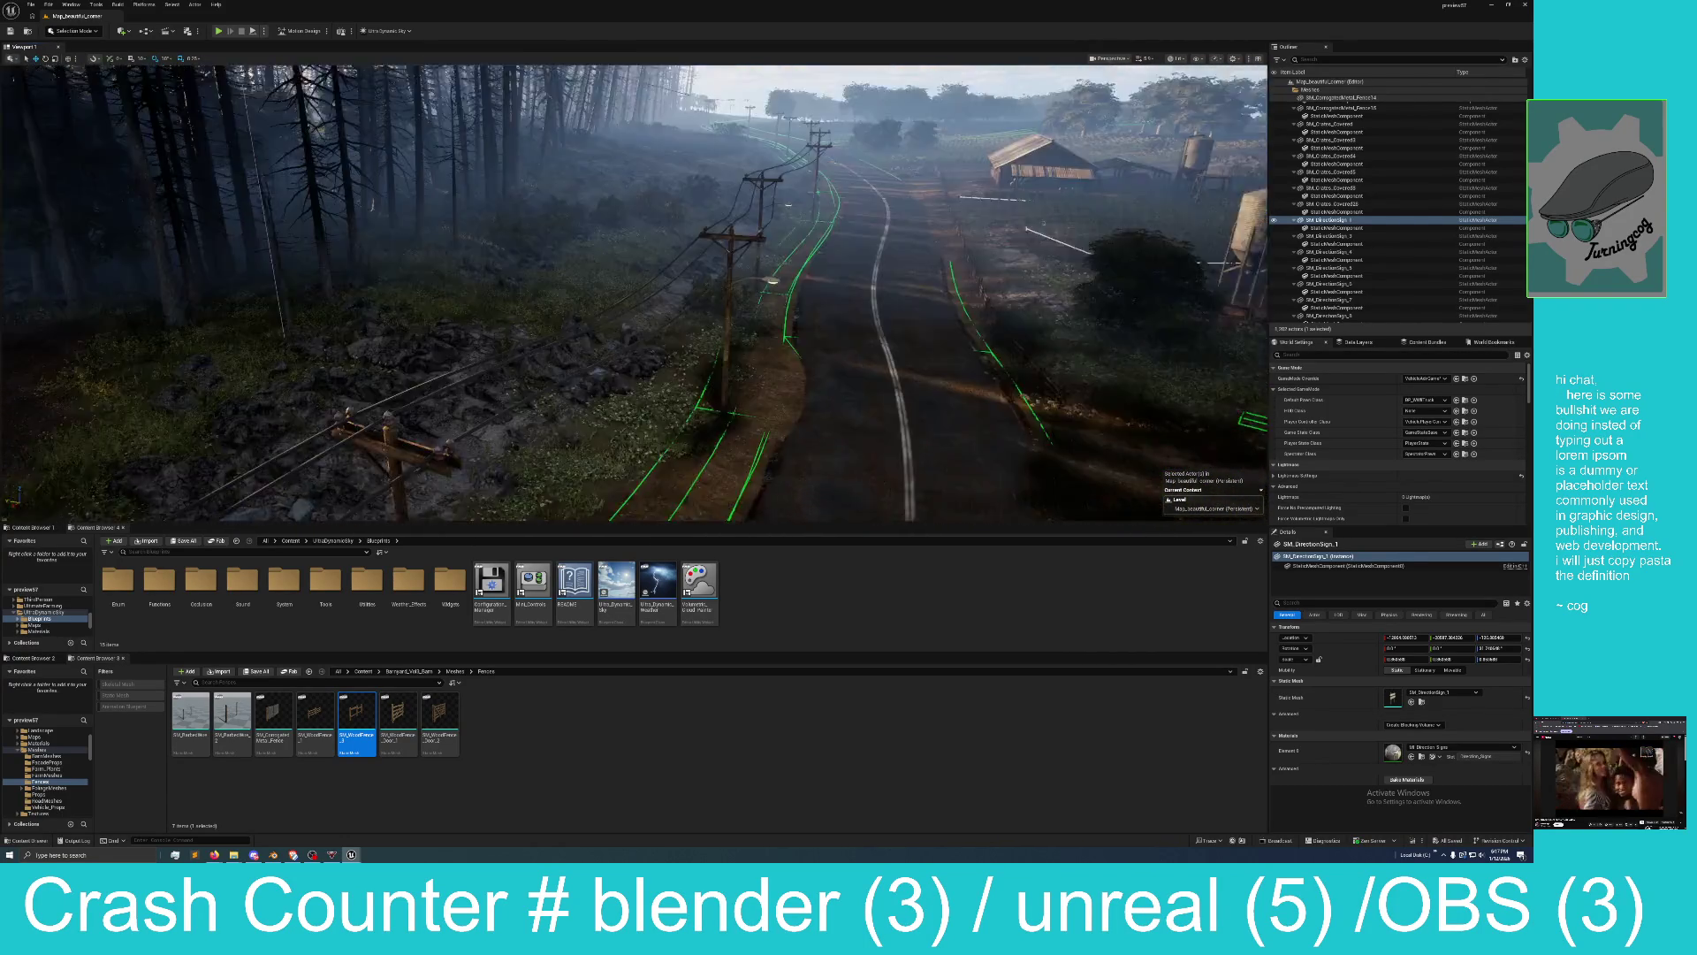
pyautogui.press('w')
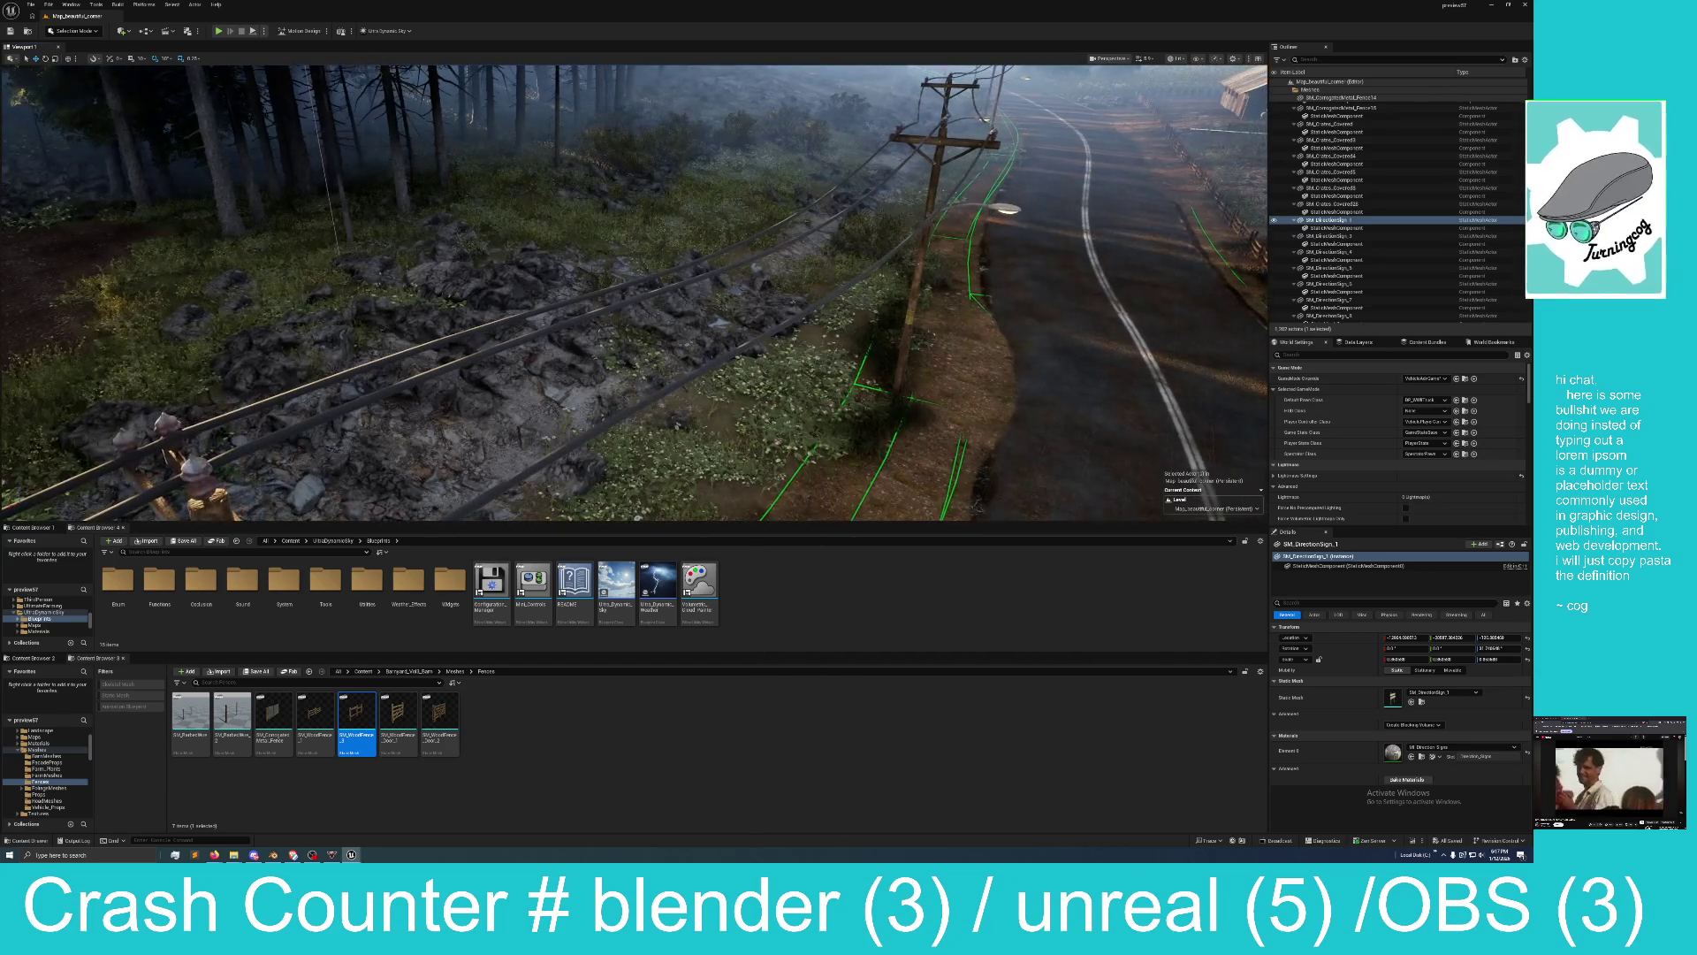
pyautogui.press('w')
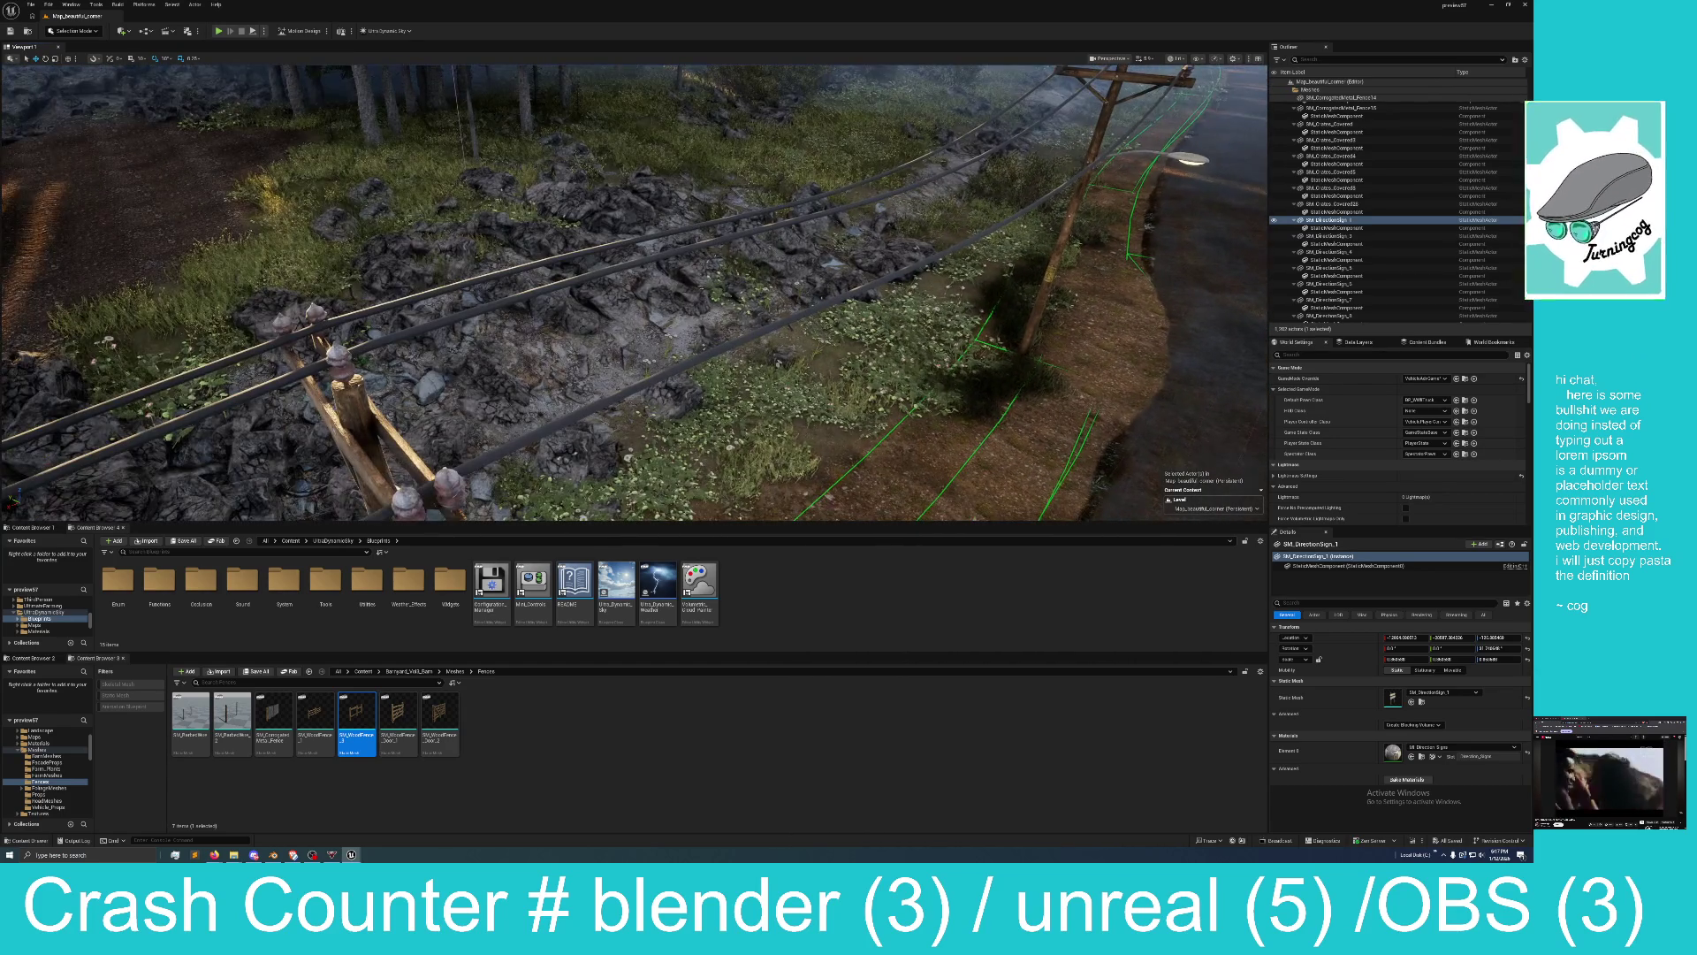
pyautogui.press('s')
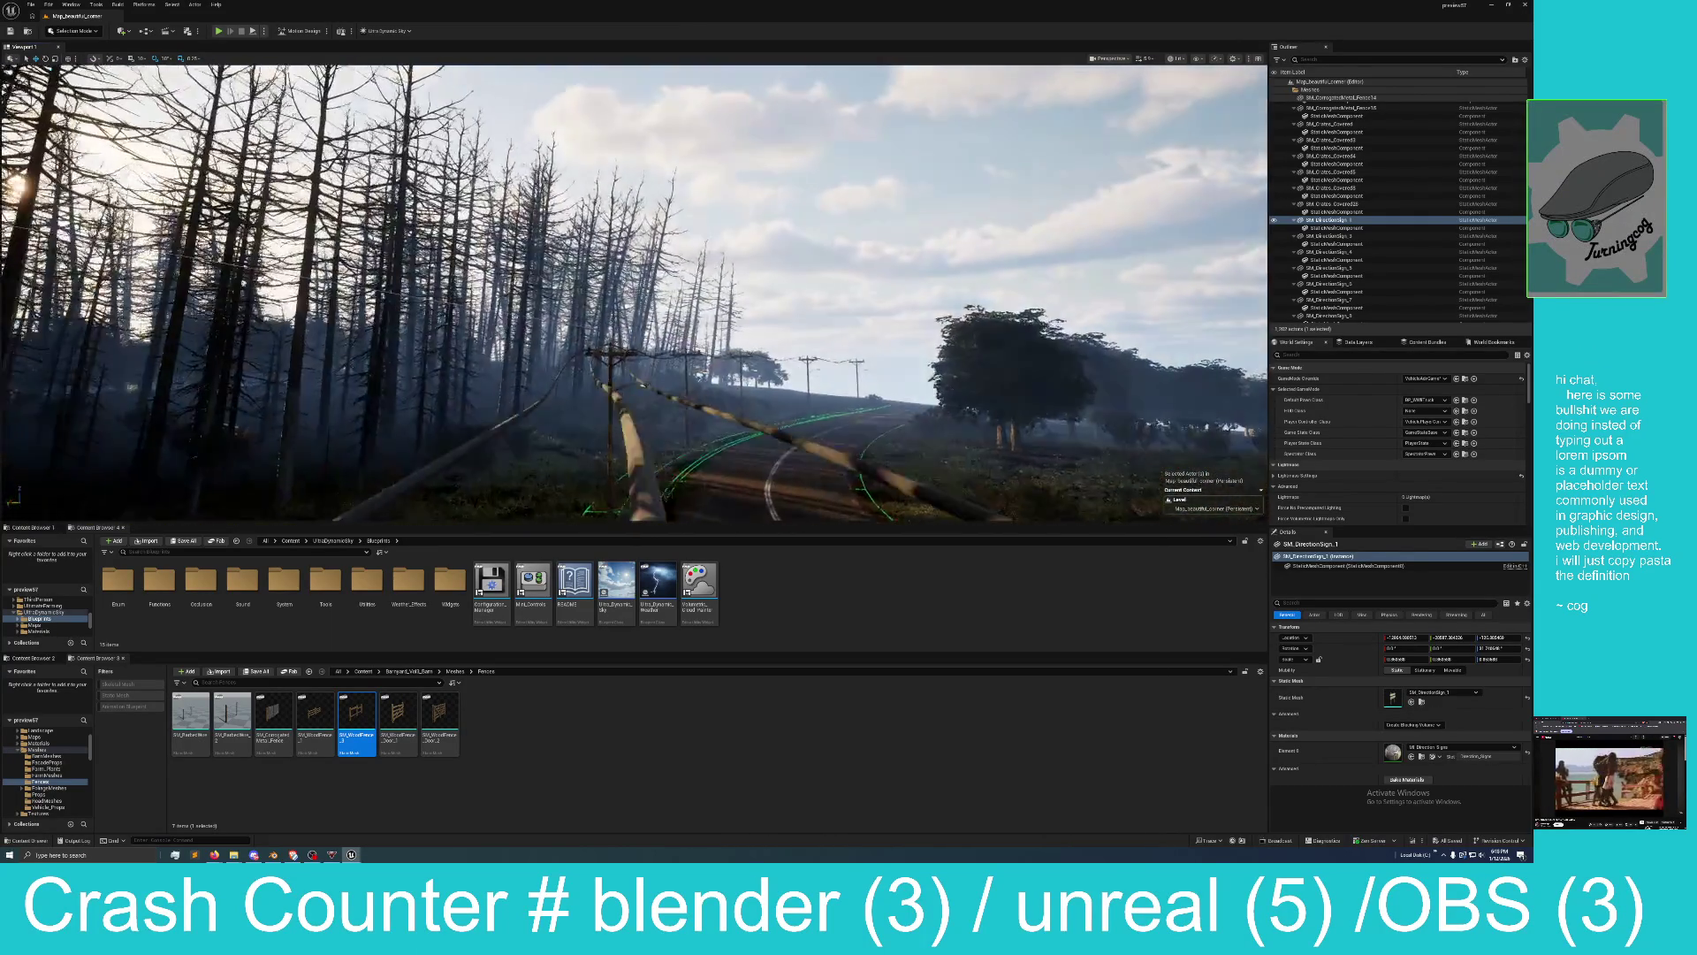
pyautogui.press('w')
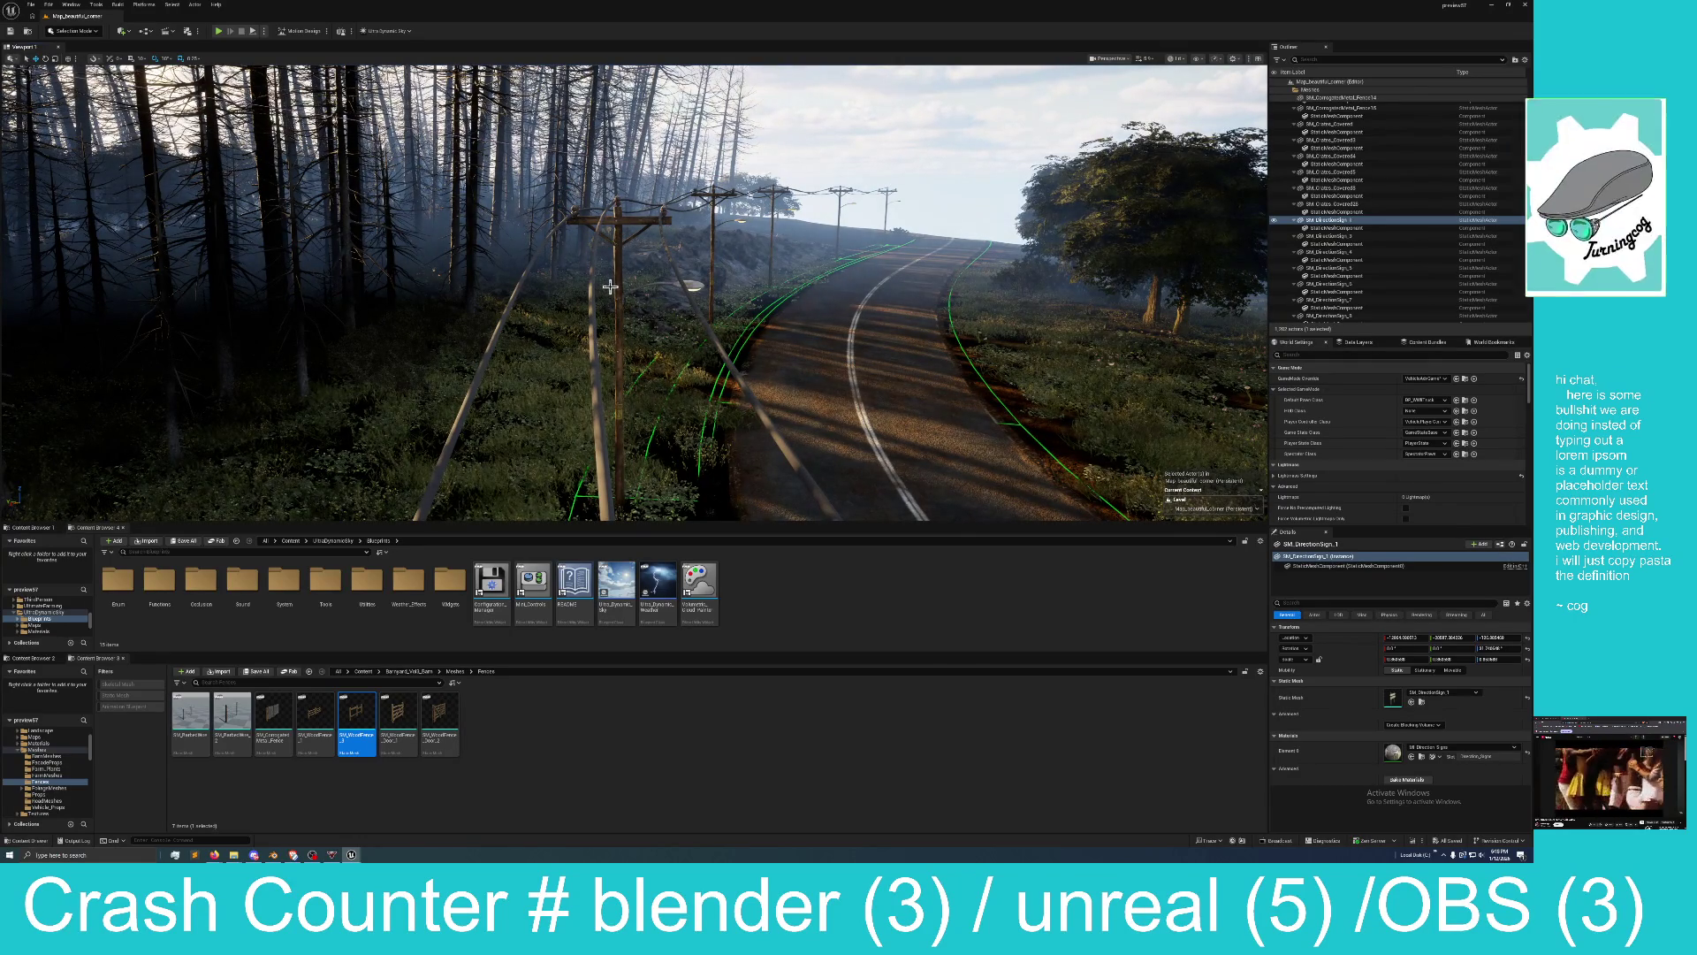
pyautogui.press('w')
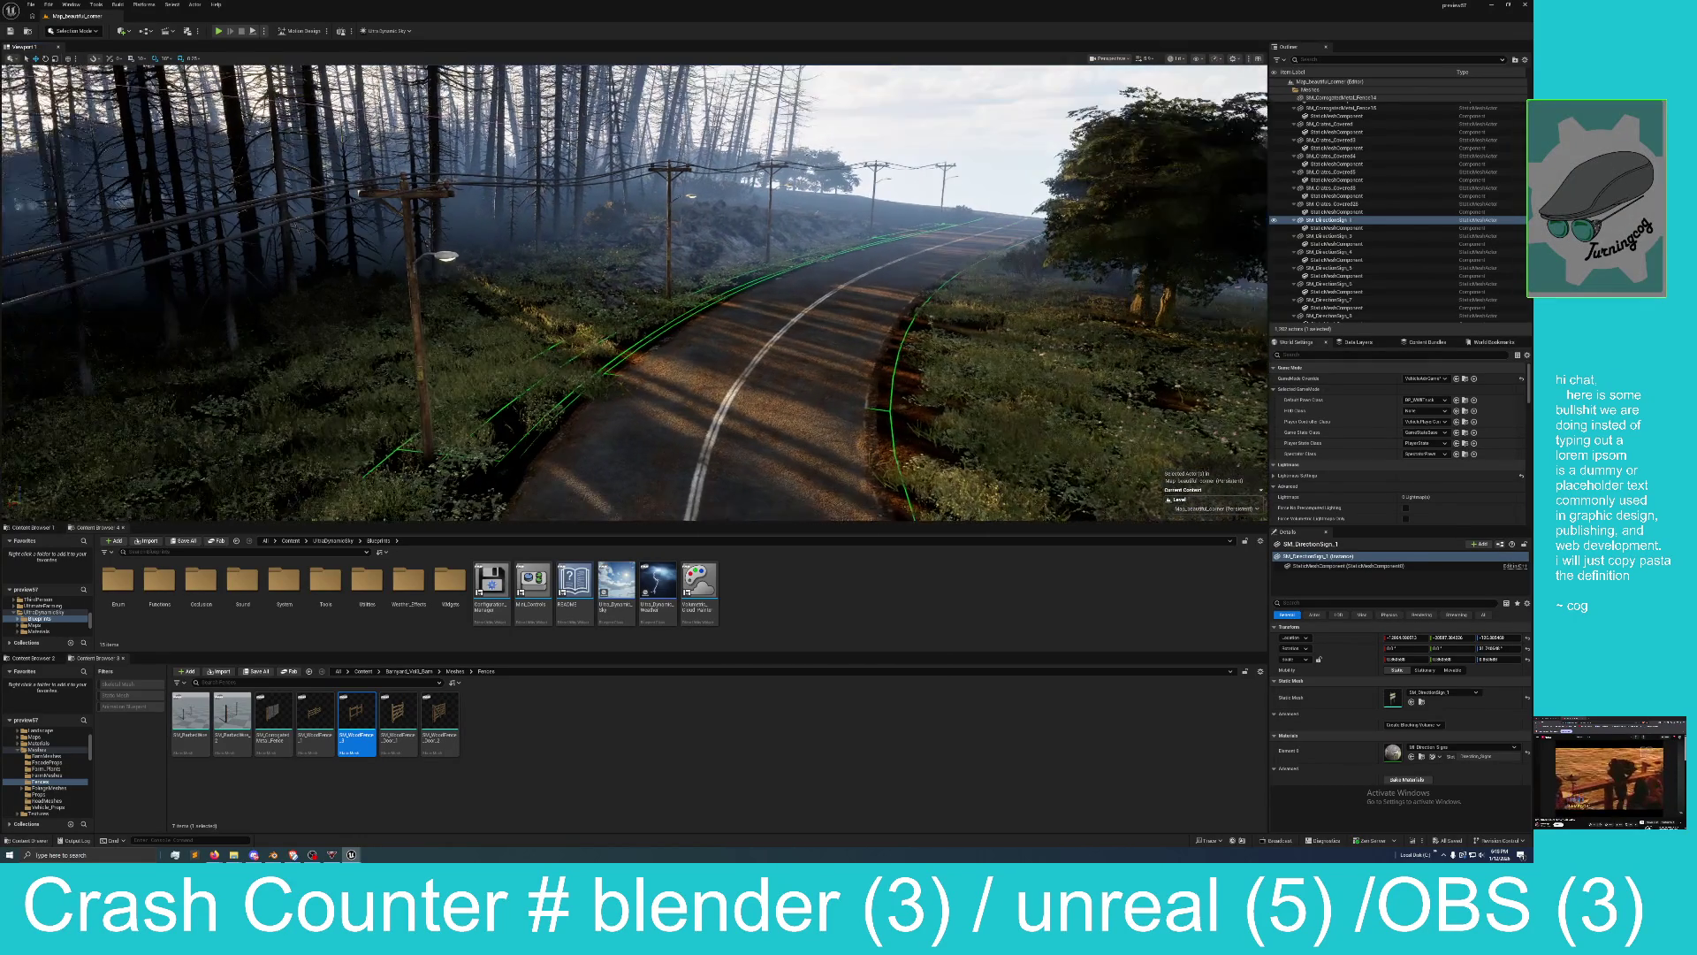
pyautogui.press('w')
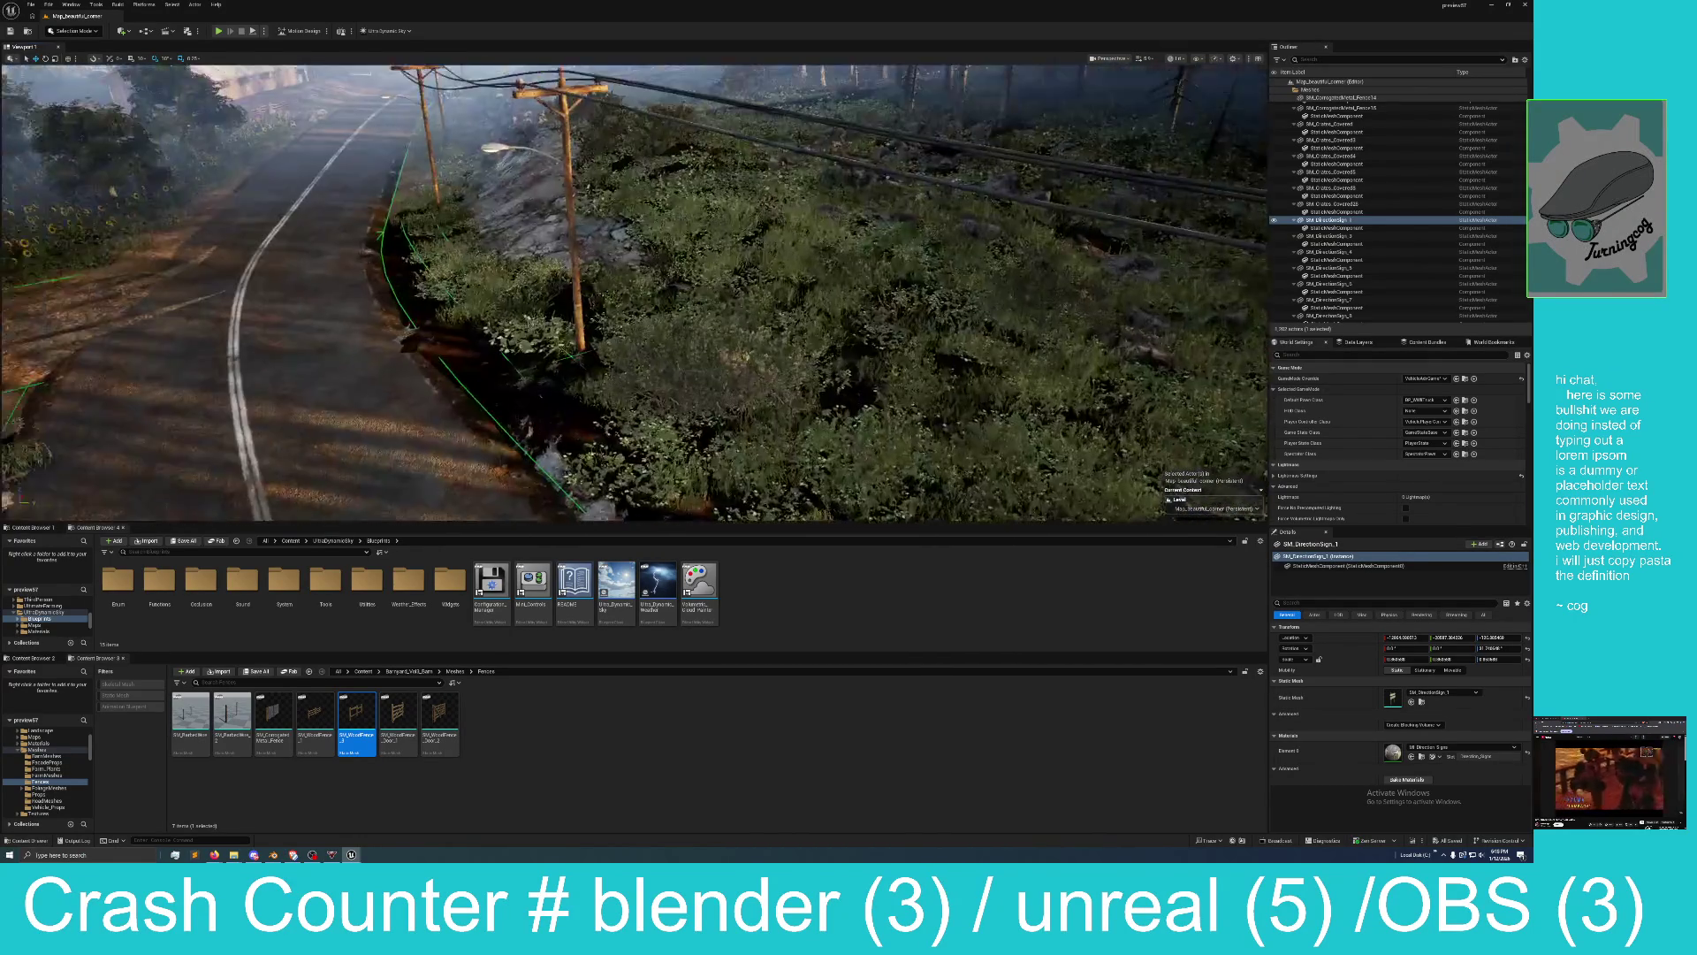
pyautogui.press('w')
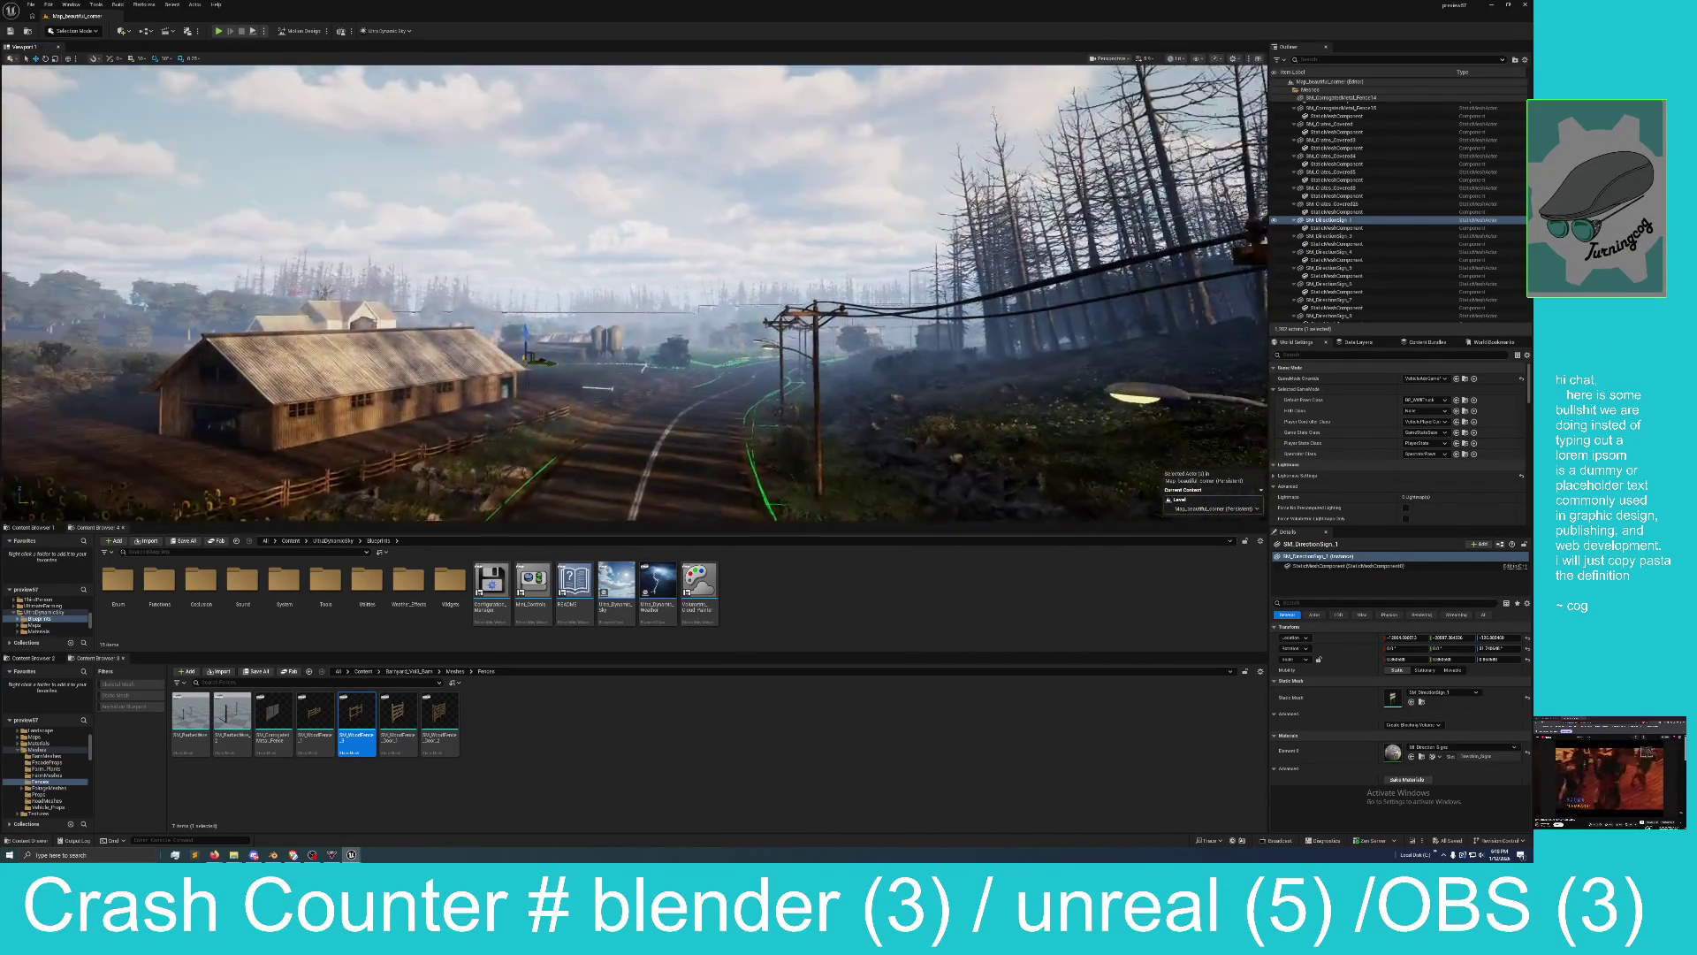
pyautogui.press('w')
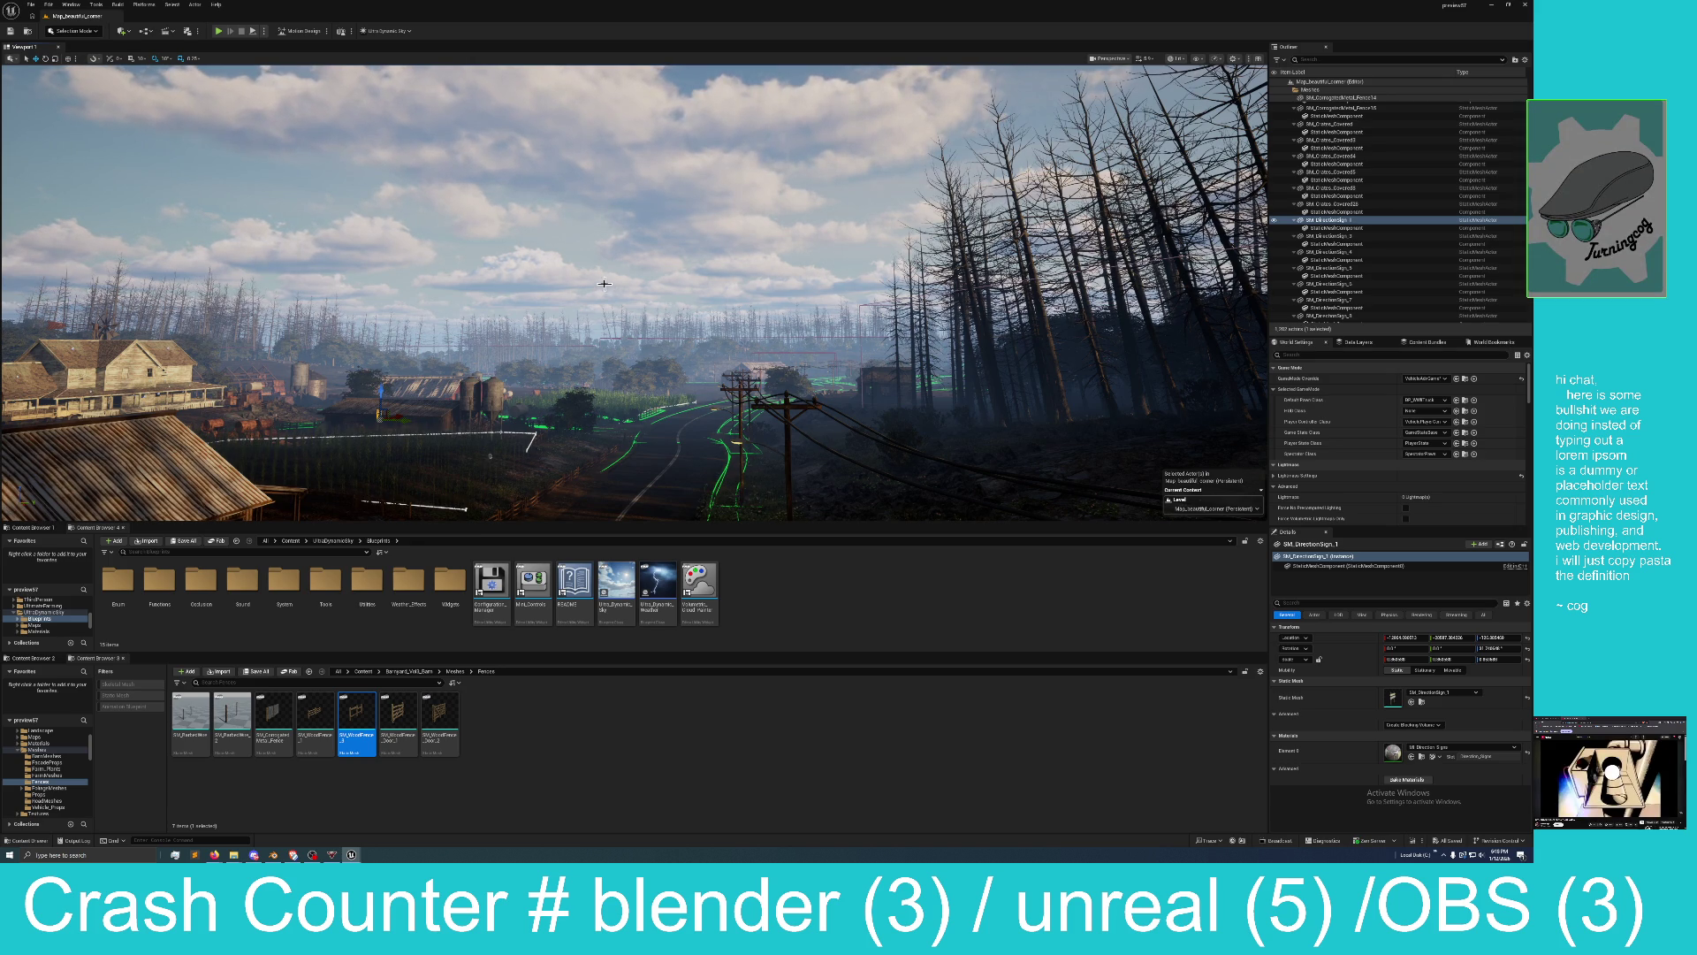
pyautogui.moveTo(589, 313)
pyautogui.mouseDown()
pyautogui.moveTo(589, 353)
pyautogui.moveTo(610, 296)
pyautogui.mouseUp()
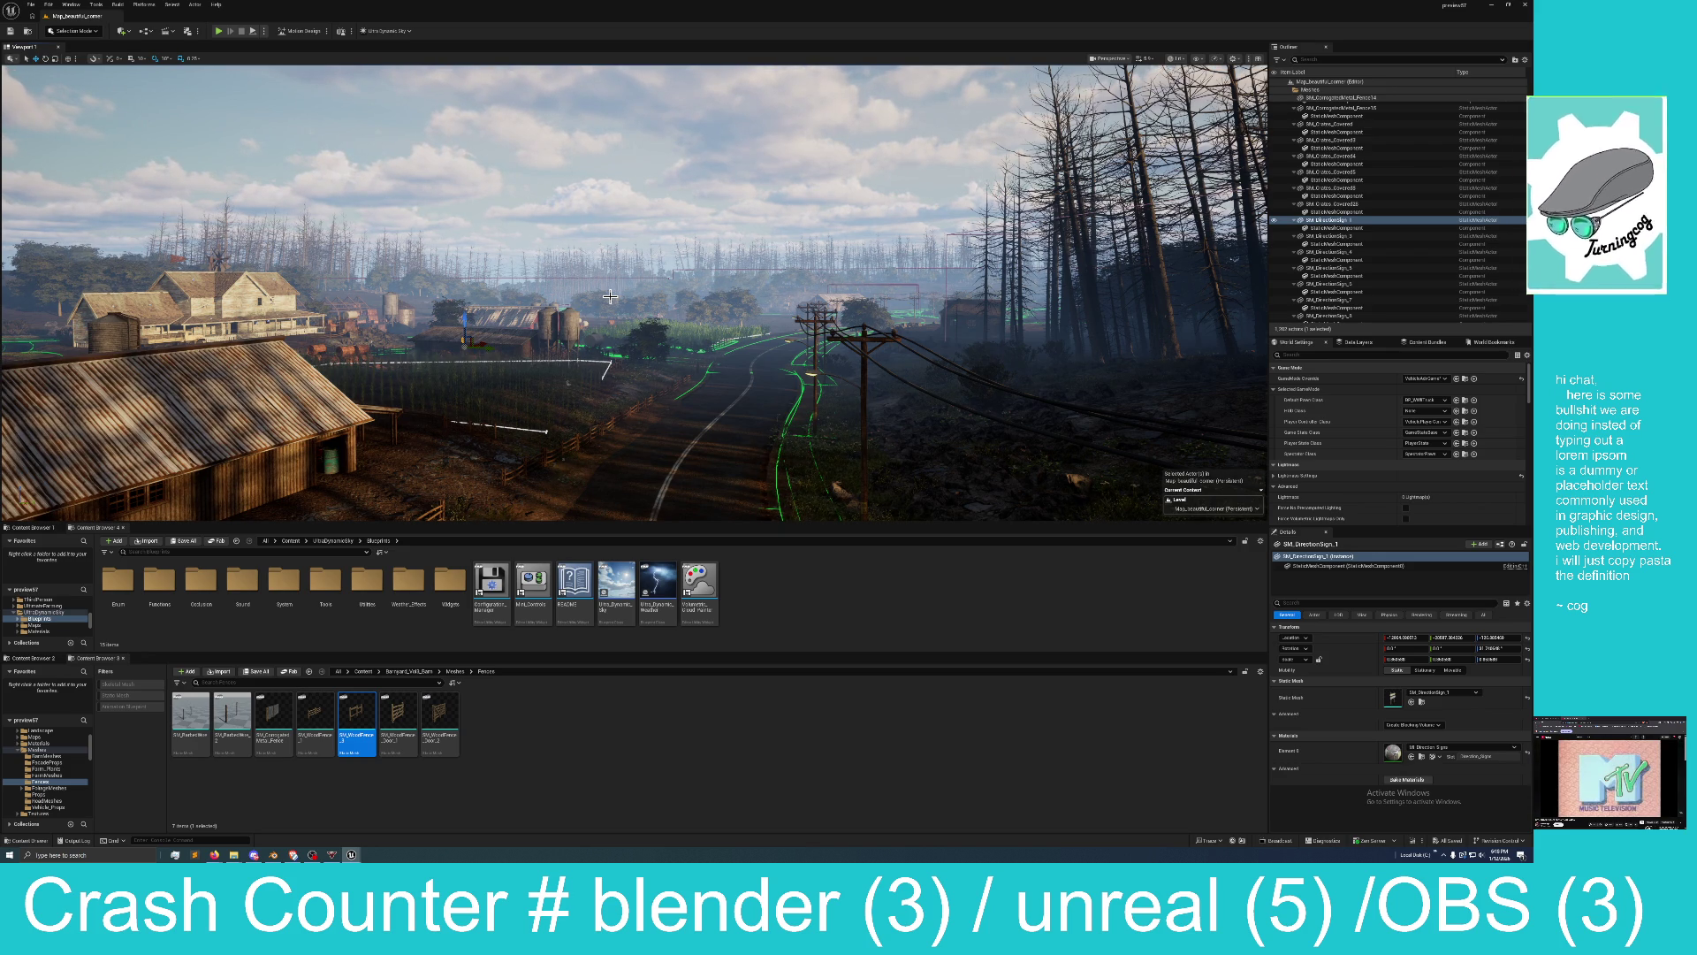
pyautogui.moveTo(631, 291)
pyautogui.mouseDown()
pyautogui.moveTo(631, 239)
pyautogui.moveTo(766, 315)
pyautogui.mouseUp()
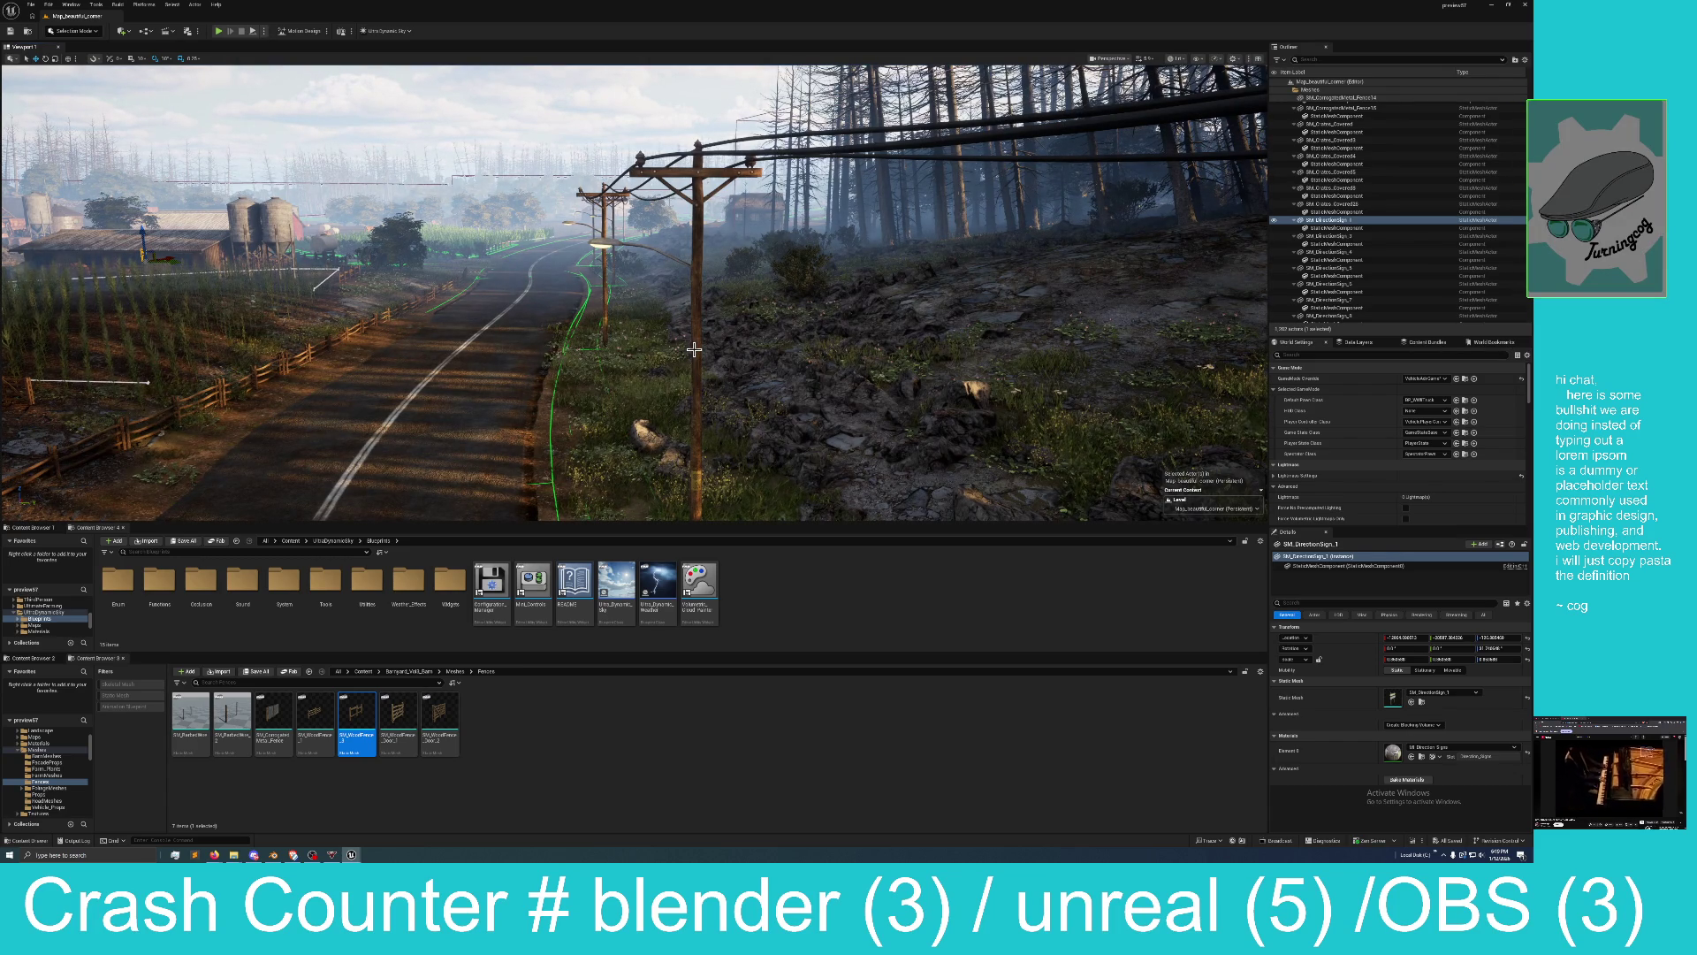
pyautogui.moveTo(622, 287); pyautogui.dragTo(705, 277)
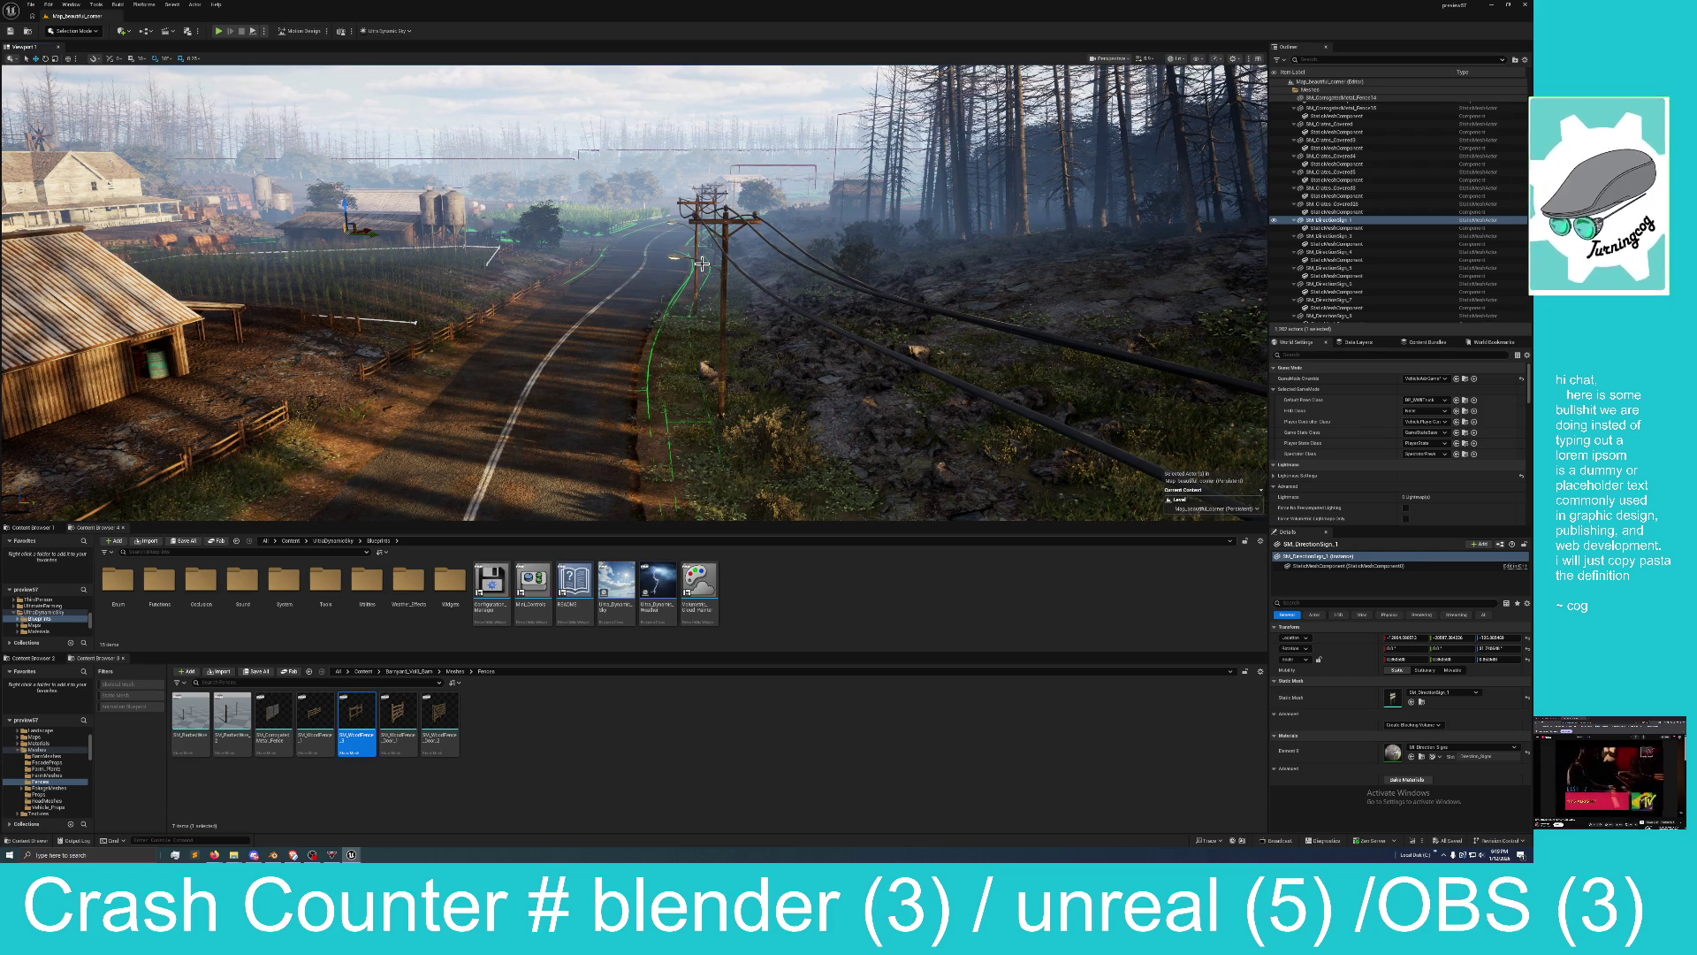
pyautogui.moveTo(670, 255)
pyautogui.mouseDown()
pyautogui.moveTo(560, 509)
pyautogui.moveTo(592, 491)
pyautogui.moveTo(562, 511)
pyautogui.moveTo(666, 253)
pyautogui.mouseUp()
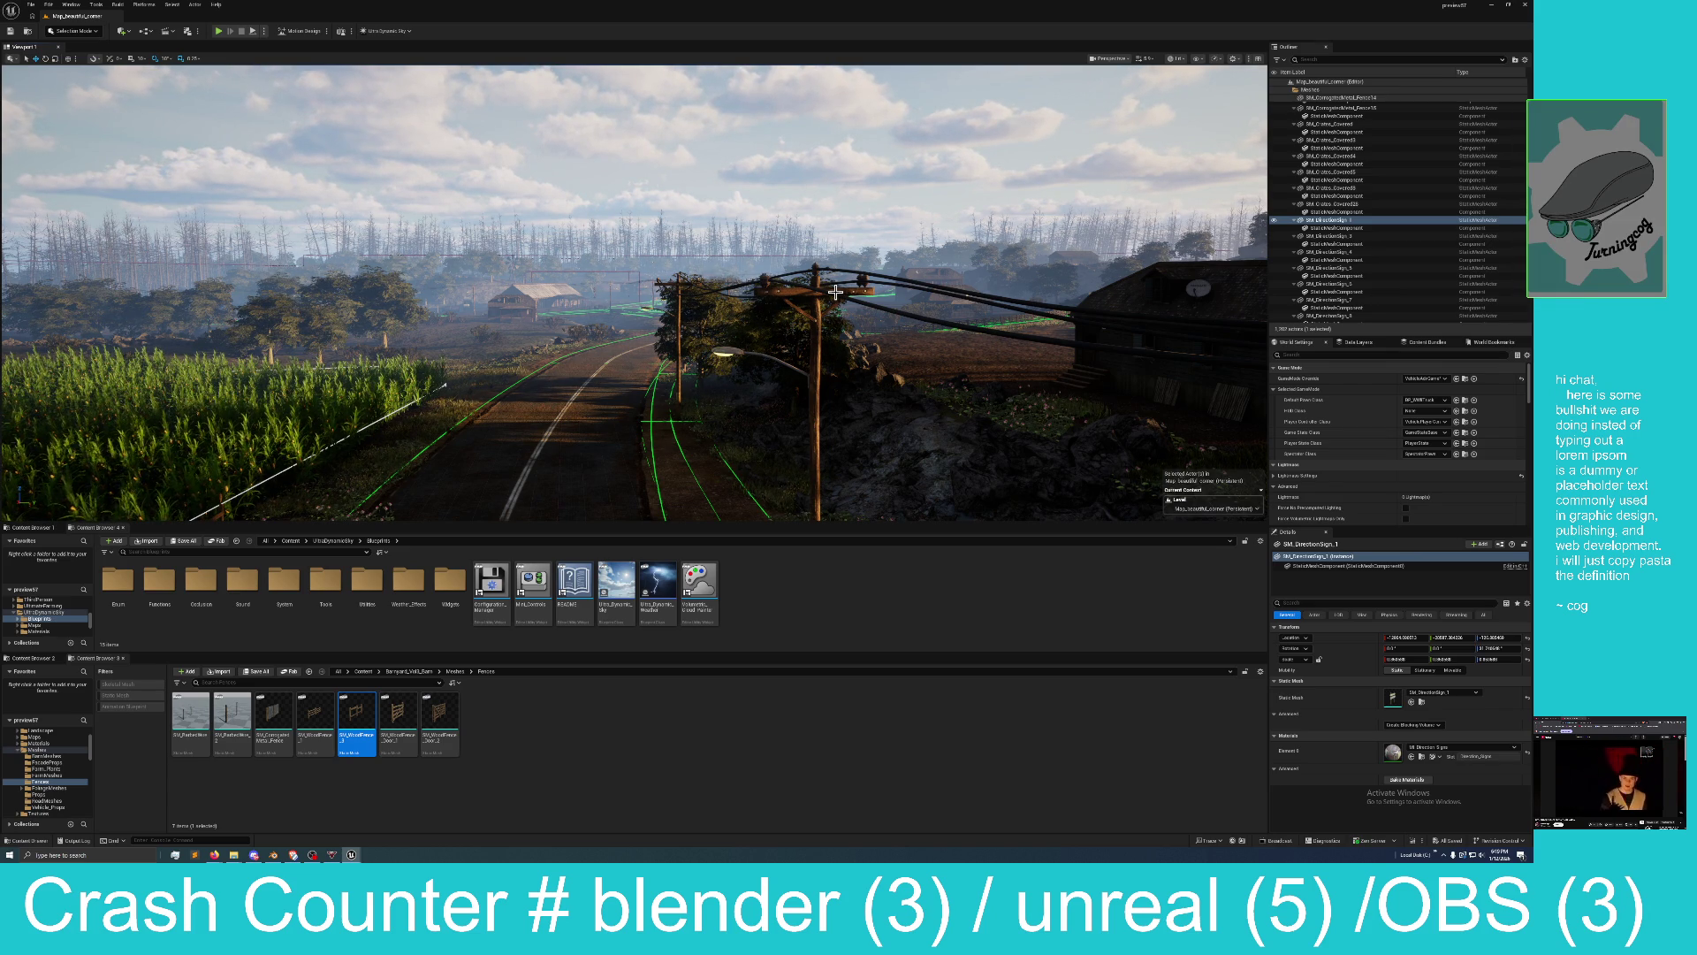
pyautogui.moveTo(691, 275)
pyautogui.mouseDown()
pyautogui.moveTo(692, 247)
pyautogui.moveTo(539, 249)
pyautogui.moveTo(645, 249)
pyautogui.moveTo(622, 249)
pyautogui.moveTo(631, 172)
pyautogui.moveTo(433, 173)
pyautogui.mouseUp()
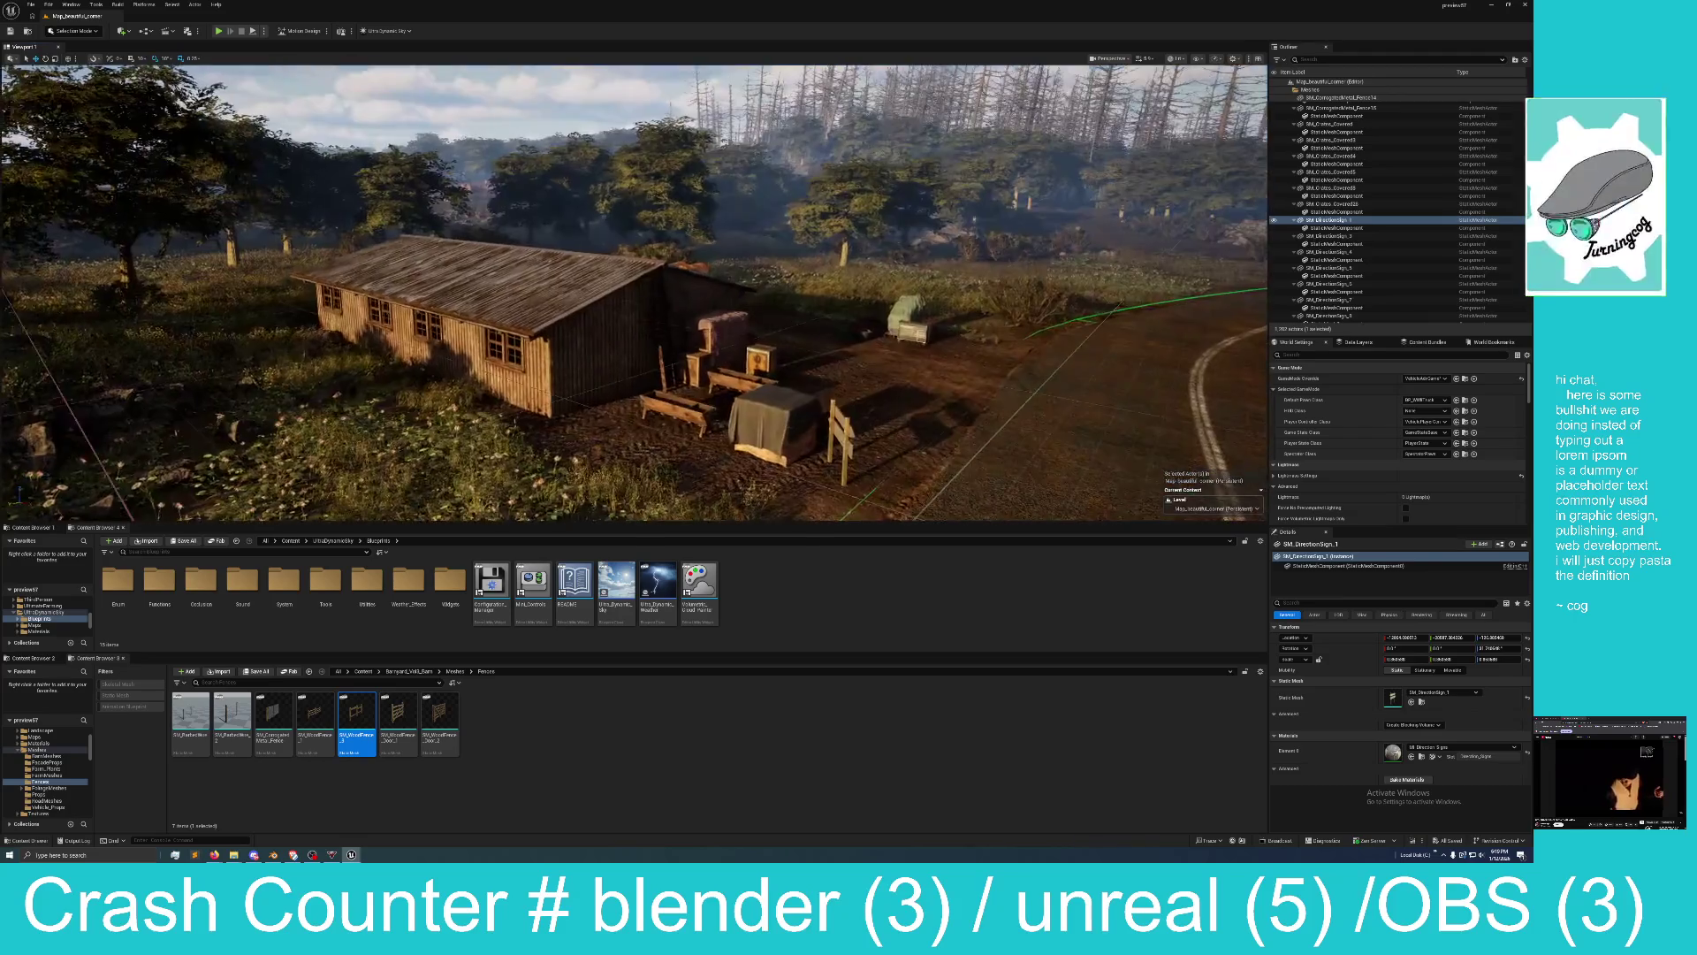
# Move SM_Warehouse_5 to a new spot and set the covered wood boxes beside it.
pyautogui.click(567, 299)
pyautogui.moveTo(566, 299)
pyautogui.mouseDown()
pyautogui.moveTo(308, 217)
pyautogui.moveTo(309, 177)
pyautogui.mouseUp()
pyautogui.press('f')
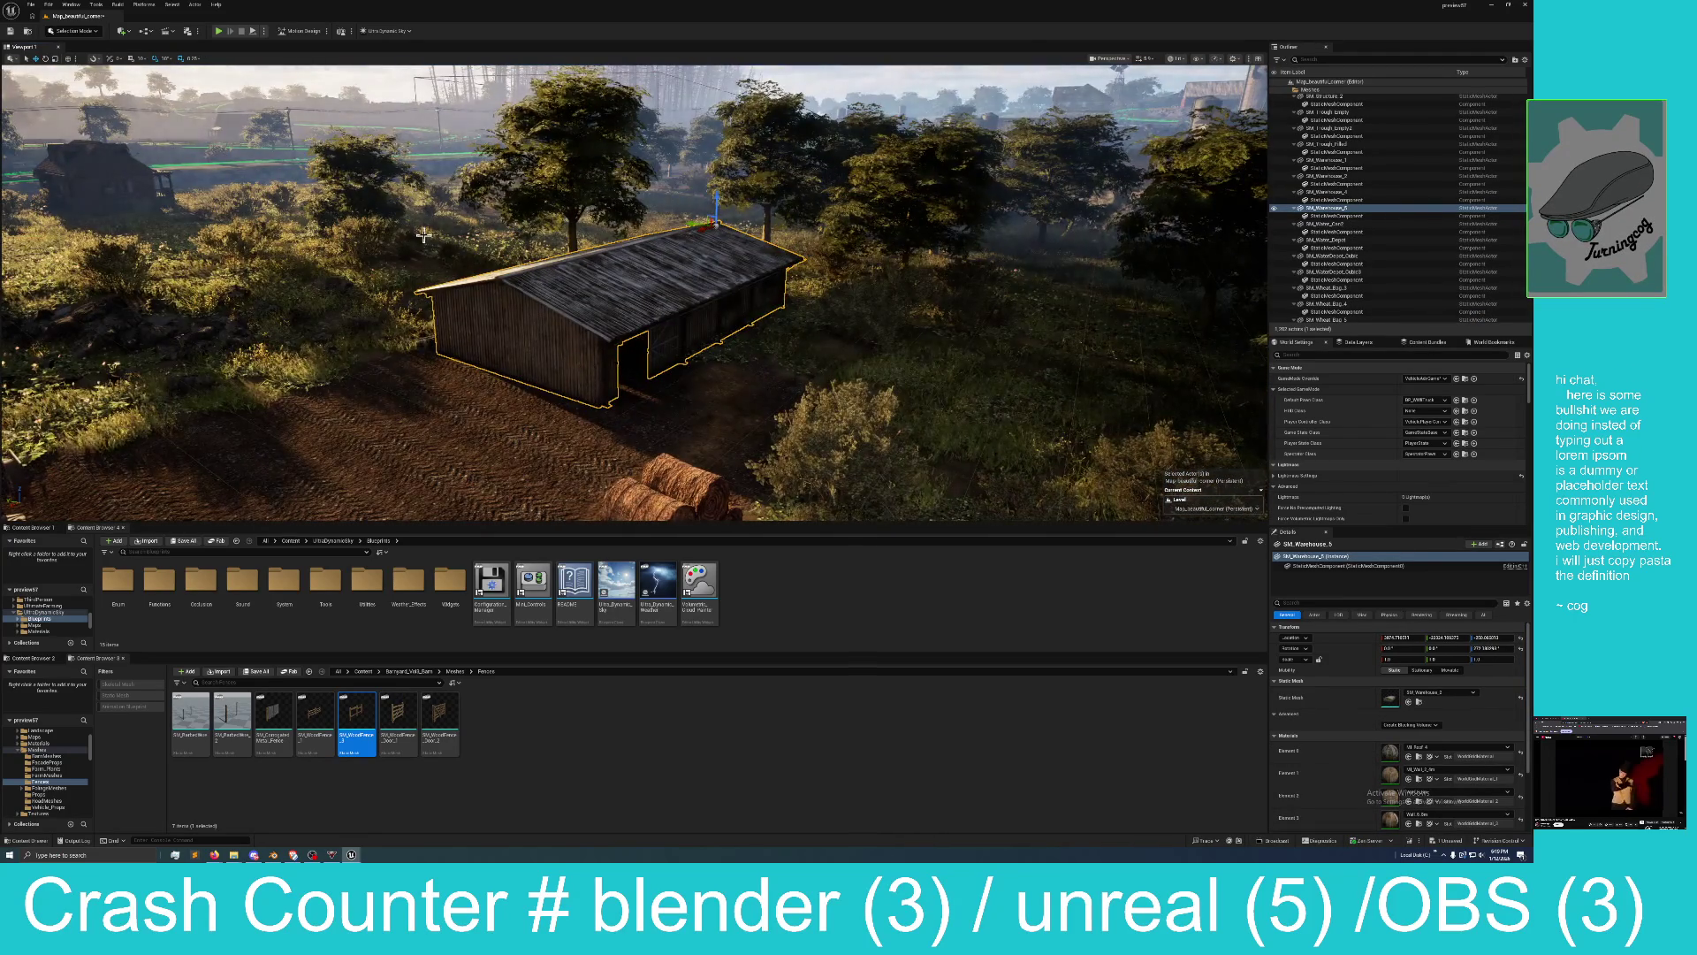
pyautogui.scroll(-5, 521, 342)
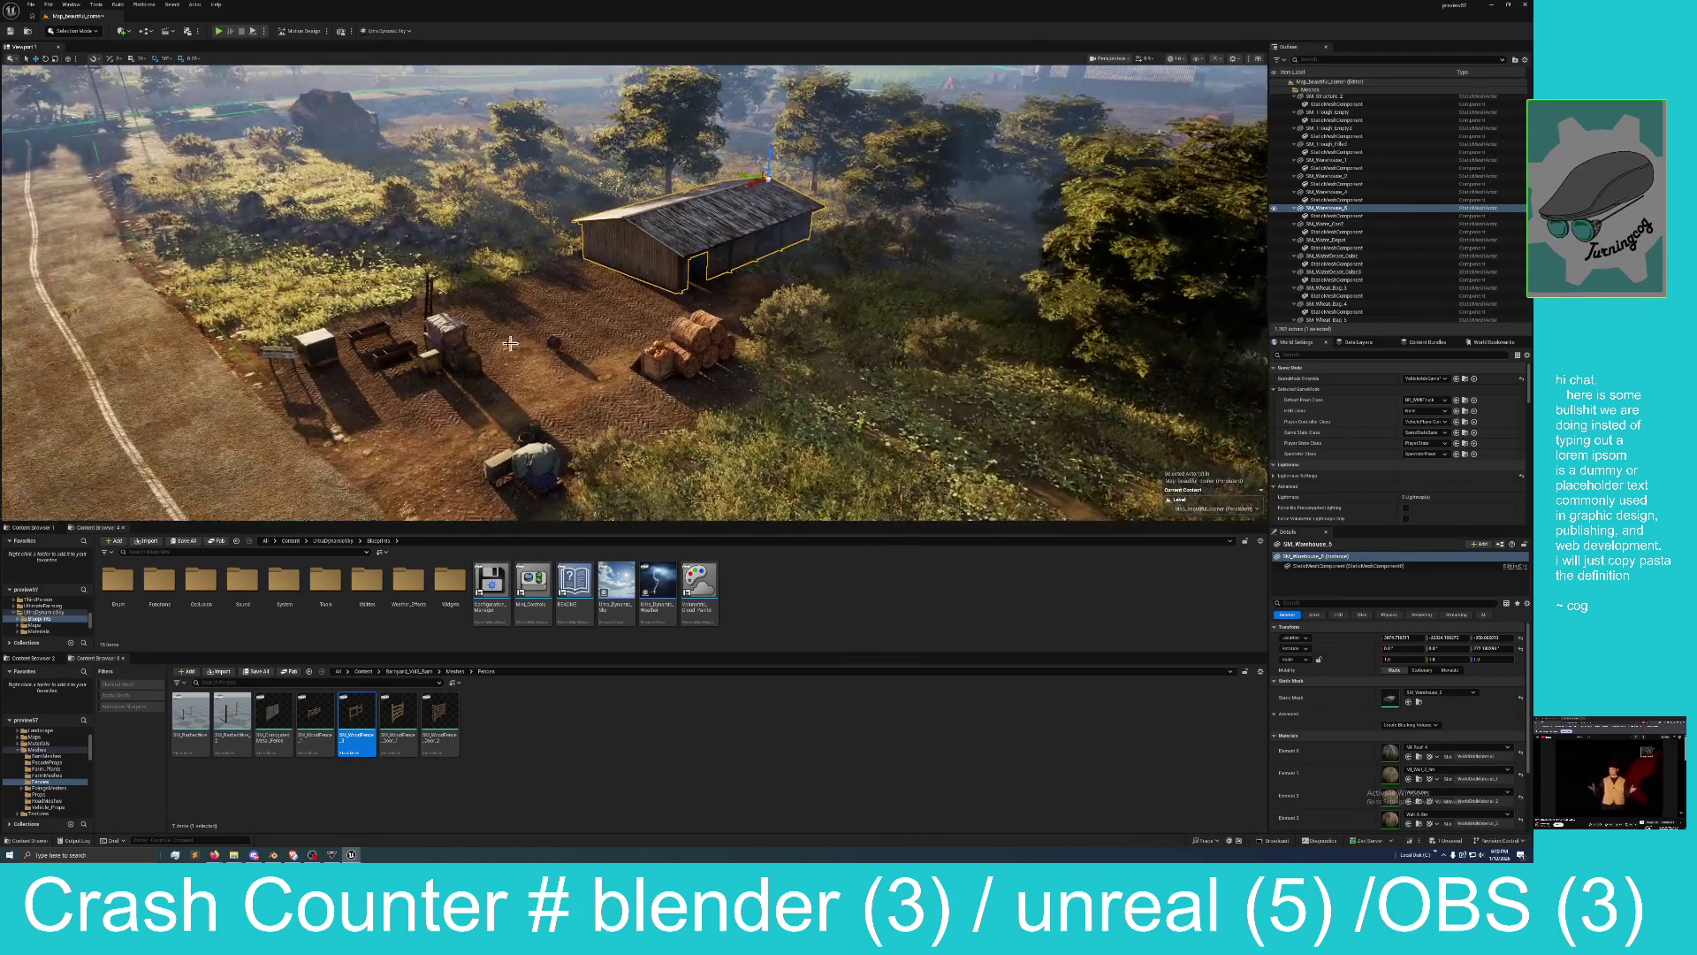
pyautogui.click(444, 348)
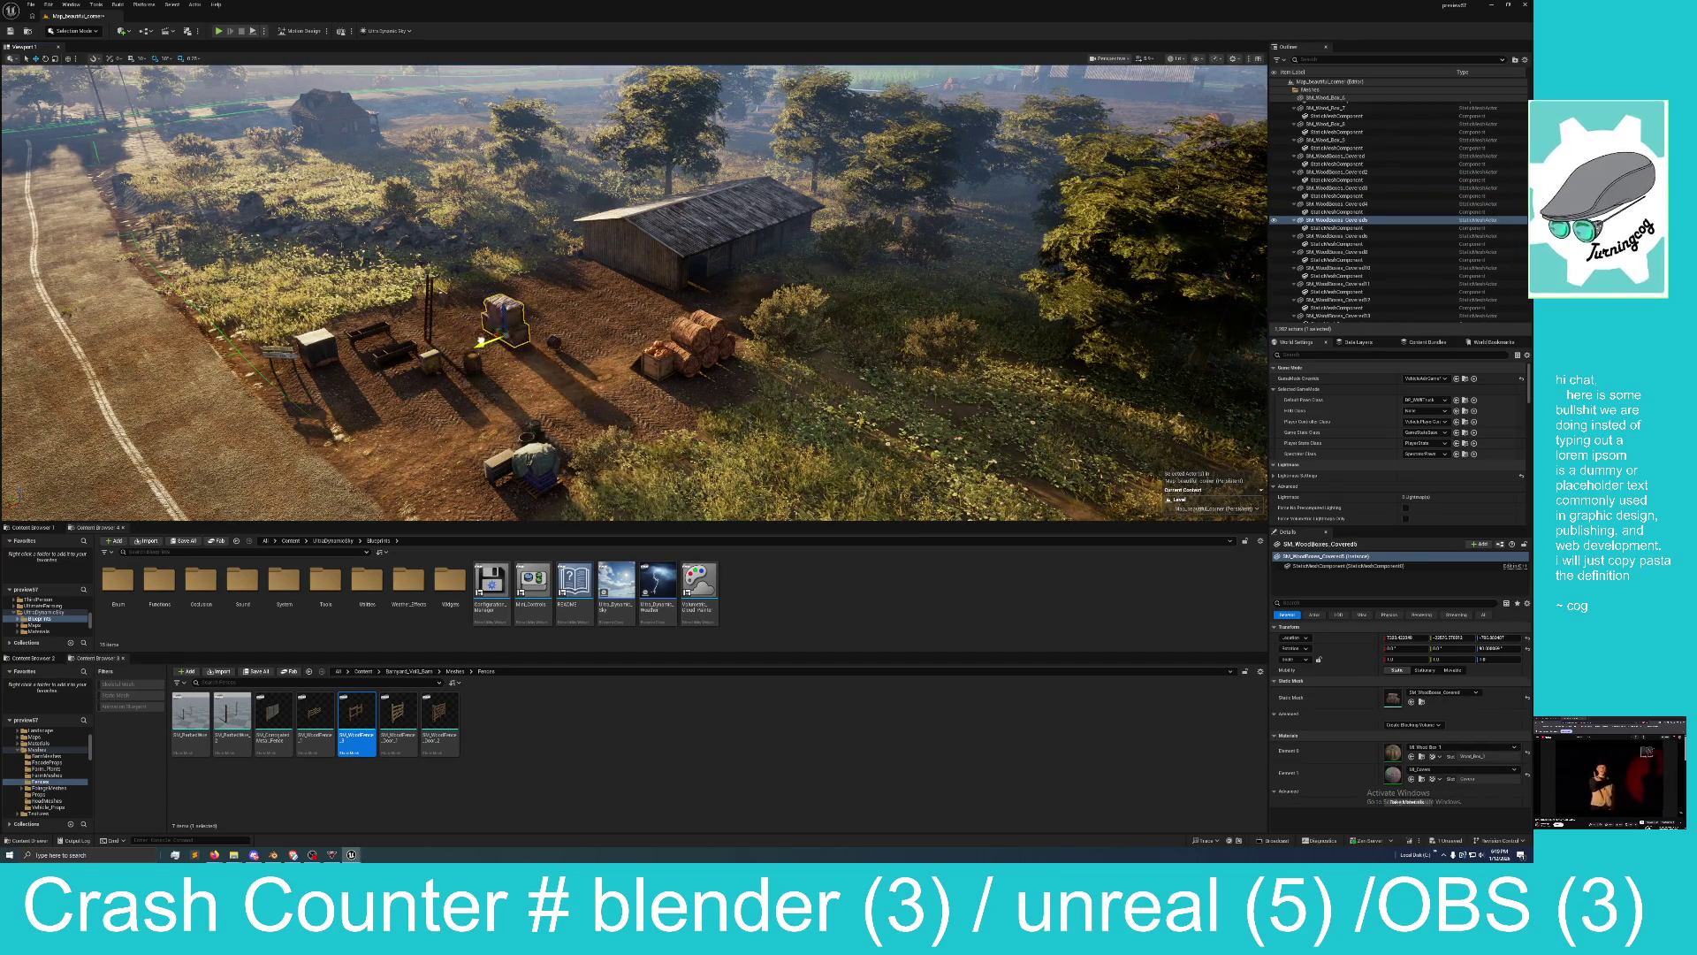
pyautogui.moveTo(444, 348); pyautogui.dragTo(612, 262)
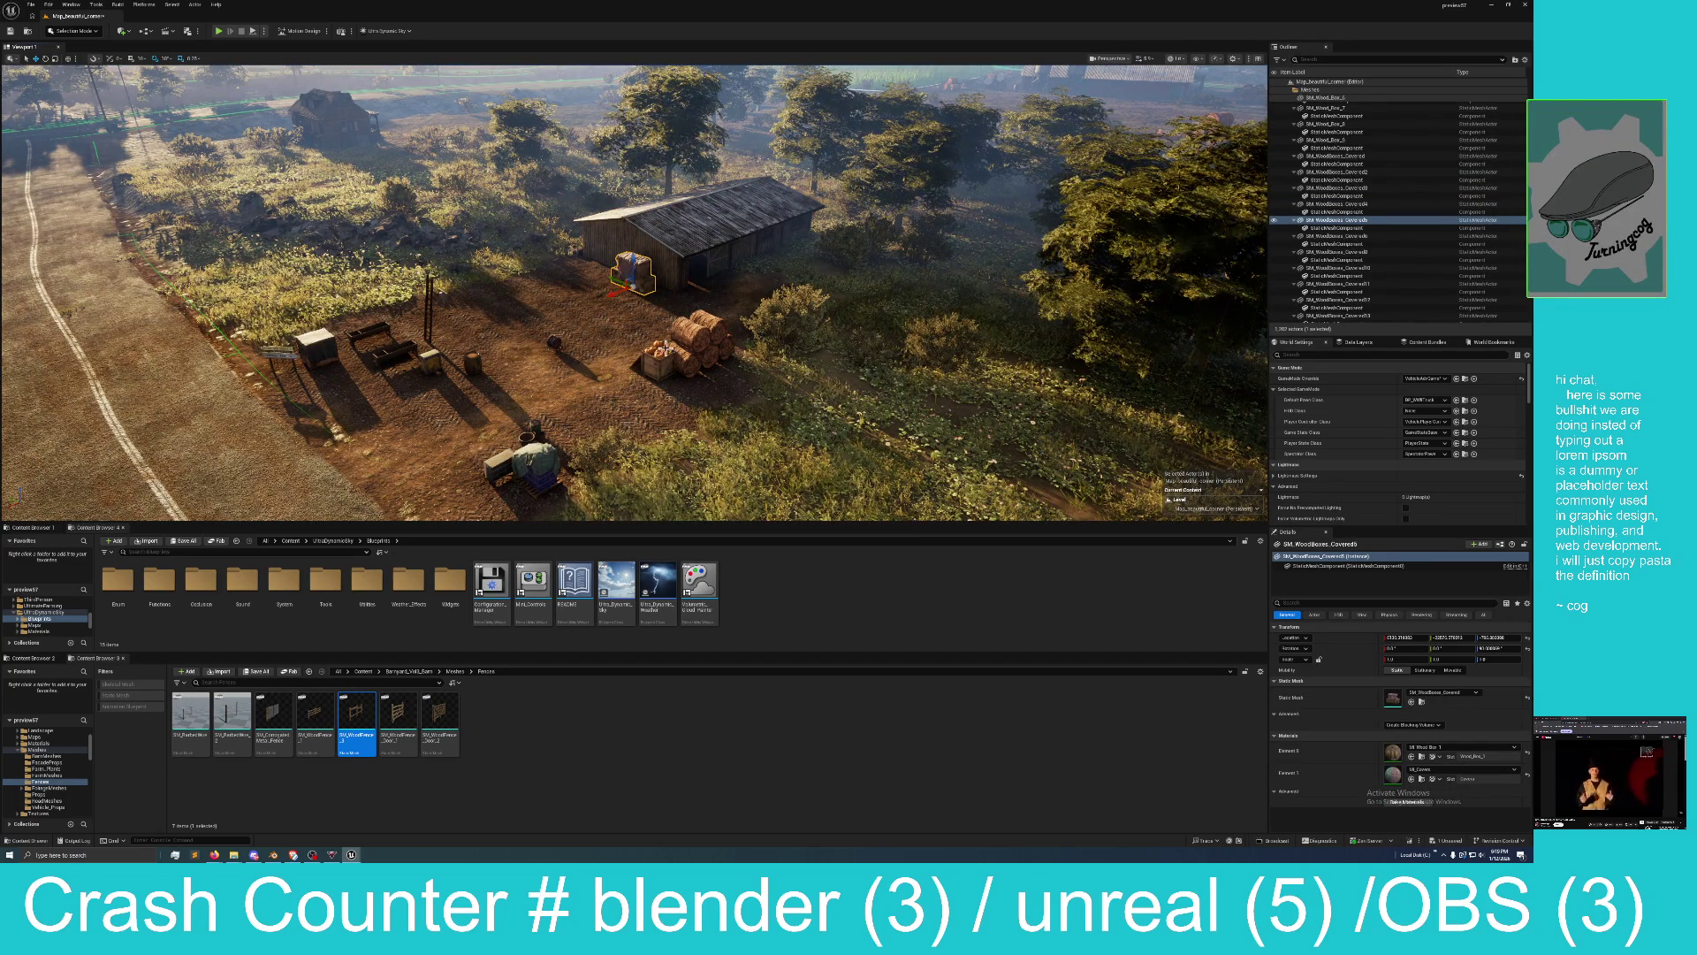
# Move the hay bales and pumpkin case together onto the grass.
pyautogui.click(682, 361)
pyautogui.keyDown('ctrl'); pyautogui.click(679, 357); pyautogui.keyUp('ctrl')
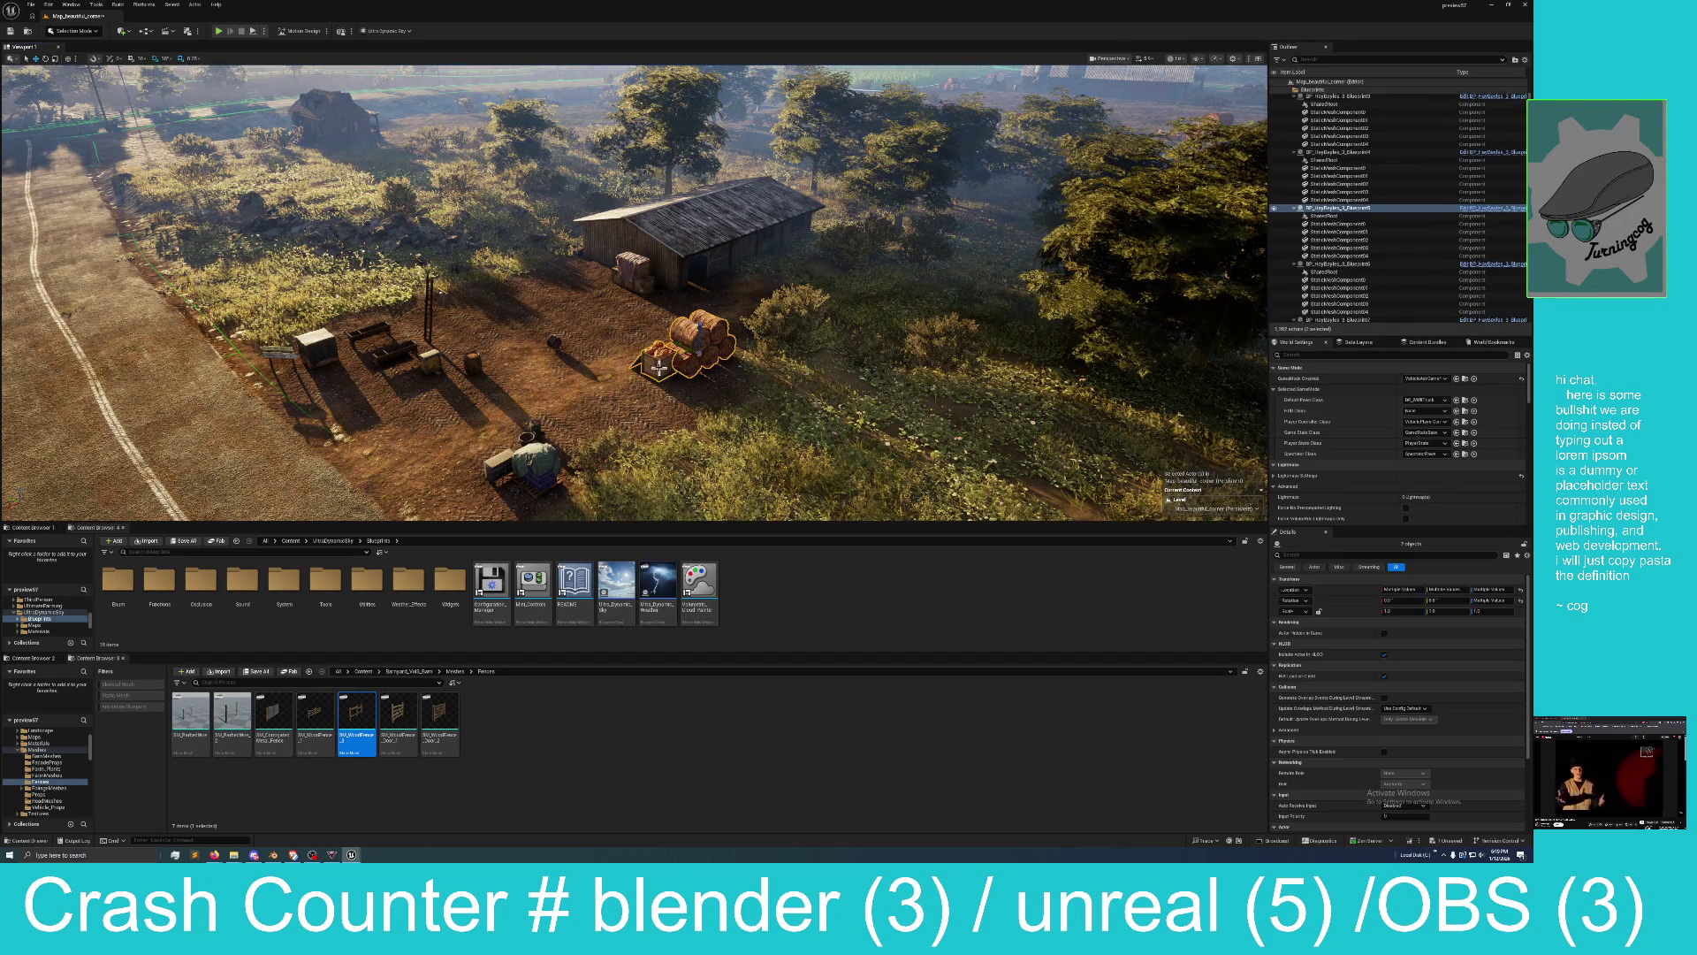
pyautogui.press('Right')
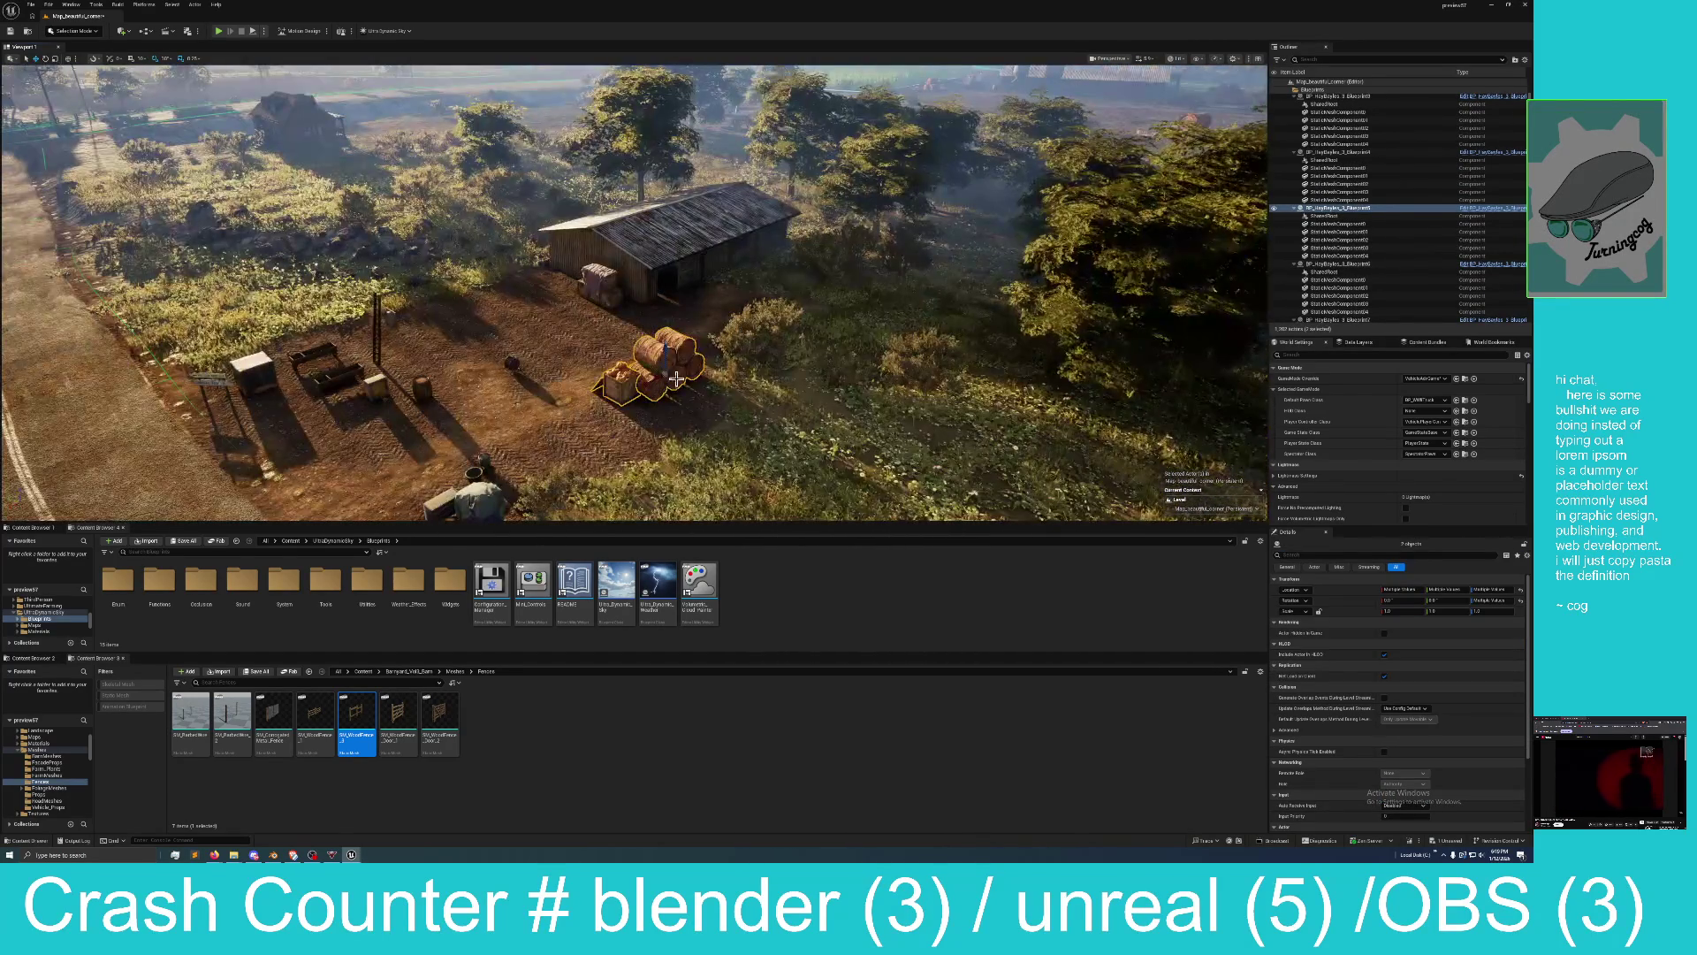
pyautogui.press('Right')
pyautogui.press('Left')
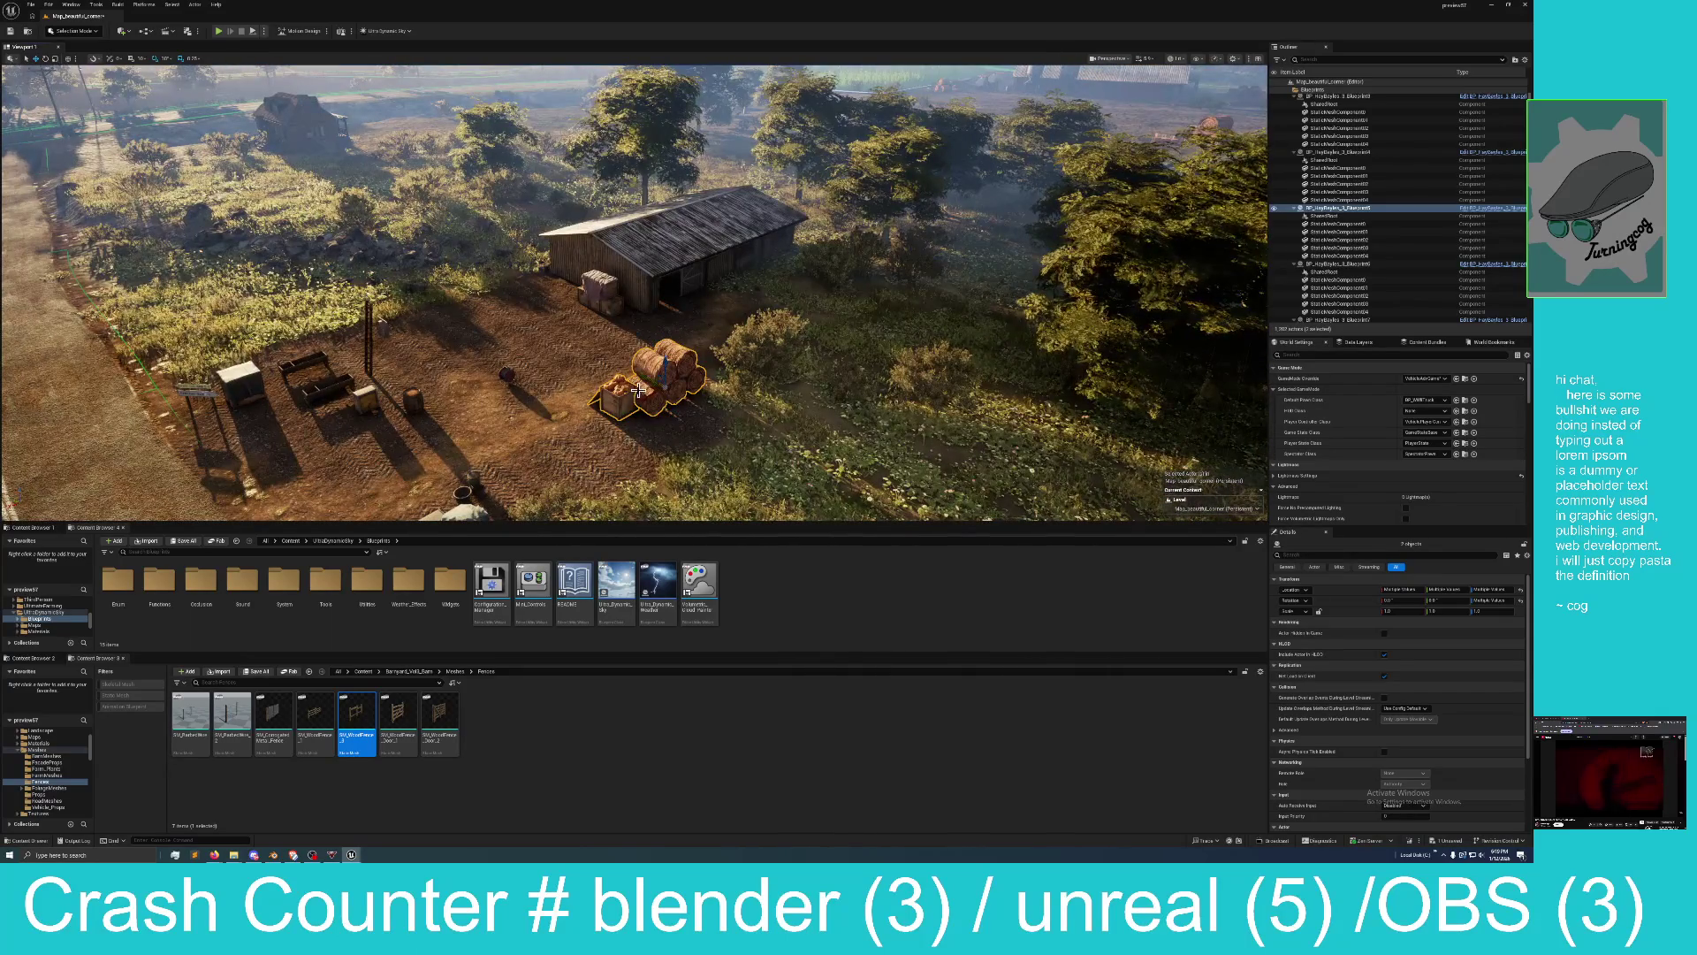
pyautogui.moveTo(646, 398)
pyautogui.mouseDown()
pyautogui.moveTo(733, 320)
pyautogui.moveTo(859, 282)
pyautogui.mouseUp()
pyautogui.click(840, 270)
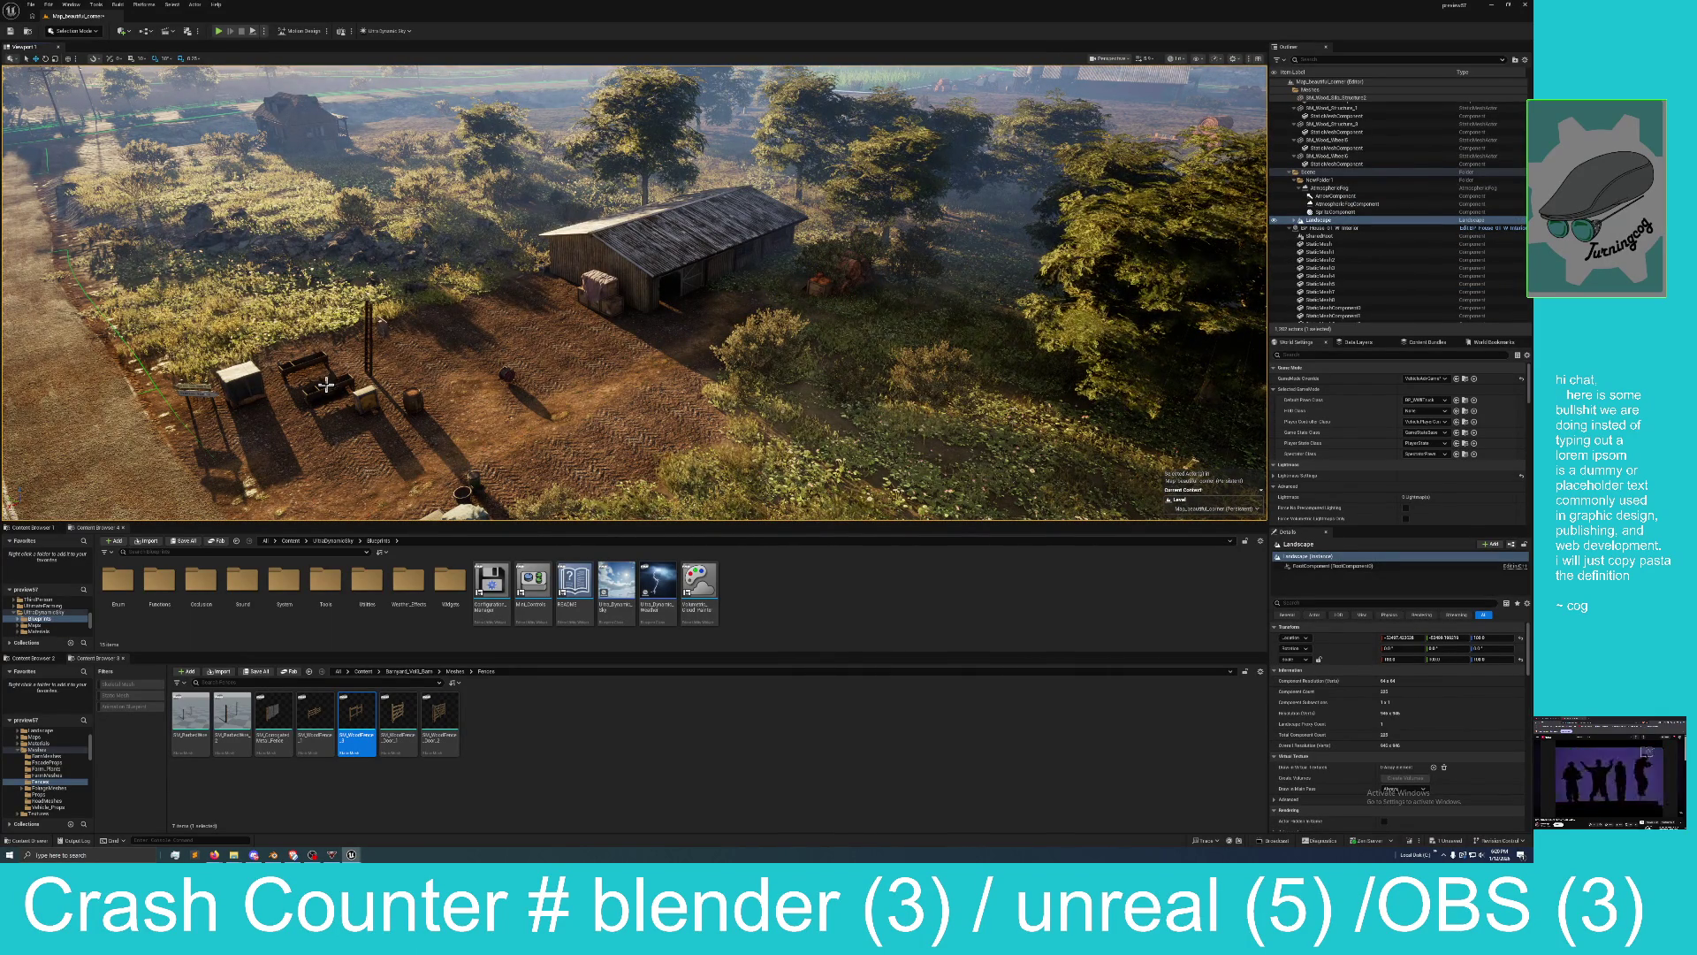
# Select the yard's troughs, box, crate, post, lantern, barrel, buckets and cable pulley.
pyautogui.press('Escape')
pyautogui.click(306, 365)
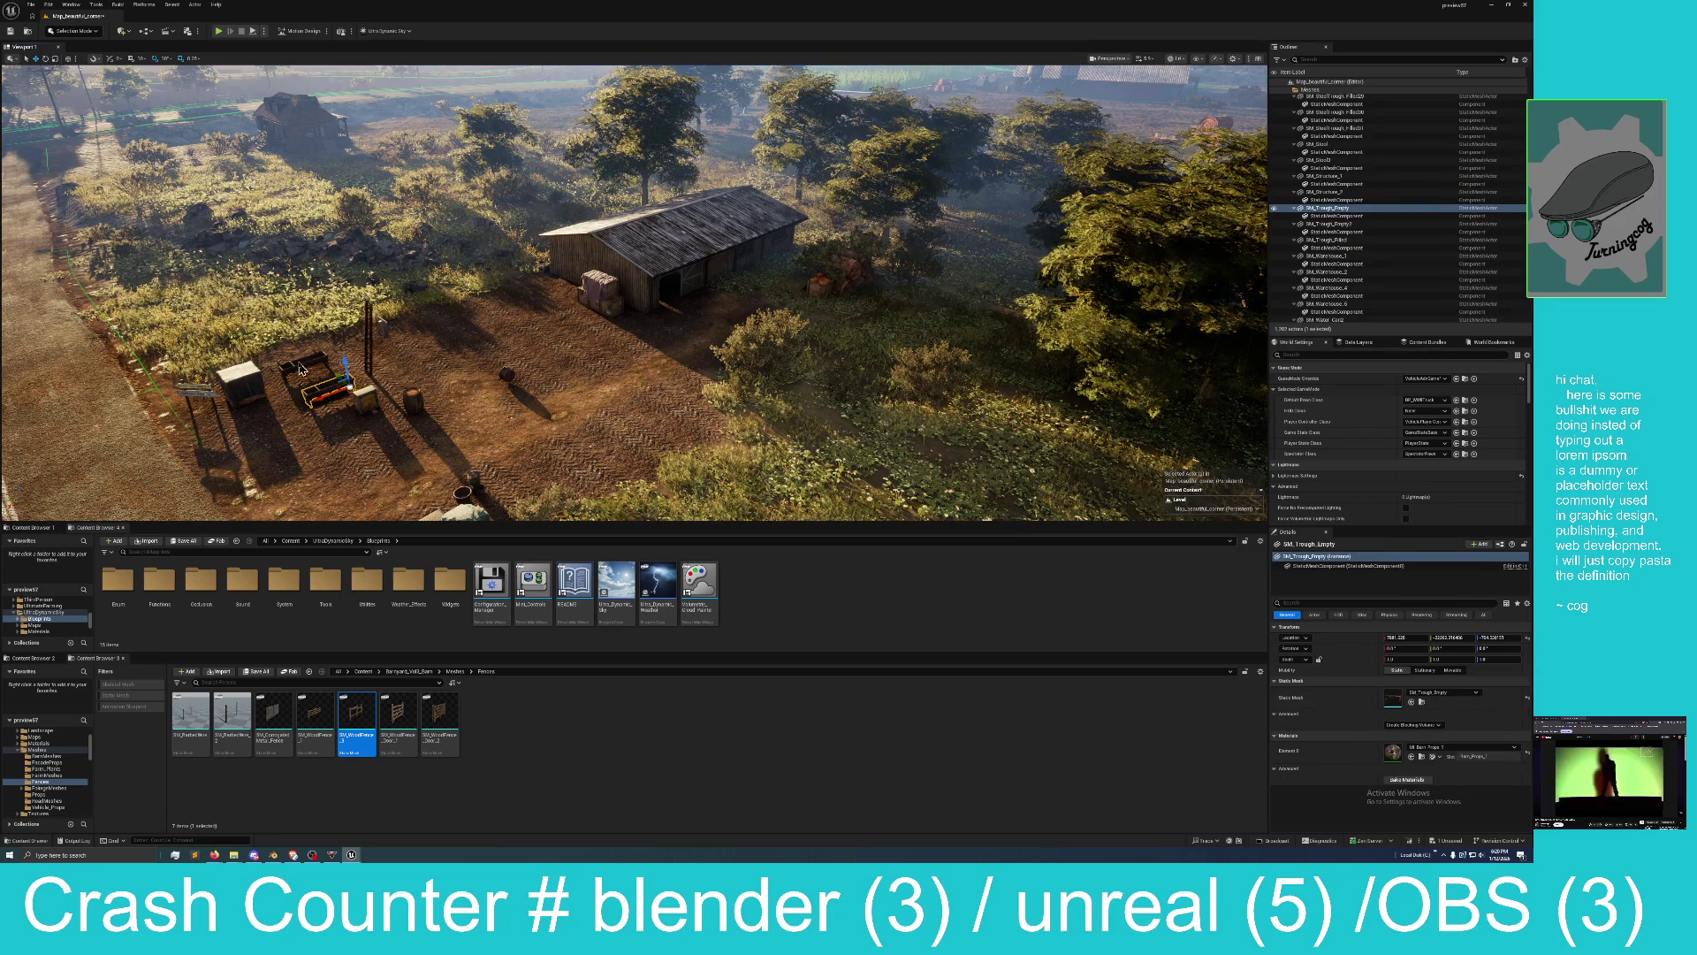
pyautogui.keyDown('ctrl'); pyautogui.click(241, 382); pyautogui.keyUp('ctrl')
pyautogui.keyDown('ctrl'); pyautogui.click(327, 389); pyautogui.keyUp('ctrl')
pyautogui.keyDown('ctrl'); pyautogui.click(364, 397); pyautogui.keyUp('ctrl')
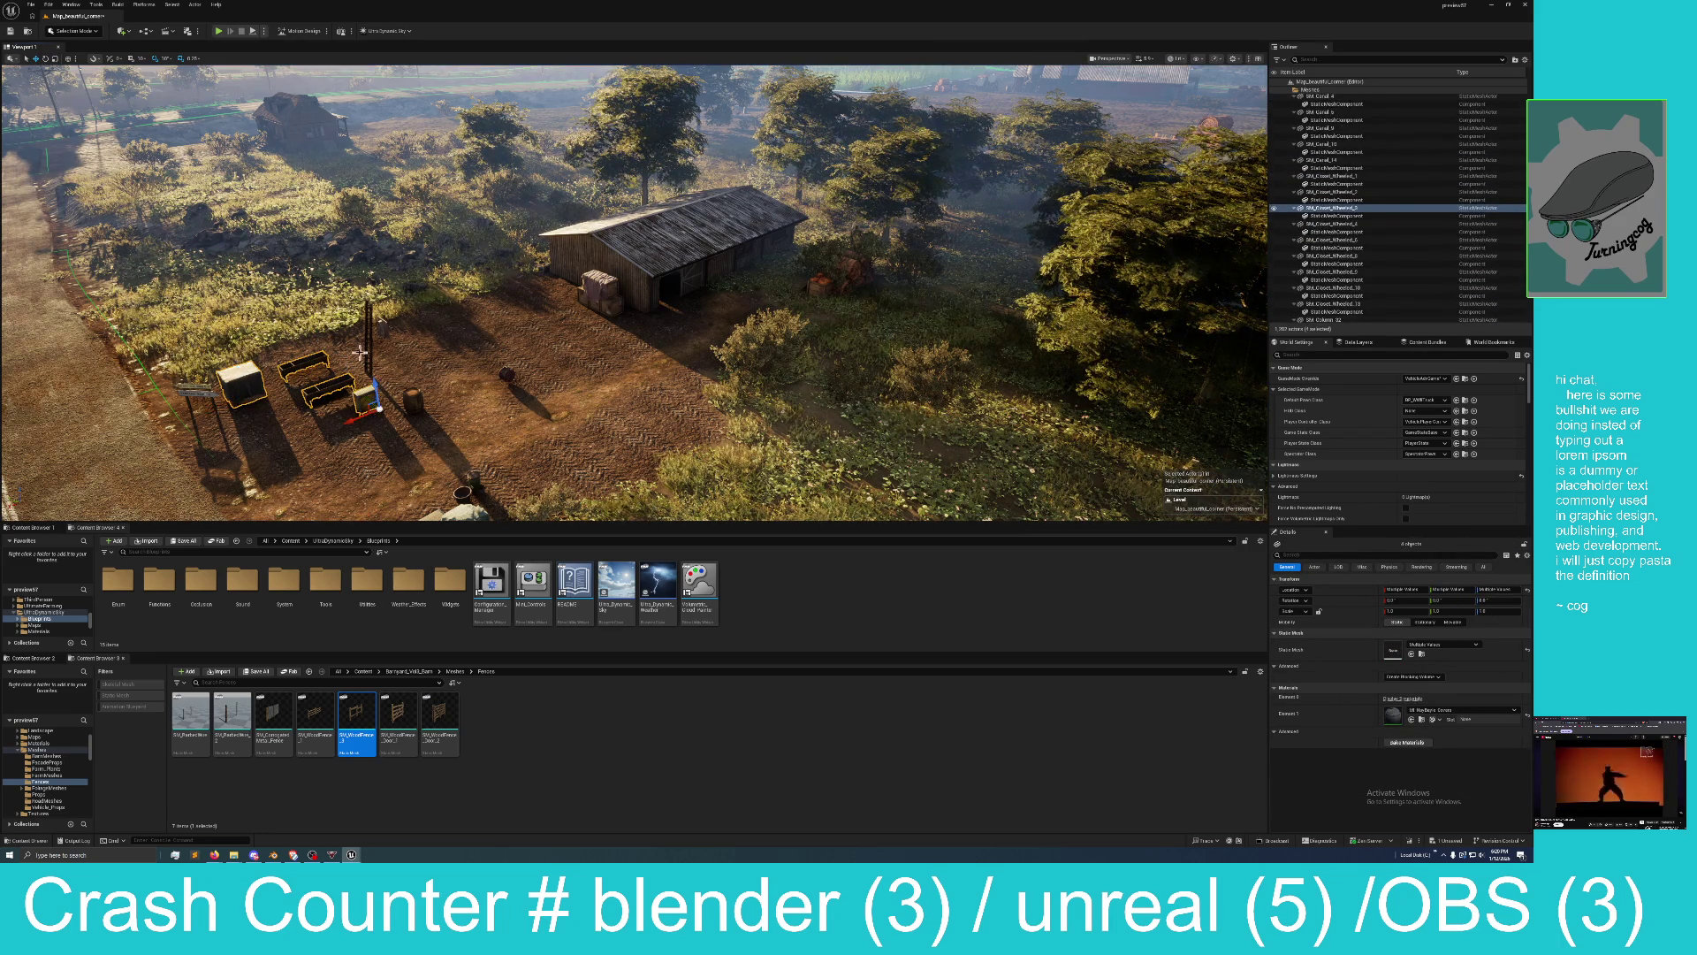
pyautogui.keyDown('ctrl'); pyautogui.click(370, 351); pyautogui.keyUp('ctrl')
pyautogui.keyDown('ctrl'); pyautogui.click(382, 329); pyautogui.keyUp('ctrl')
pyautogui.keyDown('ctrl'); pyautogui.click(412, 400); pyautogui.keyUp('ctrl')
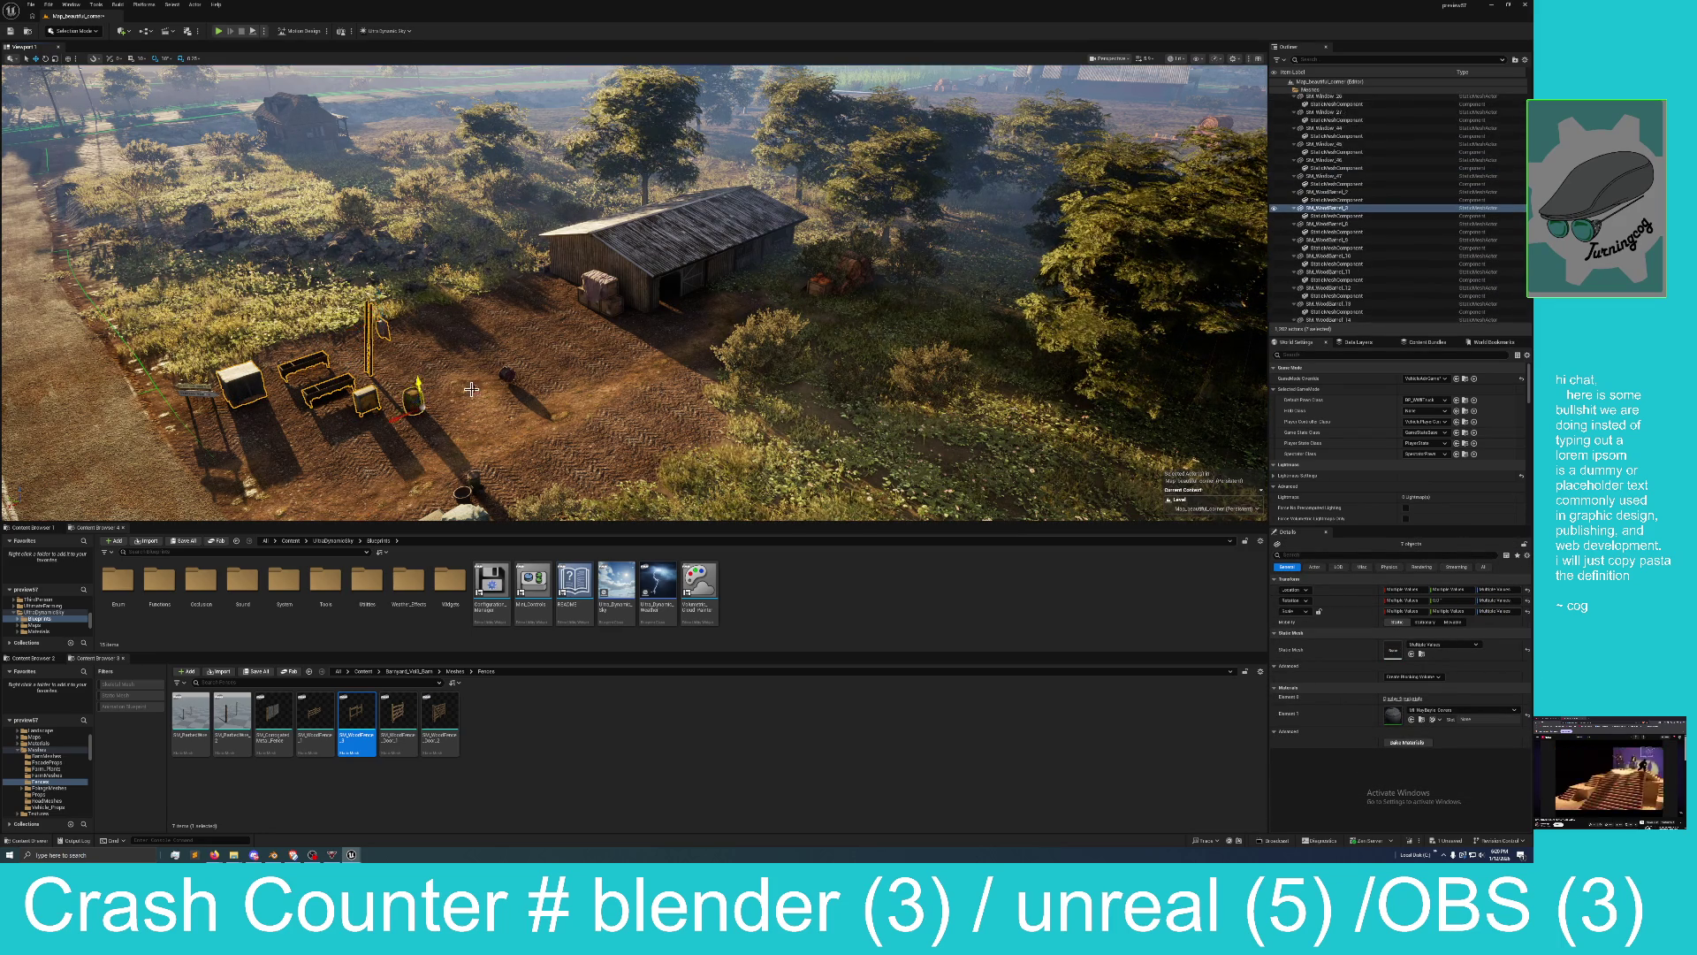
pyautogui.keyDown('ctrl'); pyautogui.click(507, 376); pyautogui.keyUp('ctrl')
pyautogui.keyDown('ctrl'); pyautogui.click(466, 488); pyautogui.keyUp('ctrl')
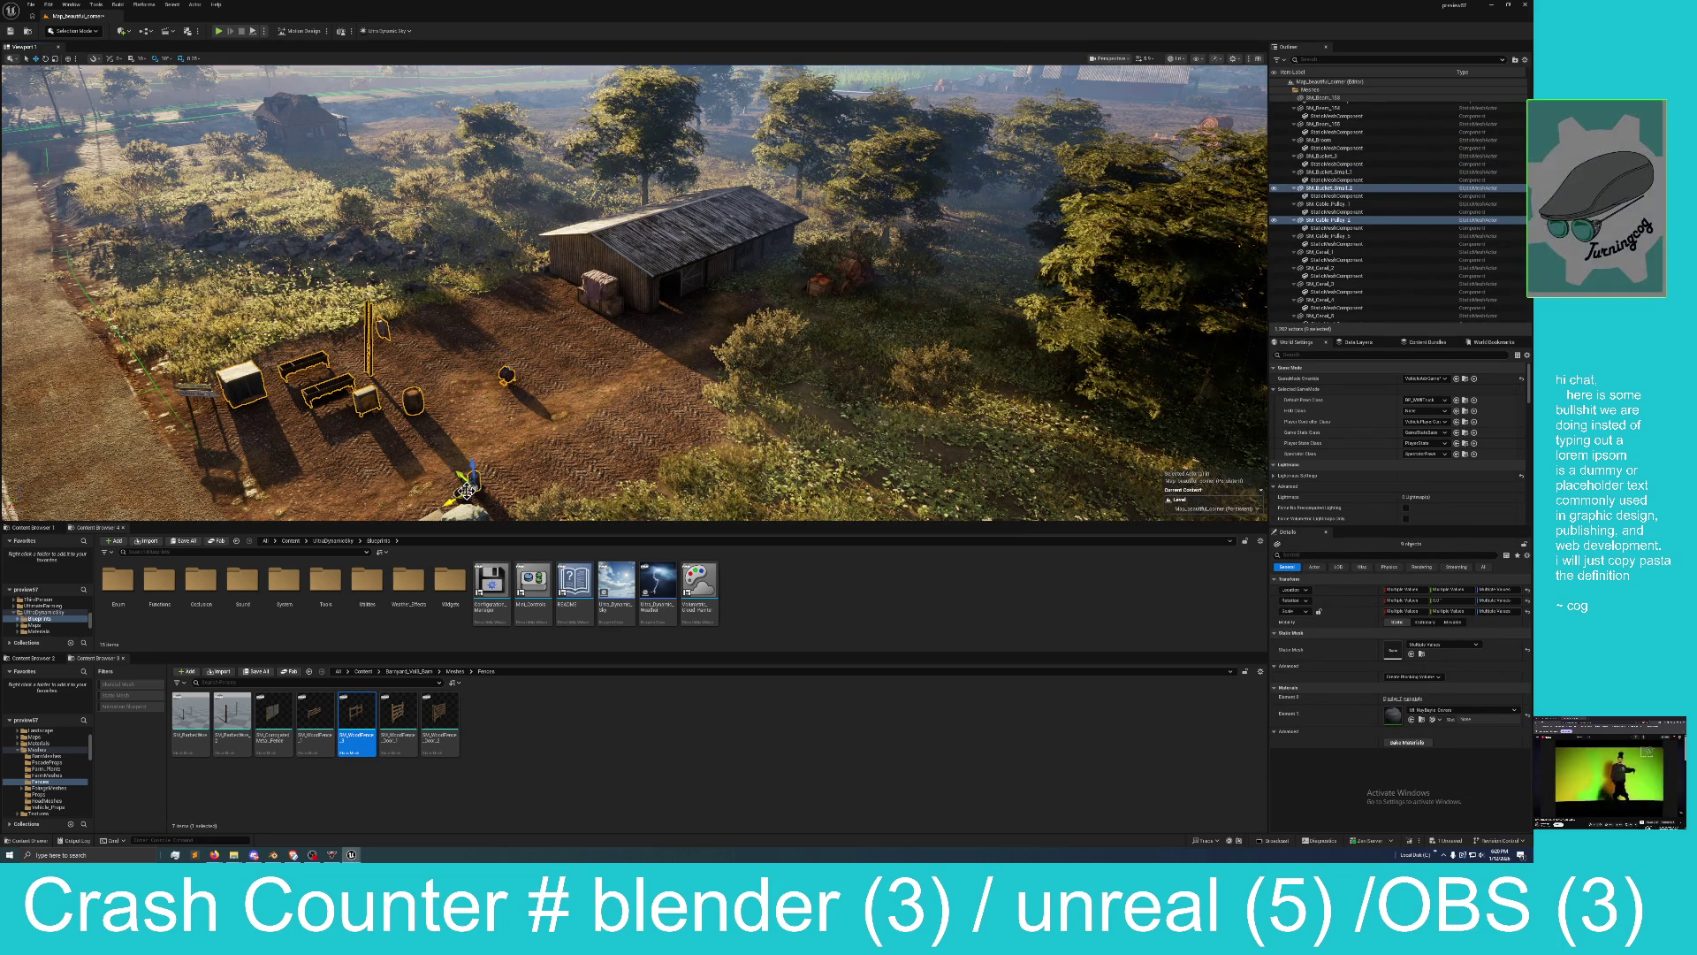
pyautogui.keyDown('ctrl'); pyautogui.click(461, 496); pyautogui.keyUp('ctrl')
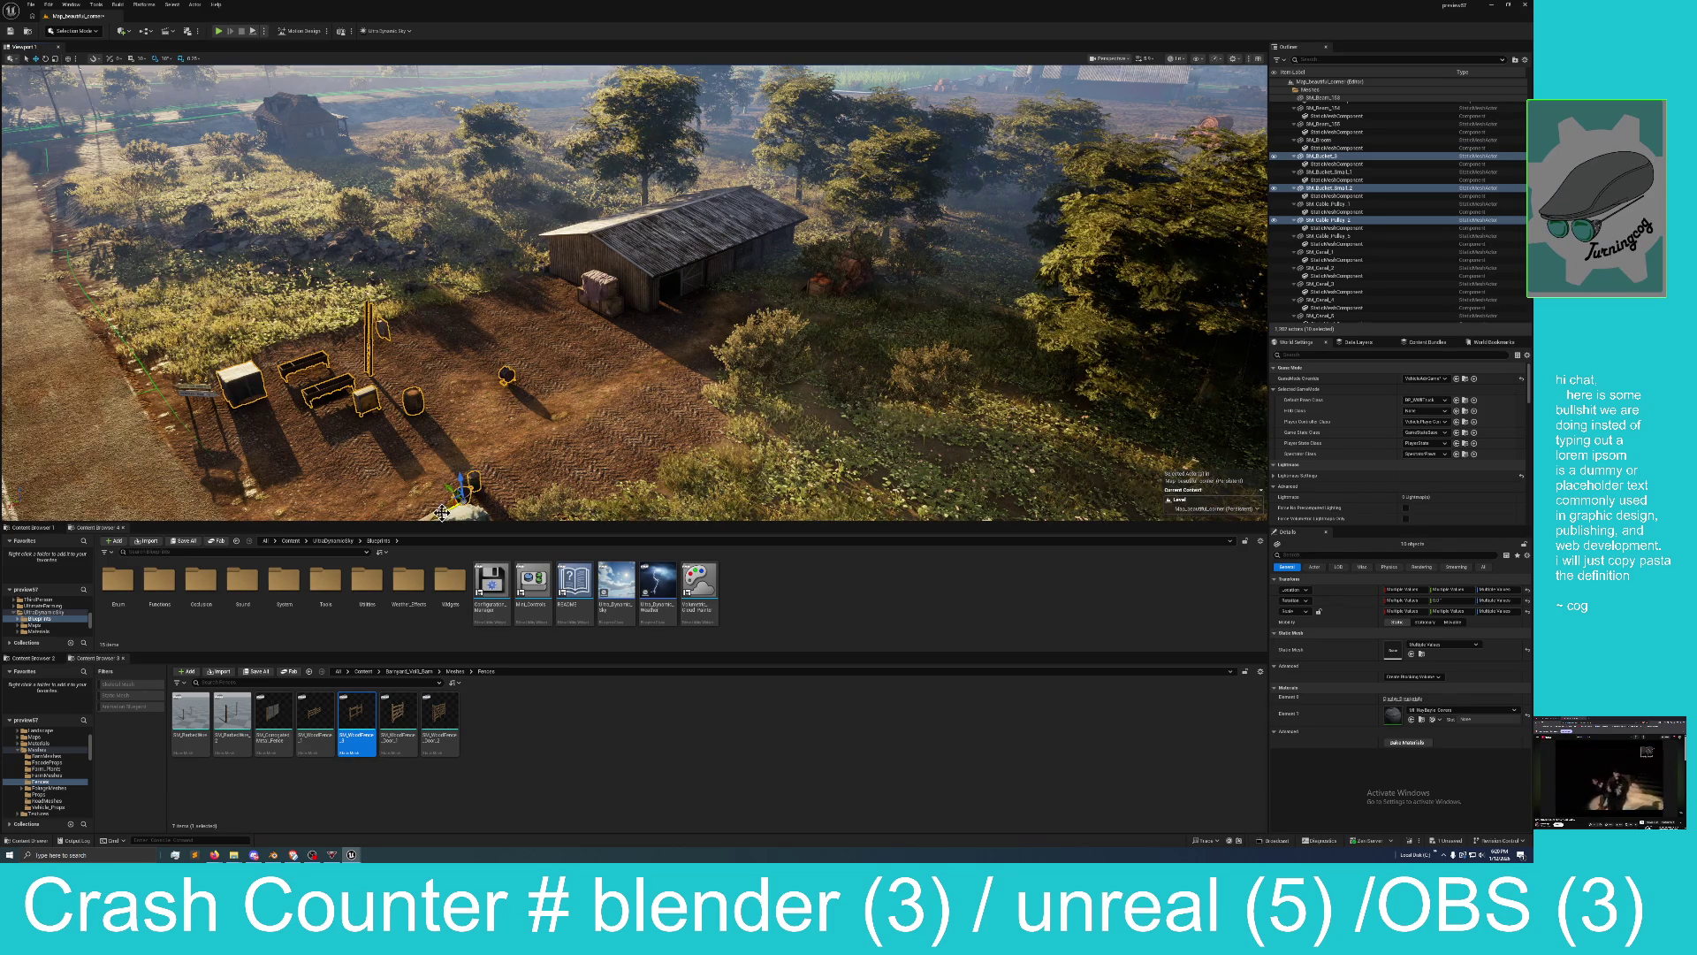
pyautogui.moveTo(443, 512)
pyautogui.mouseDown()
pyautogui.moveTo(705, 273)
pyautogui.moveTo(610, 261)
pyautogui.mouseUp()
# Move the tarp-covered crates and the small bucket closer to the barn.
pyautogui.click(834, 370)
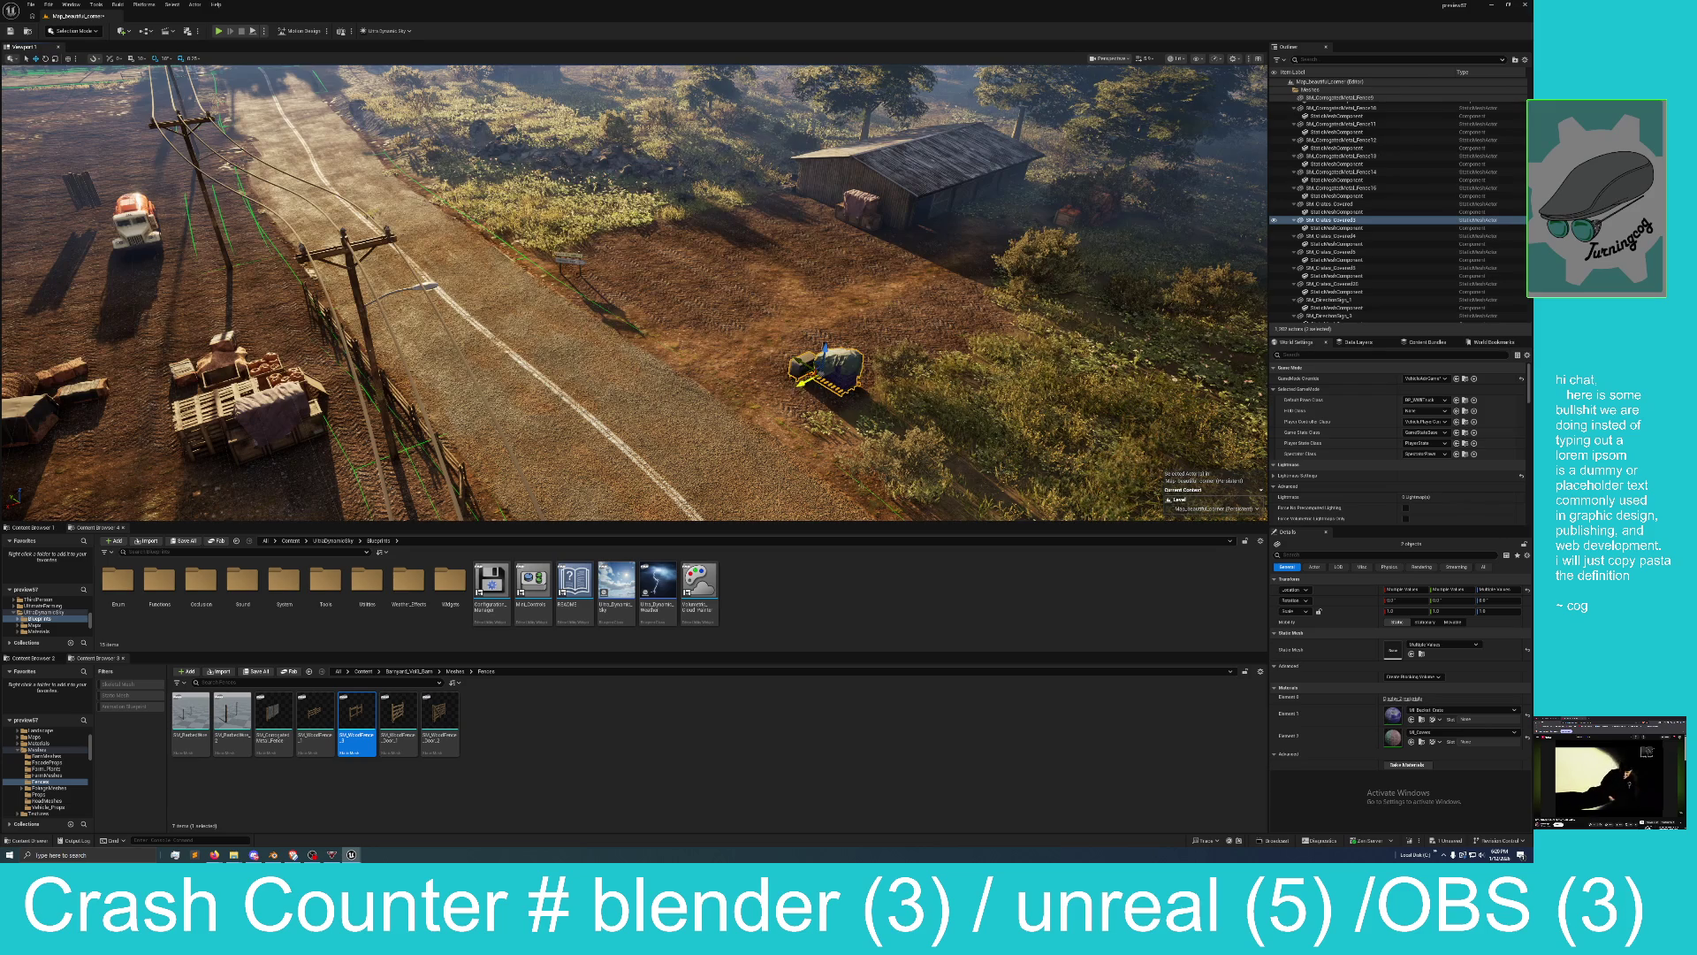
pyautogui.moveTo(826, 347)
pyautogui.mouseDown()
pyautogui.moveTo(955, 280)
pyautogui.moveTo(727, 208)
pyautogui.mouseUp()
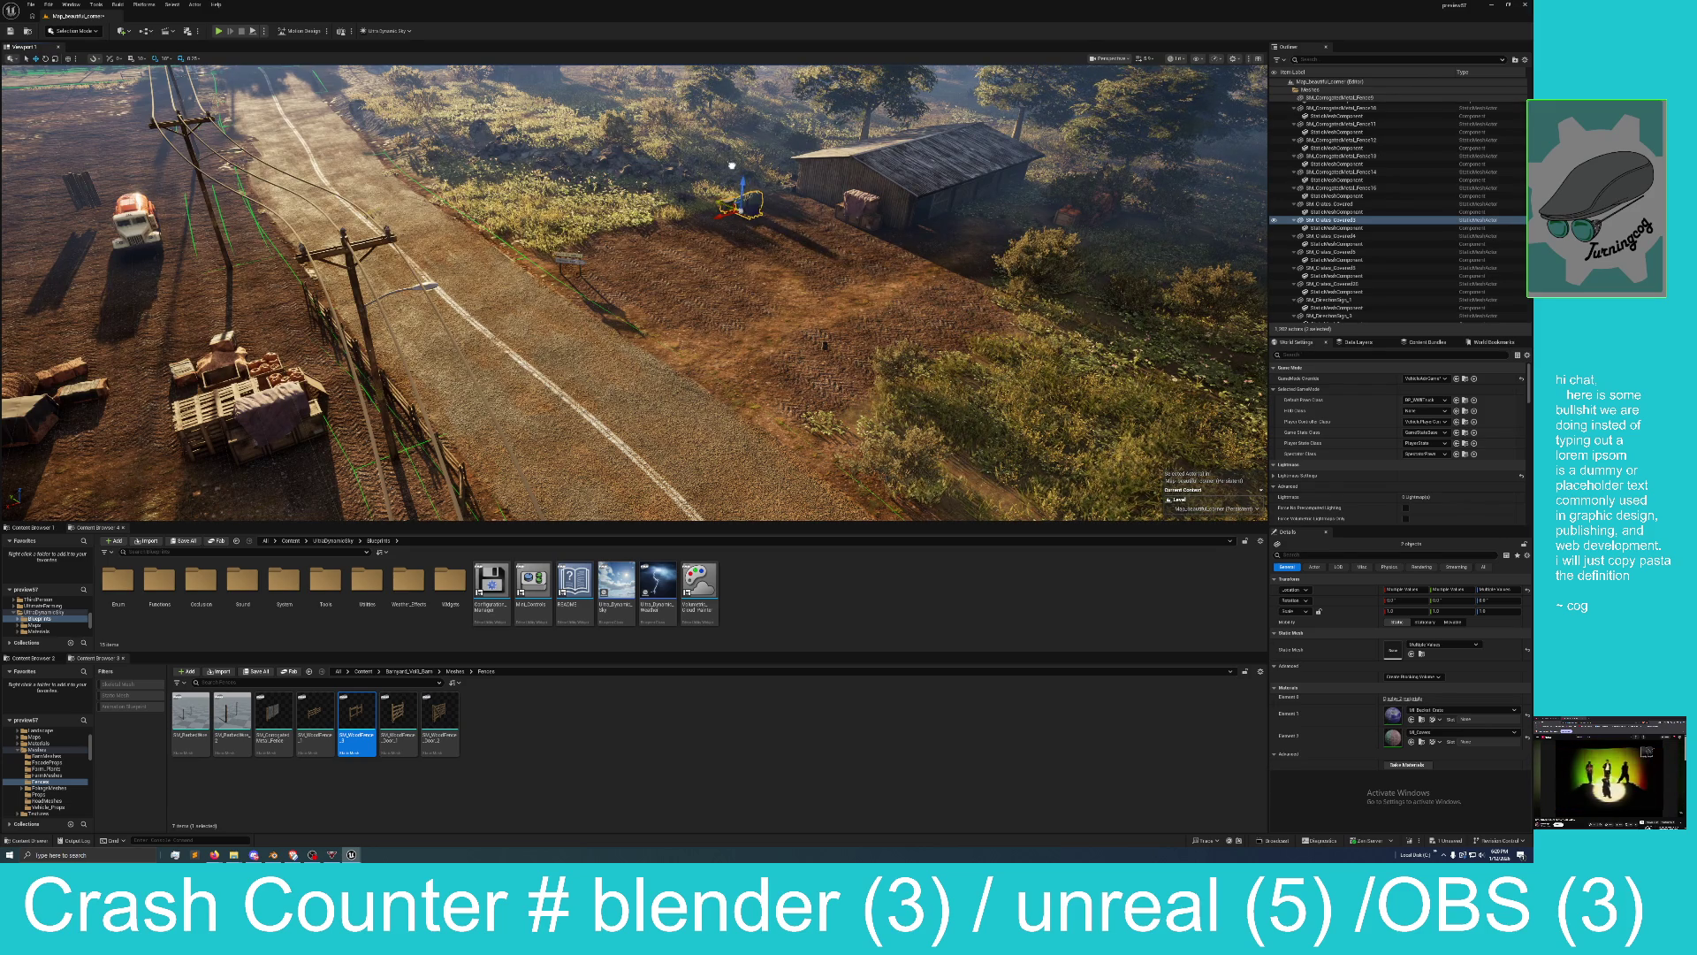
pyautogui.click(826, 342)
pyautogui.moveTo(817, 345)
pyautogui.mouseDown()
pyautogui.moveTo(874, 262)
pyautogui.moveTo(813, 243)
pyautogui.moveTo(890, 213)
pyautogui.mouseUp()
# Slide the other barn, SM_Warehouse_4, to the left.
pyautogui.moveTo(773, 267); pyautogui.dragTo(639, 296)
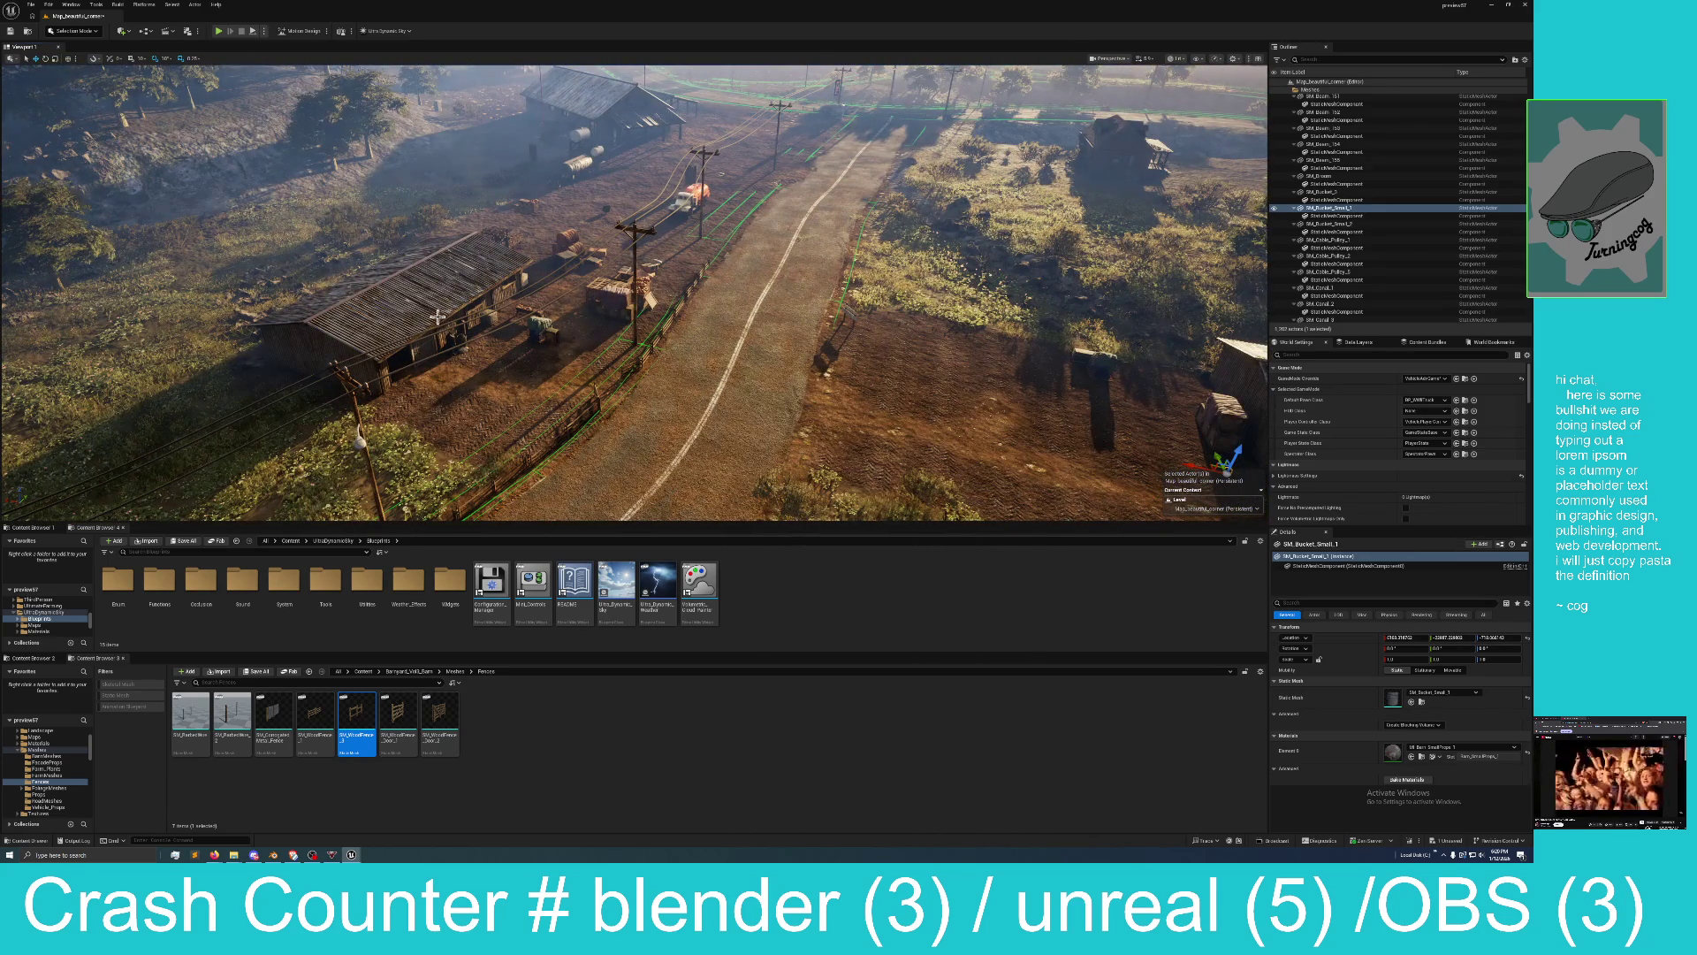
pyautogui.moveTo(438, 316); pyautogui.dragTo(535, 301)
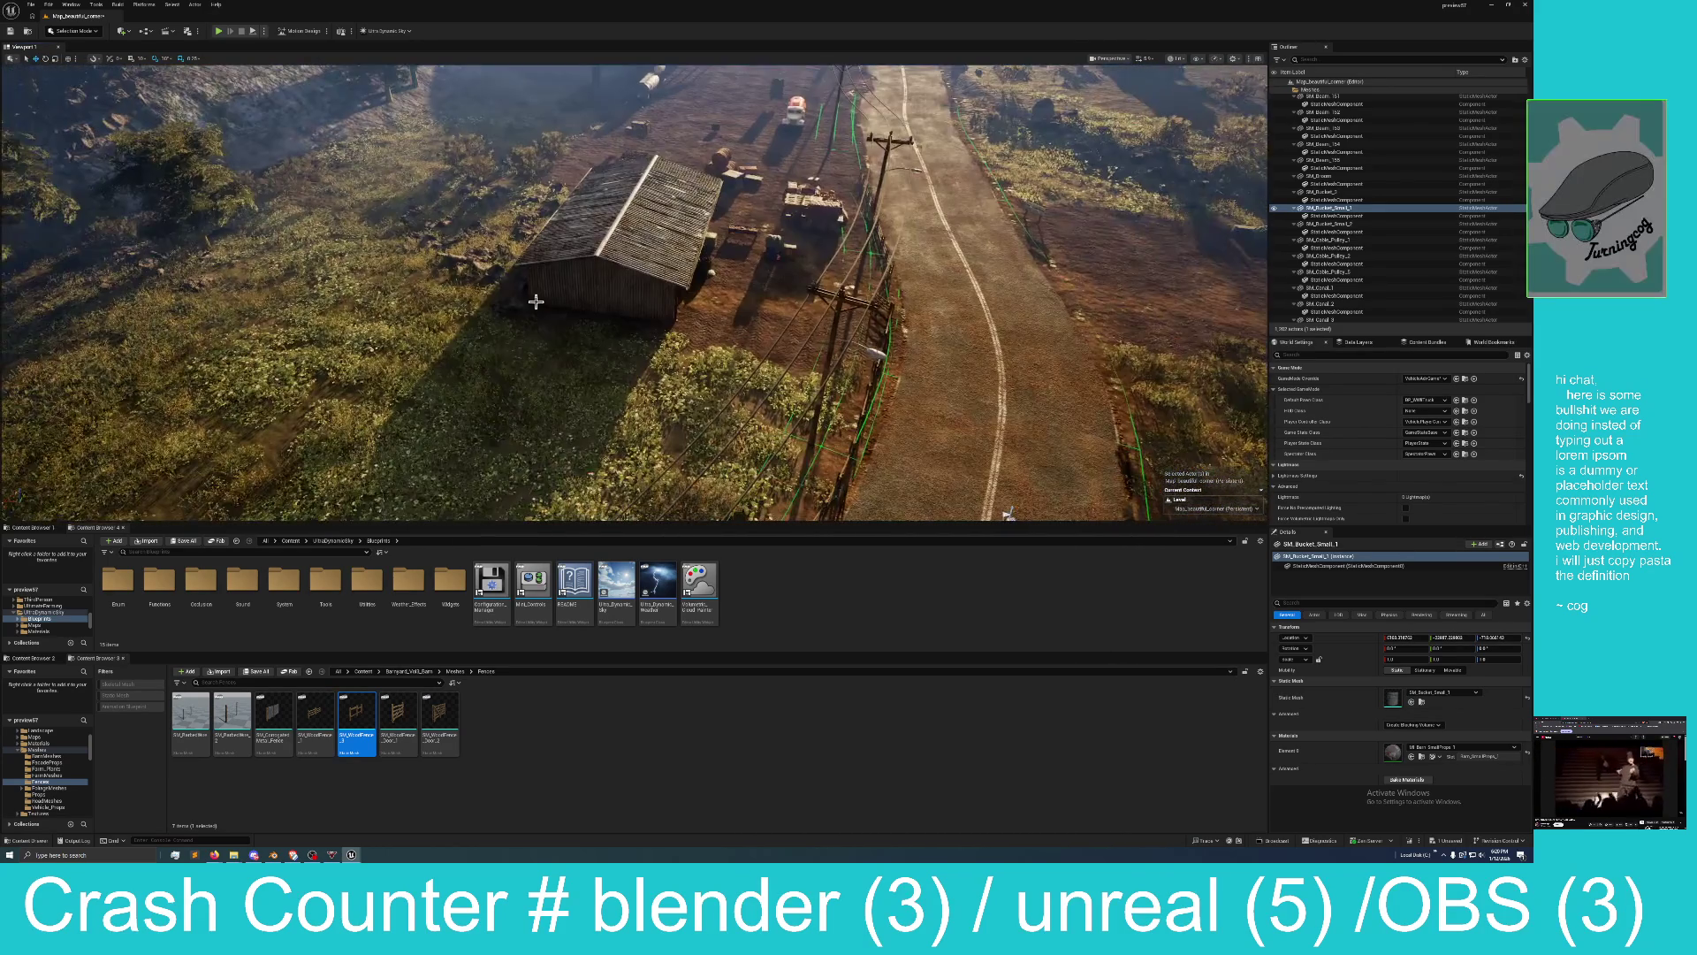
pyautogui.click(630, 257)
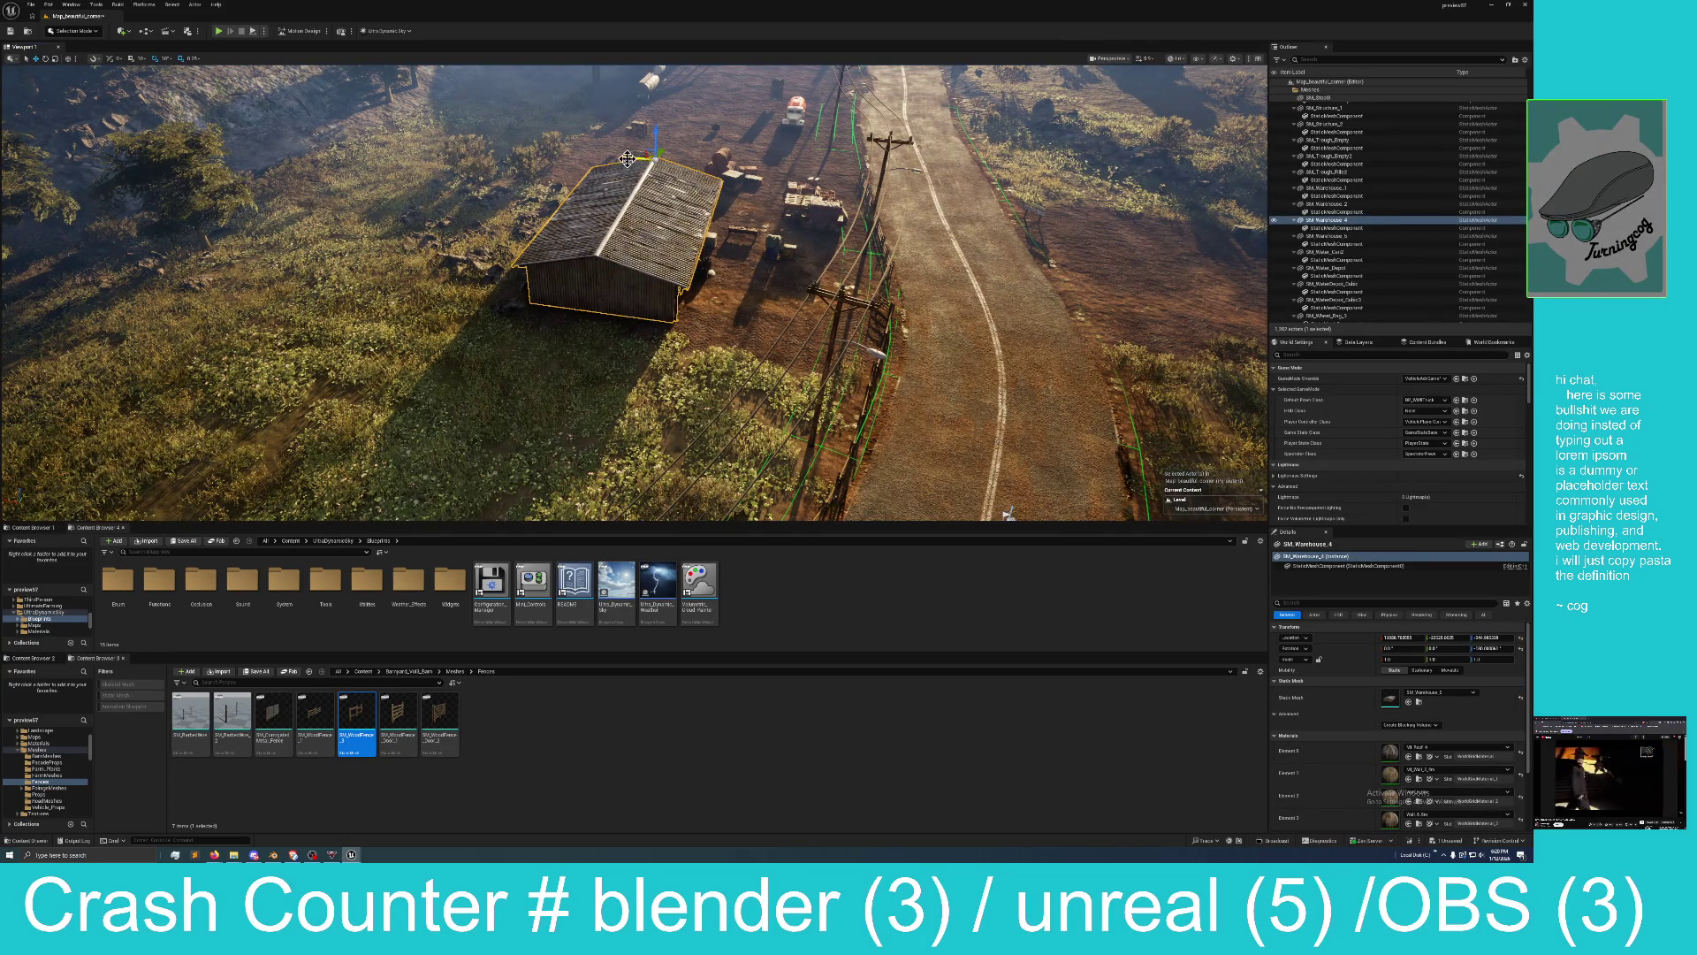
pyautogui.moveTo(628, 159); pyautogui.dragTo(520, 155)
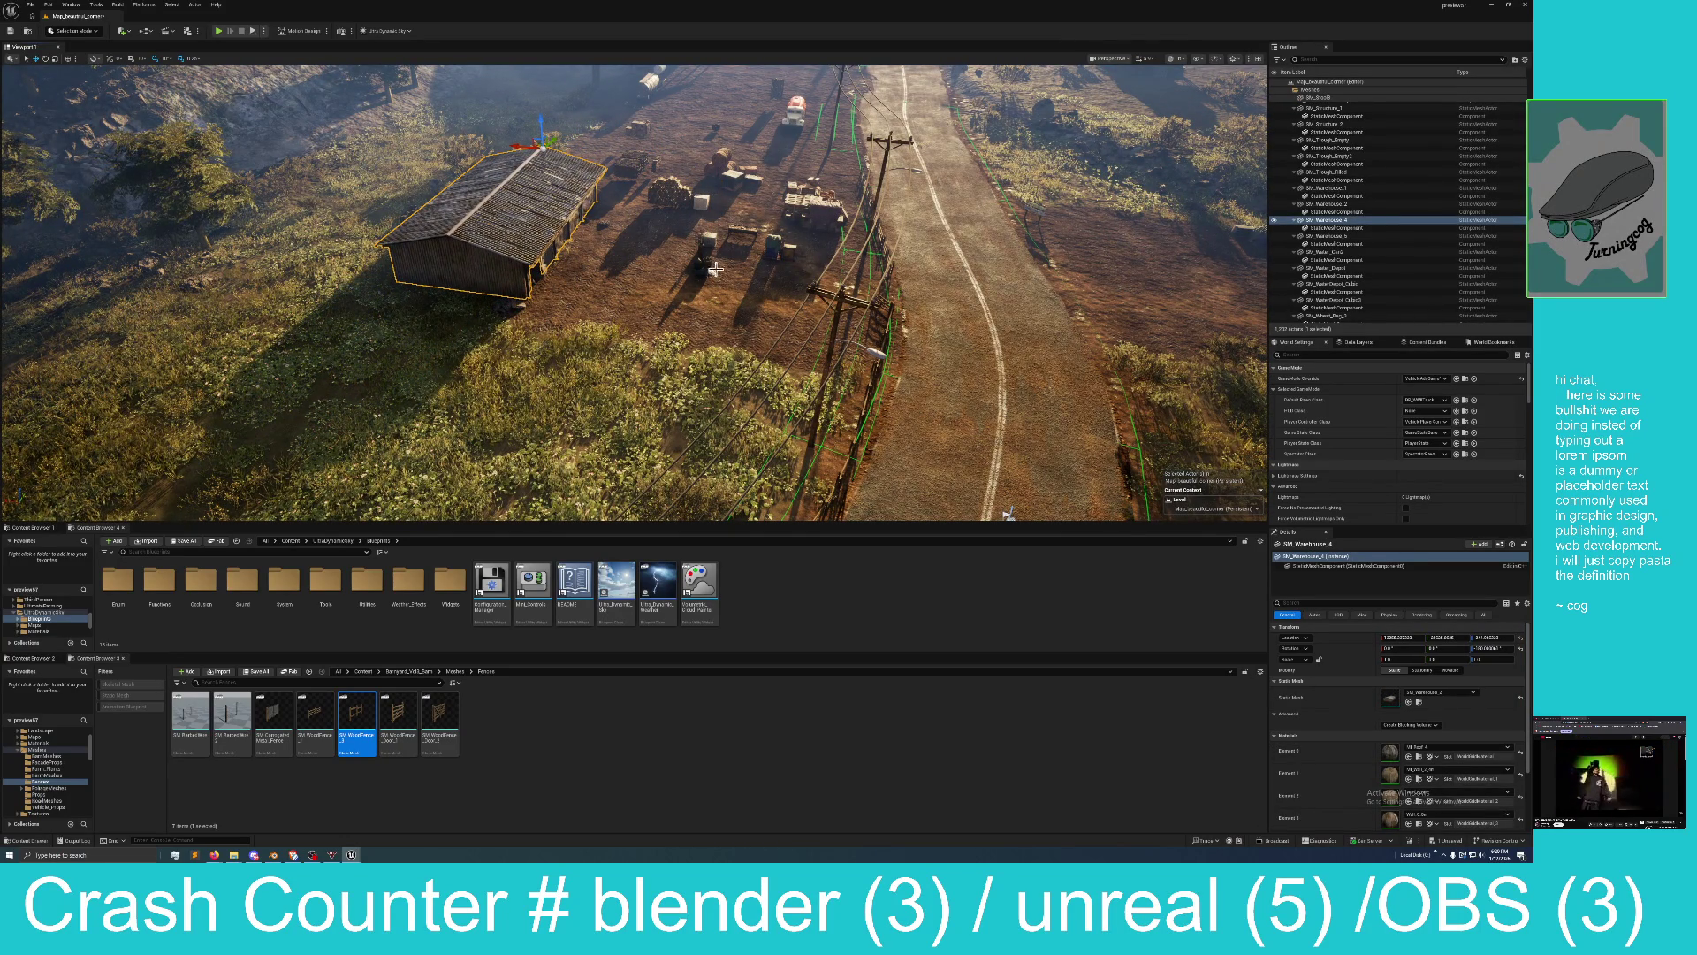
# Select the log piles, crates, hay bales, barrel stack and foliage together.
pyautogui.click(670, 191)
pyautogui.press('f')
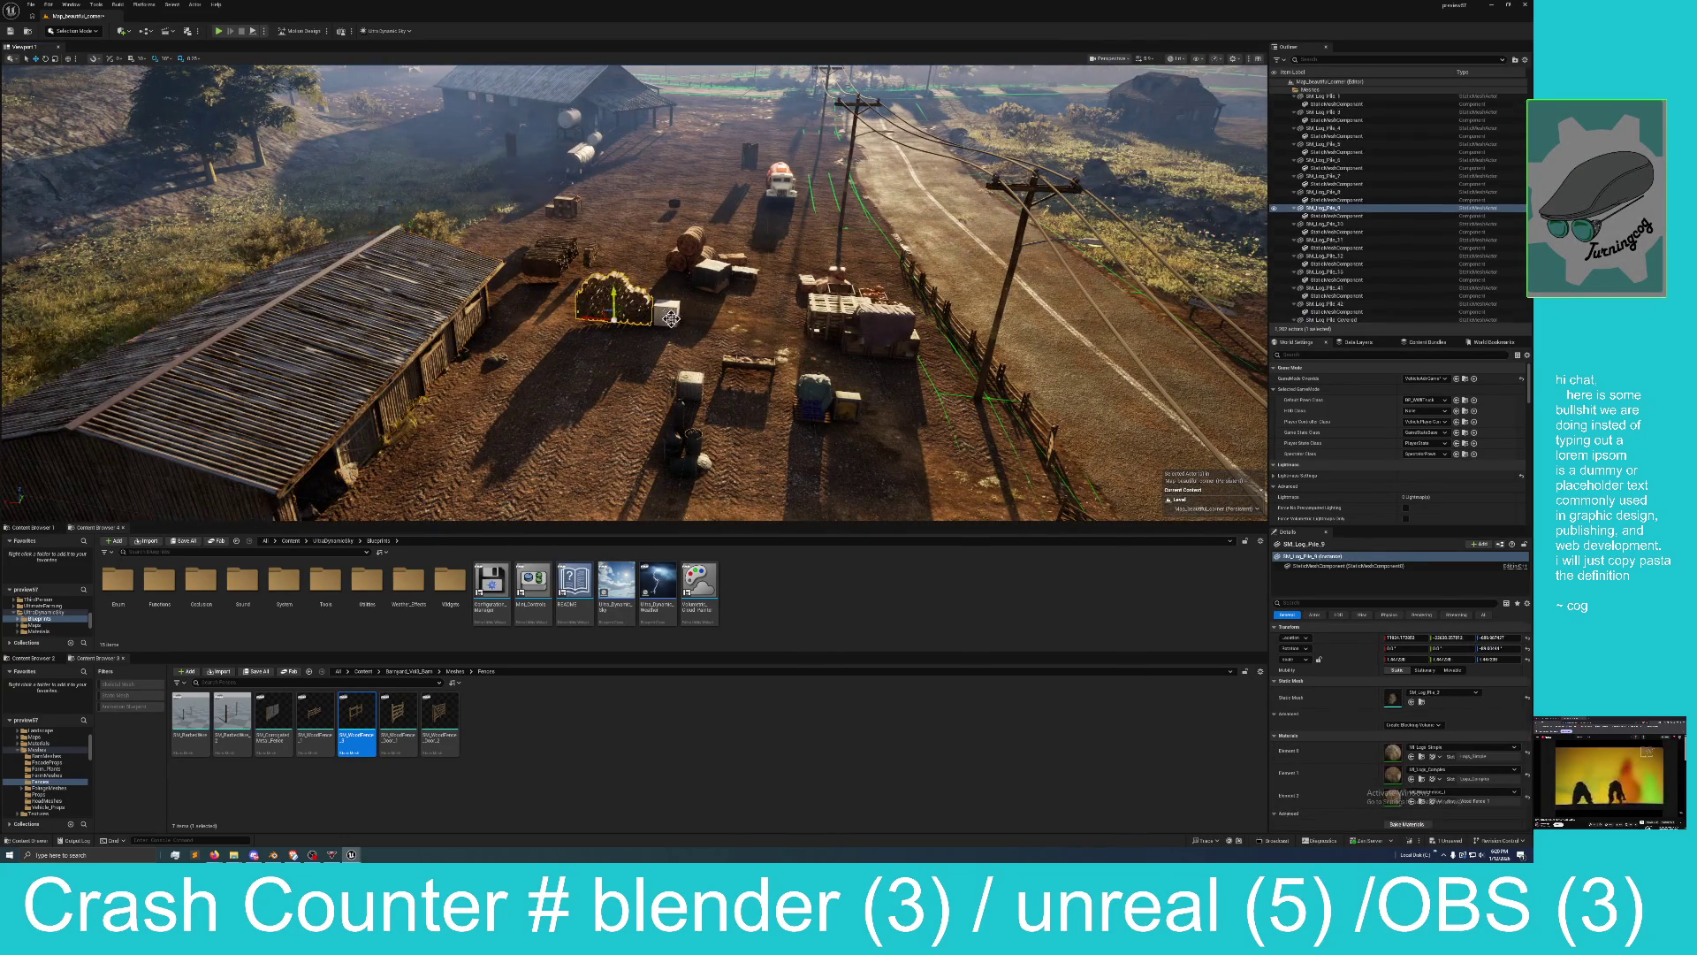
pyautogui.keyDown('ctrl'); pyautogui.click(671, 319); pyautogui.keyUp('ctrl')
pyautogui.keyDown('ctrl'); pyautogui.click(836, 313); pyautogui.keyUp('ctrl')
pyautogui.keyDown('ctrl'); pyautogui.click(875, 336); pyautogui.keyUp('ctrl')
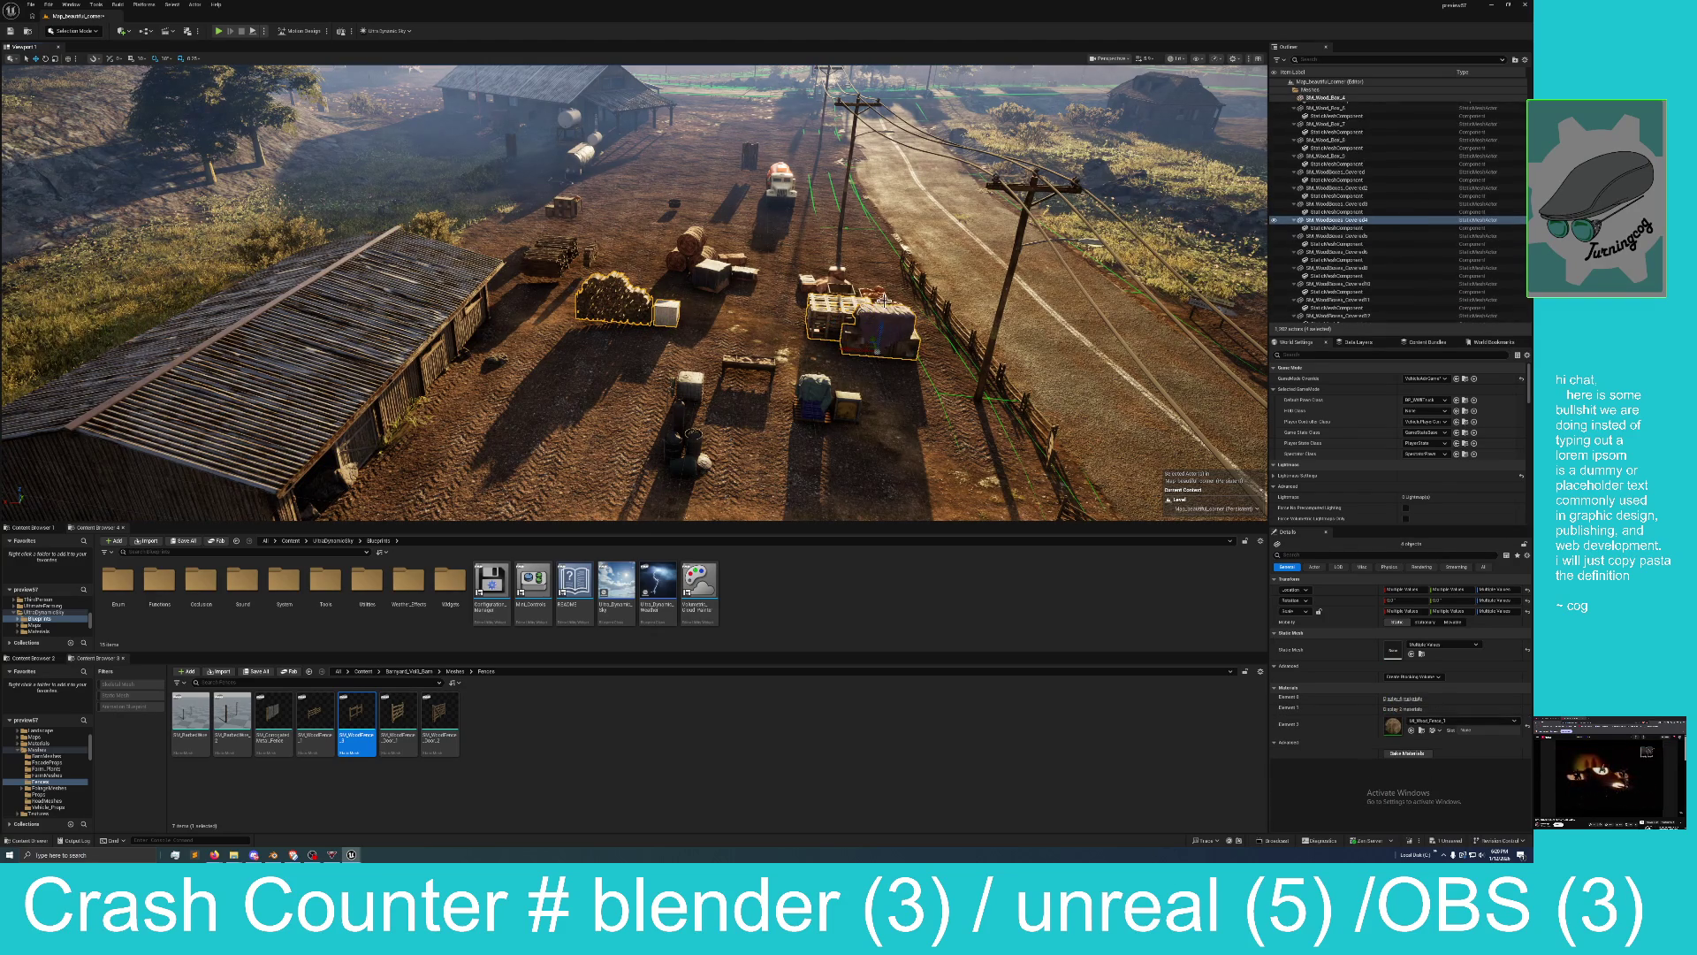
pyautogui.keyDown('ctrl'); pyautogui.click(894, 338); pyautogui.keyUp('ctrl')
pyautogui.keyDown('ctrl'); pyautogui.click(837, 283); pyautogui.keyUp('ctrl')
pyautogui.keyDown('ctrl'); pyautogui.click(812, 282); pyautogui.keyUp('ctrl')
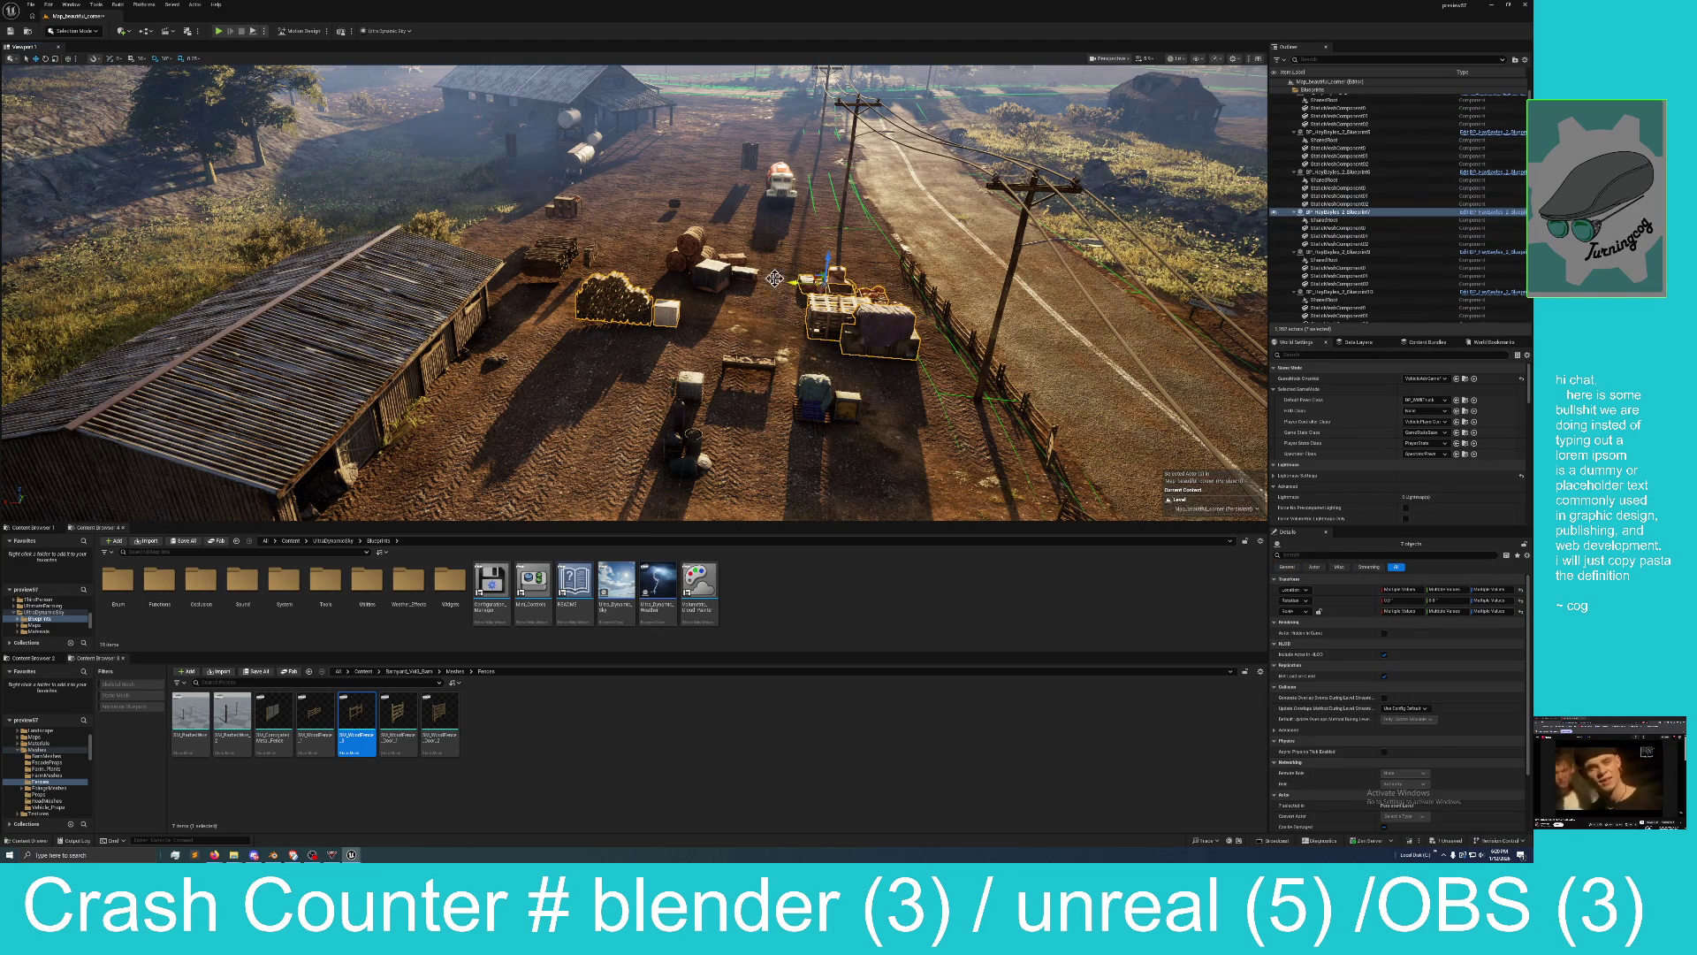
pyautogui.keyDown('ctrl'); pyautogui.click(708, 266); pyautogui.keyUp('ctrl')
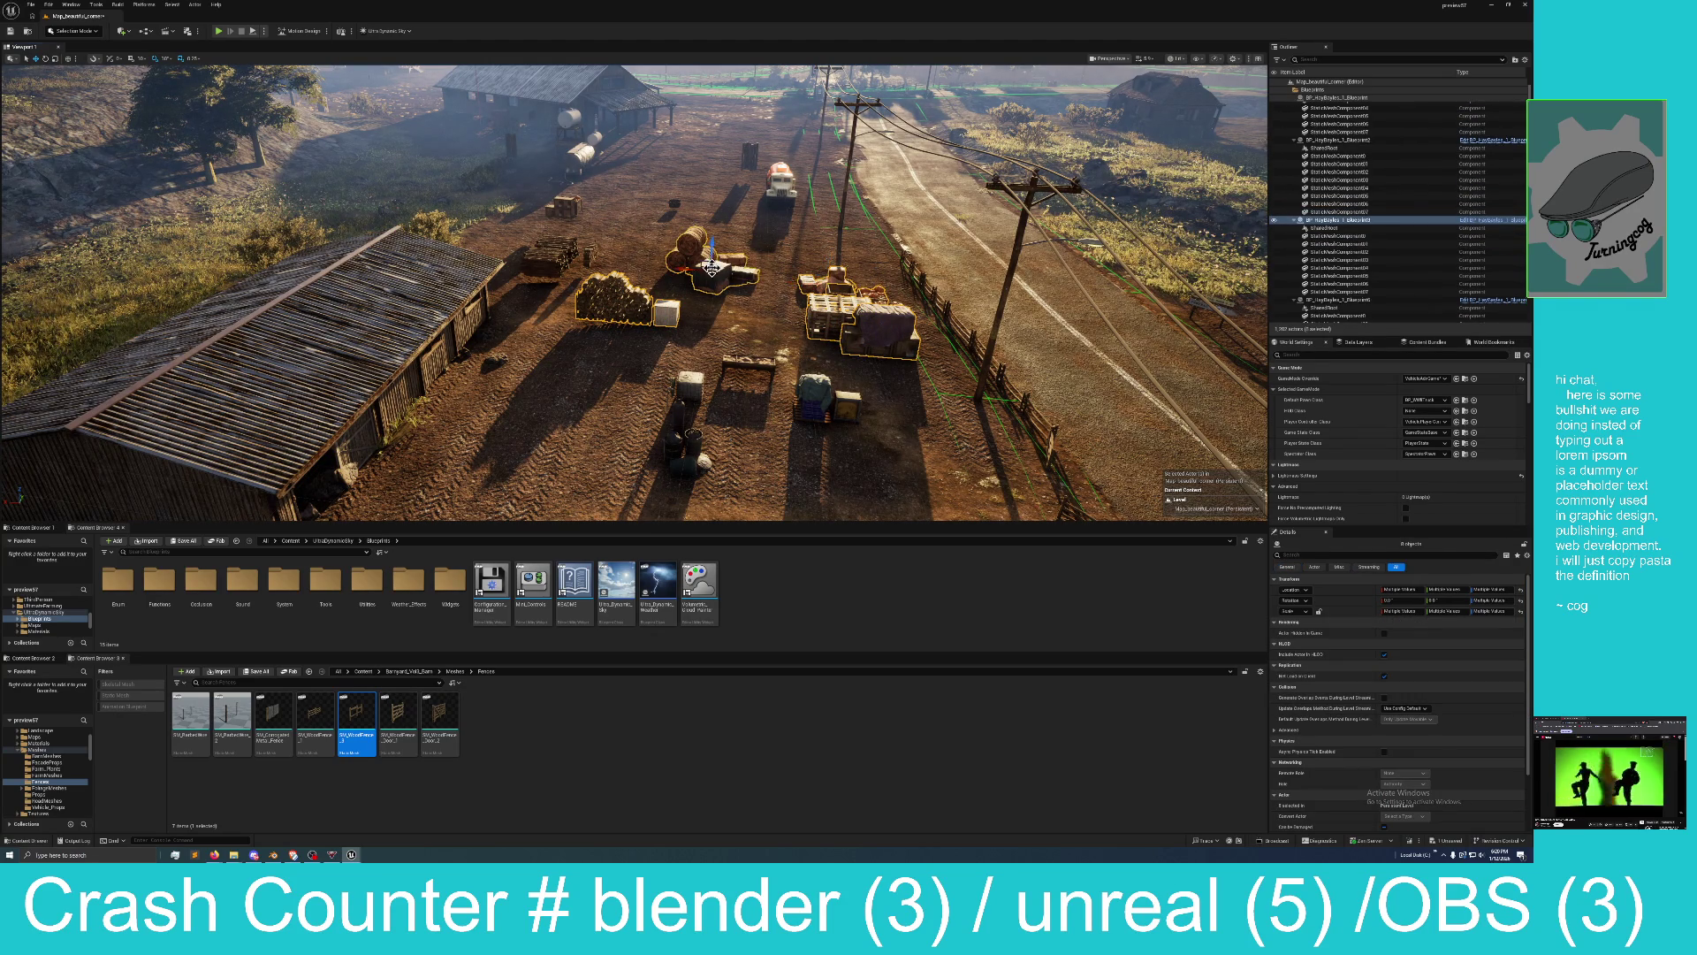
pyautogui.keyDown('ctrl'); pyautogui.click(548, 252); pyautogui.keyUp('ctrl')
pyautogui.keyDown('ctrl'); pyautogui.click(579, 248); pyautogui.keyUp('ctrl')
pyautogui.keyDown('ctrl'); pyautogui.click(530, 261); pyautogui.keyUp('ctrl')
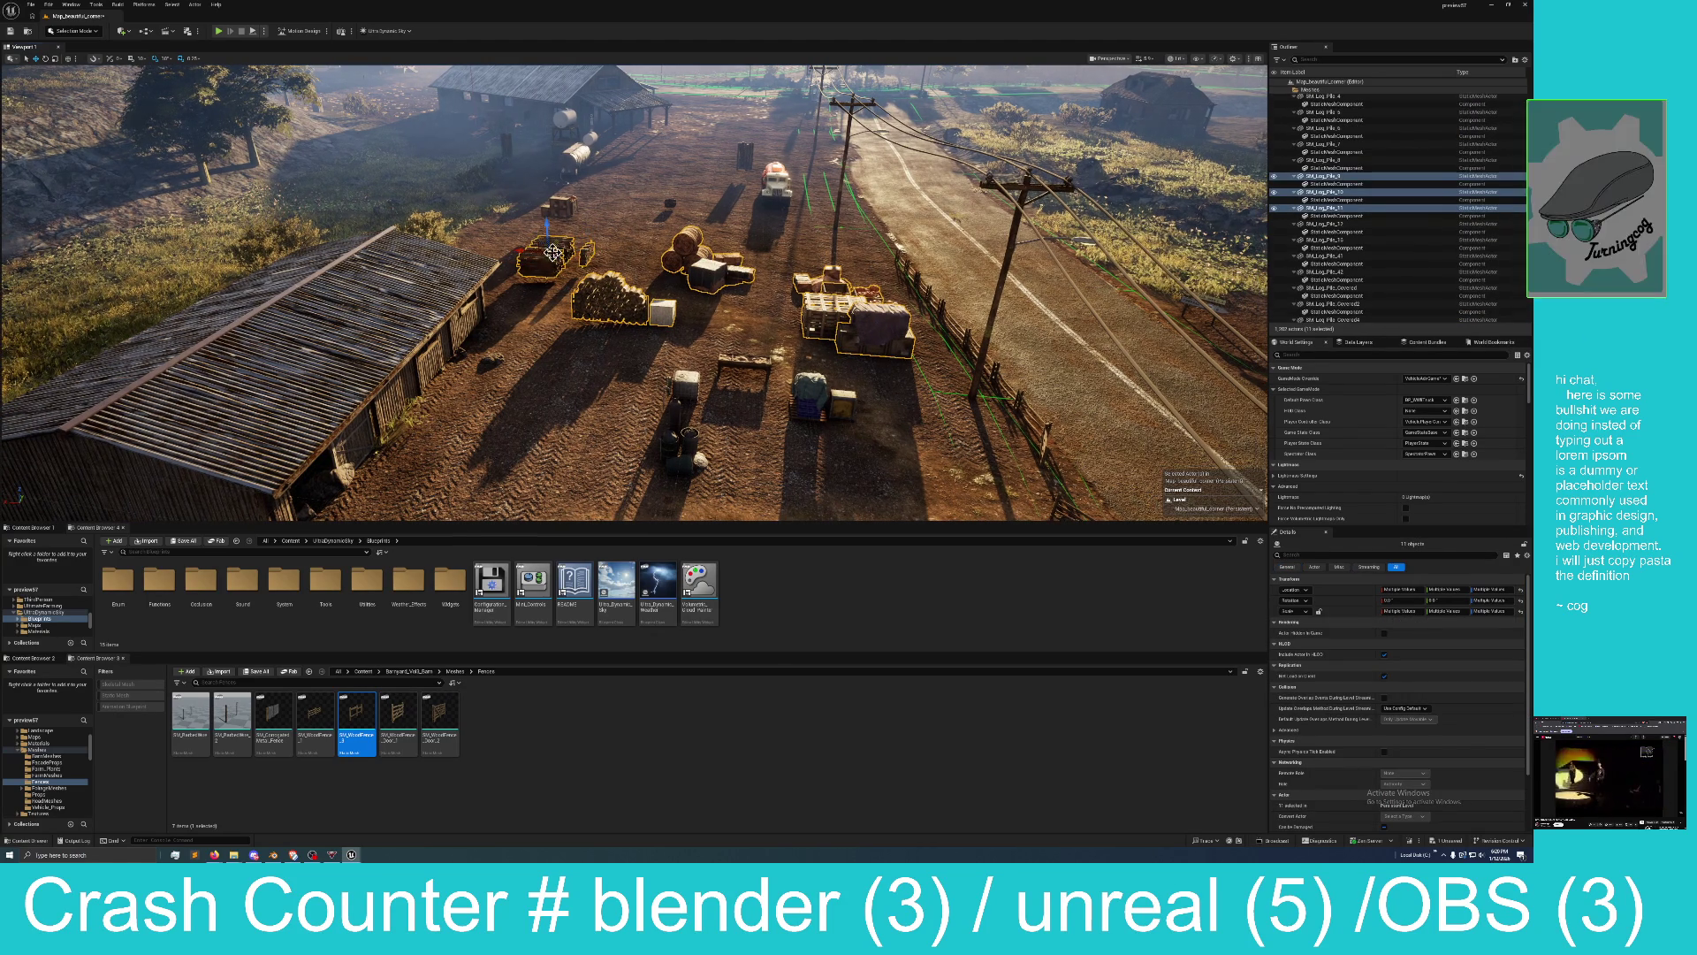
pyautogui.keyDown('ctrl'); pyautogui.click(495, 355); pyautogui.keyUp('ctrl')
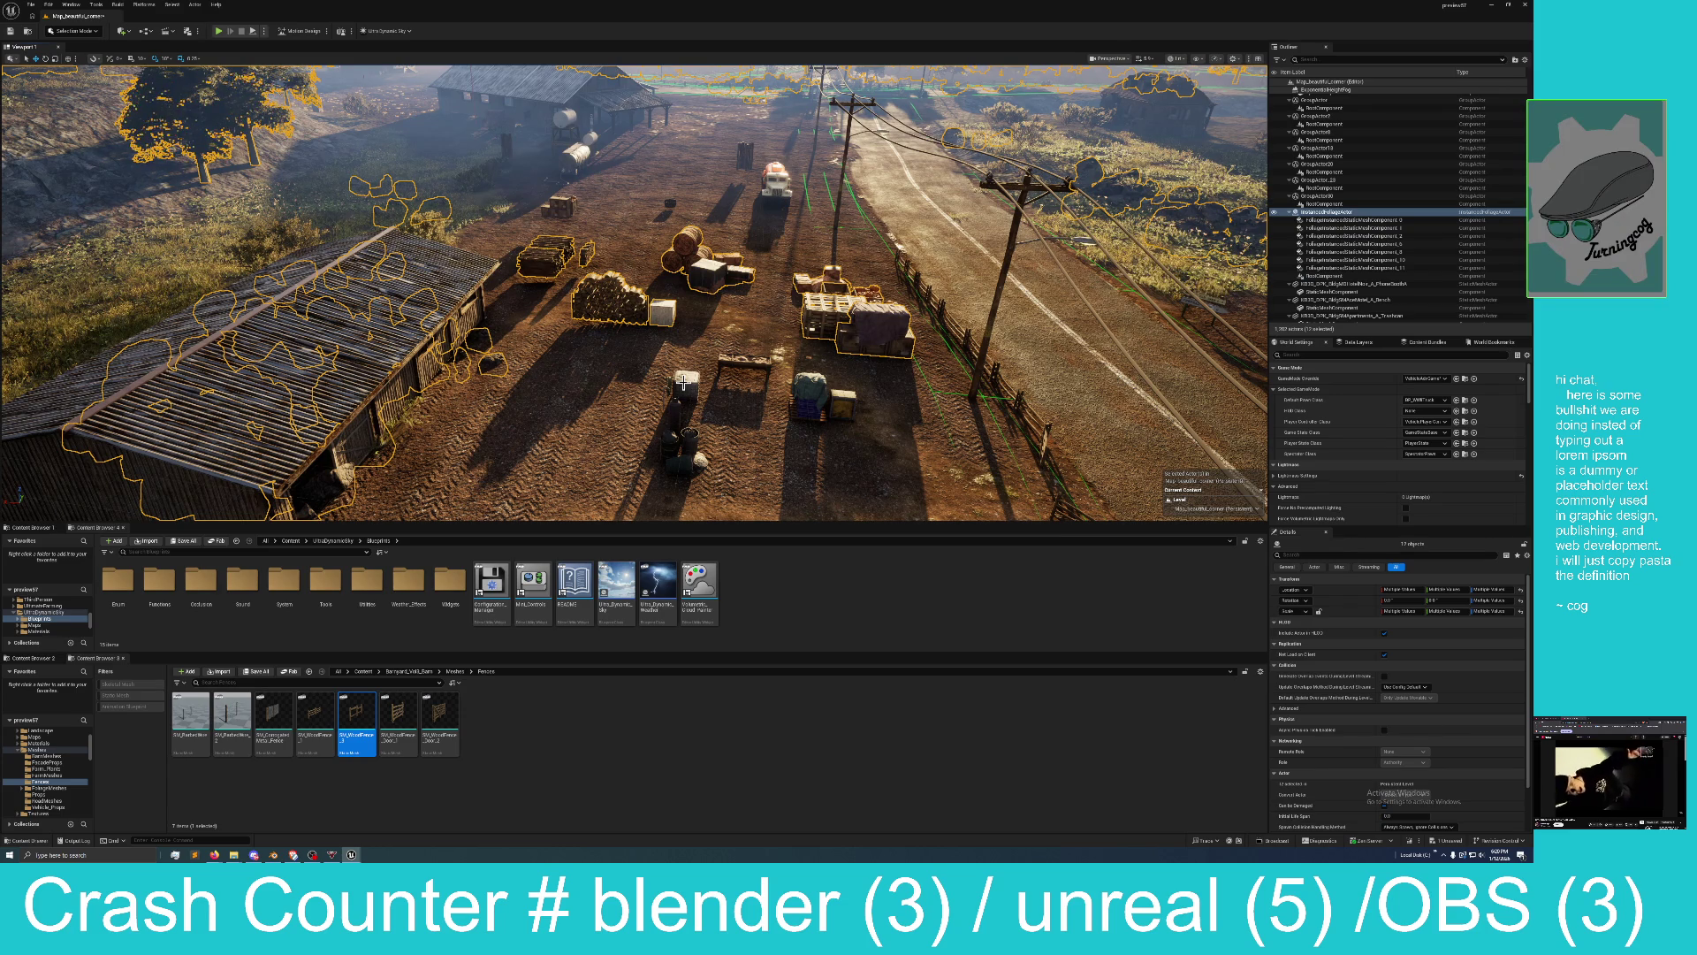
# Clear that selection, pick the foliage, then deselect and return to a wide view.
pyautogui.click(489, 352)
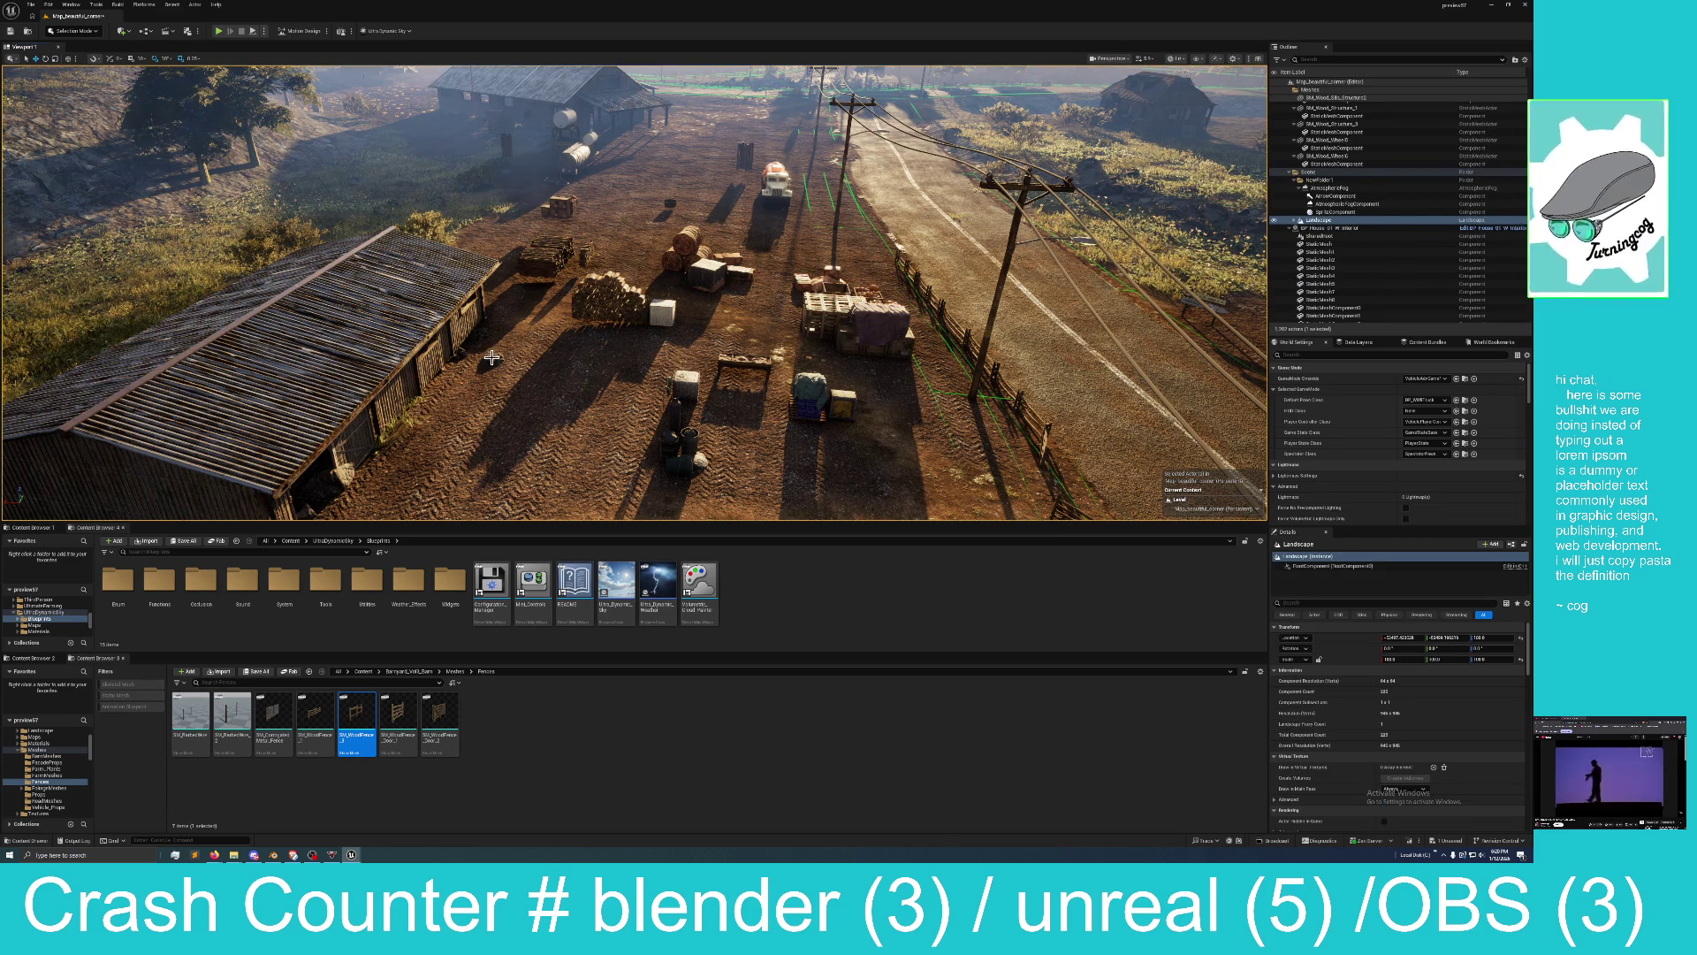
pyautogui.click(500, 361)
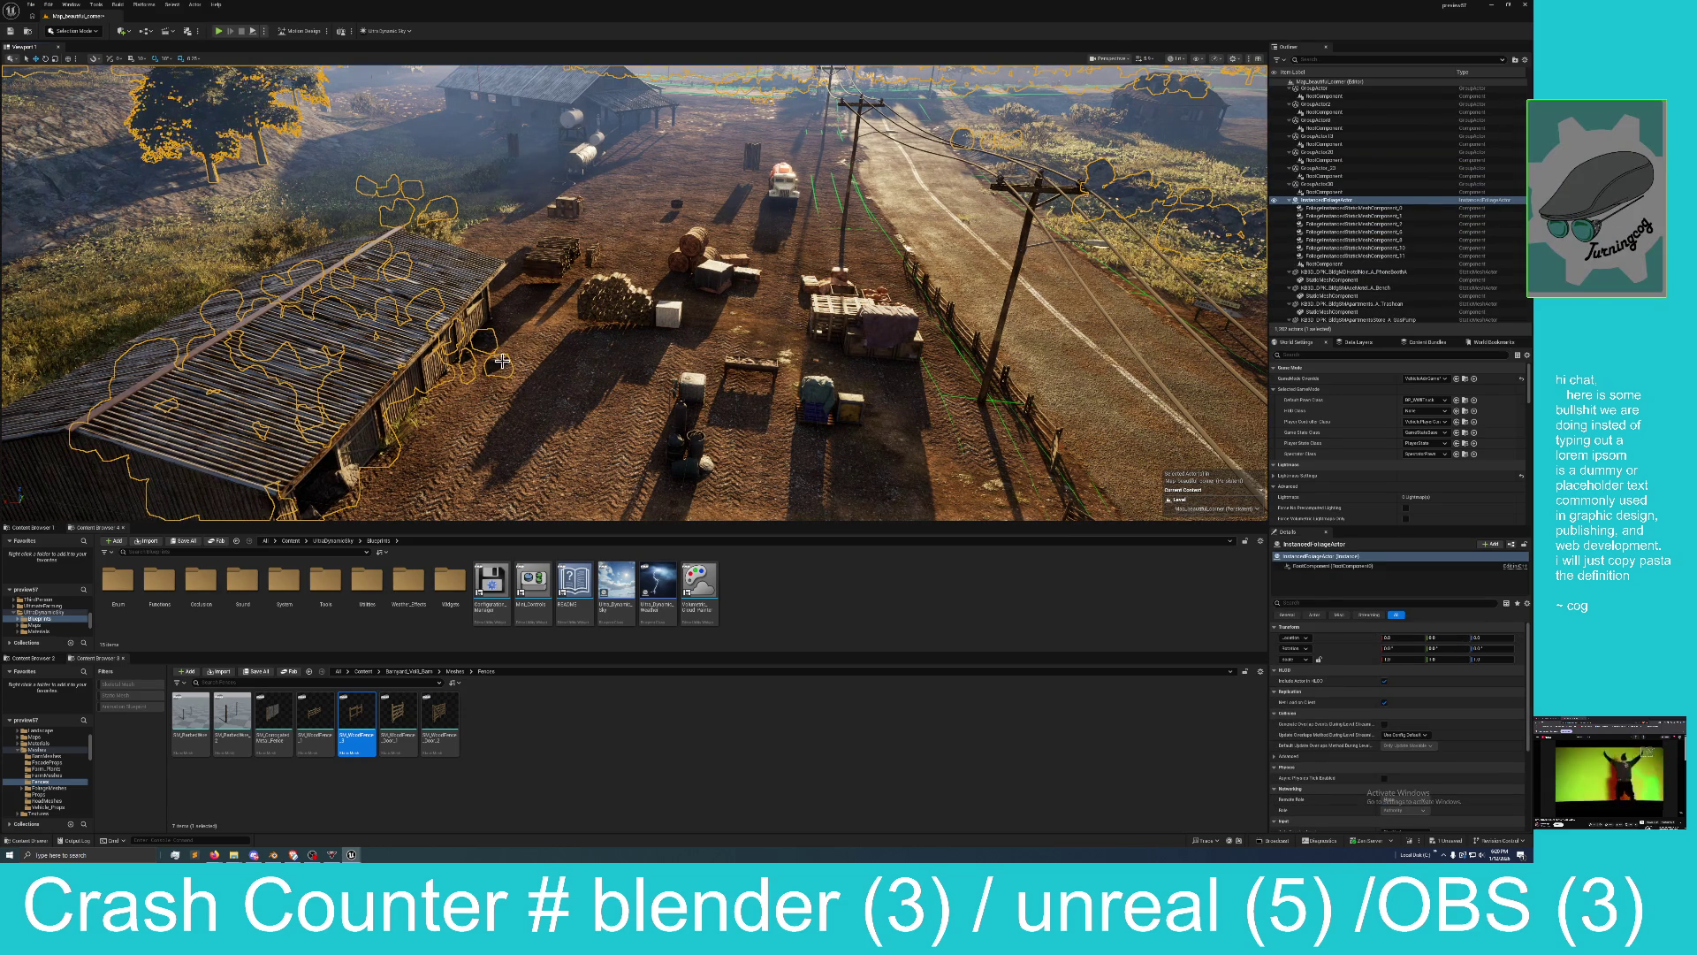
pyautogui.press('Escape')
pyautogui.press('1')
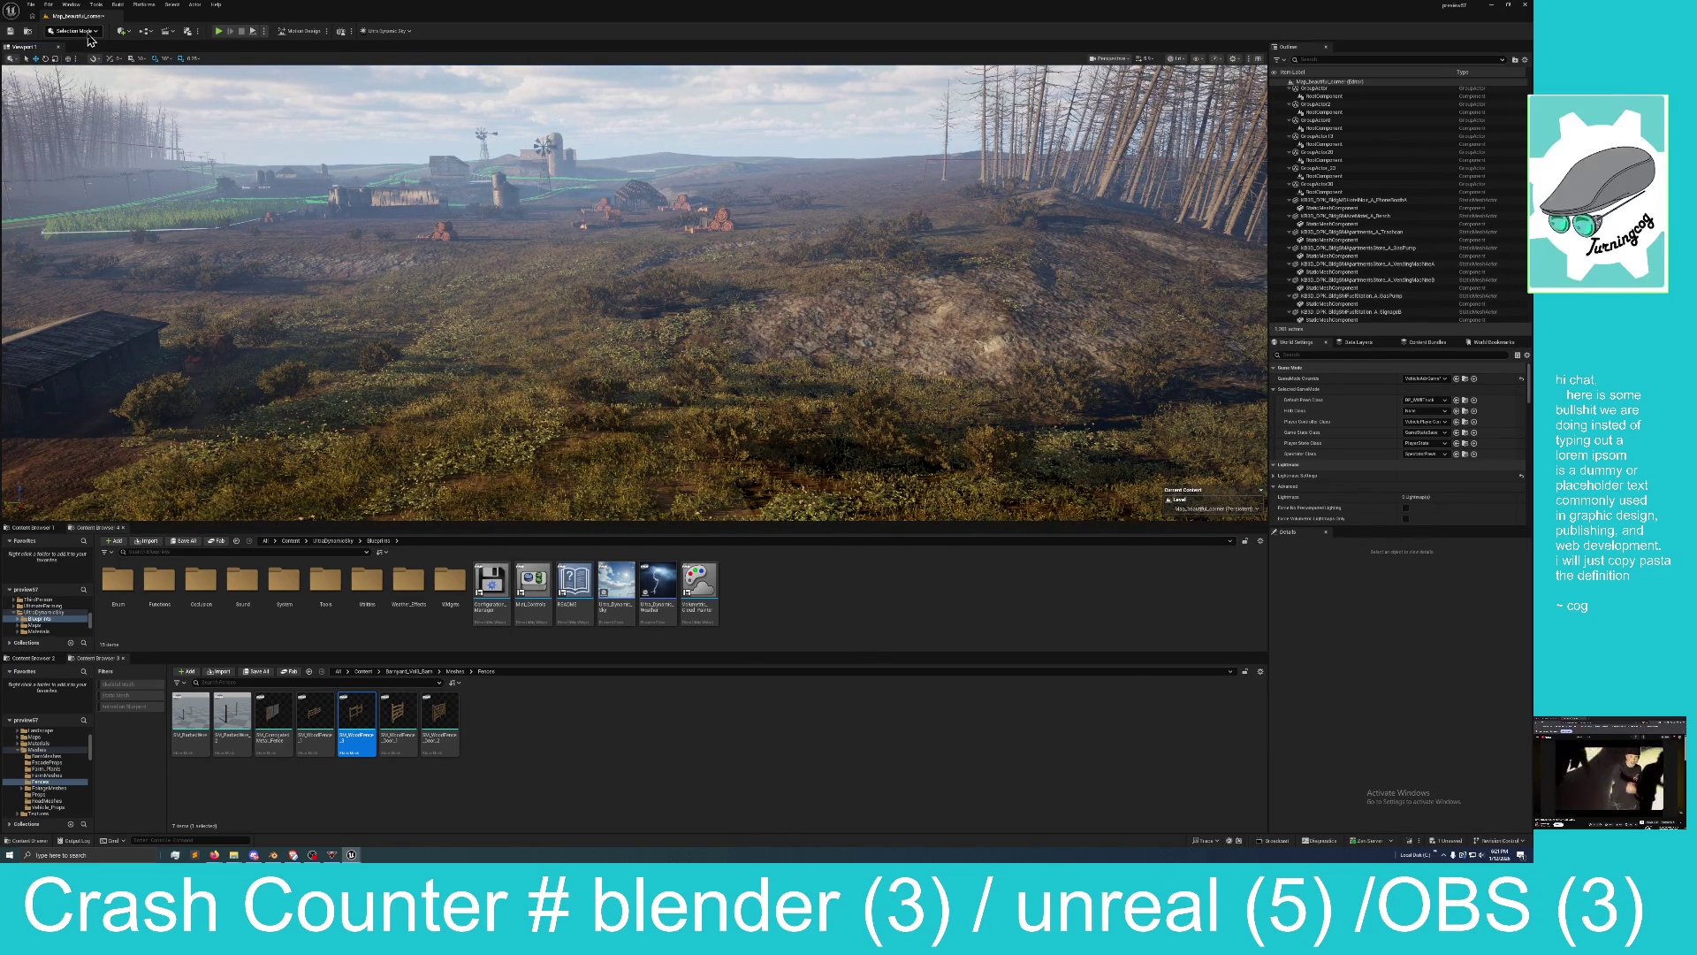
# Undo the foliage deletion from Edit > Undo, focus on it, and save Map_beautiful_corner.
pyautogui.click(50, 5)
pyautogui.click(62, 38)
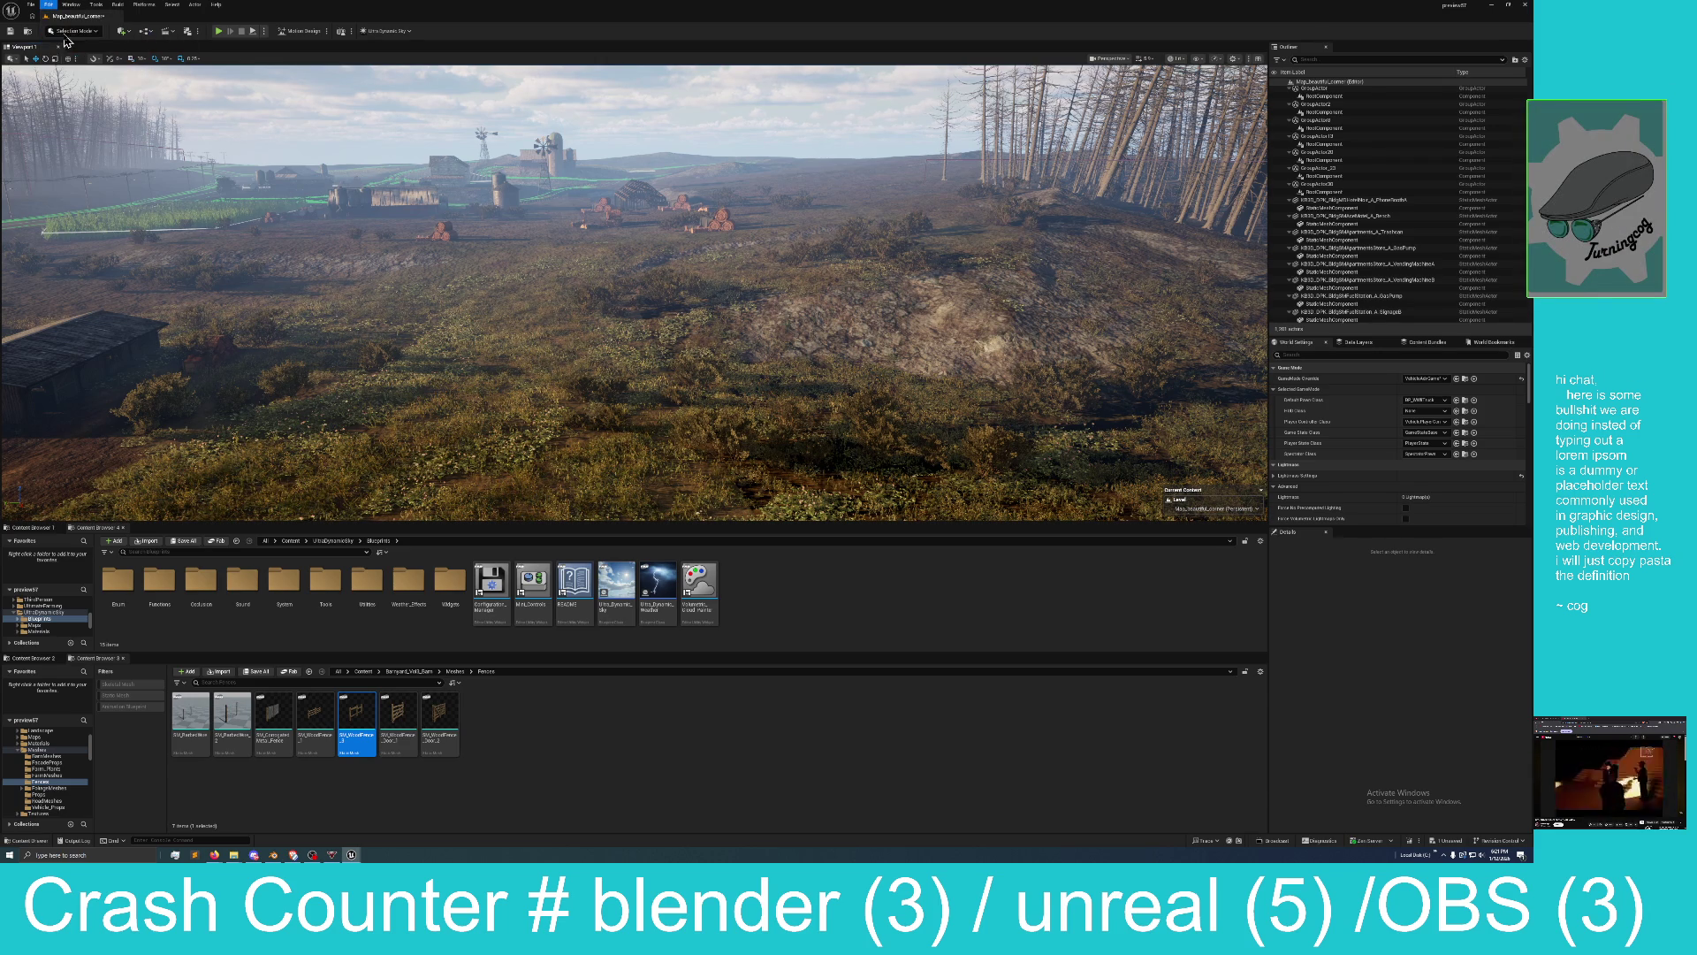
pyautogui.press('f')
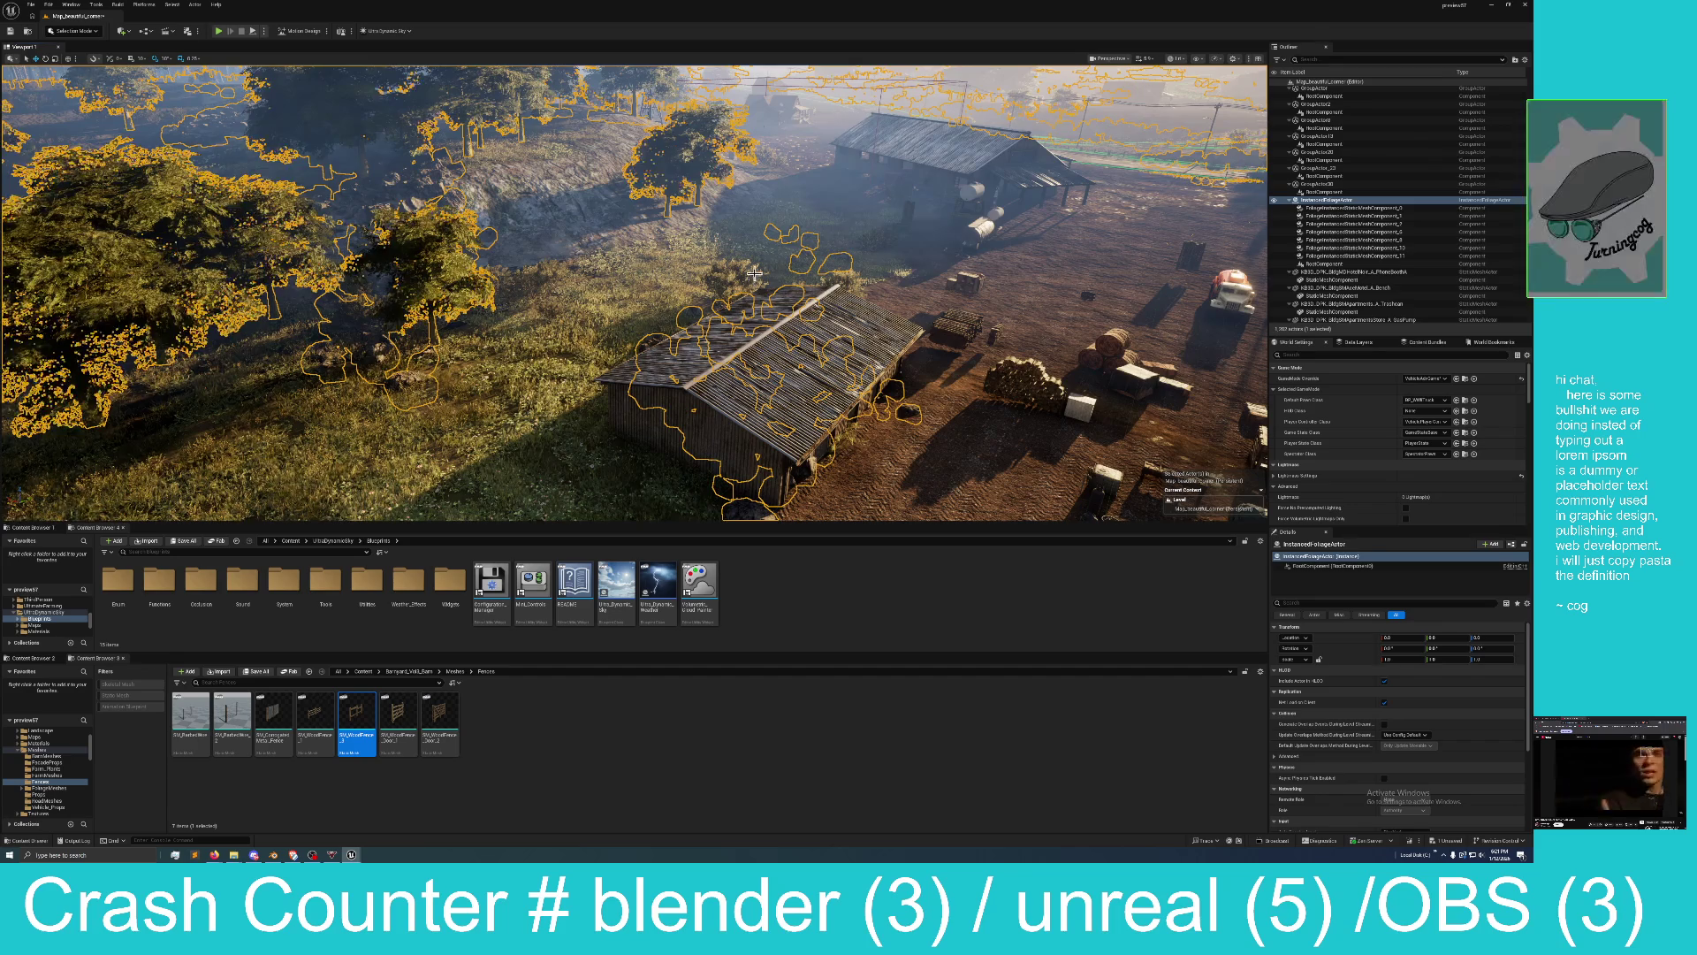
pyautogui.moveTo(755, 279); pyautogui.dragTo(794, 286)
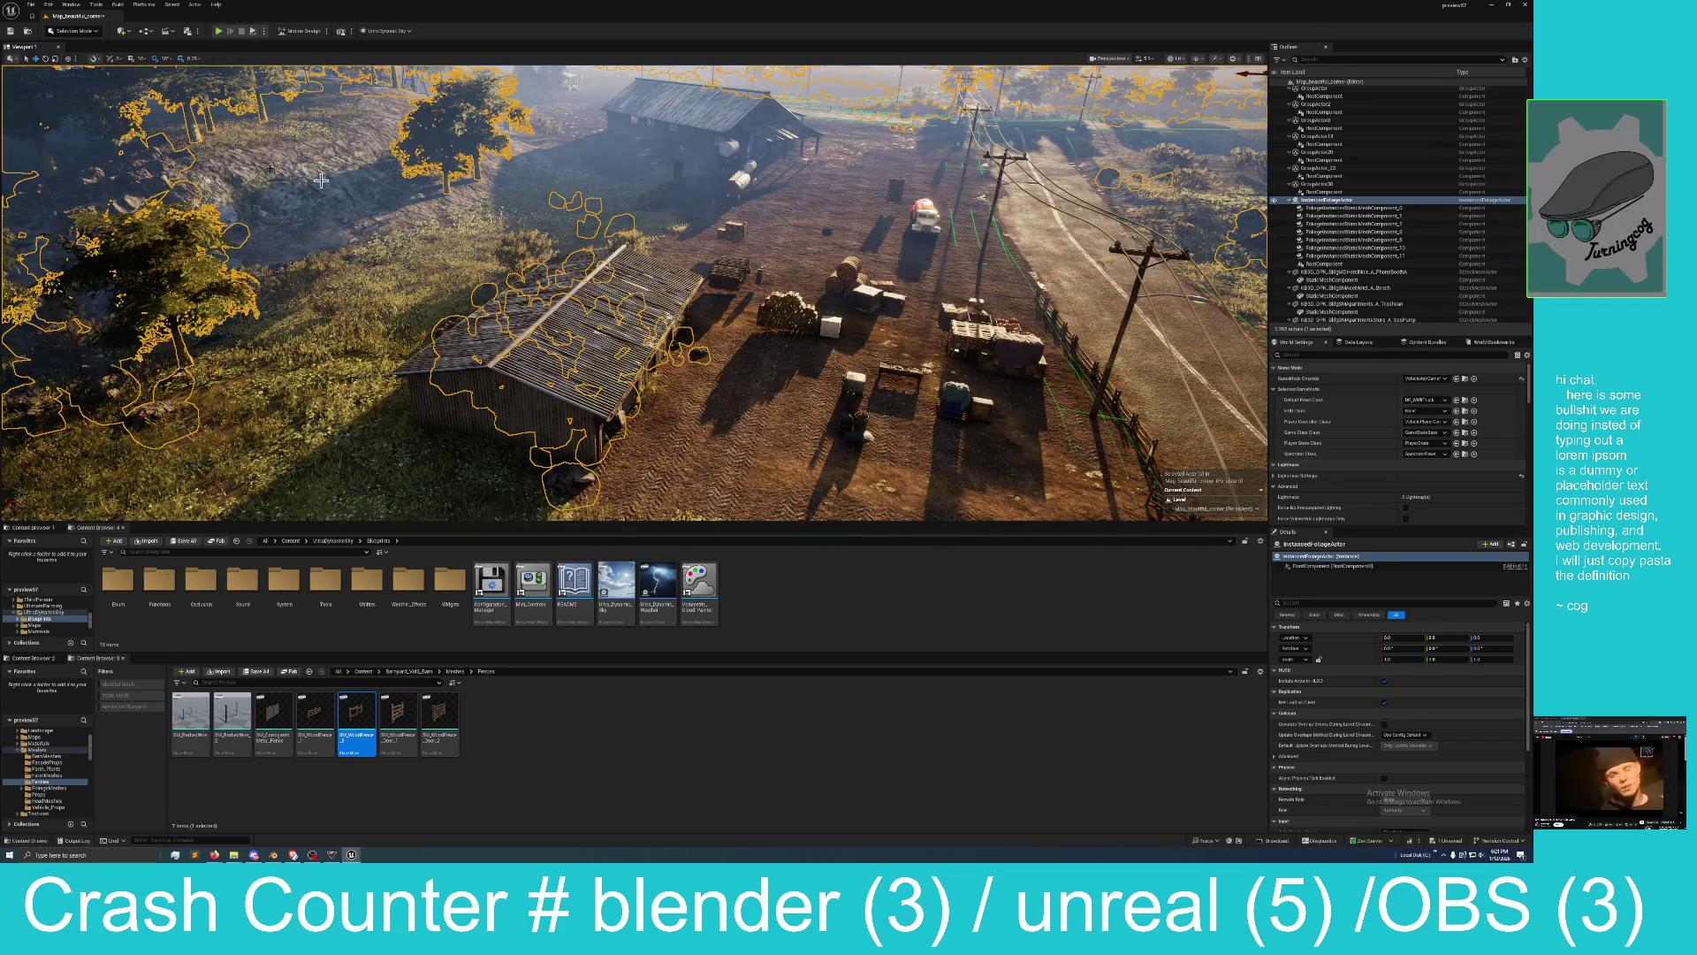
pyautogui.click(1448, 840)
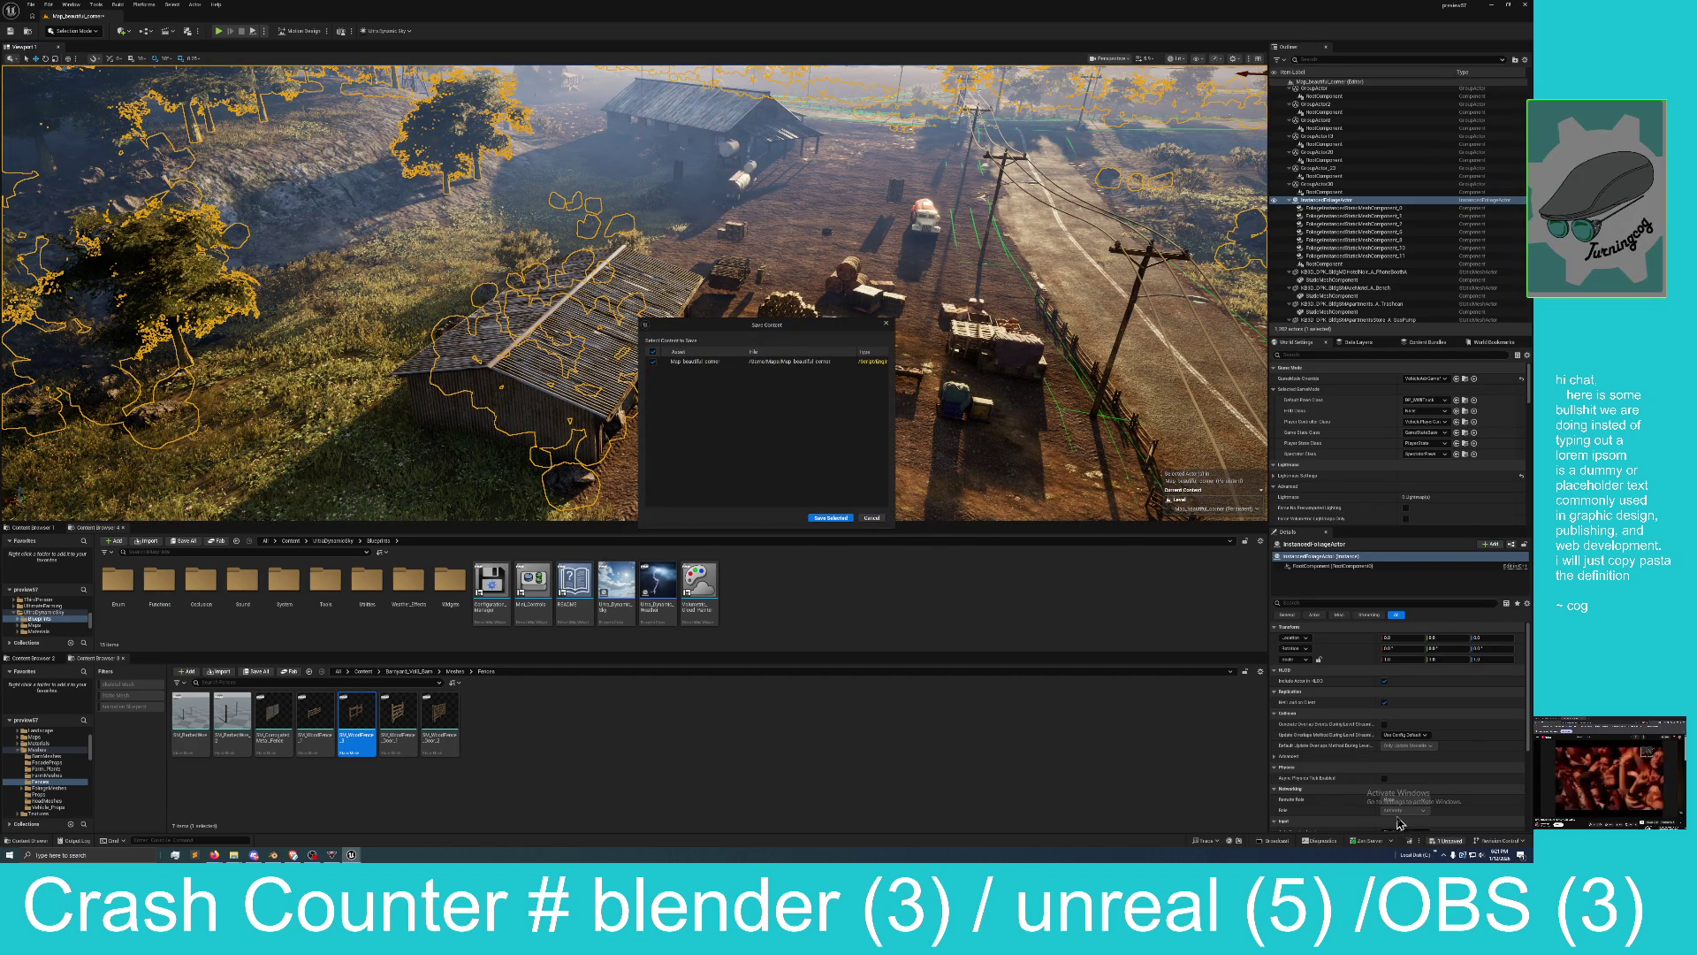
pyautogui.click(832, 519)
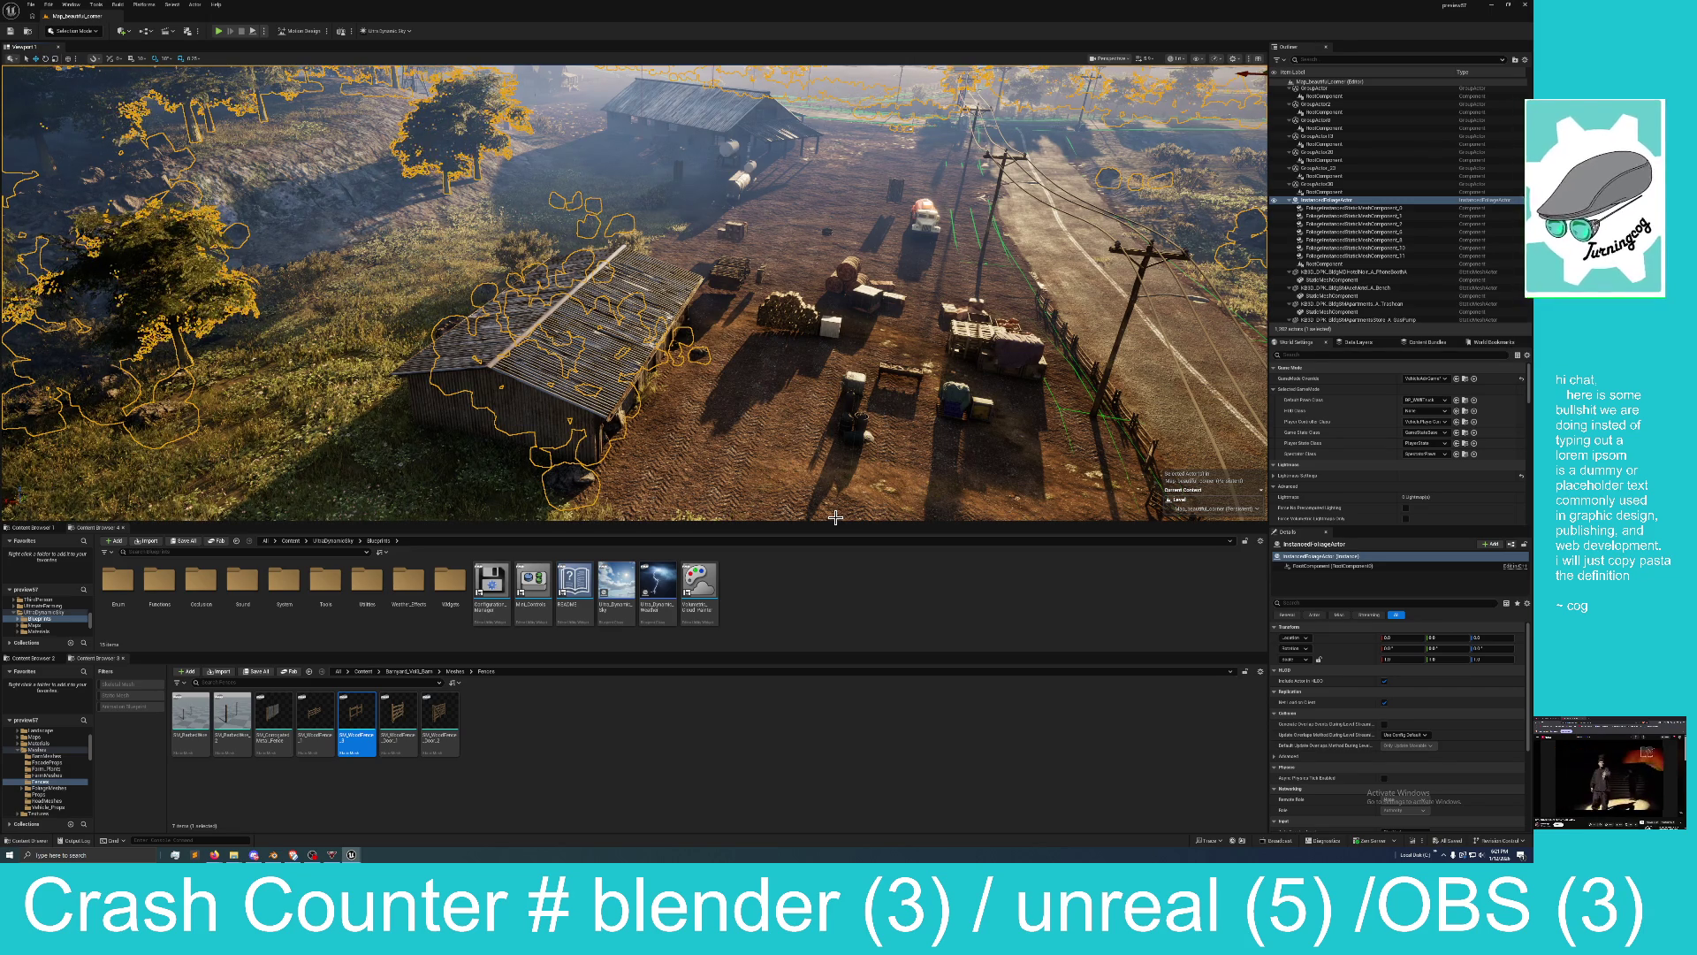
# Select the garbage cans, white bin, covered crate, tarp box, pallet box and small white box.
pyautogui.moveTo(775, 507); pyautogui.dragTo(765, 443)
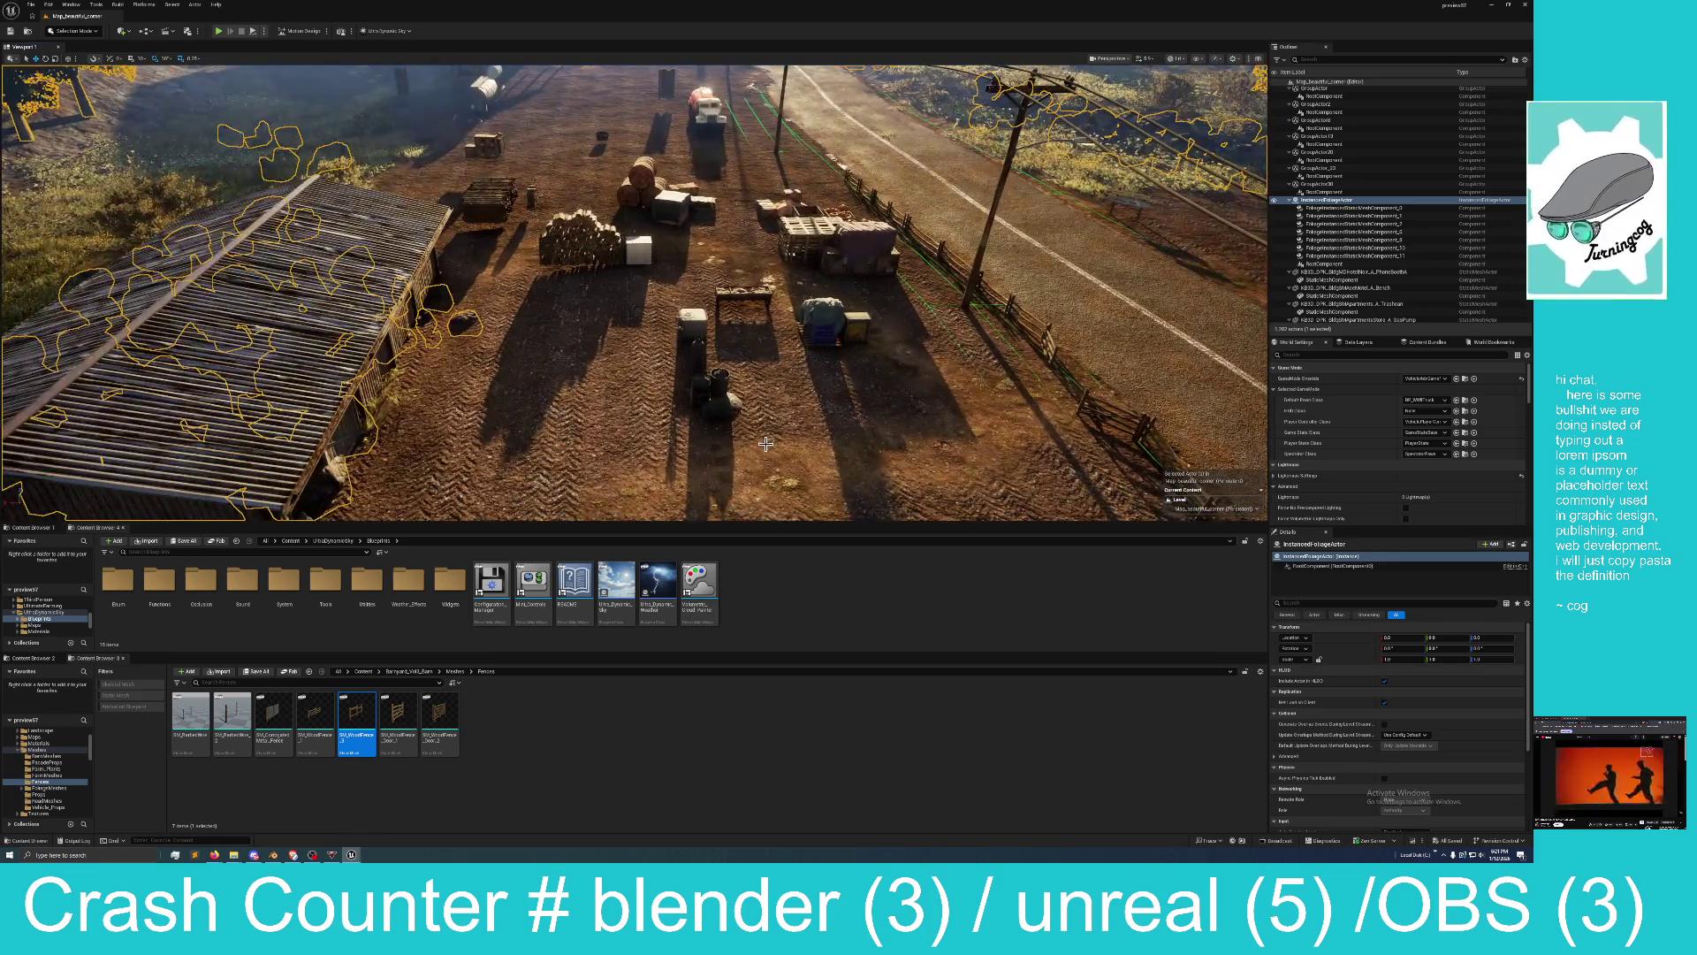
pyautogui.click(726, 396)
pyautogui.keyDown('ctrl'); pyautogui.click(695, 324); pyautogui.keyUp('ctrl')
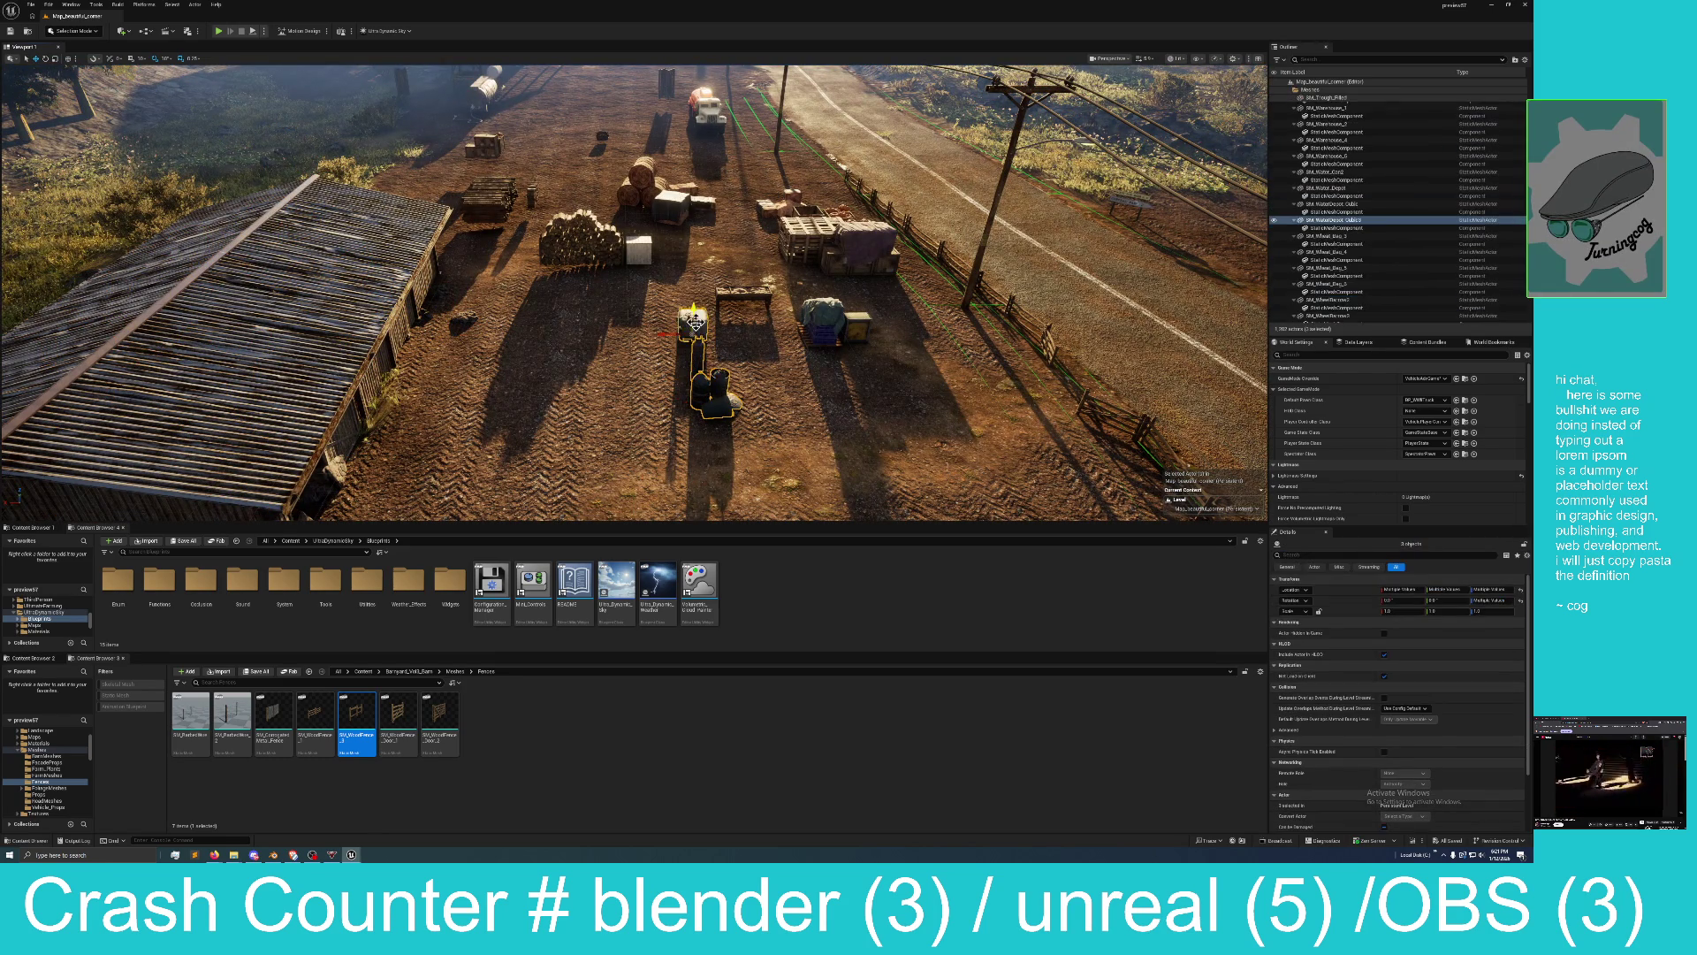
pyautogui.click(745, 296)
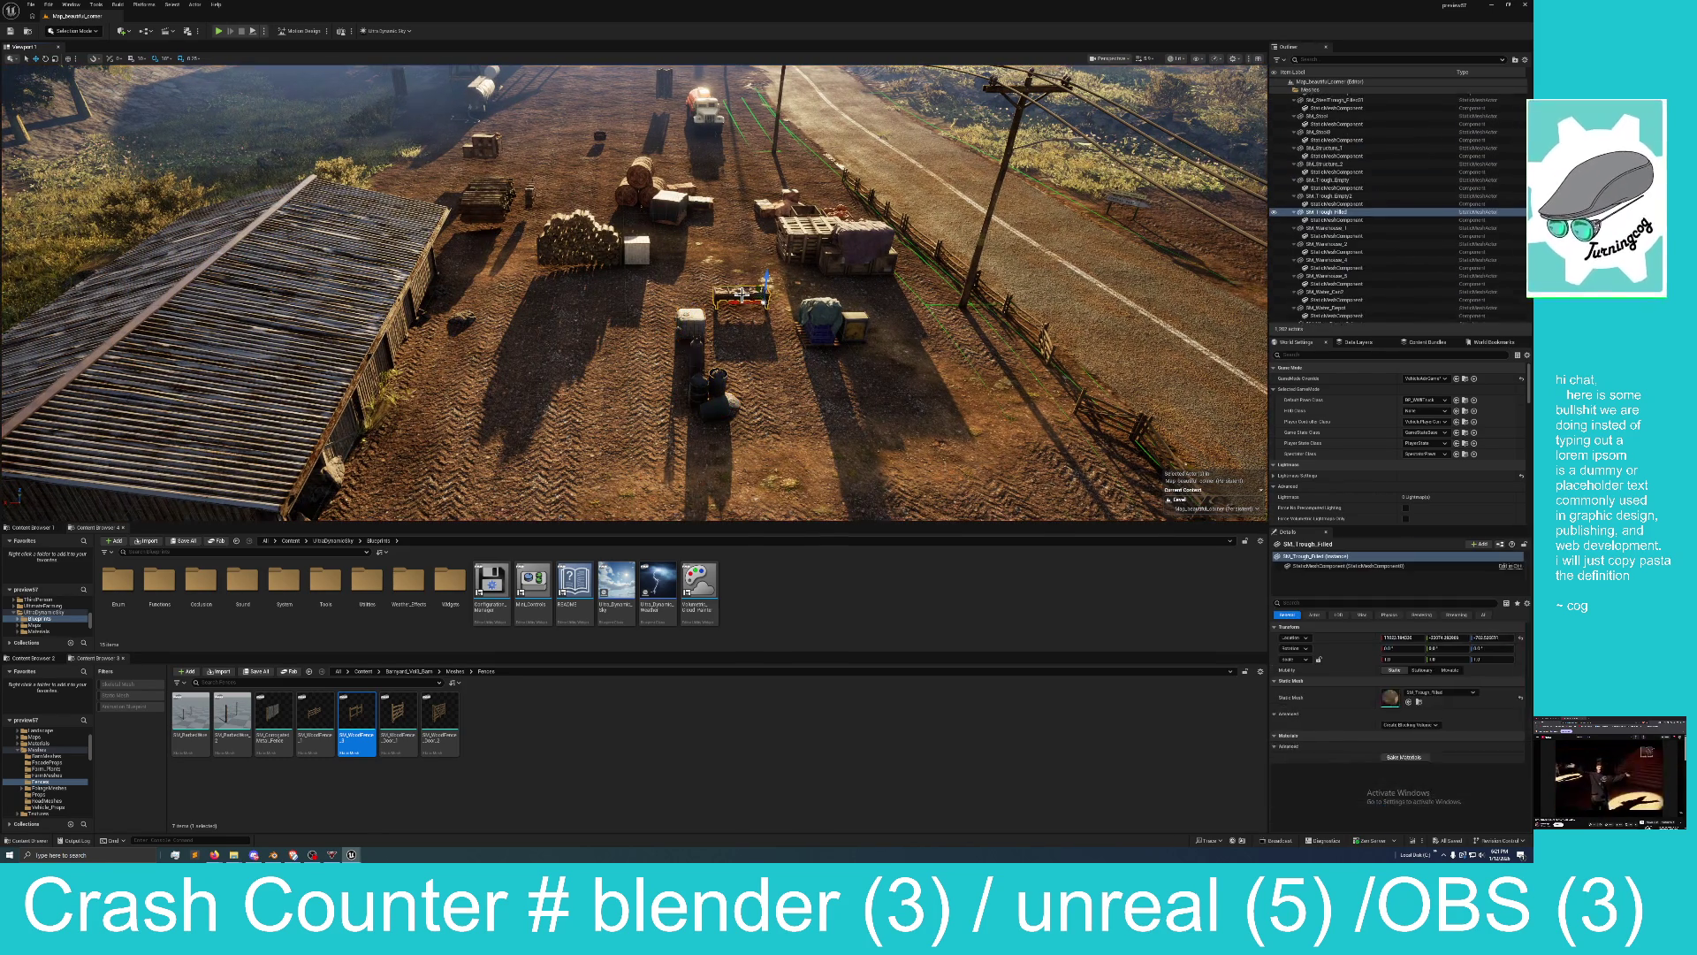
pyautogui.click(699, 329)
pyautogui.keyDown('ctrl'); pyautogui.click(709, 395); pyautogui.keyUp('ctrl')
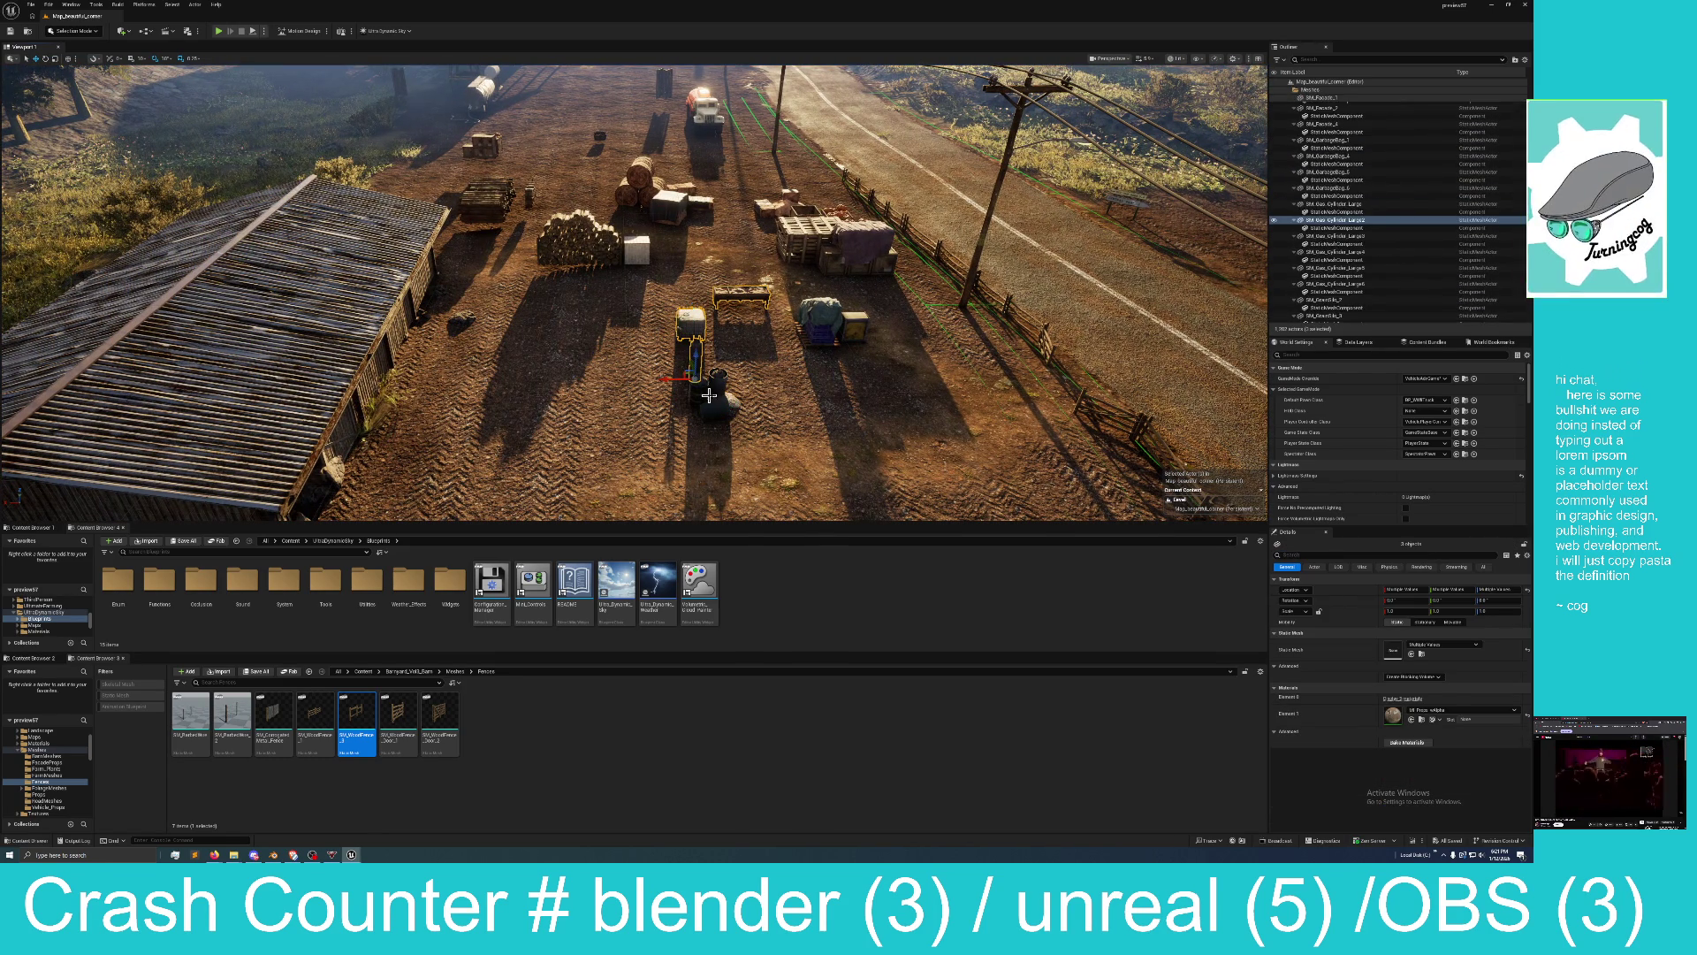
pyautogui.keyDown('ctrl'); pyautogui.click(719, 392); pyautogui.keyUp('ctrl')
pyautogui.keyDown('ctrl'); pyautogui.click(840, 332); pyautogui.keyUp('ctrl')
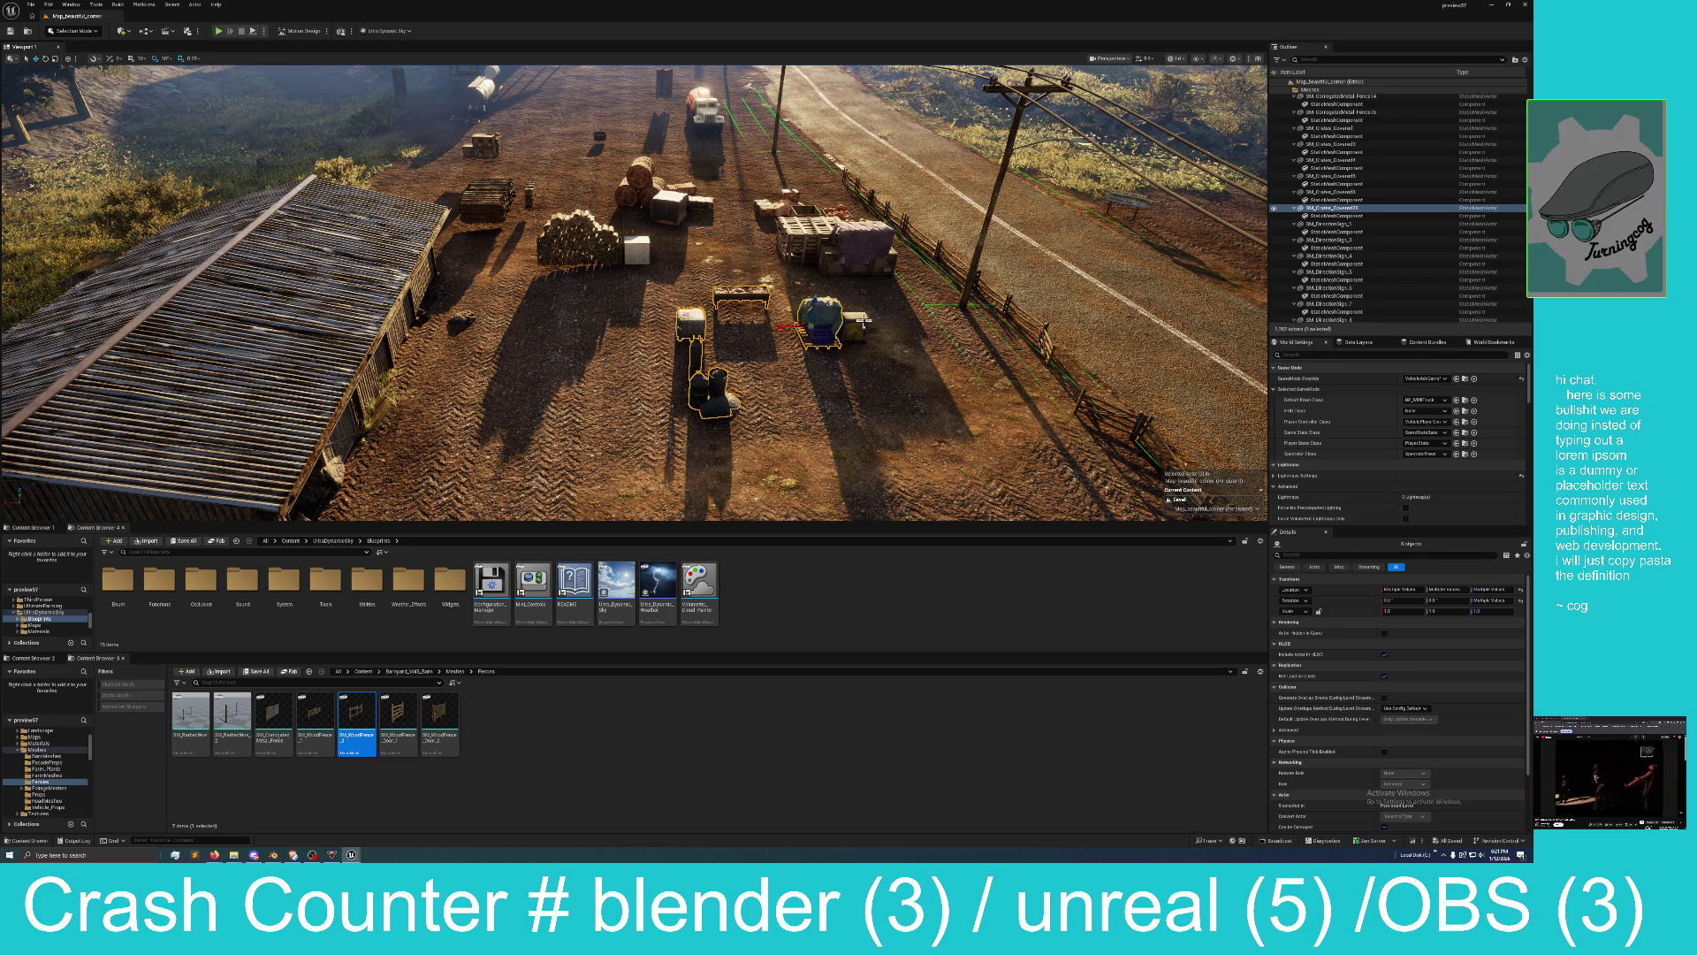
pyautogui.keyDown('ctrl'); pyautogui.click(854, 242); pyautogui.keyUp('ctrl')
pyautogui.keyDown('ctrl'); pyautogui.click(812, 236); pyautogui.keyUp('ctrl')
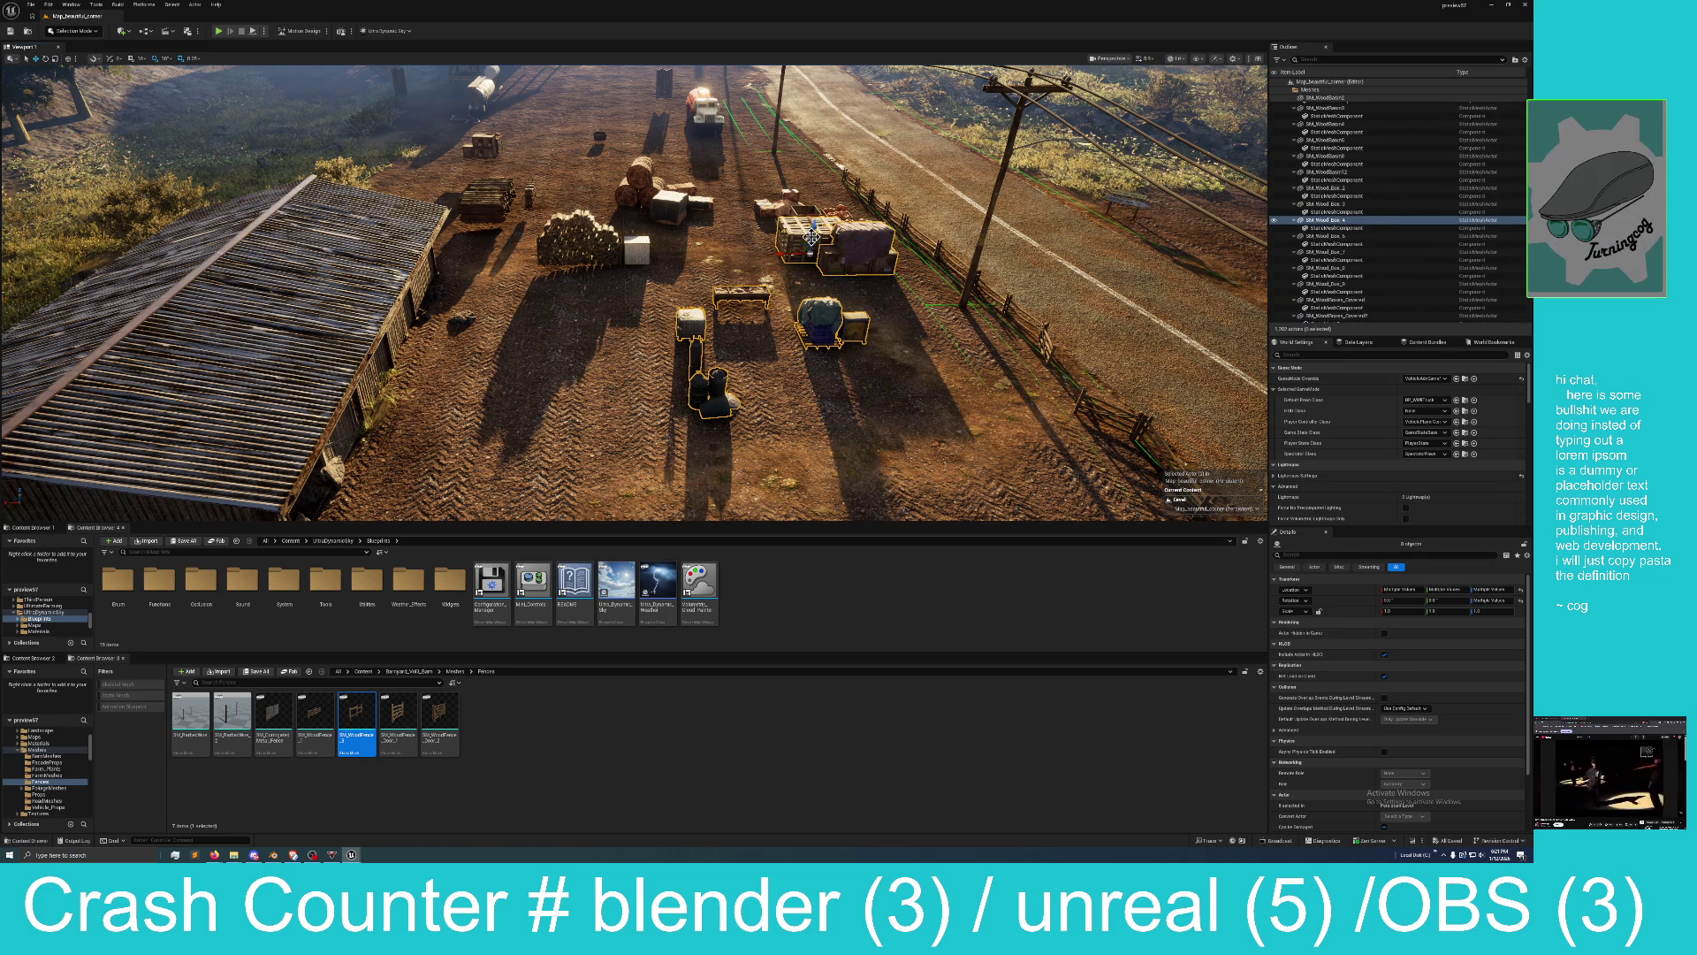
pyautogui.keyDown('ctrl'); pyautogui.click(643, 254); pyautogui.keyUp('ctrl')
# Add logs, hay bales and pumpkin crates, move the group left, and set one crate by the stack.
pyautogui.keyDown('ctrl'); pyautogui.click(544, 248); pyautogui.keyUp('ctrl')
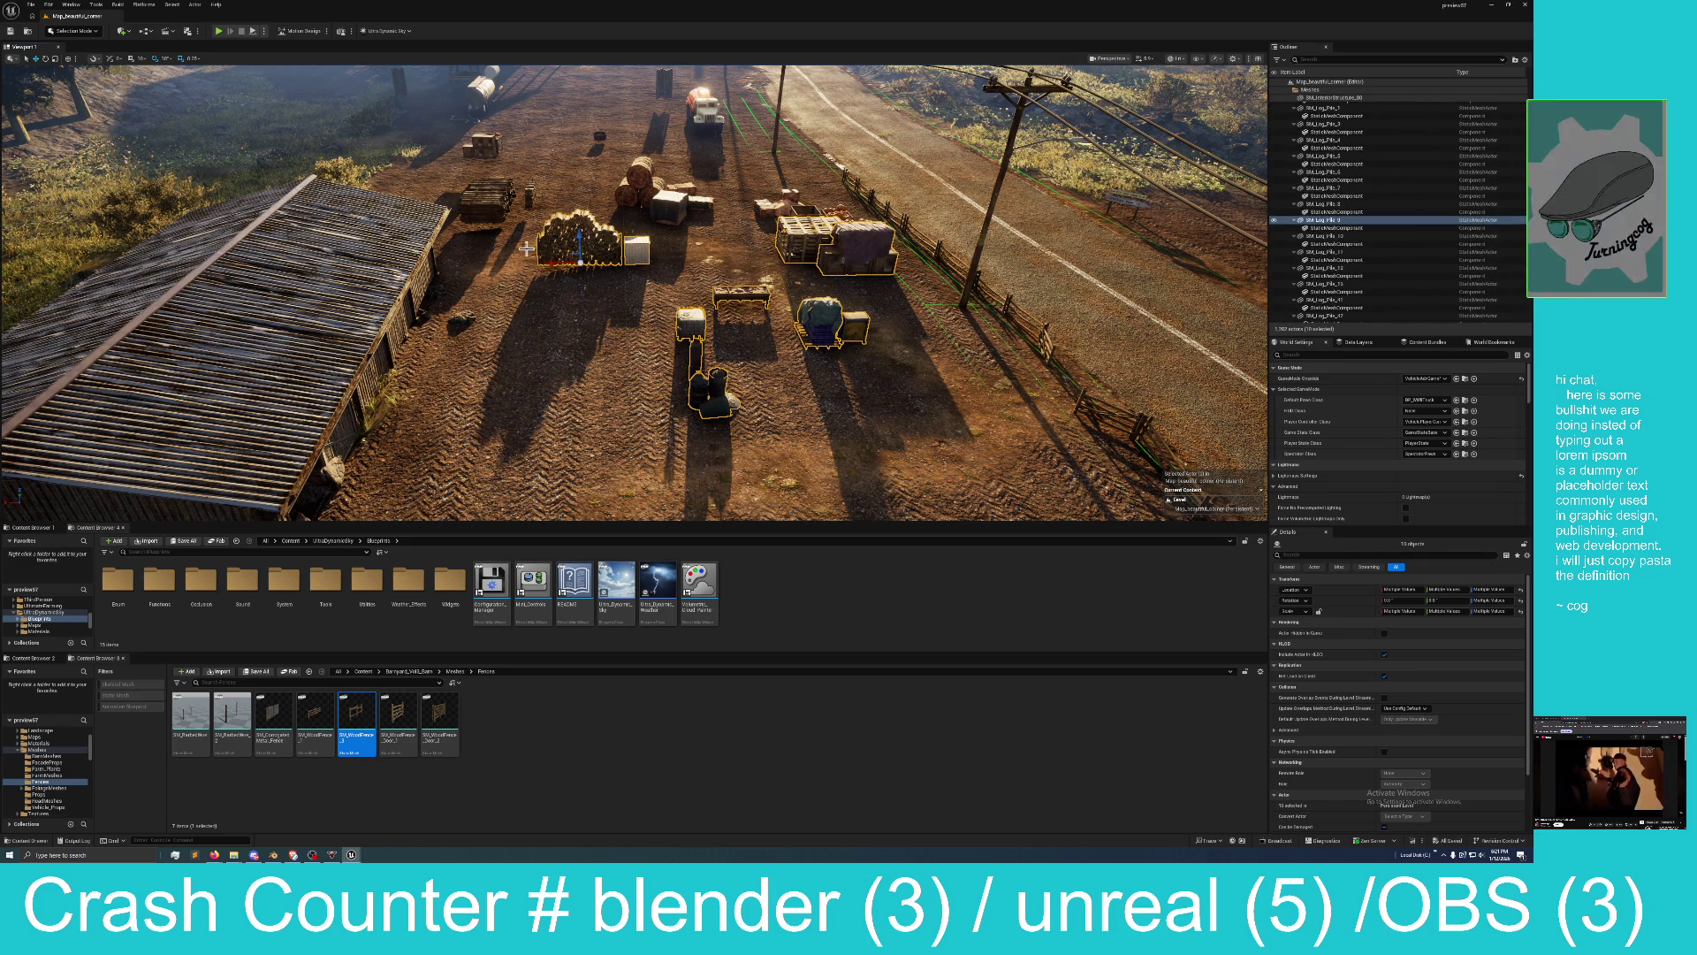
pyautogui.keyDown('ctrl'); pyautogui.click(489, 210); pyautogui.keyUp('ctrl')
pyautogui.keyDown('ctrl'); pyautogui.click(518, 189); pyautogui.keyUp('ctrl')
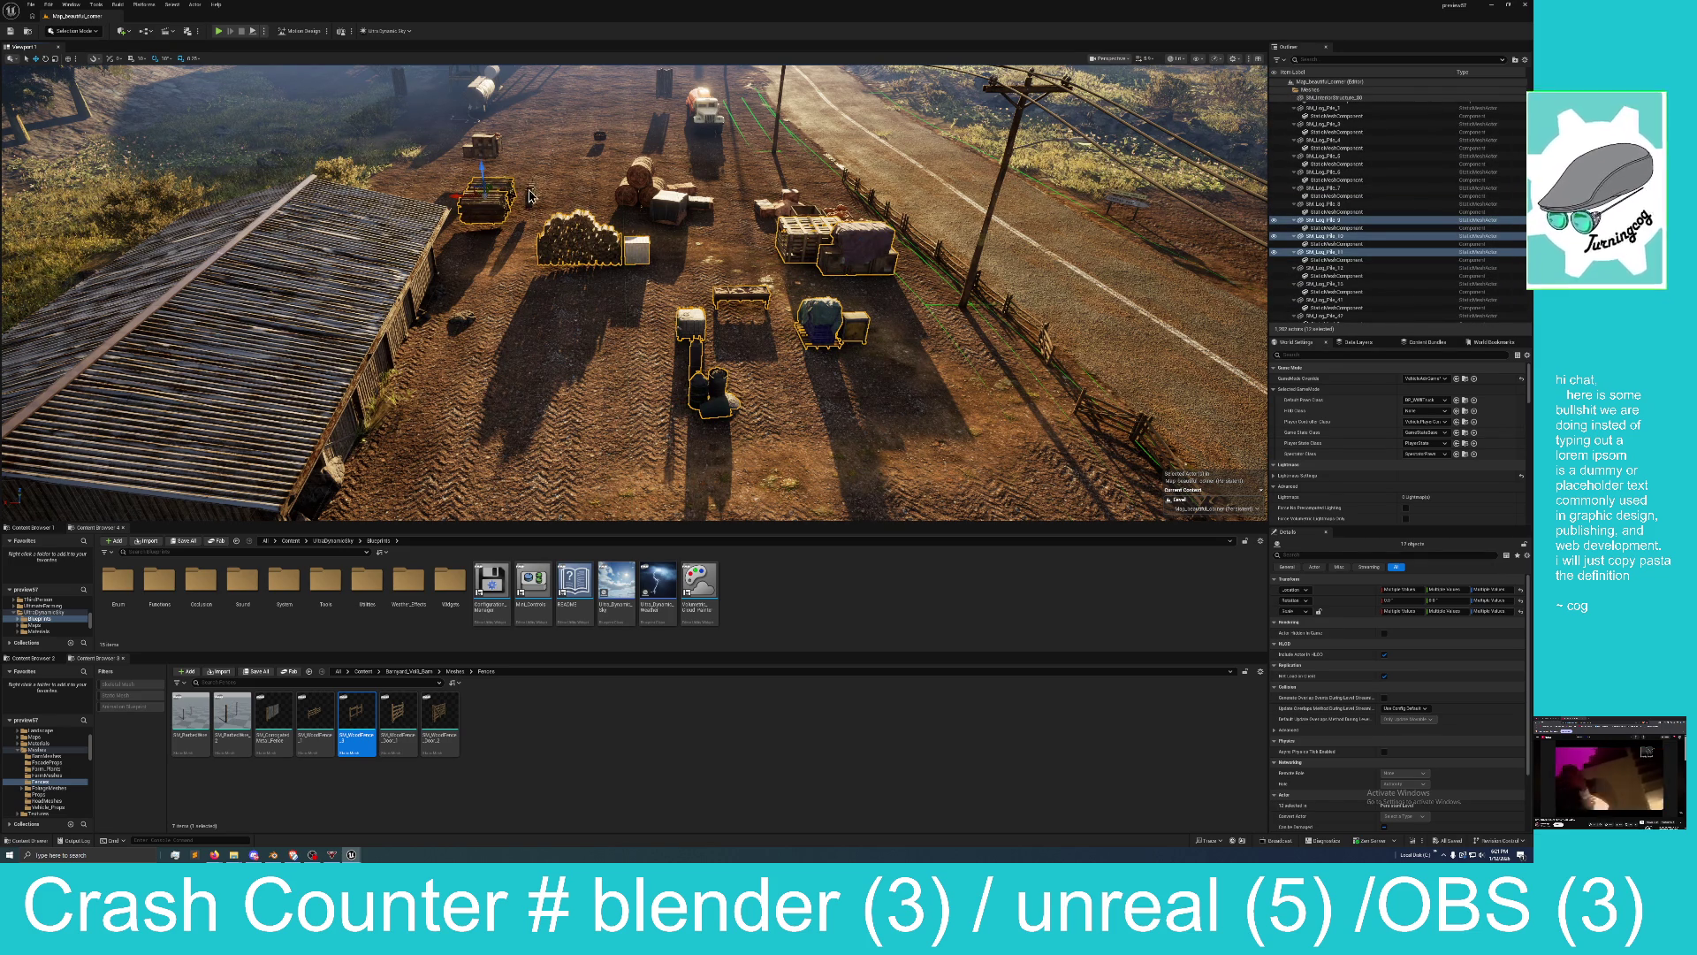
pyautogui.keyDown('ctrl'); pyautogui.click(530, 193); pyautogui.keyUp('ctrl')
pyautogui.keyDown('ctrl'); pyautogui.click(652, 204); pyautogui.keyUp('ctrl')
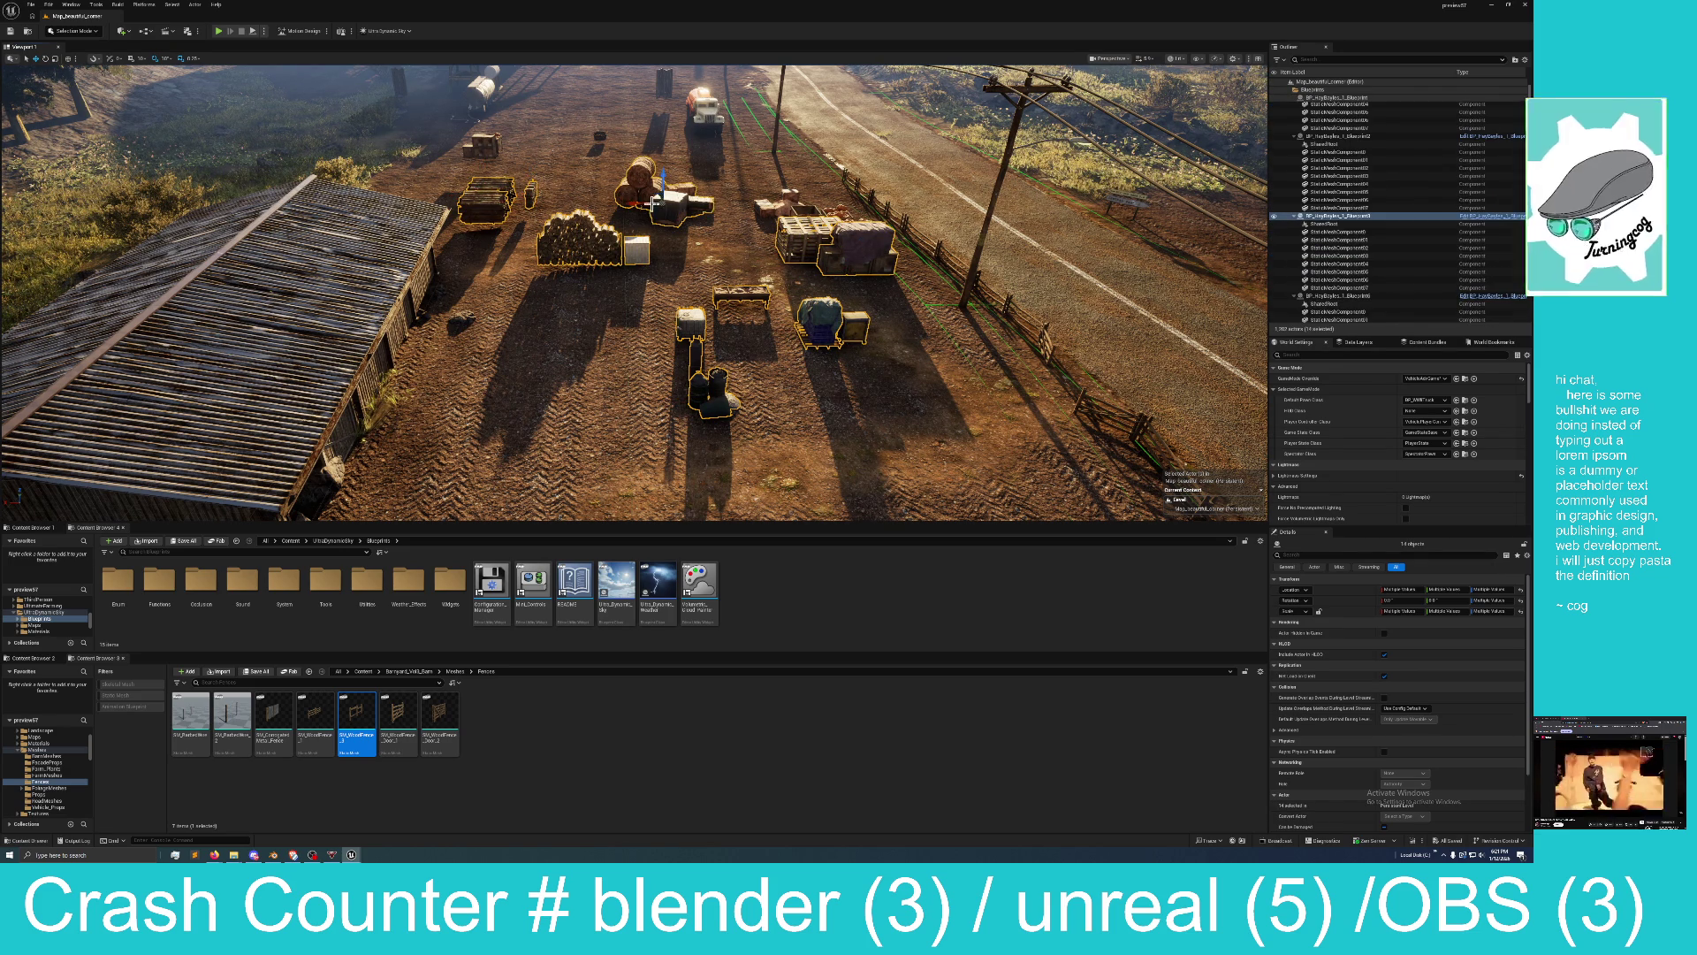
pyautogui.keyDown('ctrl'); pyautogui.click(774, 208); pyautogui.keyUp('ctrl')
pyautogui.keyDown('ctrl'); pyautogui.click(821, 212); pyautogui.keyUp('ctrl')
pyautogui.keyDown('ctrl'); pyautogui.click(835, 216); pyautogui.keyUp('ctrl')
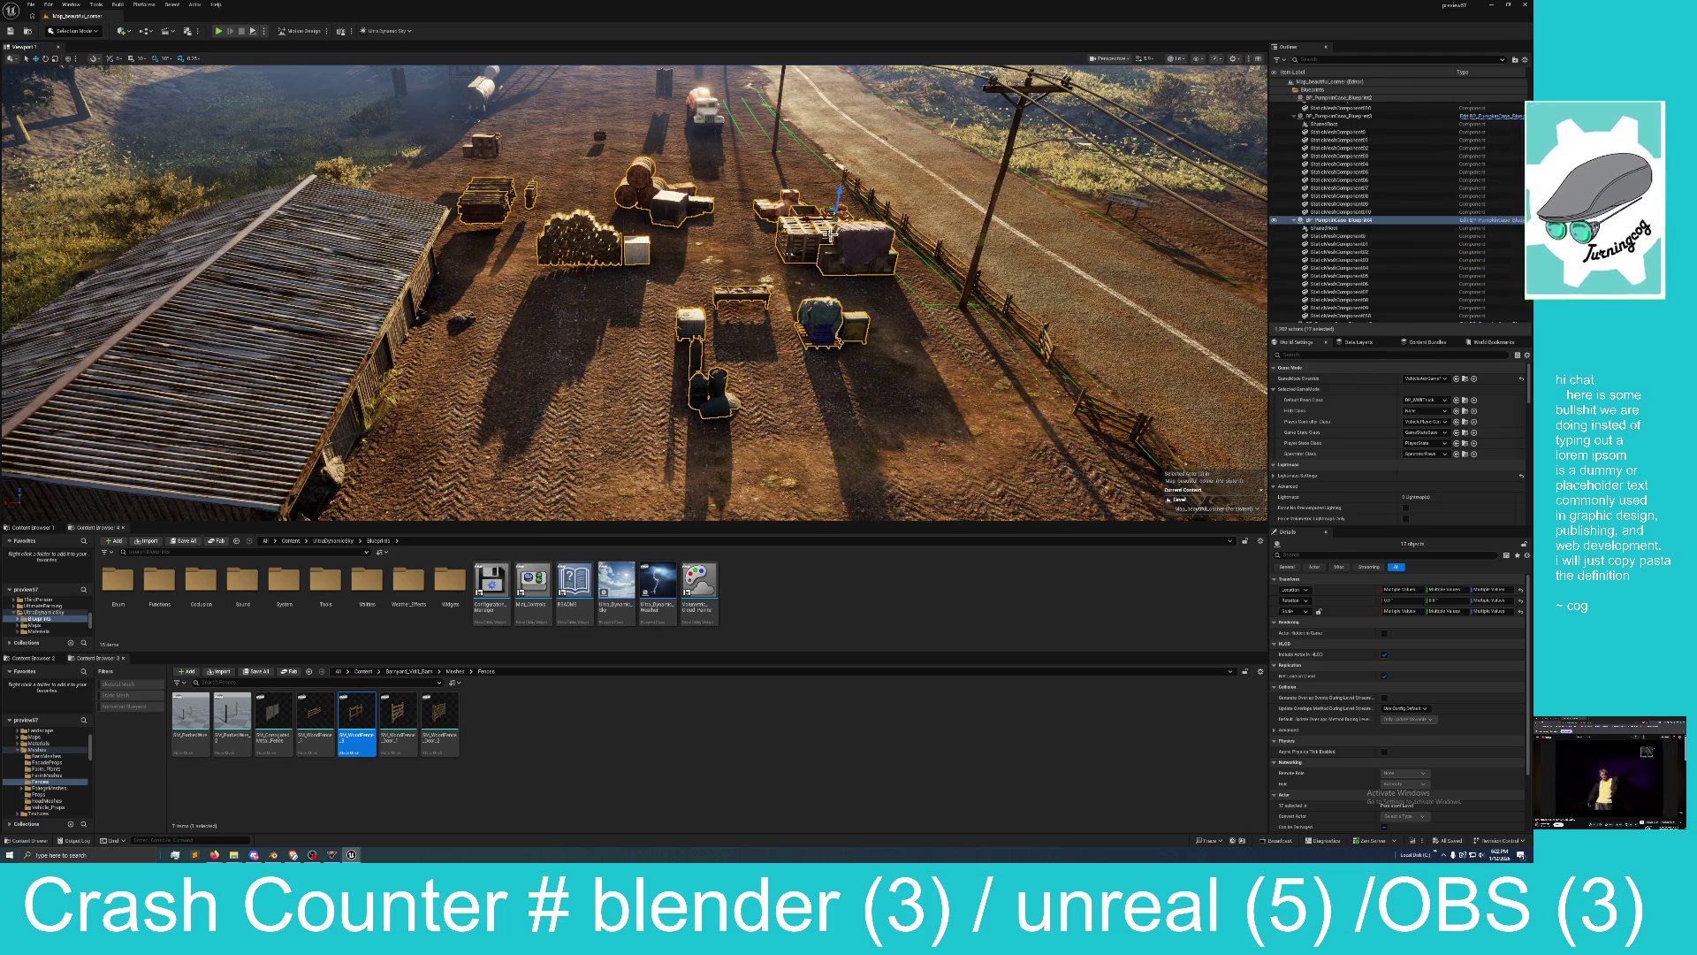
pyautogui.moveTo(832, 235)
pyautogui.mouseDown()
pyautogui.moveTo(423, 235)
pyautogui.moveTo(508, 300)
pyautogui.moveTo(517, 345)
pyautogui.mouseUp()
pyautogui.click(837, 241)
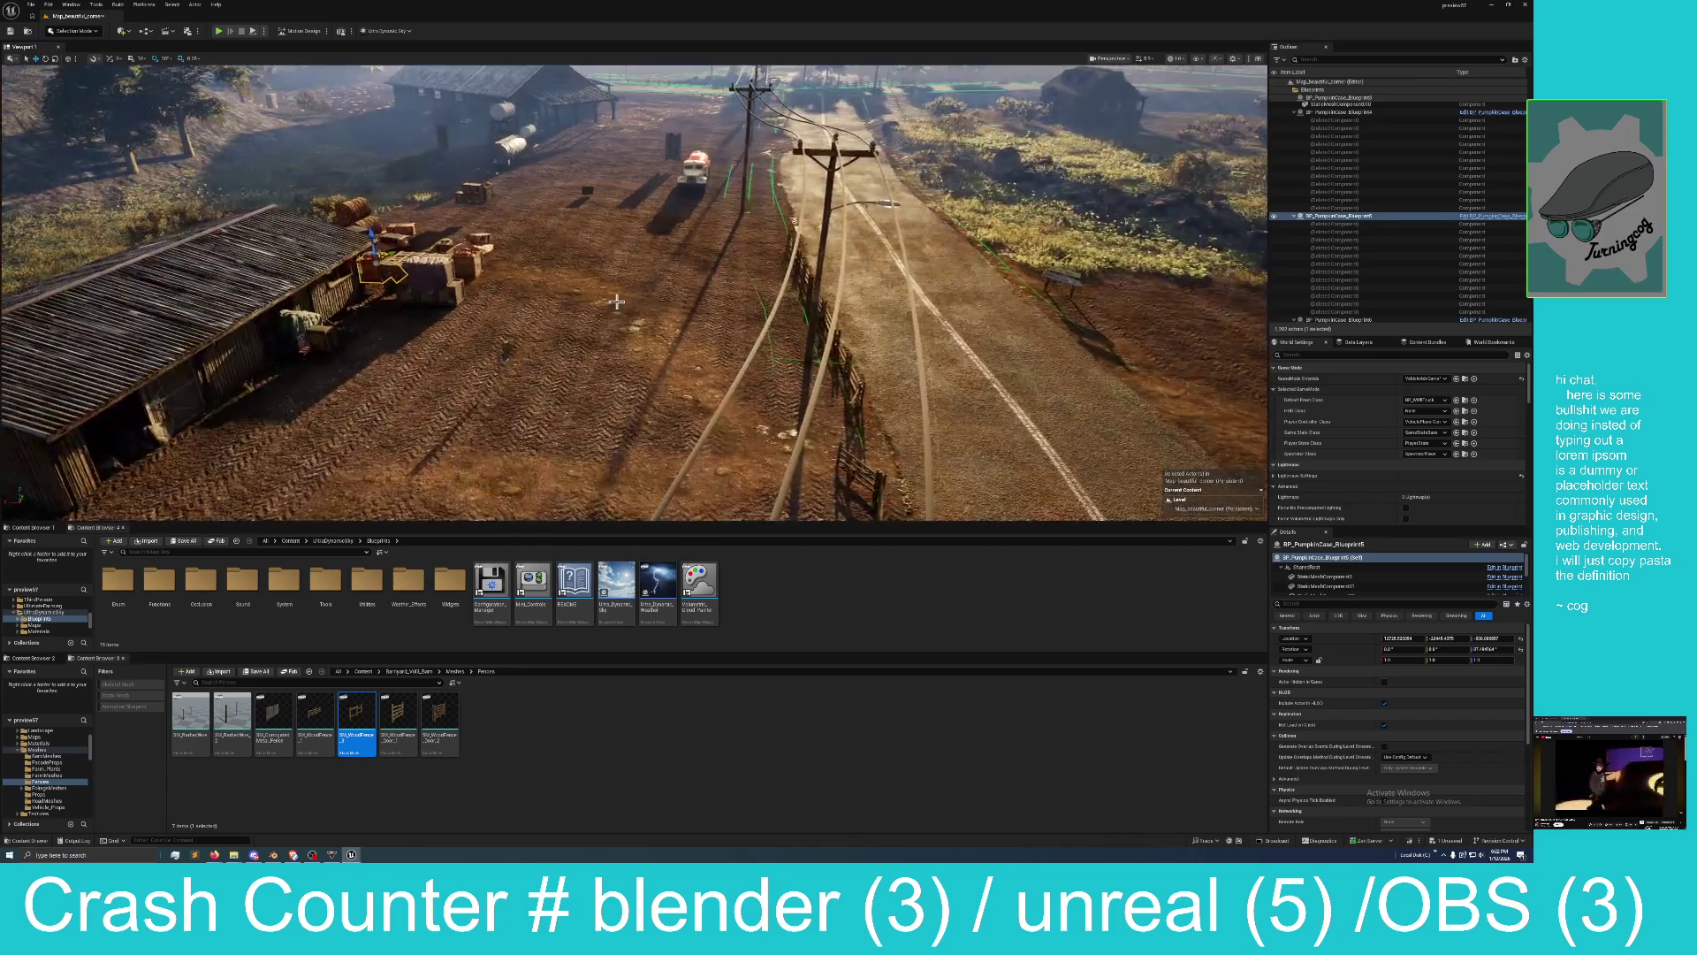
# Move the wooden basin SM_WoodBasin over beside the crates.
pyautogui.click(552, 360)
pyautogui.scroll(10, 509, 354)
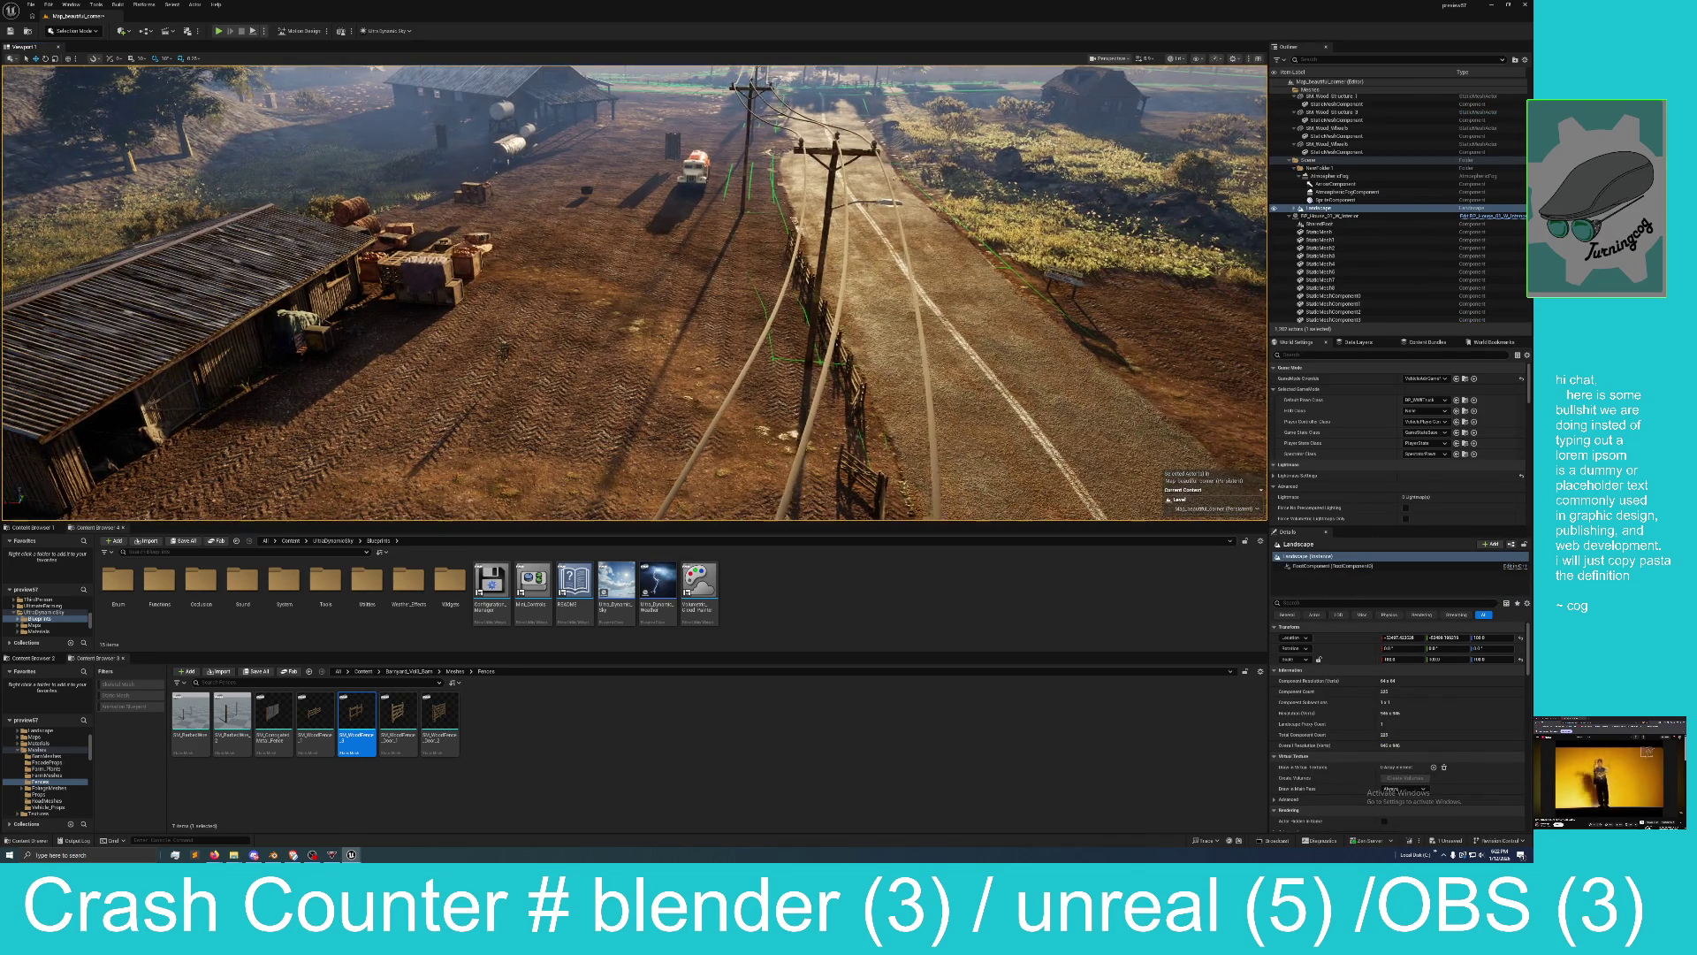
pyautogui.click(646, 323)
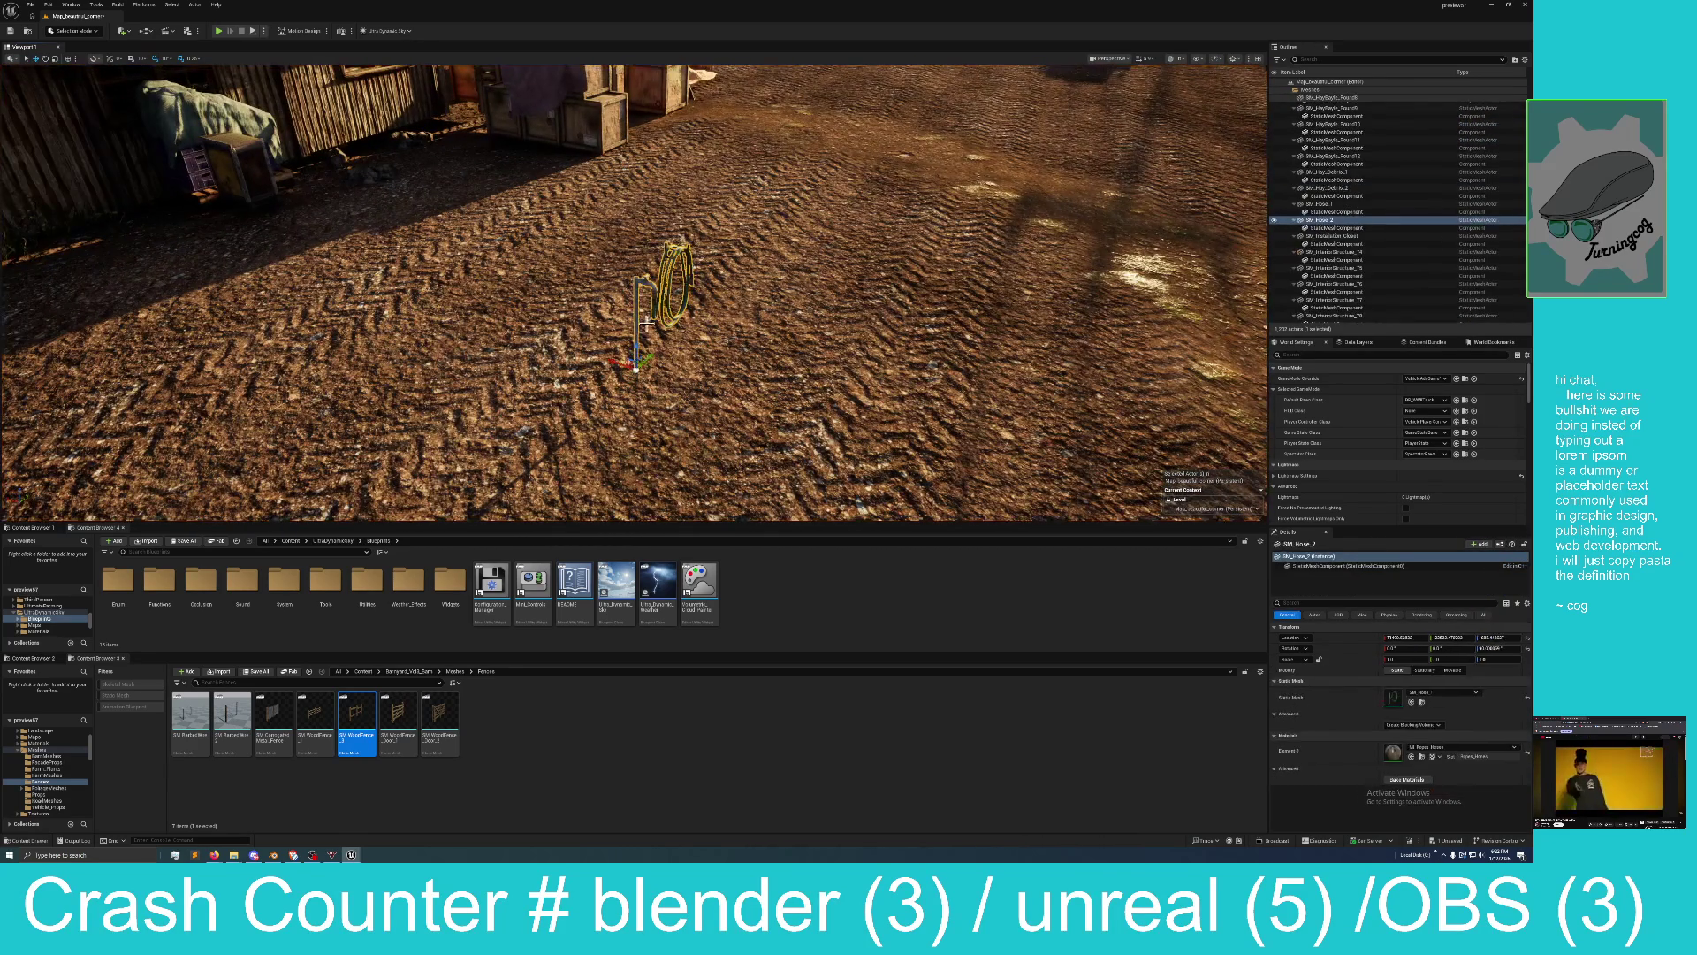
pyautogui.moveTo(619, 360)
pyautogui.mouseDown()
pyautogui.moveTo(575, 371)
pyautogui.moveTo(636, 358)
pyautogui.moveTo(355, 266)
pyautogui.moveTo(332, 283)
pyautogui.moveTo(566, 230)
pyautogui.moveTo(442, 257)
pyautogui.mouseUp()
pyautogui.scroll(-5, 635, 399)
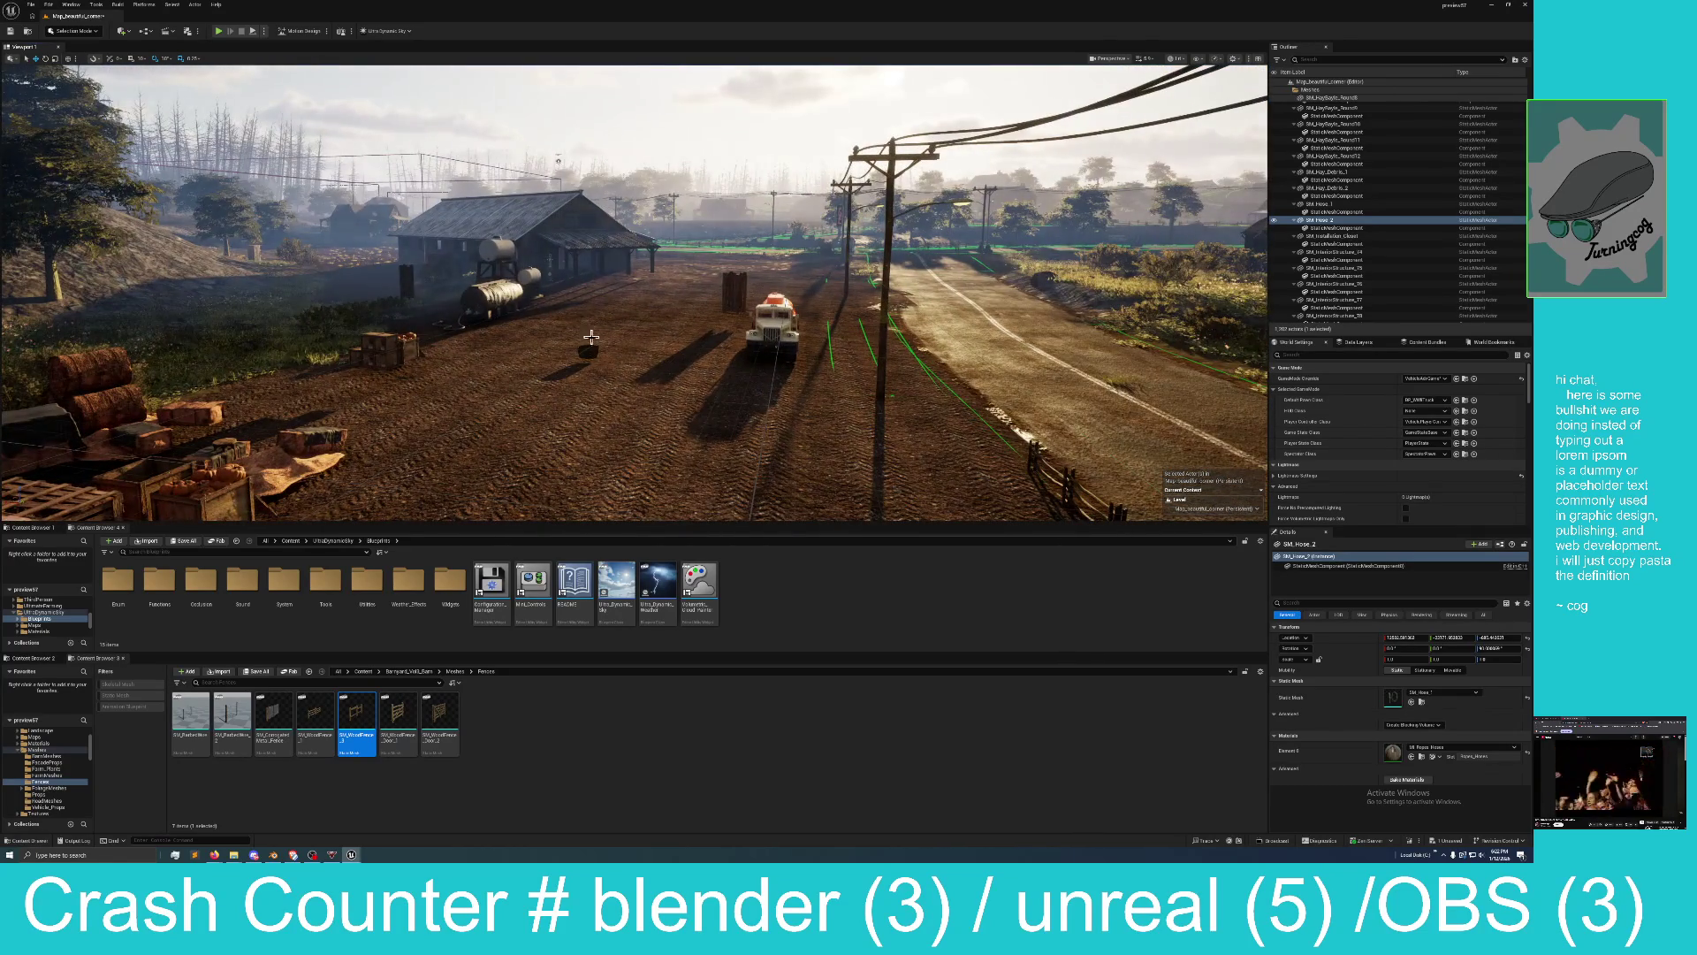
pyautogui.click(588, 349)
pyautogui.moveTo(579, 352); pyautogui.dragTo(576, 353)
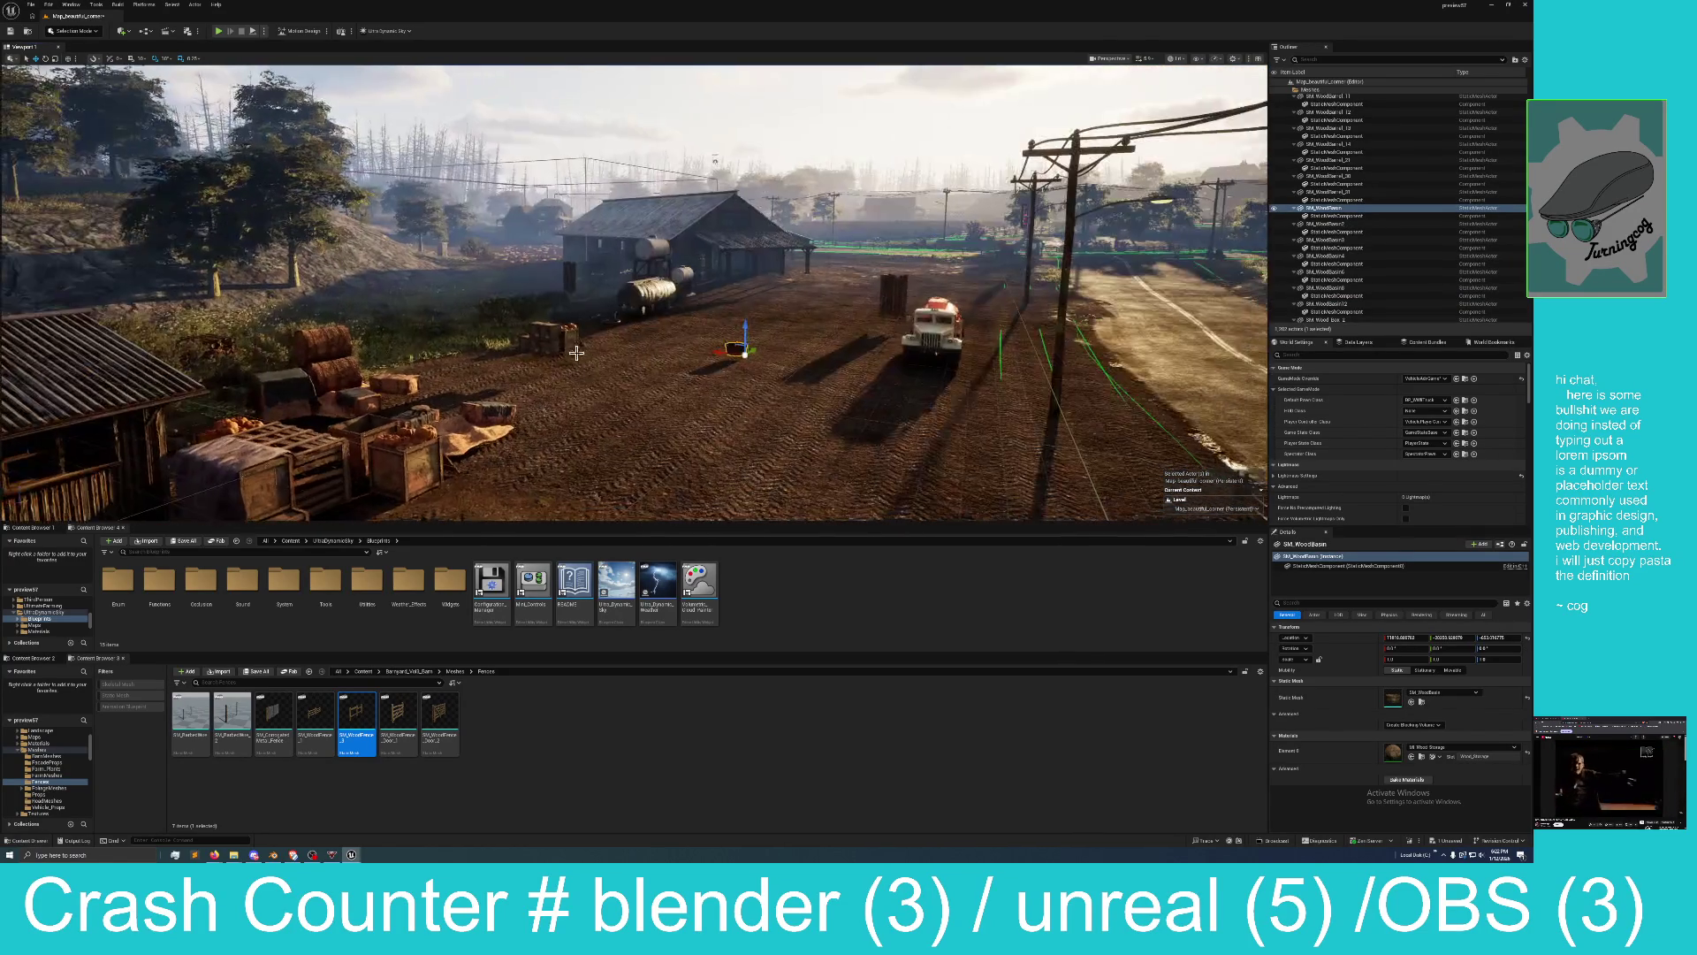
pyautogui.moveTo(718, 350); pyautogui.dragTo(499, 322)
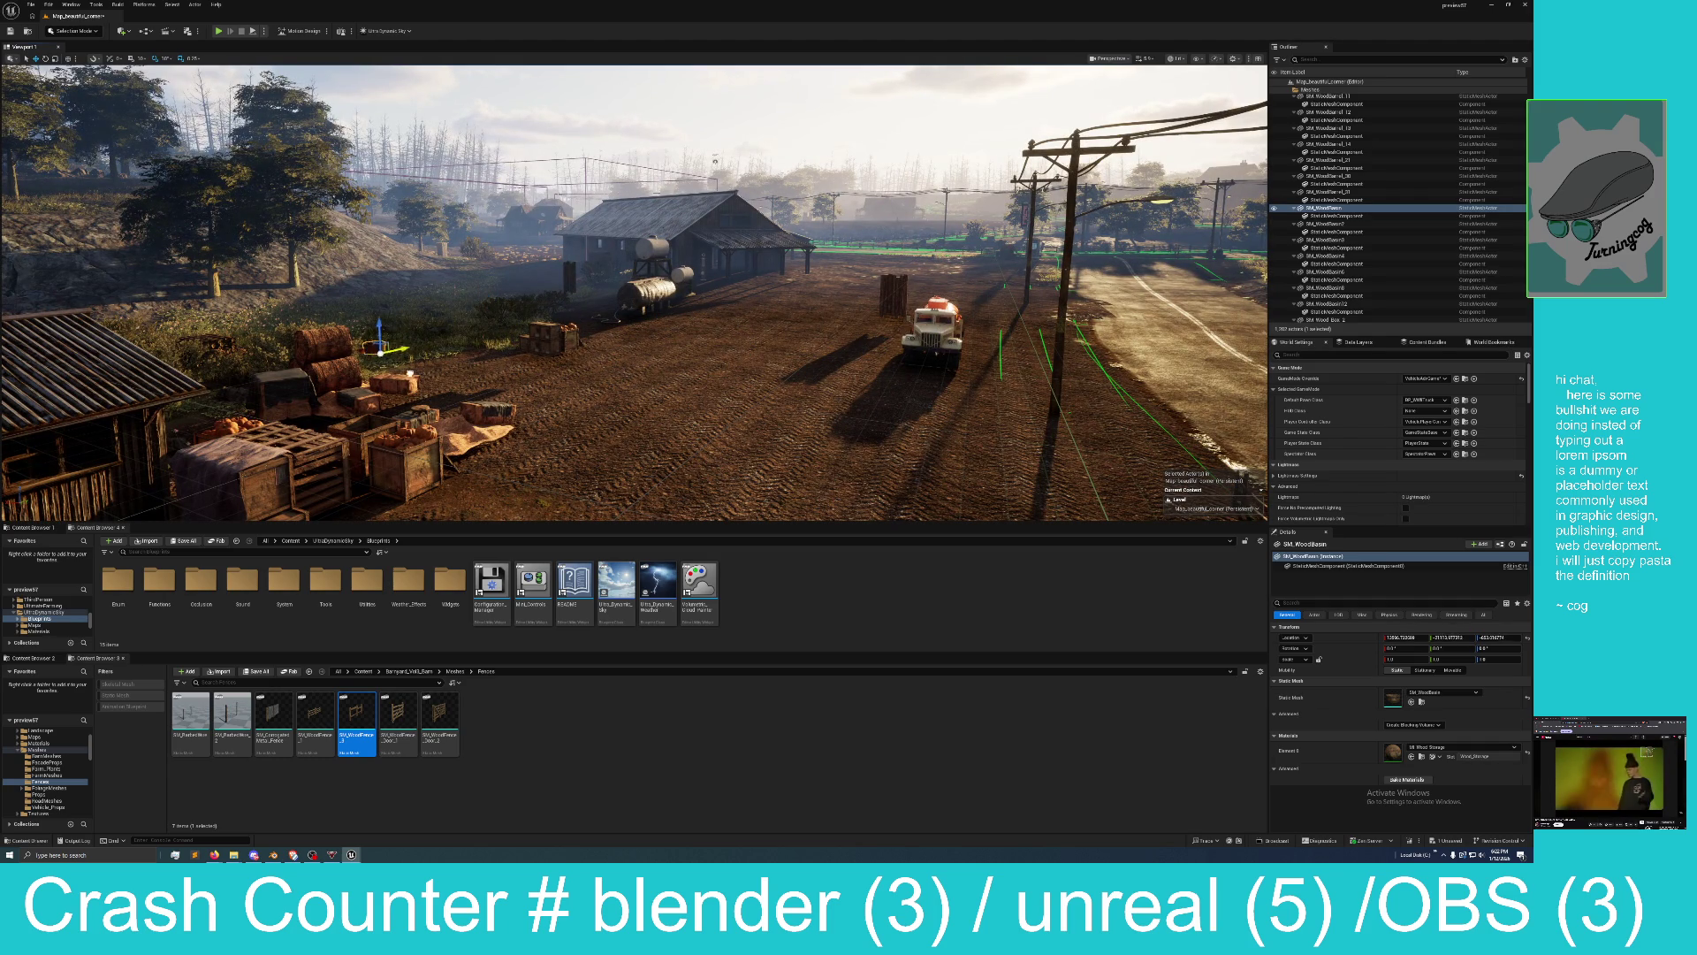
# Slide both loose planks, SM_Plank_4 and SM_Plank_3, left away from the truck.
pyautogui.click(885, 292)
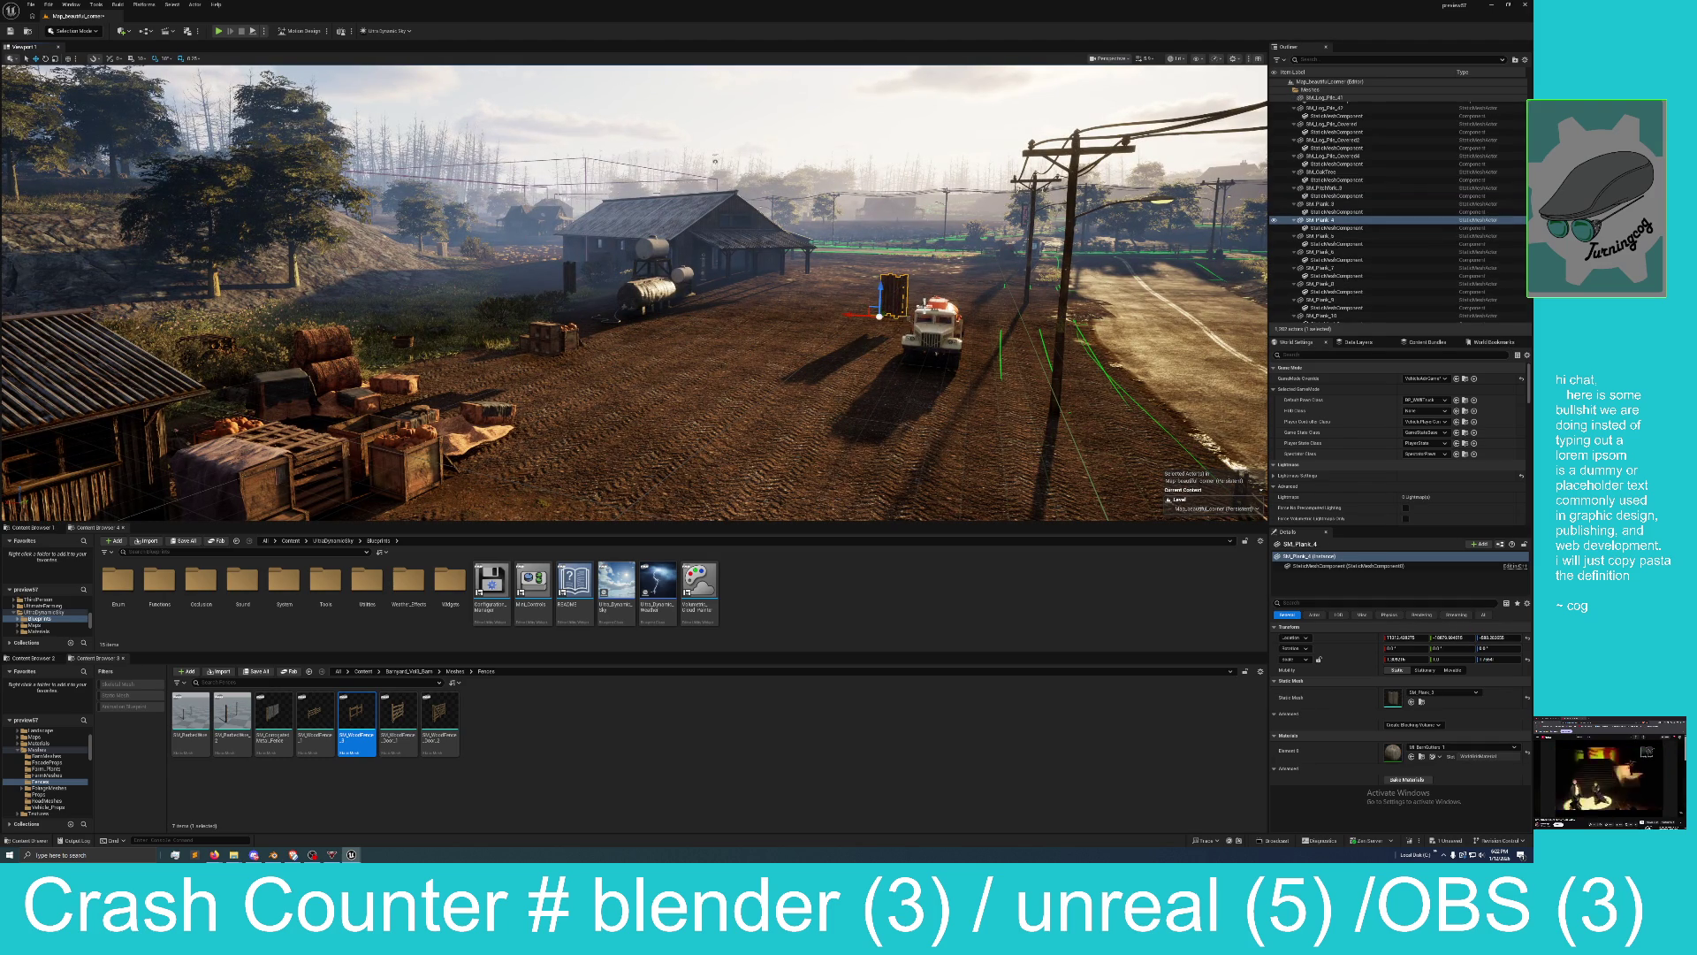
pyautogui.keyDown('ctrl'); pyautogui.click(575, 270); pyautogui.keyUp('ctrl')
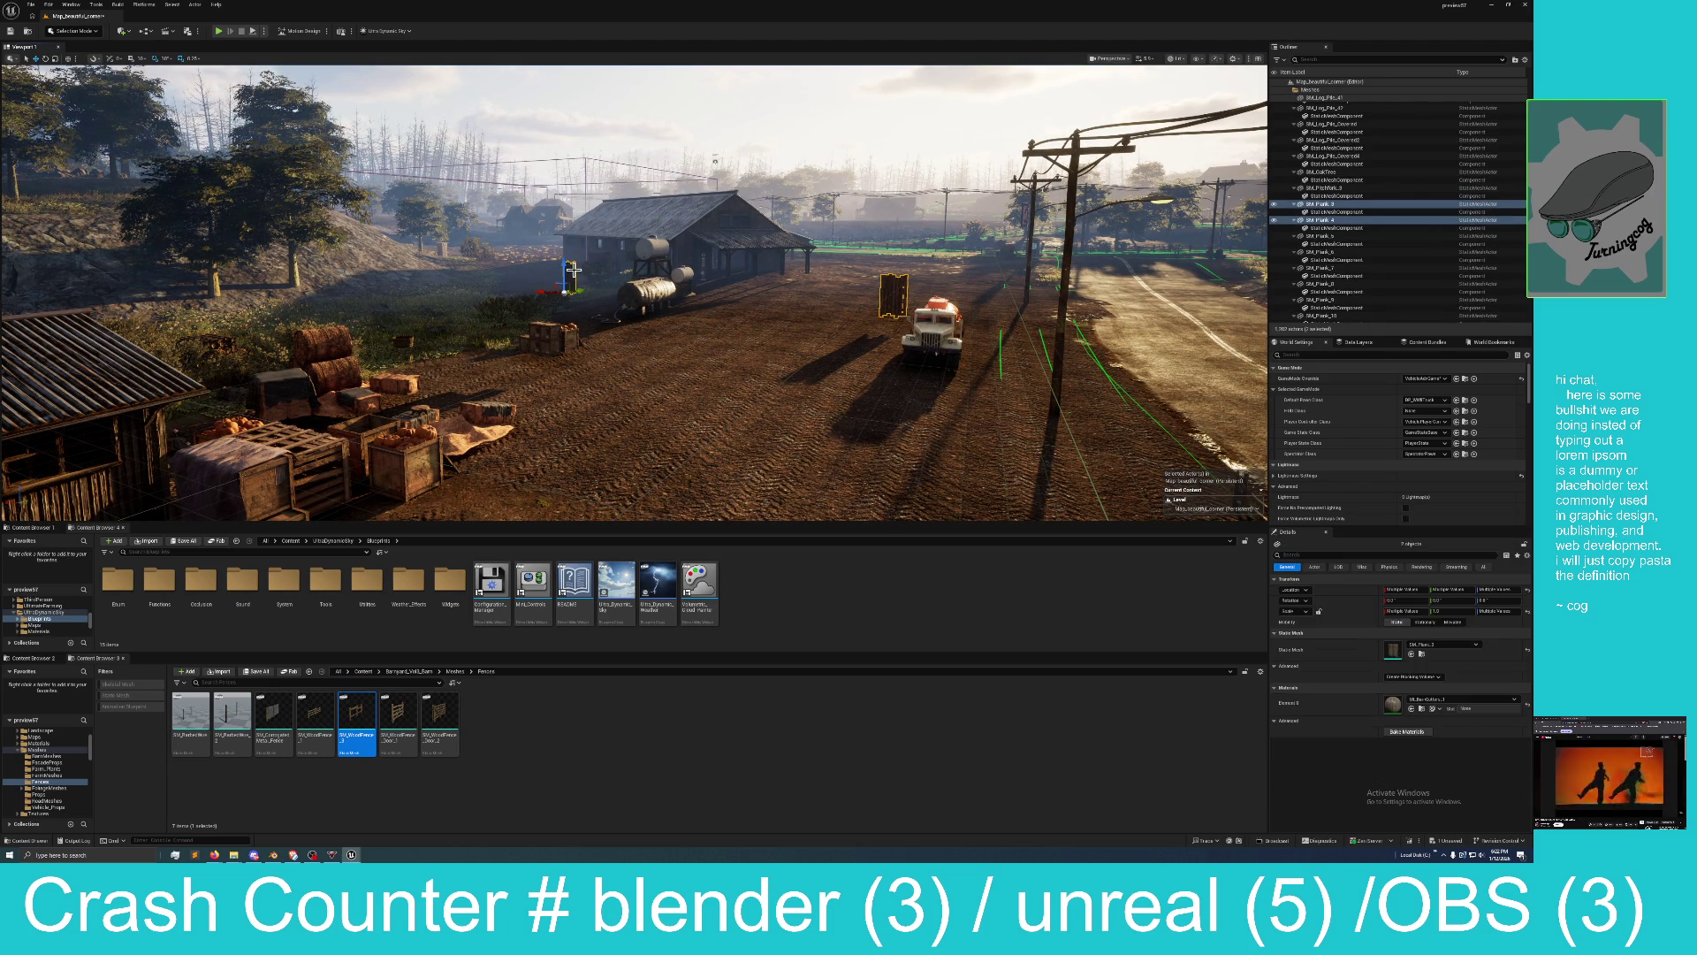
pyautogui.moveTo(542, 290)
pyautogui.mouseDown()
pyautogui.moveTo(354, 269)
pyautogui.moveTo(457, 268)
pyautogui.mouseUp()
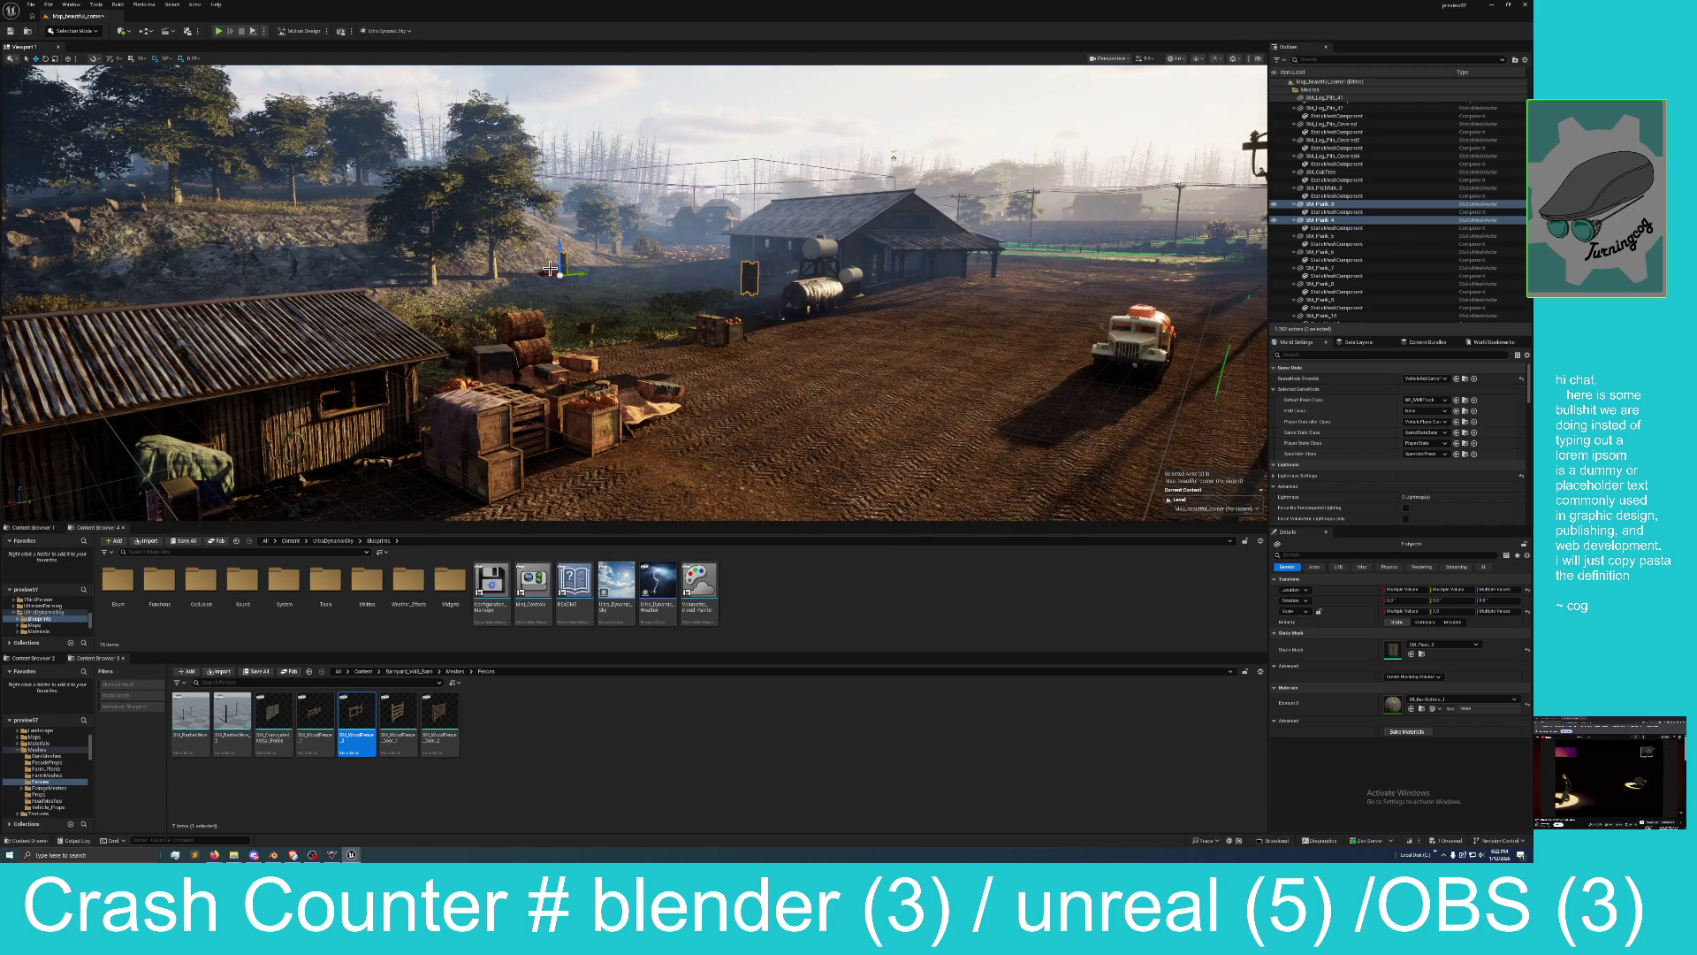
pyautogui.moveTo(580, 272)
pyautogui.mouseDown()
pyautogui.moveTo(349, 281)
pyautogui.moveTo(329, 328)
pyautogui.moveTo(258, 302)
pyautogui.moveTo(305, 354)
pyautogui.mouseUp()
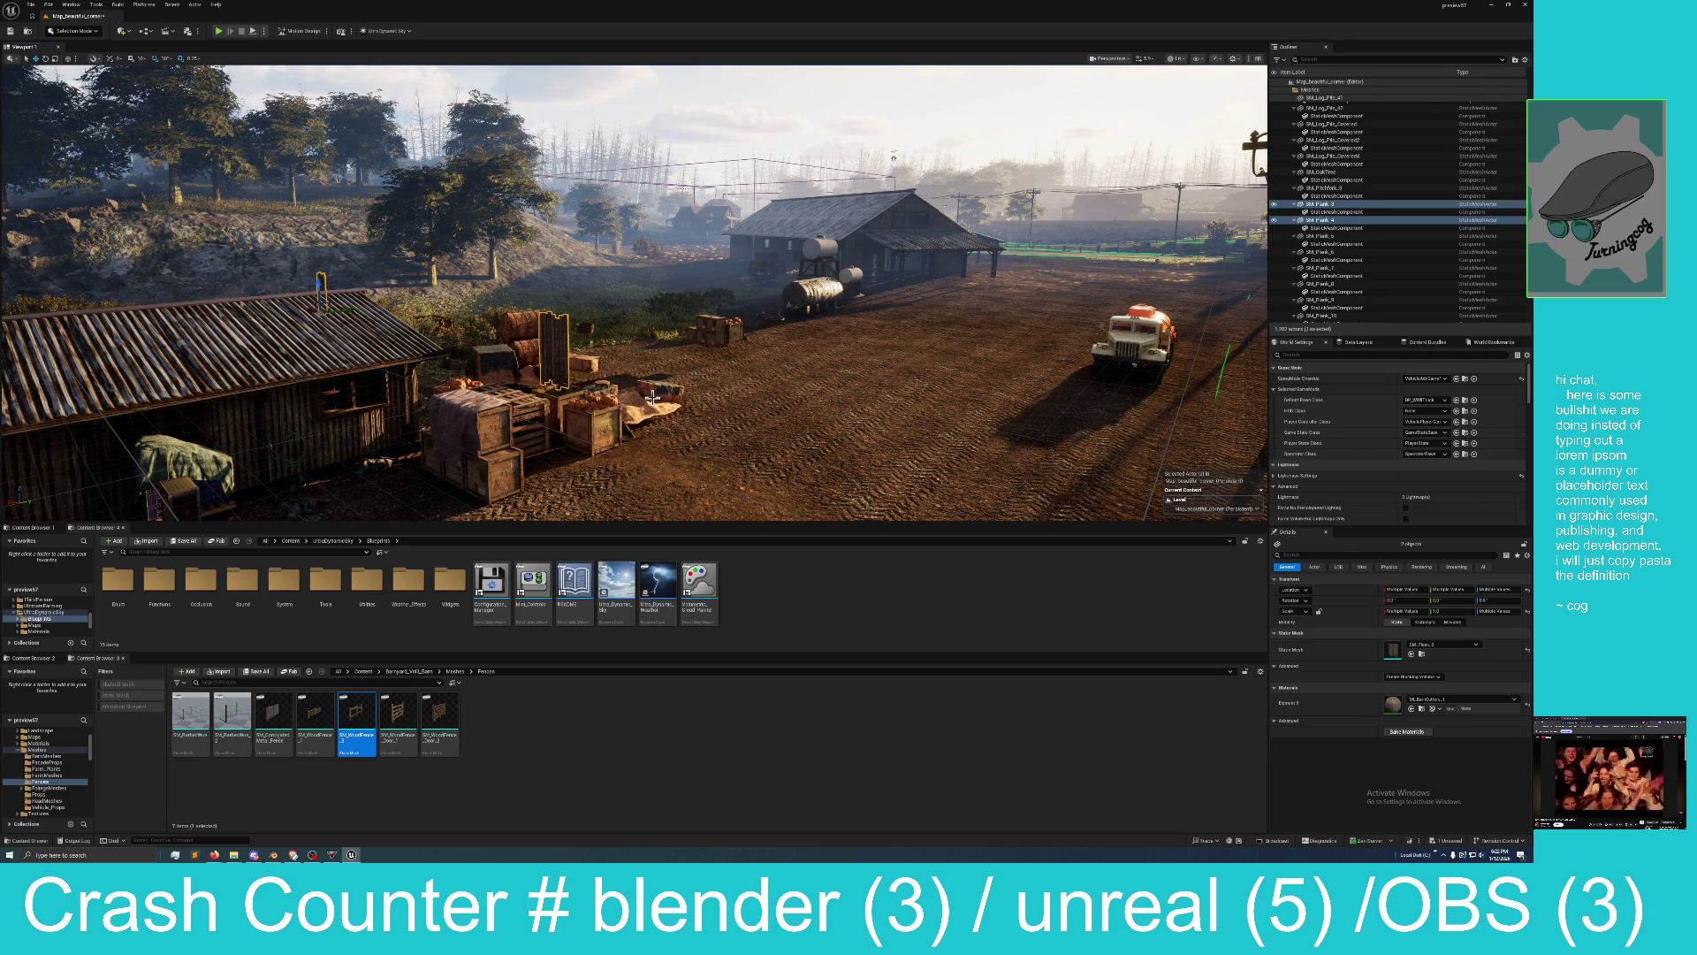
pyautogui.moveTo(652, 399)
pyautogui.mouseDown()
pyautogui.moveTo(840, 399)
pyautogui.moveTo(836, 433)
pyautogui.moveTo(743, 473)
pyautogui.moveTo(655, 398)
pyautogui.mouseUp()
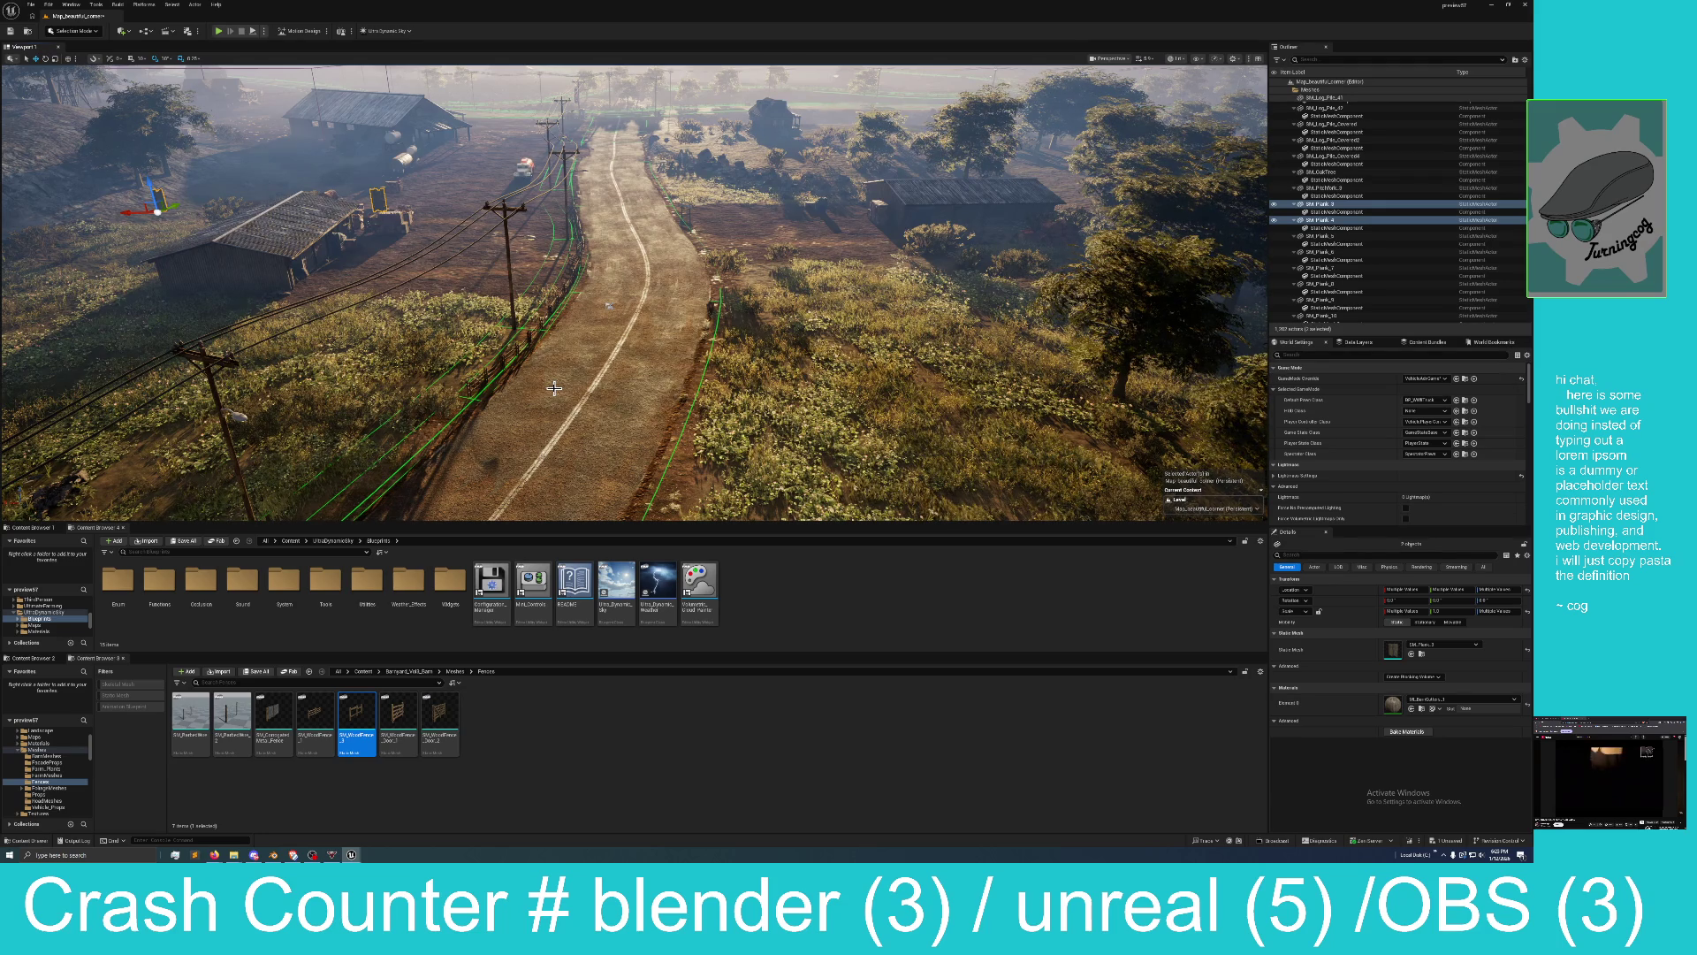
pyautogui.moveTo(609, 306)
pyautogui.mouseDown()
pyautogui.moveTo(608, 292)
pyautogui.moveTo(608, 319)
pyautogui.moveTo(636, 332)
pyautogui.mouseUp()
pyautogui.moveTo(313, 427); pyautogui.dragTo(332, 338)
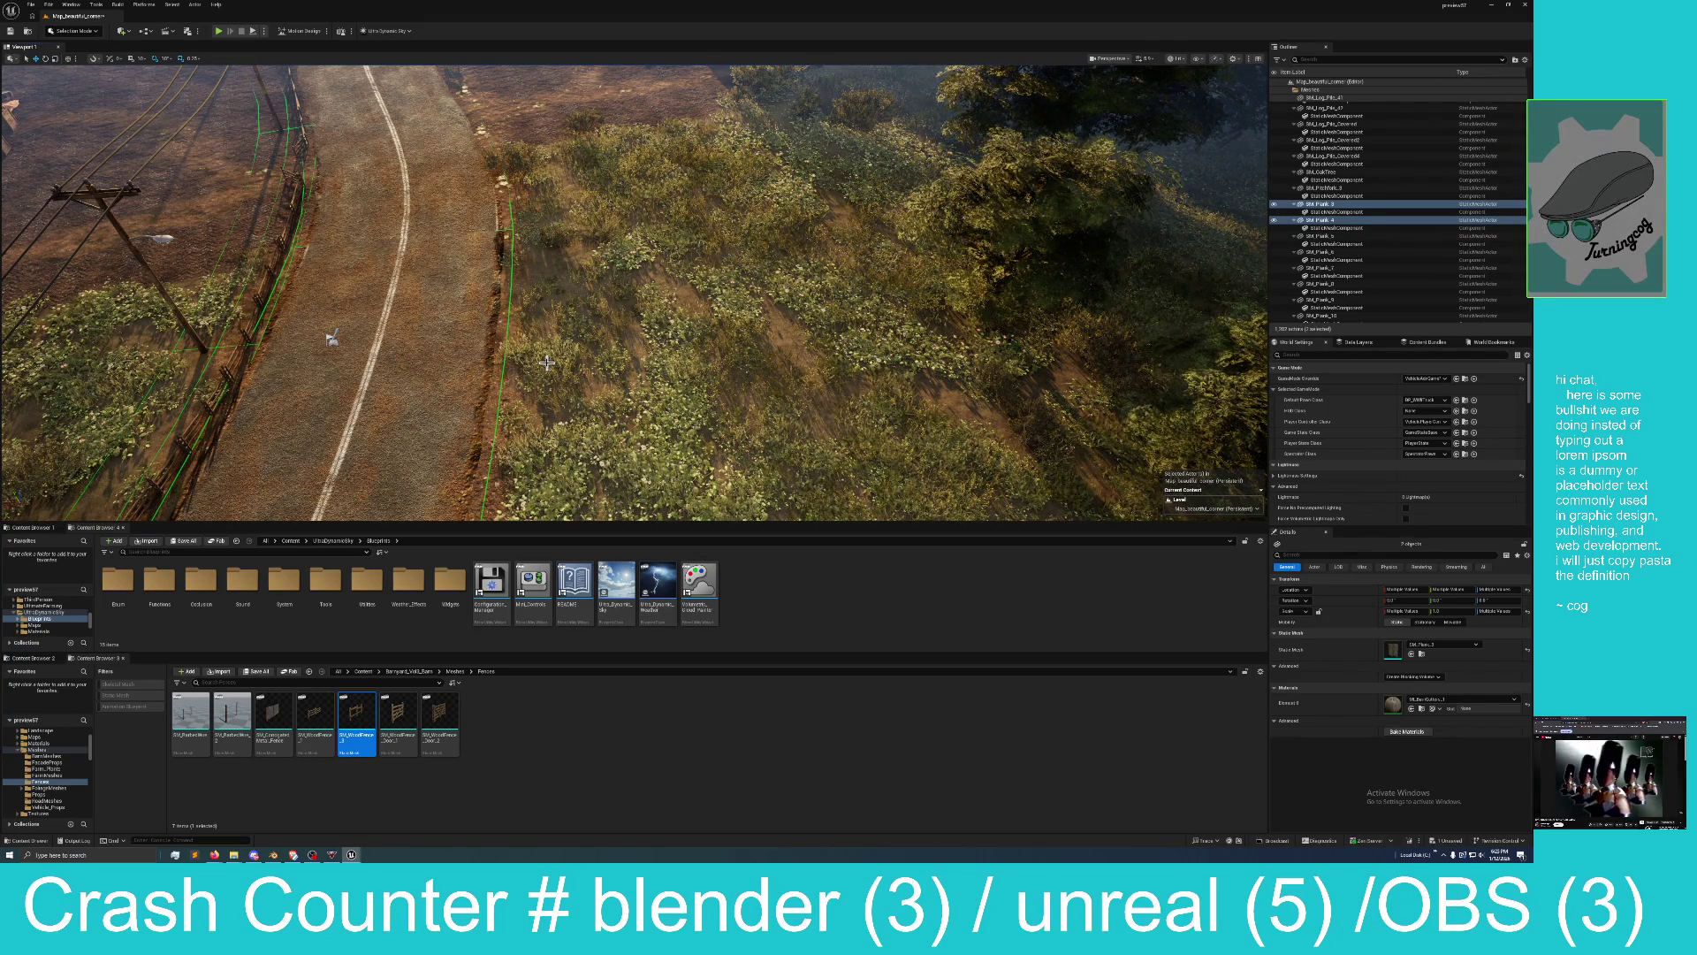
pyautogui.moveTo(510, 380); pyautogui.dragTo(362, 389)
pyautogui.scroll(2, 634, 293)
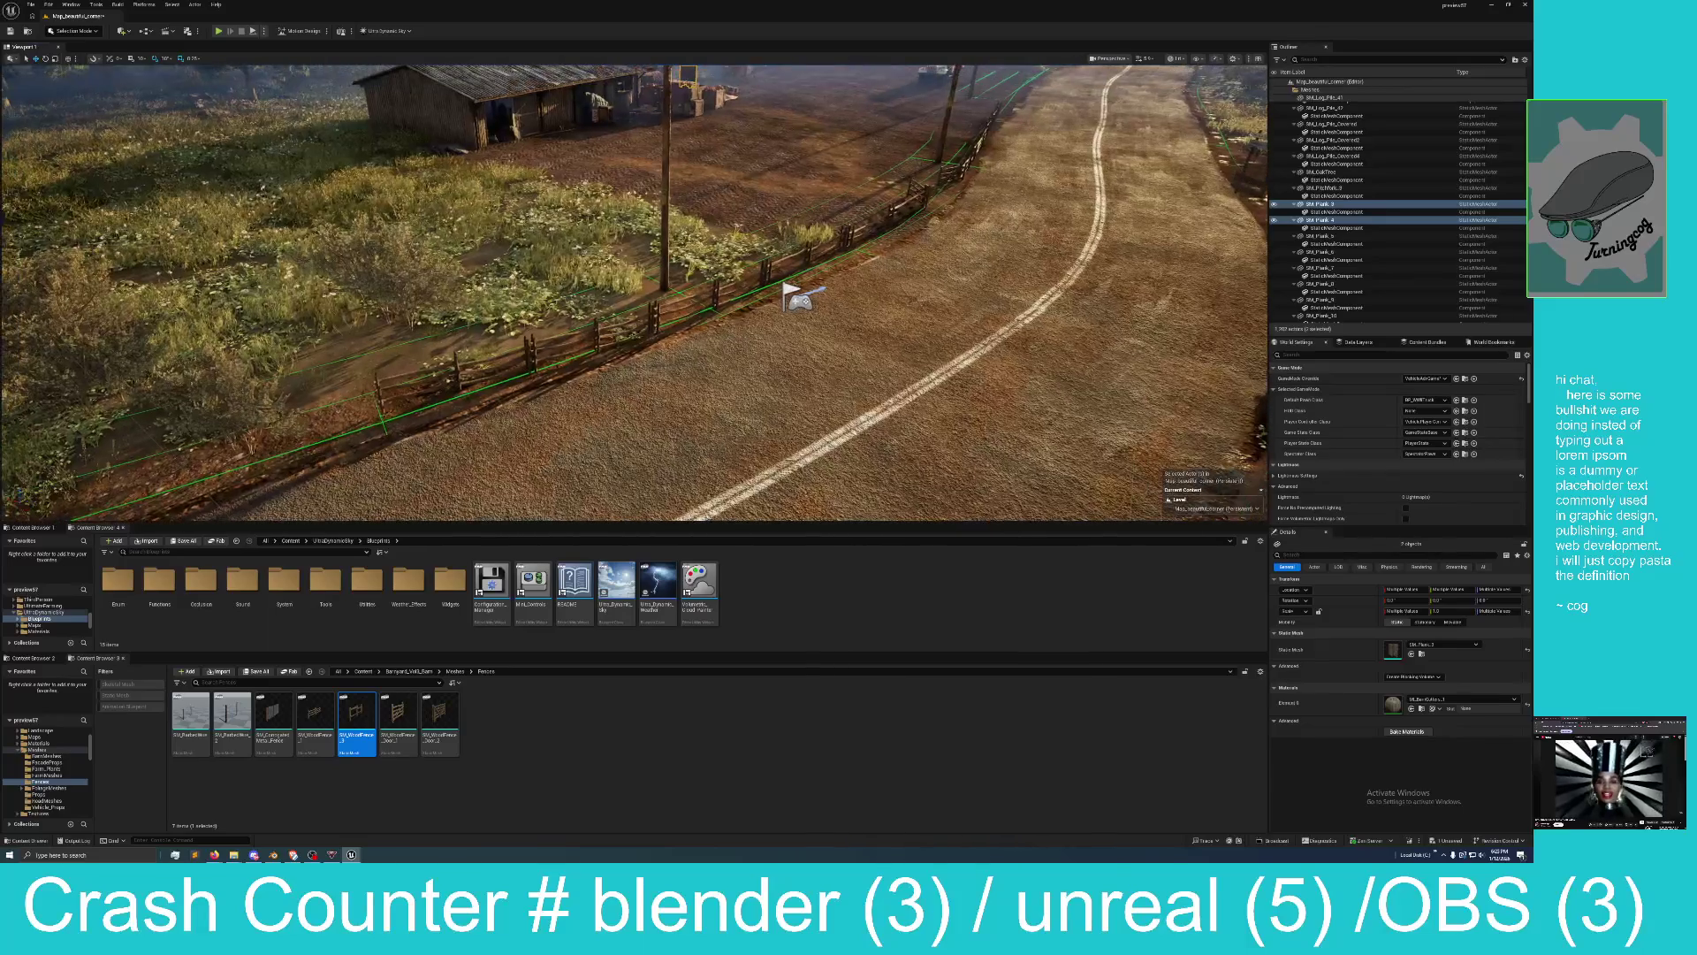
pyautogui.scroll(2, 634, 292)
pyautogui.press('1')
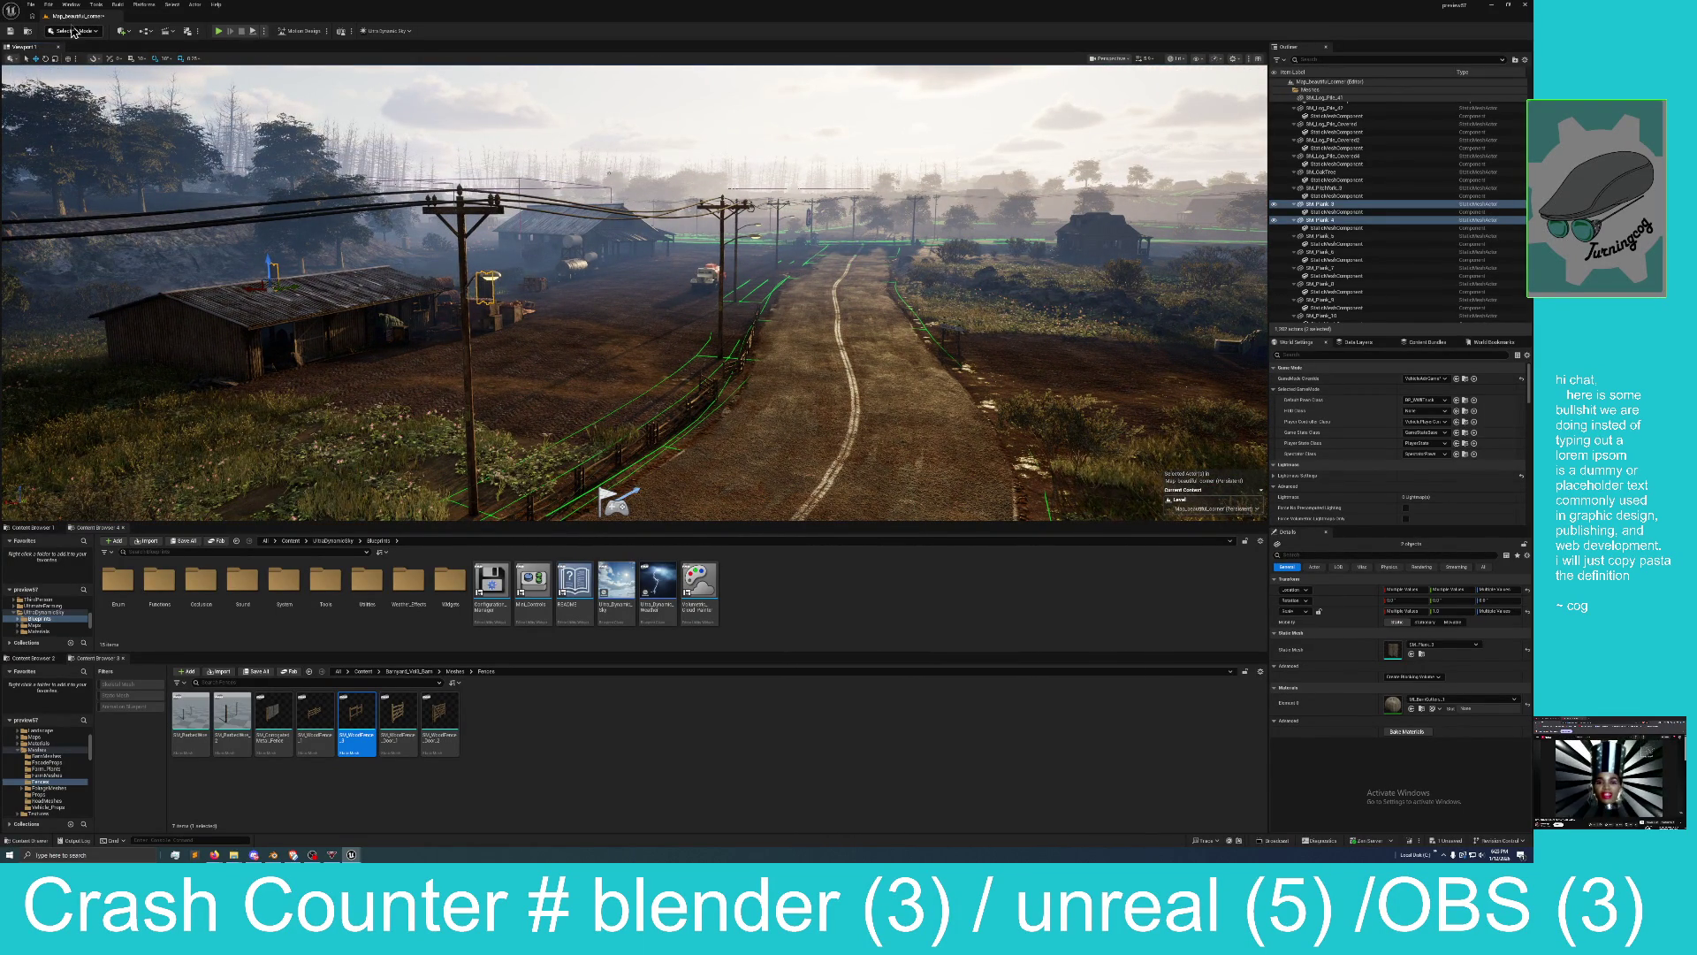
# Save the Map_beautiful_corner level, then bring the view toward the dirt road and select Landscape.
pyautogui.click(1448, 840)
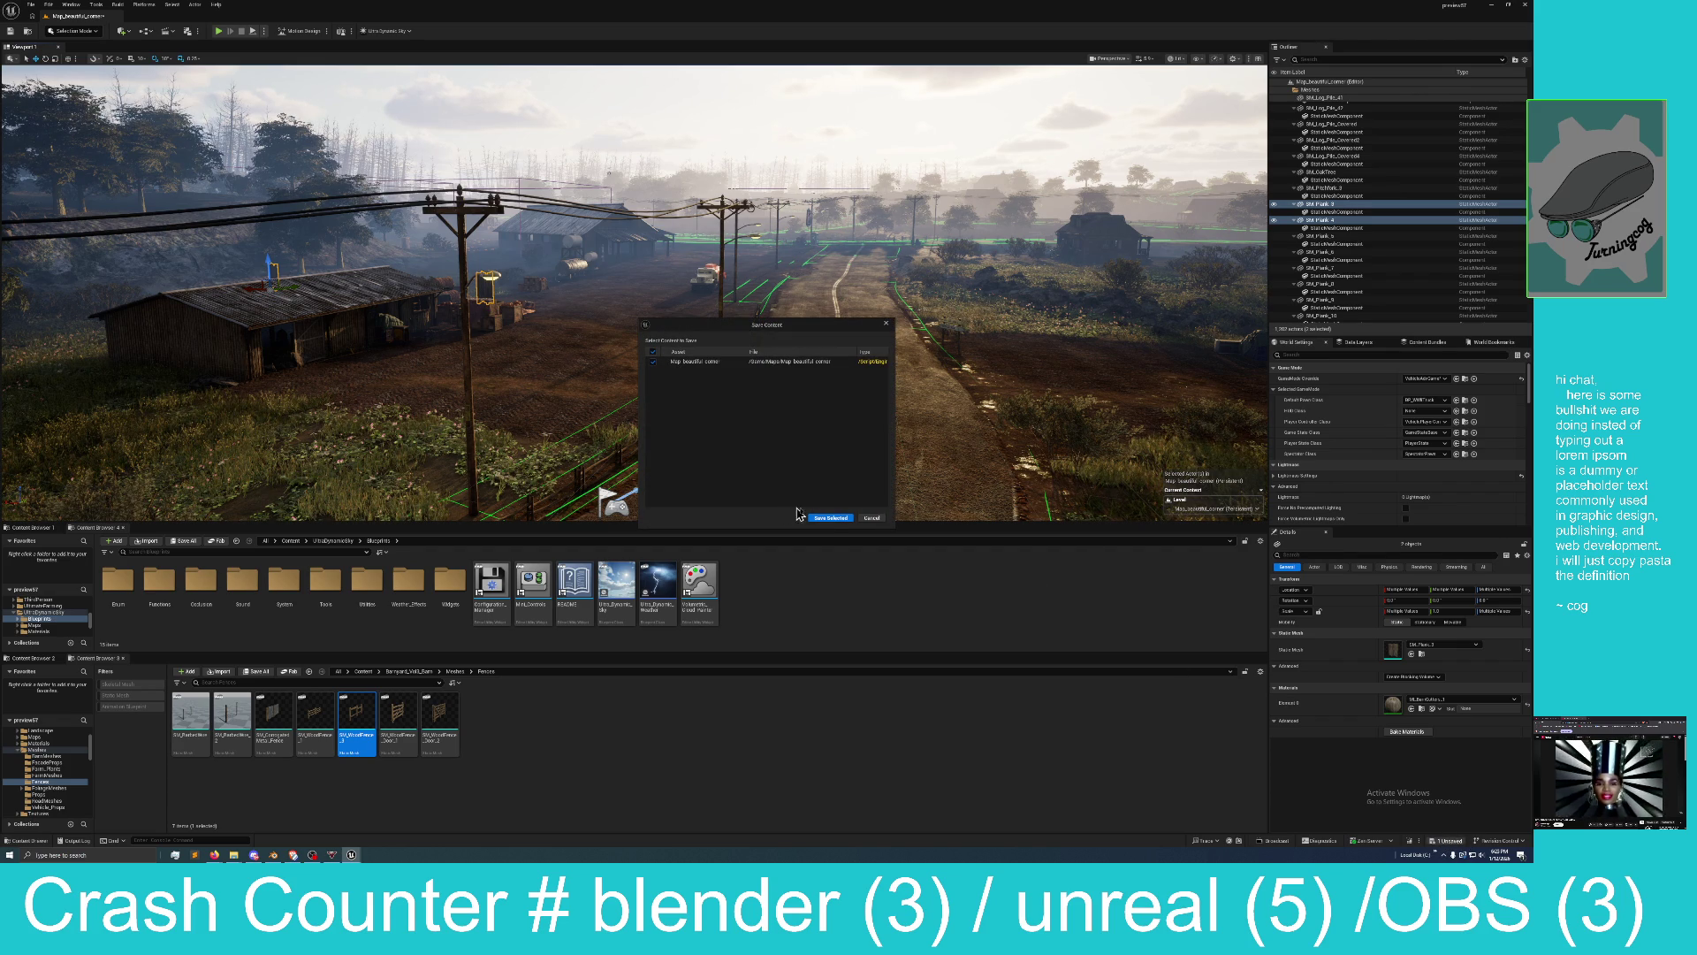
pyautogui.click(831, 519)
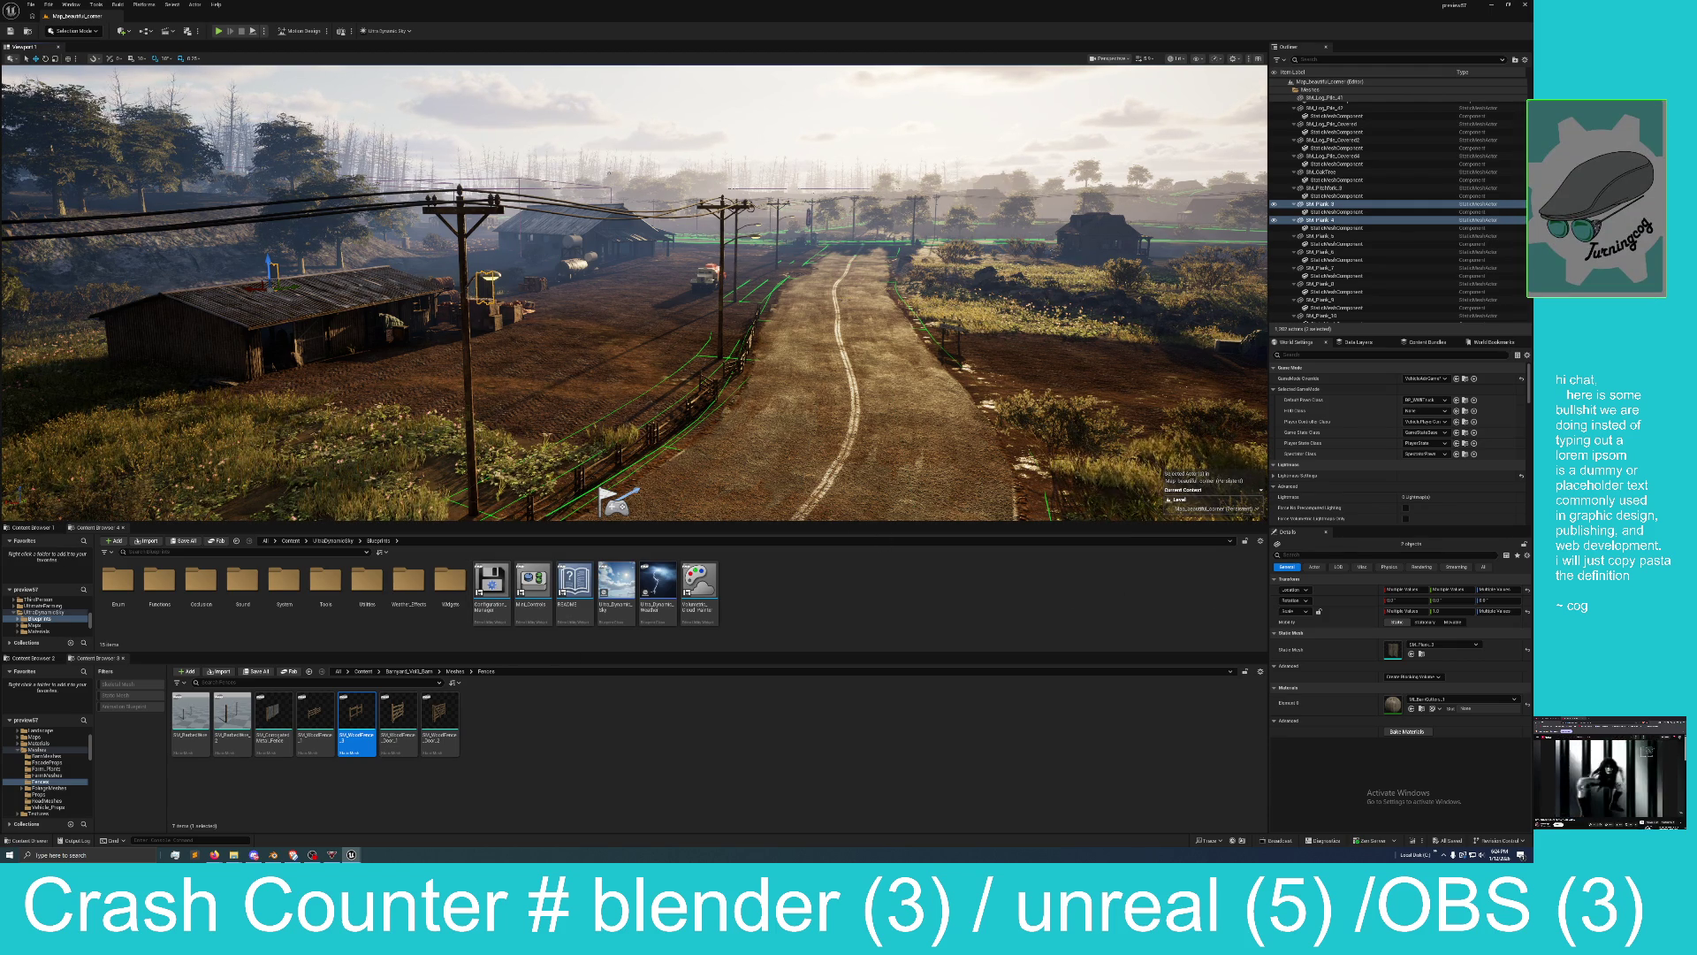
pyautogui.hotkey('alt', 'Tab')
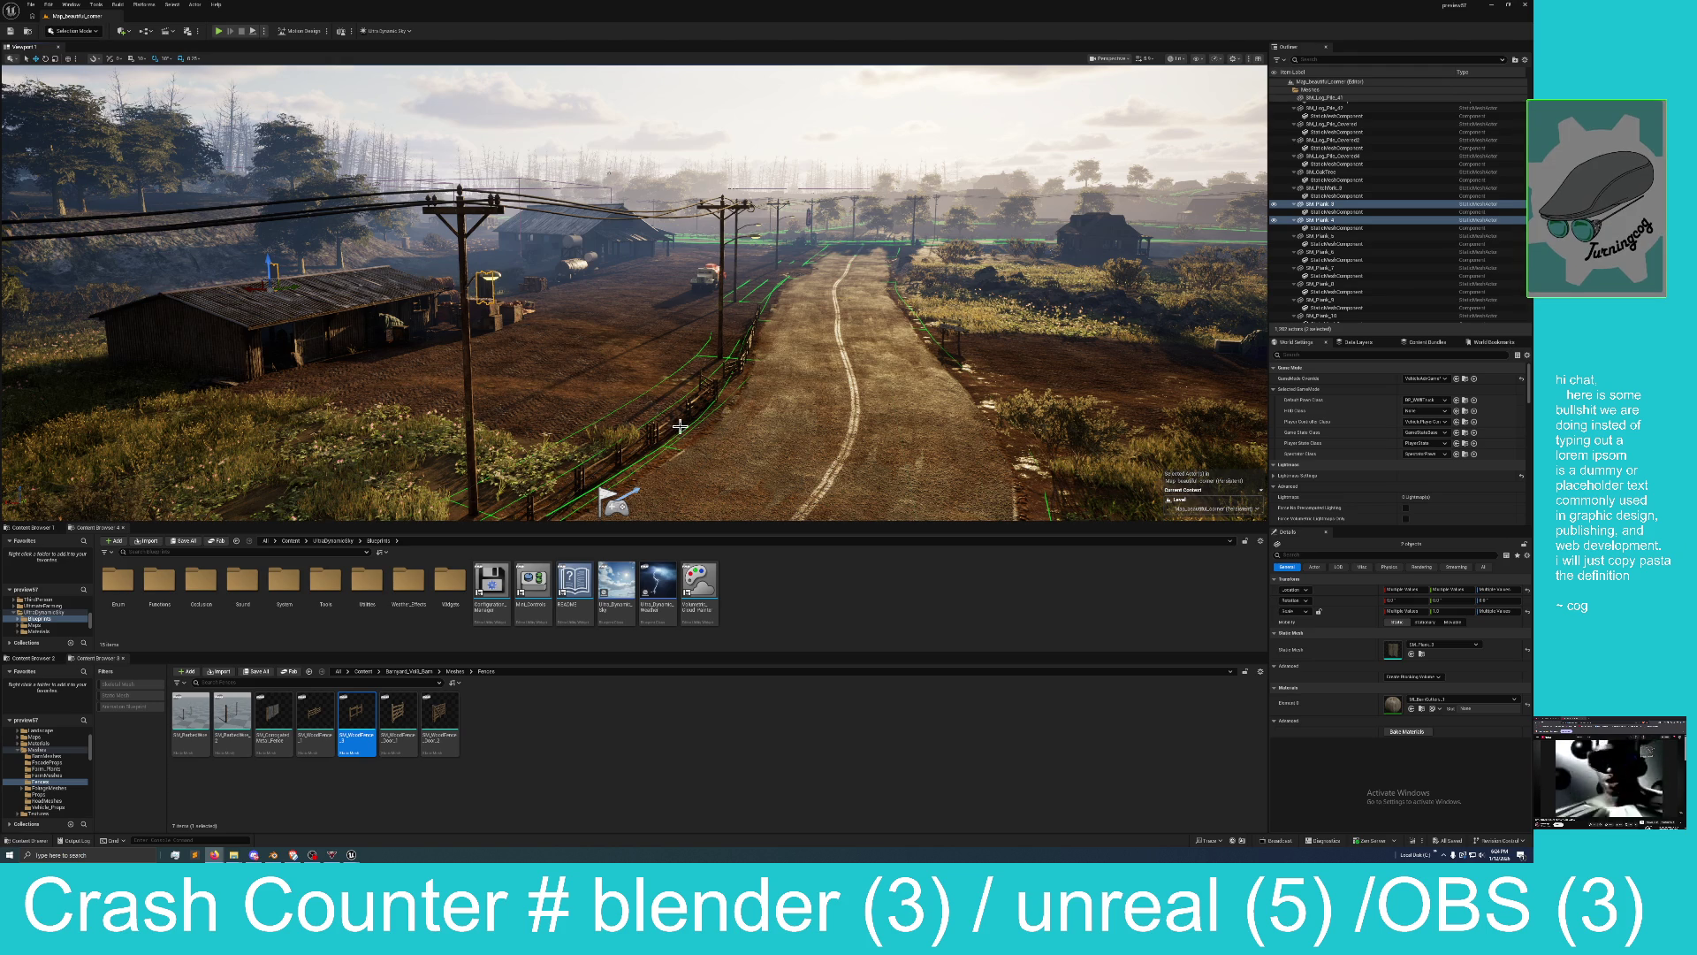
pyautogui.moveTo(677, 427)
pyautogui.mouseDown()
pyautogui.moveTo(679, 469)
pyautogui.moveTo(619, 417)
pyautogui.mouseUp()
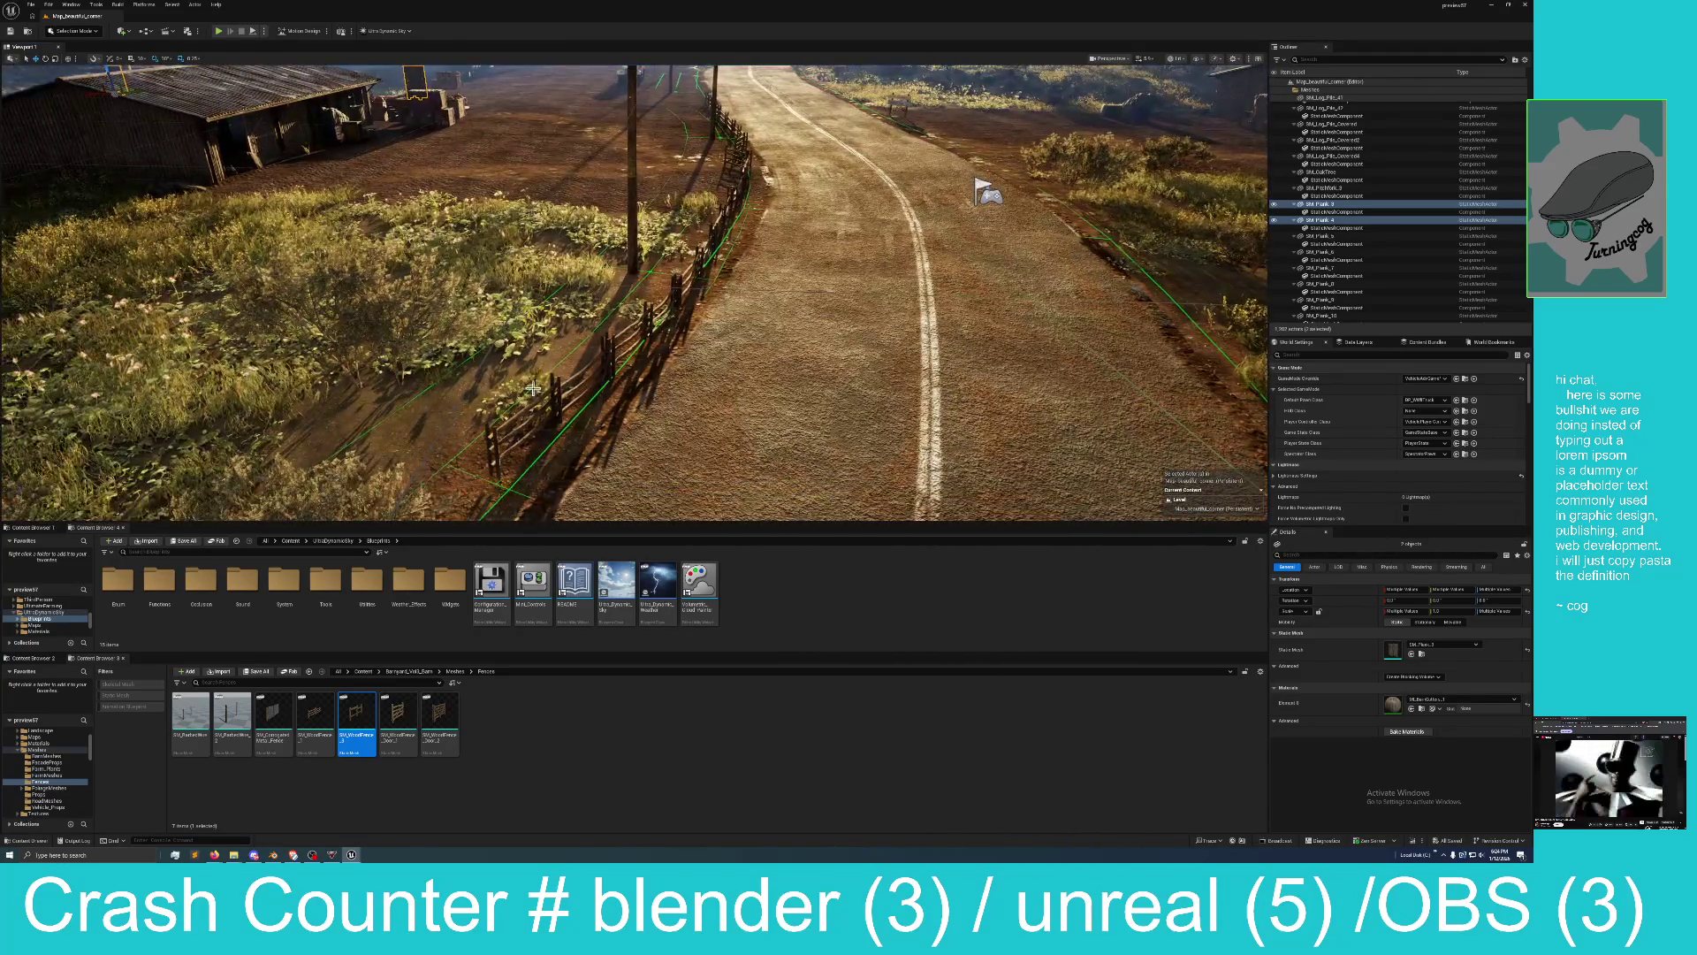
pyautogui.click(569, 393)
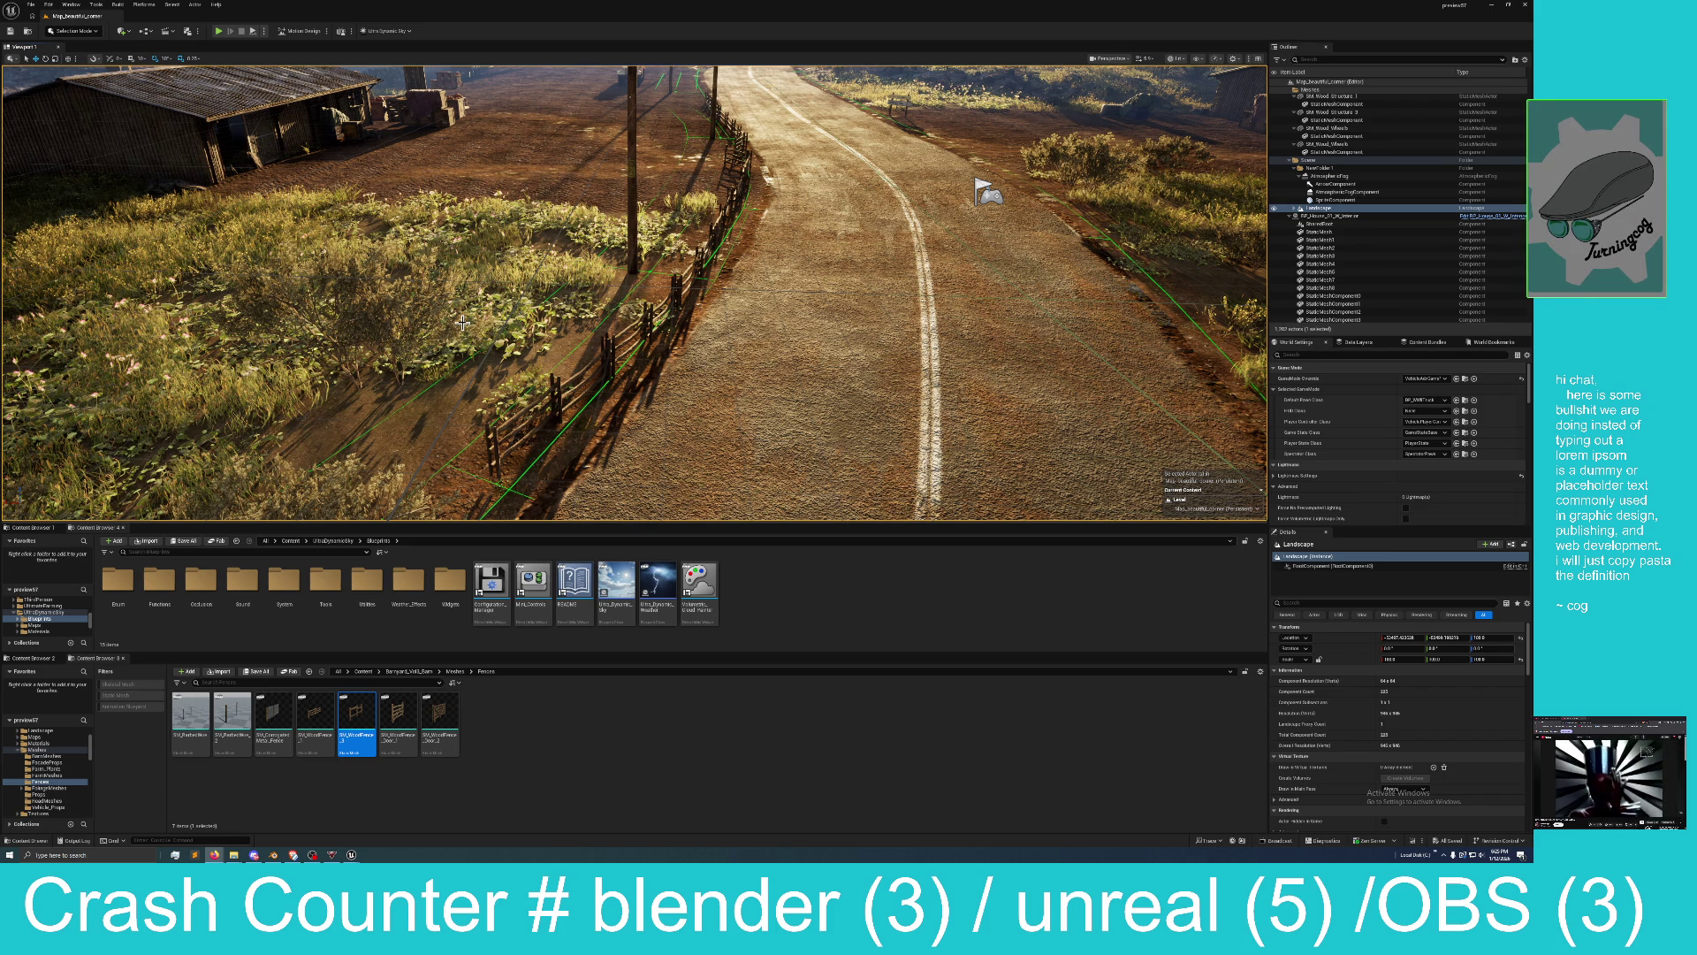
# Frame the barn and power poles in the viewport and switch to Landscape Splines editing.
pyautogui.press('w')
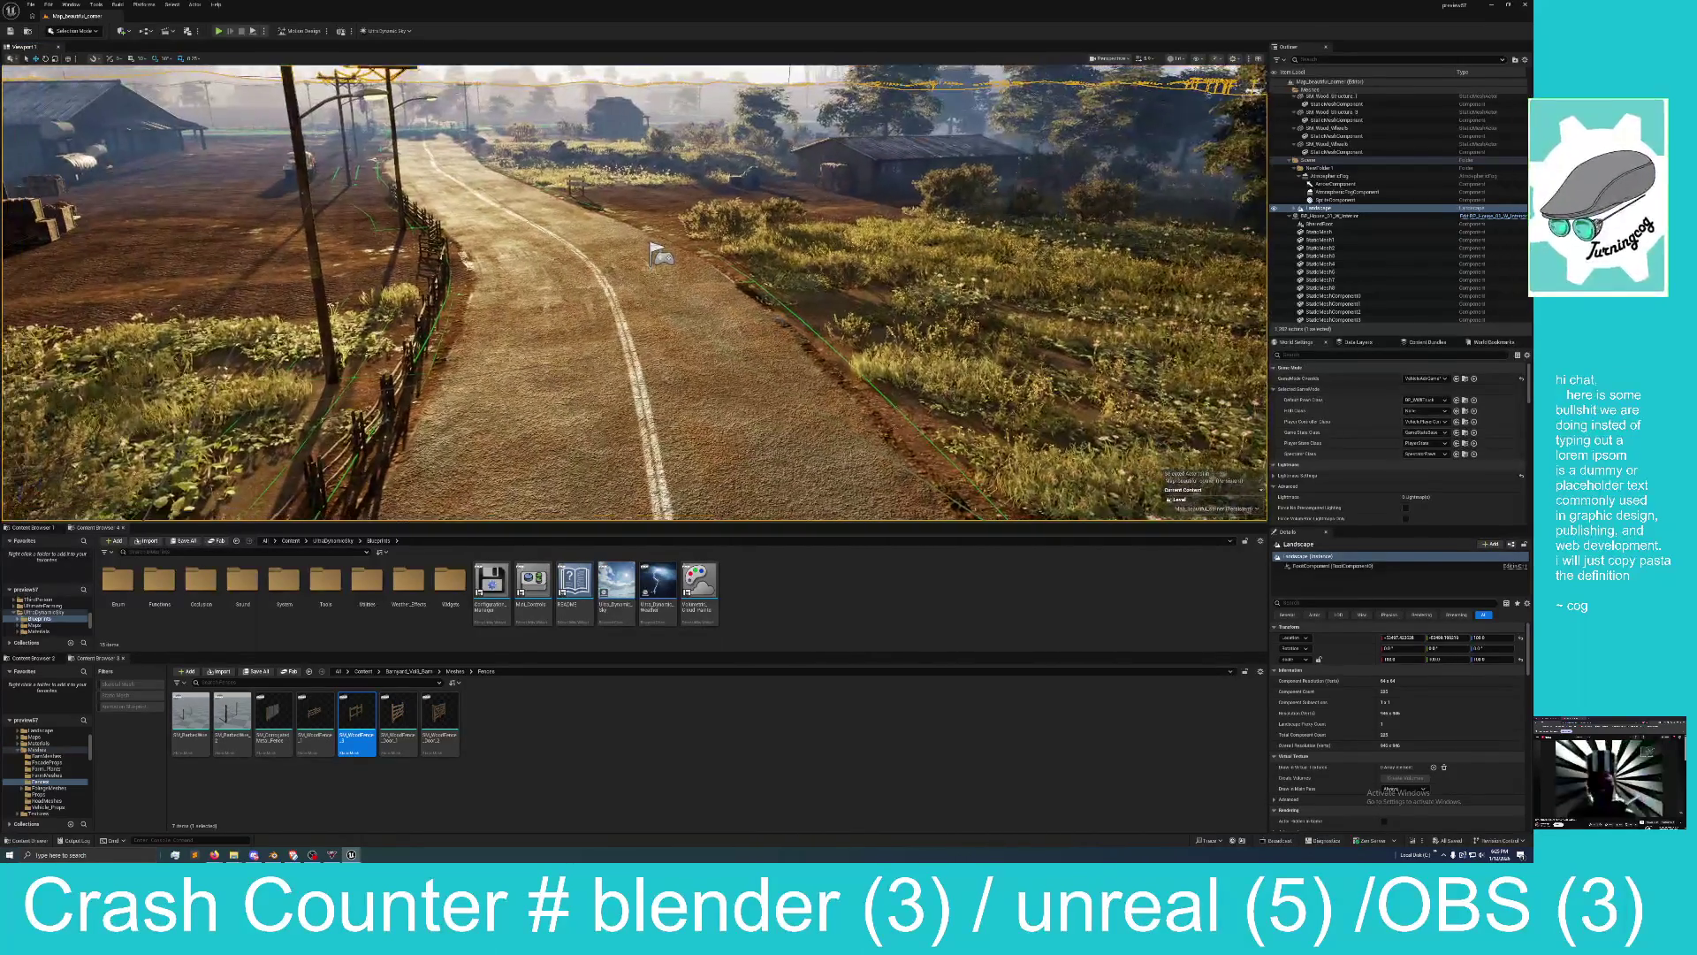
pyautogui.moveTo(622, 362)
pyautogui.mouseDown()
pyautogui.moveTo(584, 407)
pyautogui.moveTo(622, 362)
pyautogui.mouseUp()
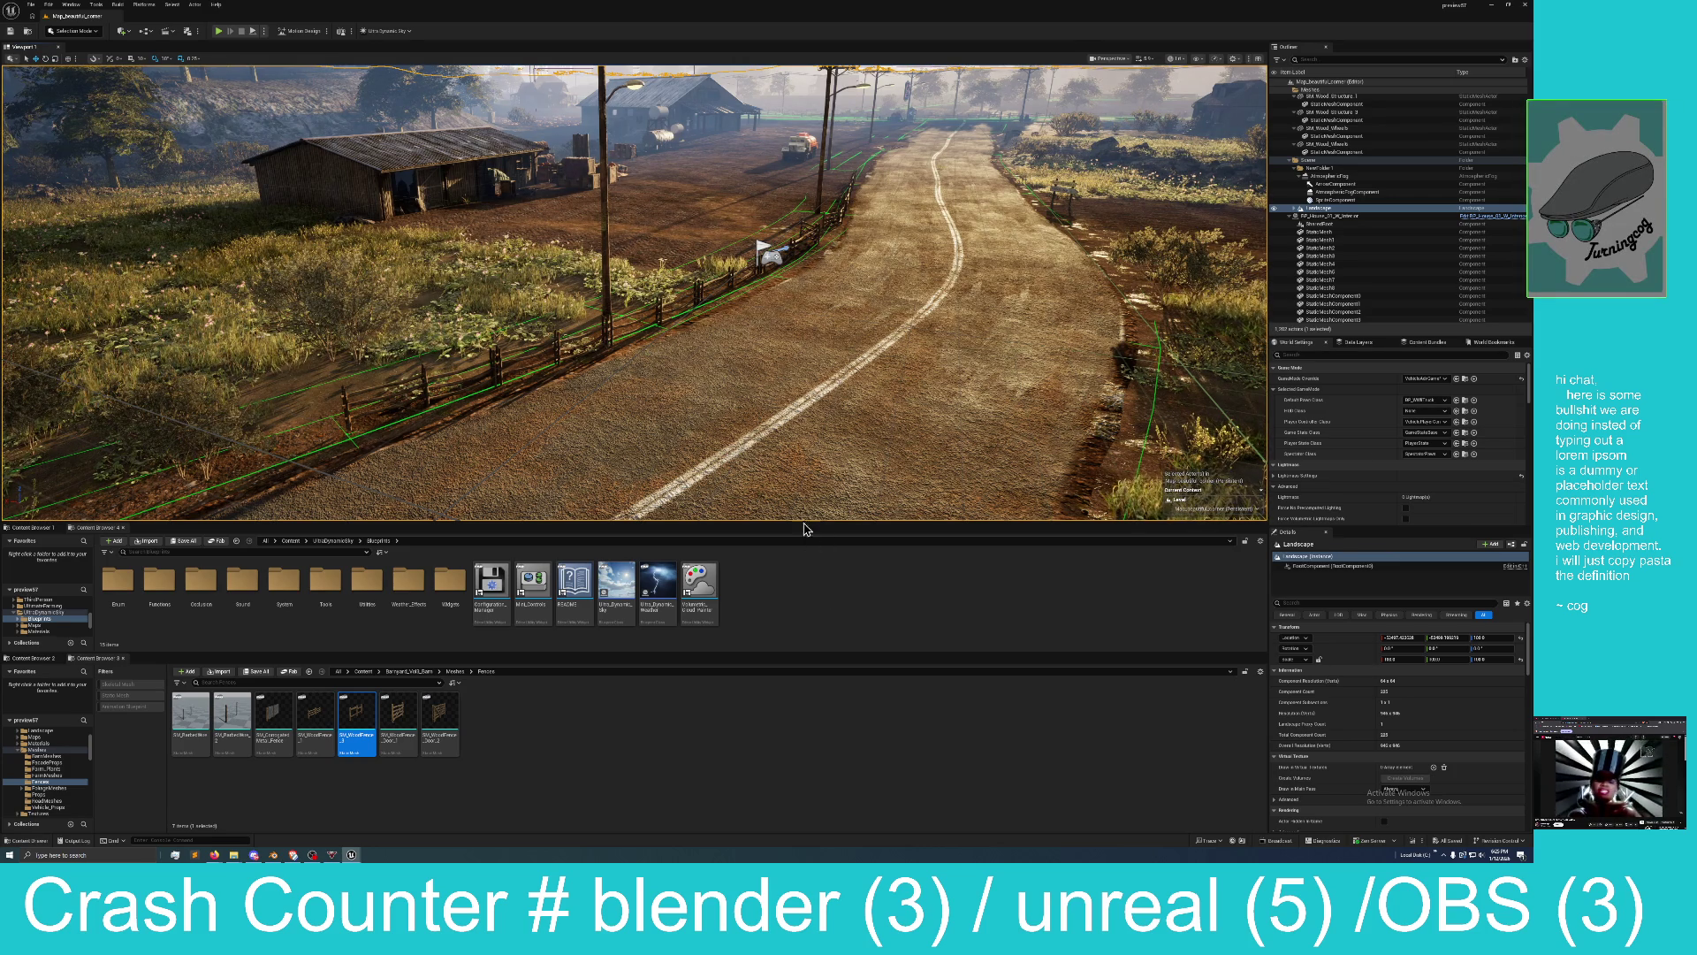
pyautogui.moveTo(807, 430); pyautogui.dragTo(769, 389)
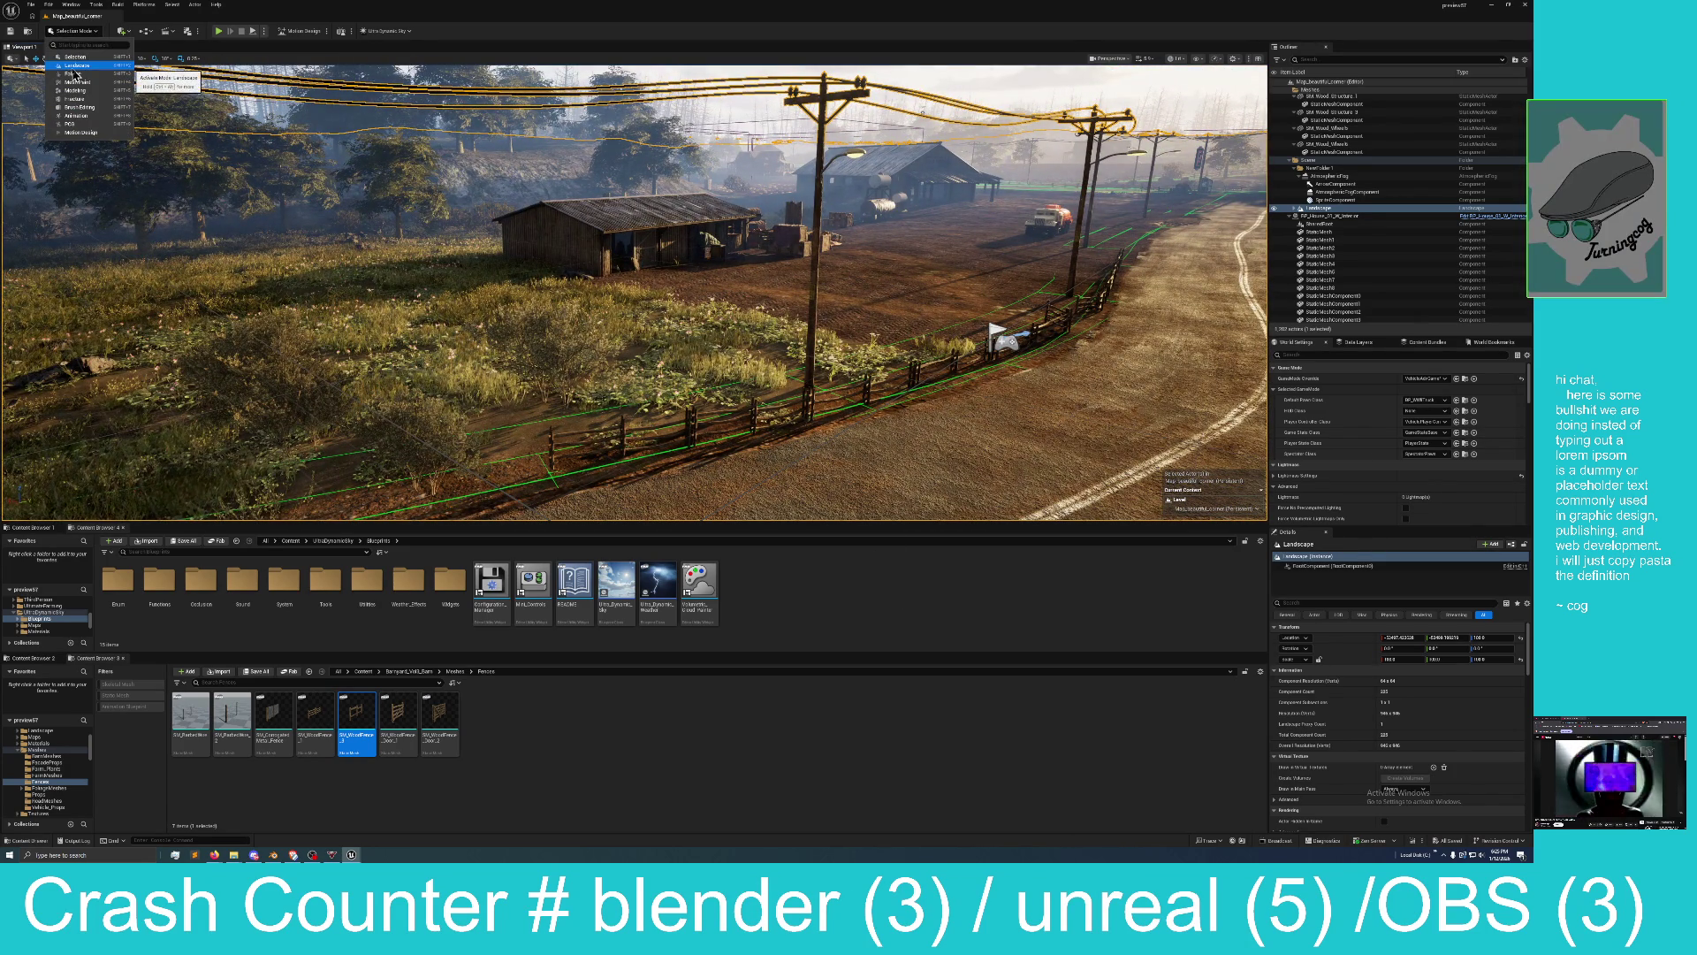
pyautogui.hotkey('shift', '2')
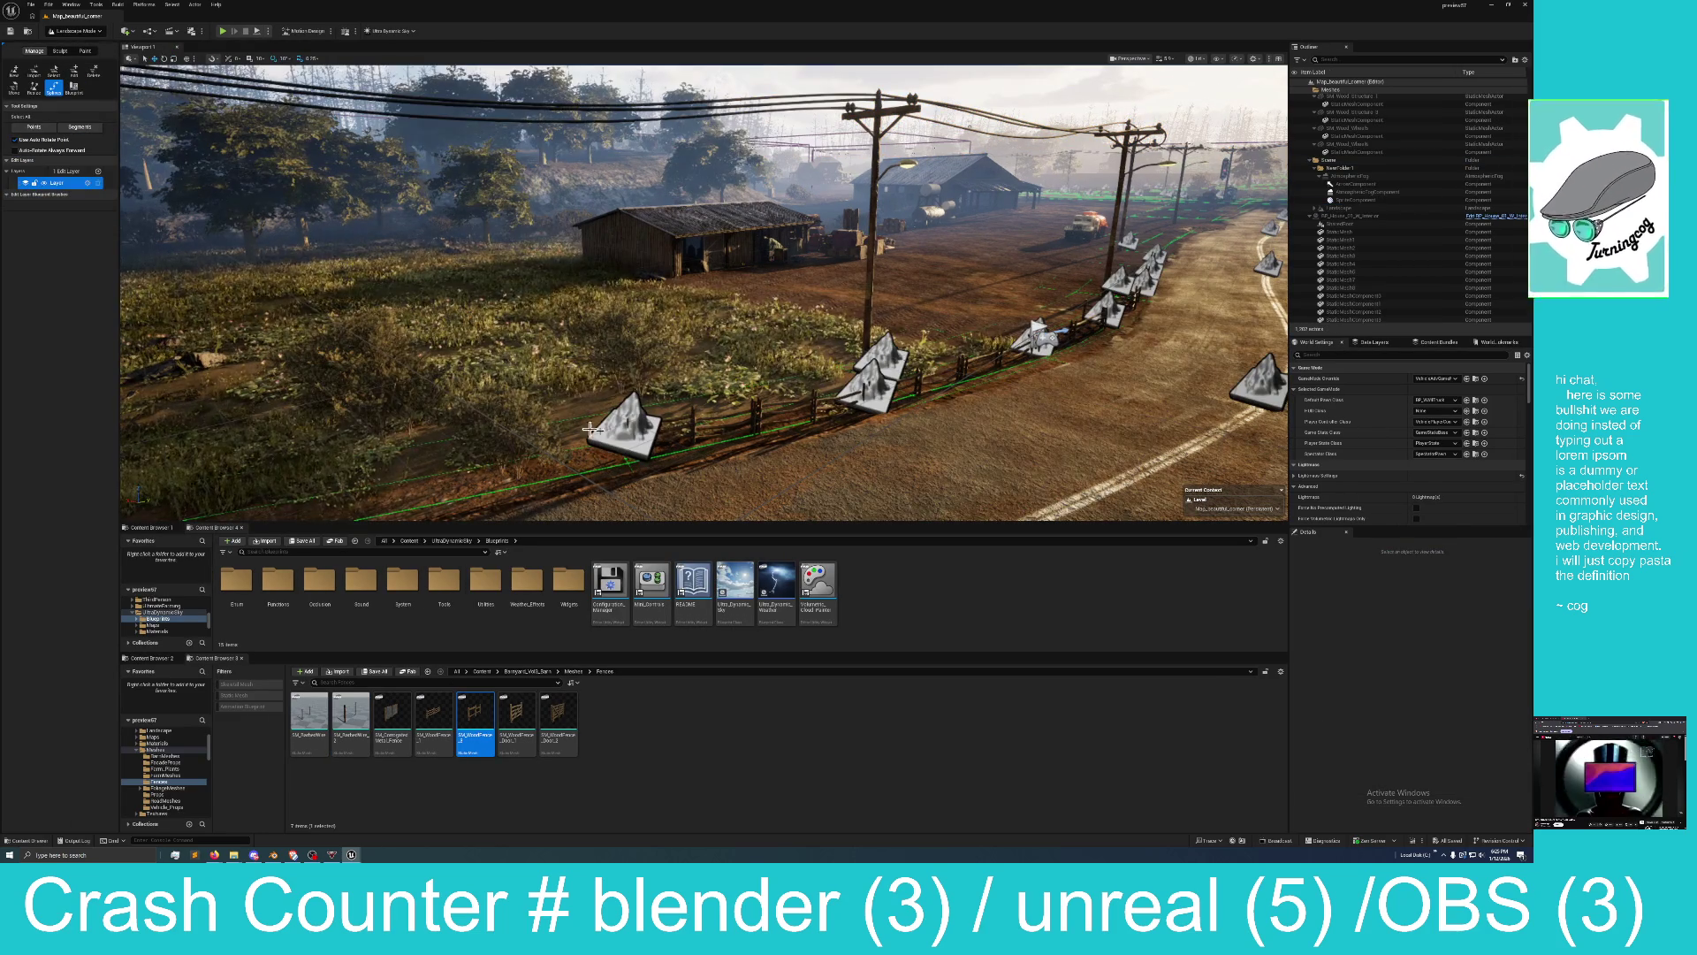
# Select three fence spline control points, after which the editor crashes to the Crash Reporter.
pyautogui.click(625, 426)
pyautogui.keyDown('ctrl'); pyautogui.click(875, 380); pyautogui.keyUp('ctrl')
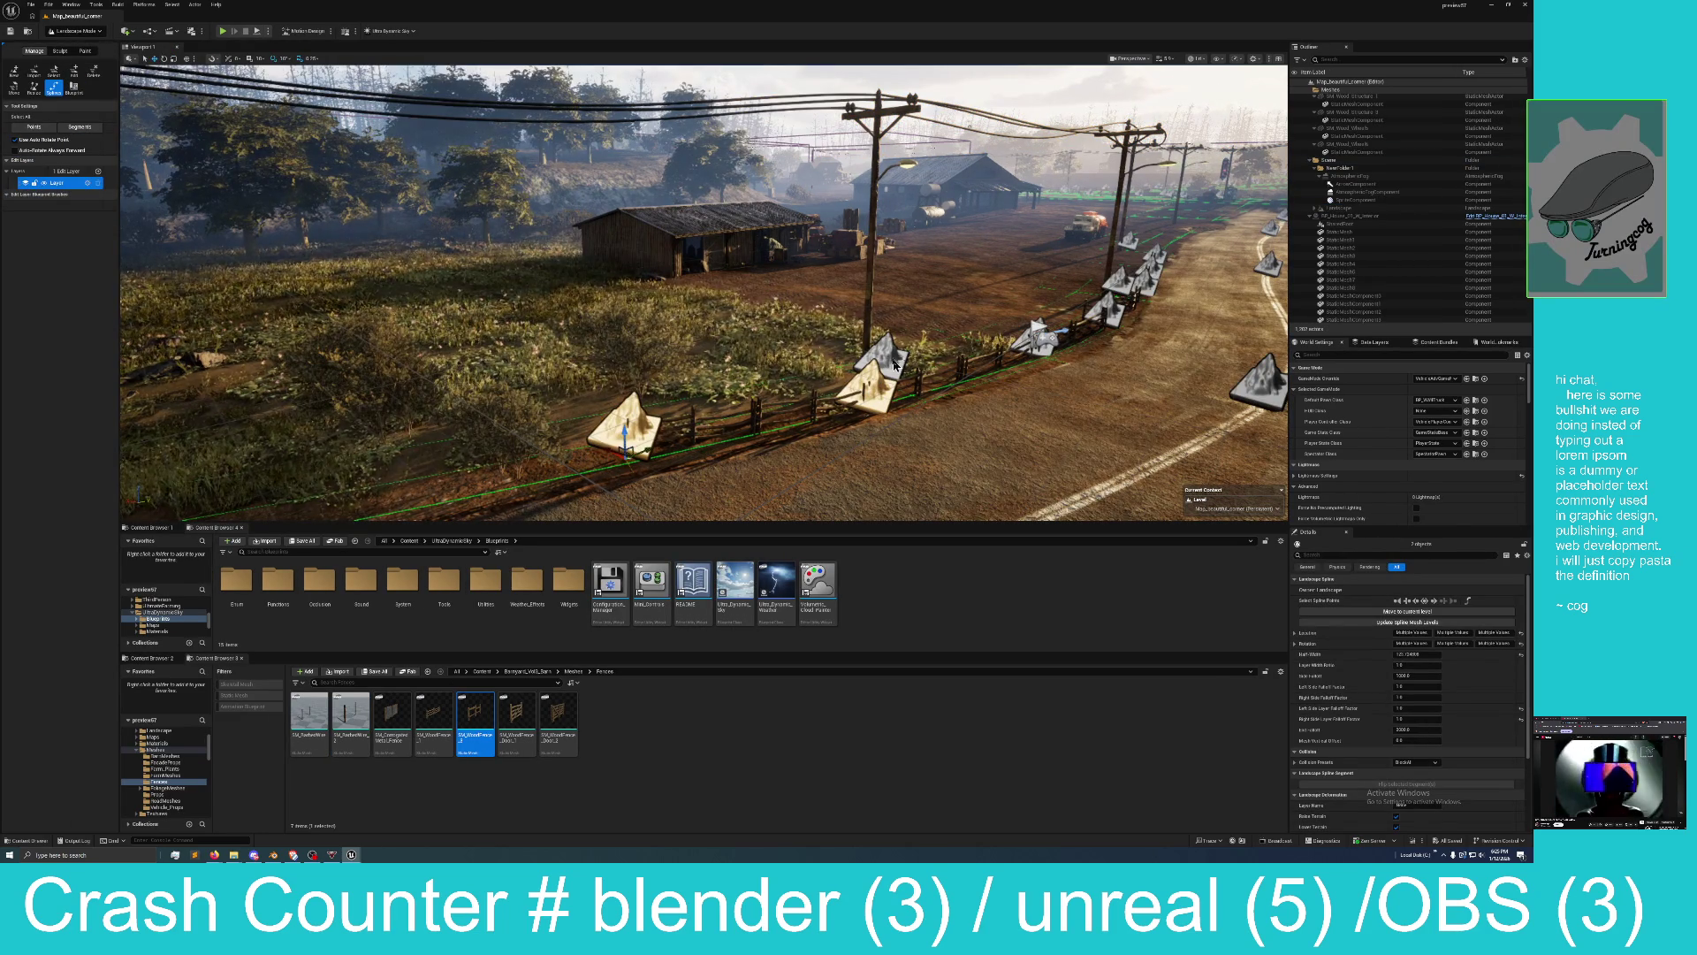
pyautogui.keyDown('ctrl'); pyautogui.click(891, 352); pyautogui.keyUp('ctrl')
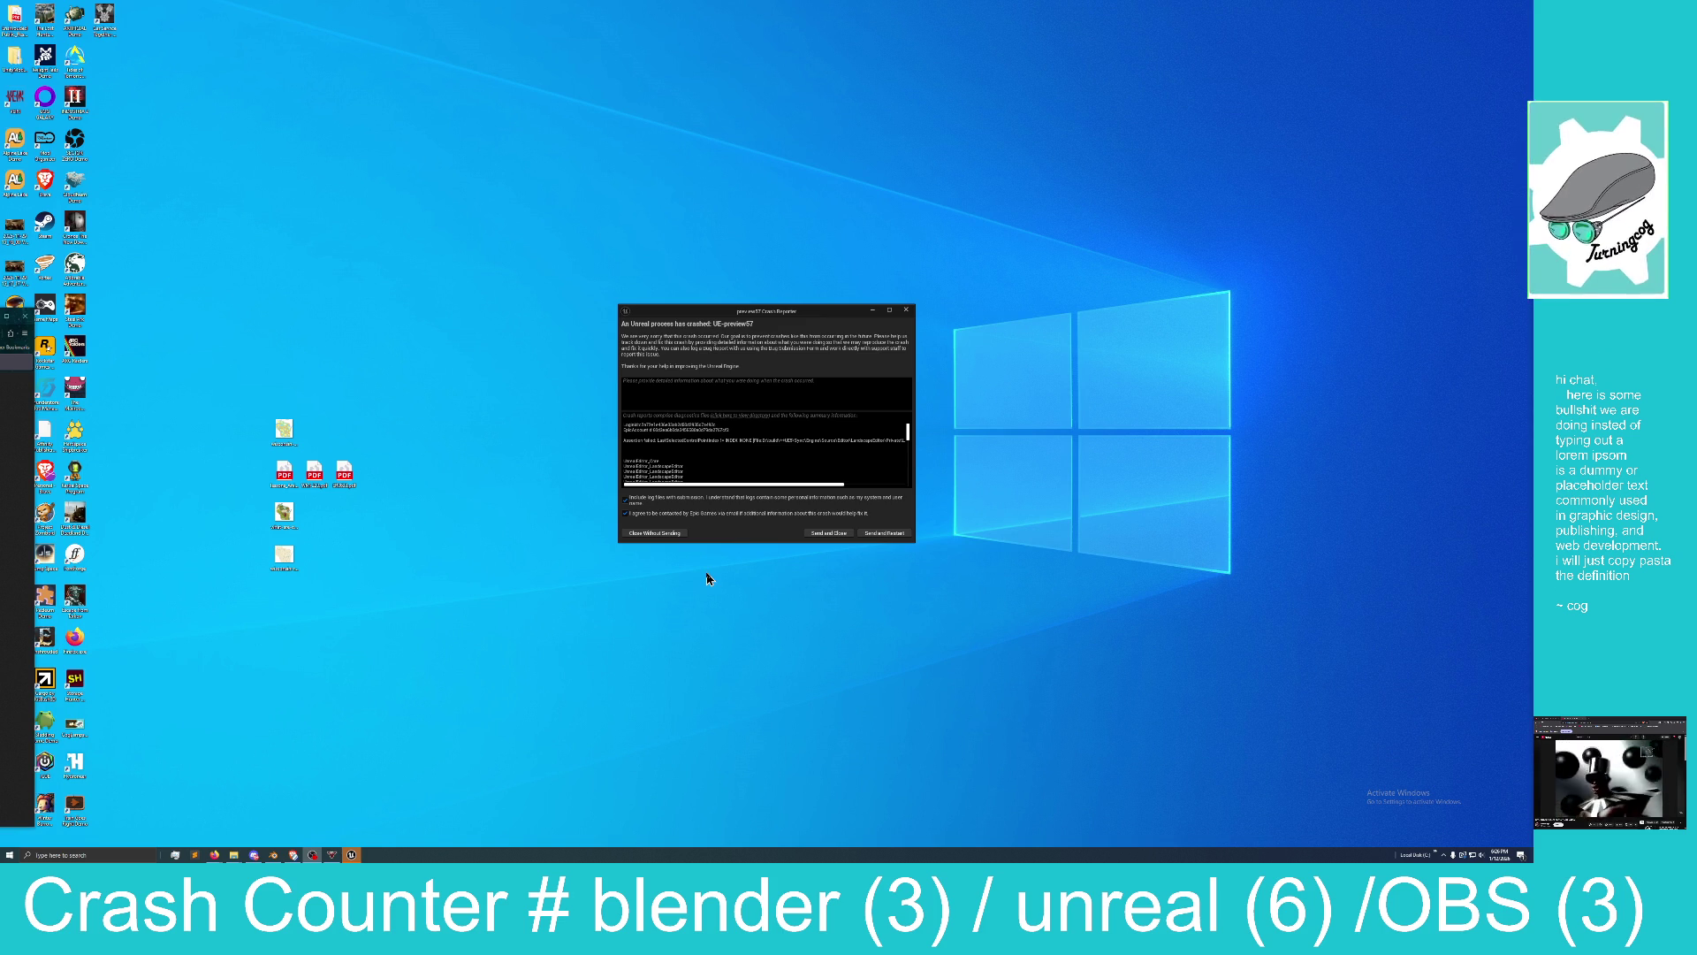
# Untick both data-sharing options and close the crash report without sending it.
pyautogui.click(625, 514)
pyautogui.click(625, 498)
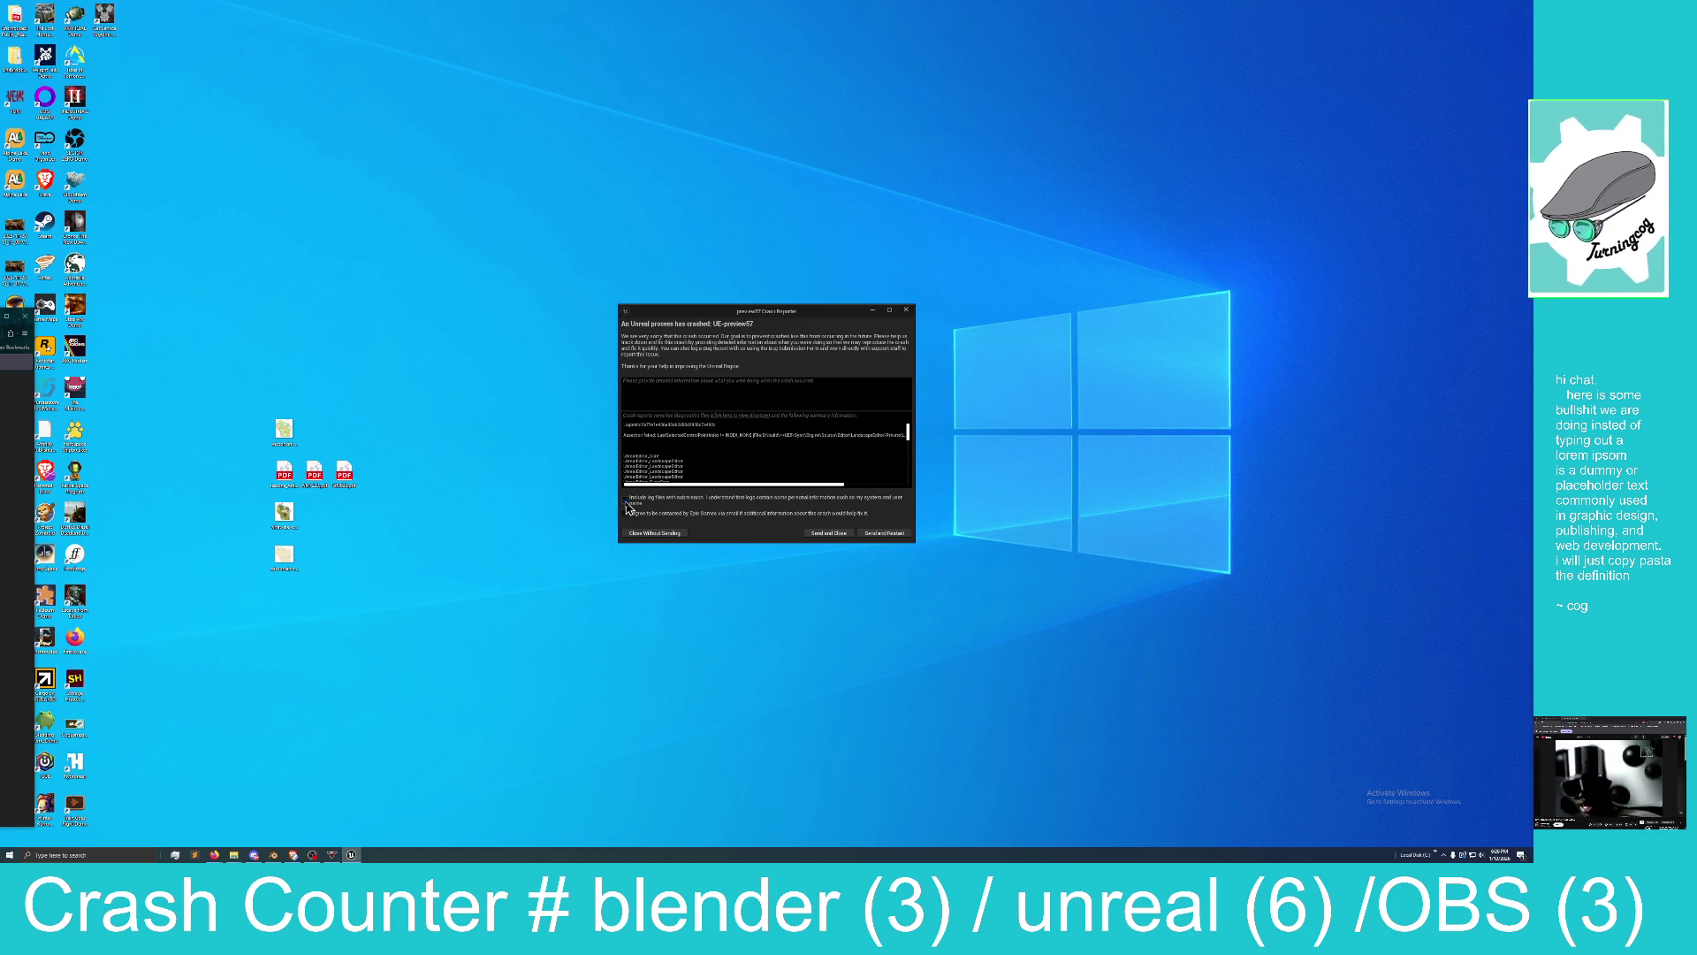
pyautogui.click(662, 537)
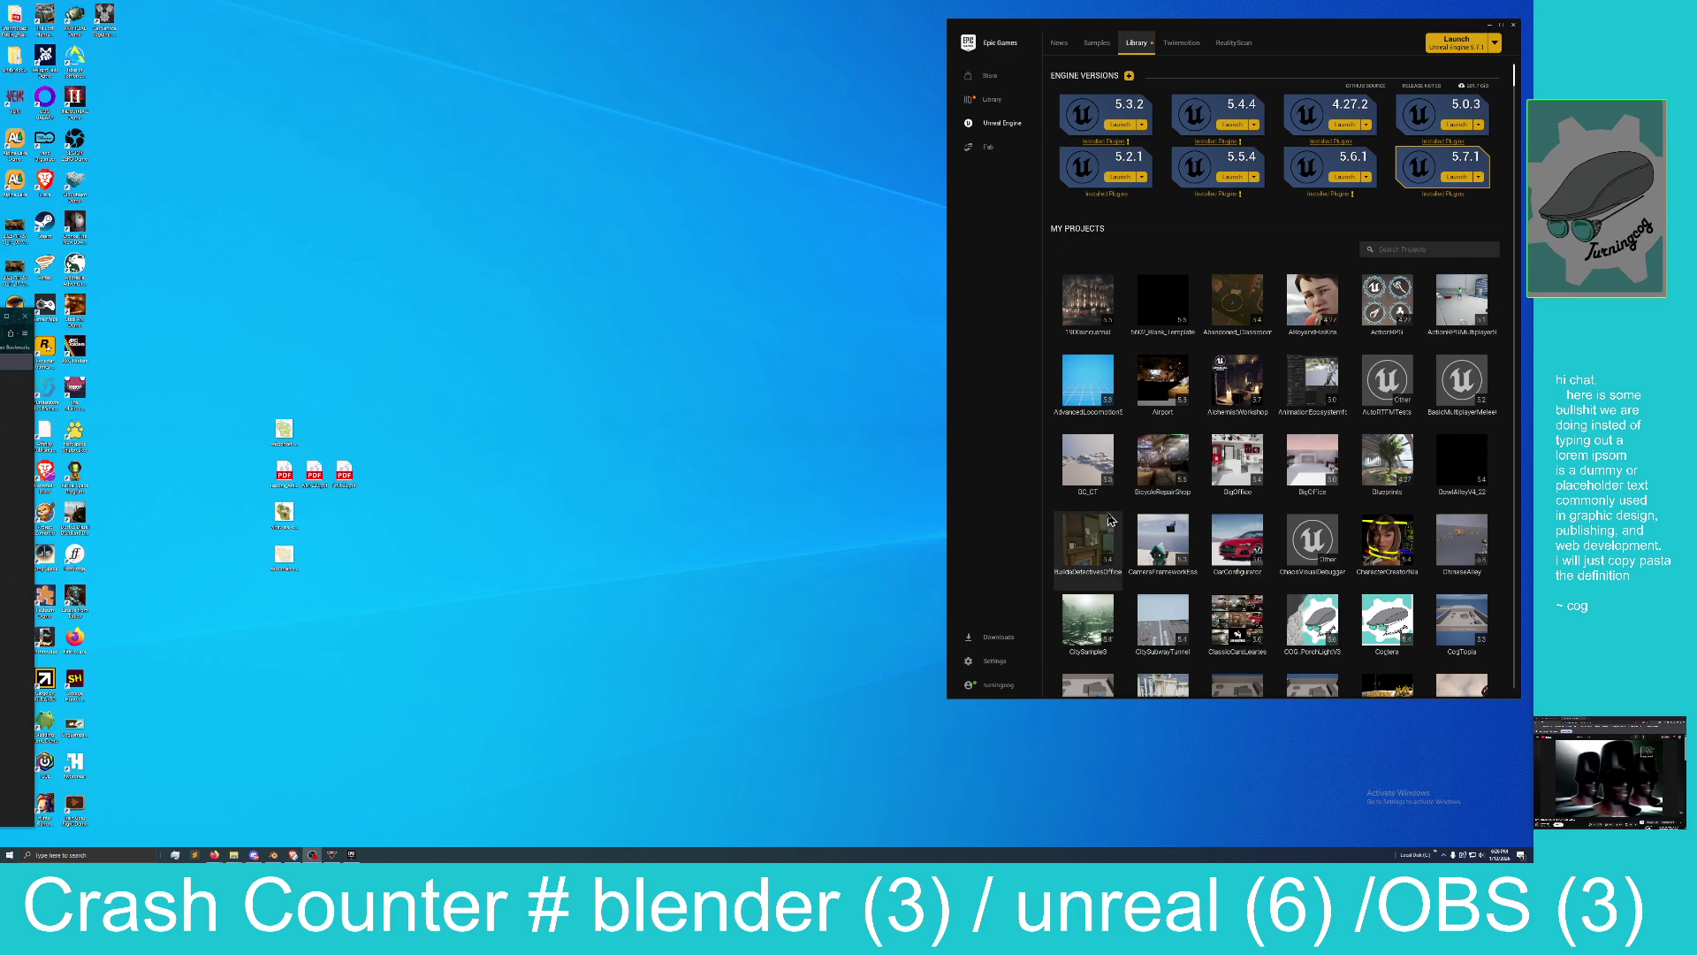
# Maximize the Epic Games Launcher window to full screen.
pyautogui.scroll(-1, 1116, 518)
pyautogui.scroll(-1, 1115, 517)
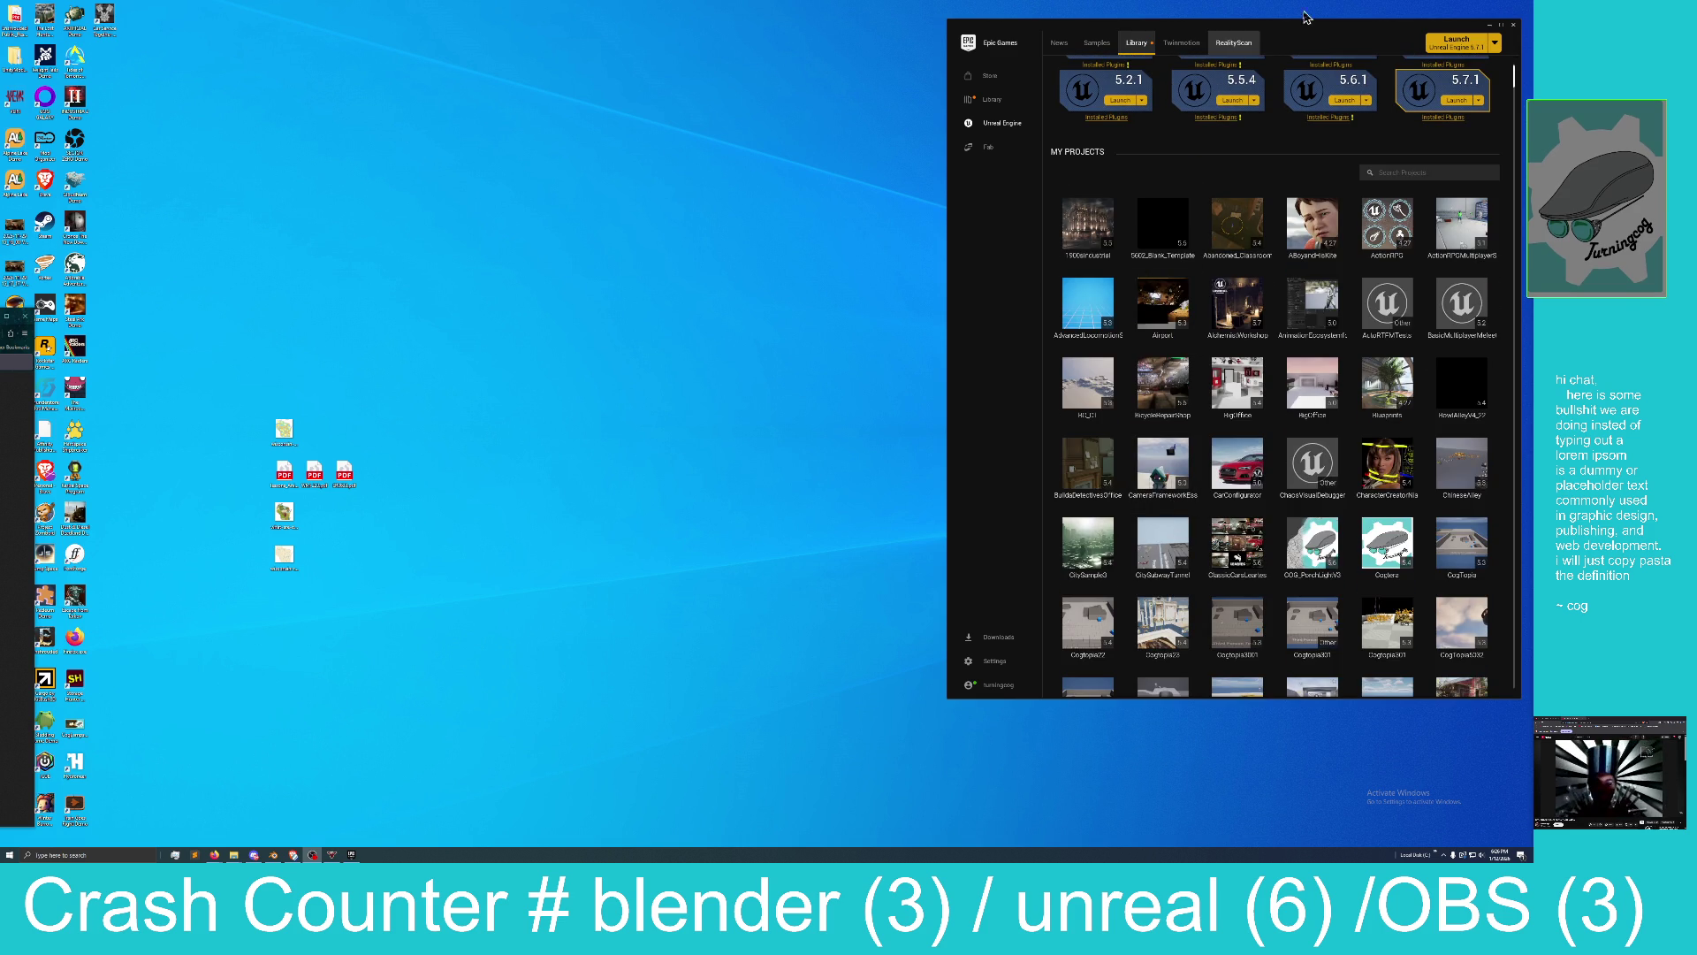
pyautogui.moveTo(1310, 32); pyautogui.dragTo(963, 199)
pyautogui.doubleClick(963, 199)
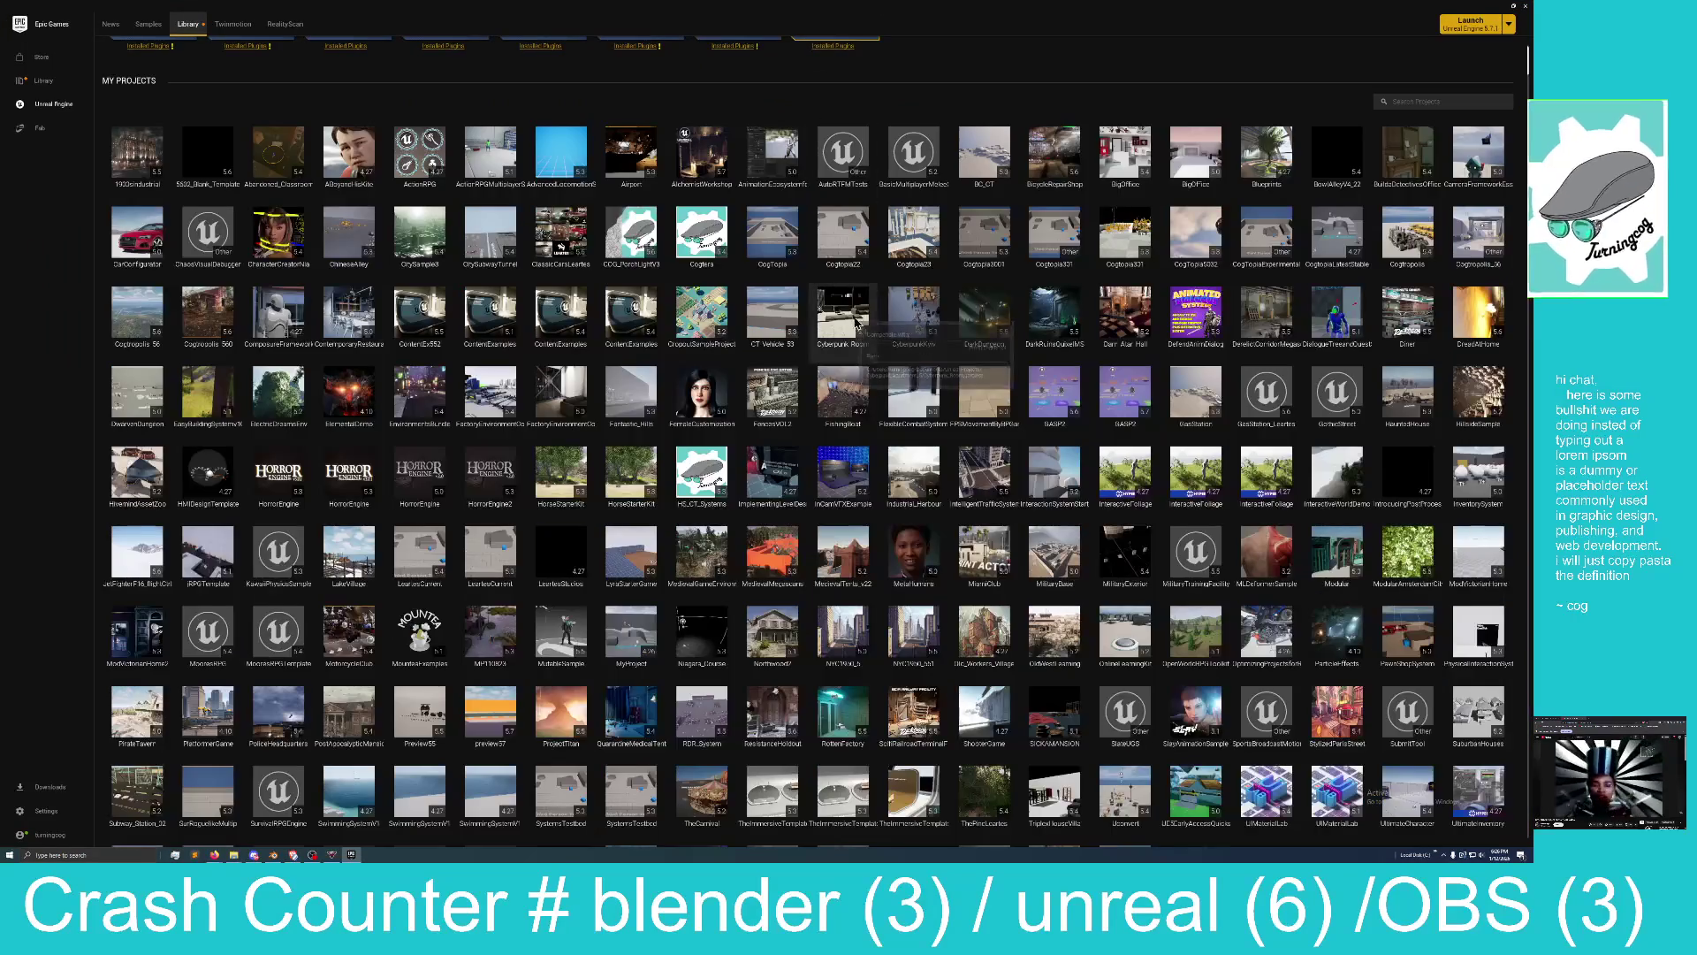
# Scroll the Library down through My Projects to the Fab Library items.
pyautogui.scroll(3, 856, 326)
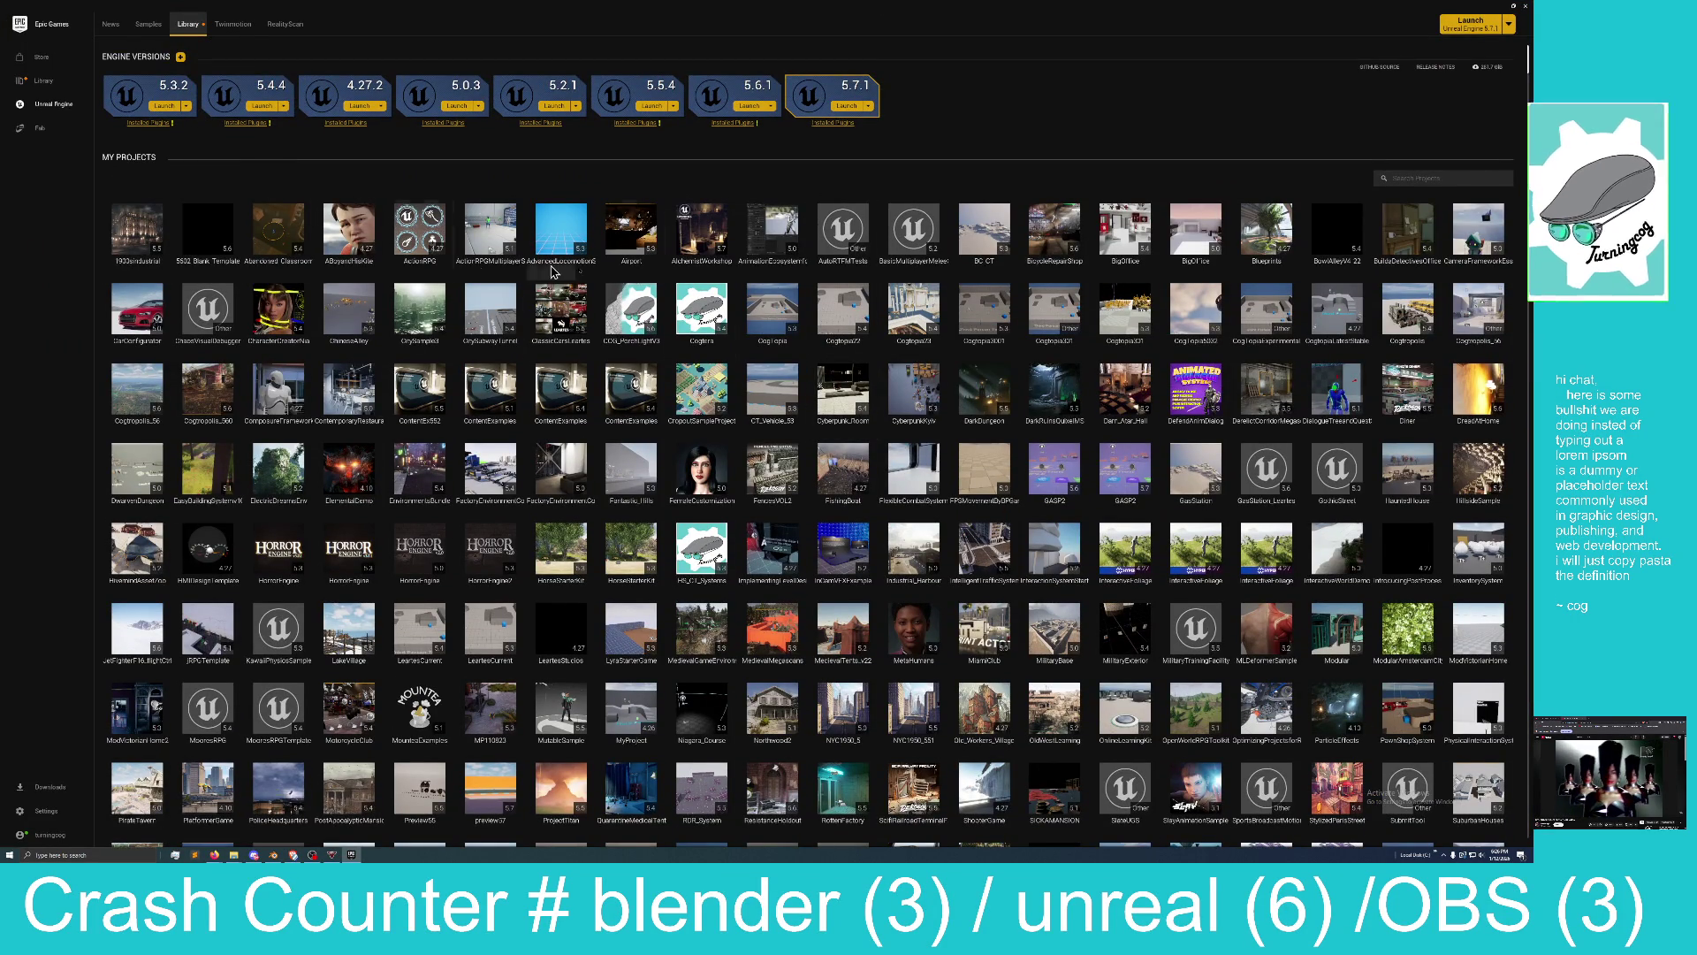
pyautogui.scroll(-2, 1105, 336)
pyautogui.scroll(-3, 1096, 350)
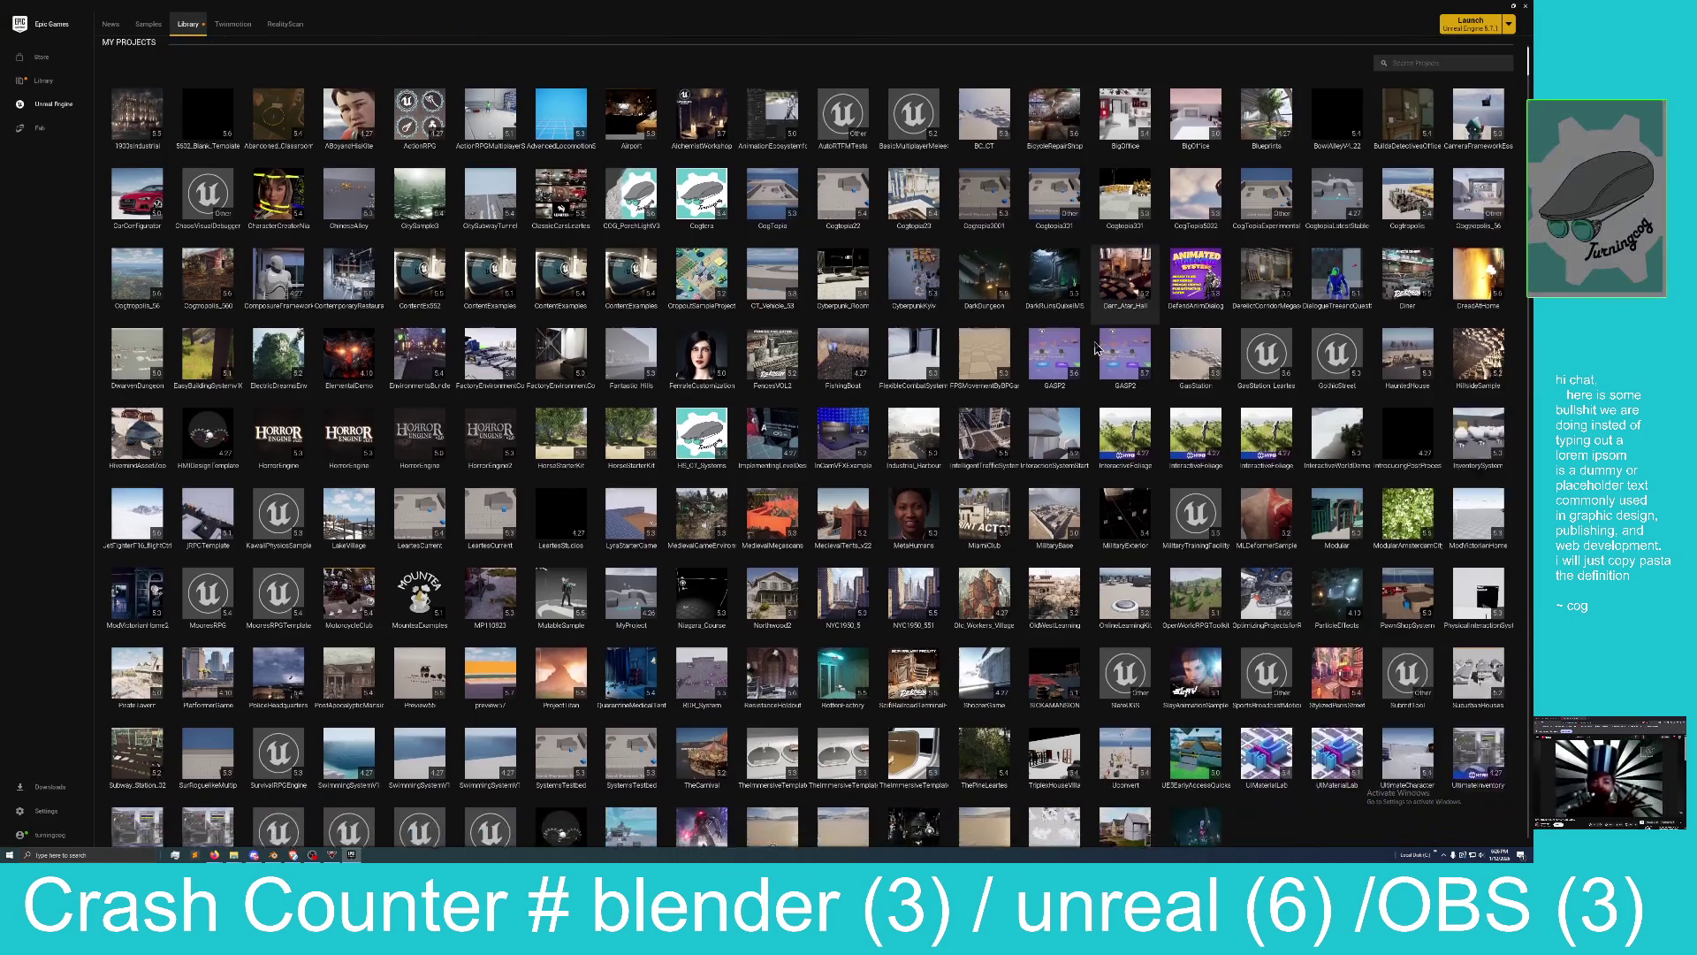
pyautogui.scroll(-5, 1025, 409)
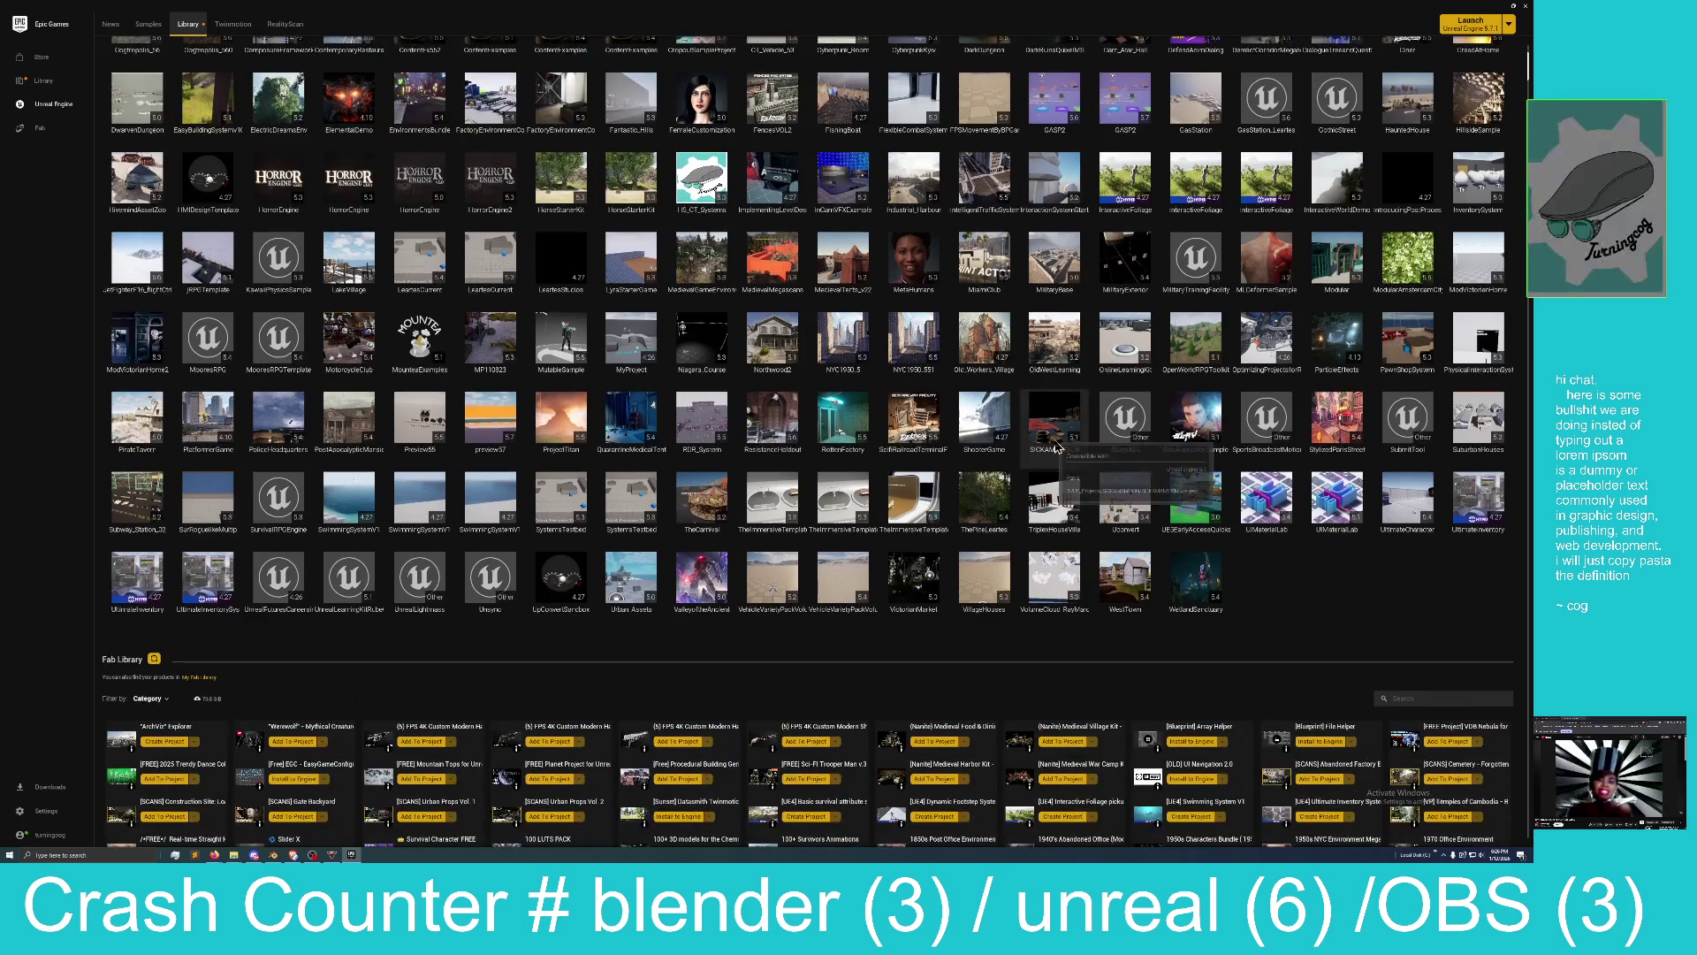
pyautogui.scroll(-1, 1072, 447)
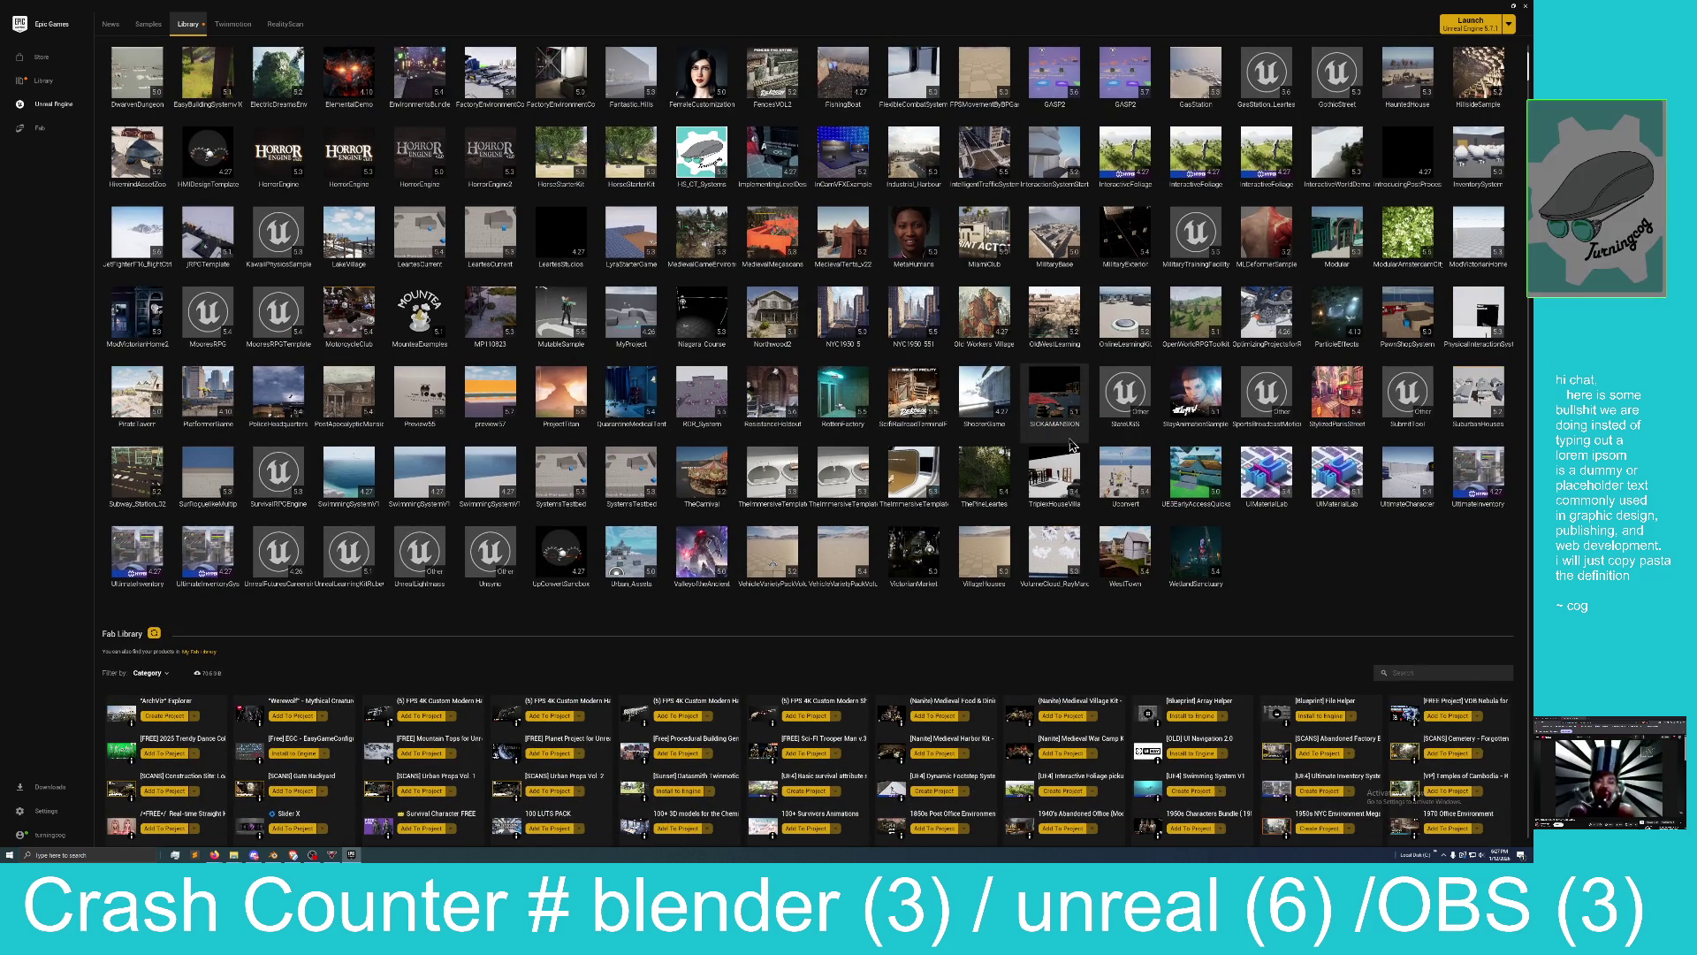
pyautogui.scroll(-2, 1072, 446)
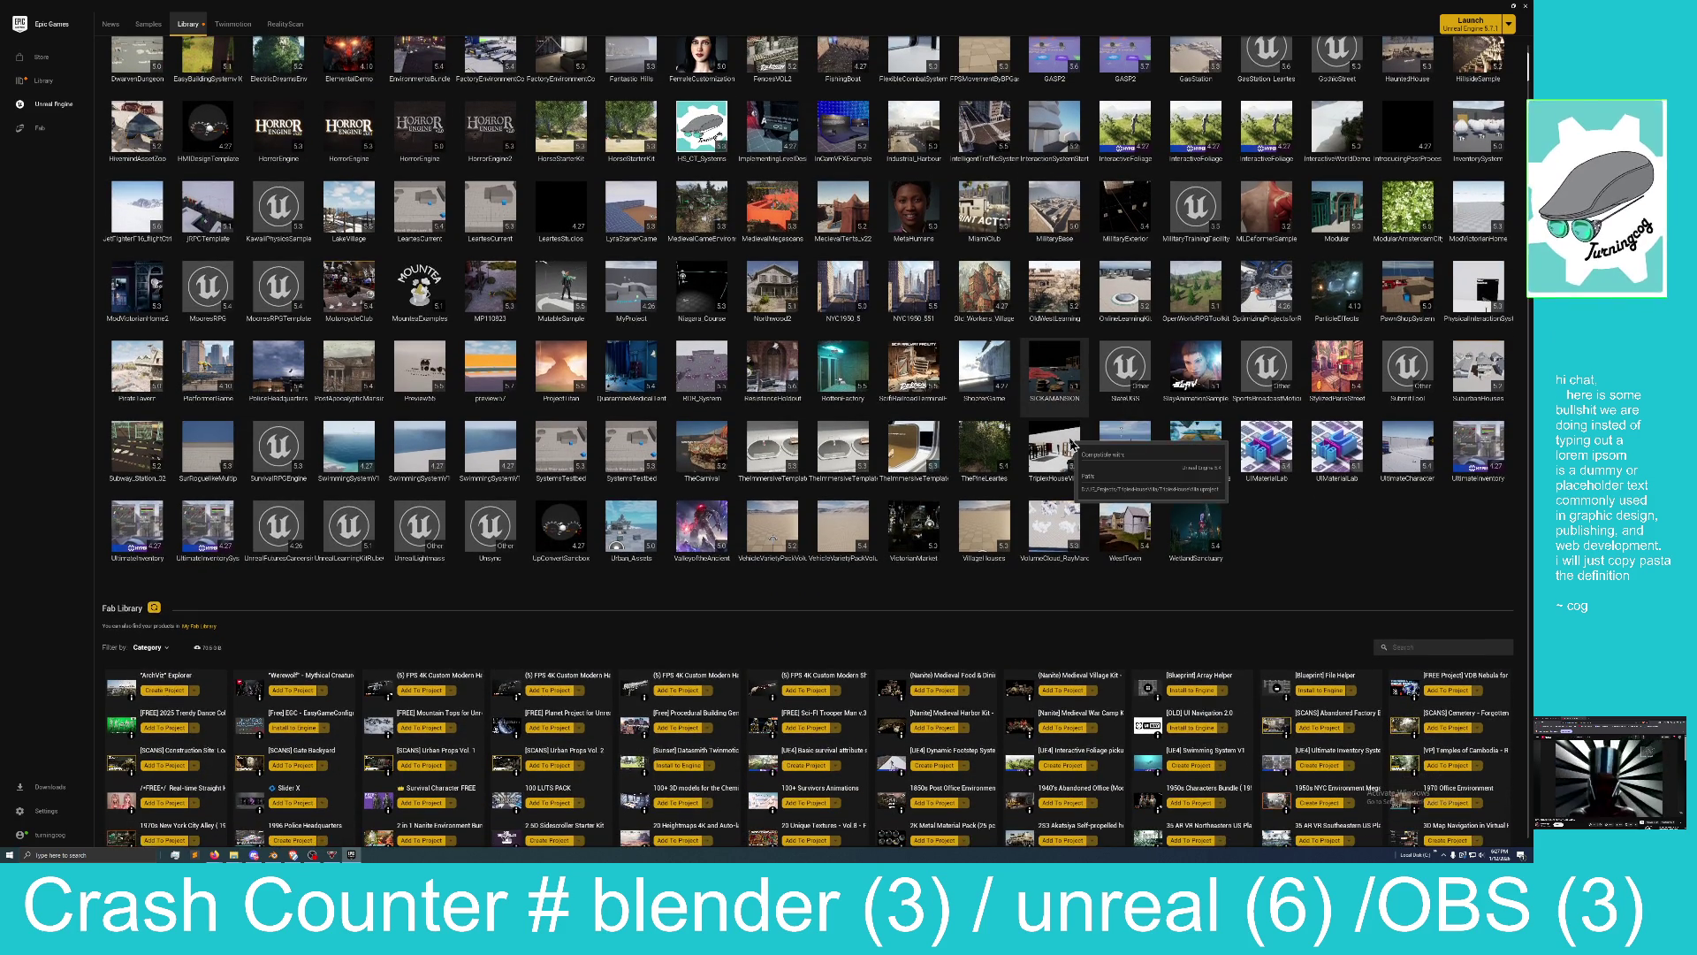
pyautogui.scroll(-2, 1072, 444)
pyautogui.scroll(-3, 1073, 444)
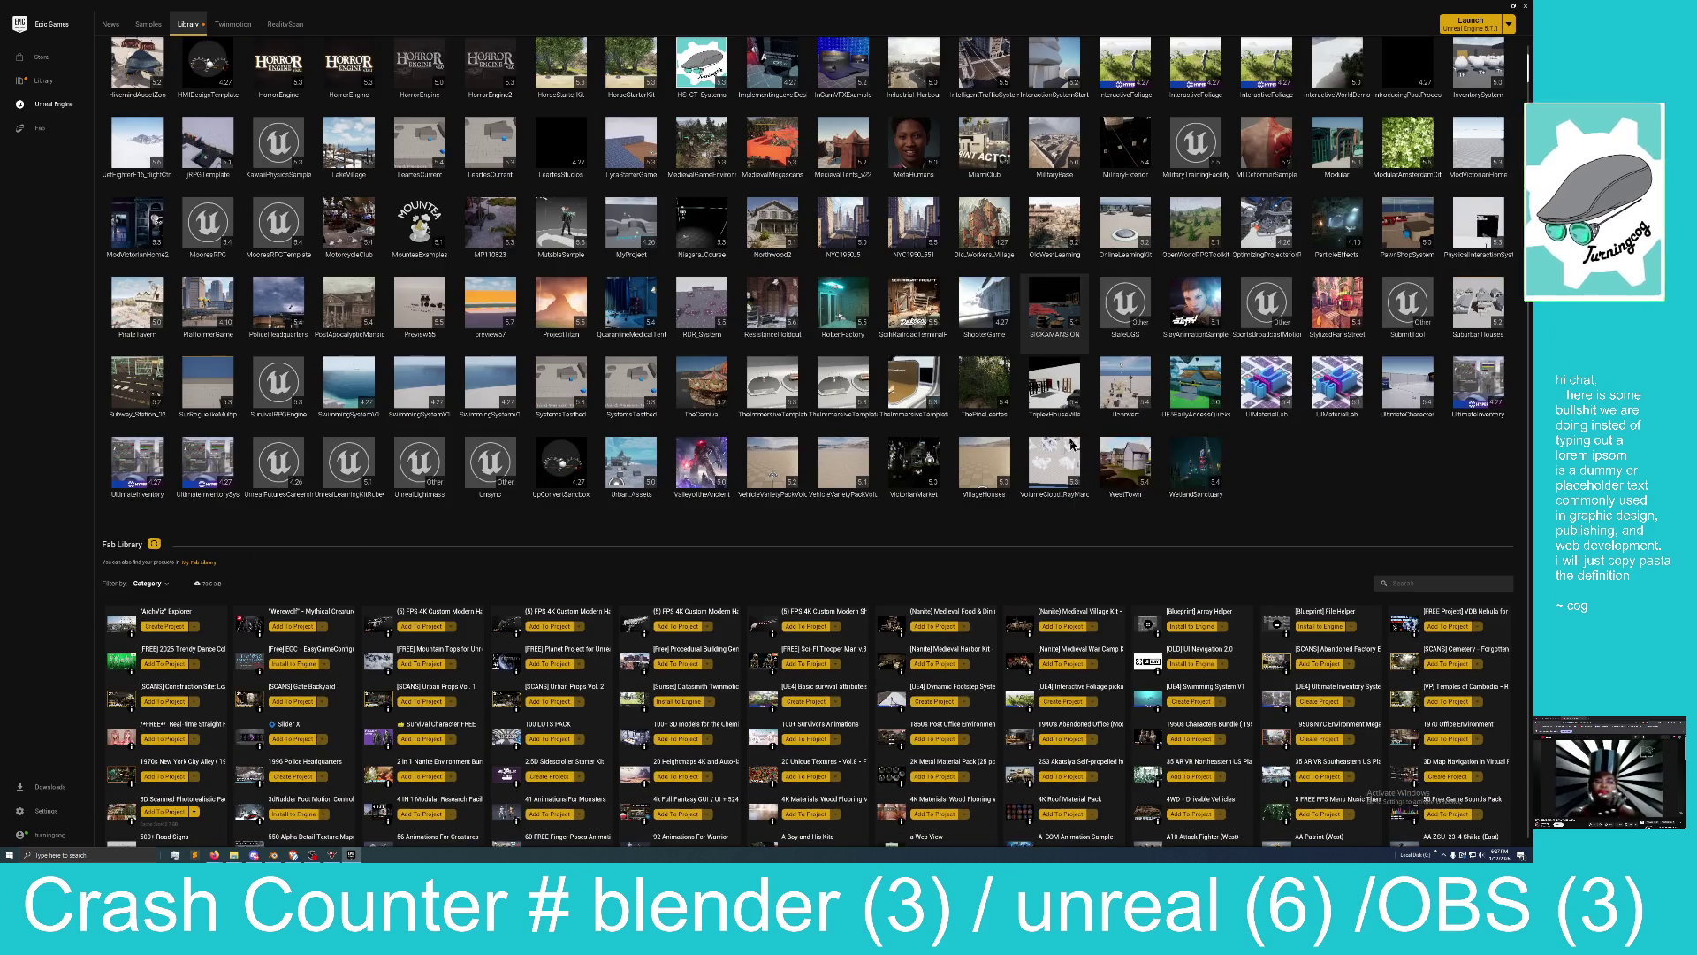
pyautogui.scroll(-1, 1072, 444)
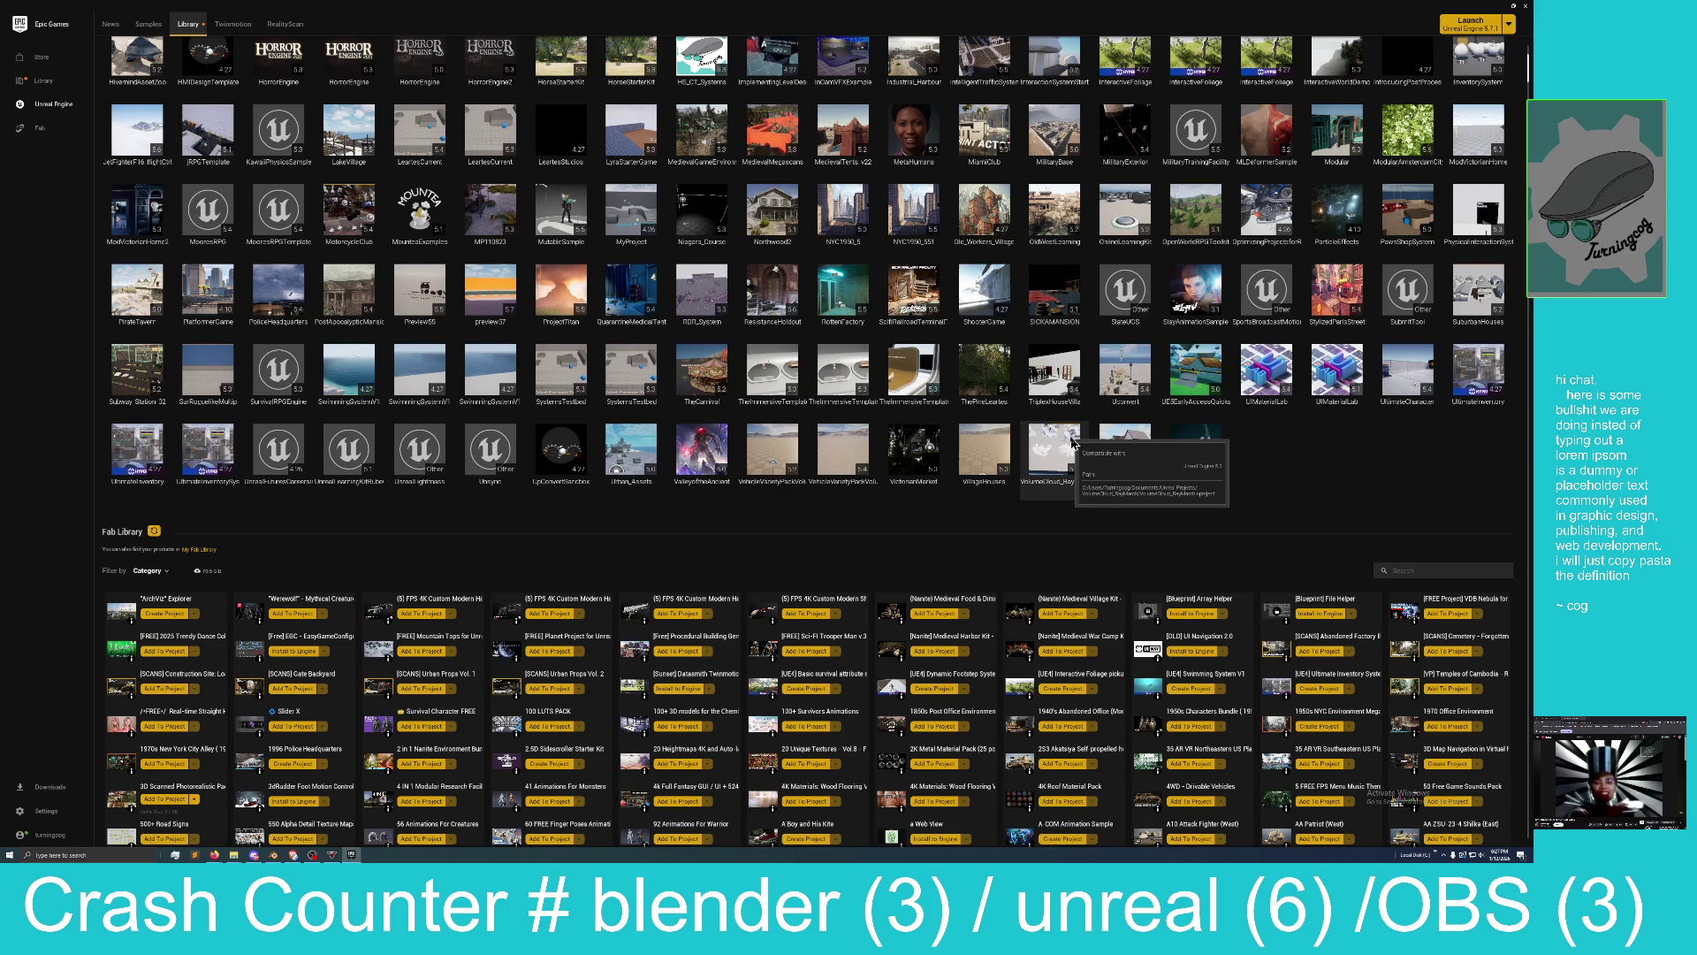
pyautogui.scroll(-2, 1075, 446)
pyautogui.scroll(-7, 1078, 446)
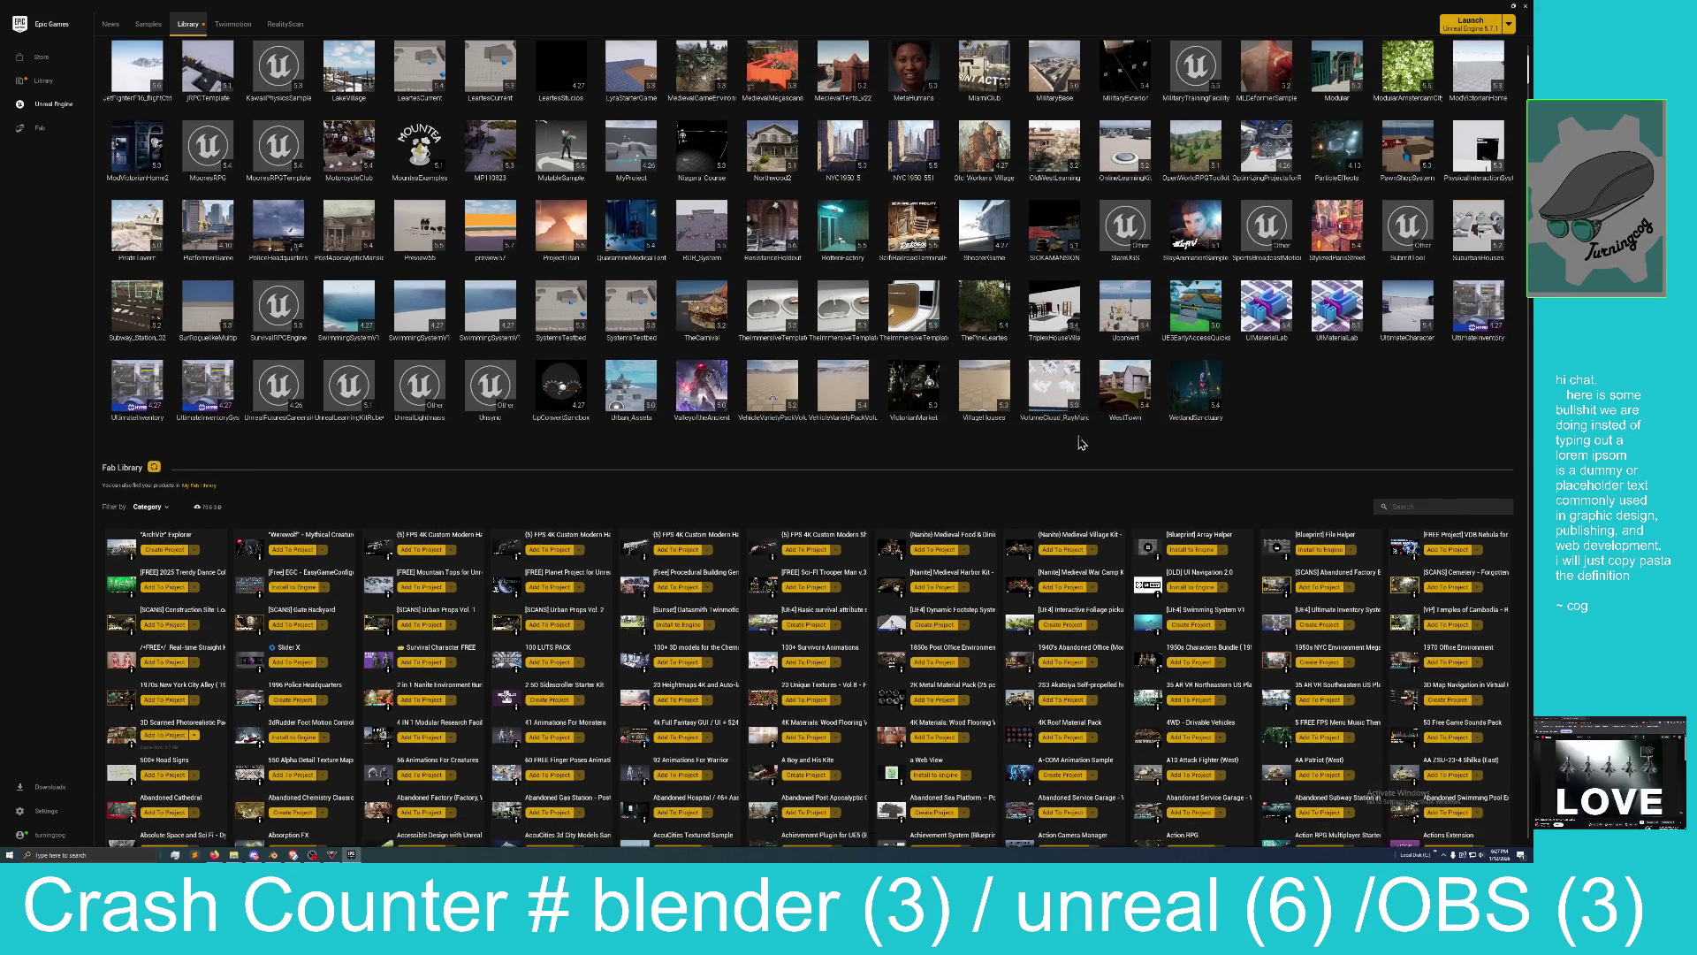
pyautogui.scroll(-1, 1084, 446)
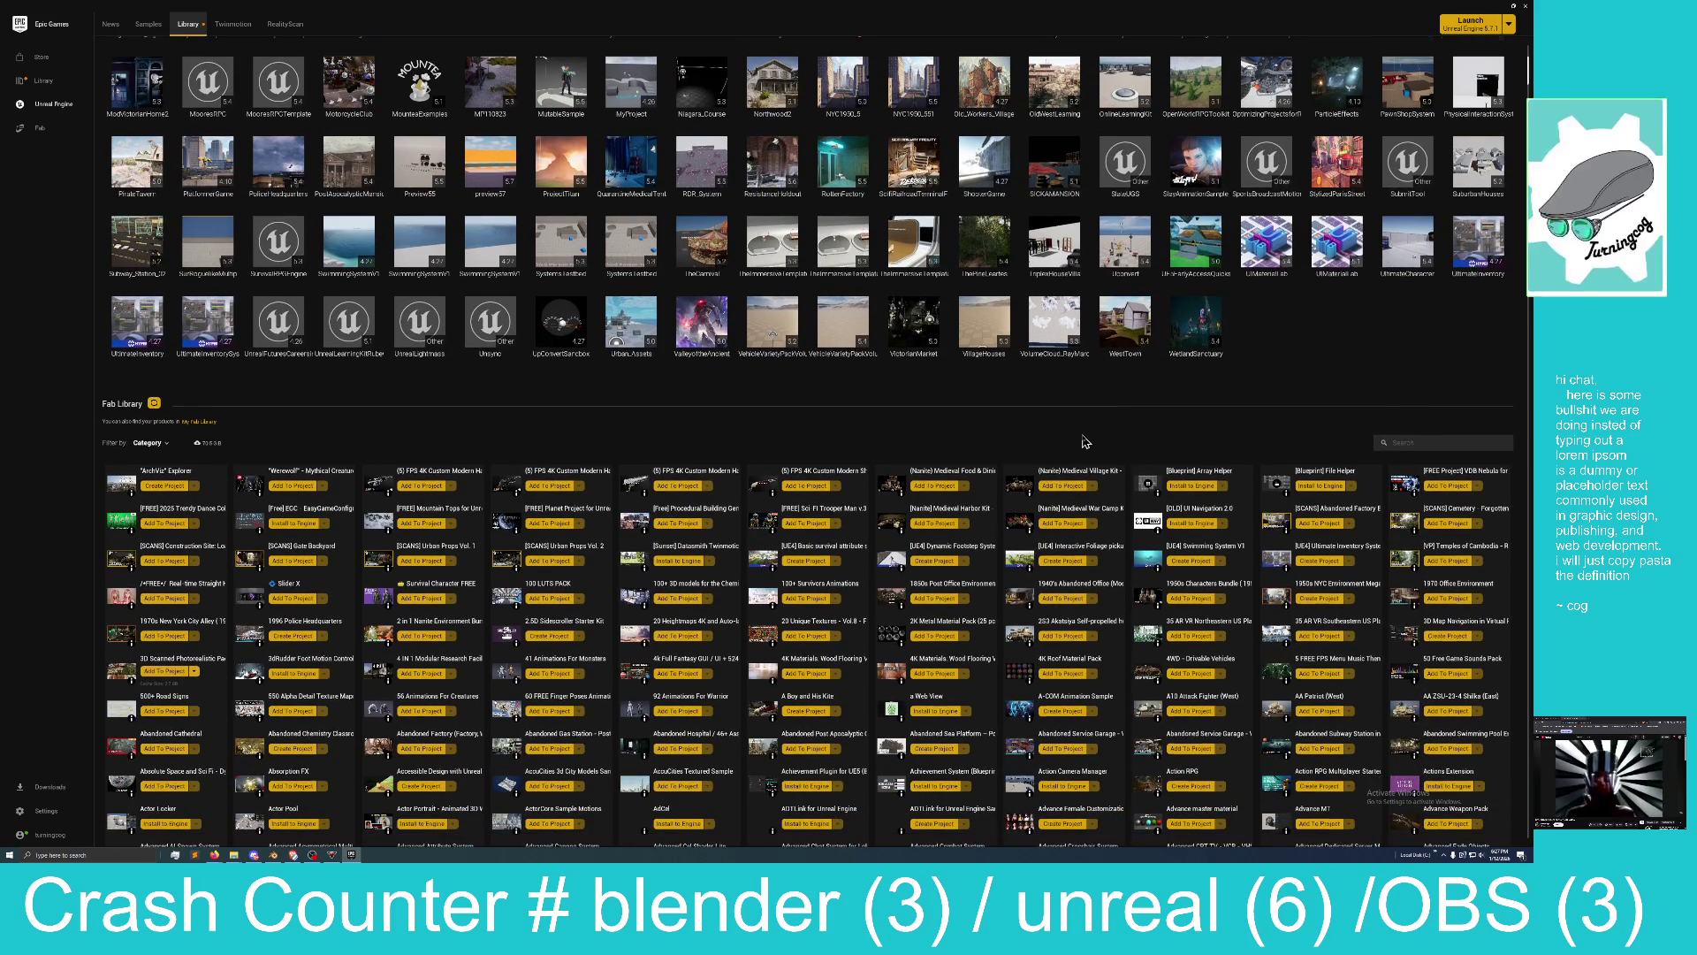
pyautogui.scroll(3, 1096, 424)
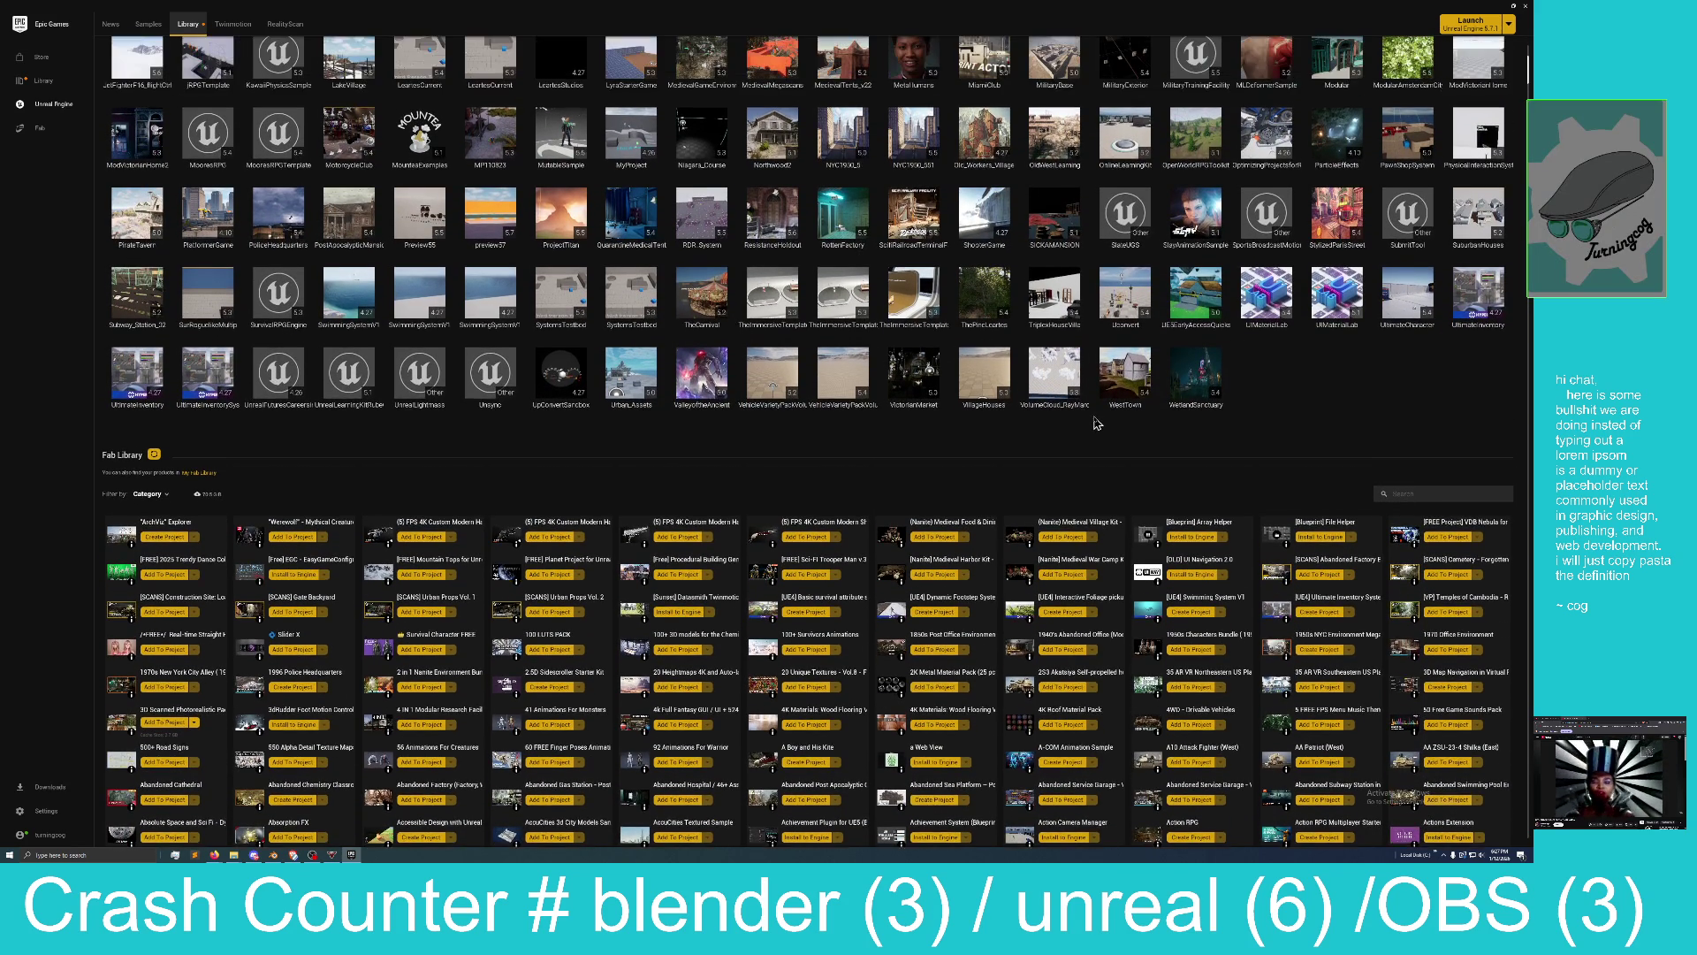
pyautogui.scroll(3, 641, 404)
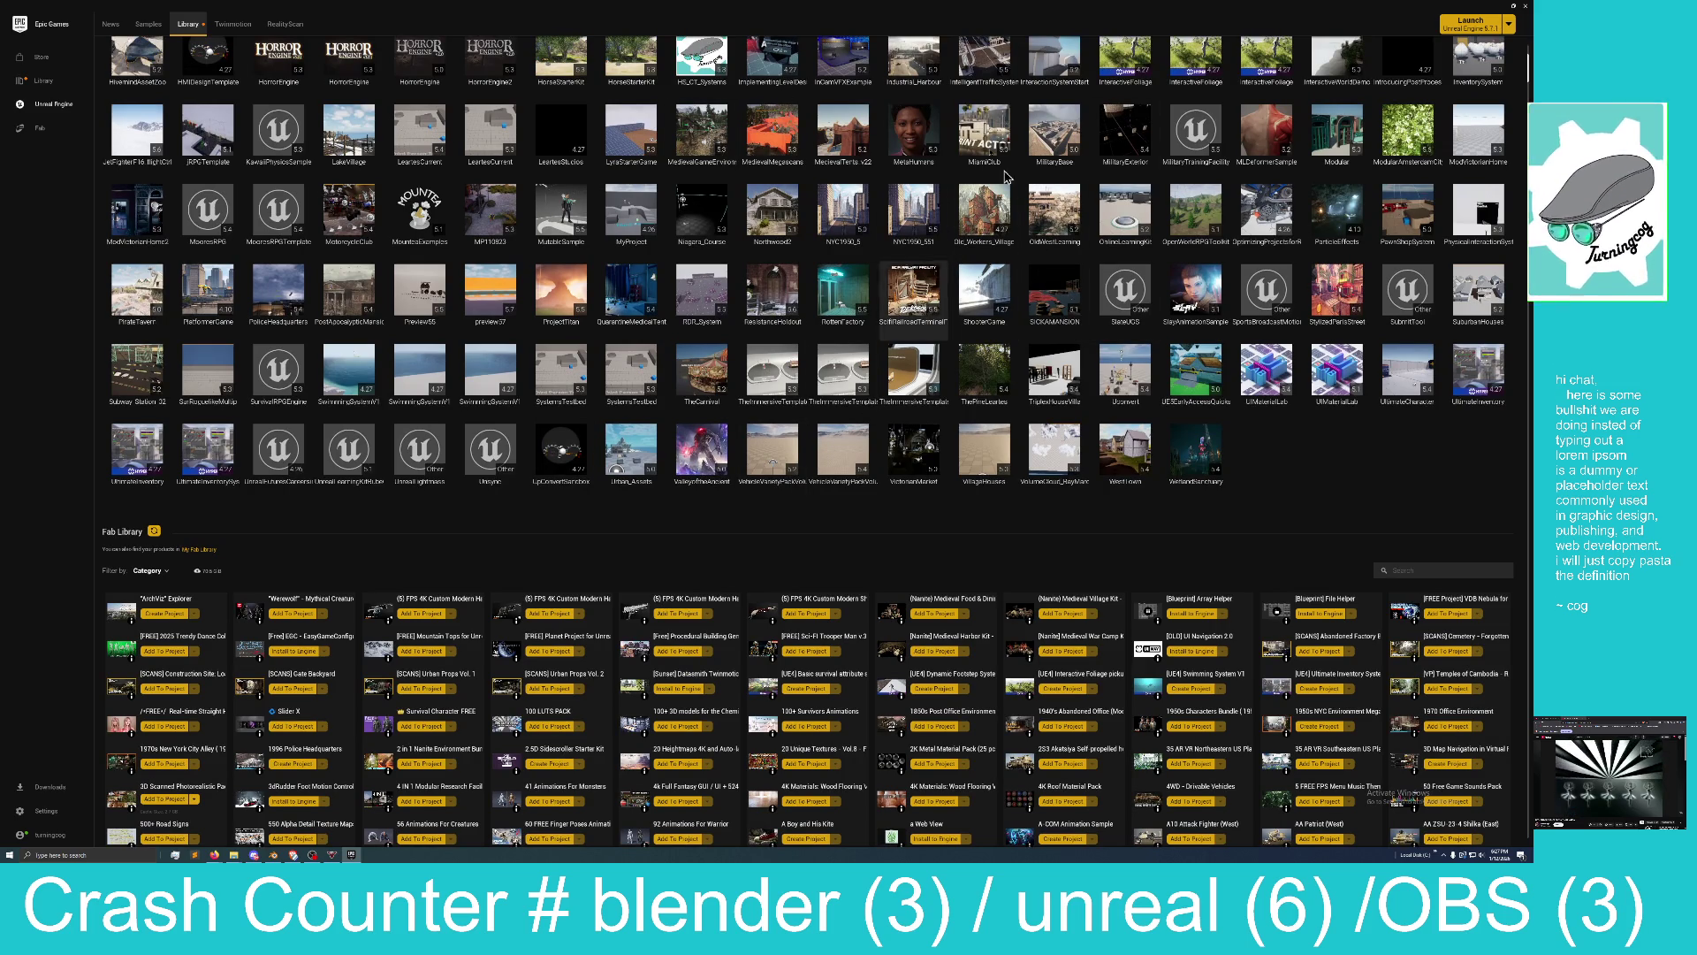
pyautogui.moveTo(645, 230)
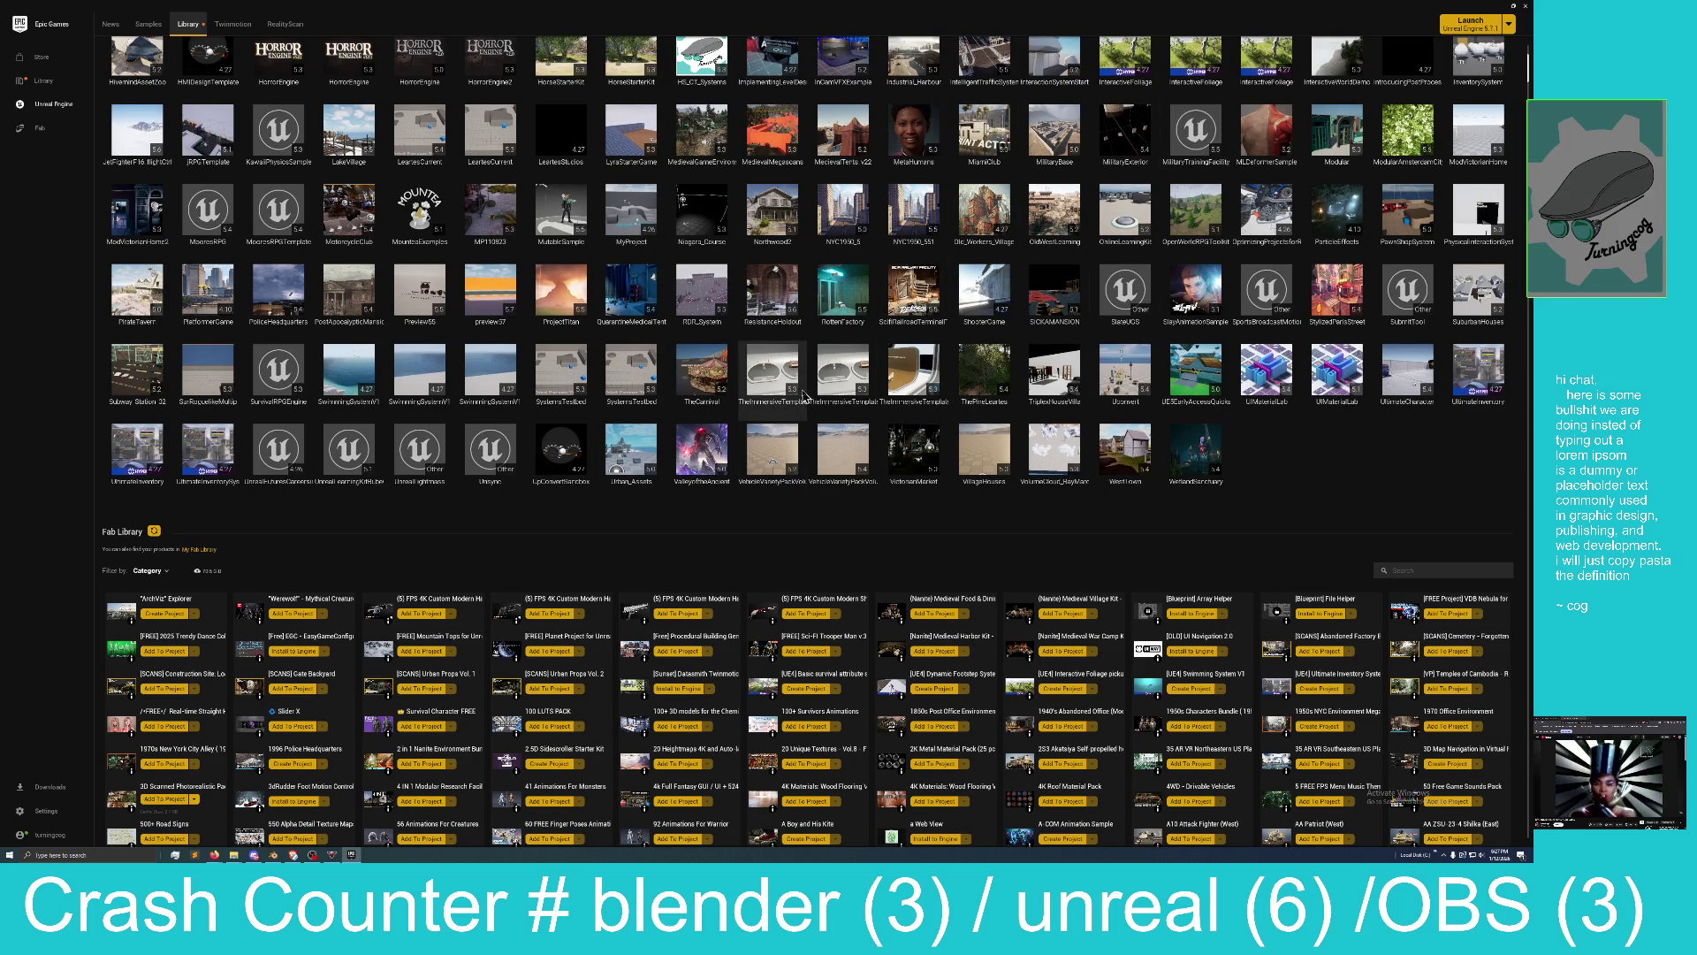
pyautogui.scroll(-3, 807, 389)
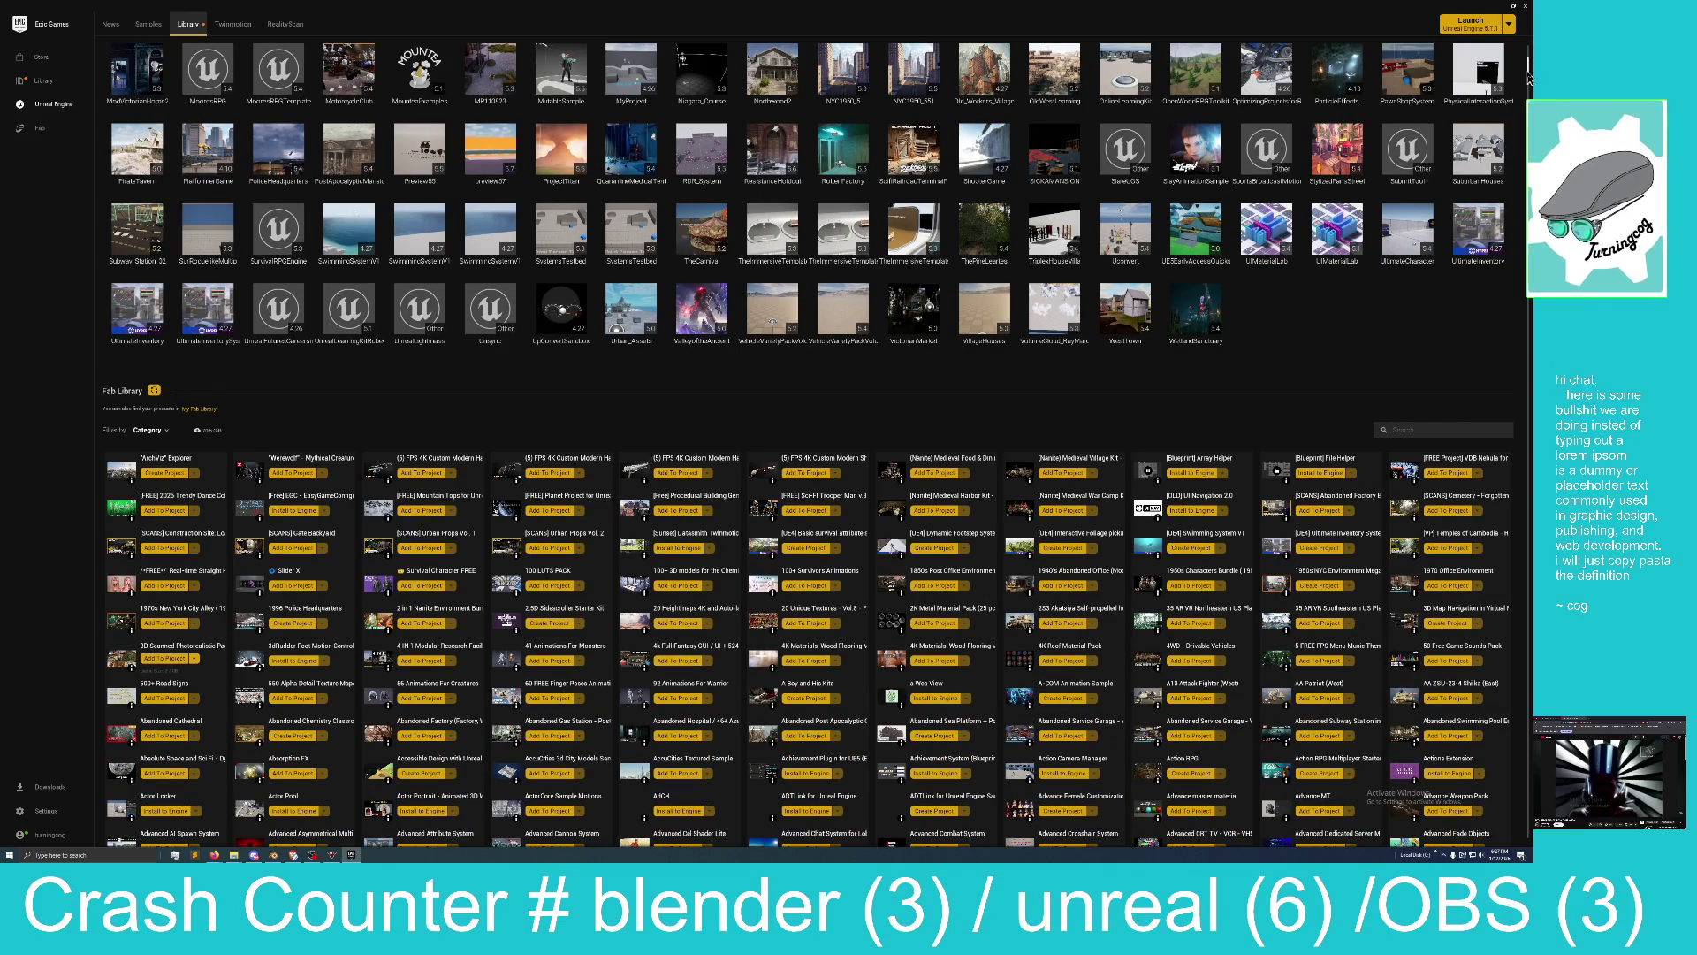
# Scroll the Library back up to Engine Versions 5.3.2–5.7.1 and the My Projects grid.
pyautogui.moveTo(1531, 70)
pyautogui.mouseDown()
pyautogui.moveTo(1530, 471)
pyautogui.moveTo(1504, 330)
pyautogui.mouseUp()
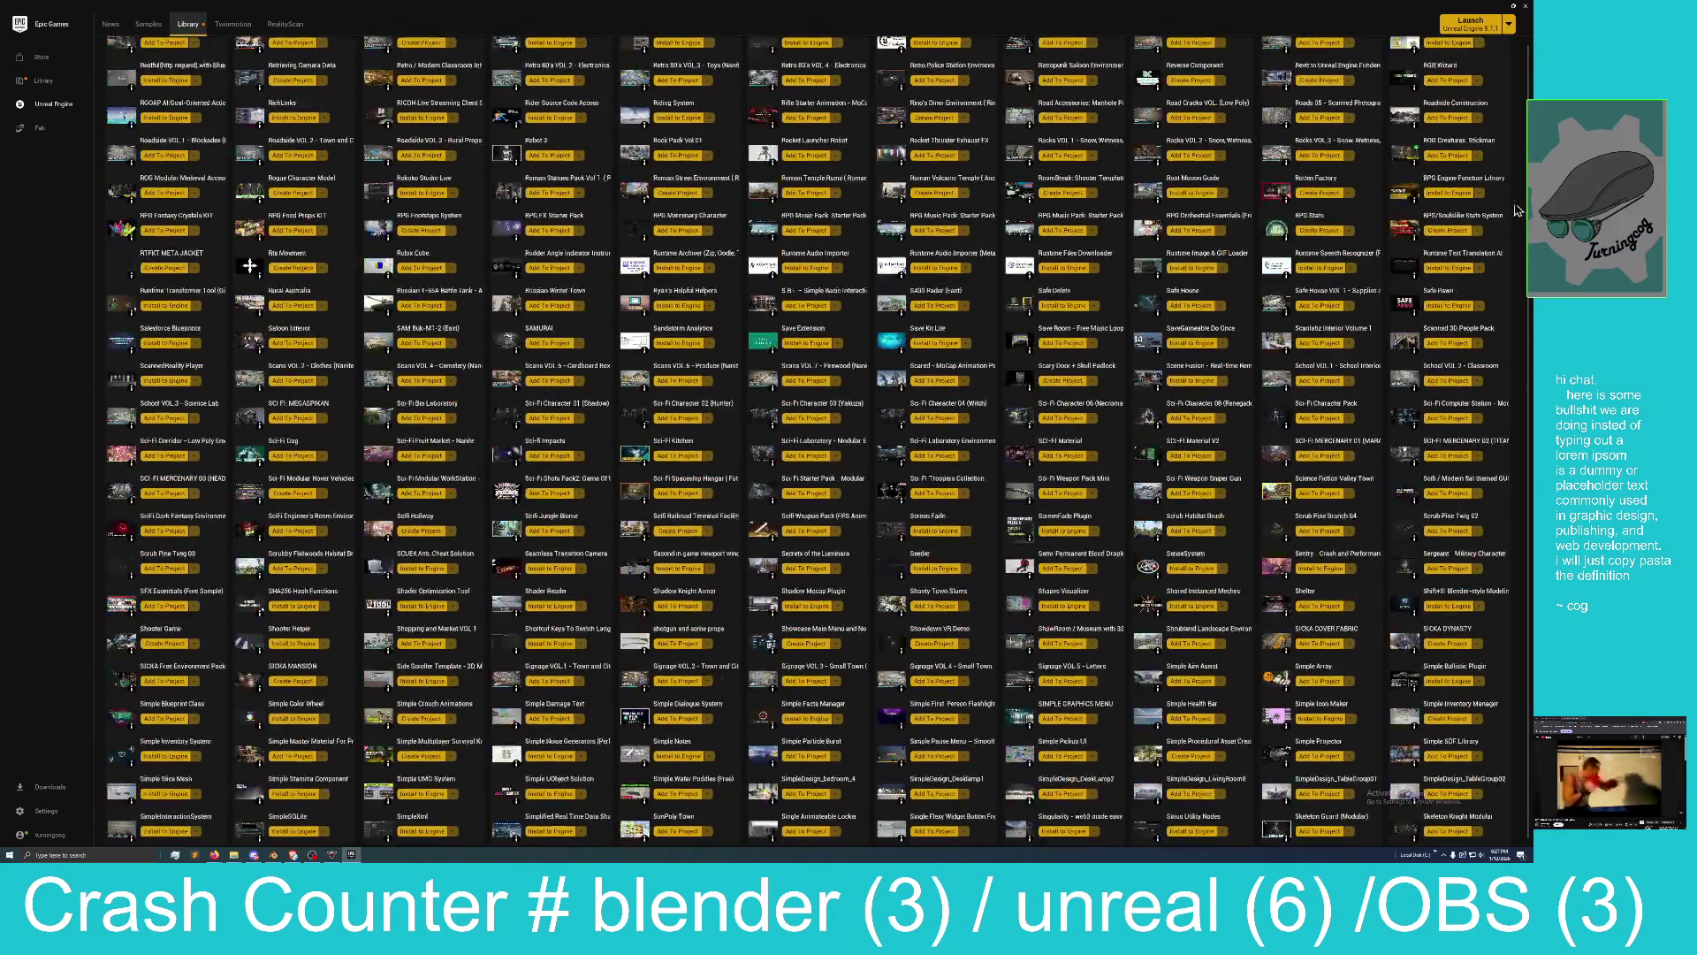
pyautogui.moveTo(1519, 310); pyautogui.dragTo(1527, 52)
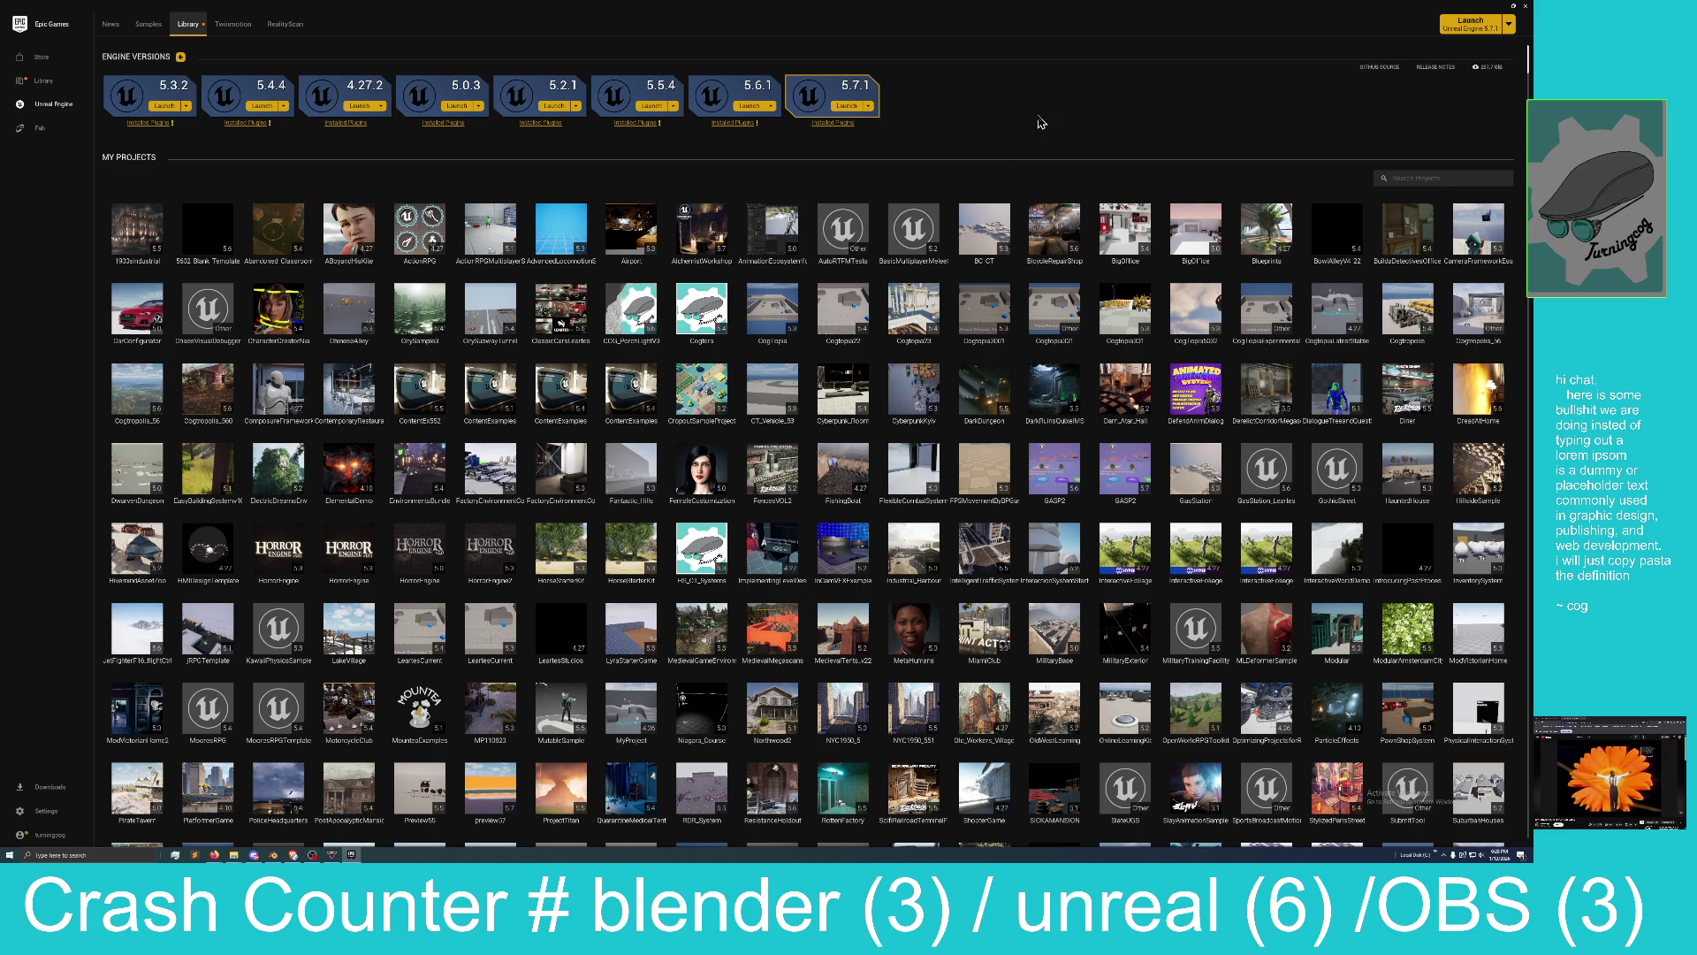
# Restore and re-maximize the launcher, then launch the preview57 project from My Projects.
pyautogui.doubleClick(1216, 22)
pyautogui.moveTo(1213, 22); pyautogui.dragTo(1079, 2)
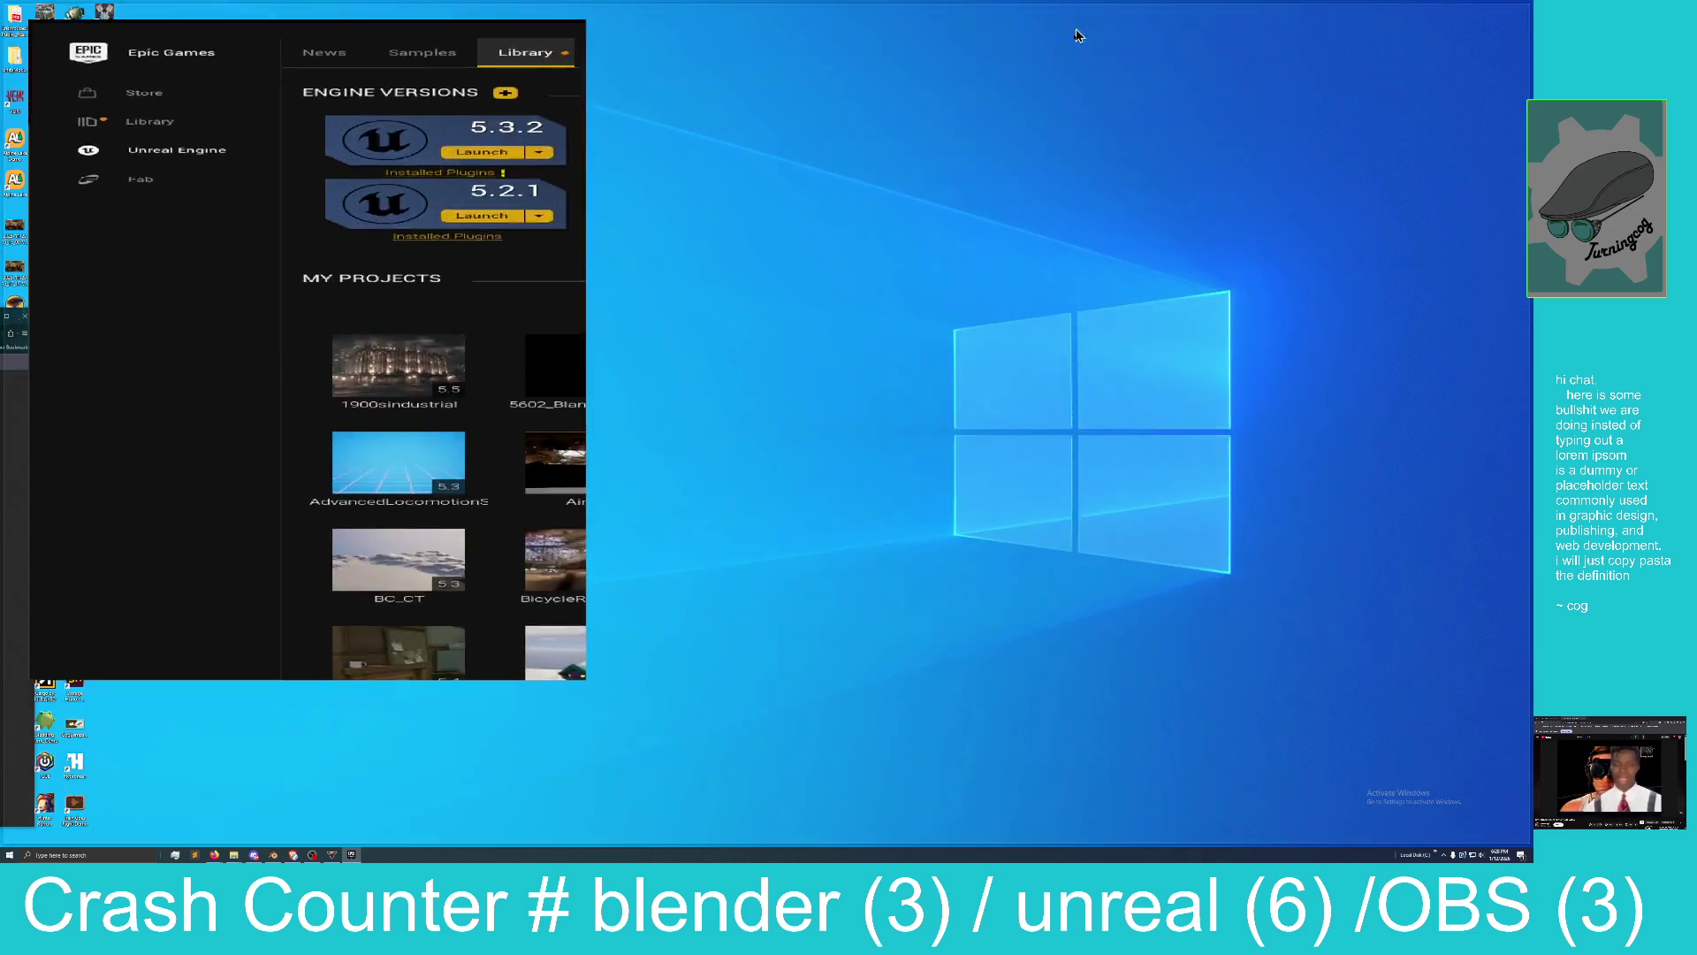
pyautogui.scroll(-3, 783, 305)
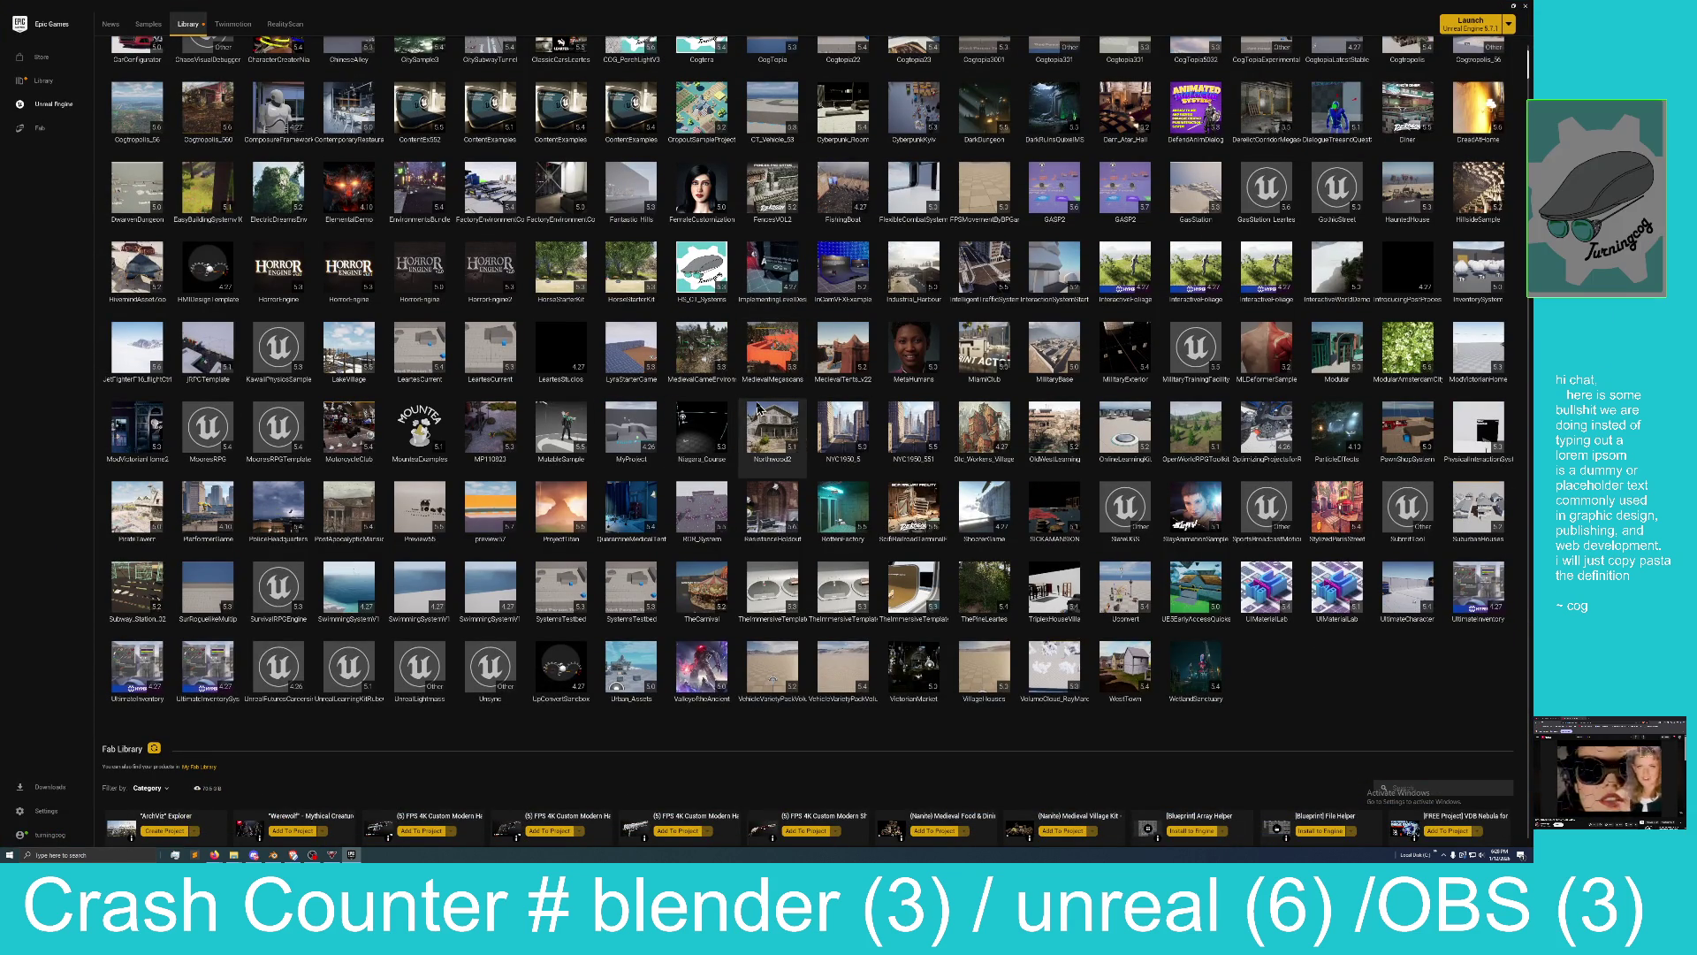
pyautogui.scroll(1, 758, 409)
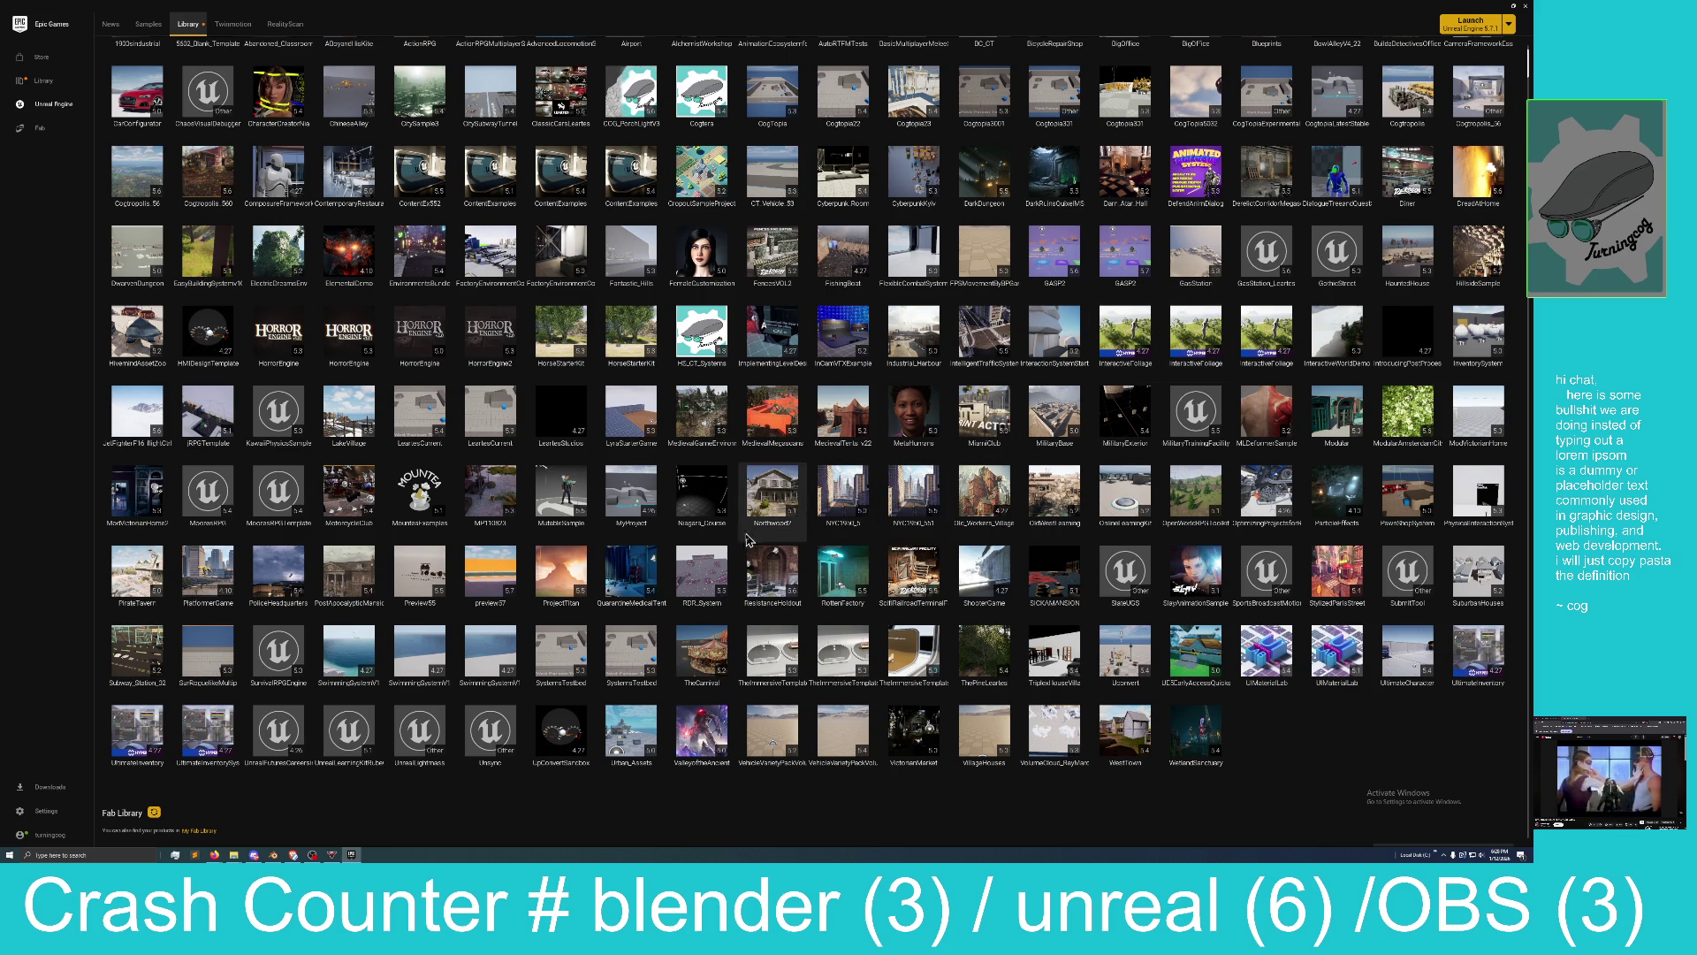
pyautogui.doubleClick(481, 573)
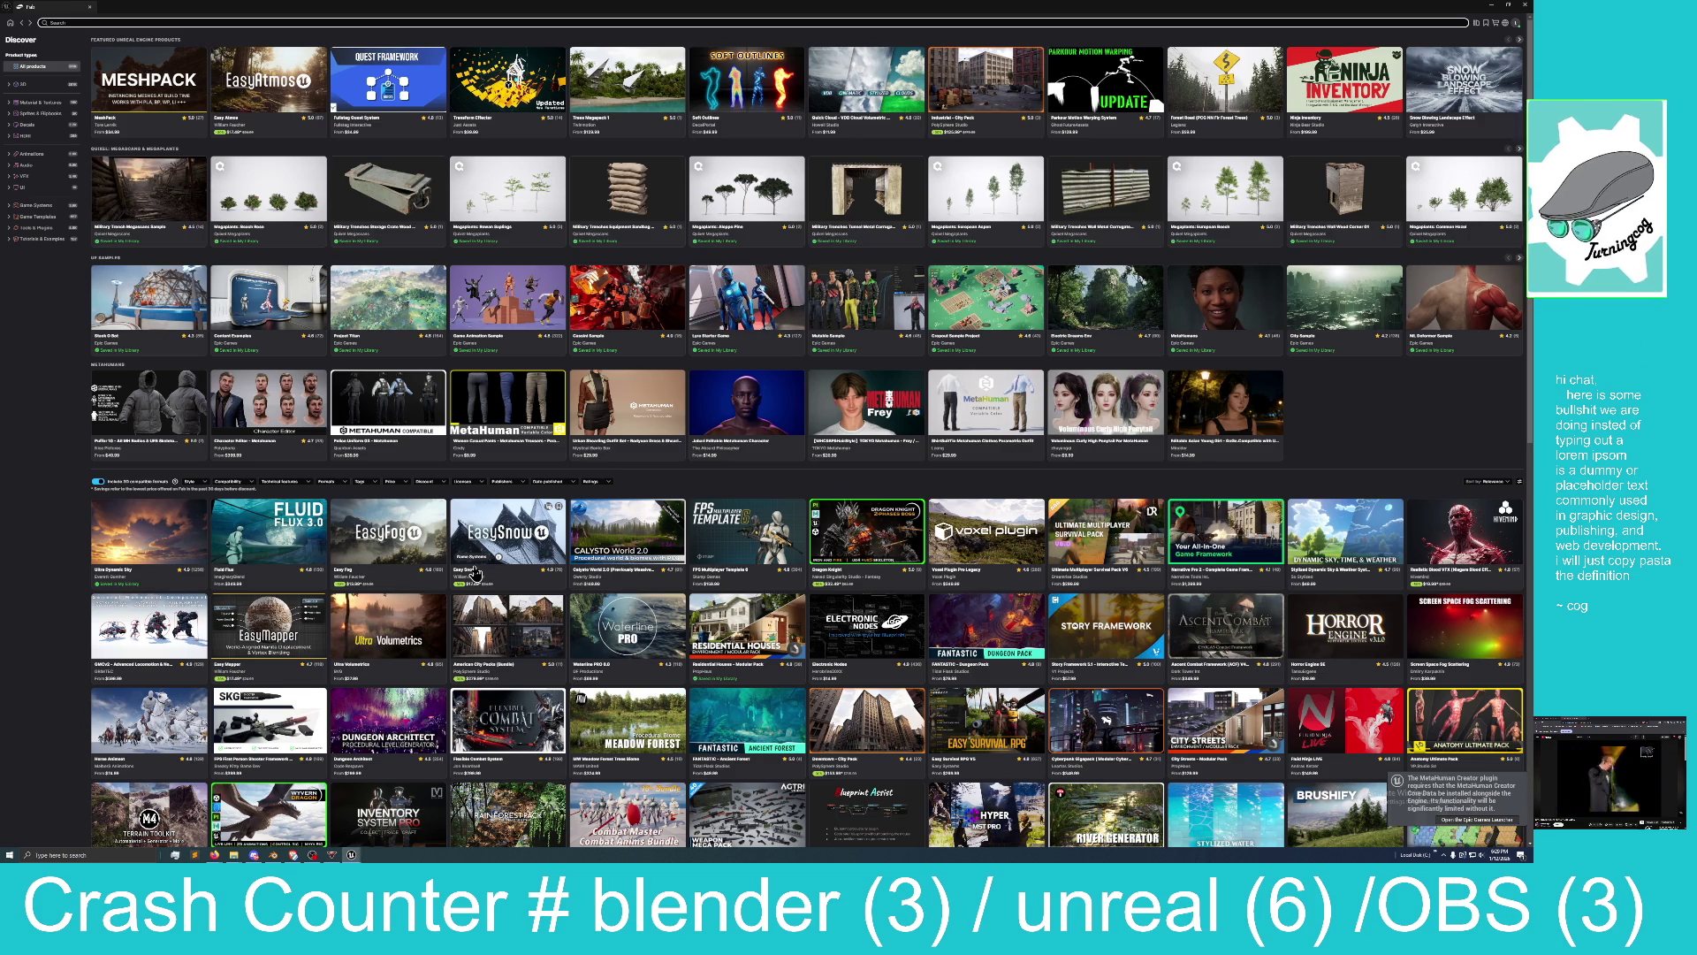
# Set the Fab window aside and load Map_beautiful_corner from the project's Maps folder.
pyautogui.scroll(-1, 539, 523)
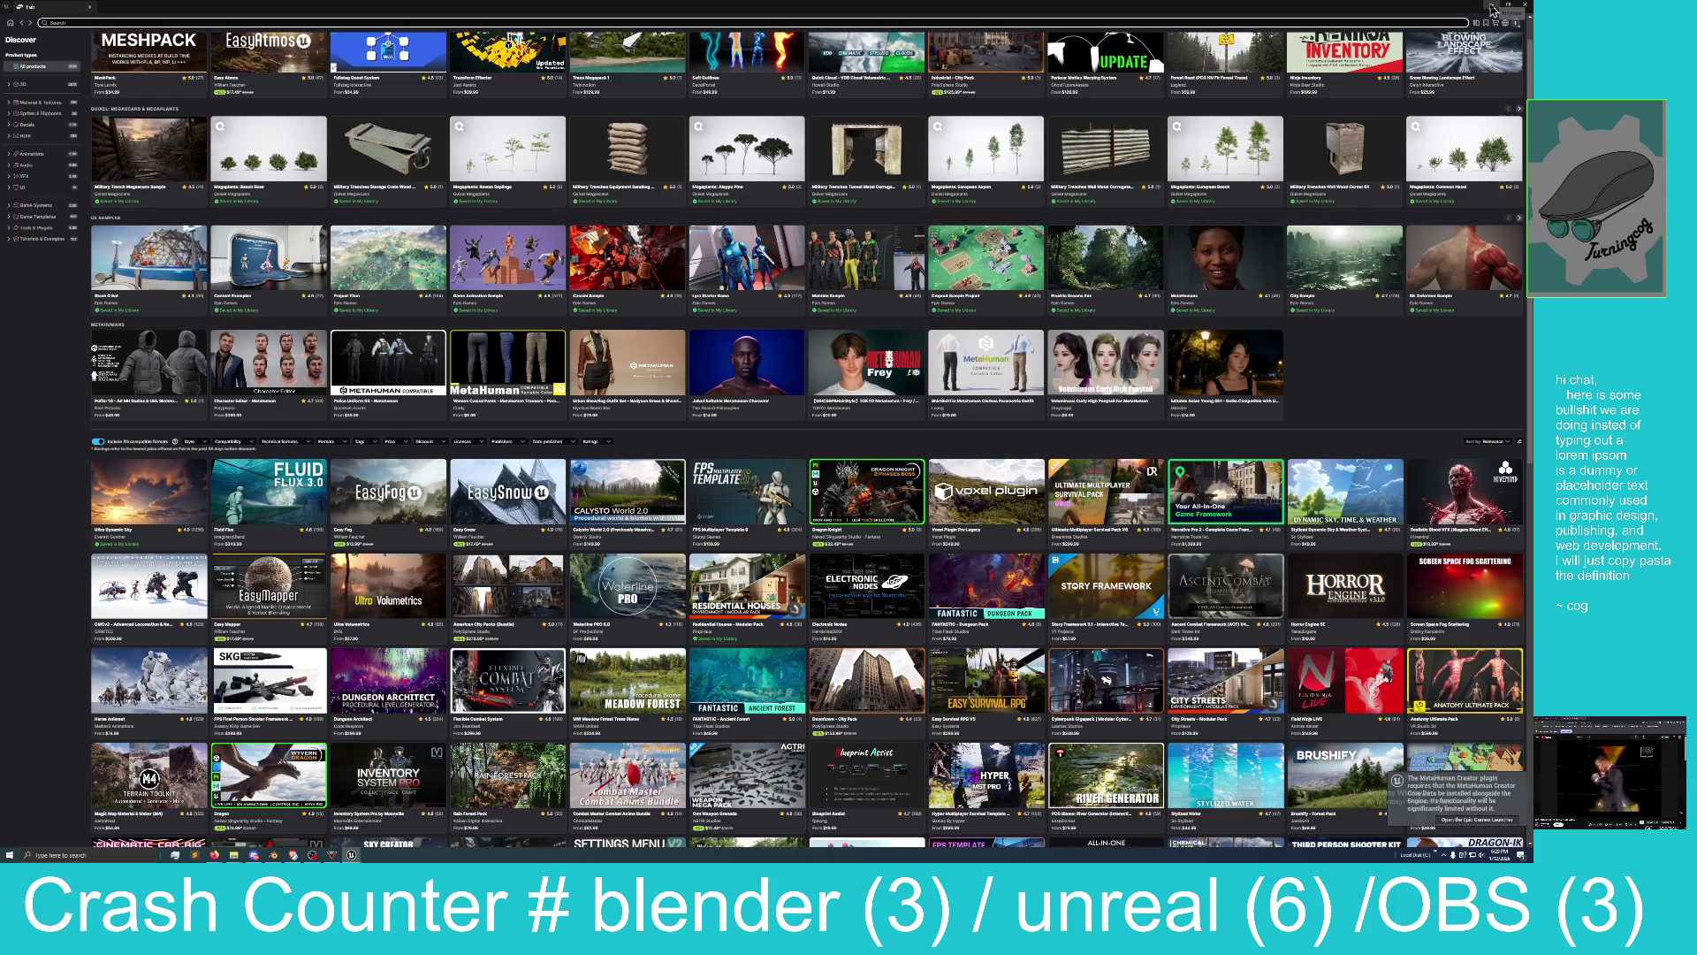
pyautogui.click(1493, 8)
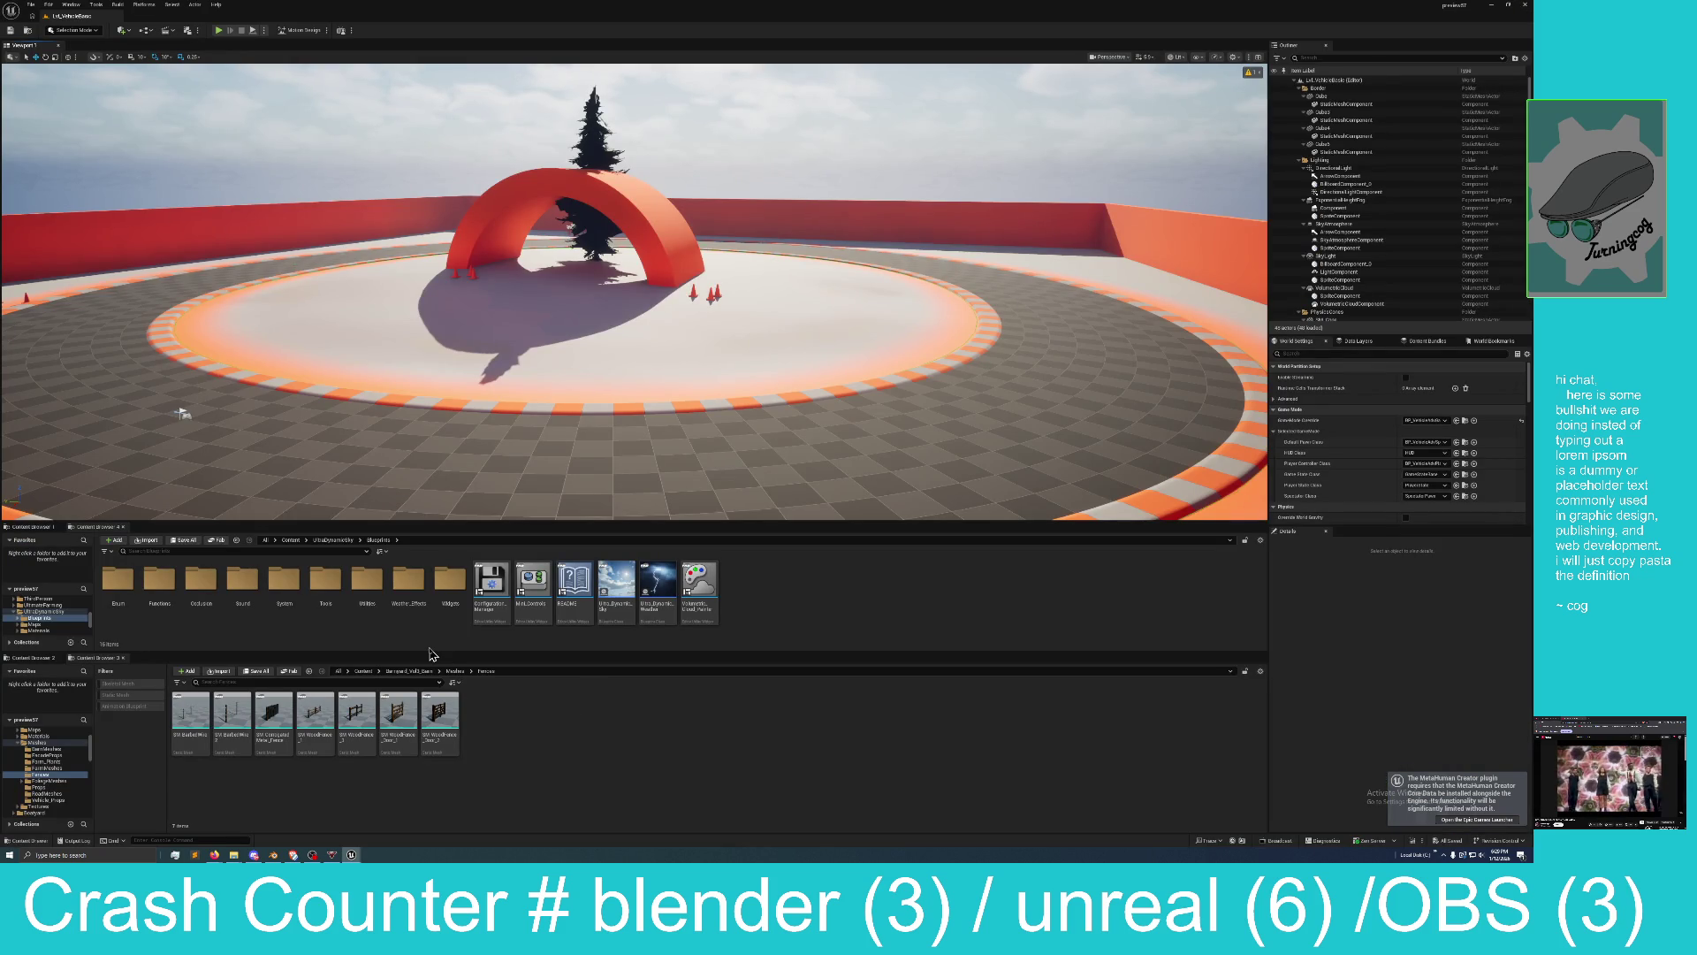
pyautogui.click(42, 535)
pyautogui.scroll(-2, 405, 581)
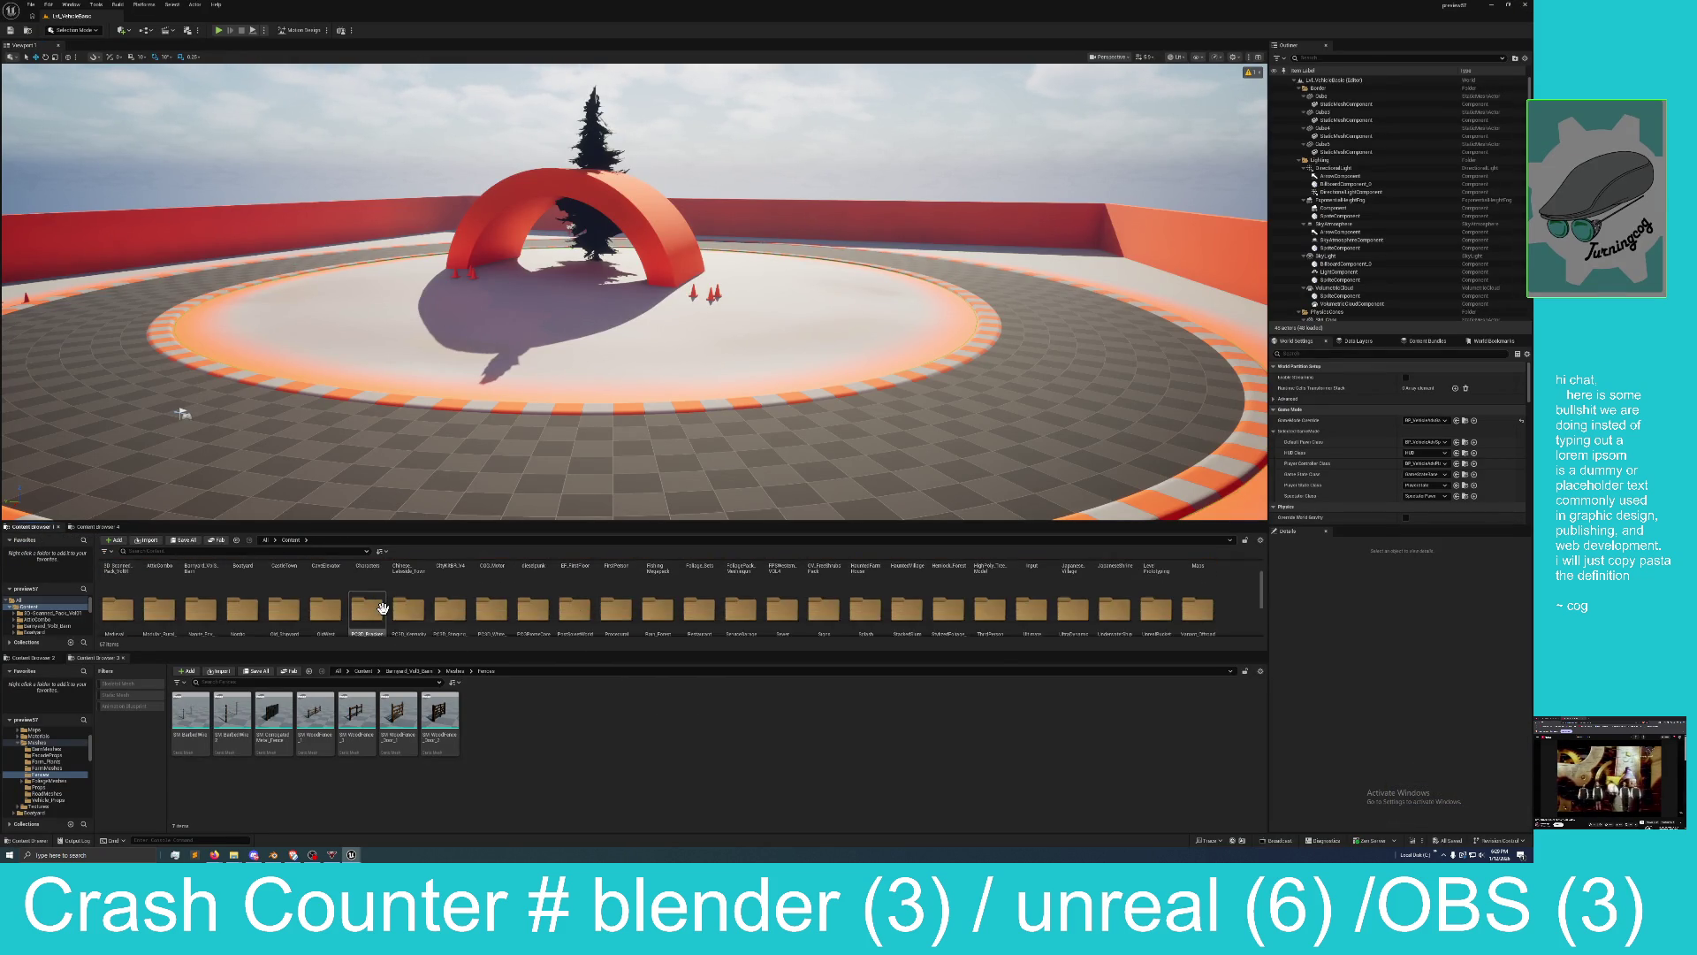
pyautogui.scroll(2, 383, 609)
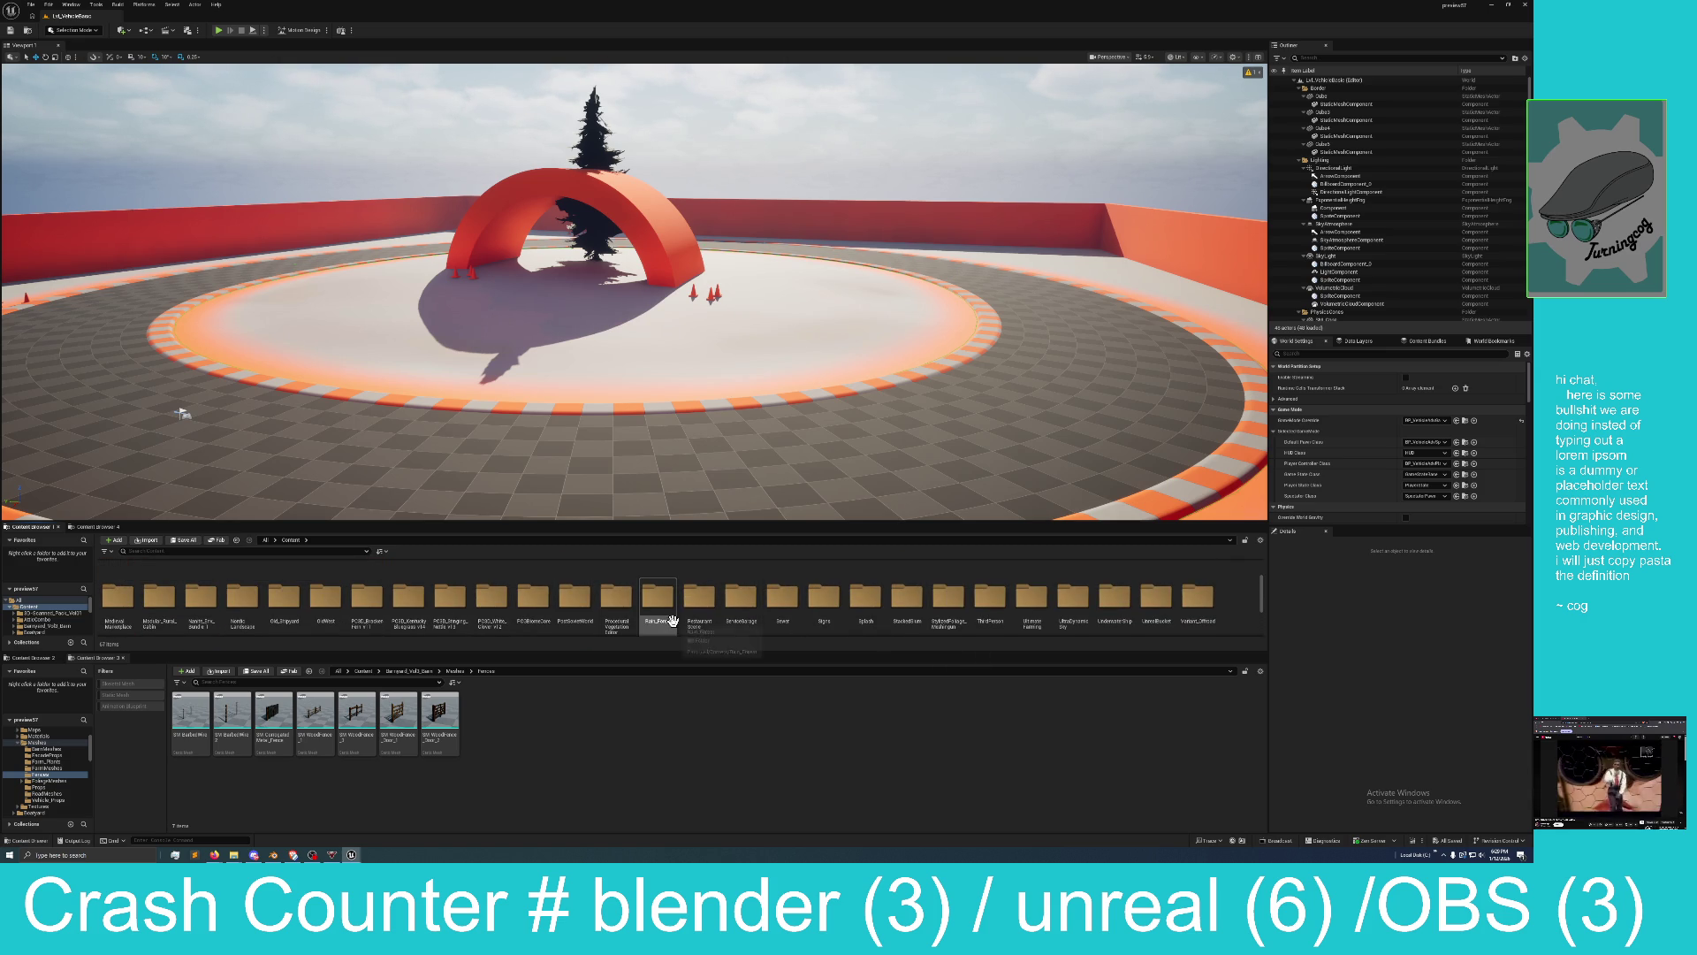
pyautogui.scroll(1, 495, 619)
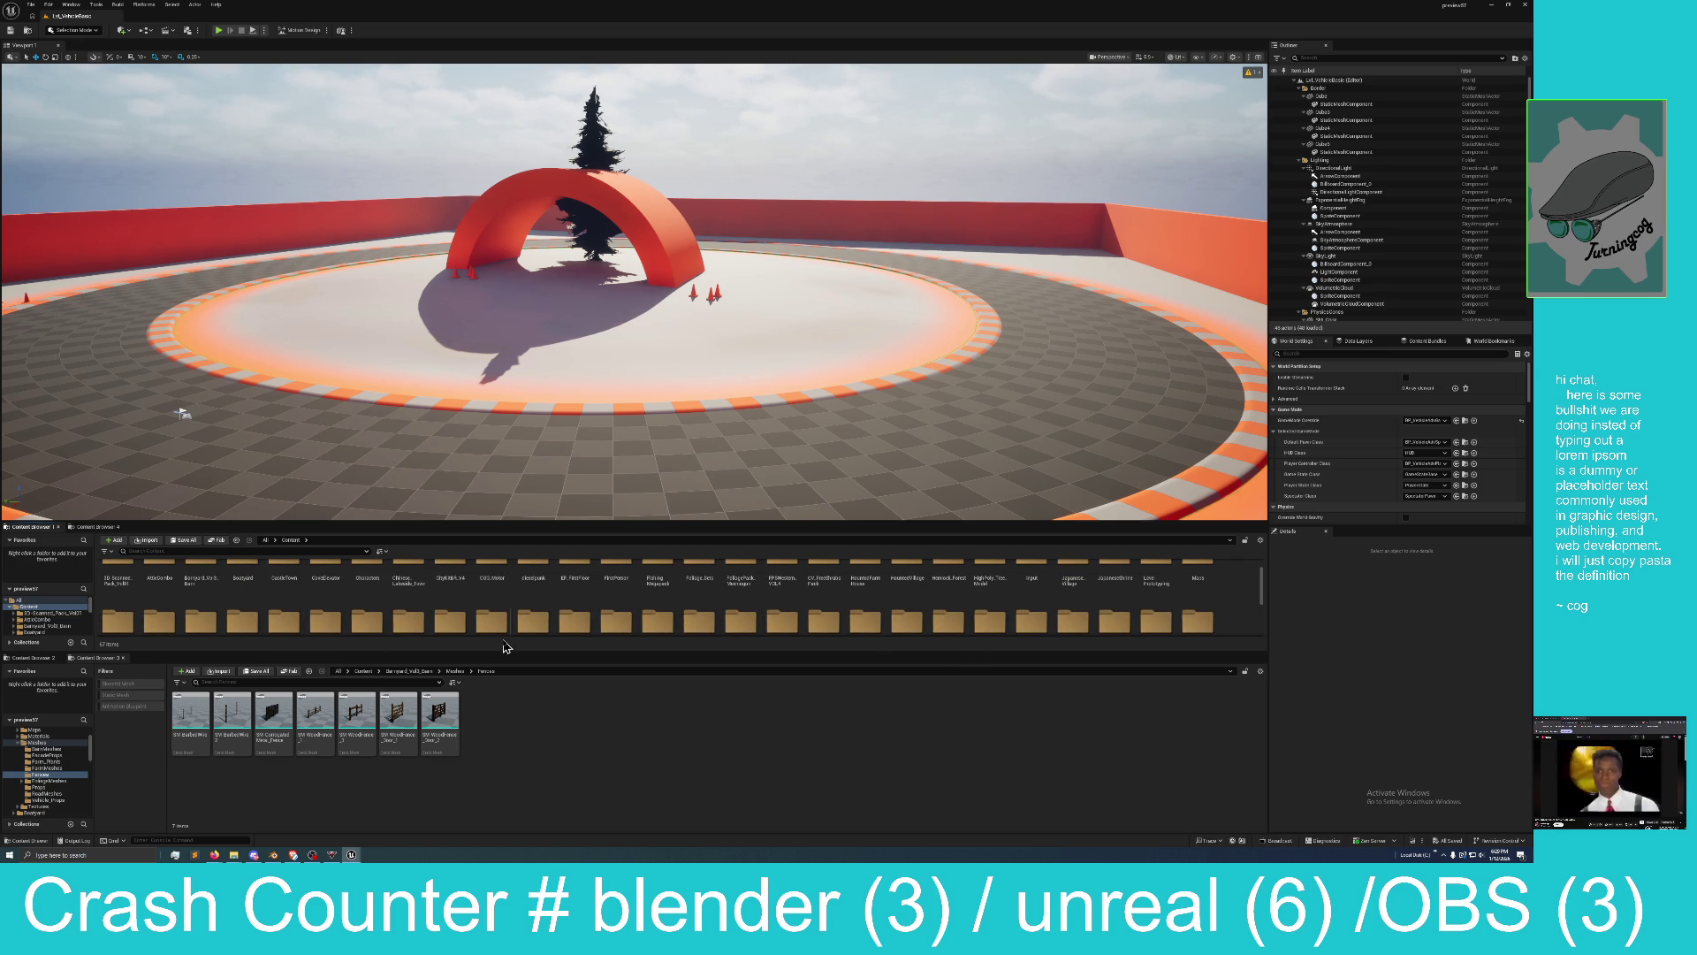
pyautogui.scroll(1, 519, 618)
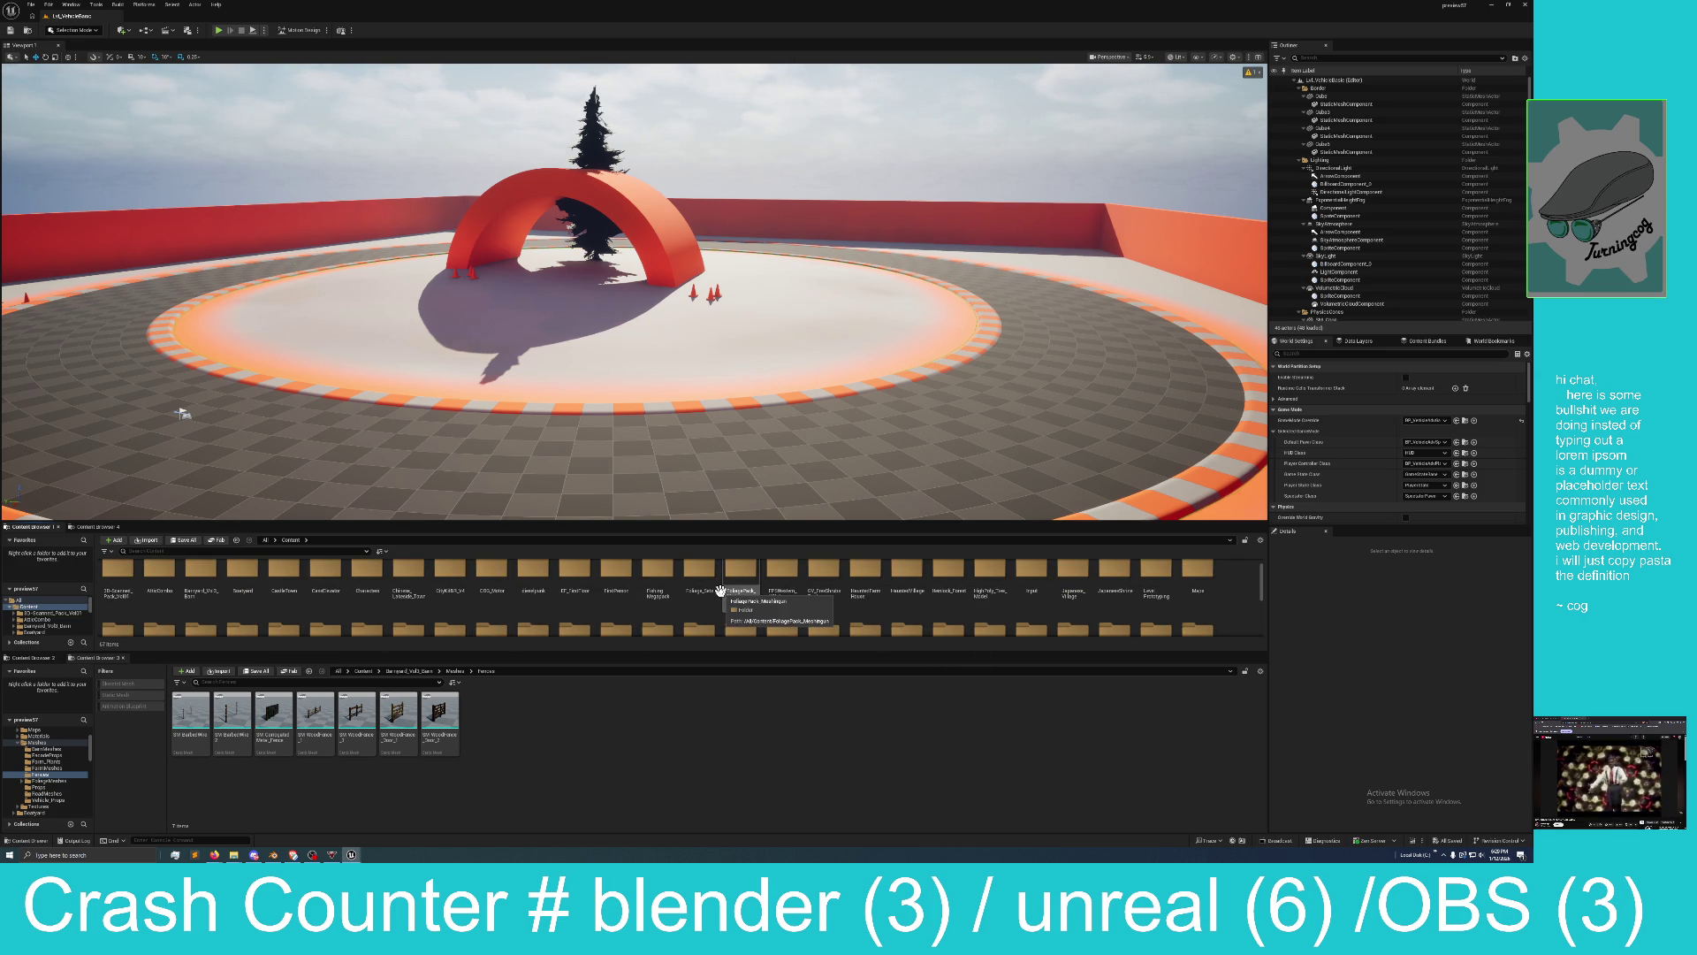
pyautogui.doubleClick(1198, 573)
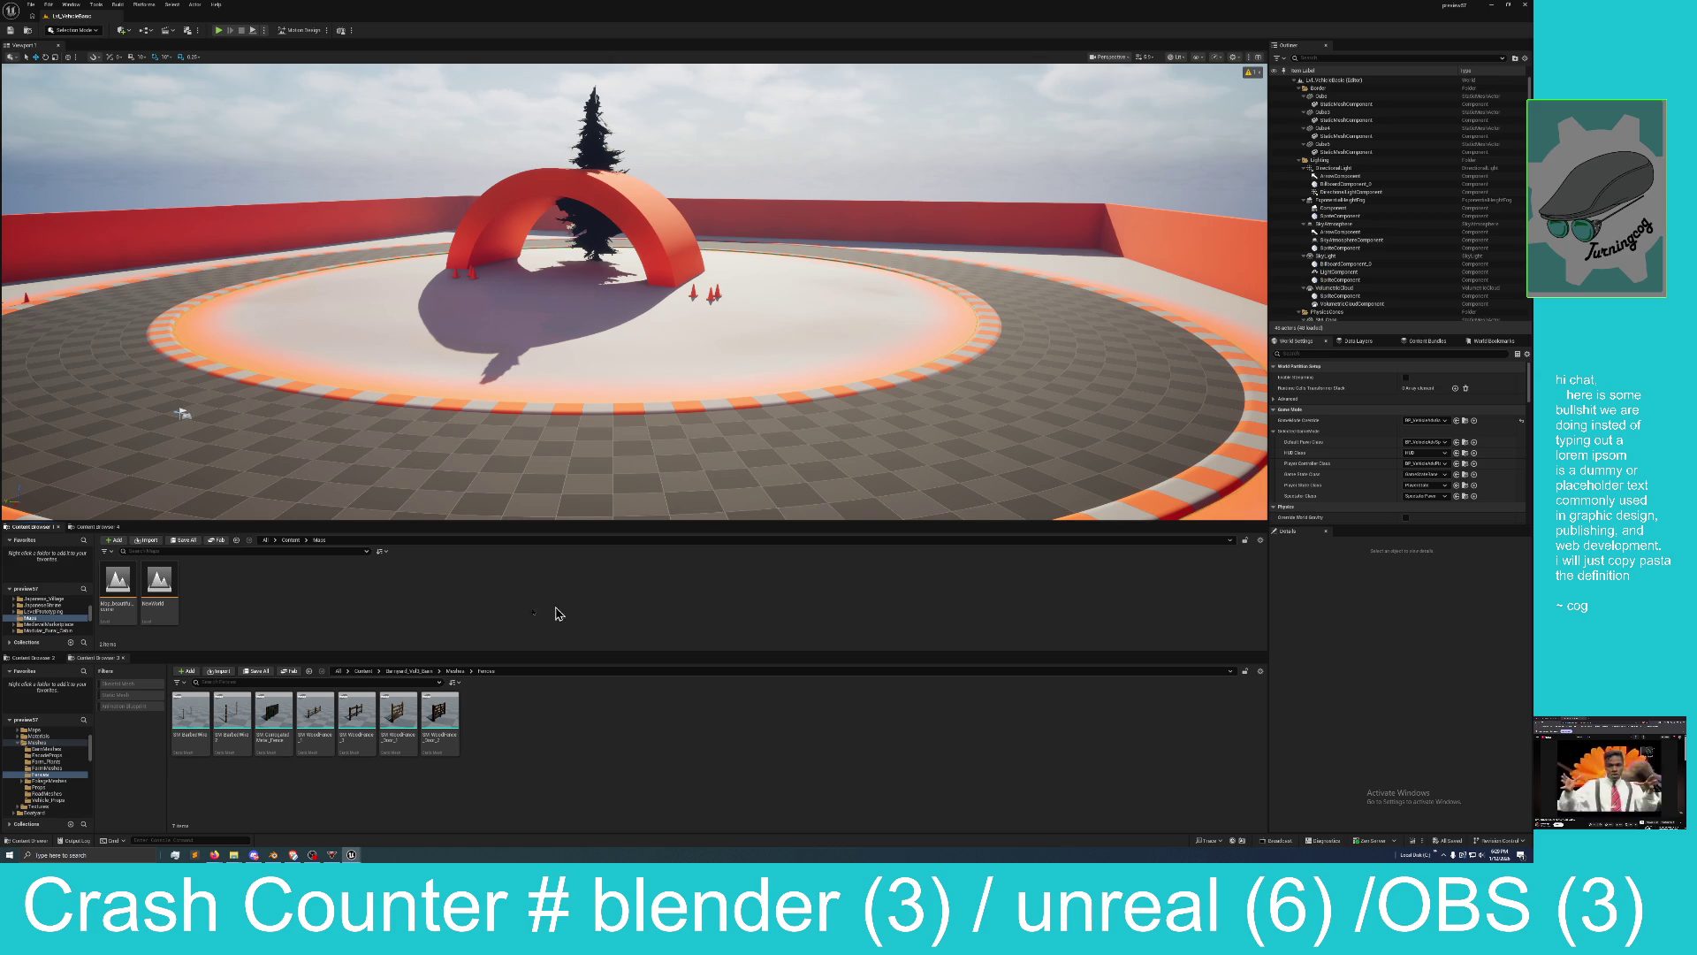
pyautogui.doubleClick(124, 583)
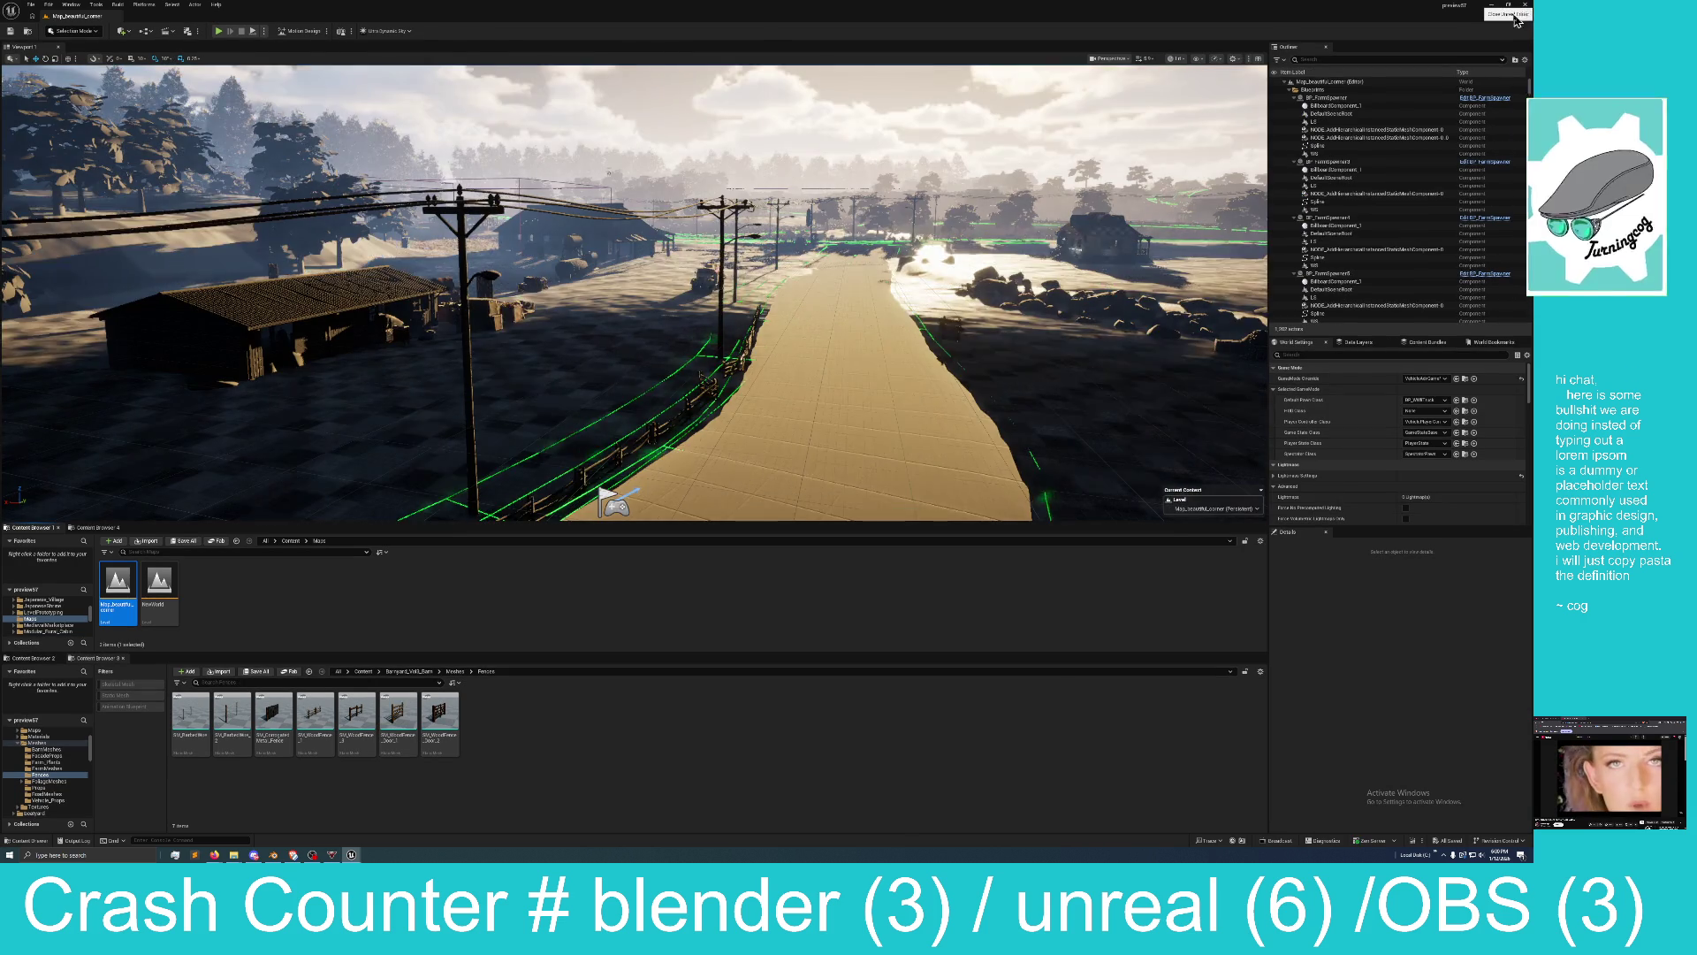
# Close the Unreal Editor, maximize the launcher, and scroll through the My Projects grid.
pyautogui.click(1528, 7)
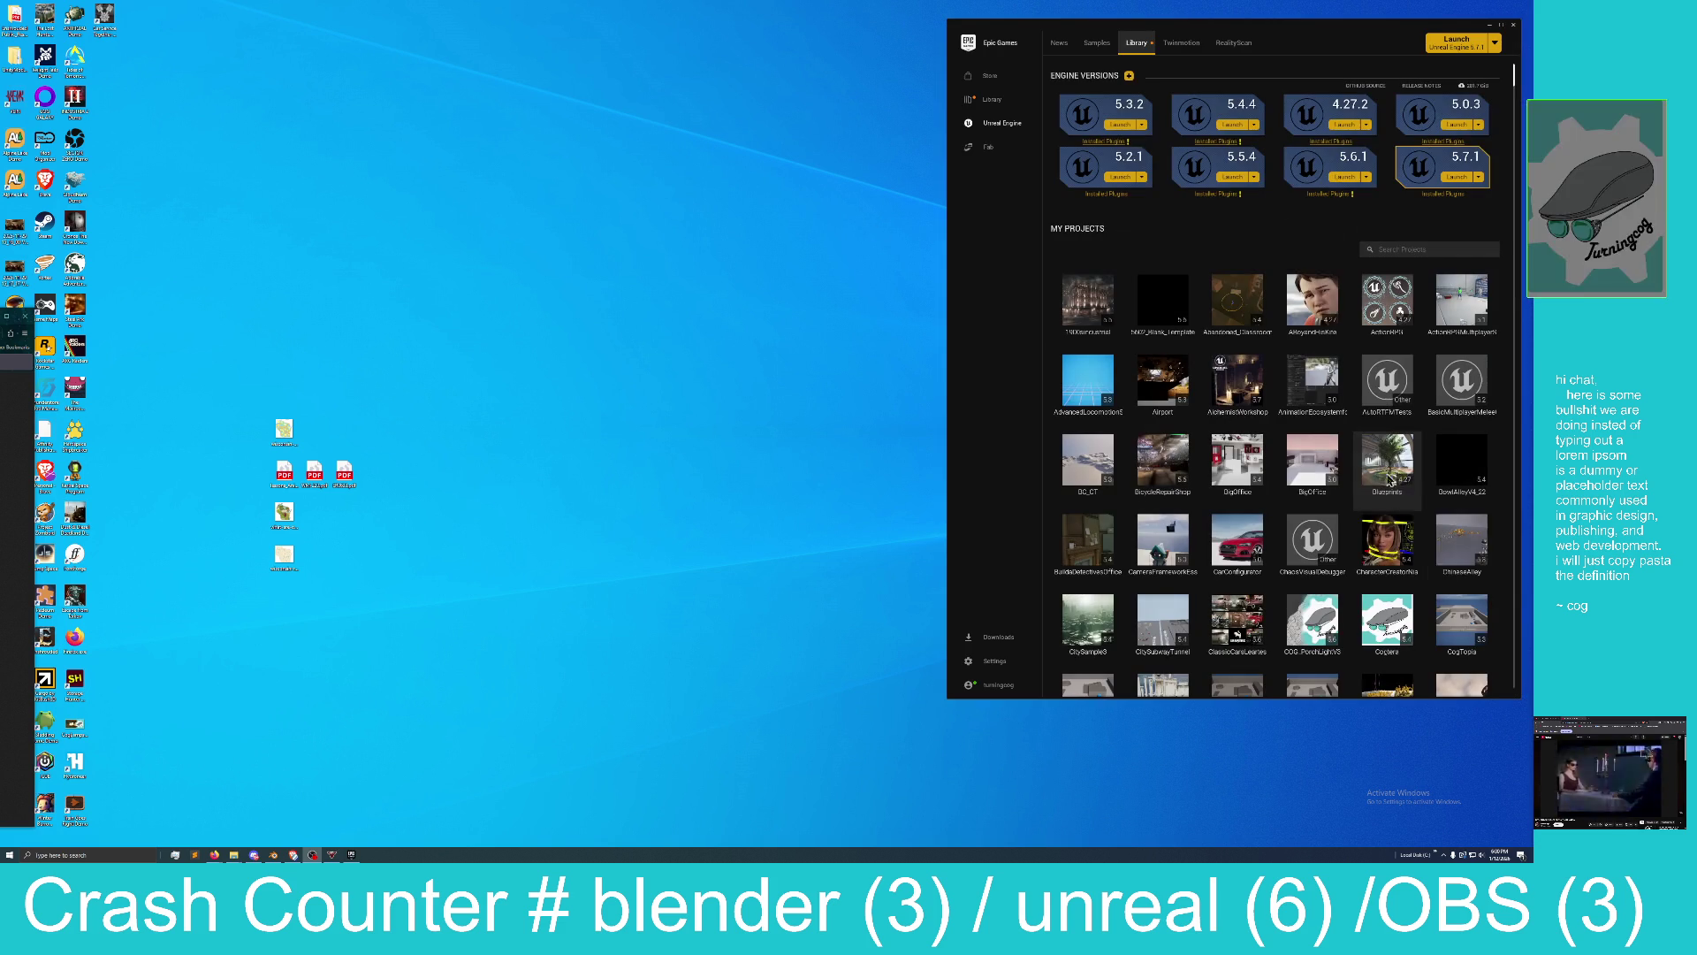
pyautogui.doubleClick(1300, 28)
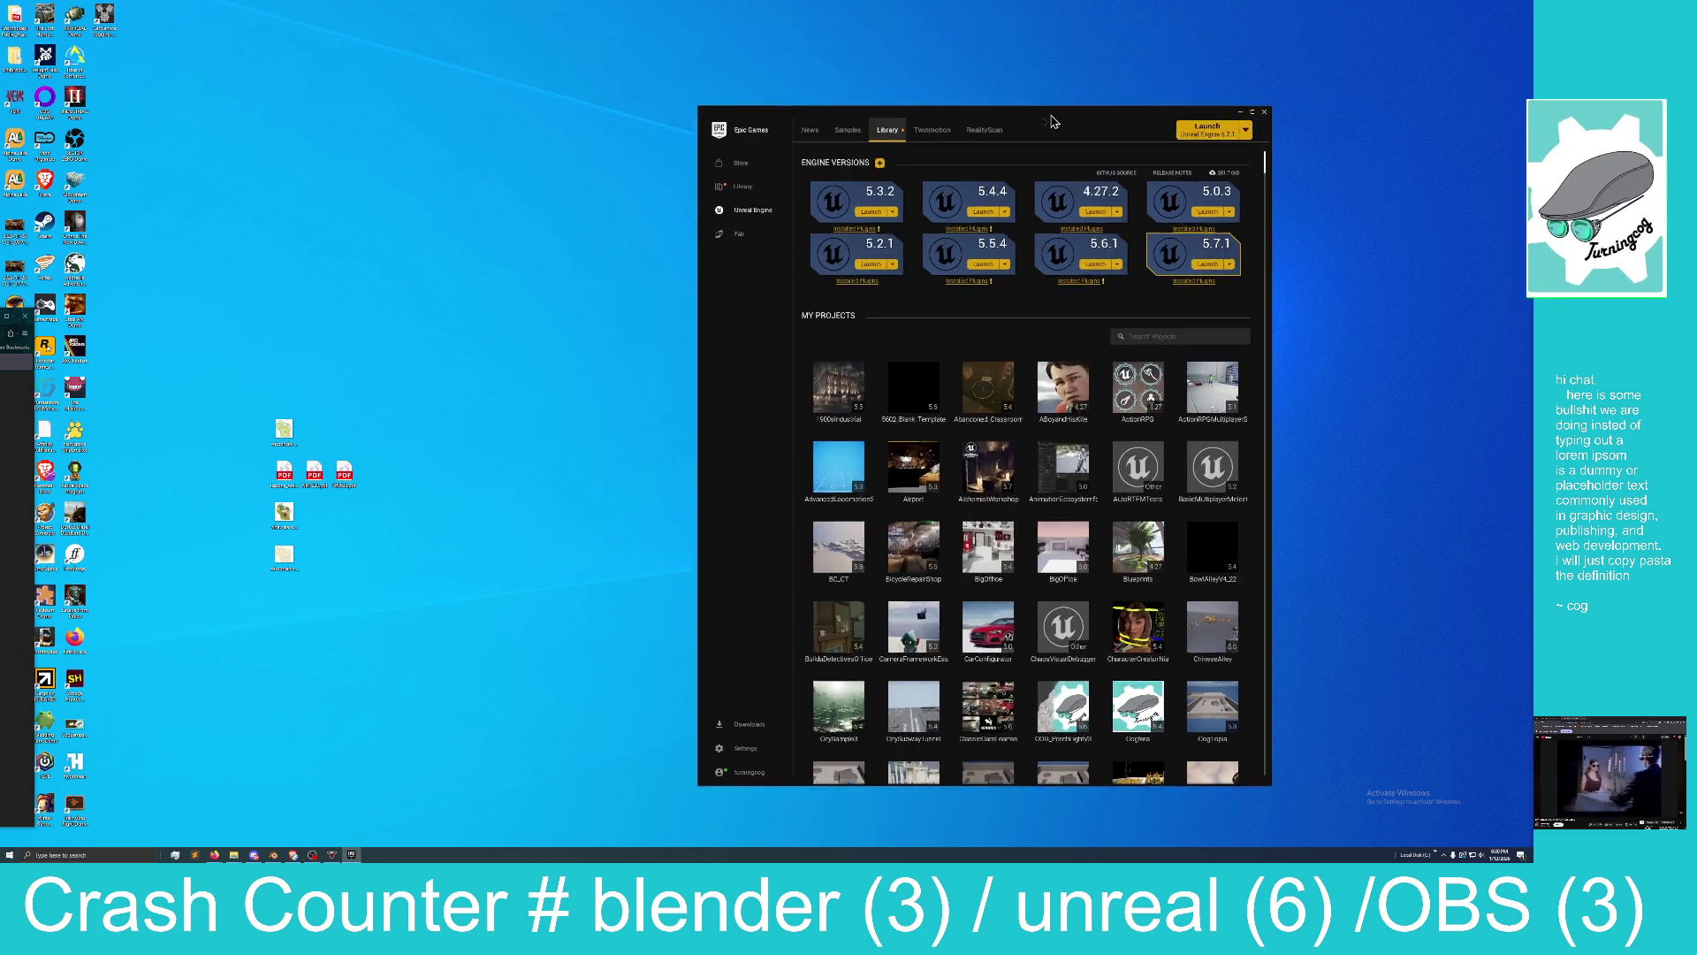
pyautogui.scroll(-2, 778, 336)
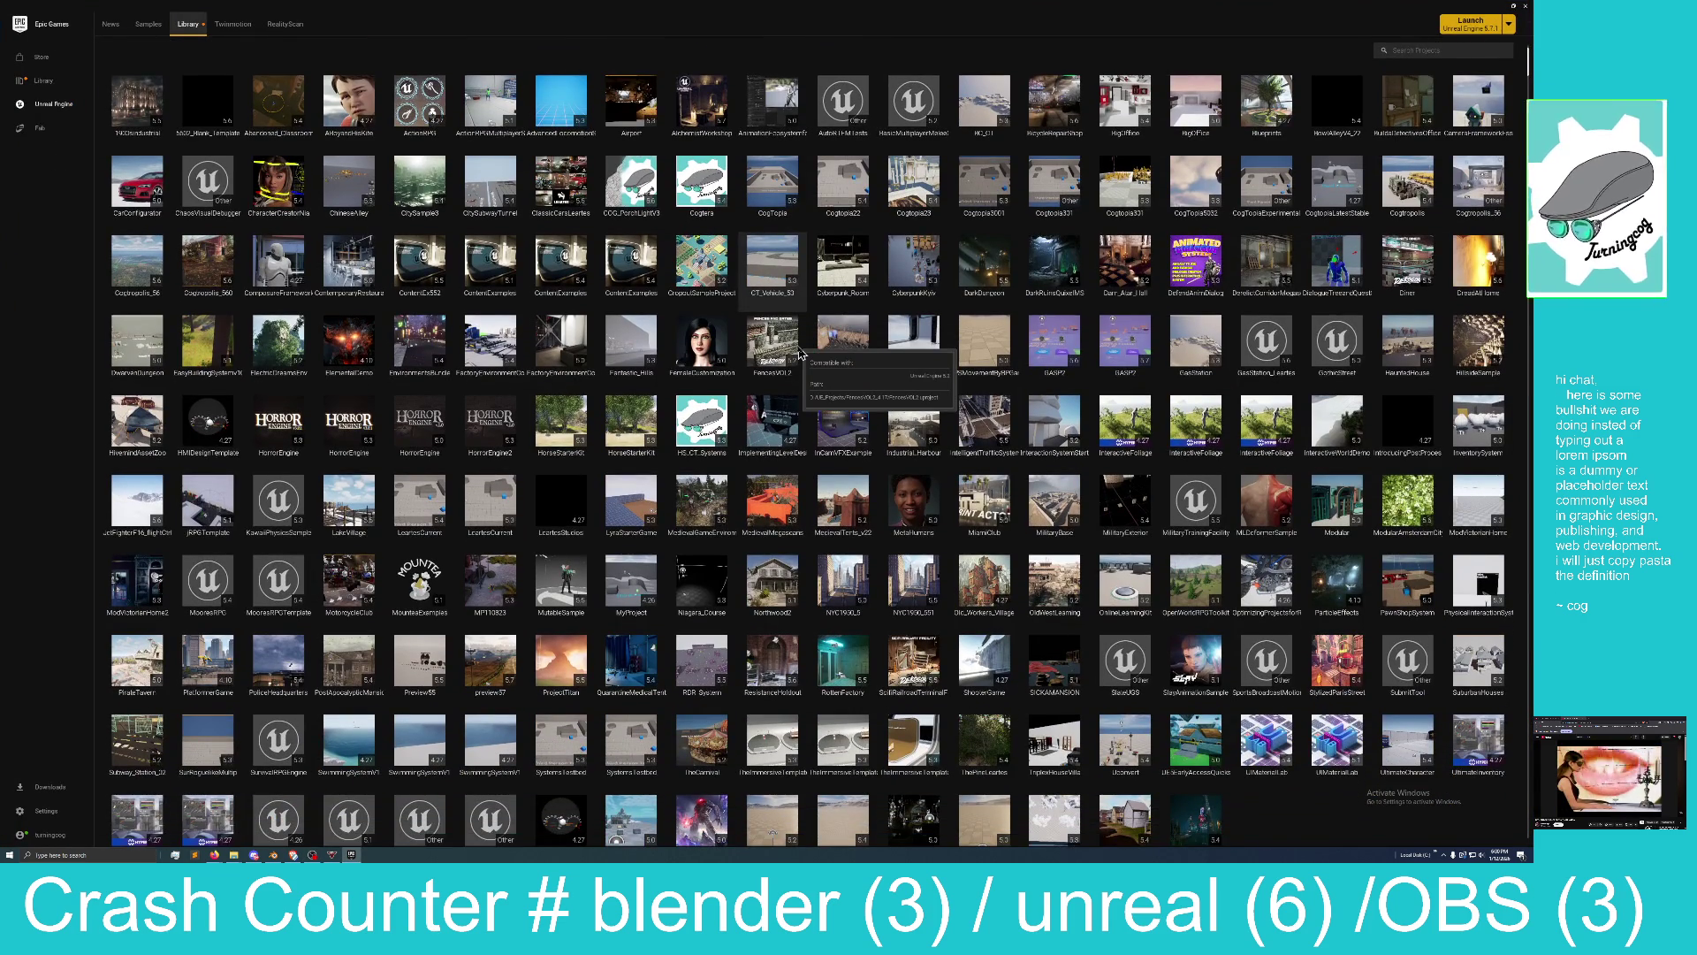
pyautogui.scroll(1, 832, 486)
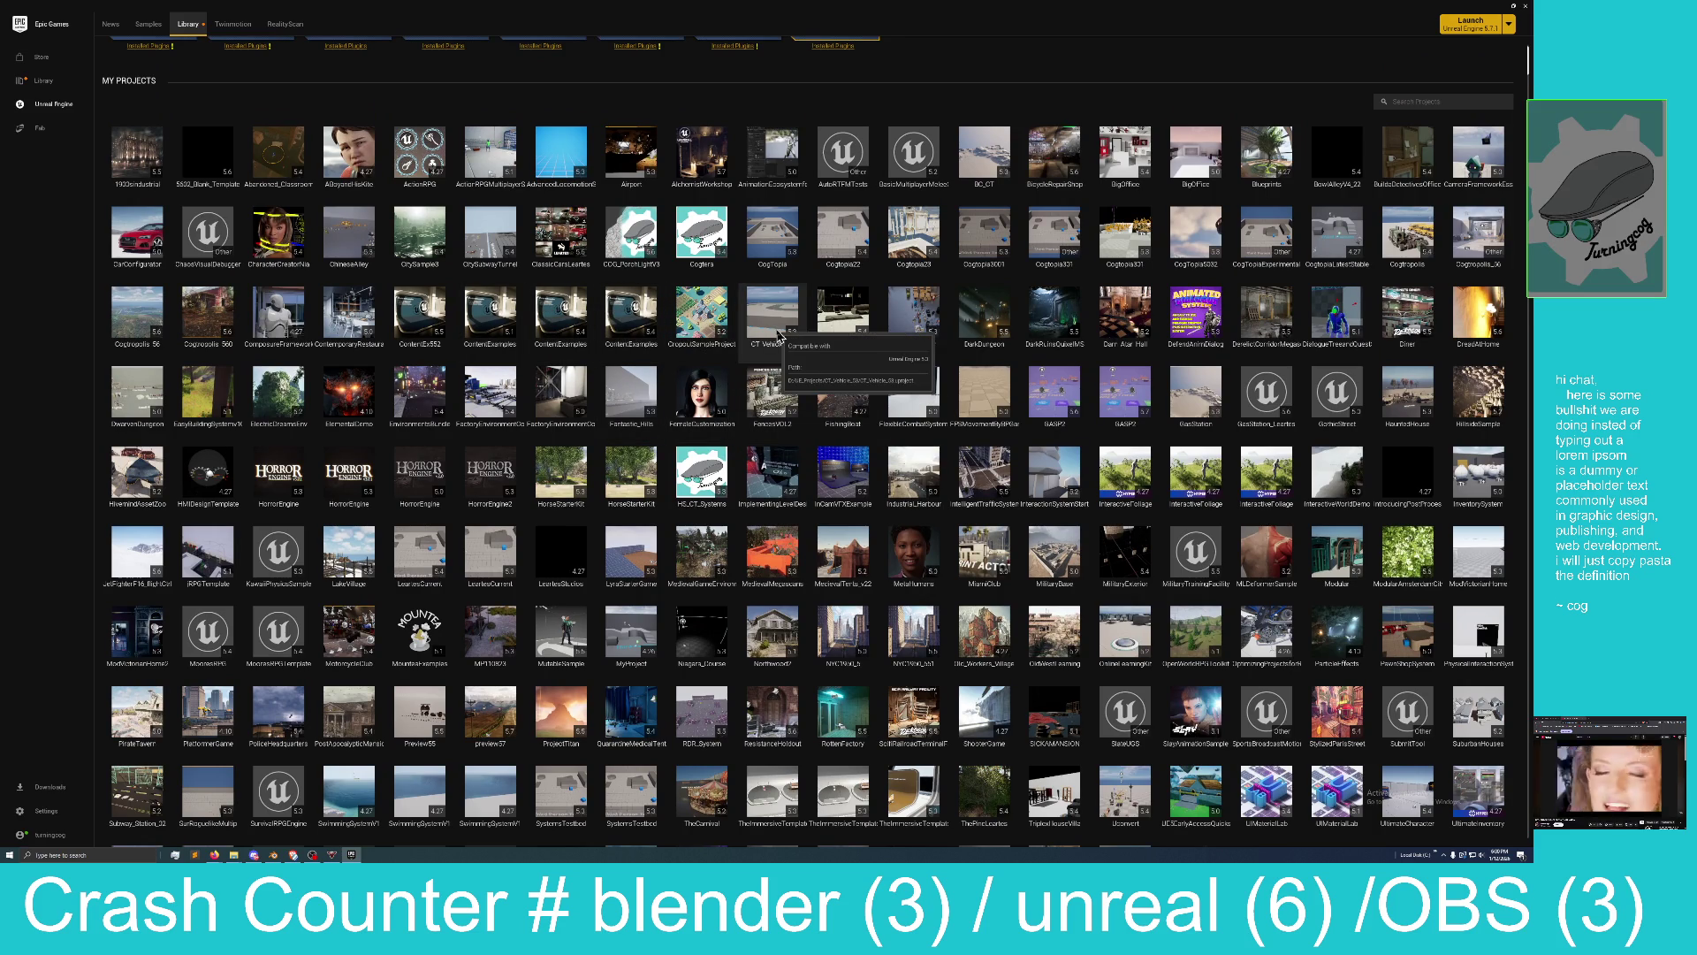
pyautogui.scroll(-1, 888, 421)
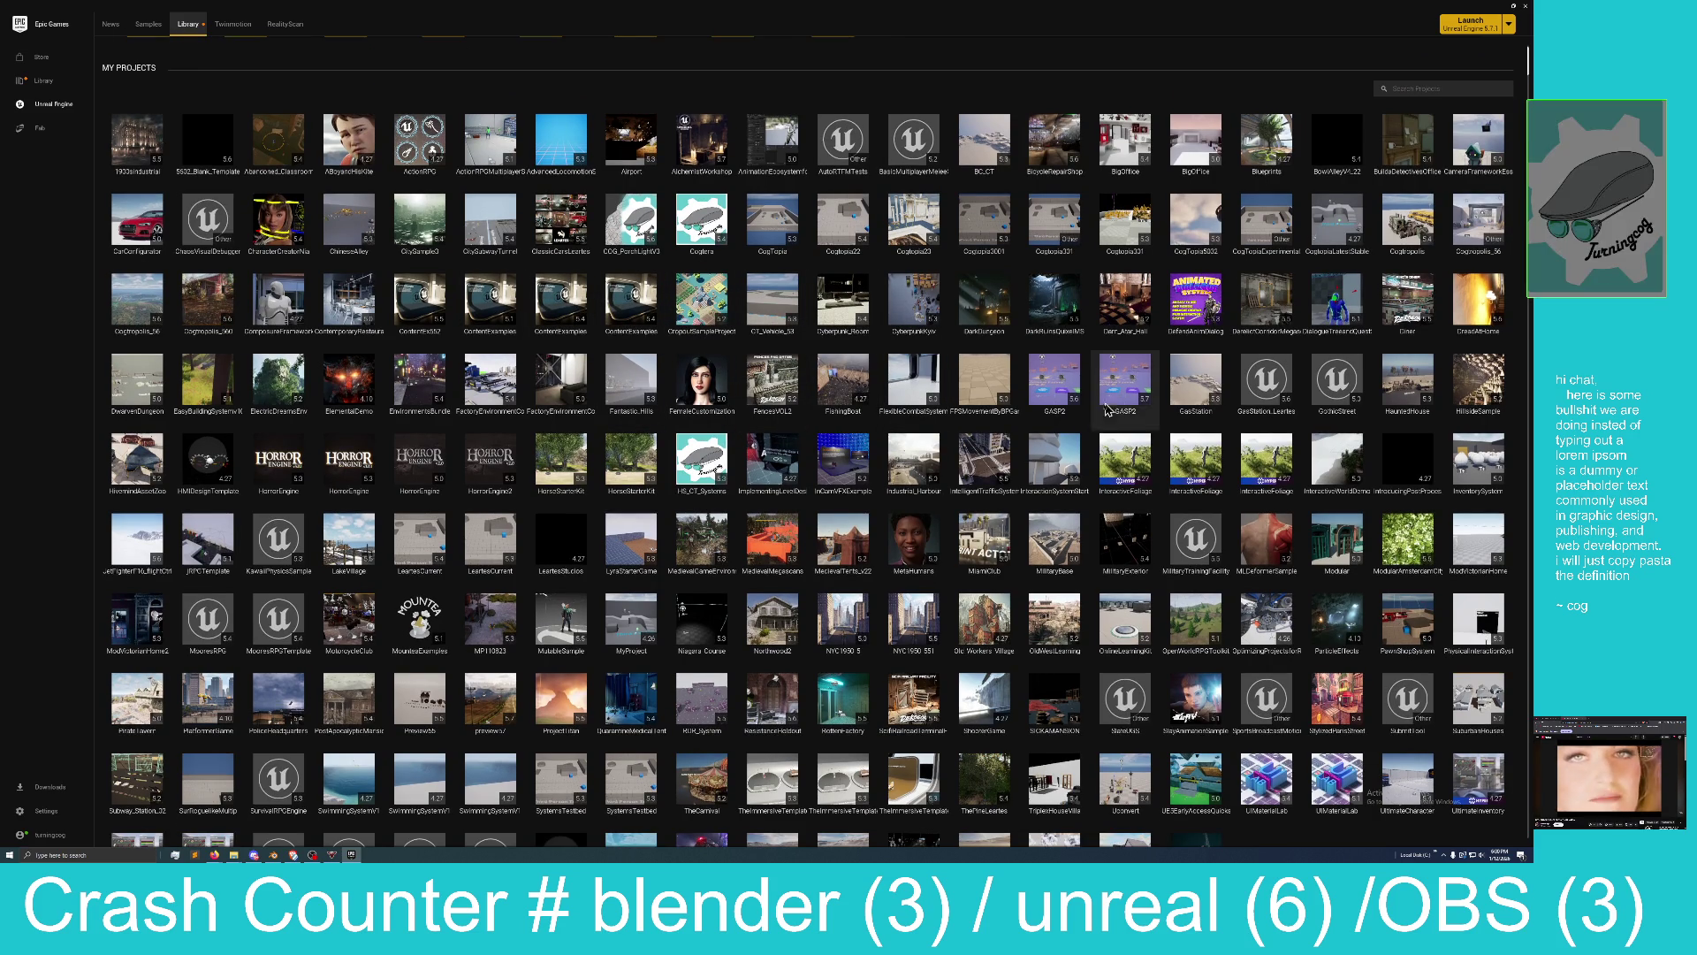
pyautogui.scroll(-3, 972, 406)
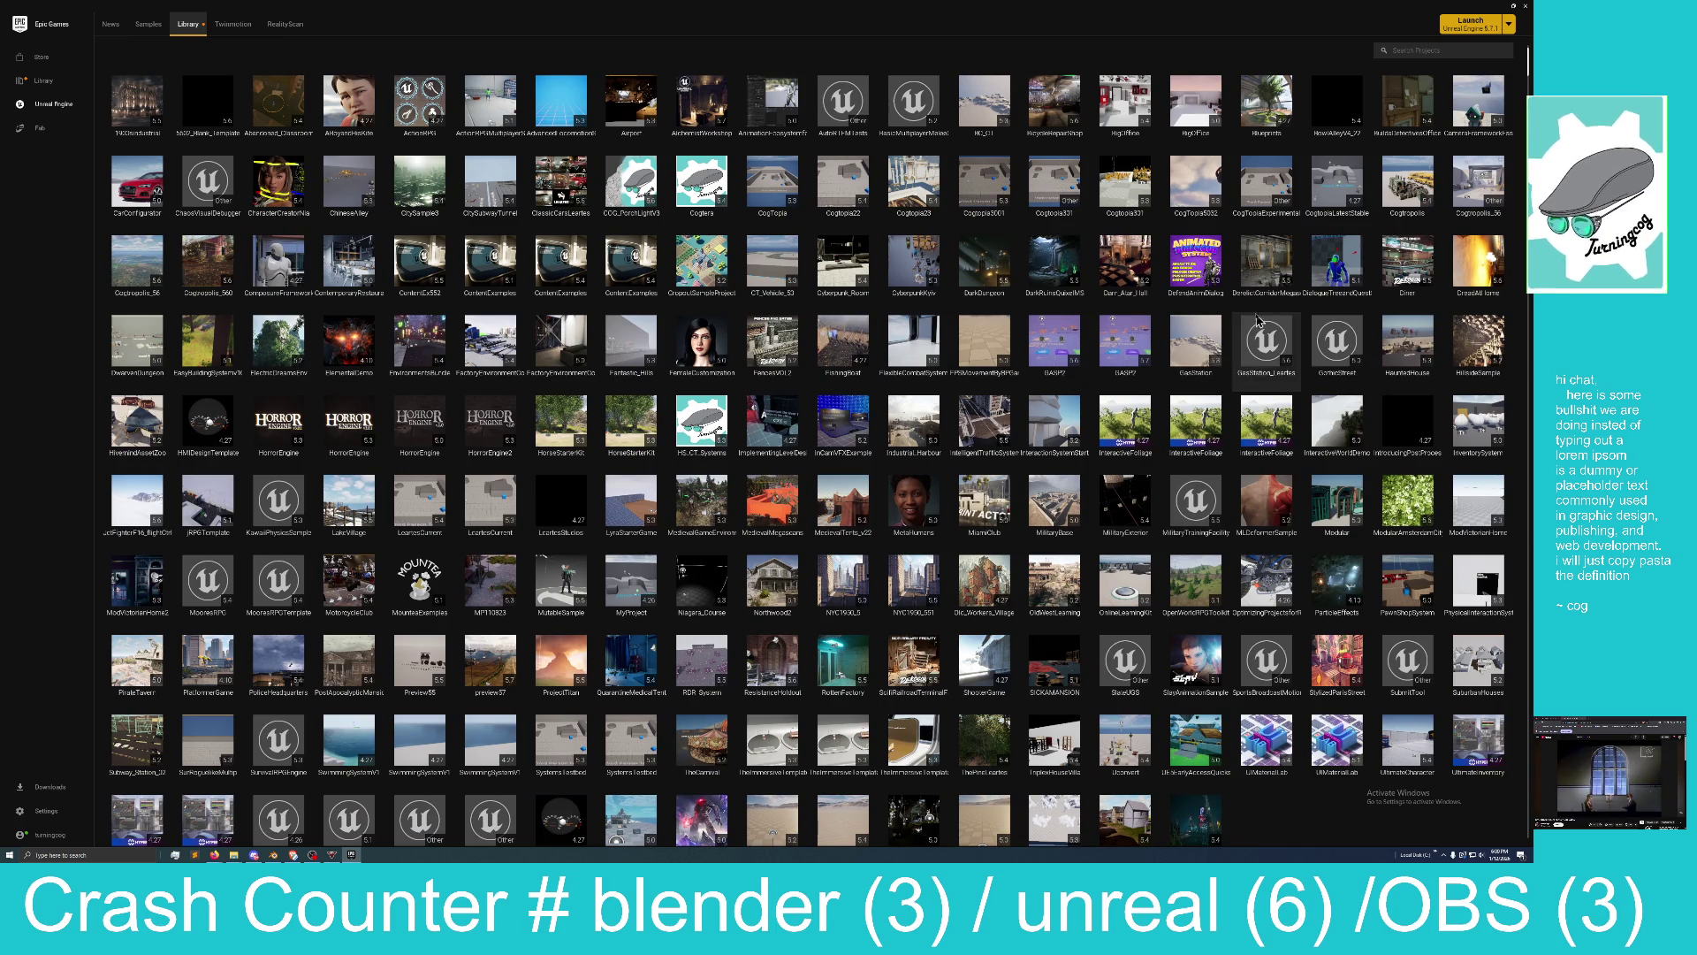
pyautogui.scroll(-1, 1203, 353)
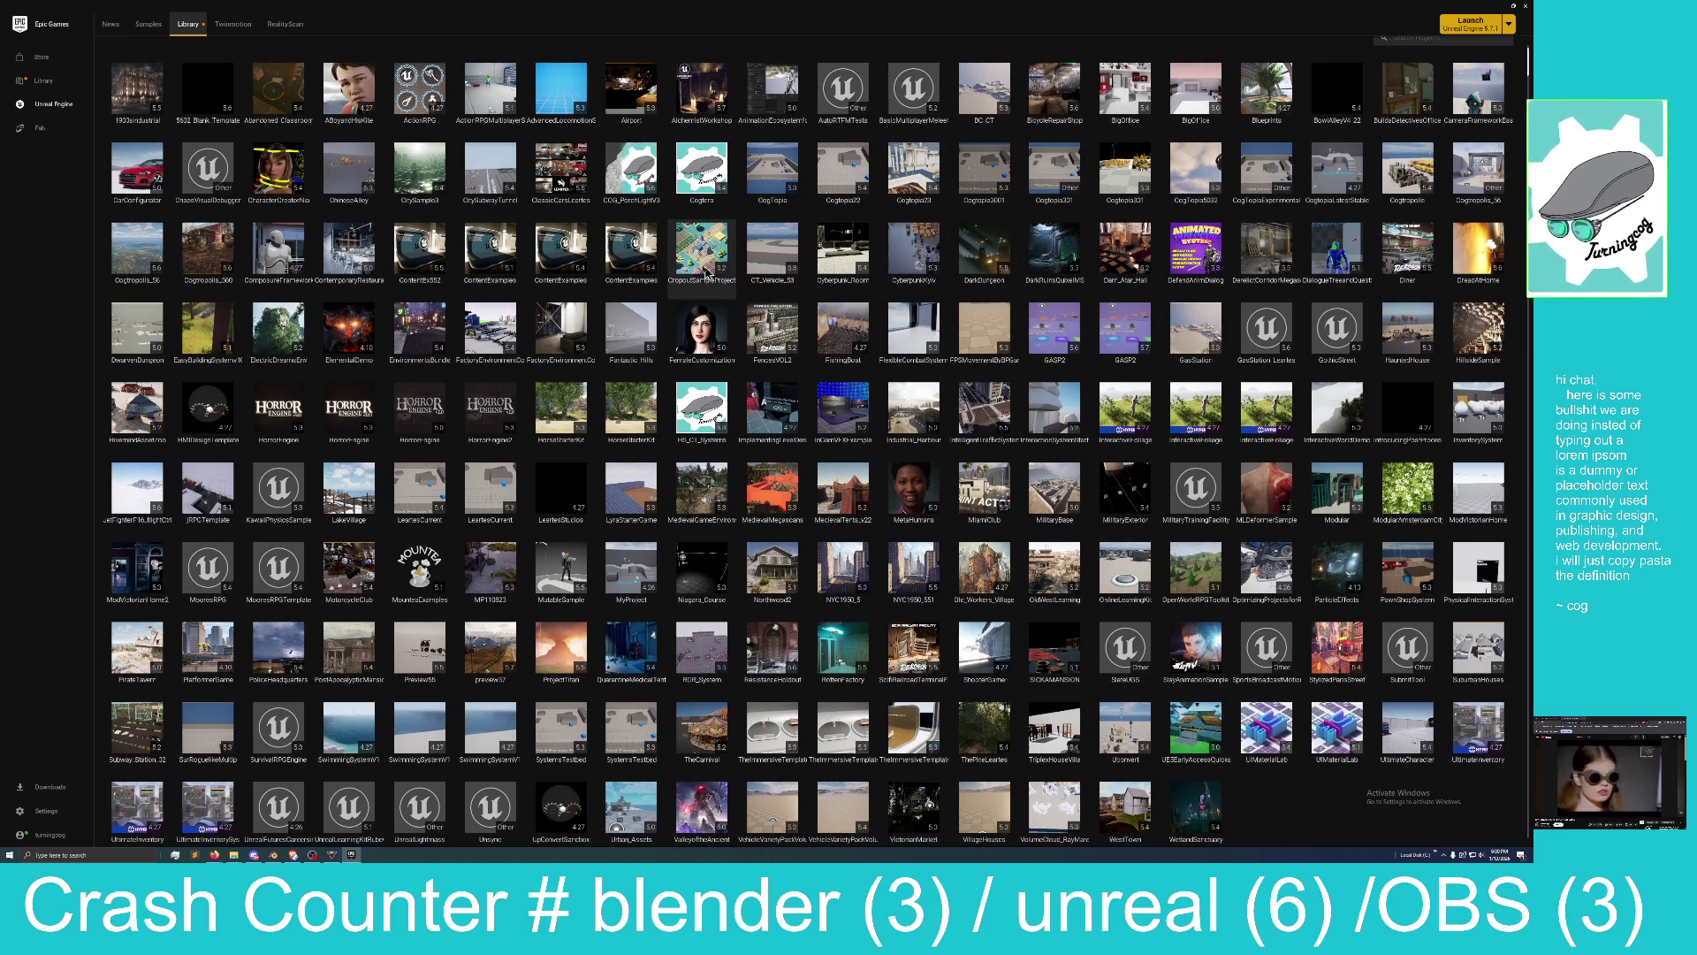
pyautogui.scroll(2, 619, 221)
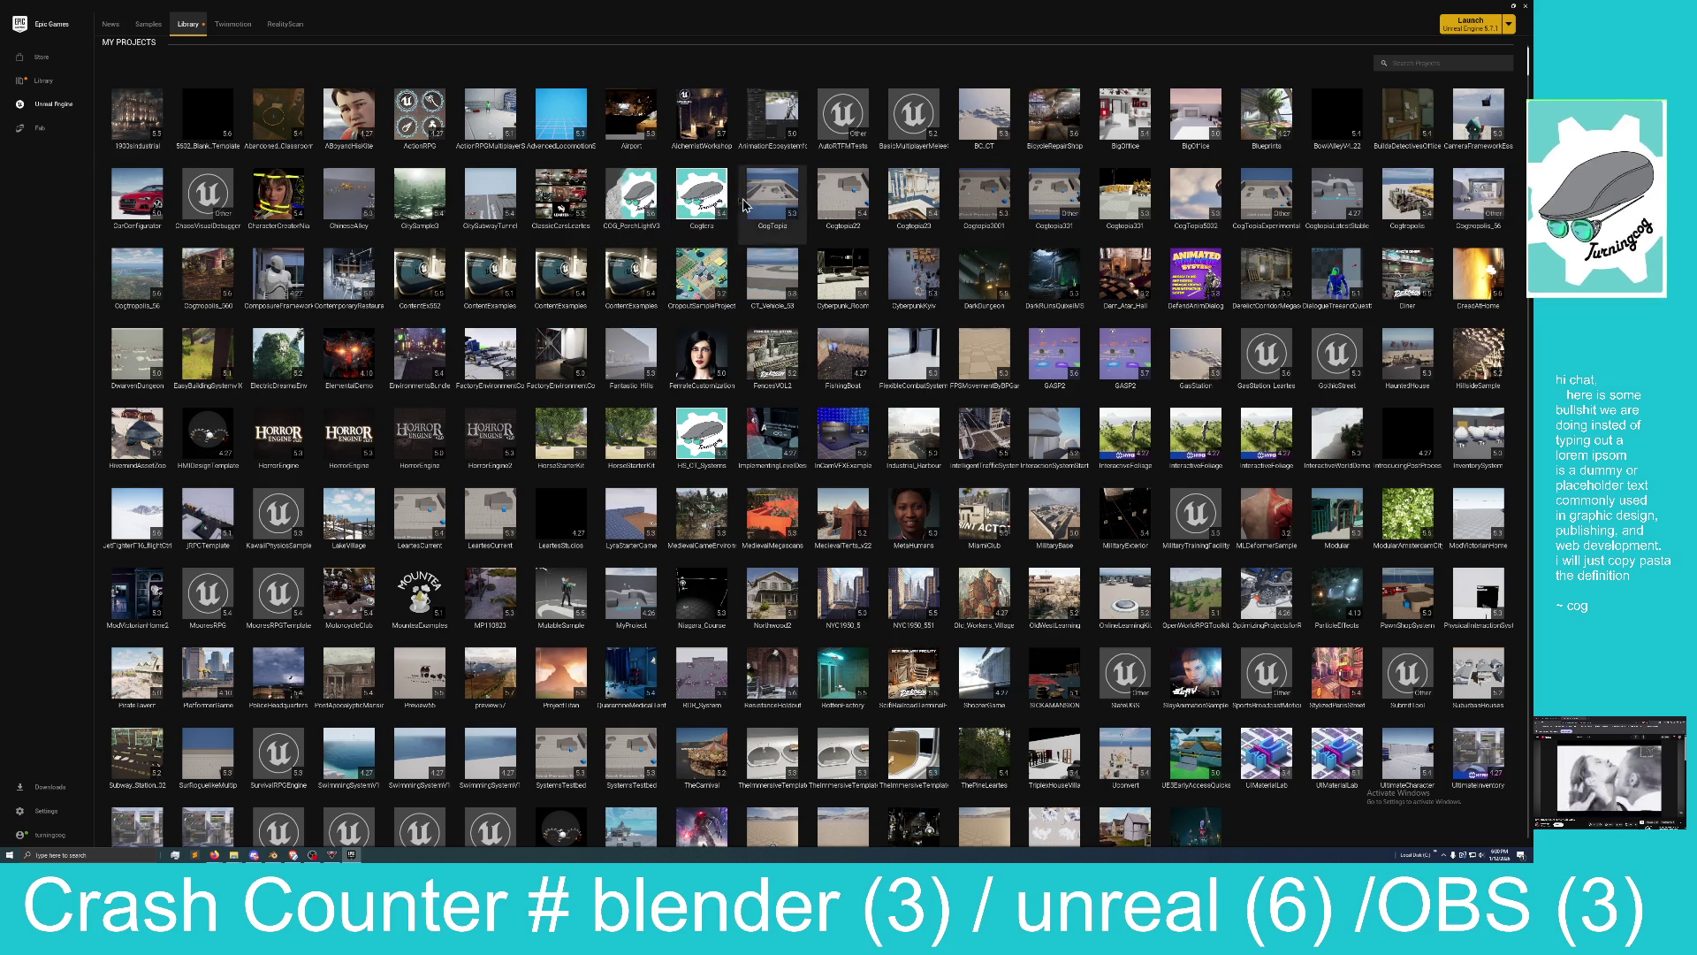
# Open CCG_PorchLightV3 from the launcher, dismiss the Fab window, and play its village level.
pyautogui.doubleClick(616, 205)
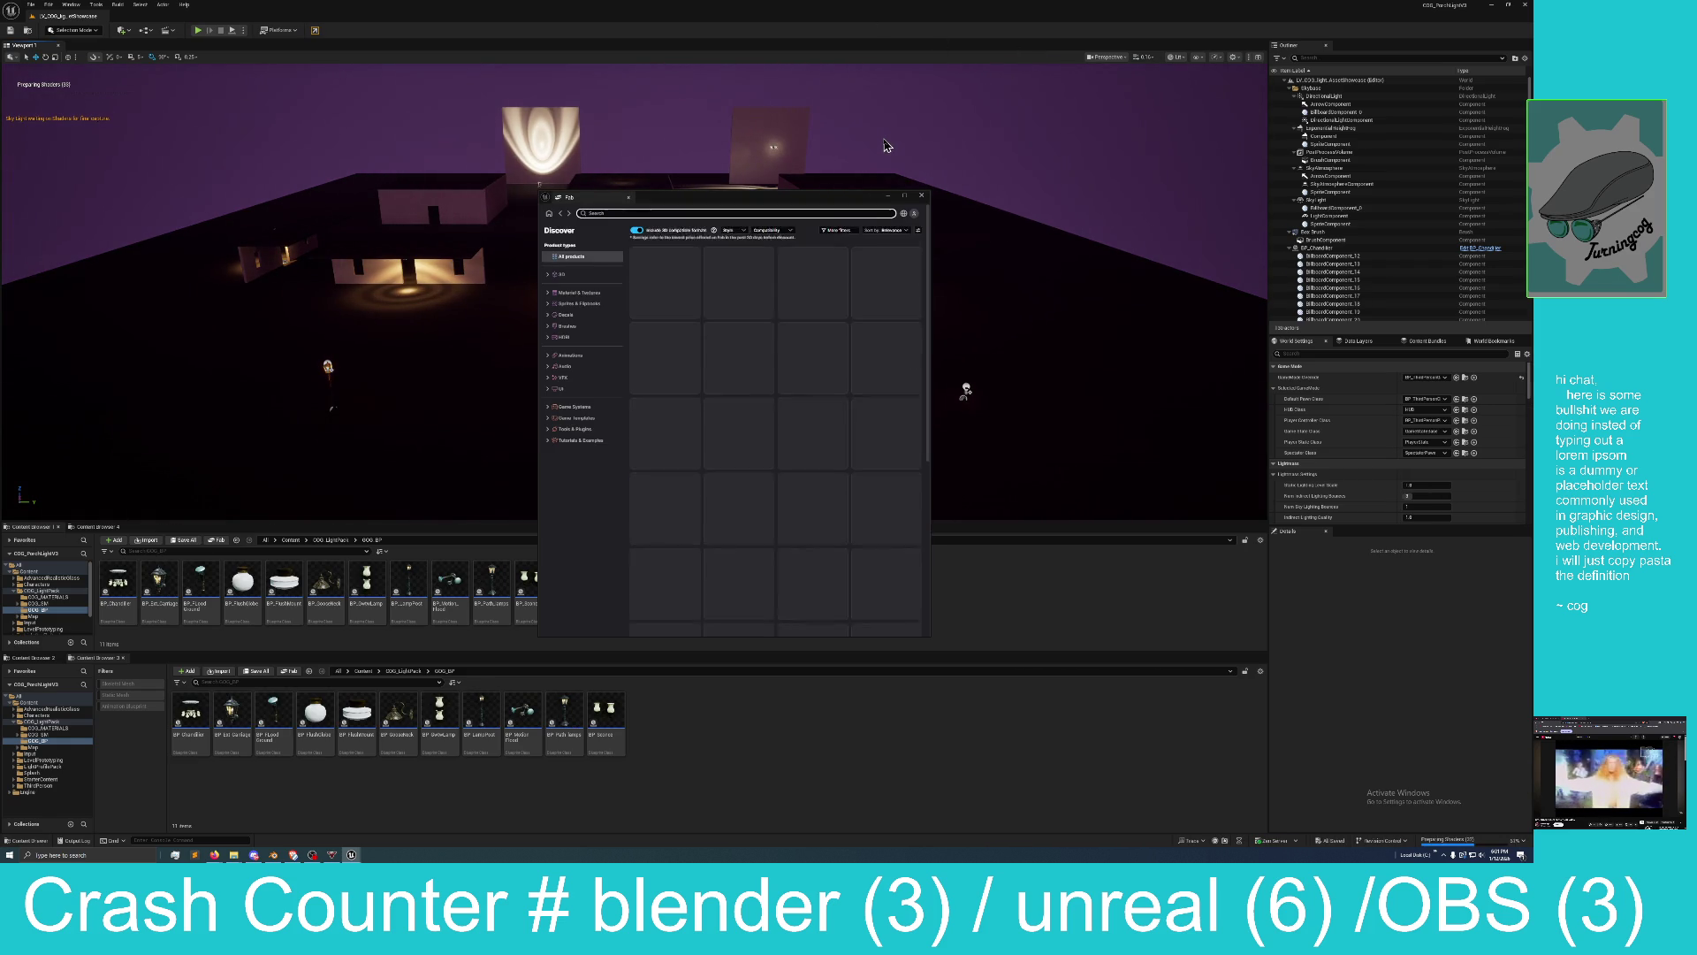
pyautogui.click(920, 195)
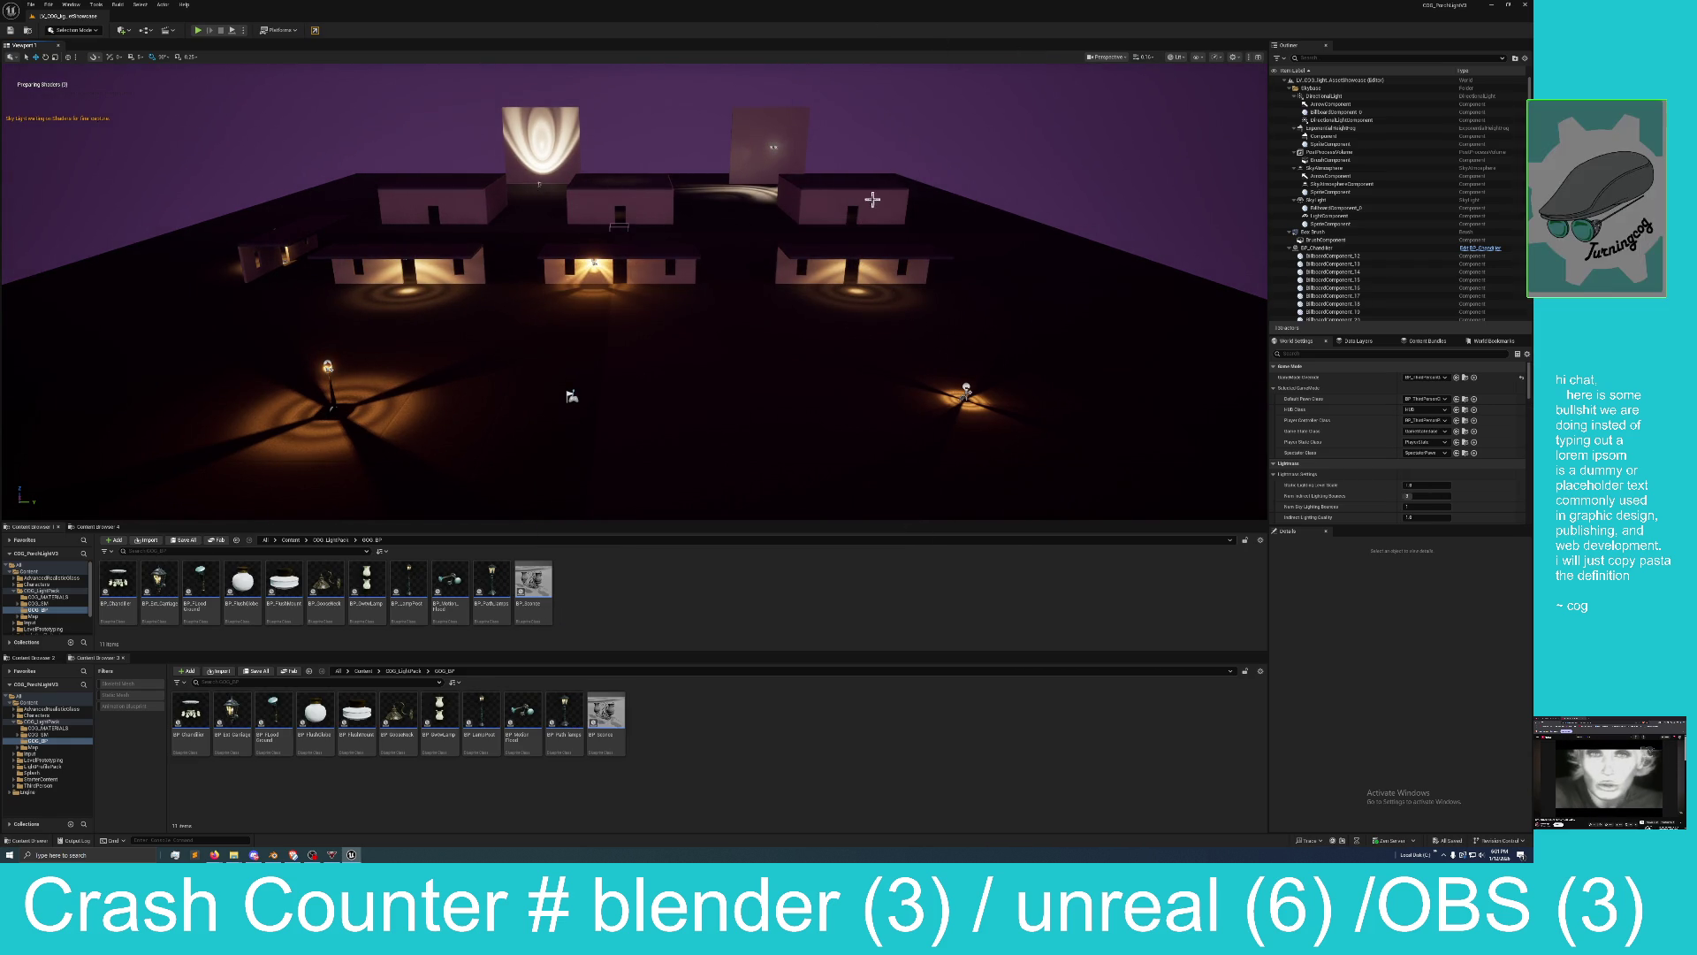
pyautogui.moveTo(868, 197)
pyautogui.mouseDown()
pyautogui.moveTo(867, 265)
pyautogui.moveTo(868, 202)
pyautogui.mouseUp()
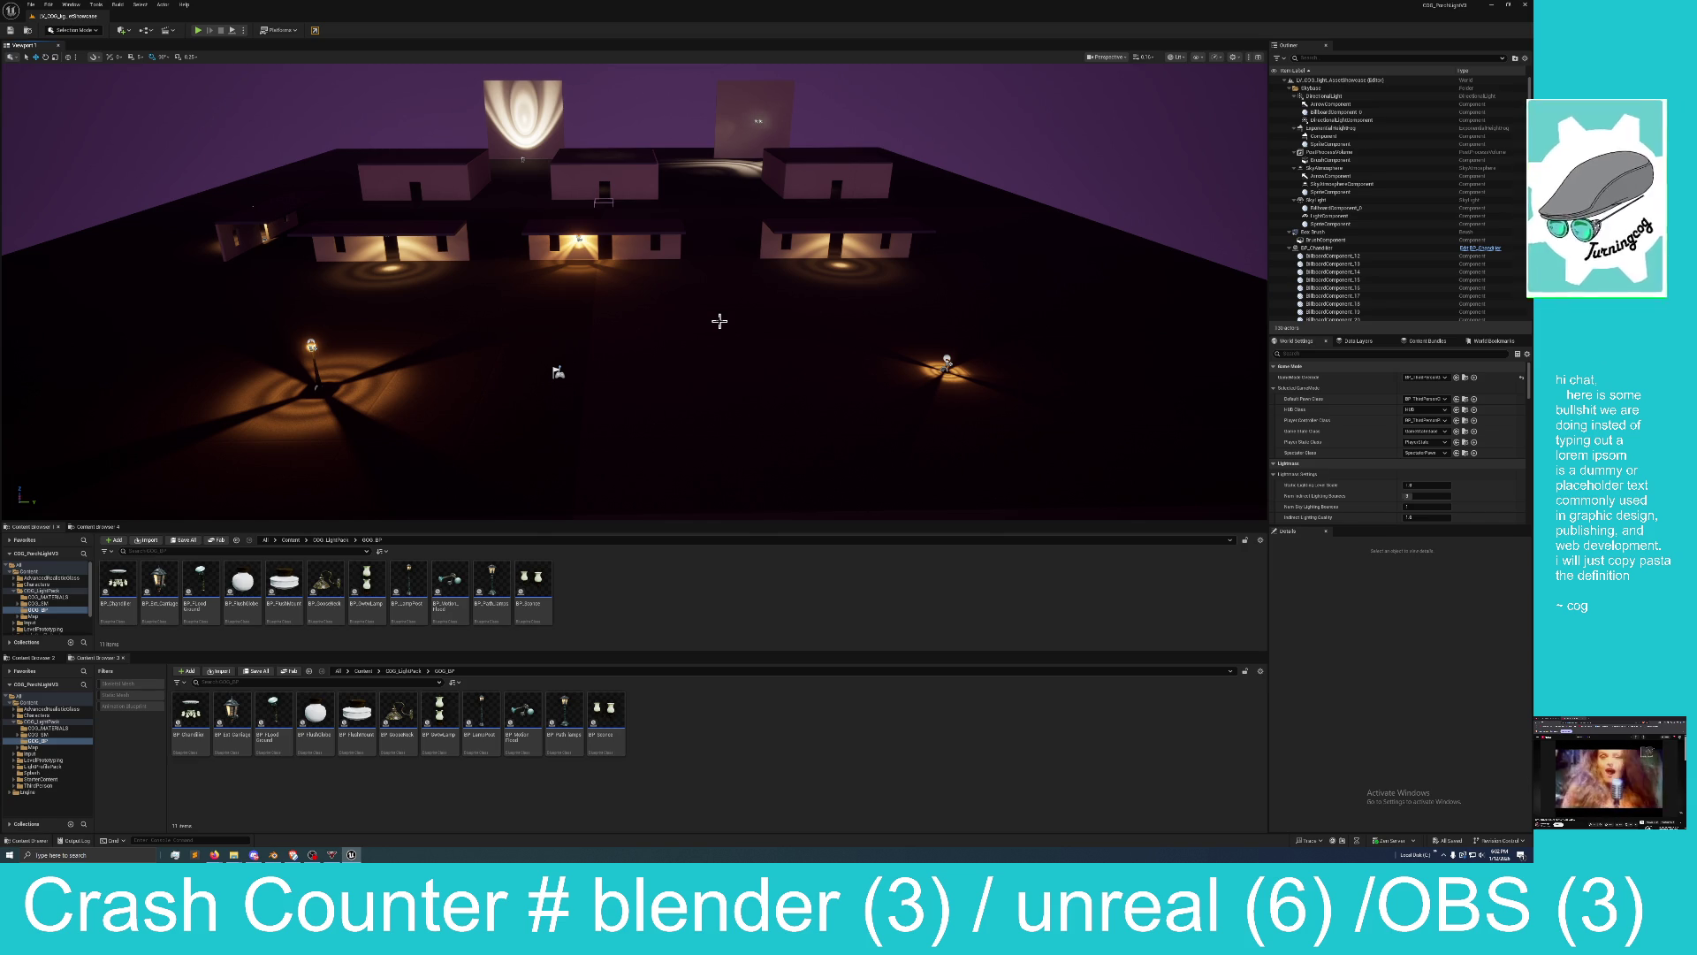
pyautogui.click(199, 31)
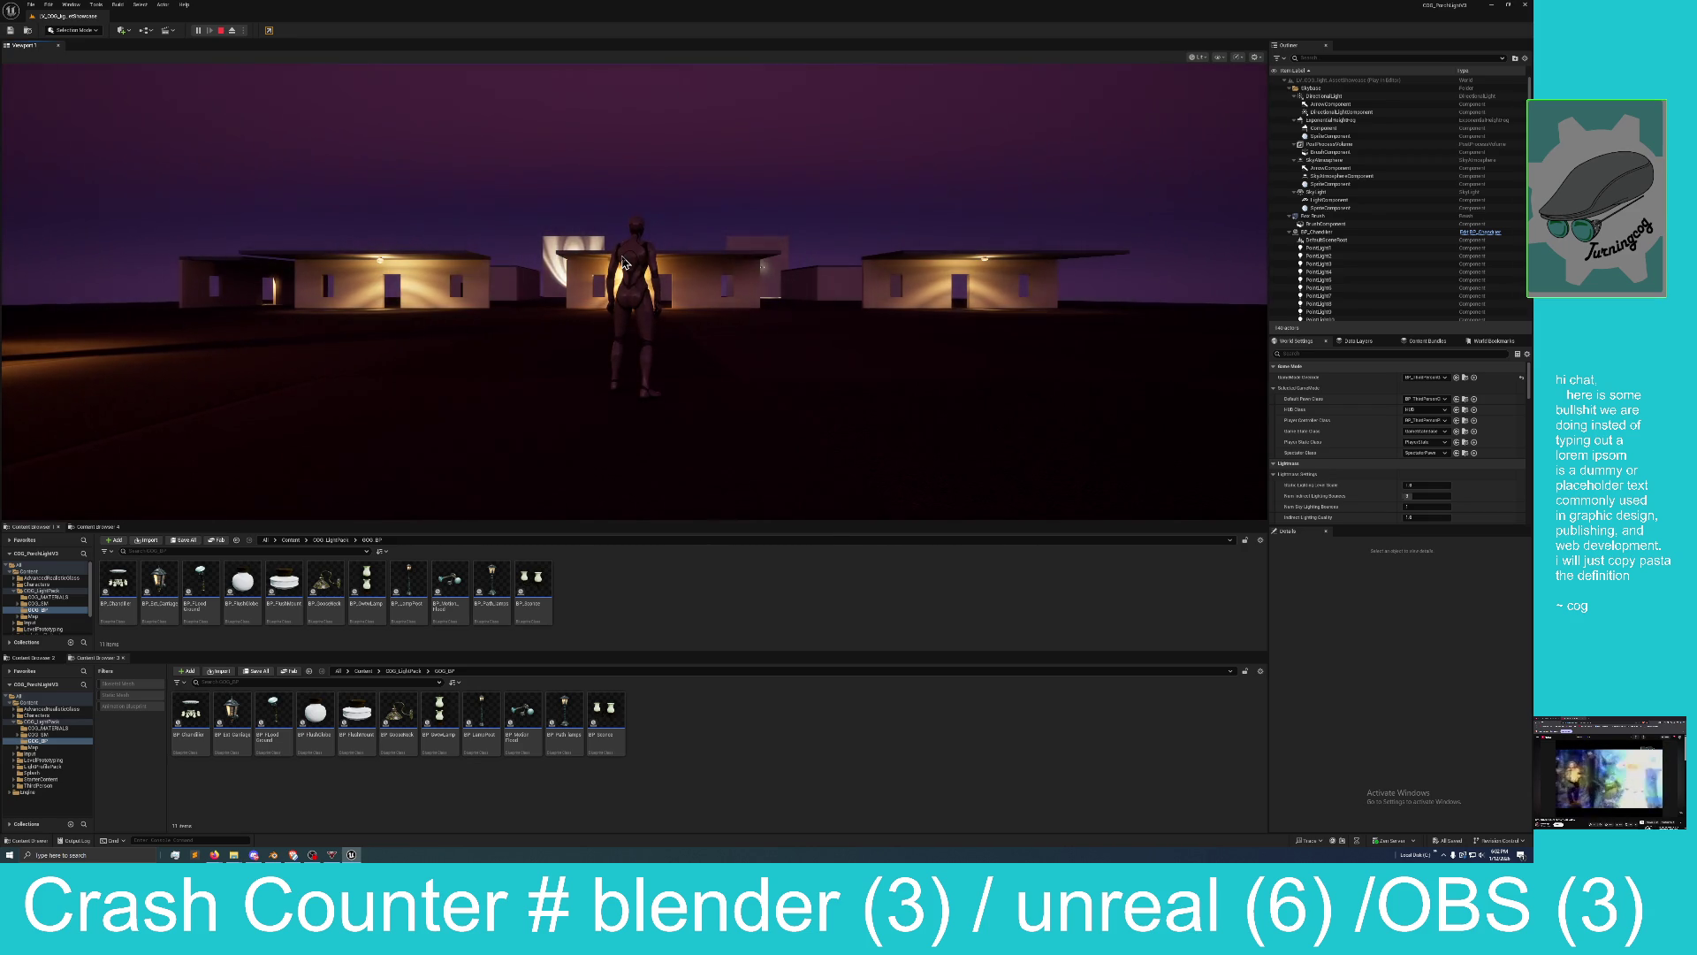
# Run the character fullscreen past the lit houses toward the far buildings, then exit fullscreen.
pyautogui.click(624, 263)
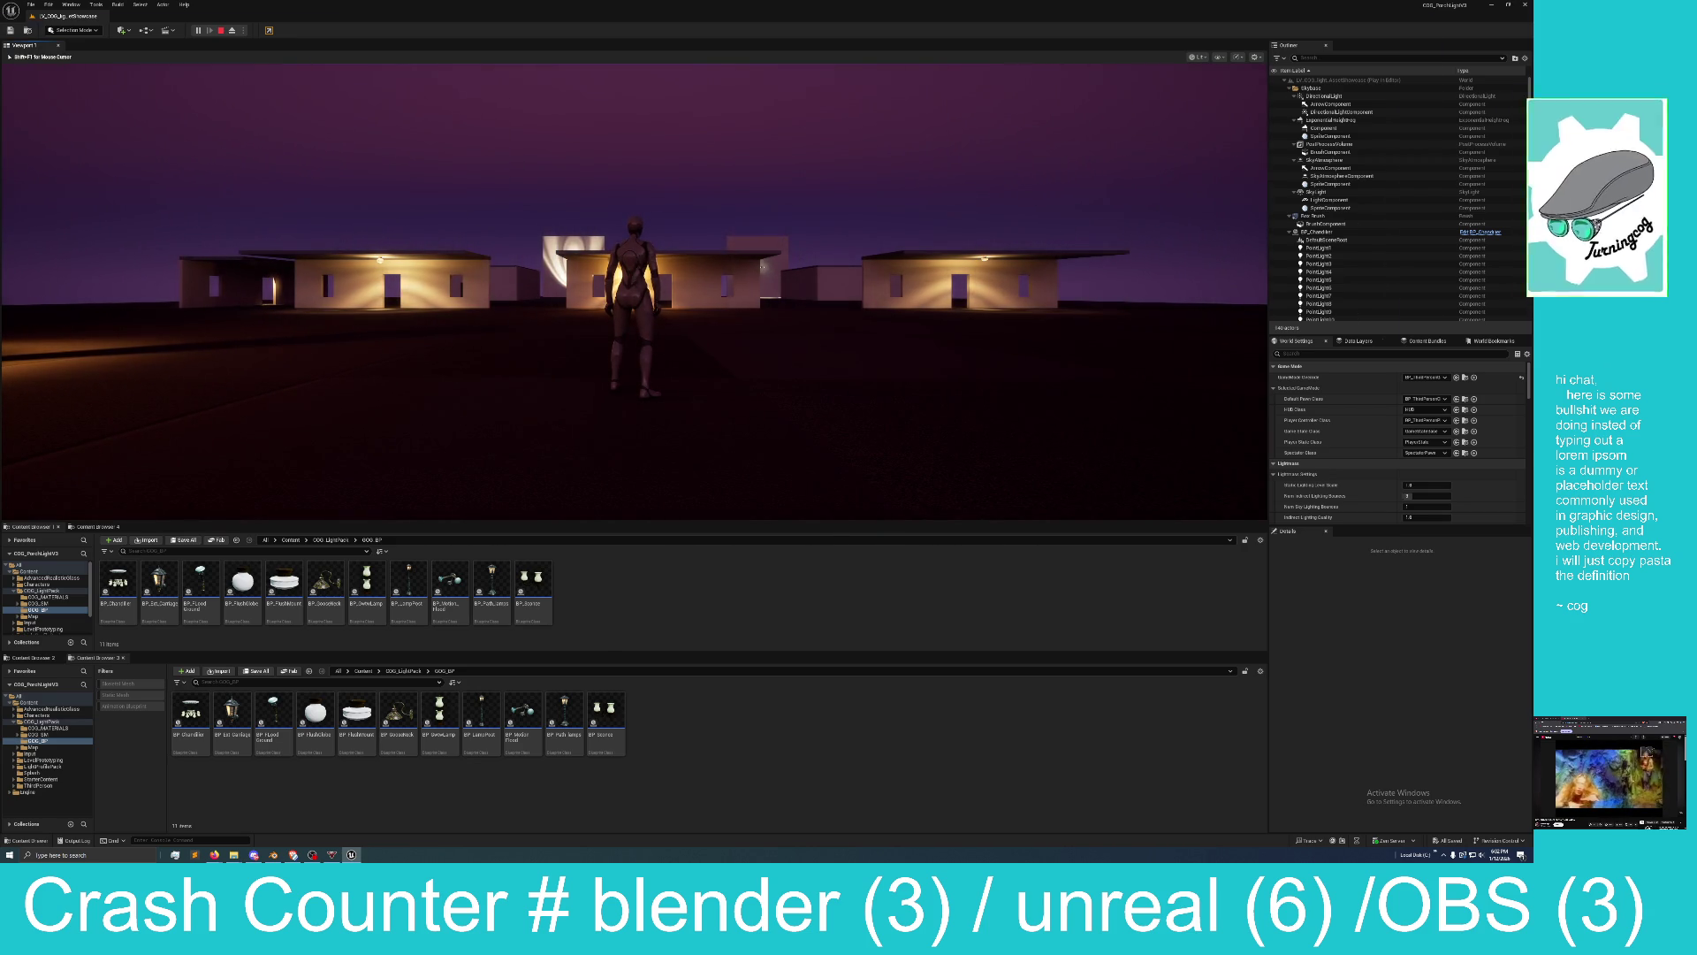
pyautogui.press('F11')
pyautogui.press('w')
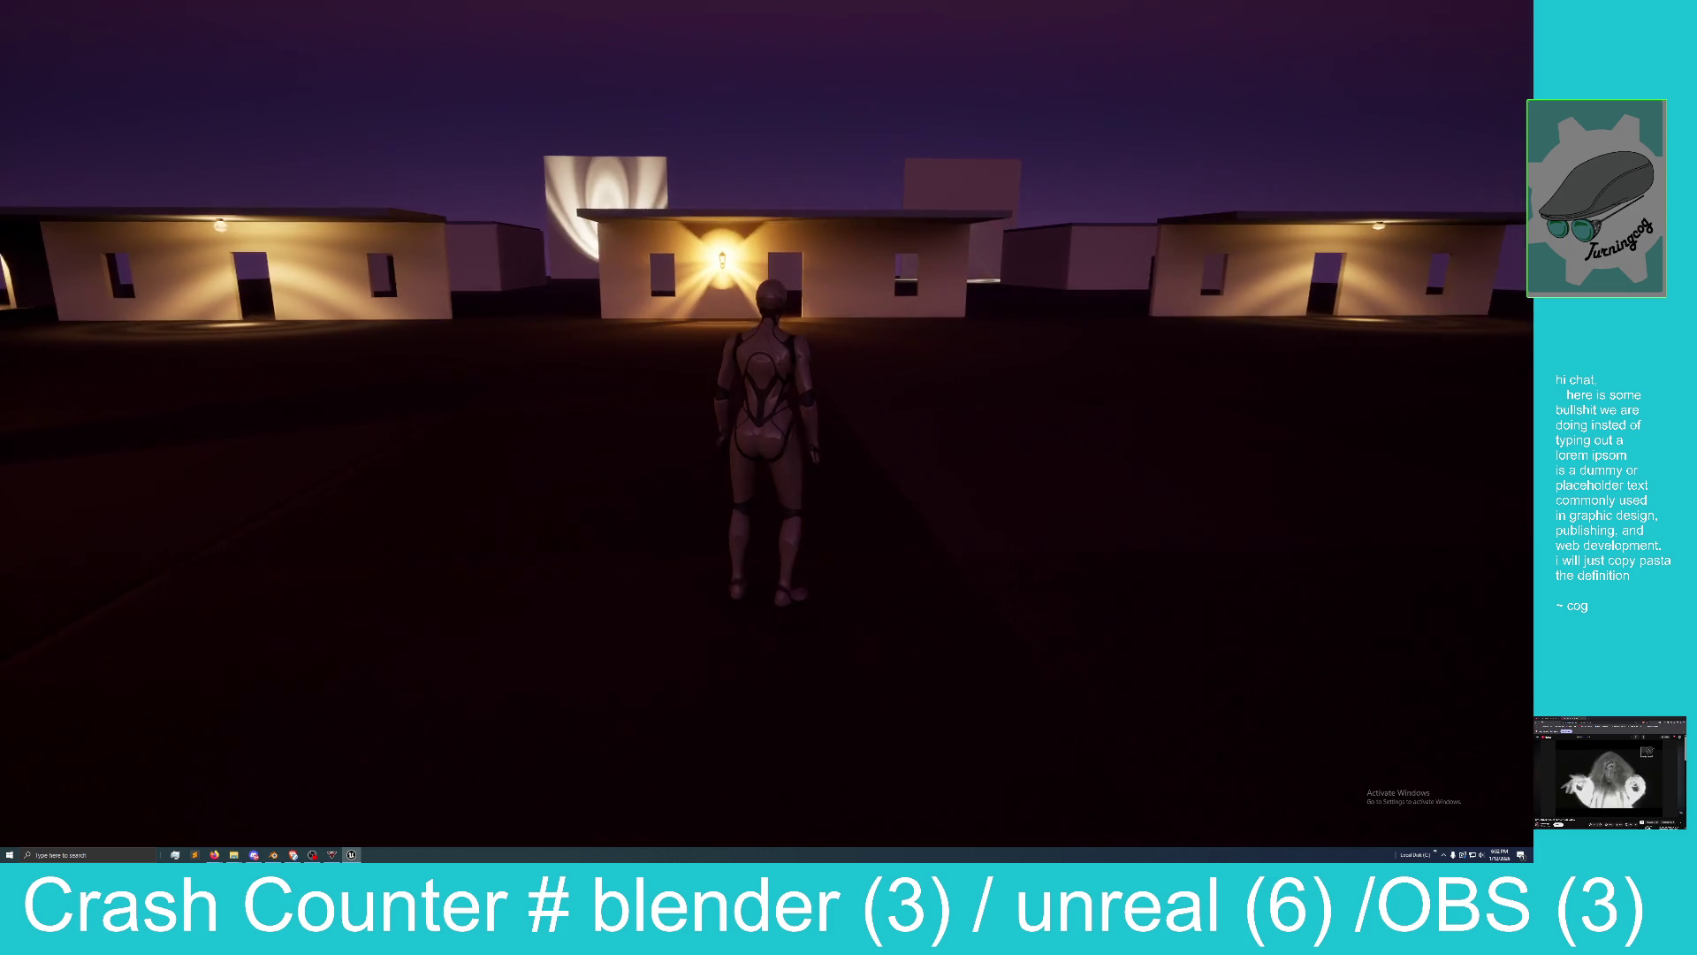
pyautogui.press('w')
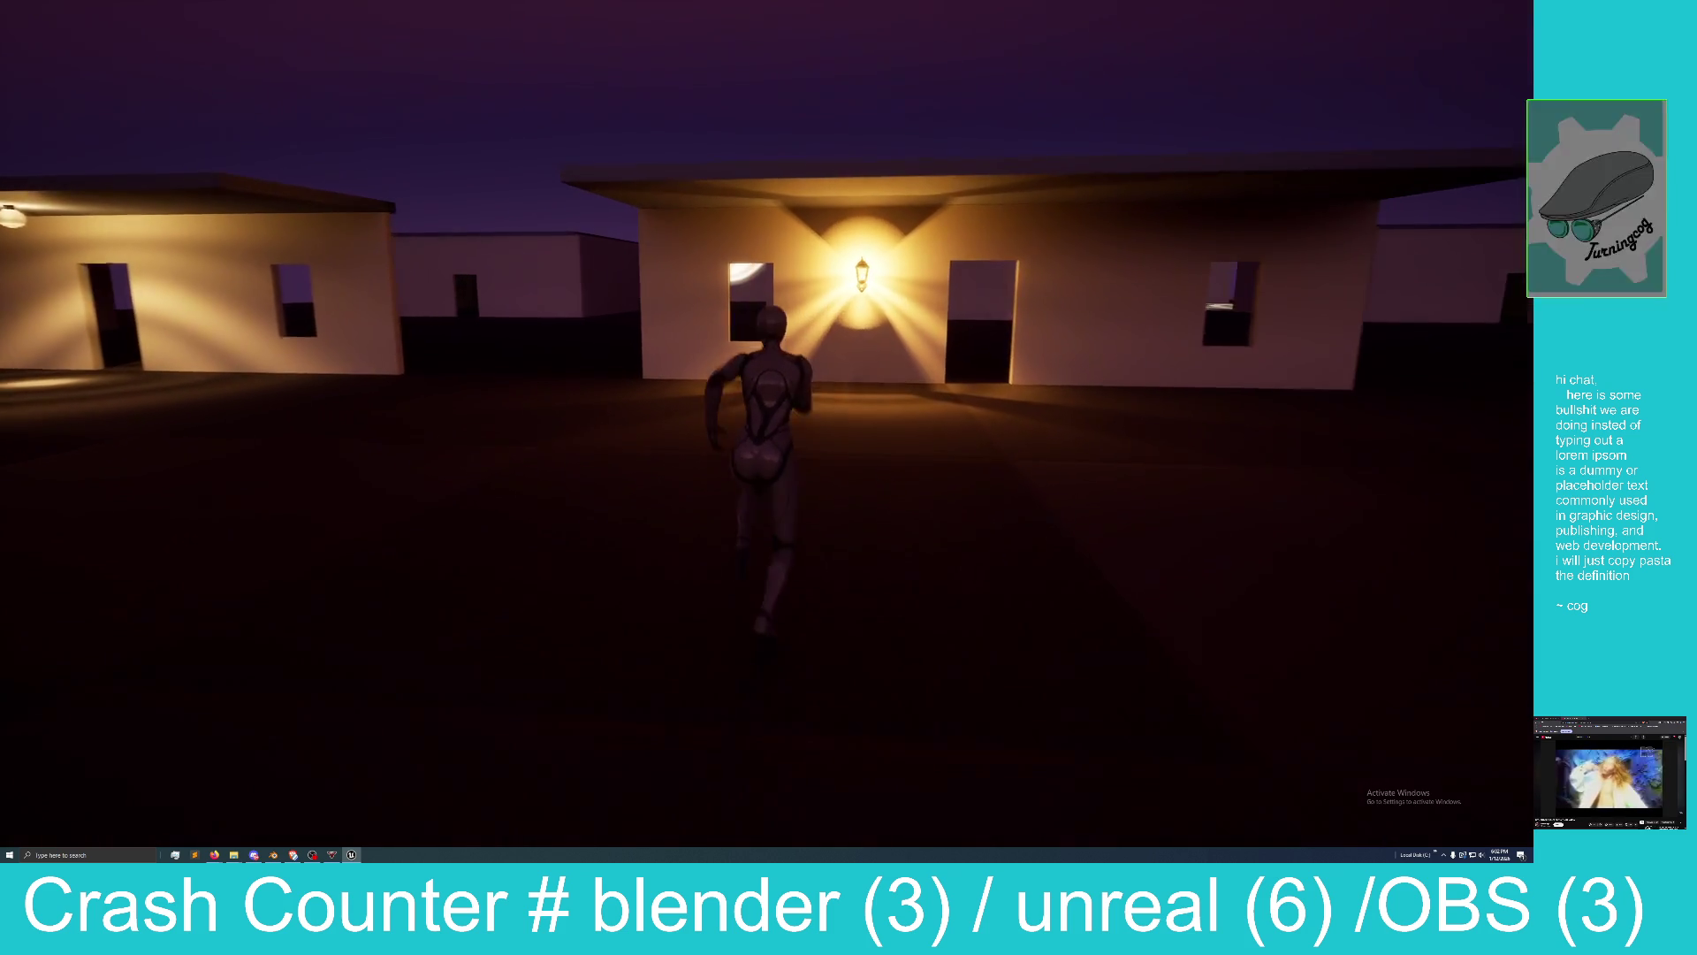
pyautogui.press('w')
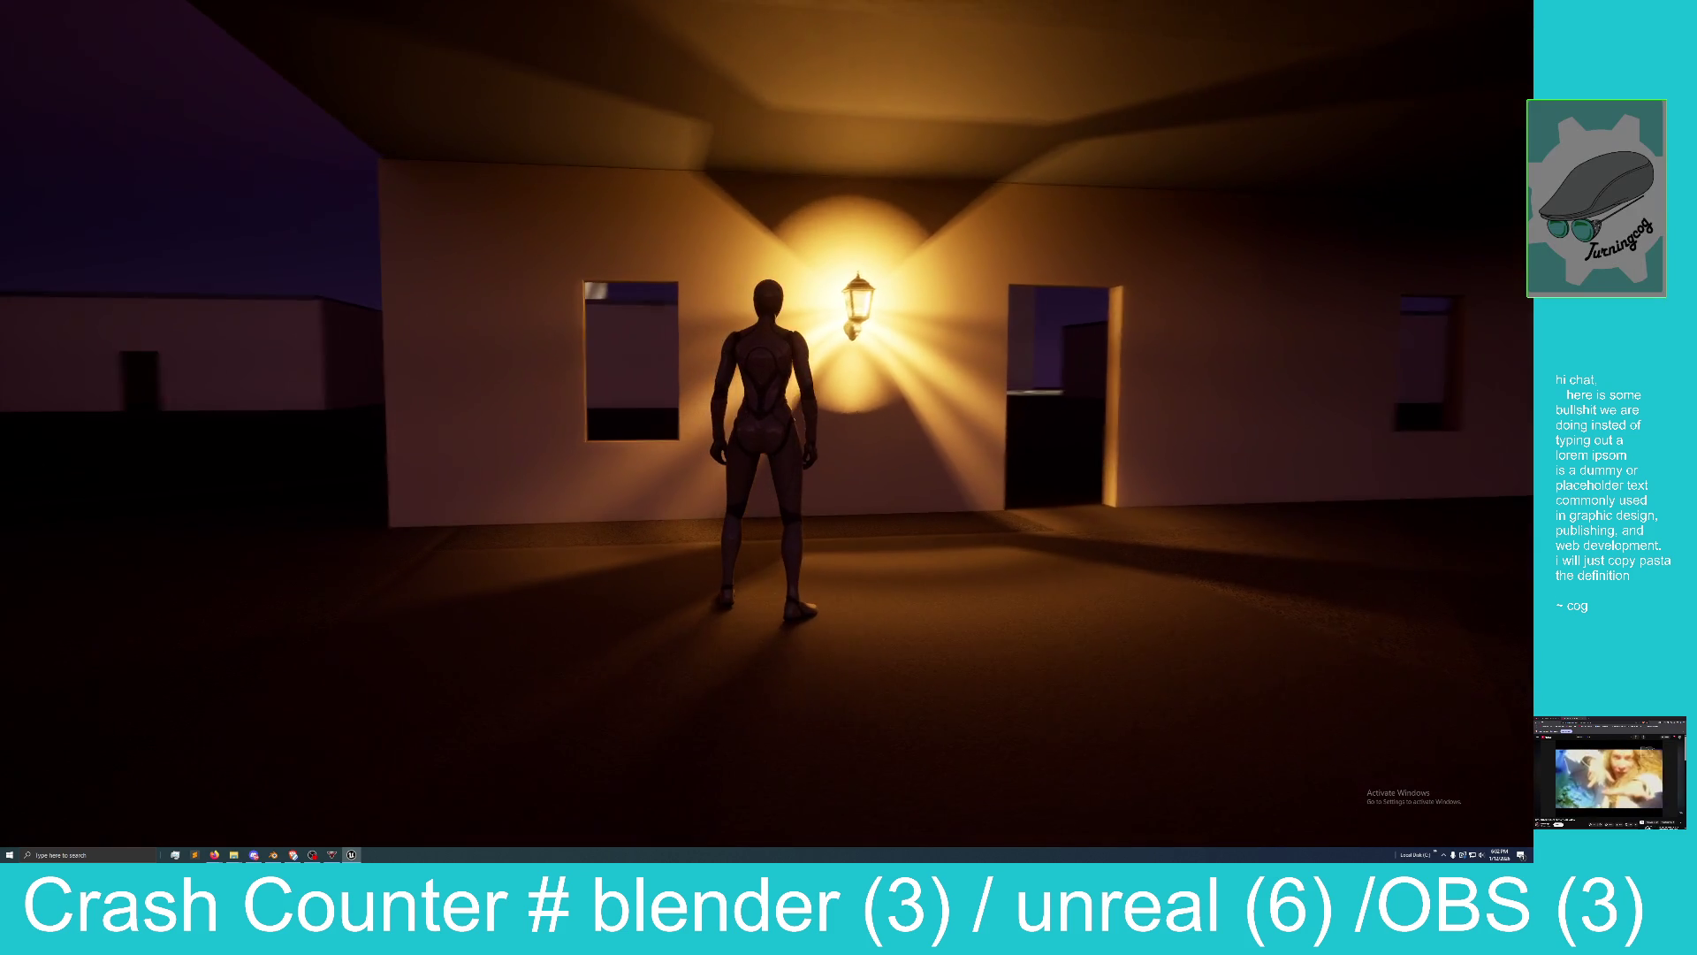
pyautogui.press('a')
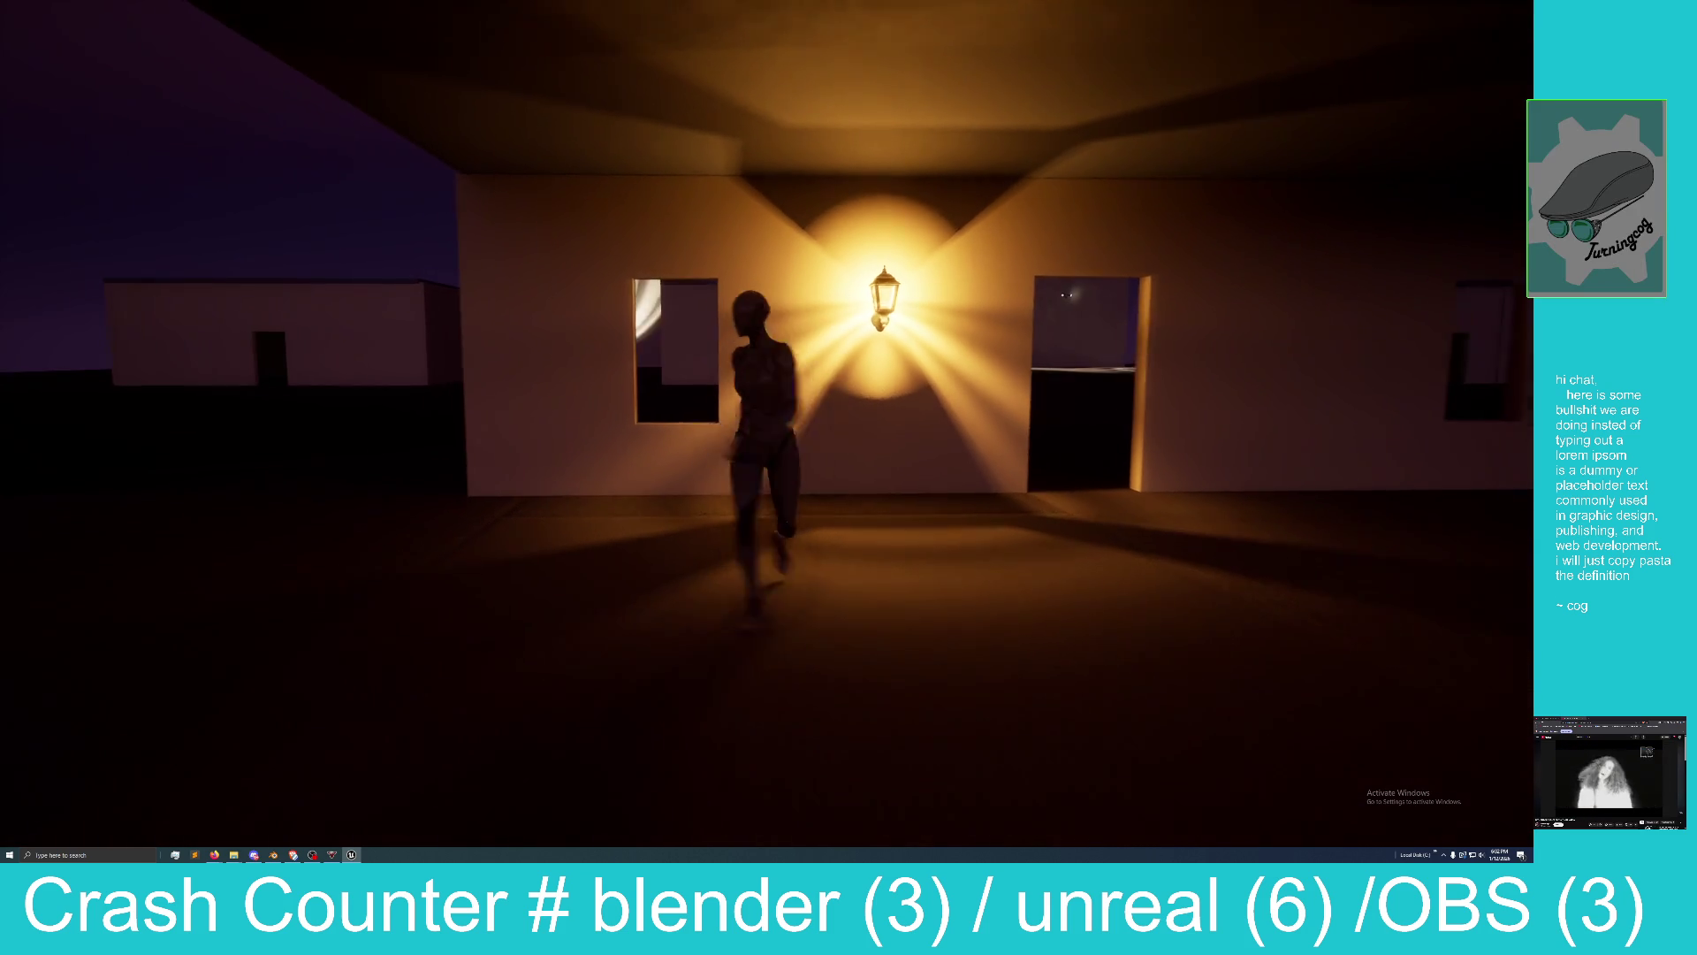
pyautogui.press('w')
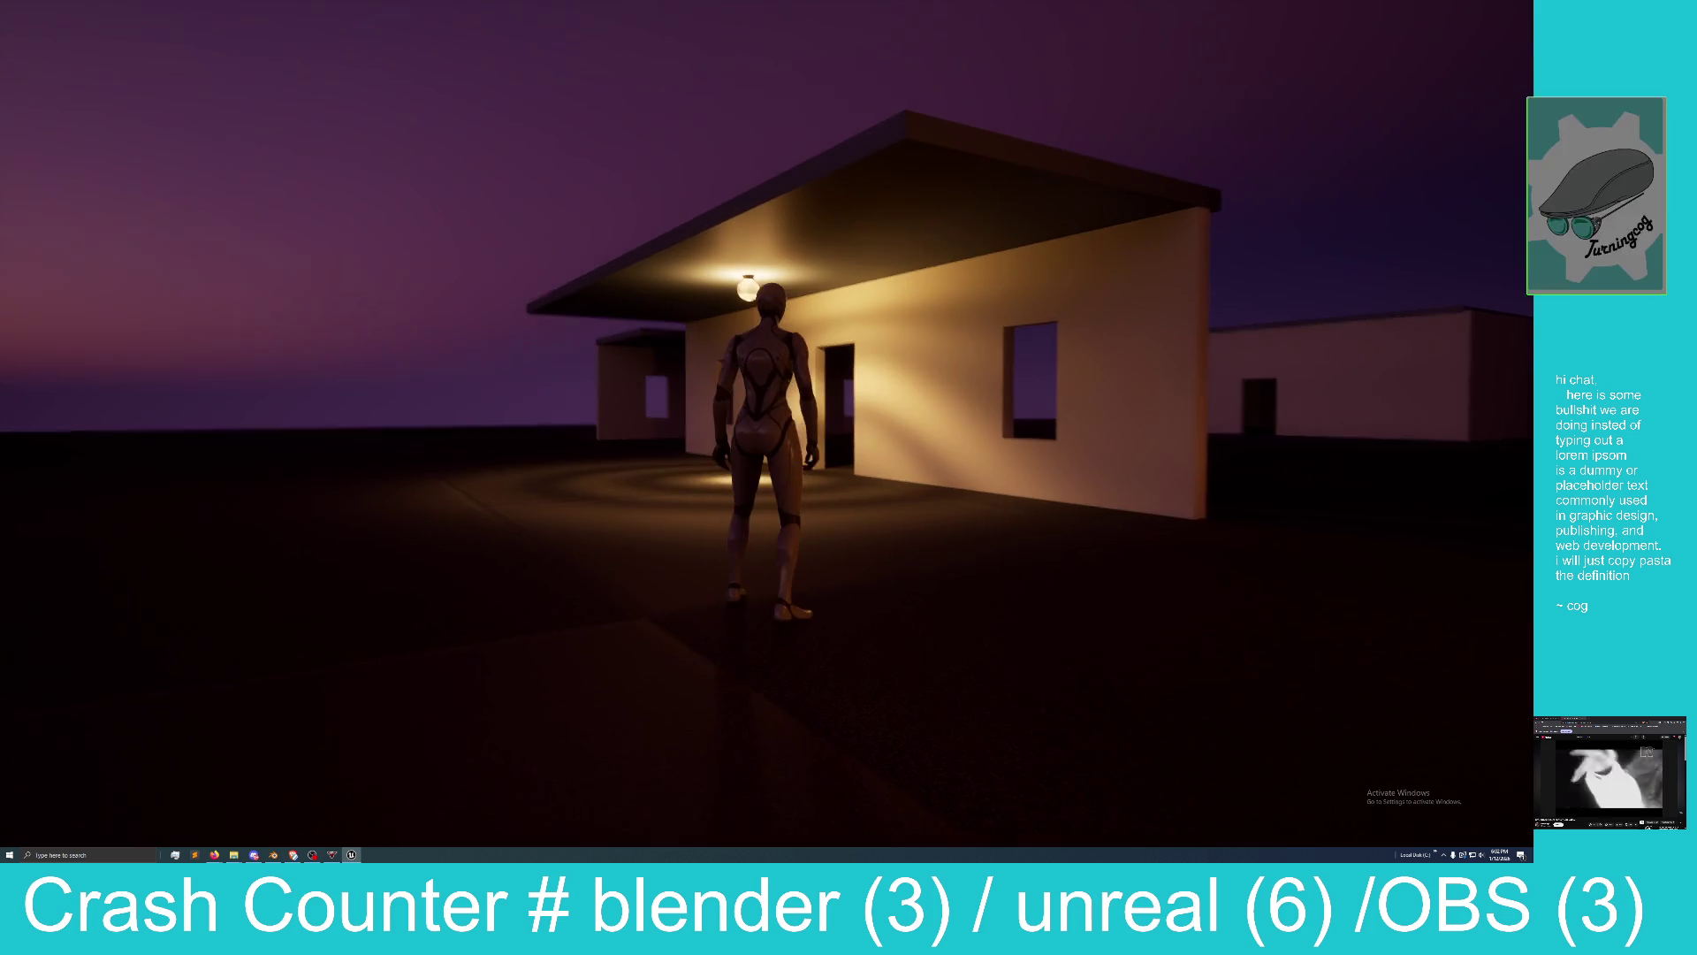
pyautogui.press('a')
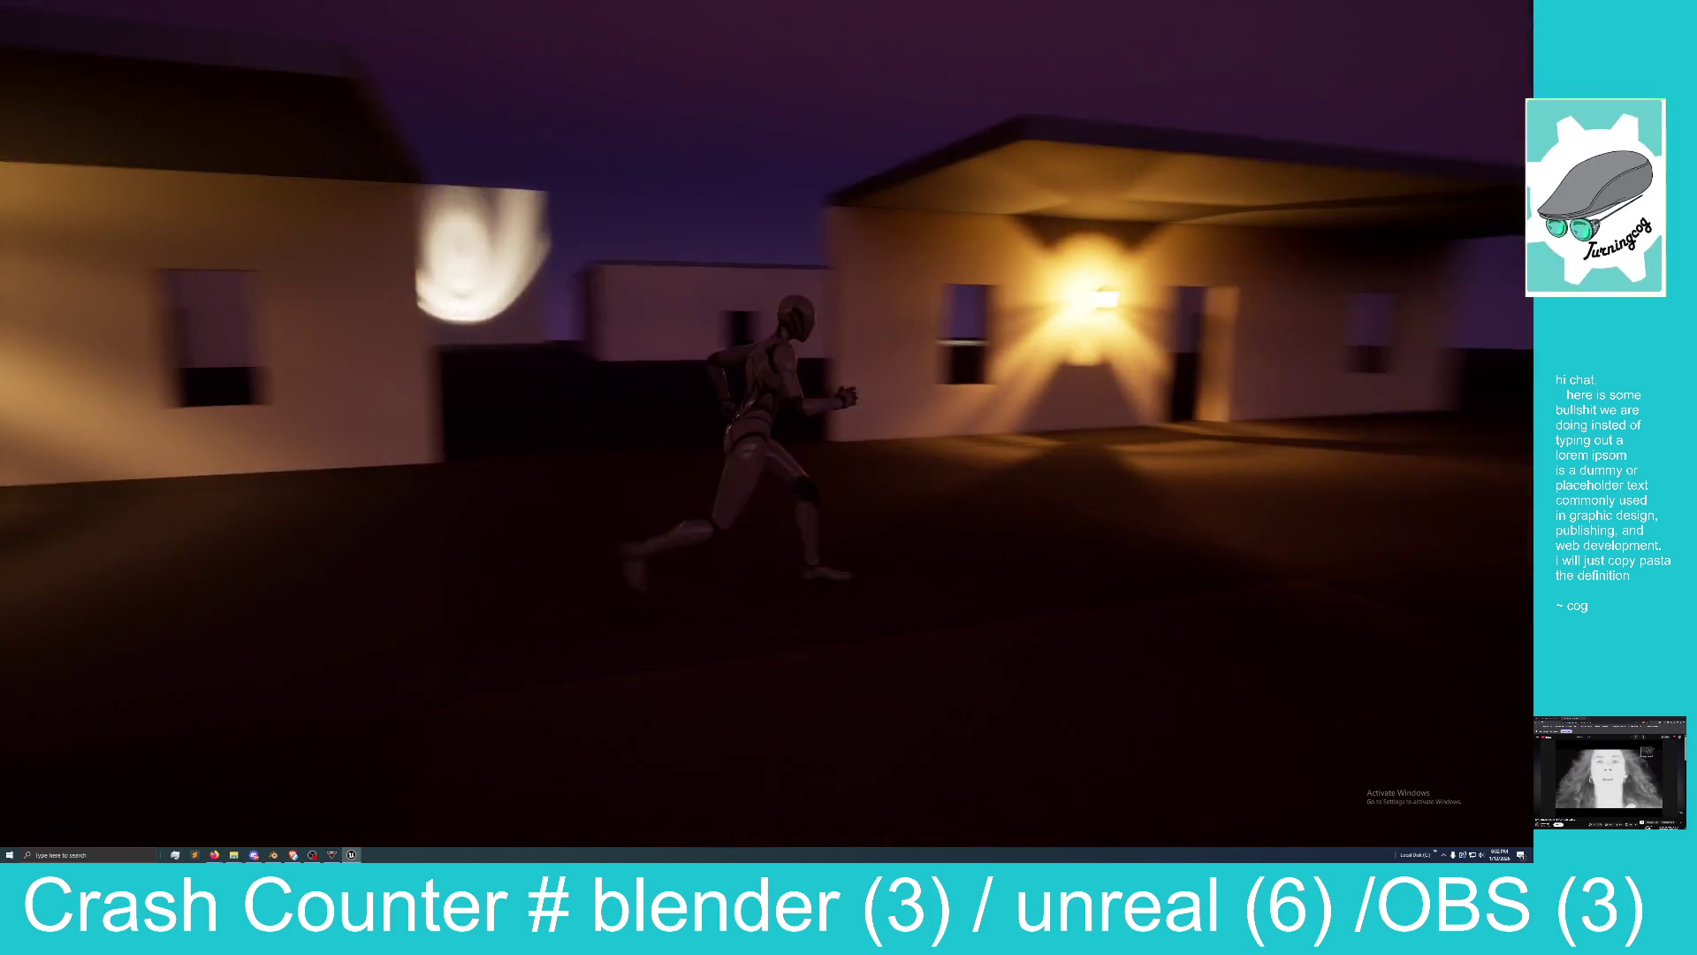
pyautogui.press('w')
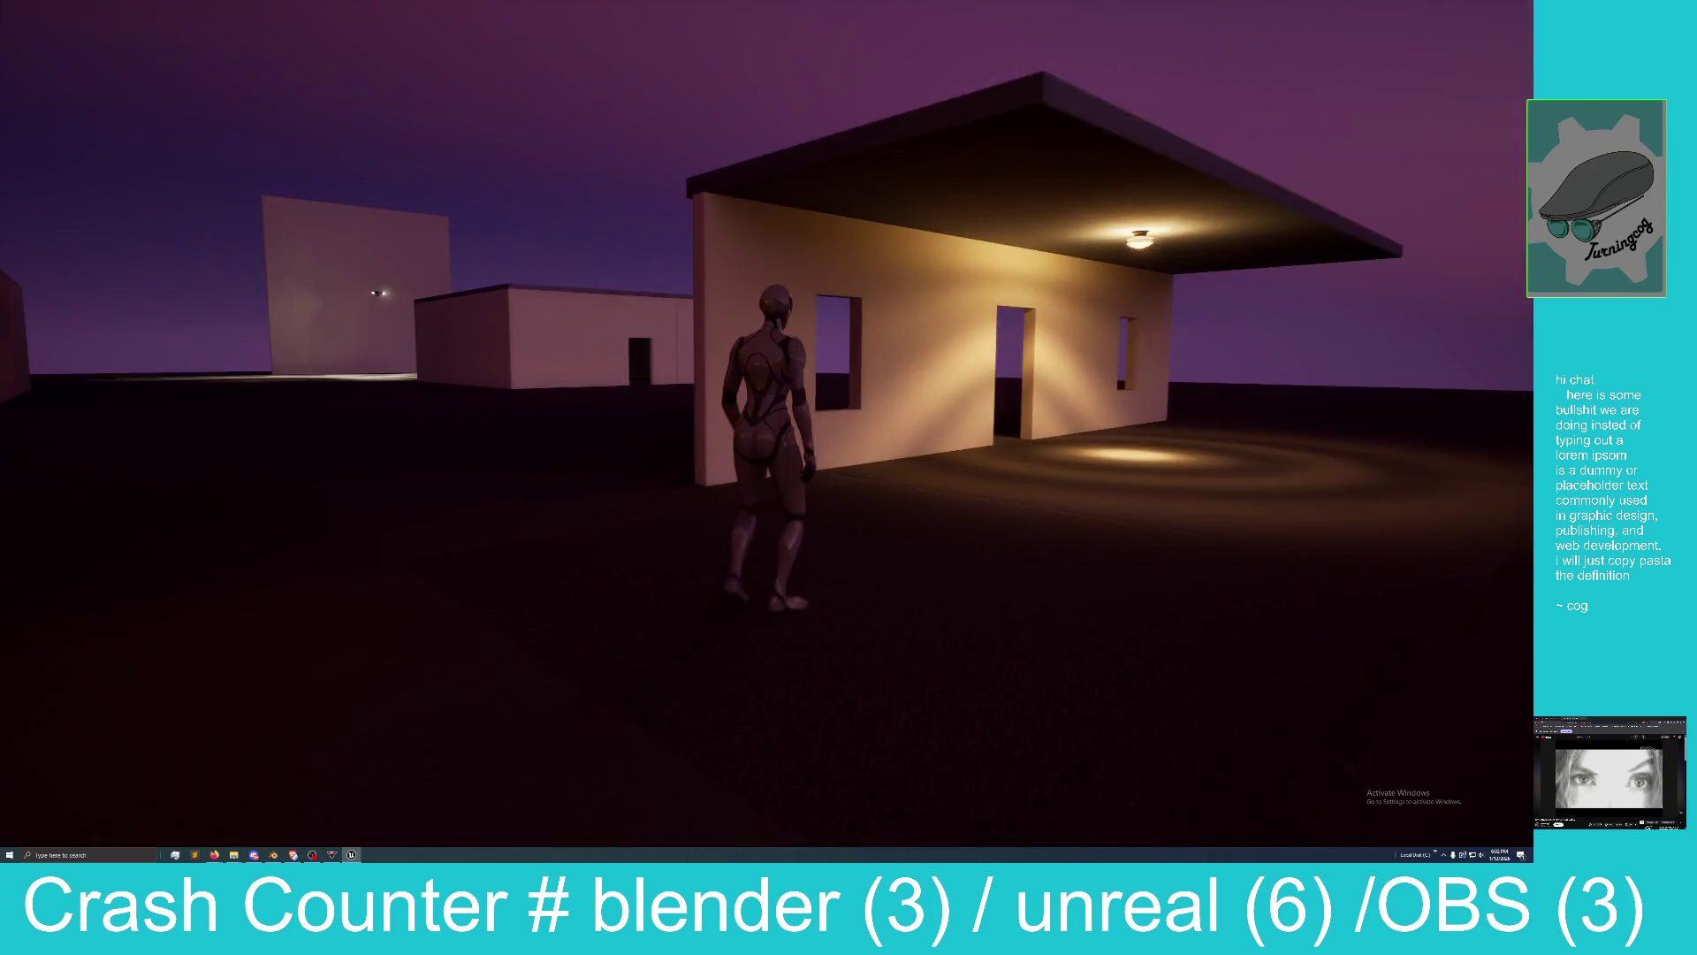
pyautogui.press('w')
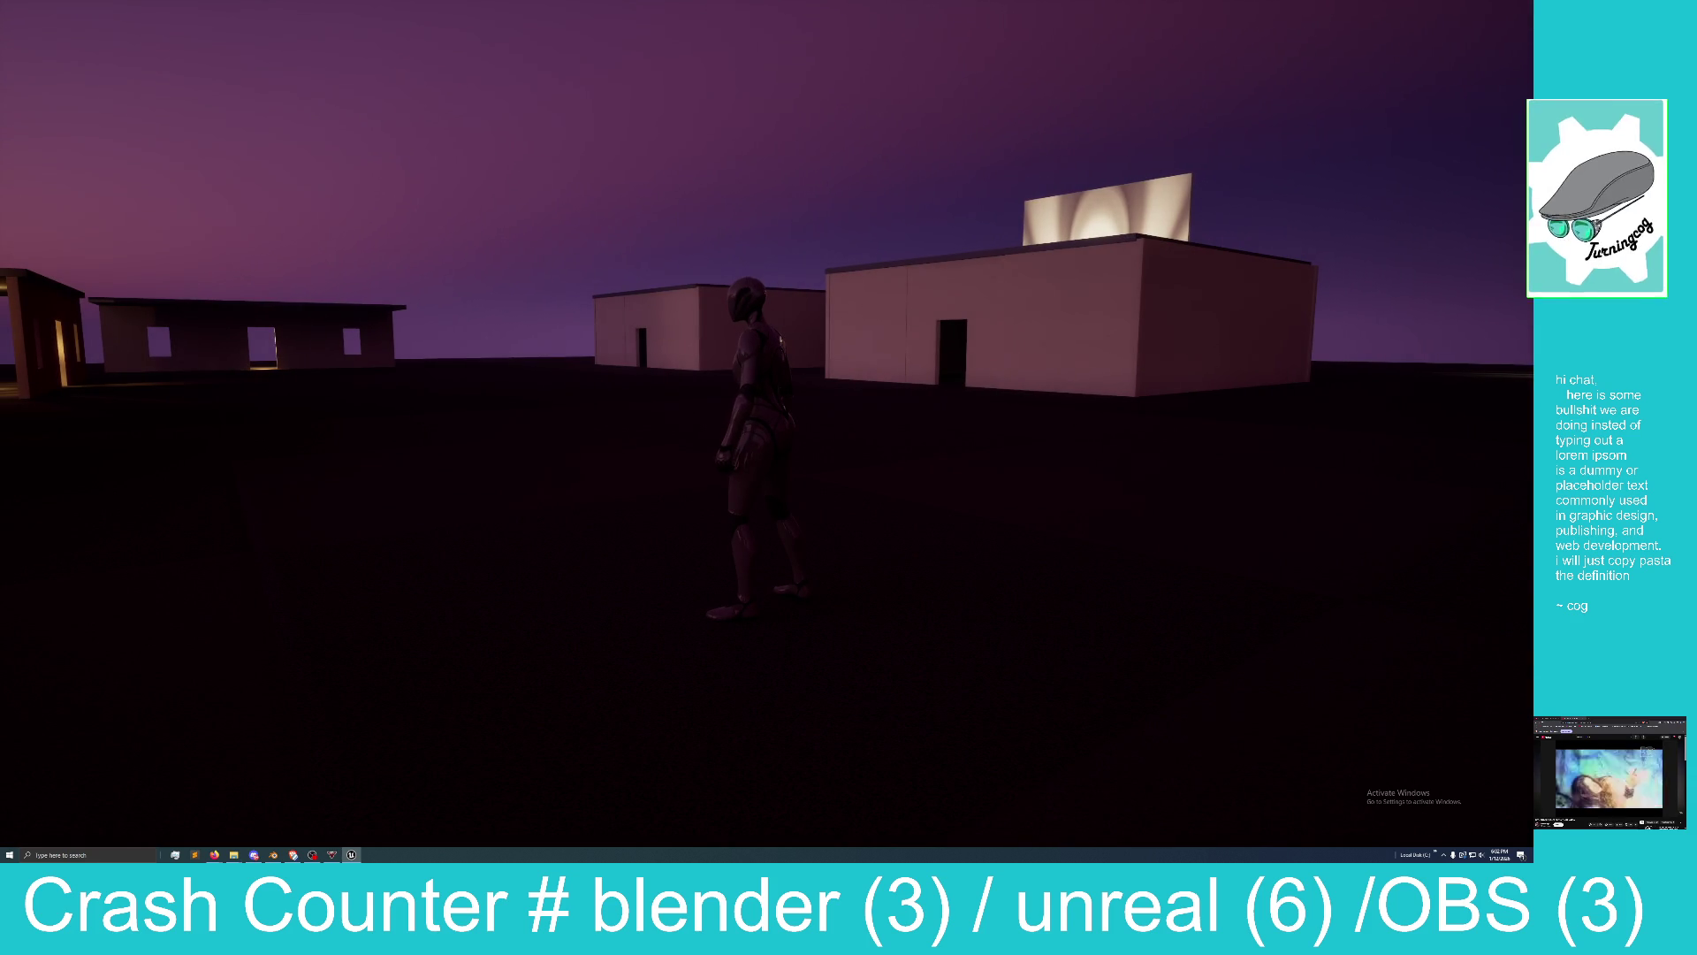
pyautogui.press('w')
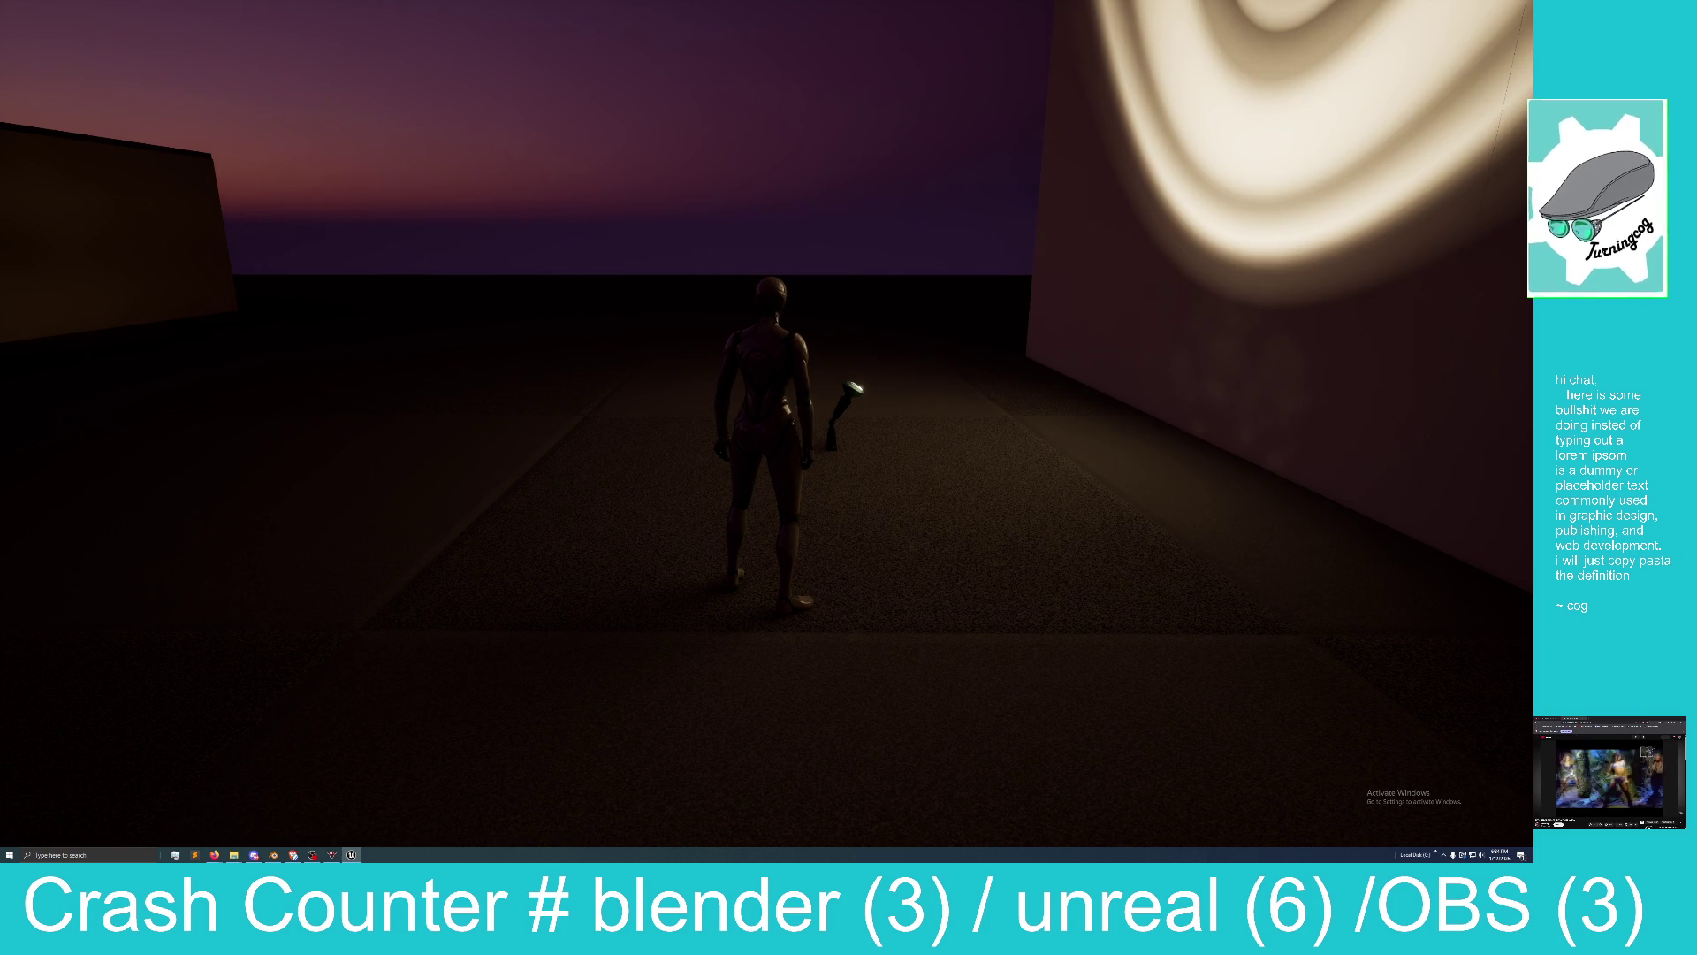
pyautogui.press('F11')
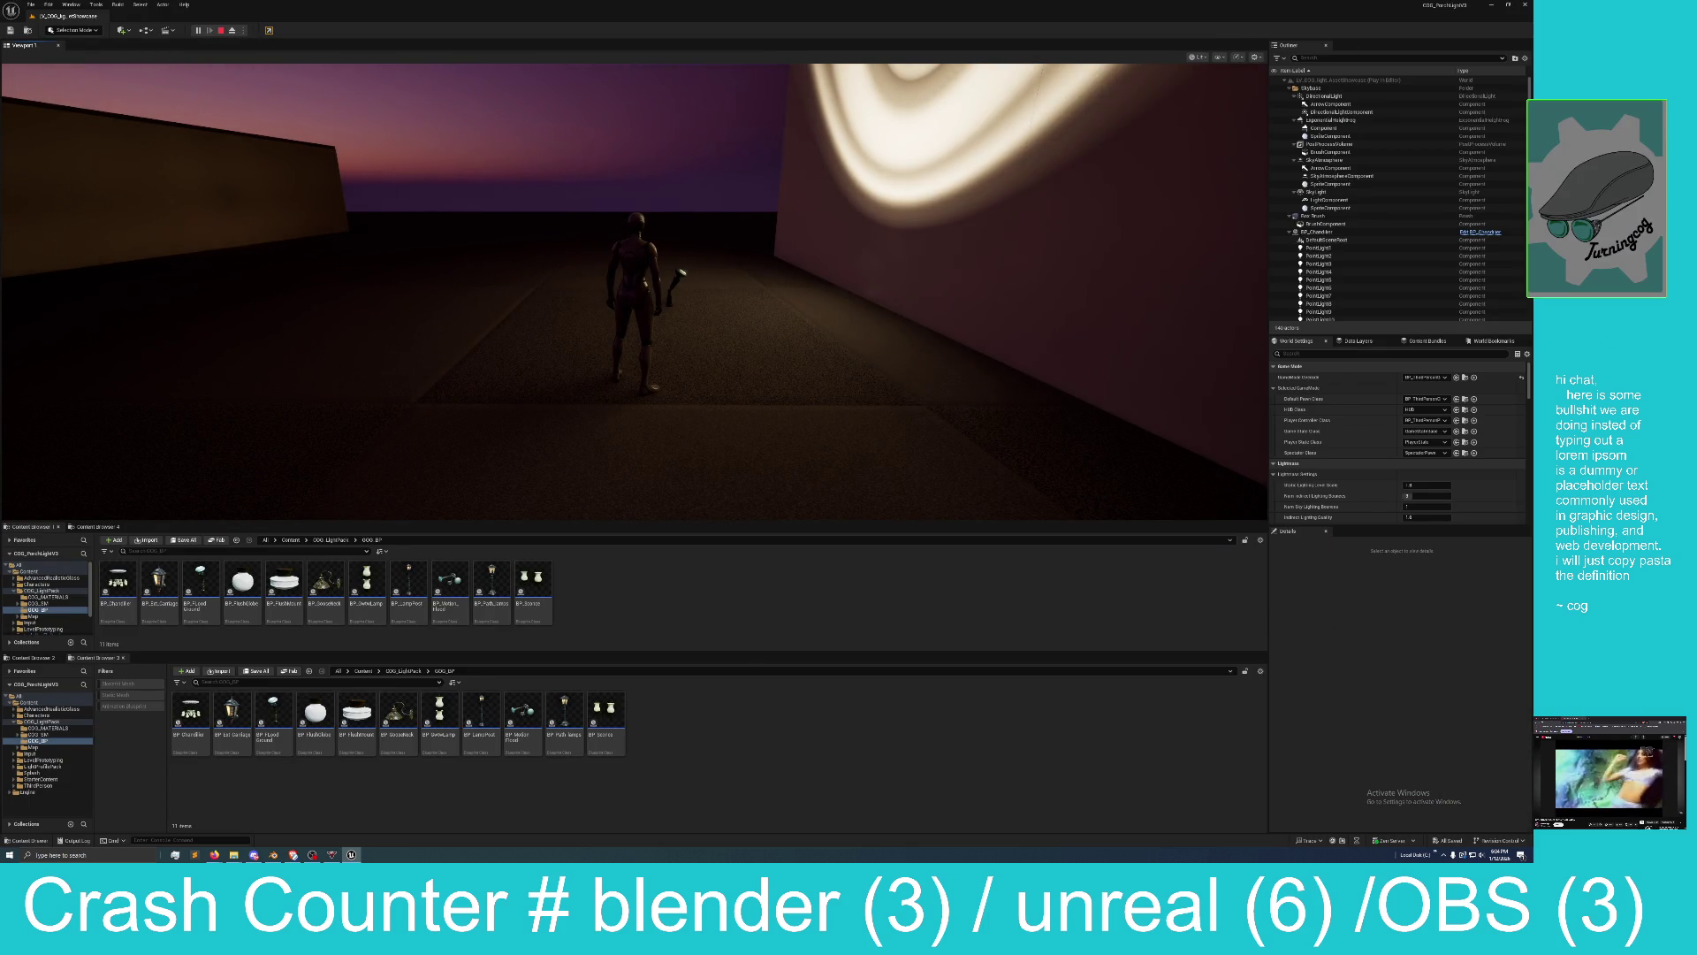
# Stop playtesting and select BP_FloodGround with the rotate gizmo, toggling local/world axes.
pyautogui.press('Escape')
pyautogui.scroll(3, 610, 290)
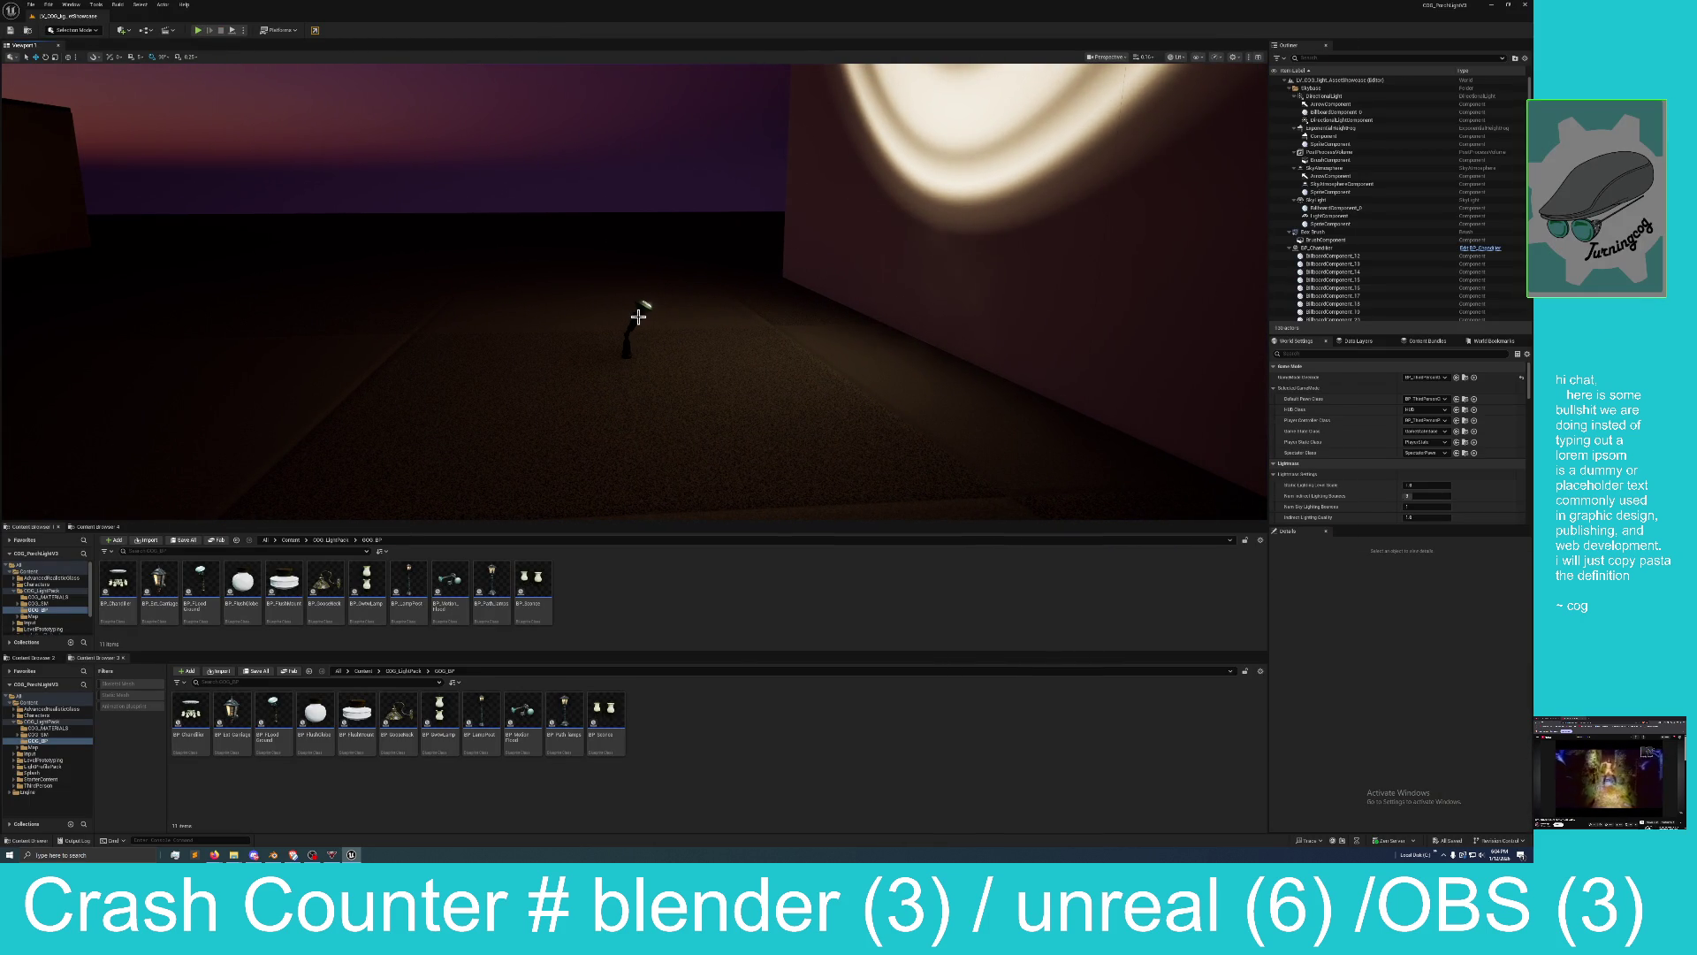
pyautogui.click(637, 319)
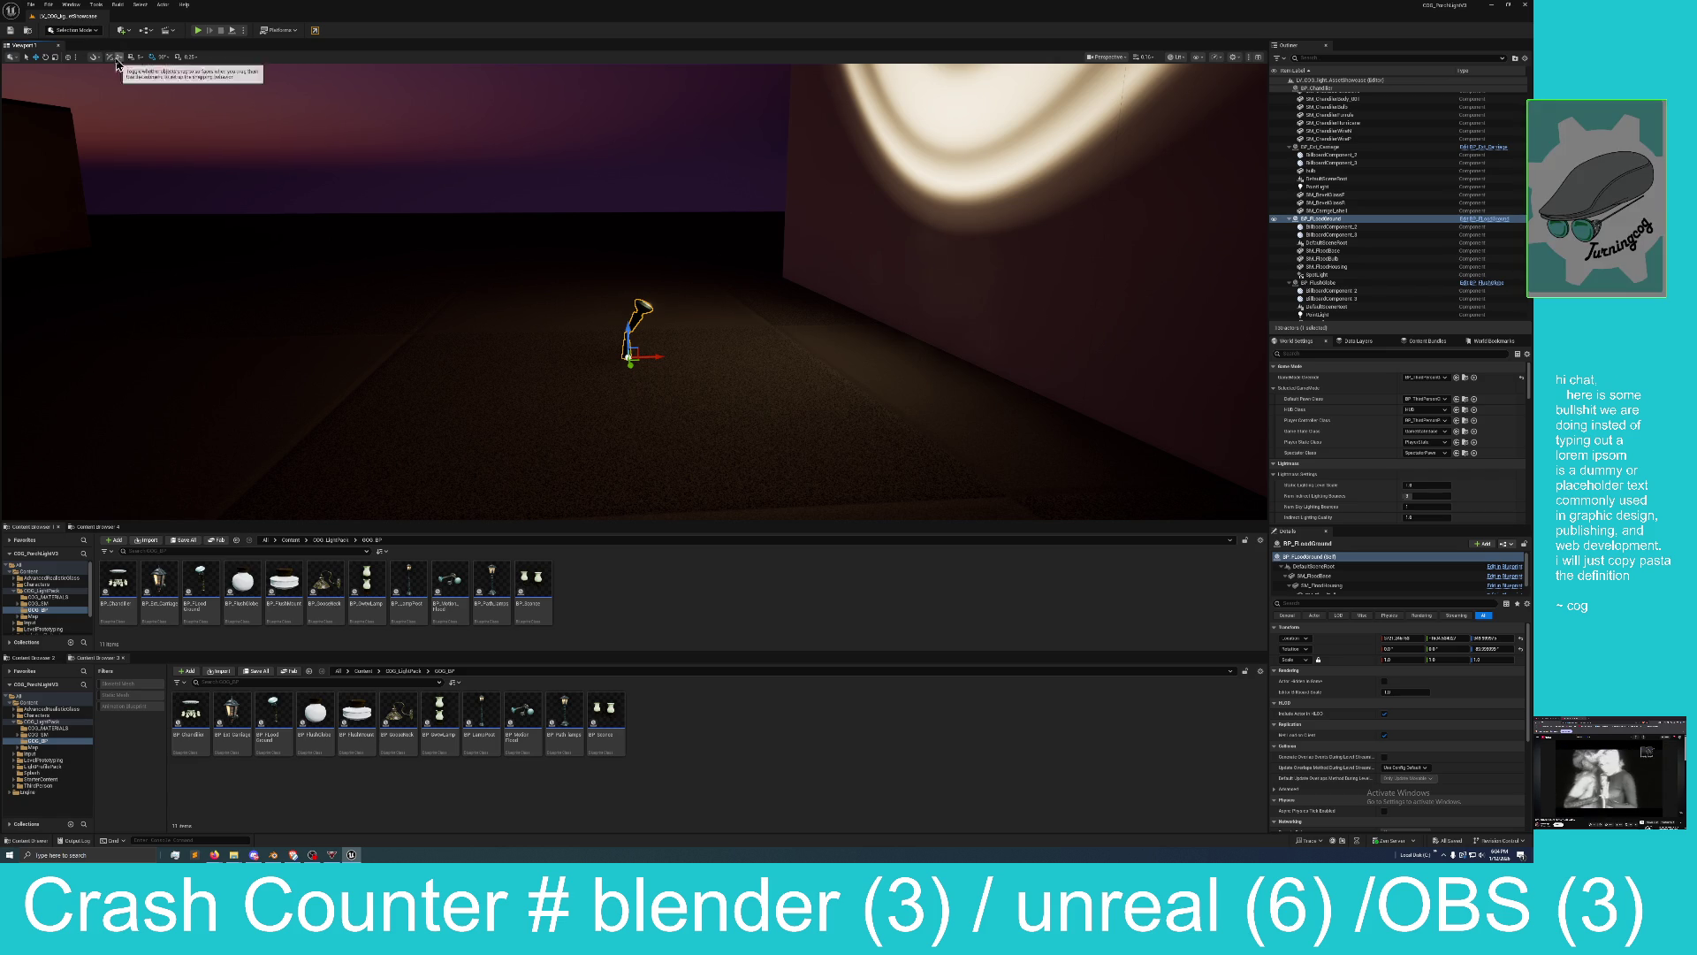
pyautogui.press('e')
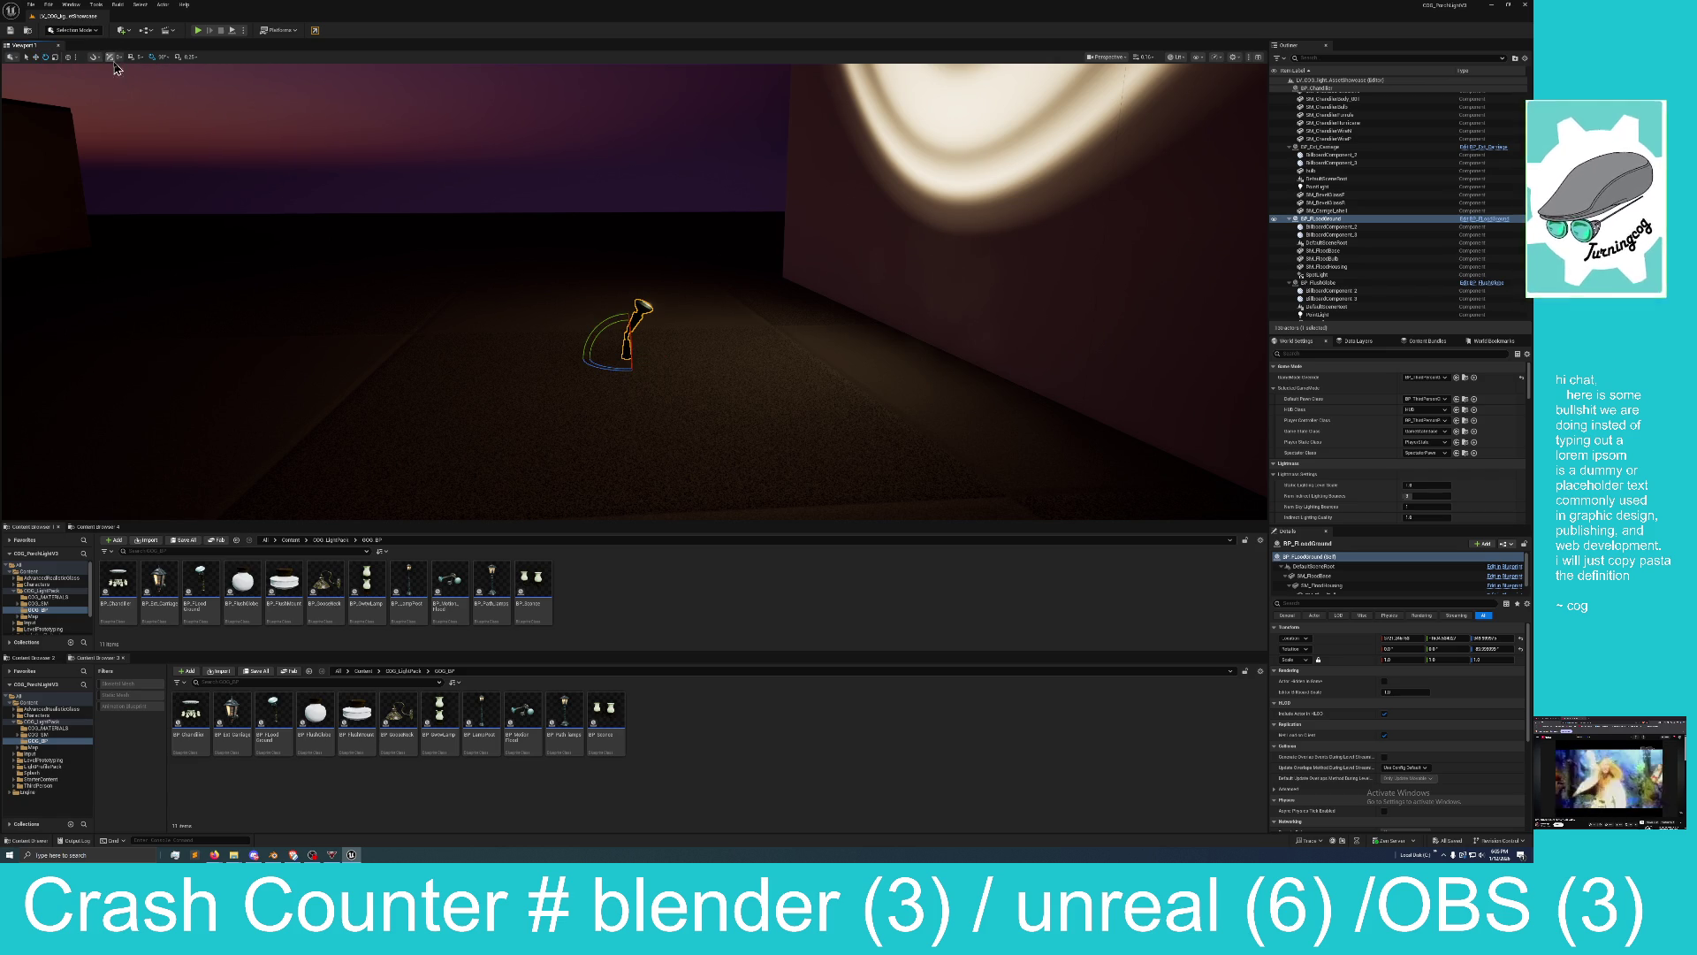
pyautogui.click(68, 57)
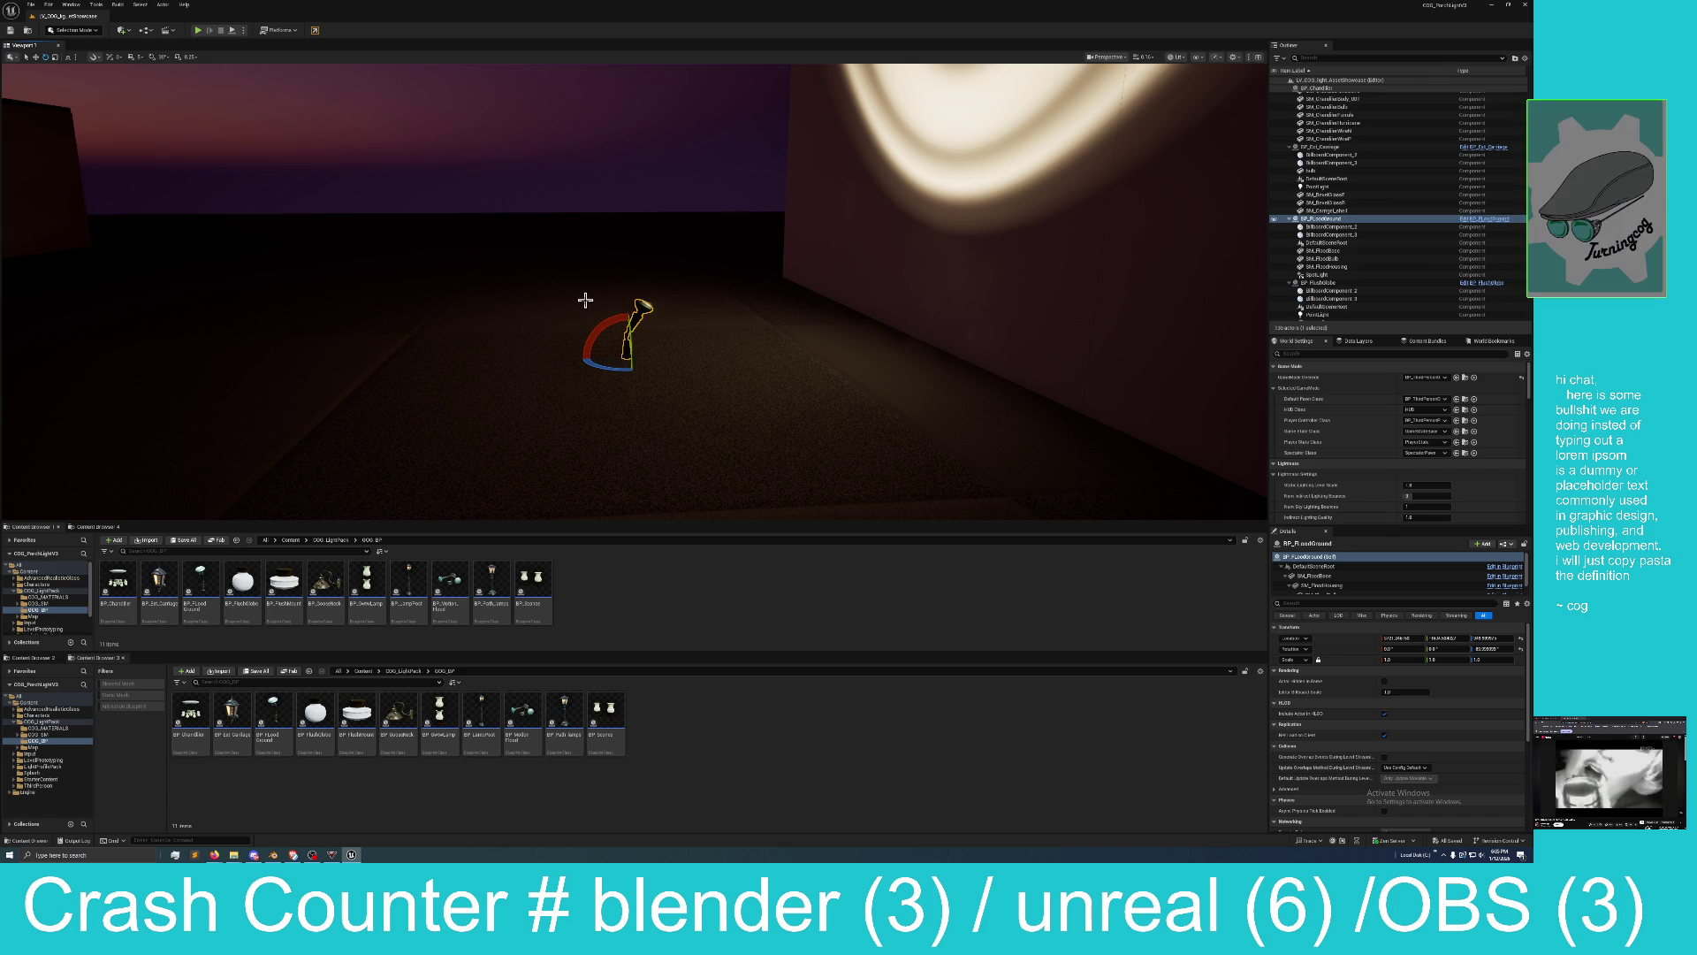
# Rotate the SM_FloodHousing component about -10.6 degrees and review the re-aimed lighting.
pyautogui.scroll(-2, 1339, 588)
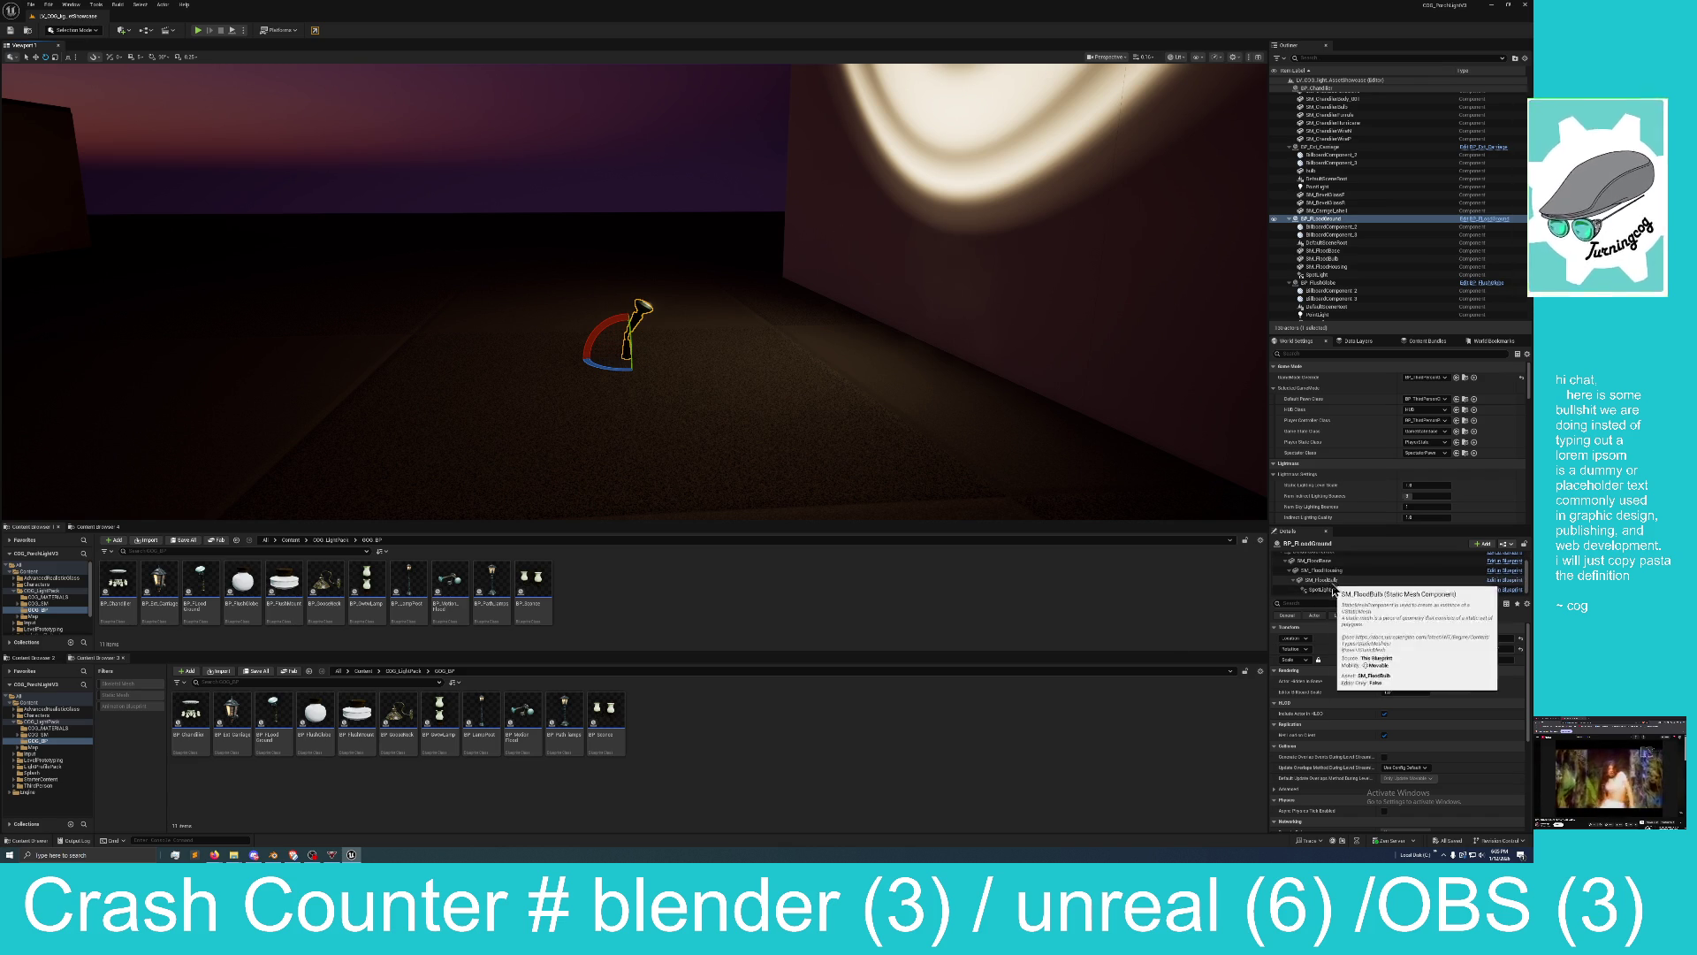
pyautogui.click(1337, 572)
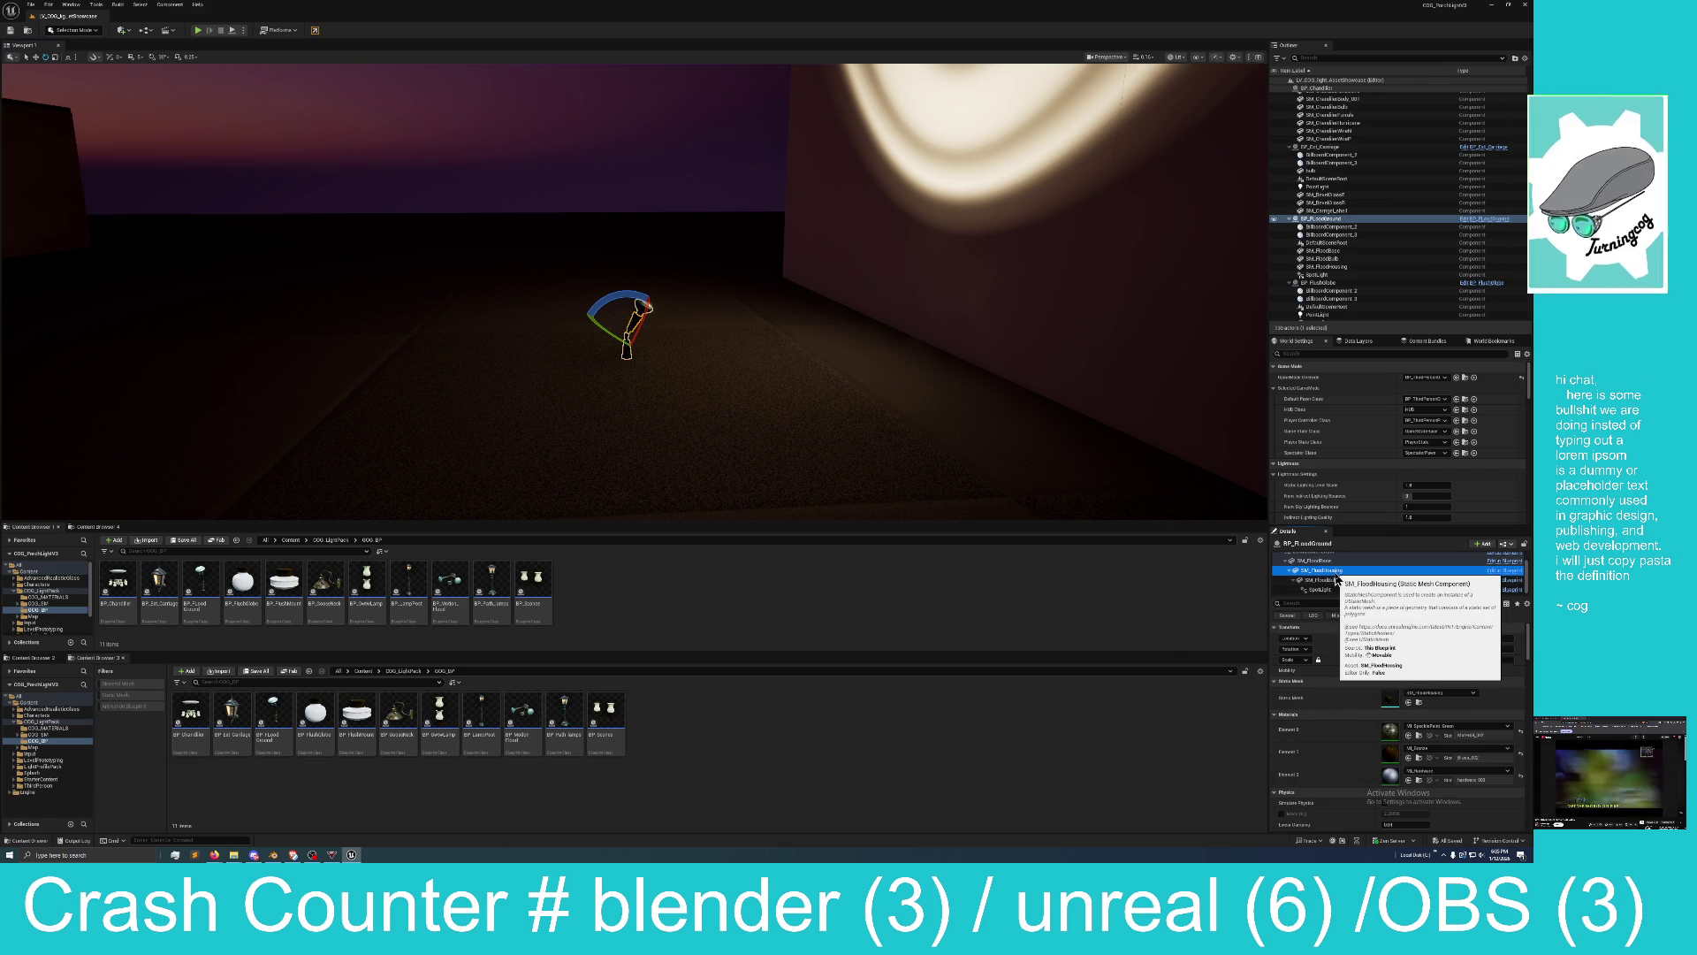
pyautogui.scroll(5, 618, 299)
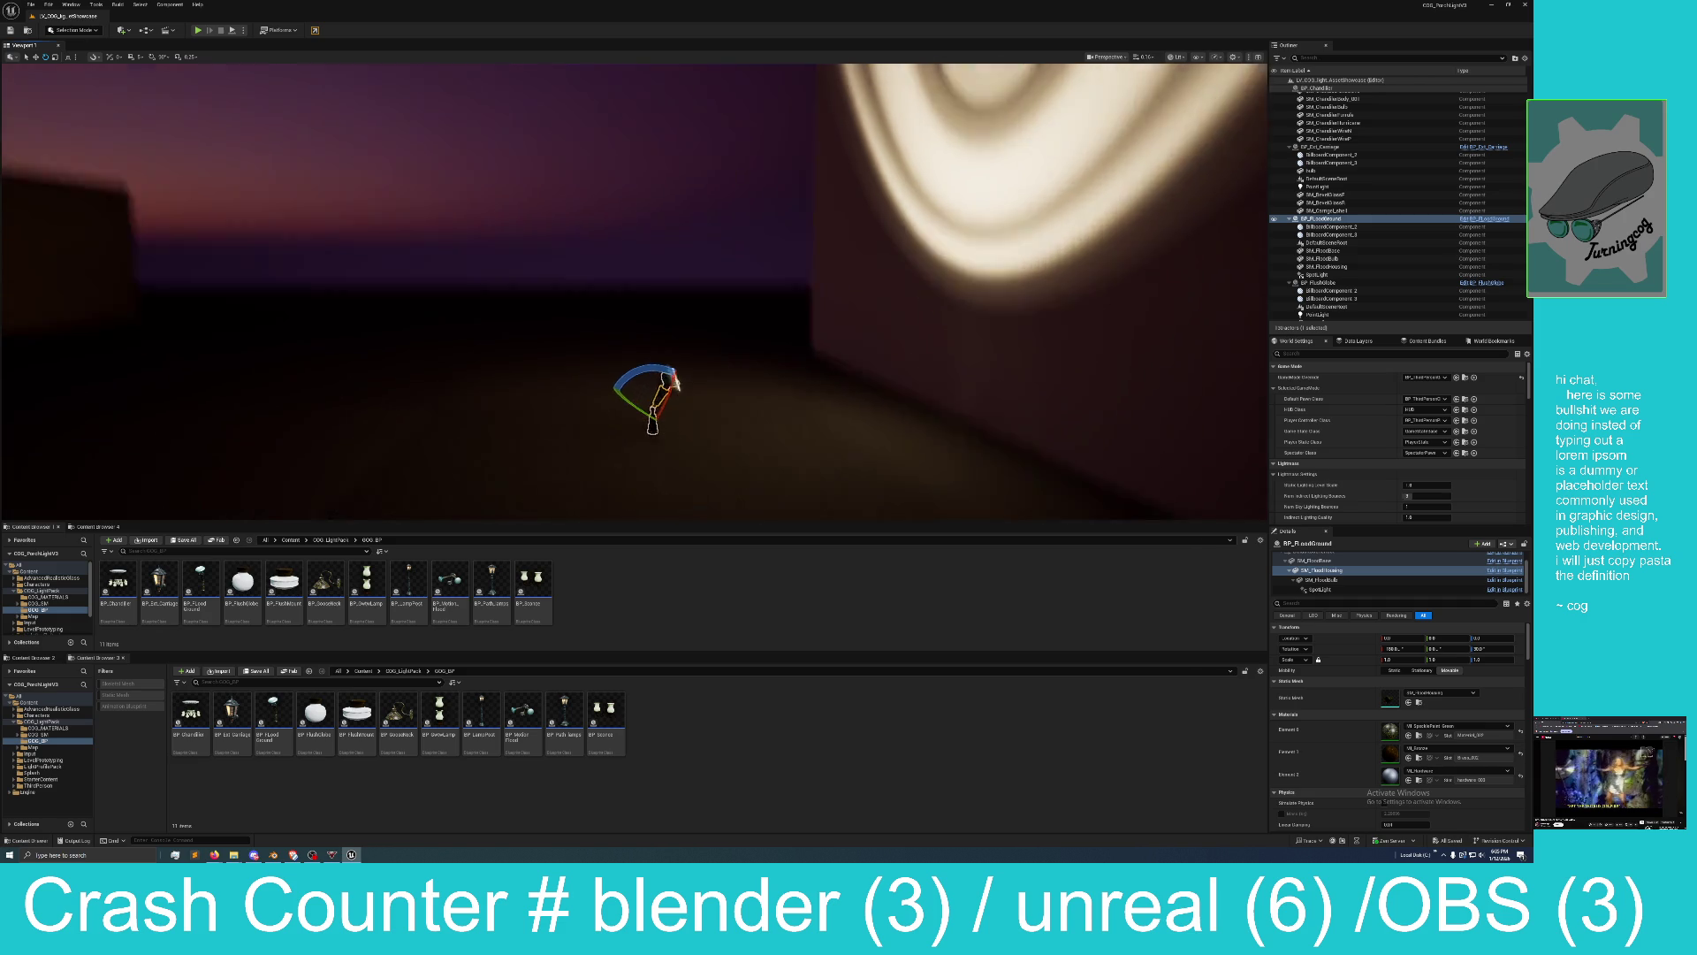
pyautogui.scroll(2, 606, 433)
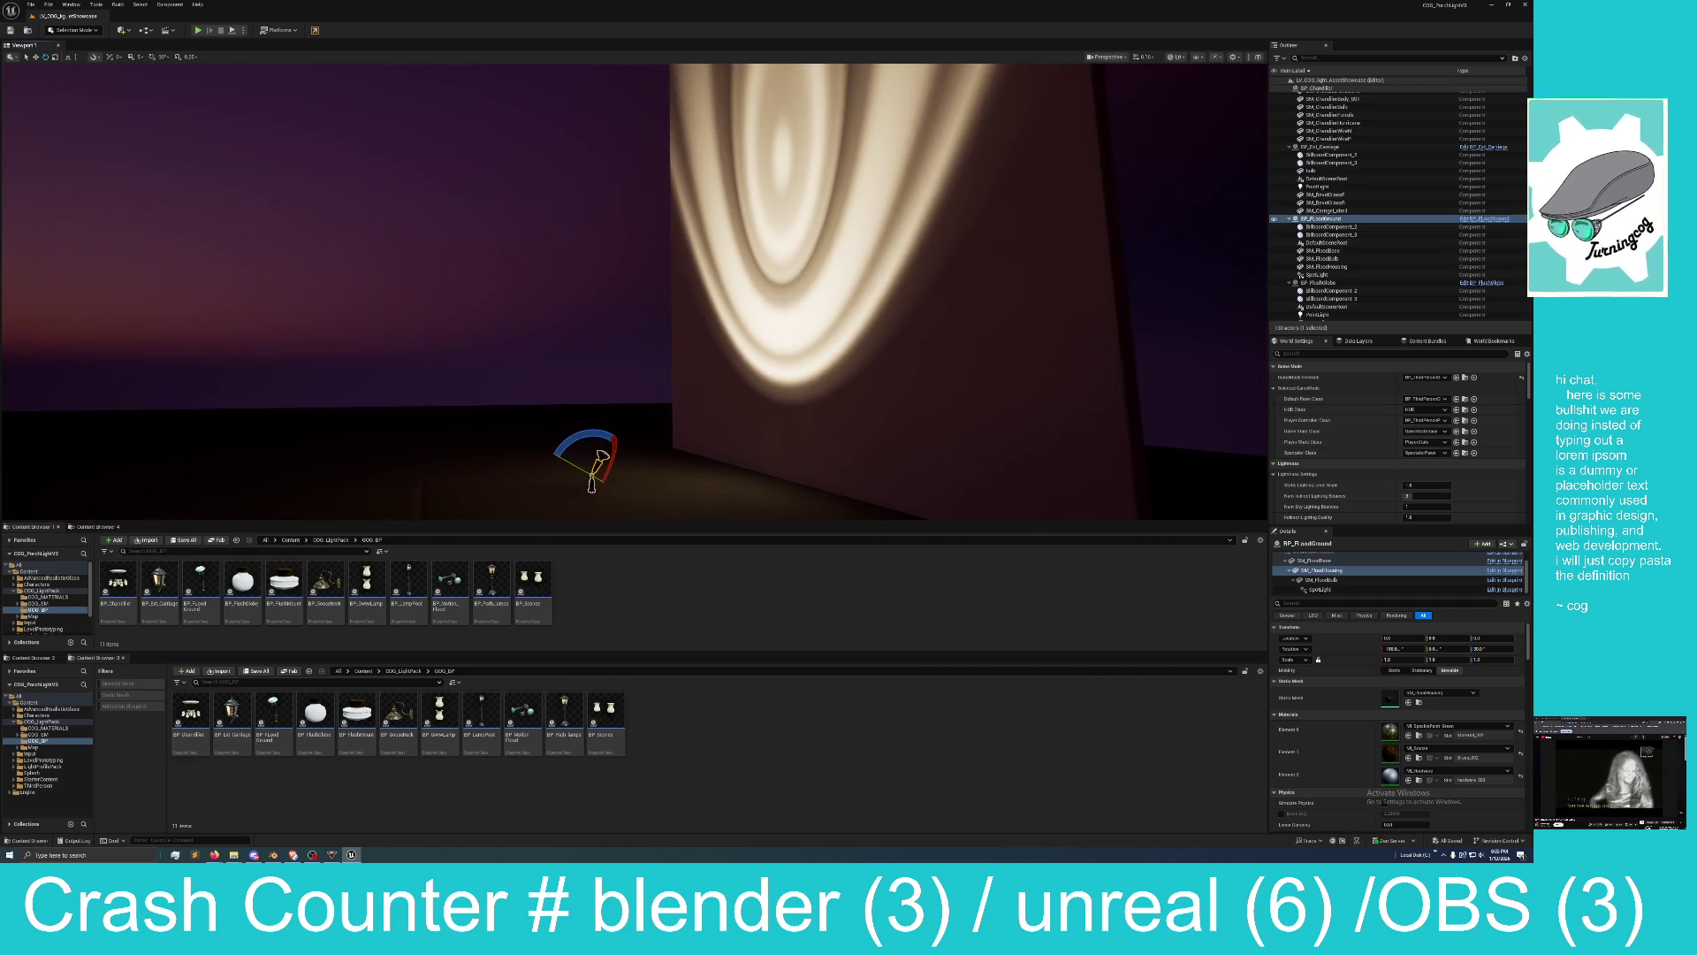
pyautogui.moveTo(610, 442)
pyautogui.mouseDown()
pyautogui.moveTo(624, 509)
pyautogui.moveTo(632, 477)
pyautogui.mouseUp()
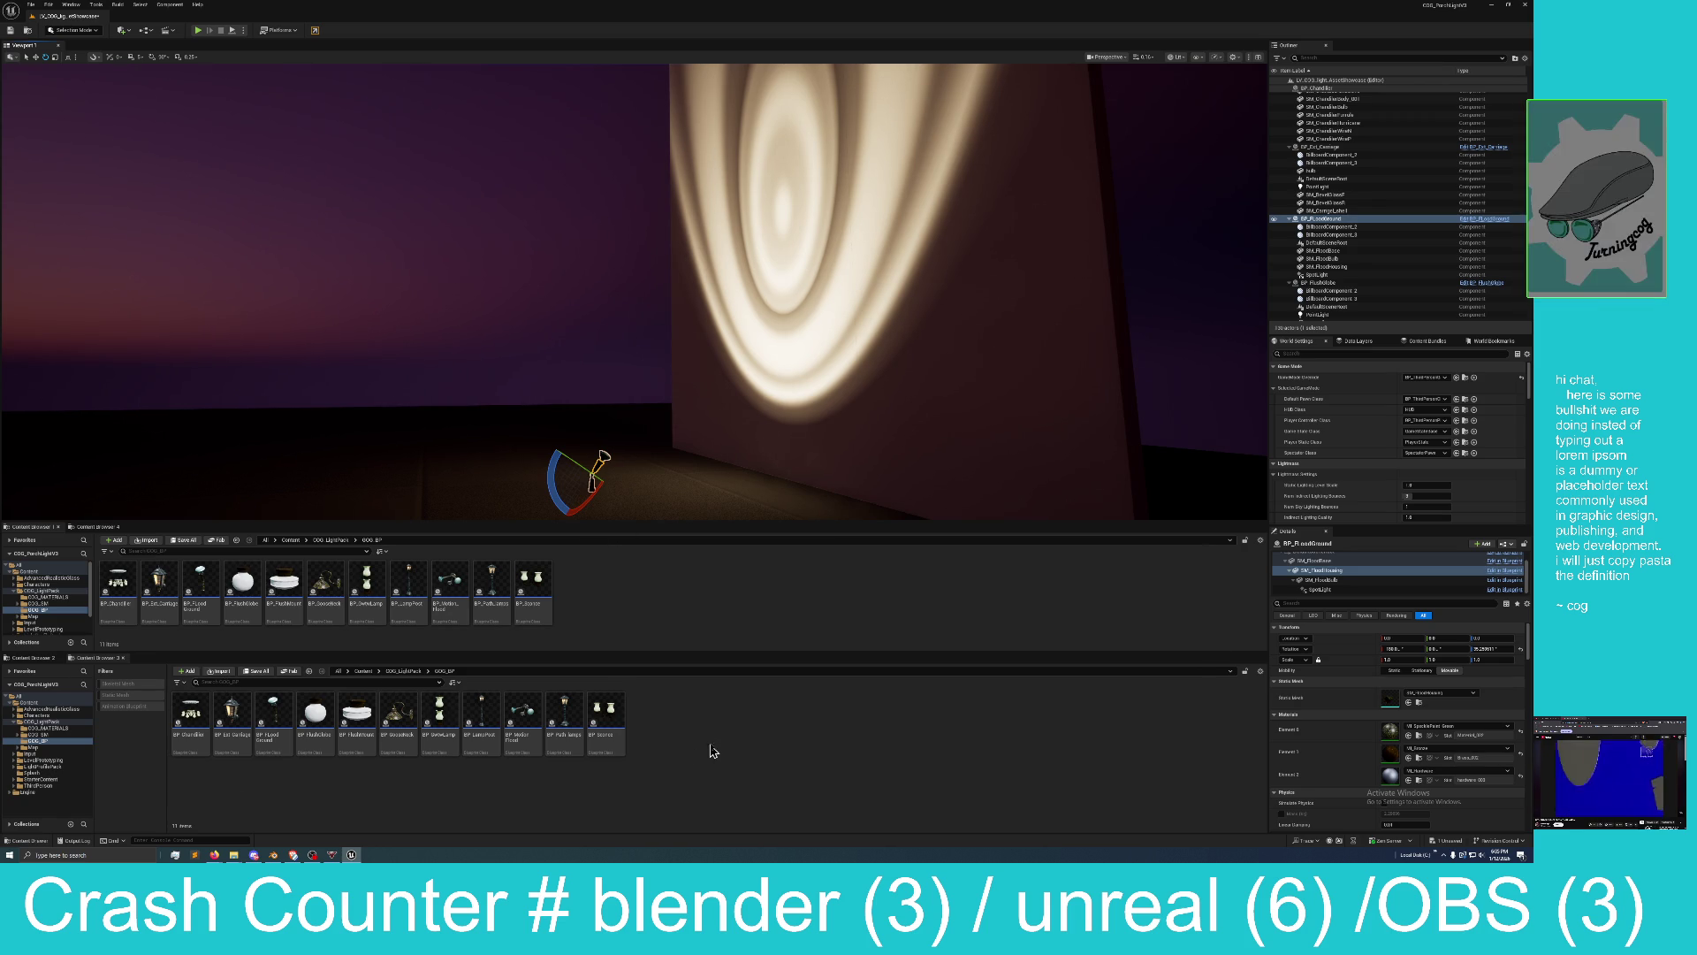
pyautogui.moveTo(703, 423)
pyautogui.mouseDown()
pyautogui.moveTo(672, 407)
pyautogui.moveTo(672, 442)
pyautogui.moveTo(787, 433)
pyautogui.moveTo(805, 451)
pyautogui.moveTo(805, 424)
pyautogui.moveTo(809, 469)
pyautogui.moveTo(707, 433)
pyautogui.moveTo(707, 418)
pyautogui.mouseUp()
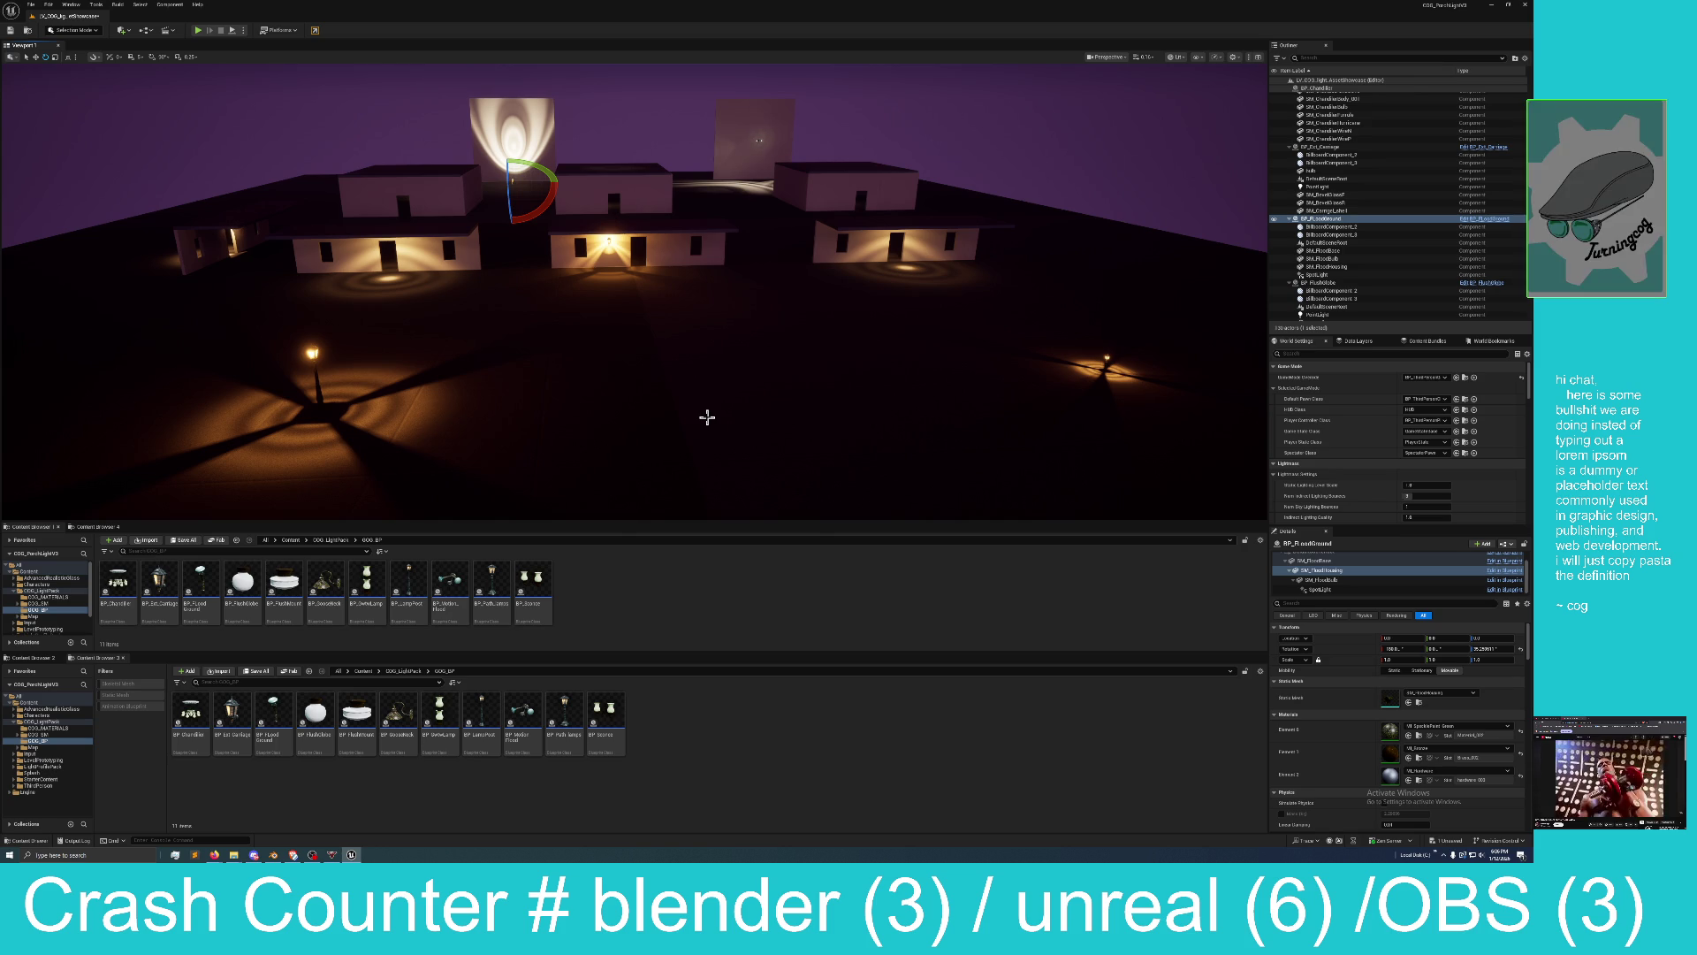
pyautogui.moveTo(693, 405)
pyautogui.mouseDown()
pyautogui.moveTo(668, 367)
pyautogui.moveTo(687, 397)
pyautogui.mouseUp()
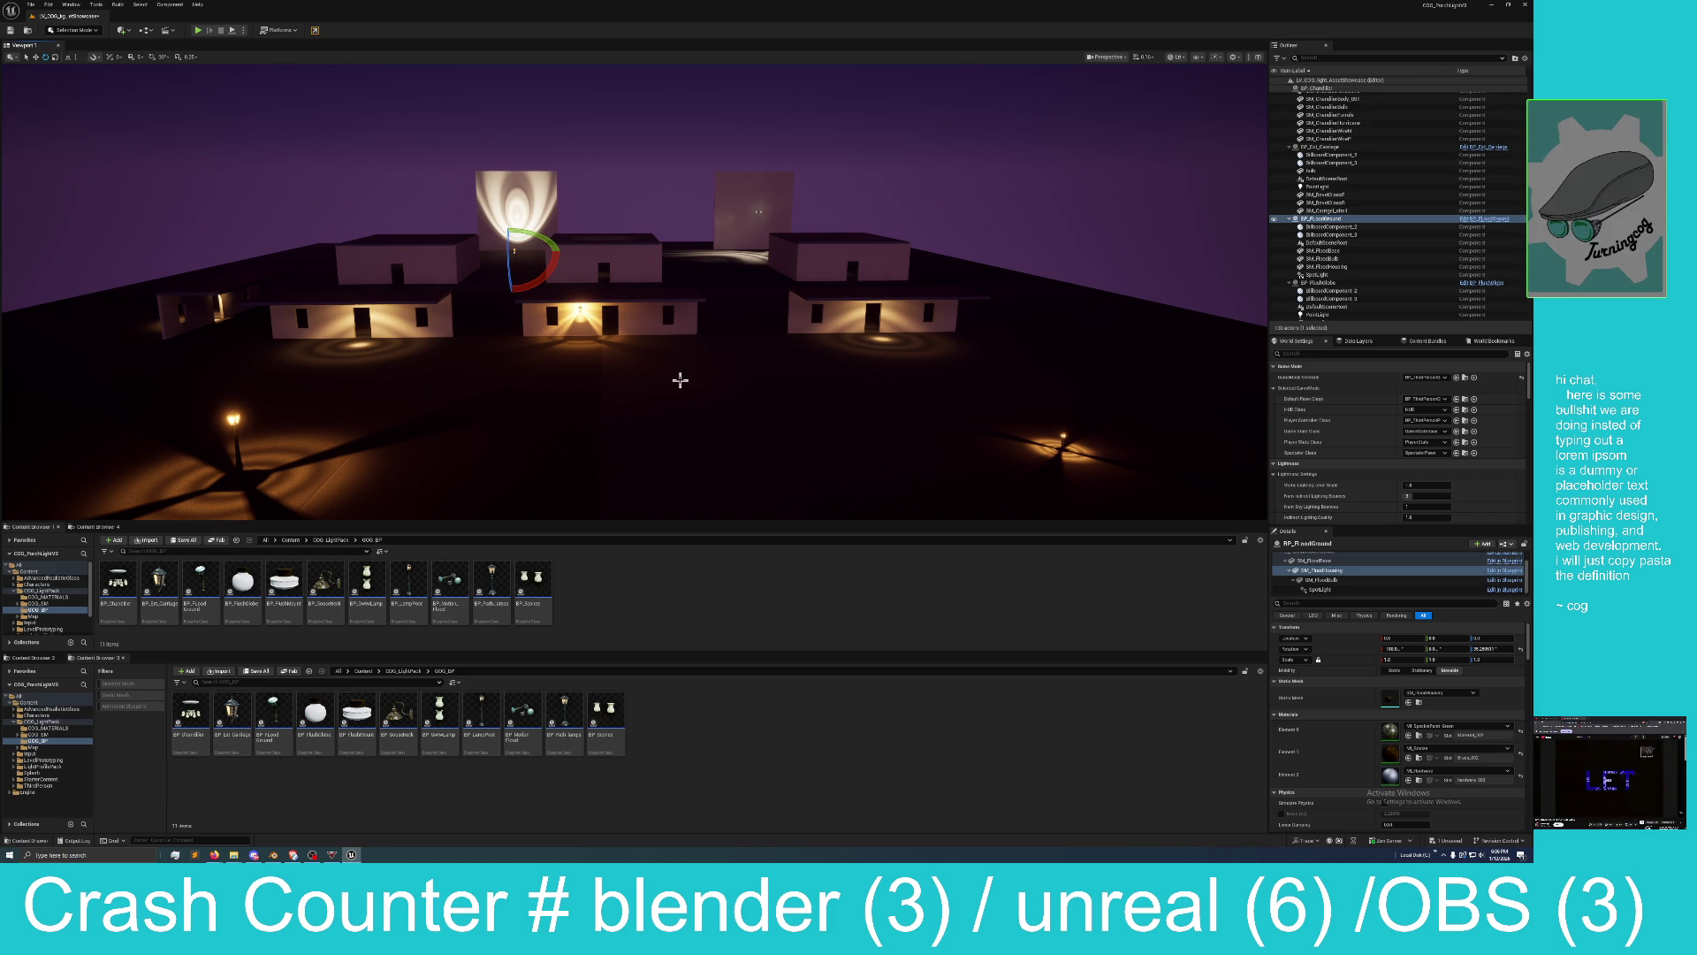
pyautogui.moveTo(660, 380); pyautogui.dragTo(659, 416)
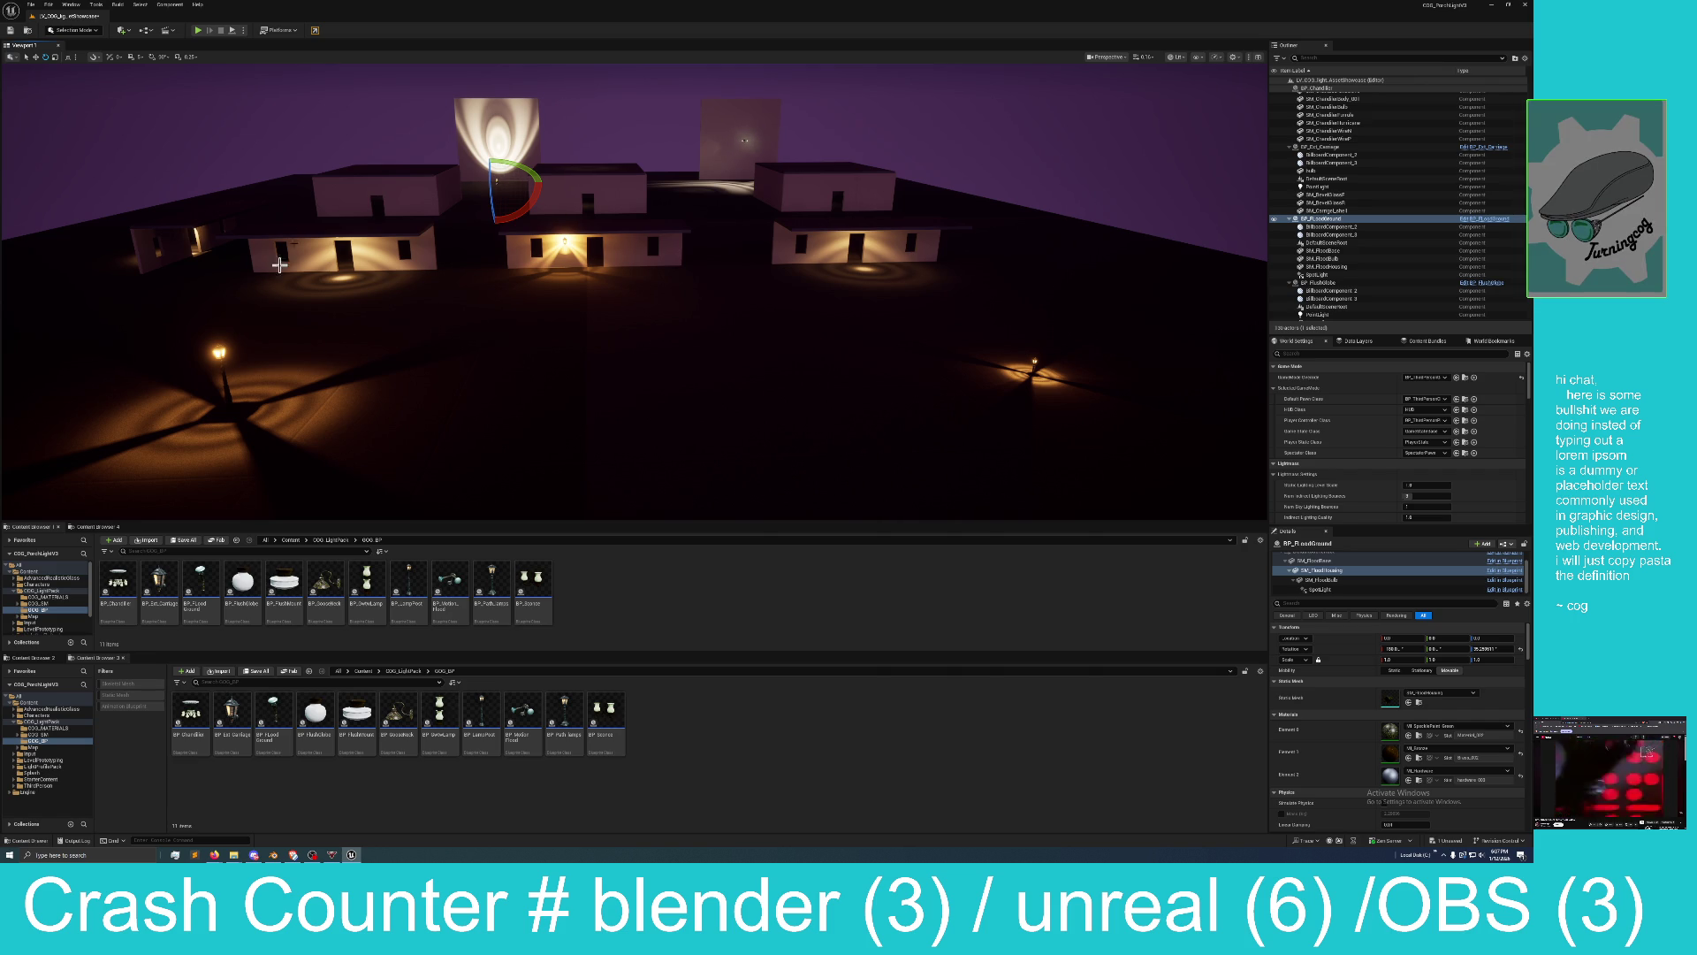
# Close the Unreal editor, answering the Save Content prompt.
pyautogui.click(1526, 9)
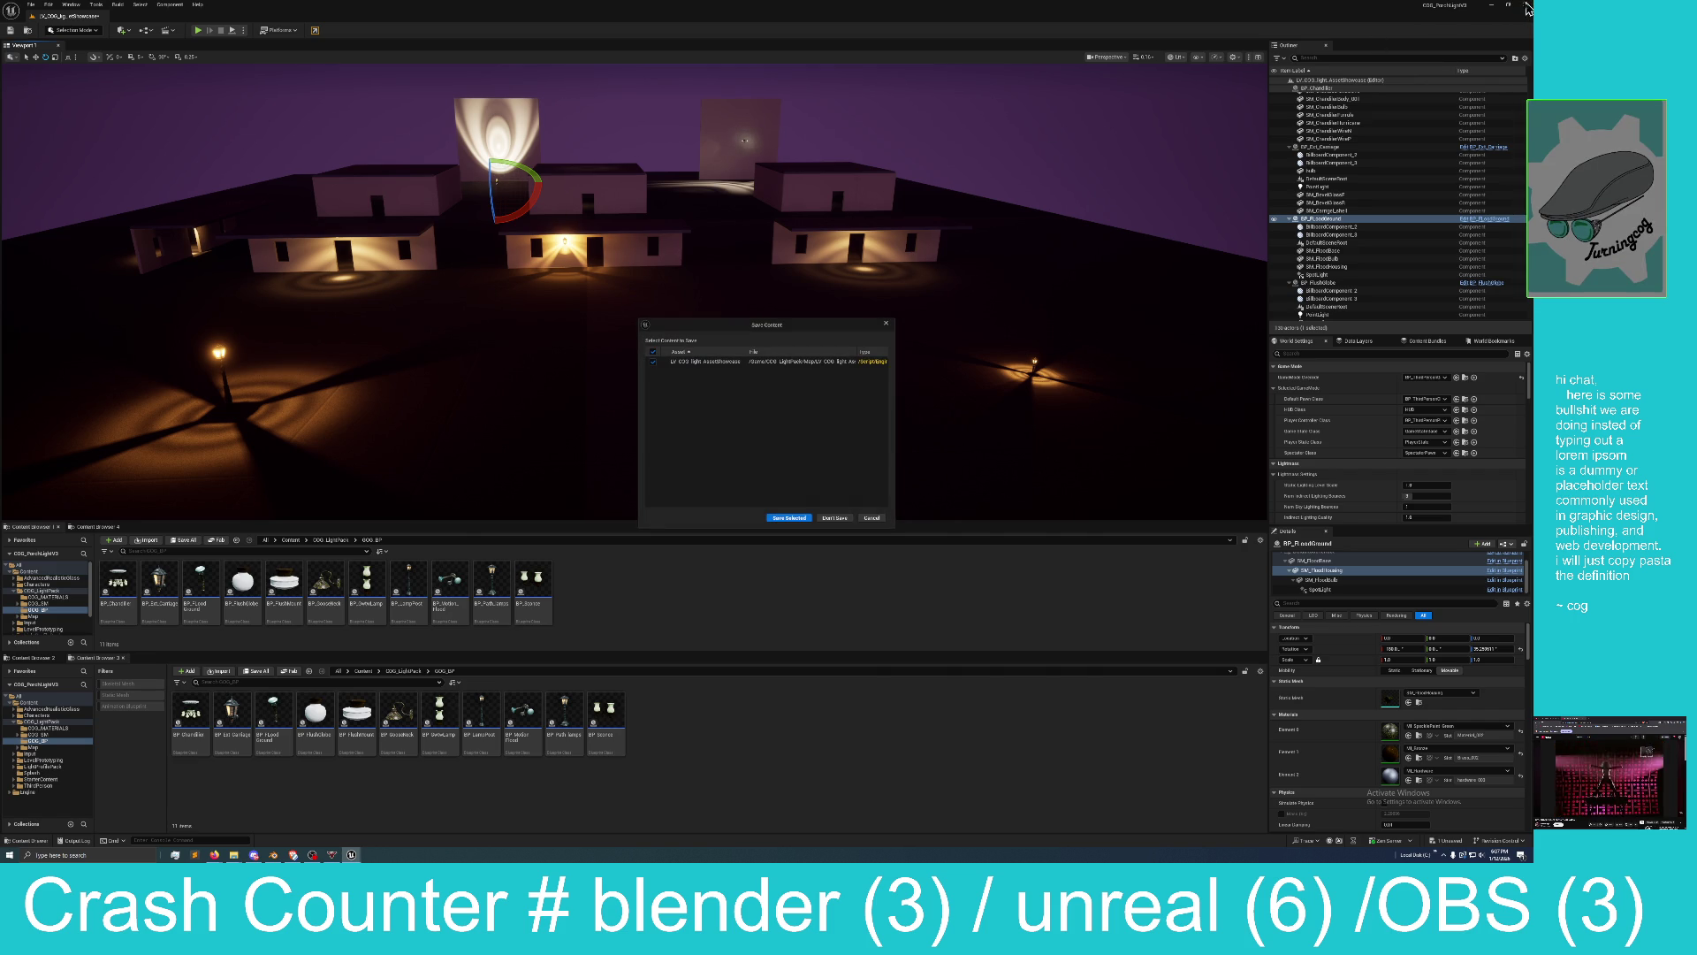
pyautogui.click(854, 518)
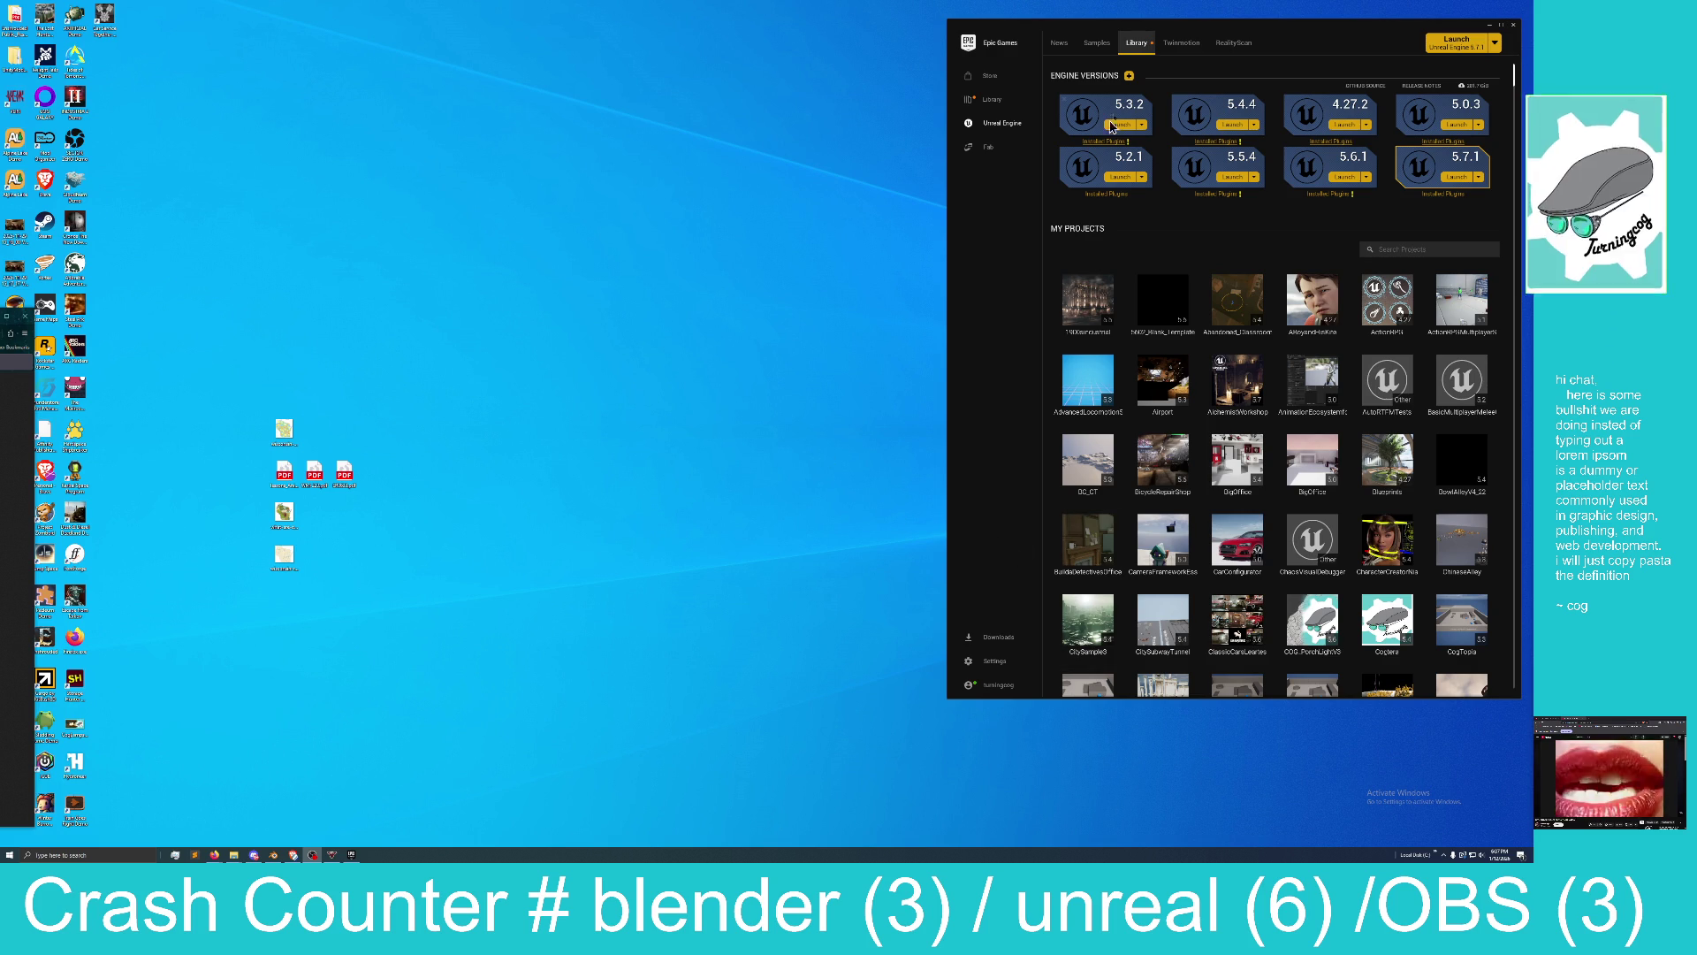
# Drag the Epic Games Launcher window further left and slightly down.
pyautogui.moveTo(1314, 37); pyautogui.dragTo(1214, 49)
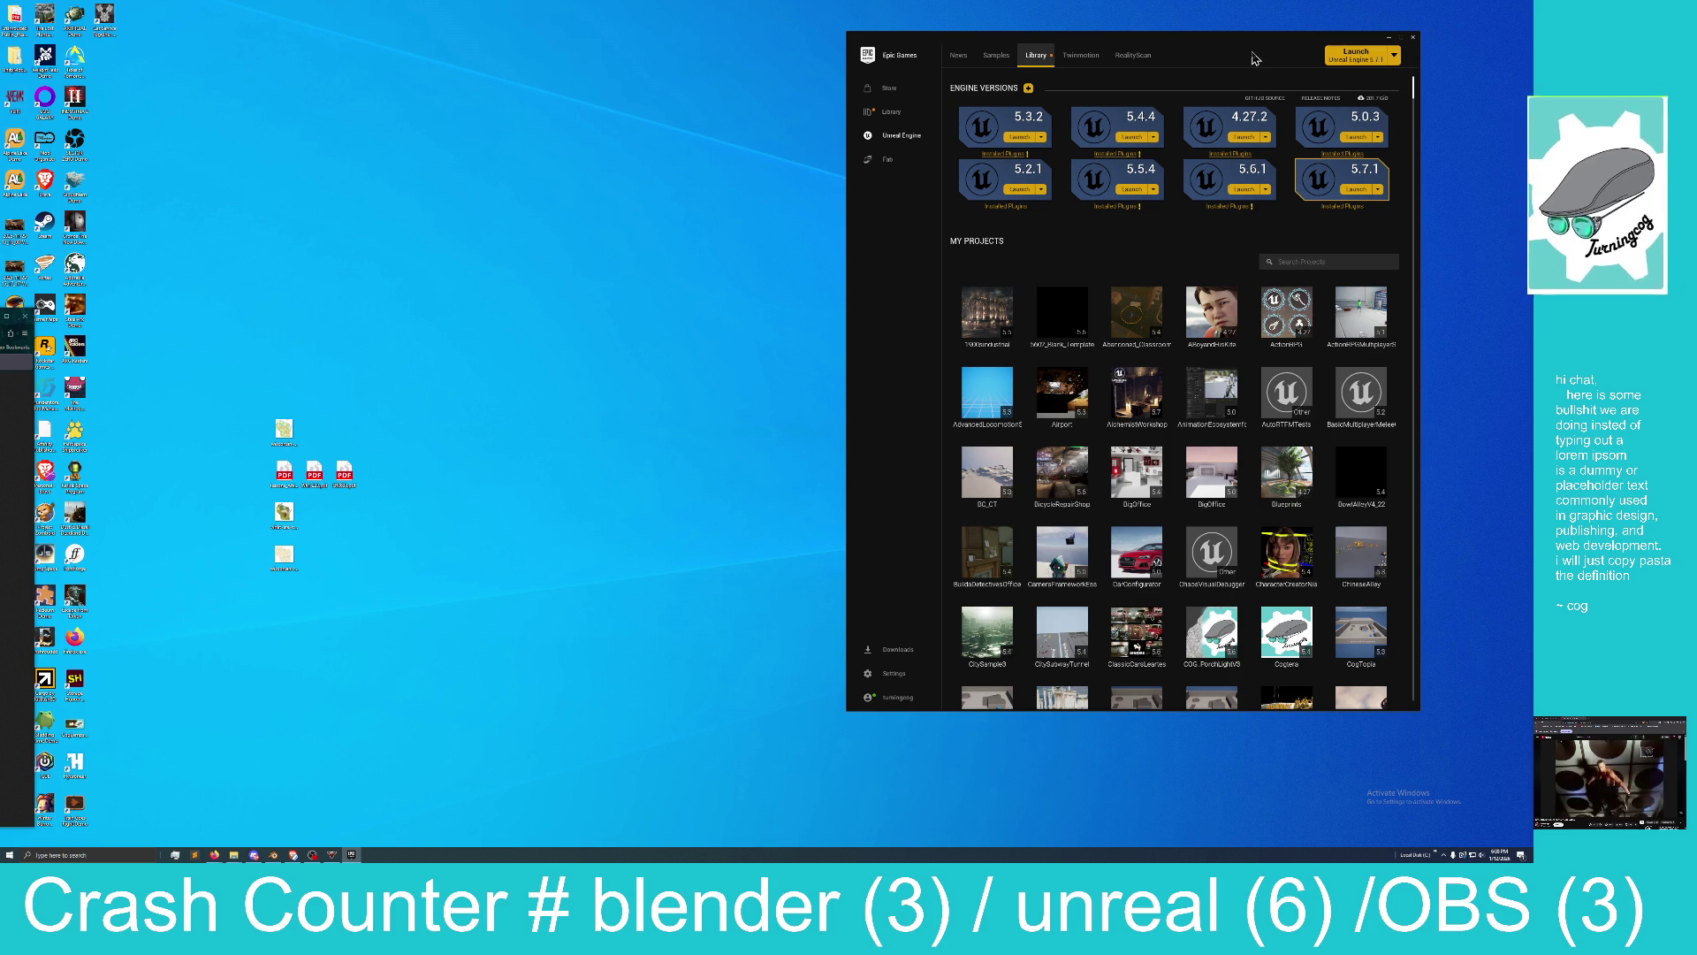
pyautogui.moveTo(1265, 46); pyautogui.dragTo(1195, 63)
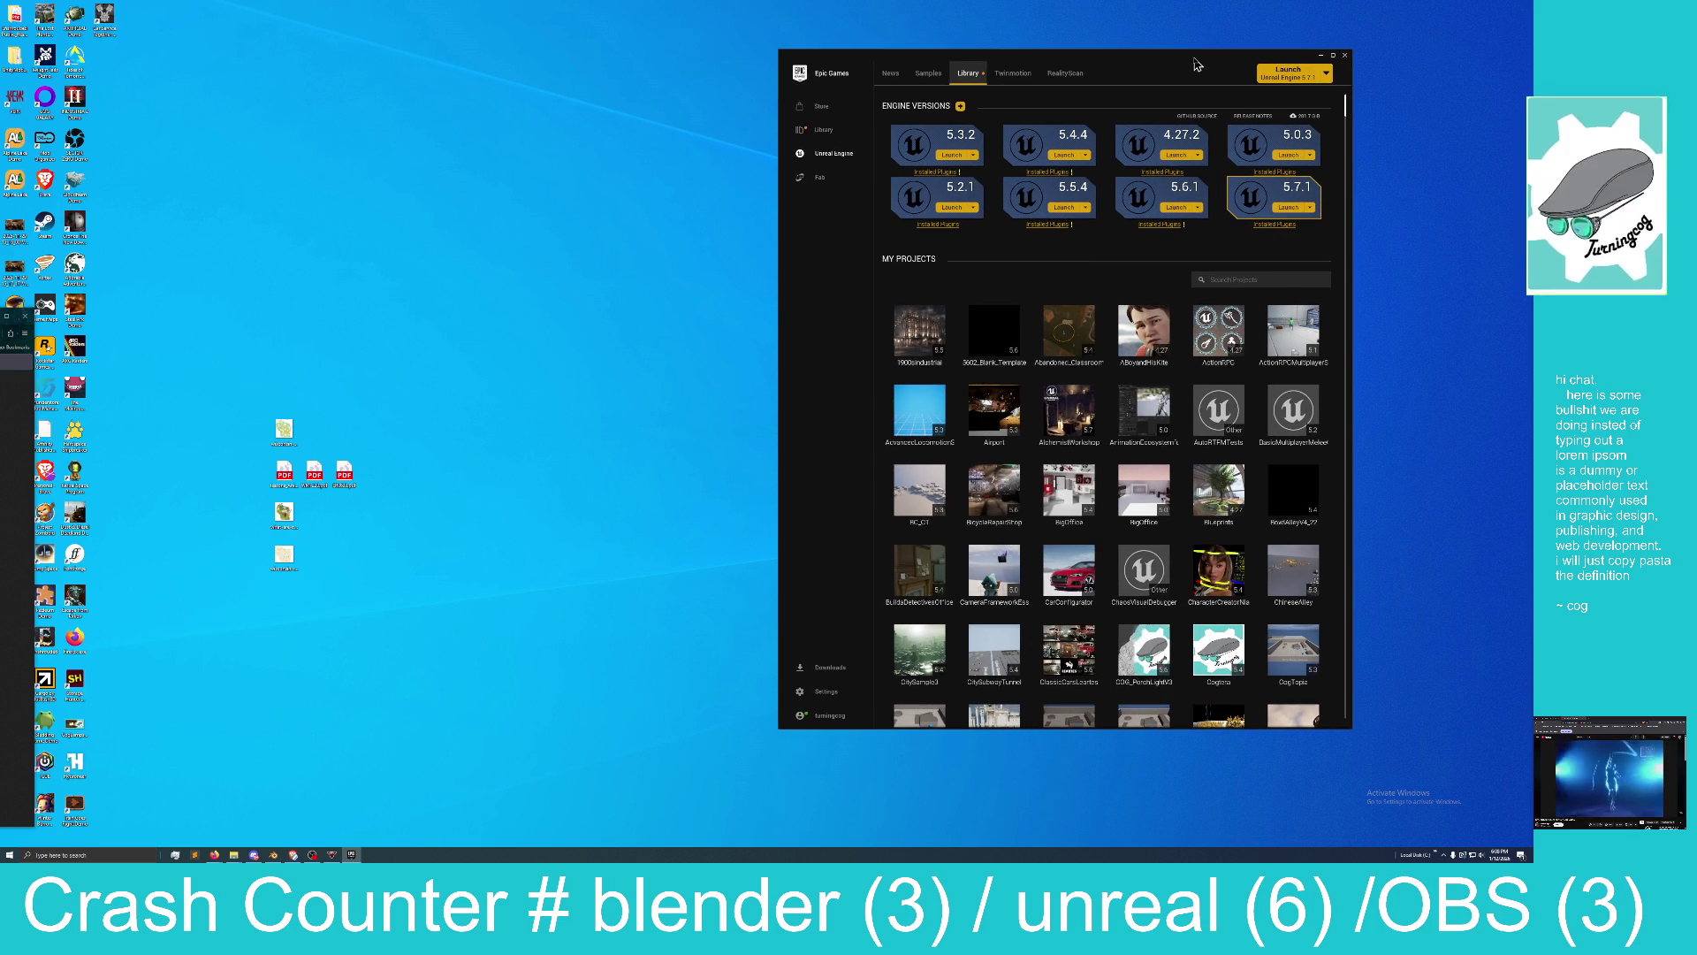
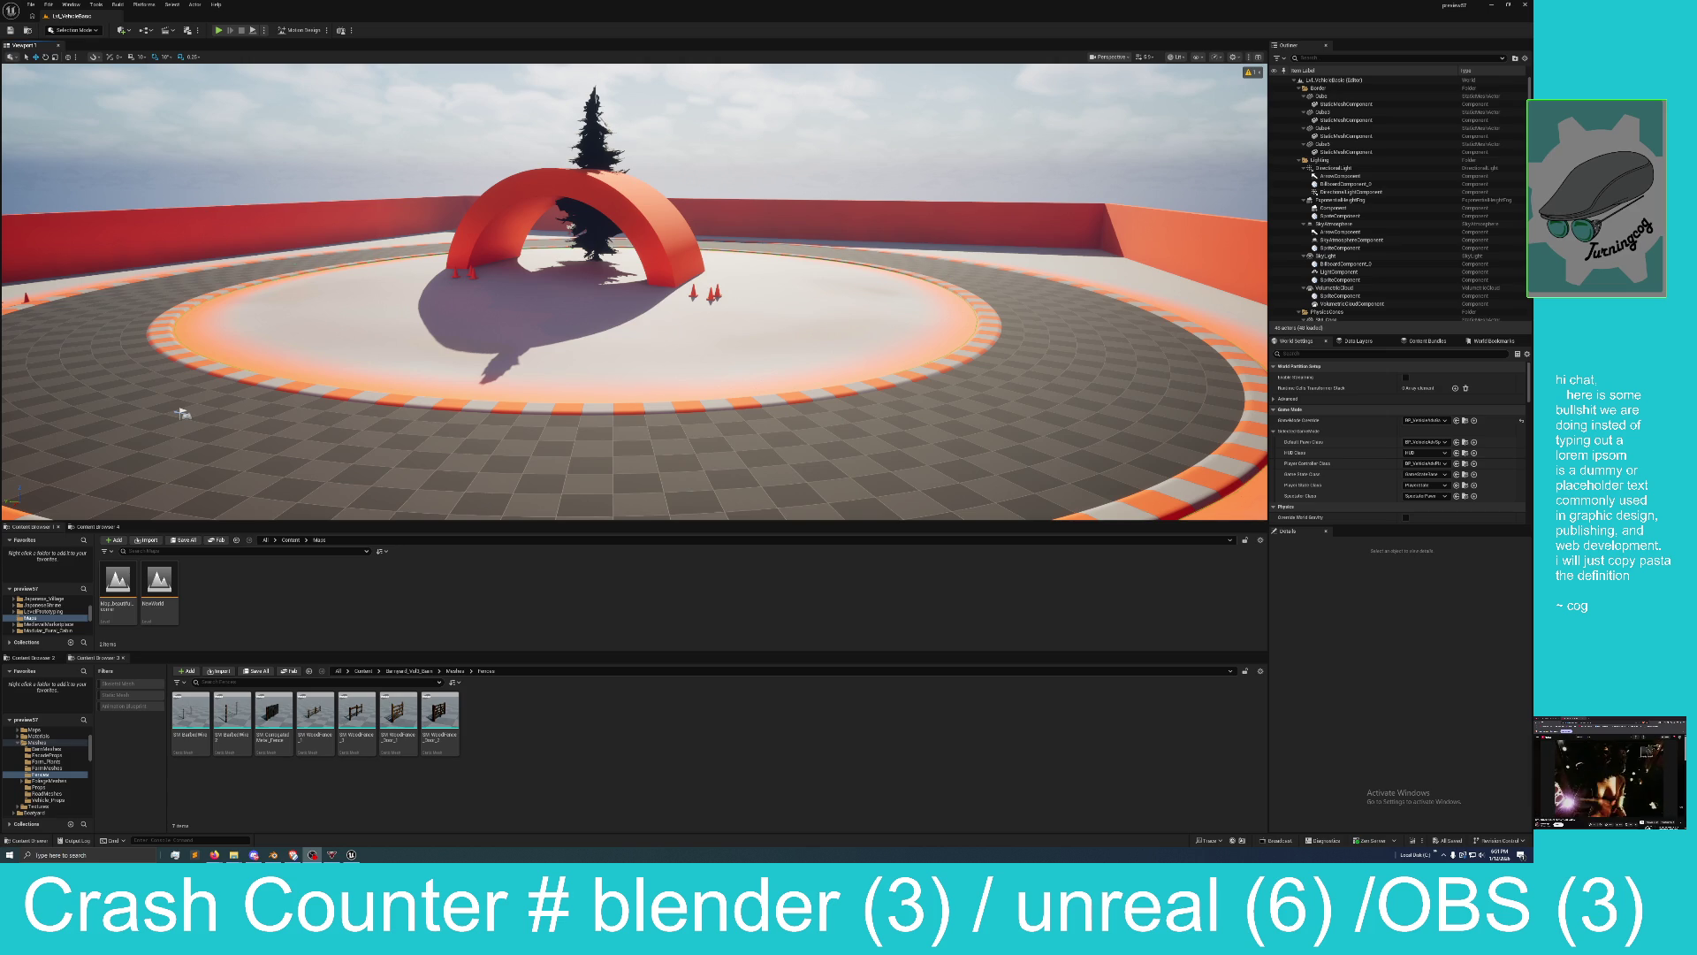
# Open the Map_beautiful_corner level from the Content Browser.
pyautogui.doubleClick(101, 588)
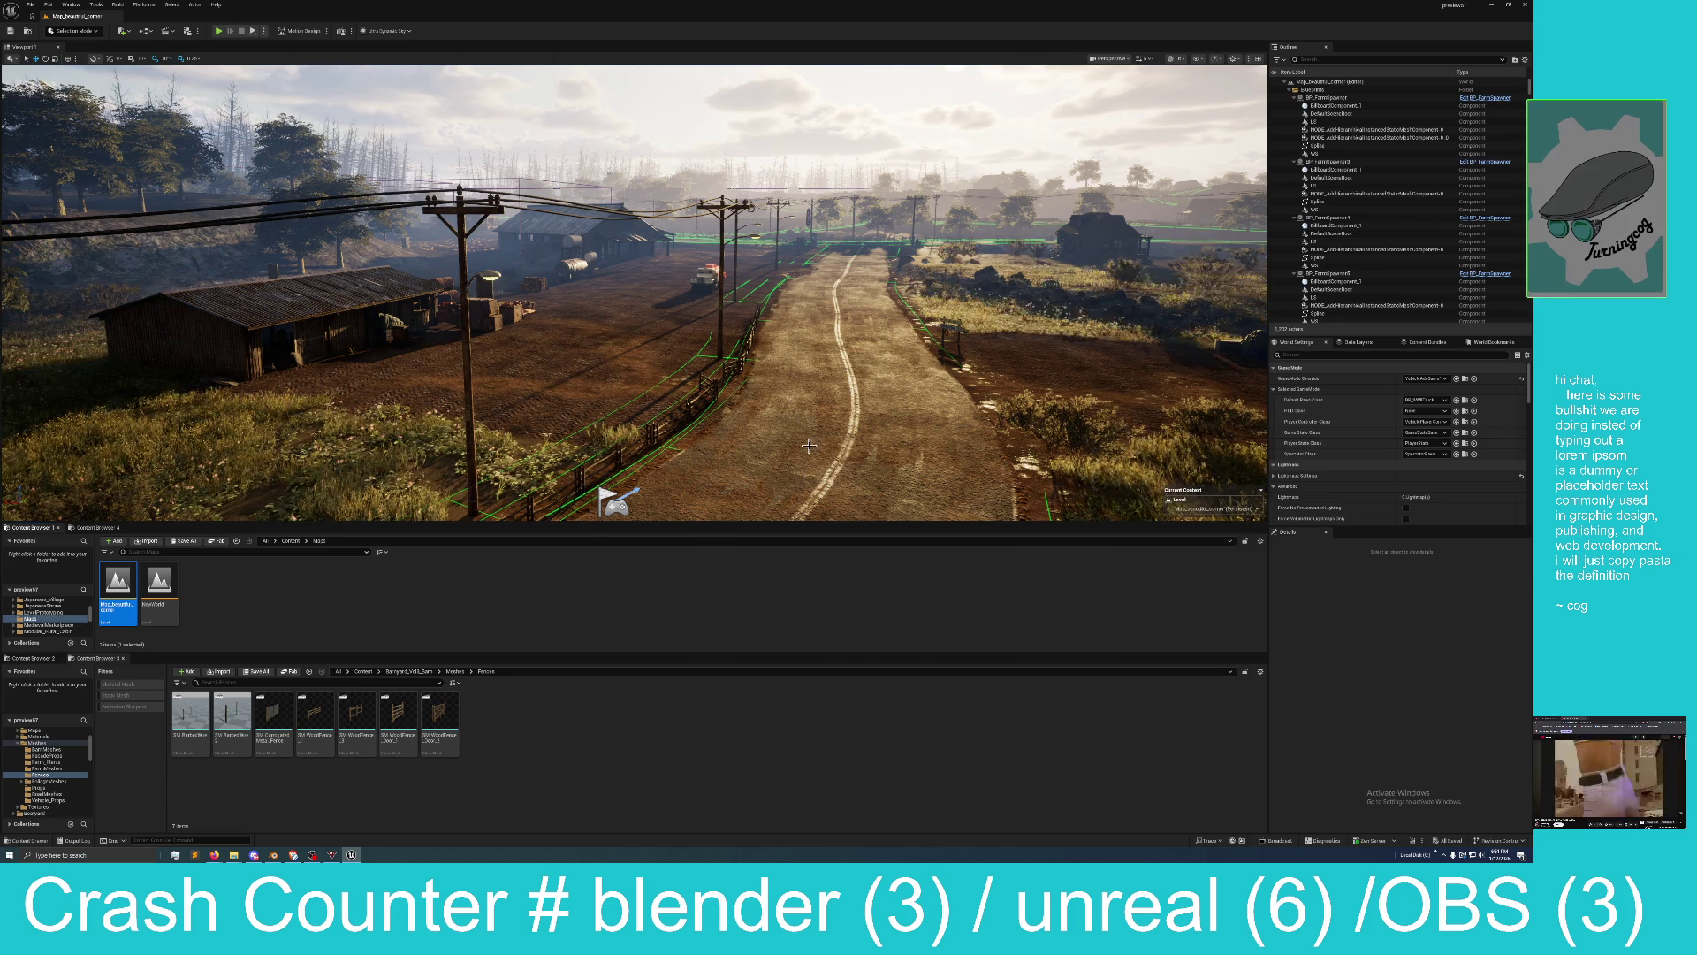
# Fly along the road past the dead-tree forest and clearings, then select the landscape.
pyautogui.moveTo(619, 354); pyautogui.dragTo(619, 221)
pyautogui.moveTo(560, 307)
pyautogui.mouseDown()
pyautogui.moveTo(280, 309)
pyautogui.moveTo(279, 372)
pyautogui.moveTo(336, 380)
pyautogui.moveTo(265, 292)
pyautogui.moveTo(232, 453)
pyautogui.mouseUp()
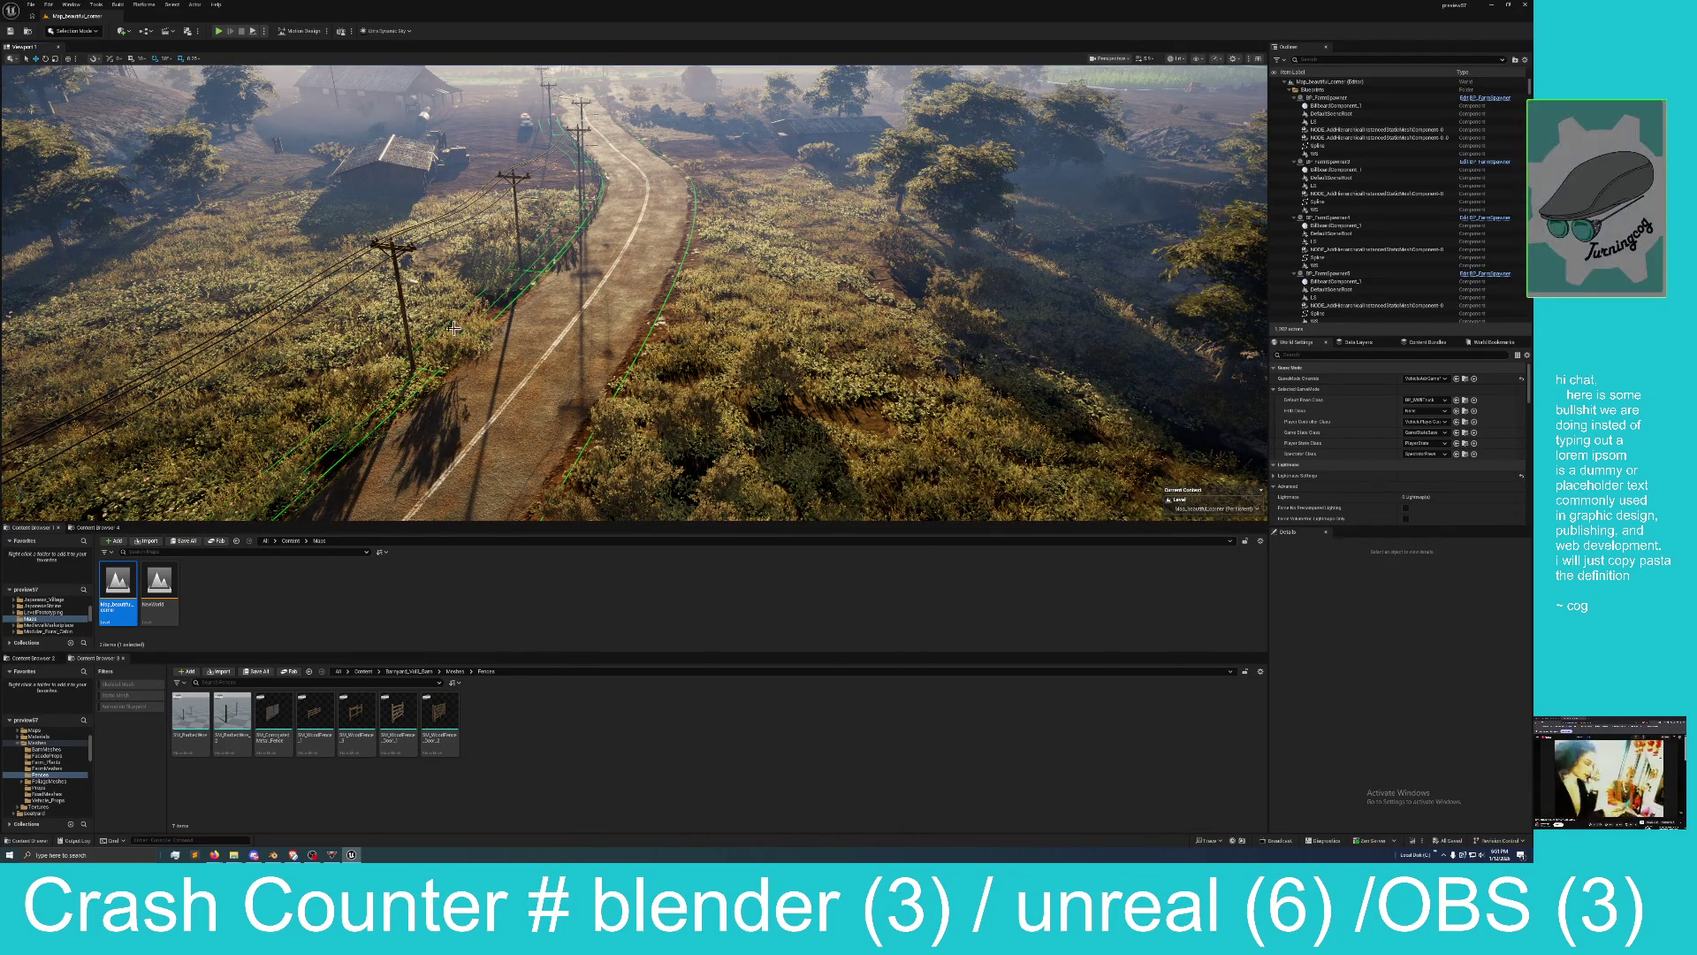
pyautogui.moveTo(575, 312)
pyautogui.mouseDown()
pyautogui.moveTo(719, 325)
pyautogui.moveTo(497, 324)
pyautogui.mouseUp()
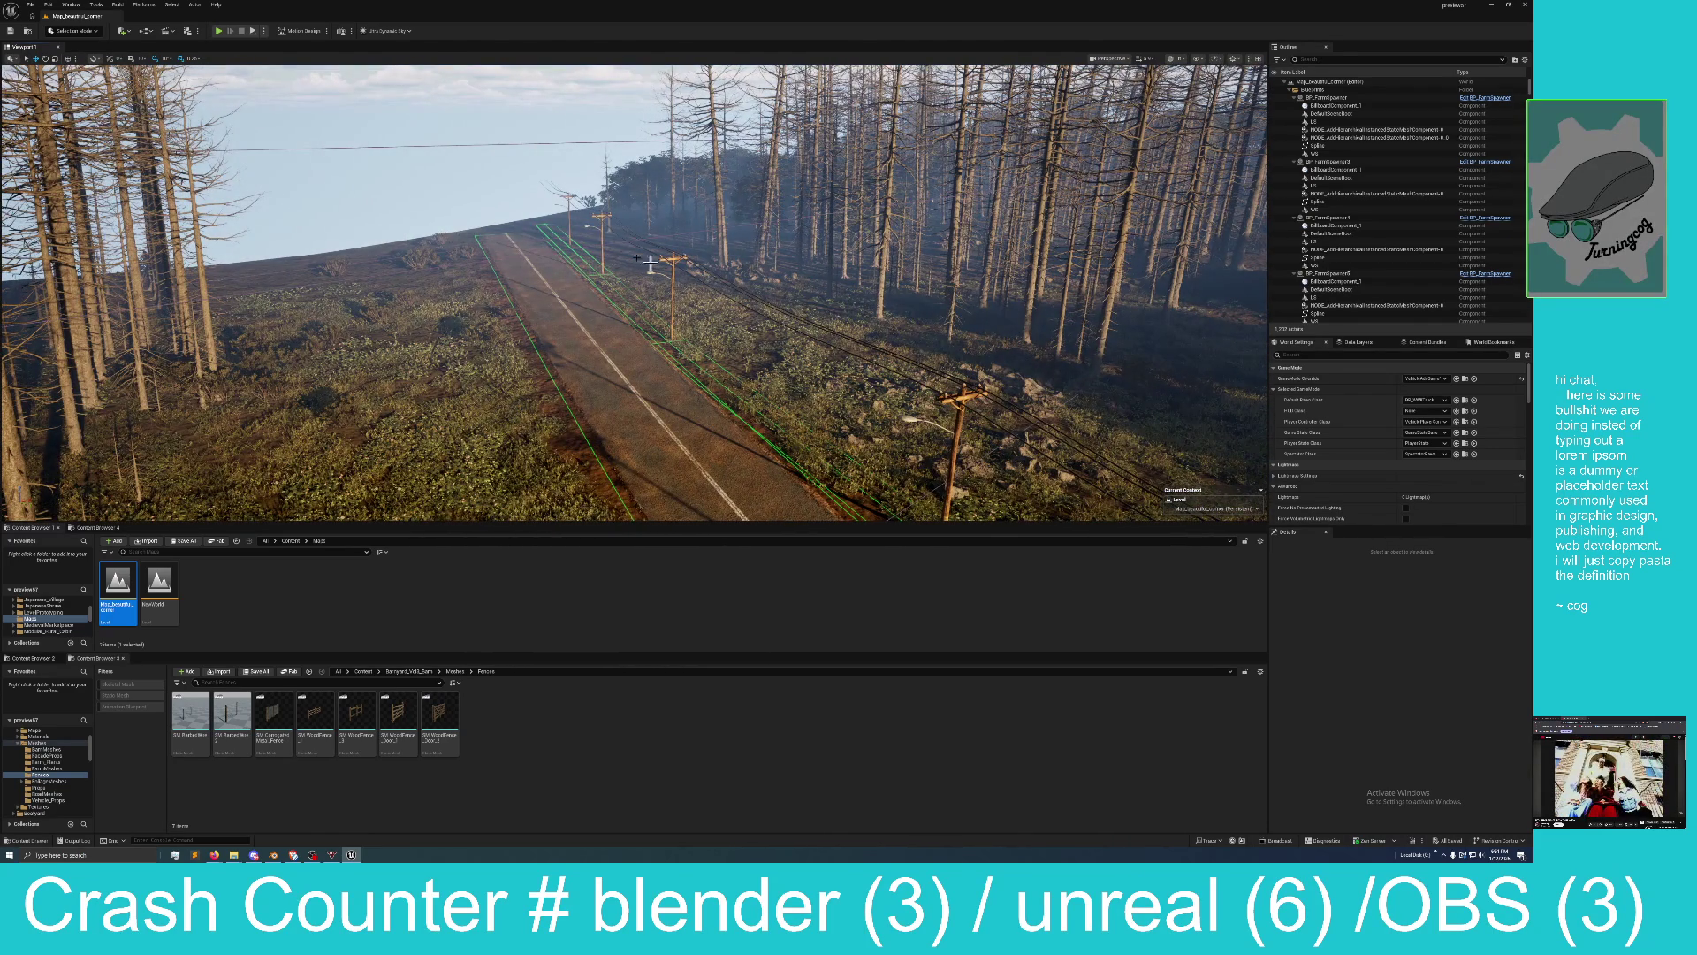
pyautogui.moveTo(751, 258); pyautogui.dragTo(749, 240)
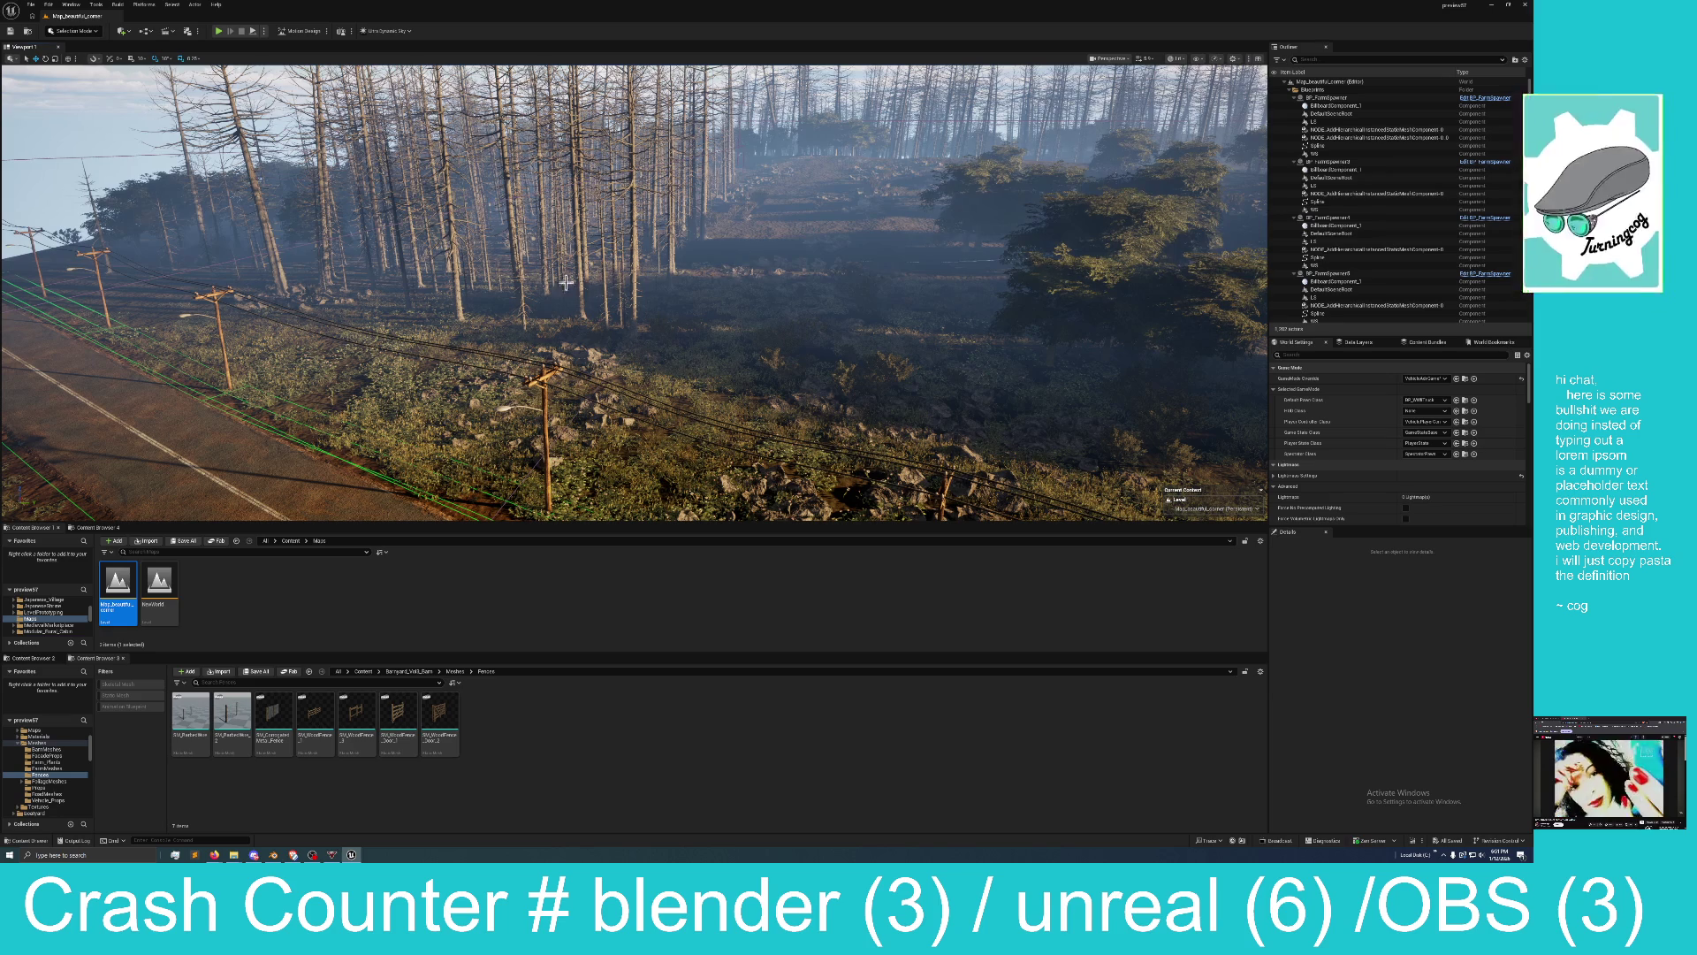
pyautogui.moveTo(605, 272)
pyautogui.mouseDown()
pyautogui.moveTo(602, 248)
pyautogui.moveTo(605, 271)
pyautogui.mouseUp()
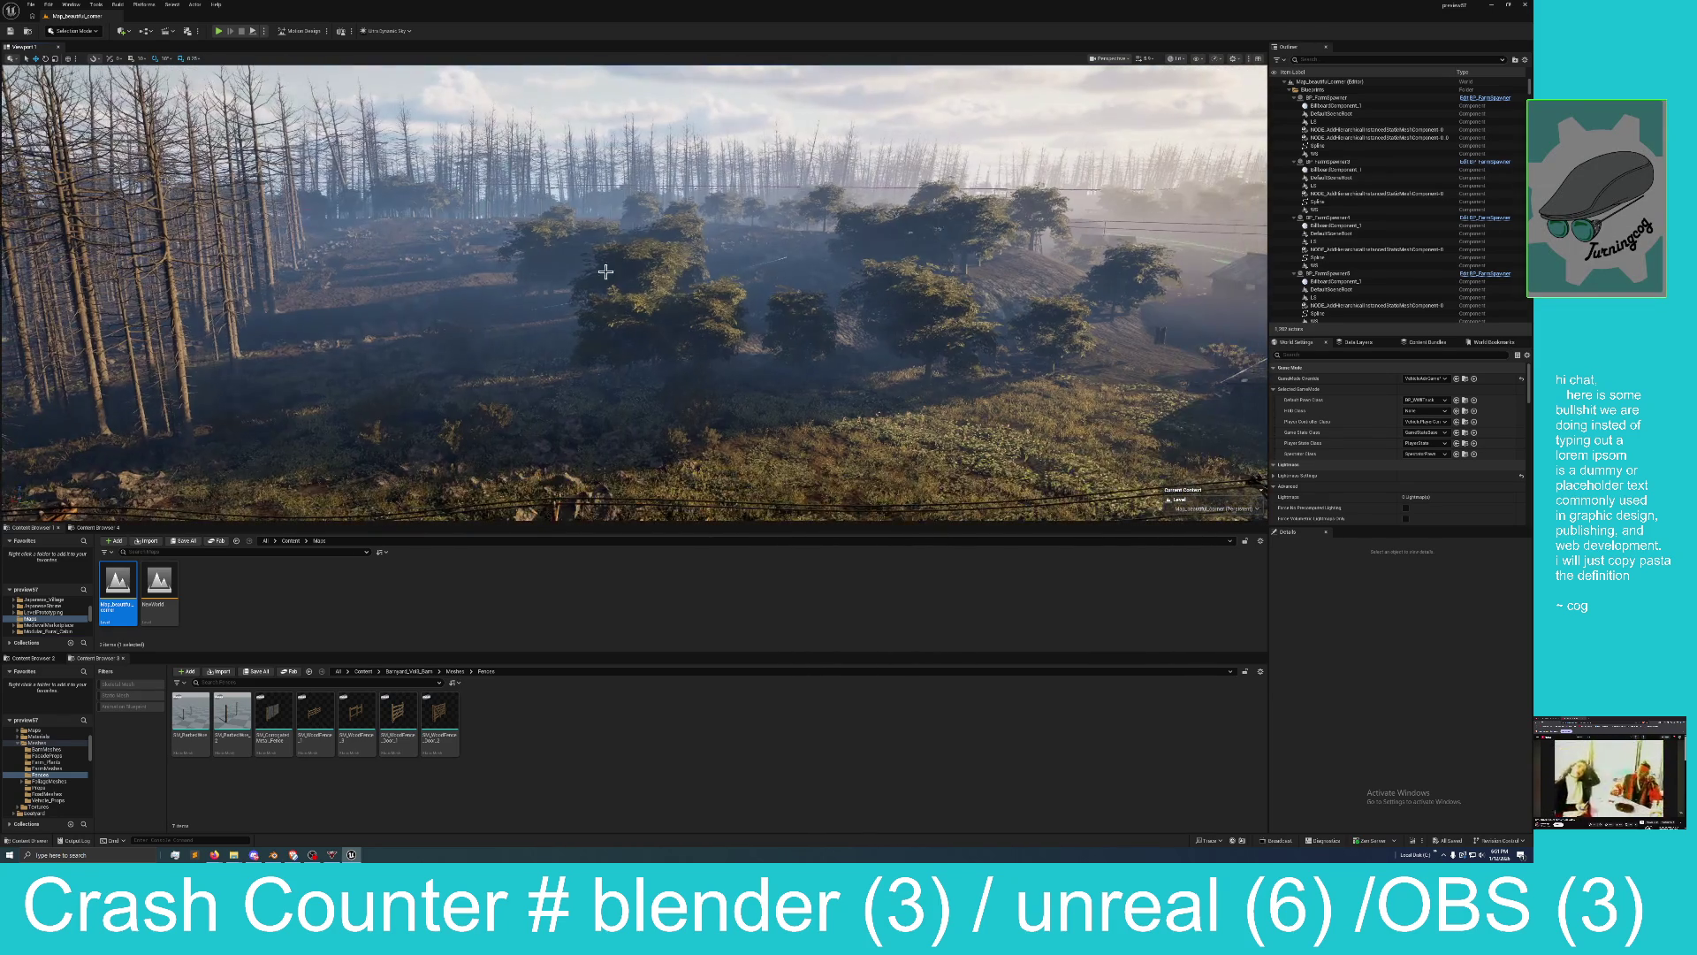
pyautogui.moveTo(392, 374); pyautogui.dragTo(396, 333)
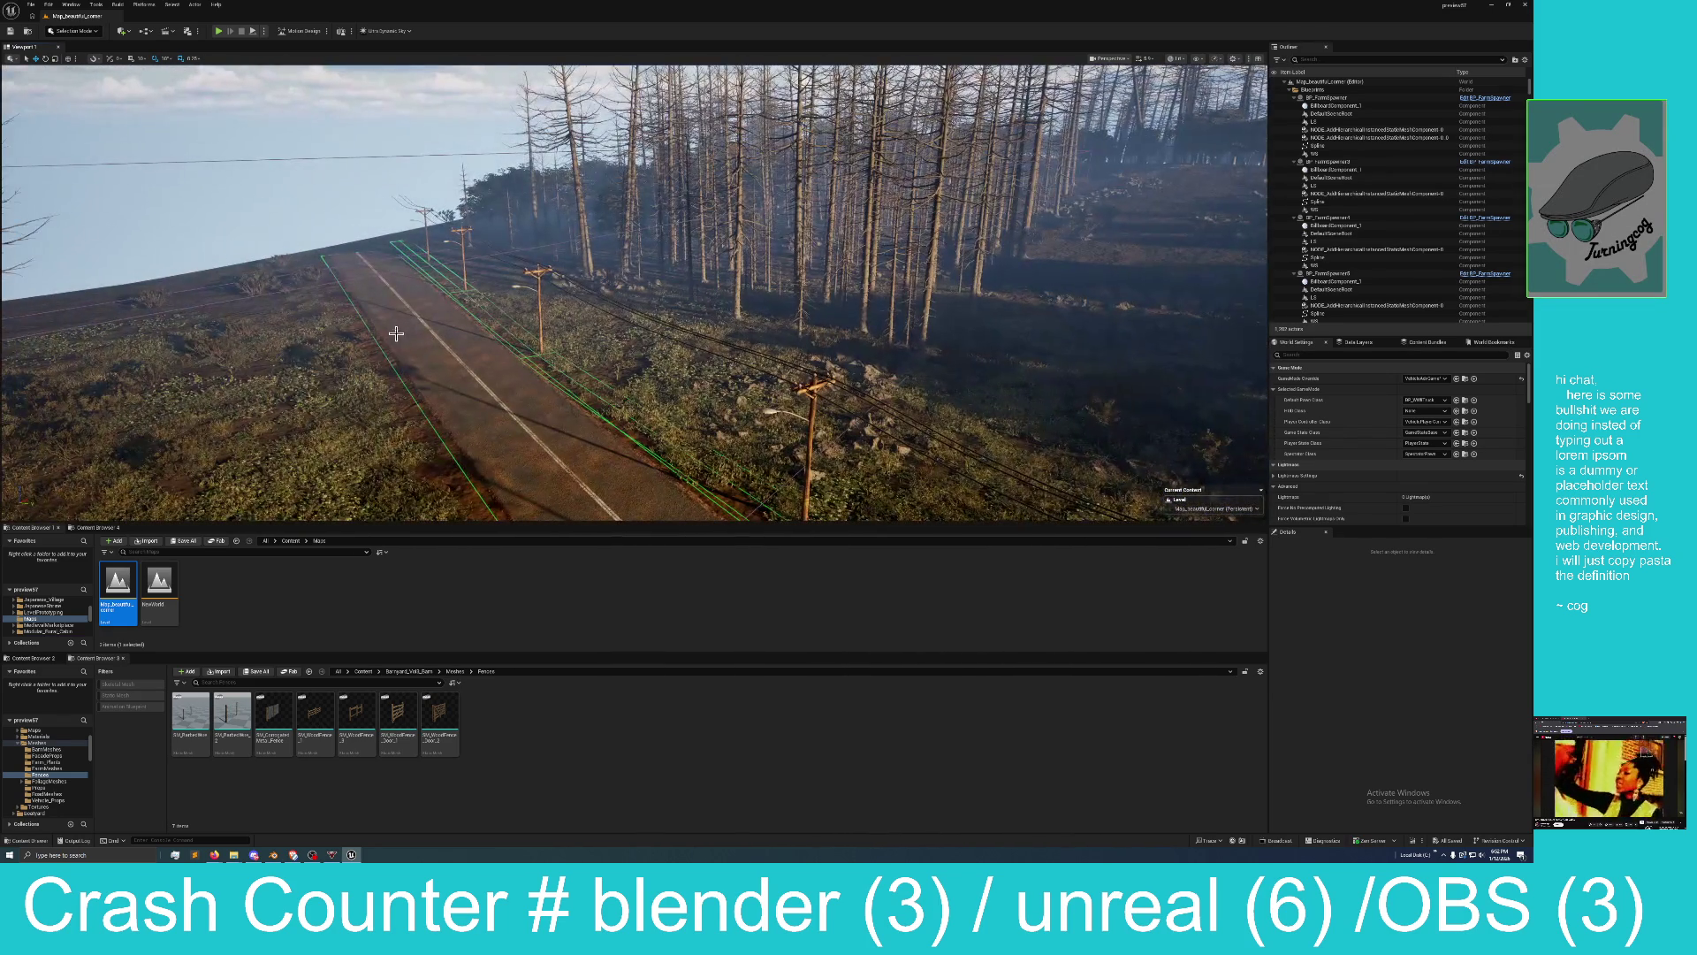
pyautogui.click(426, 232)
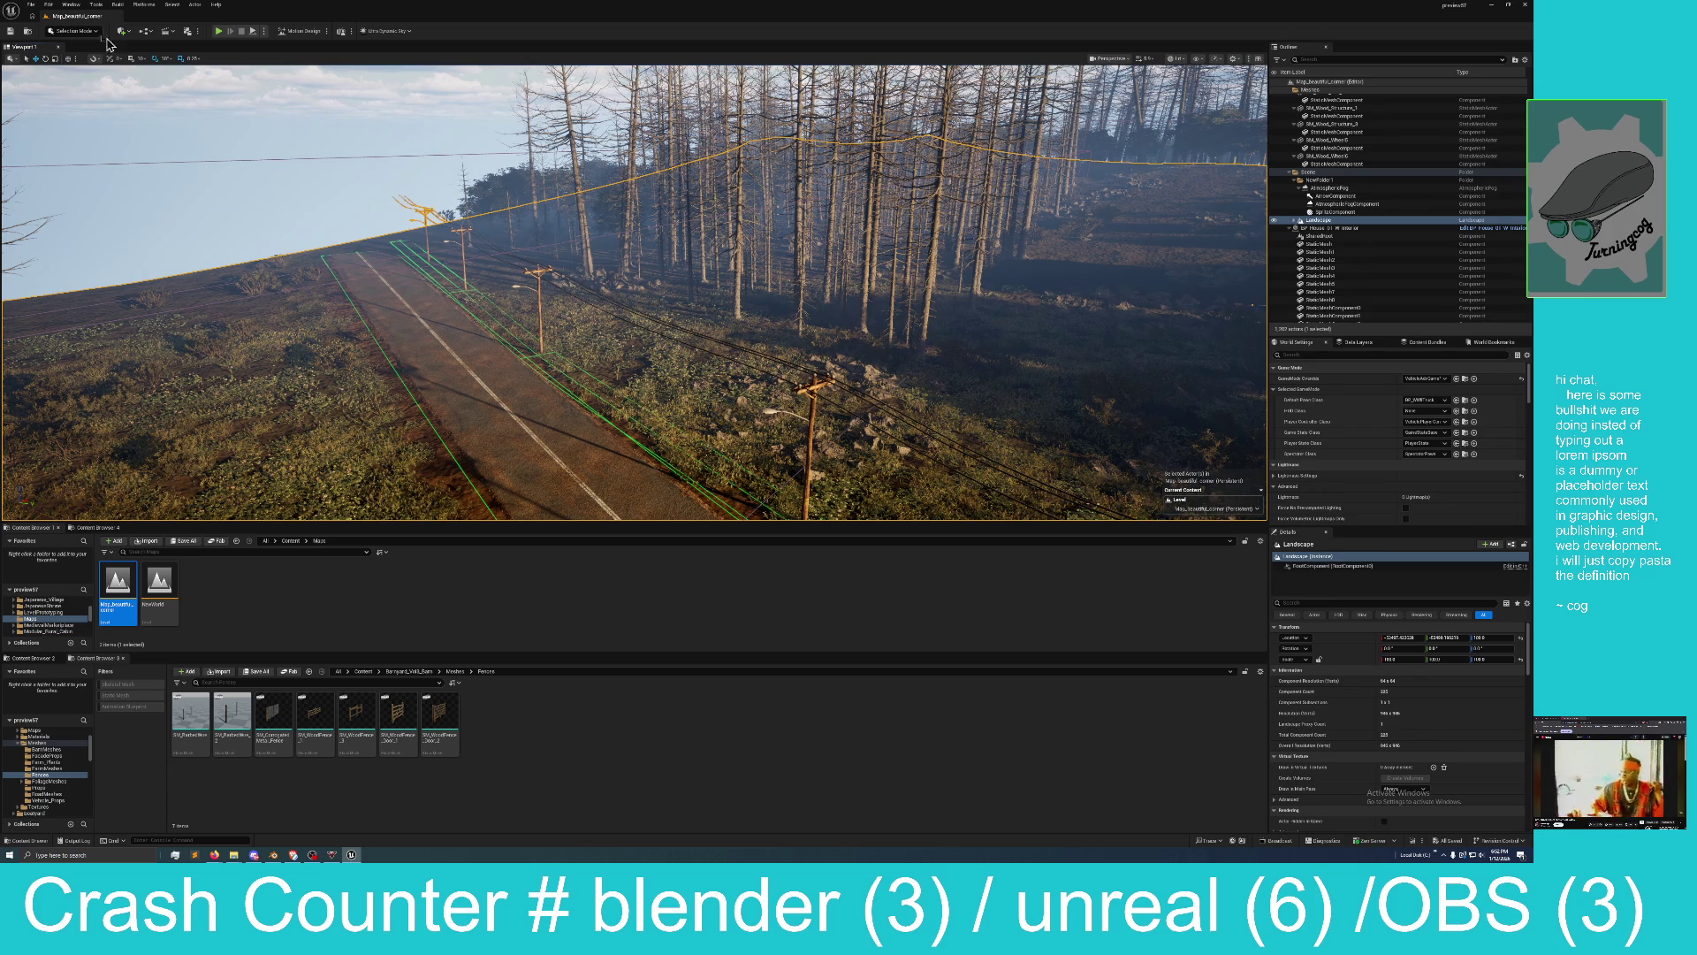
# Switch to Landscape mode and choose the Splines tool under Manage.
pyautogui.click(74, 31)
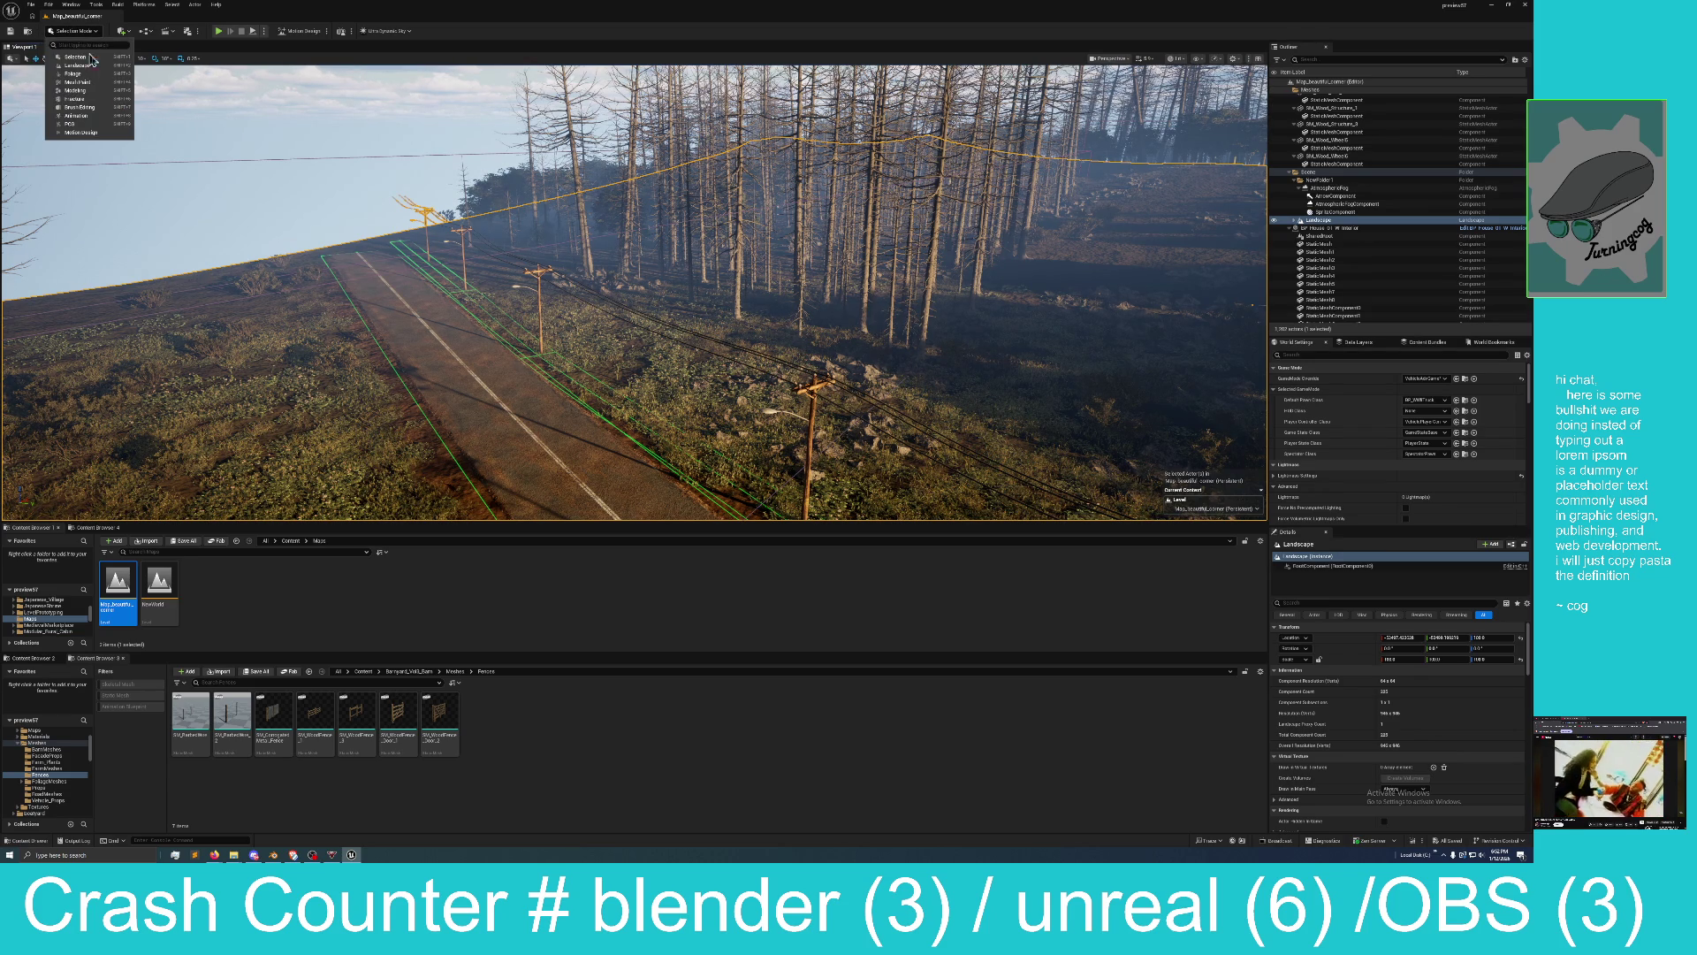
pyautogui.click(103, 73)
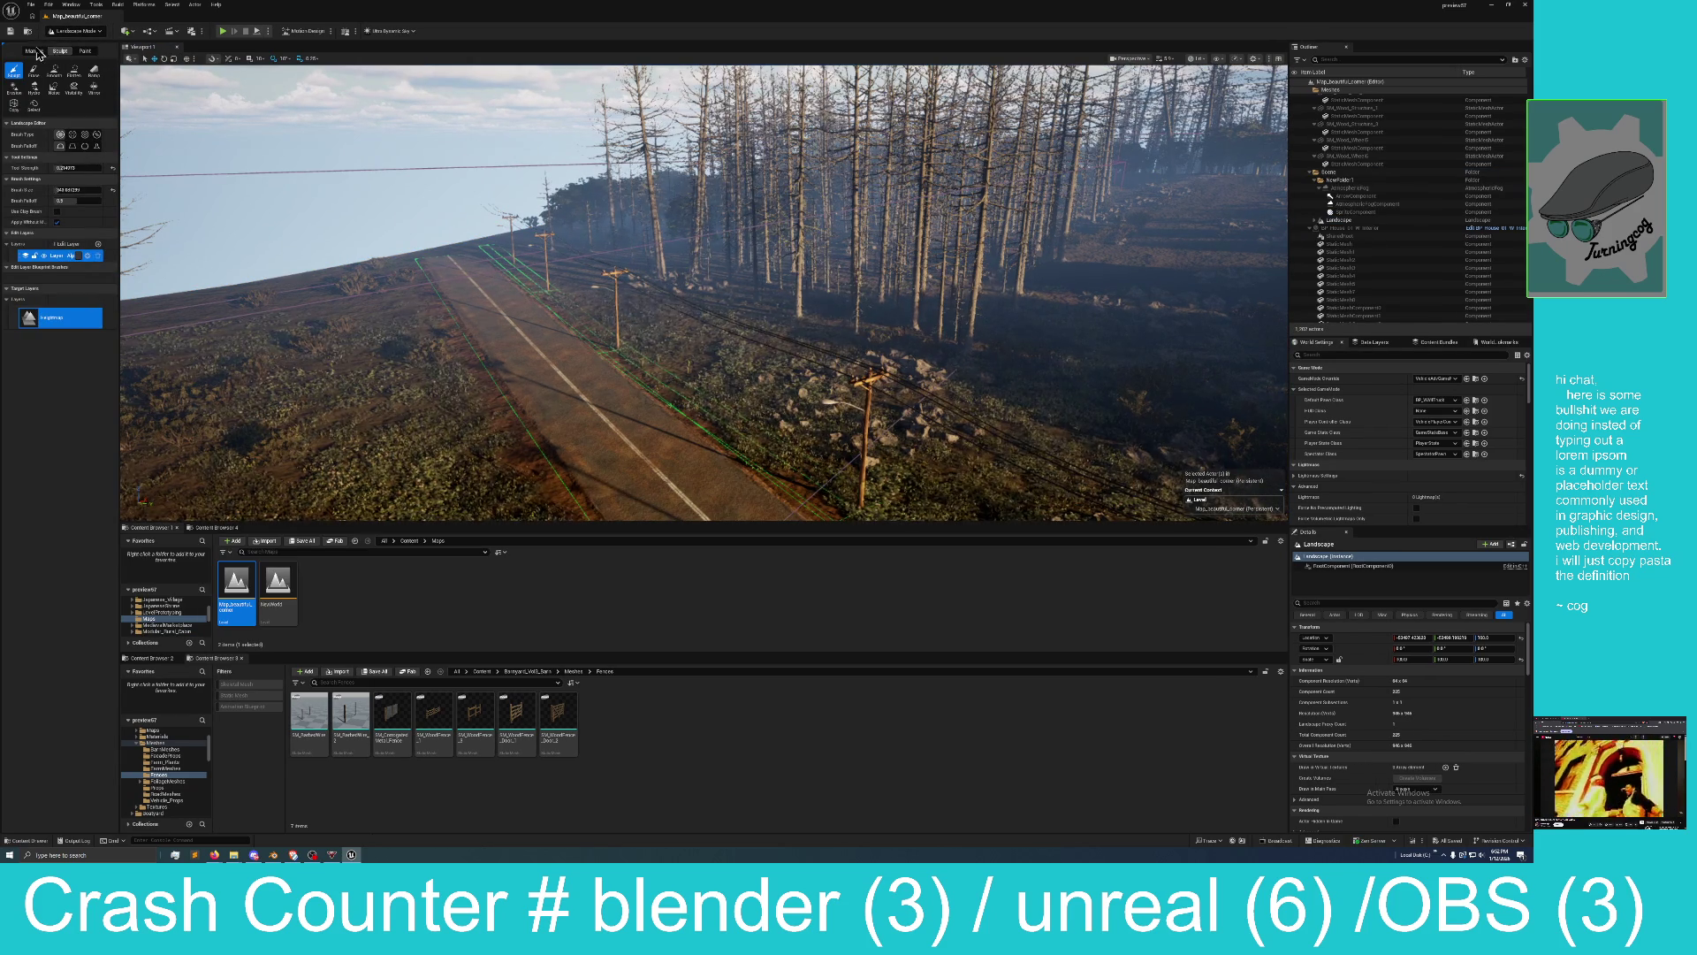
pyautogui.click(35, 51)
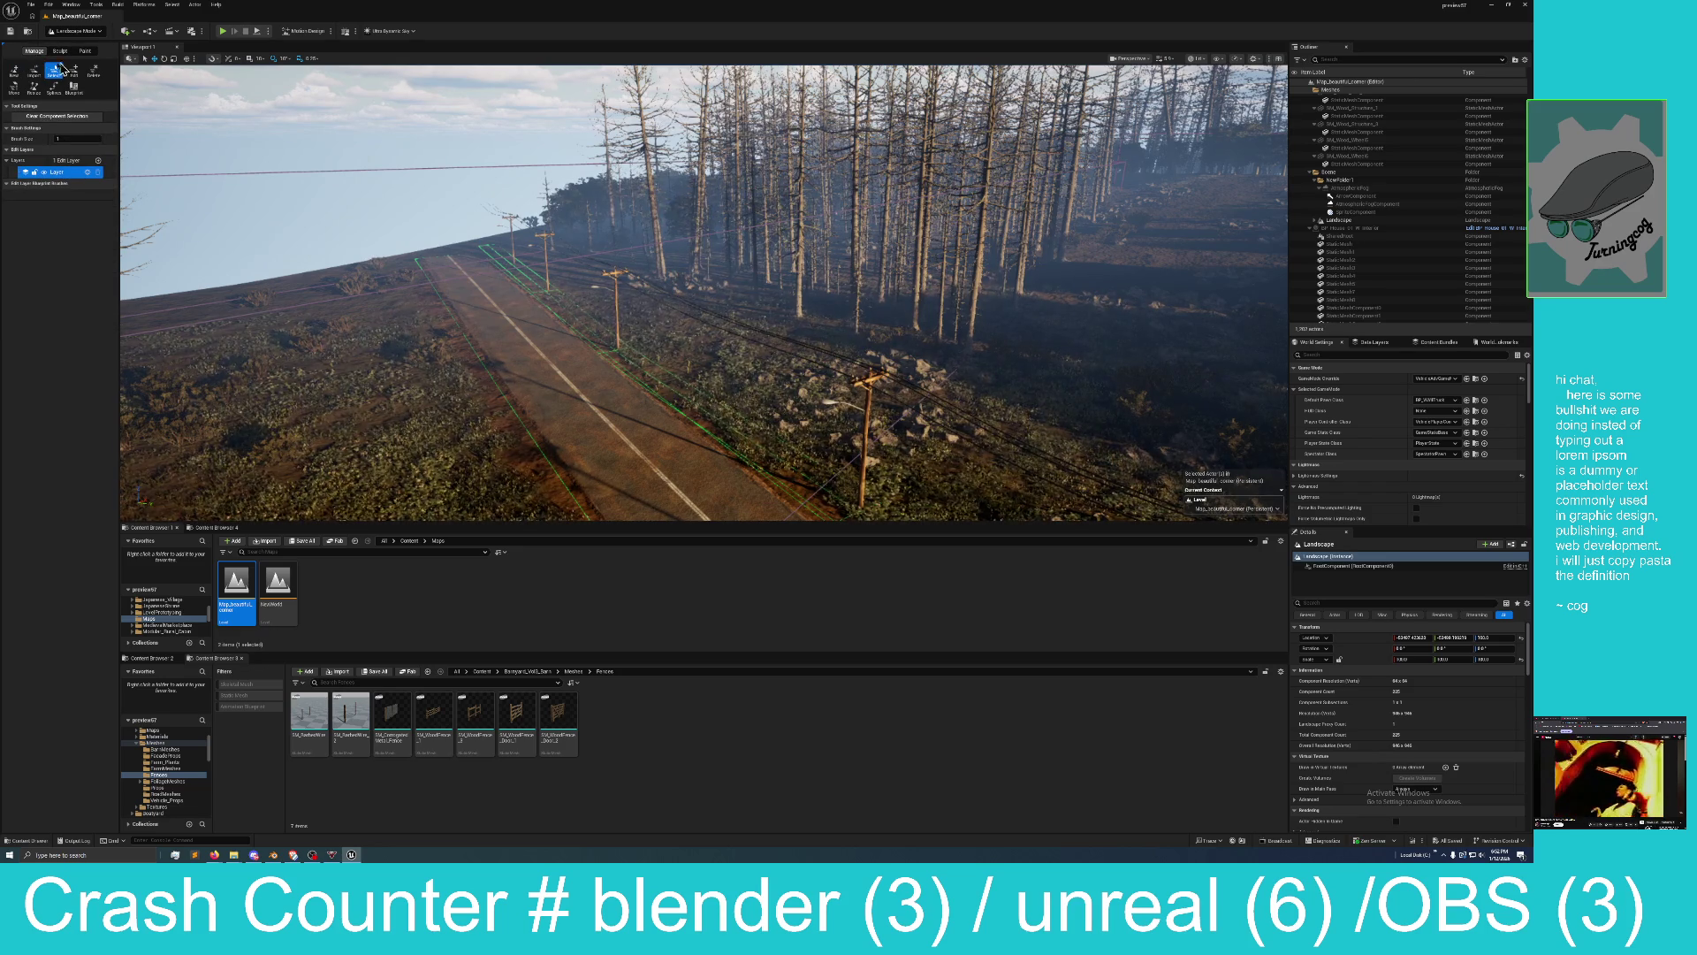
pyautogui.click(54, 88)
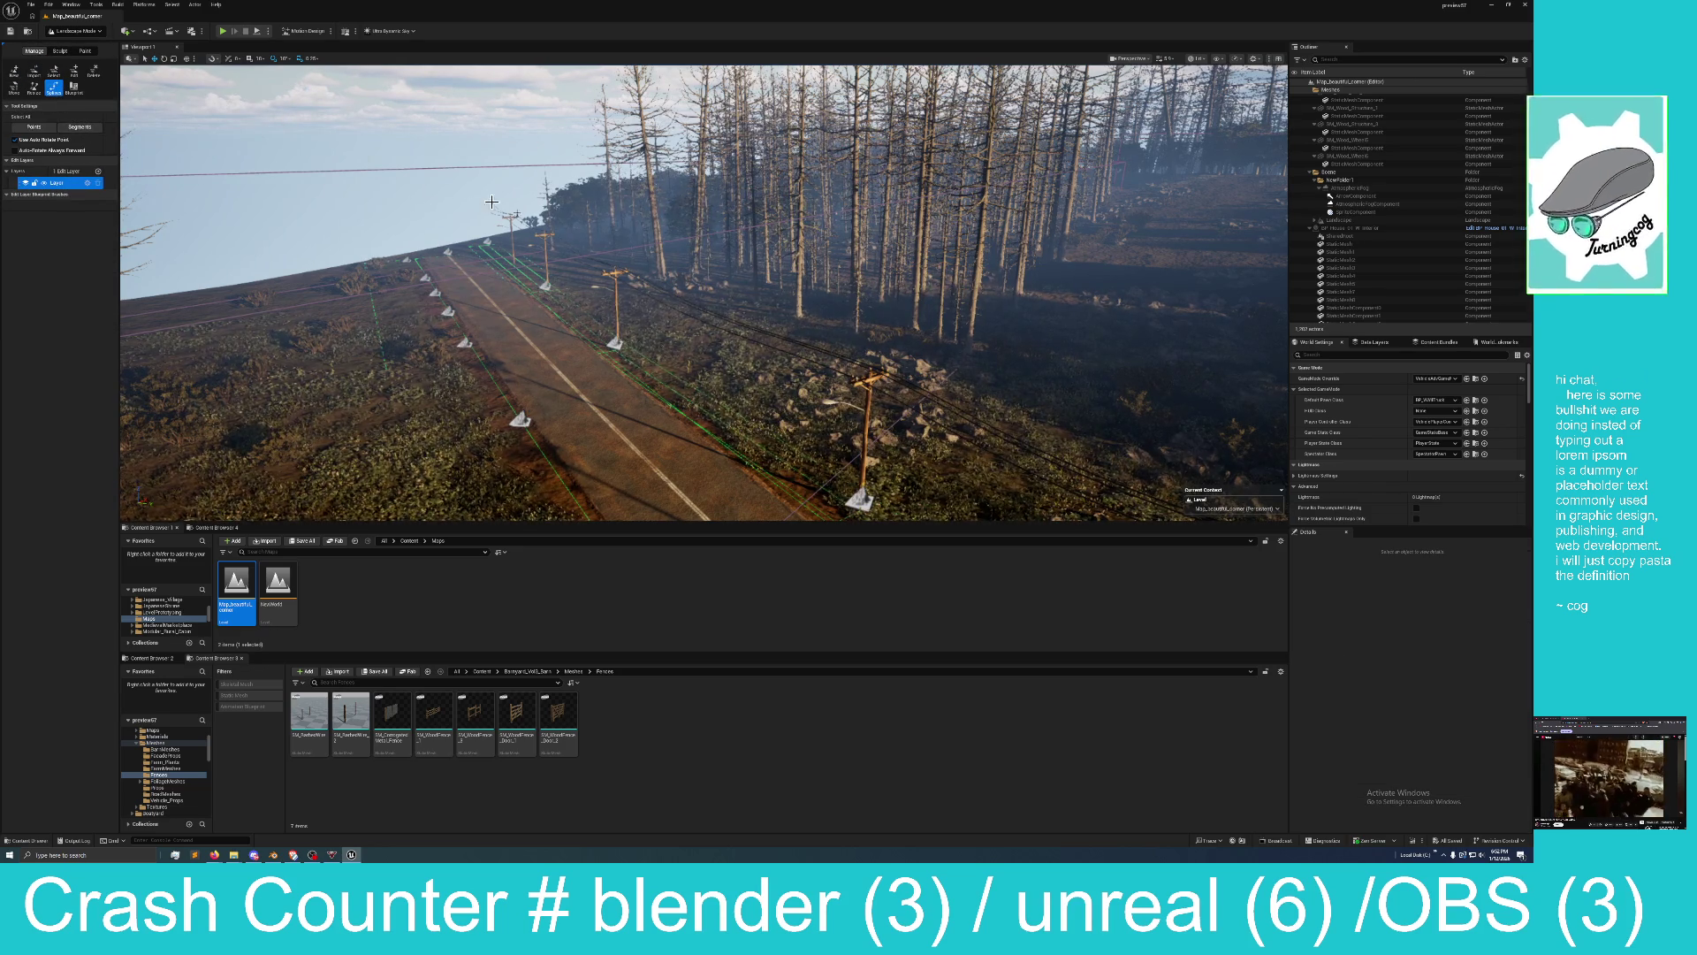
# Select a road spline control point and the nearby power poles.
pyautogui.moveTo(520, 232)
pyautogui.mouseDown()
pyautogui.moveTo(725, 237)
pyautogui.moveTo(397, 258)
pyautogui.mouseUp()
pyautogui.click(502, 258)
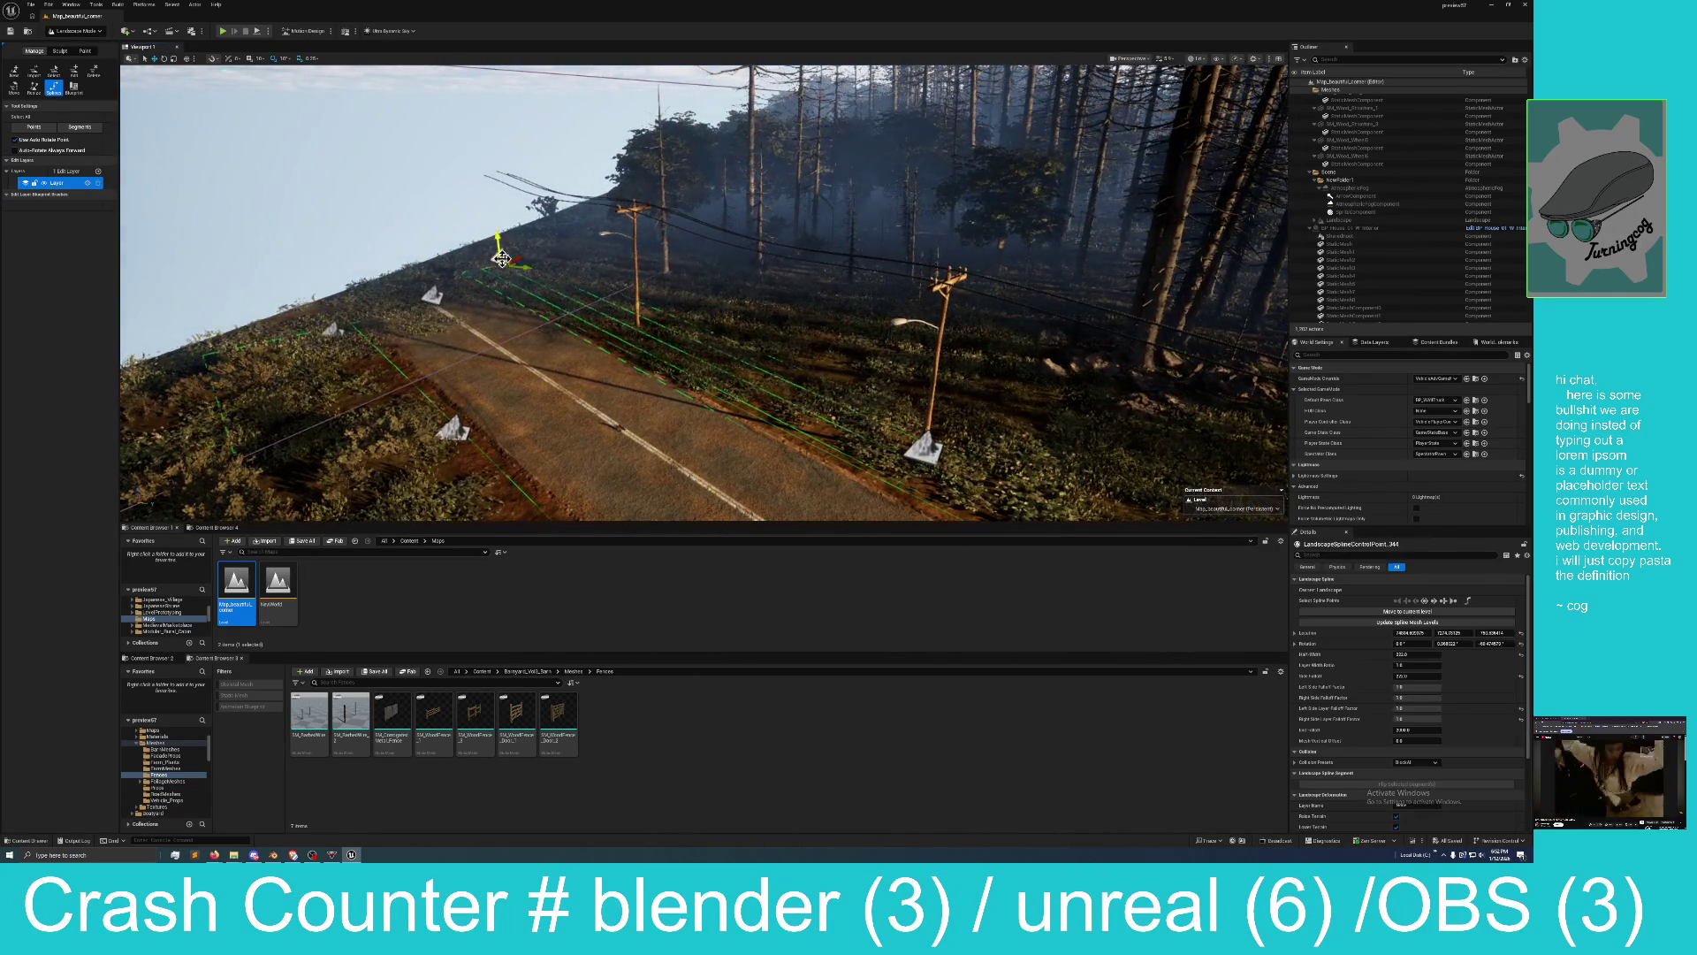
pyautogui.click(637, 292)
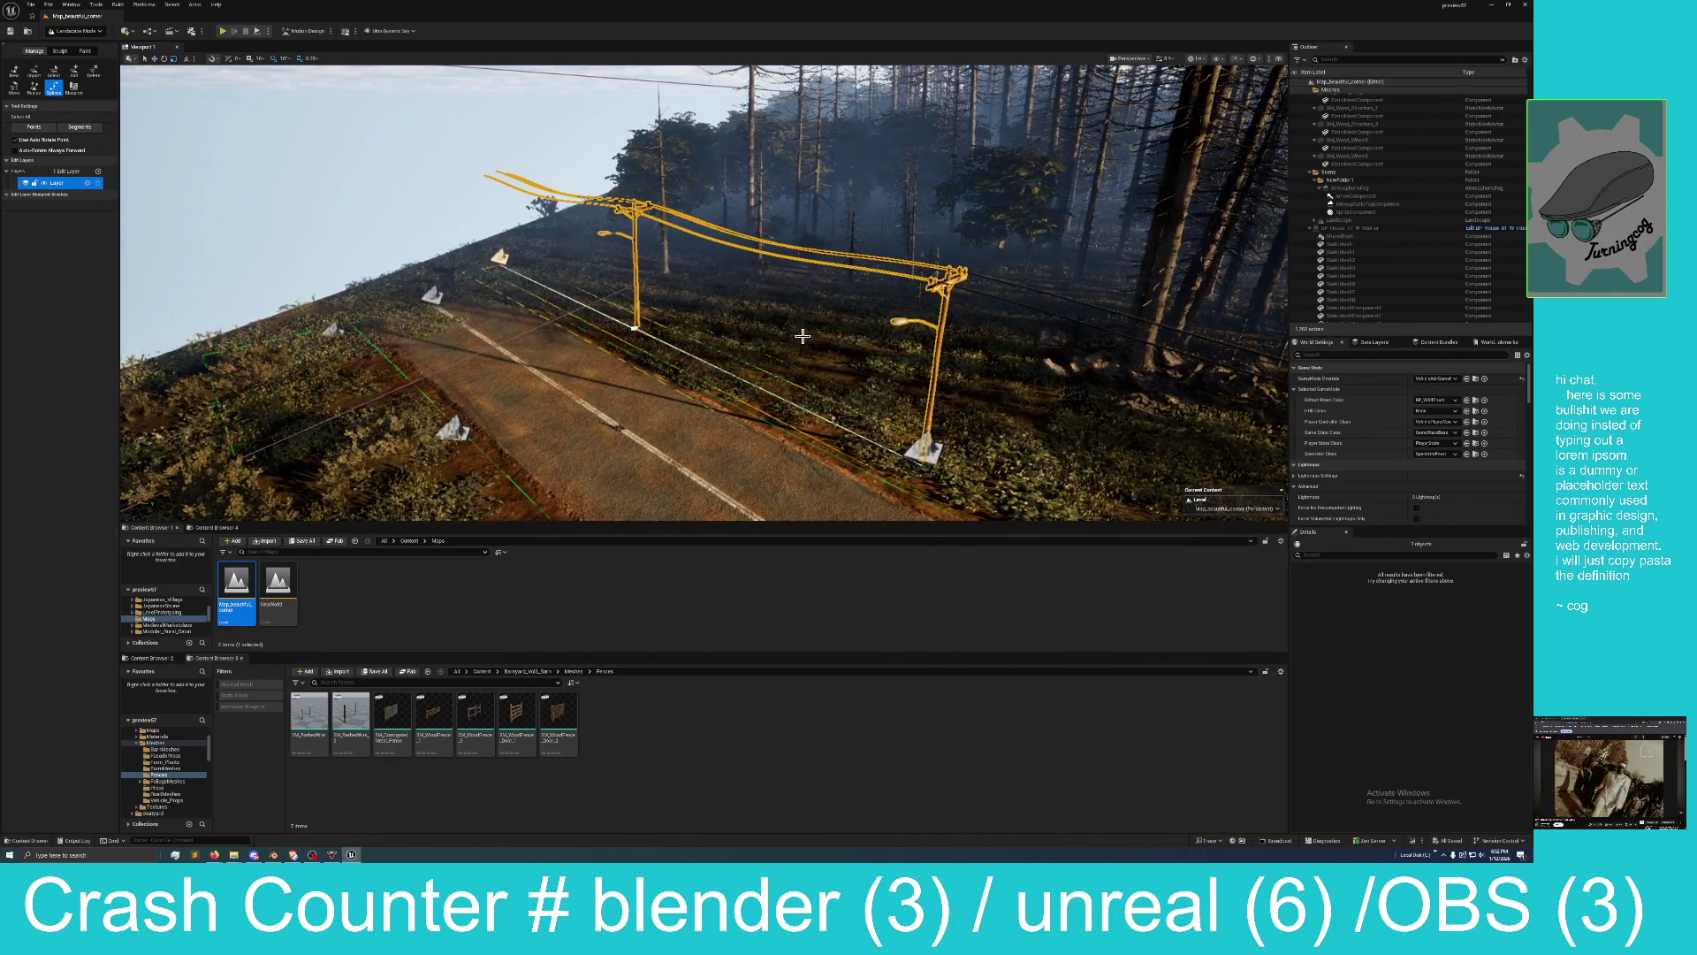
pyautogui.moveTo(802, 336); pyautogui.dragTo(866, 332)
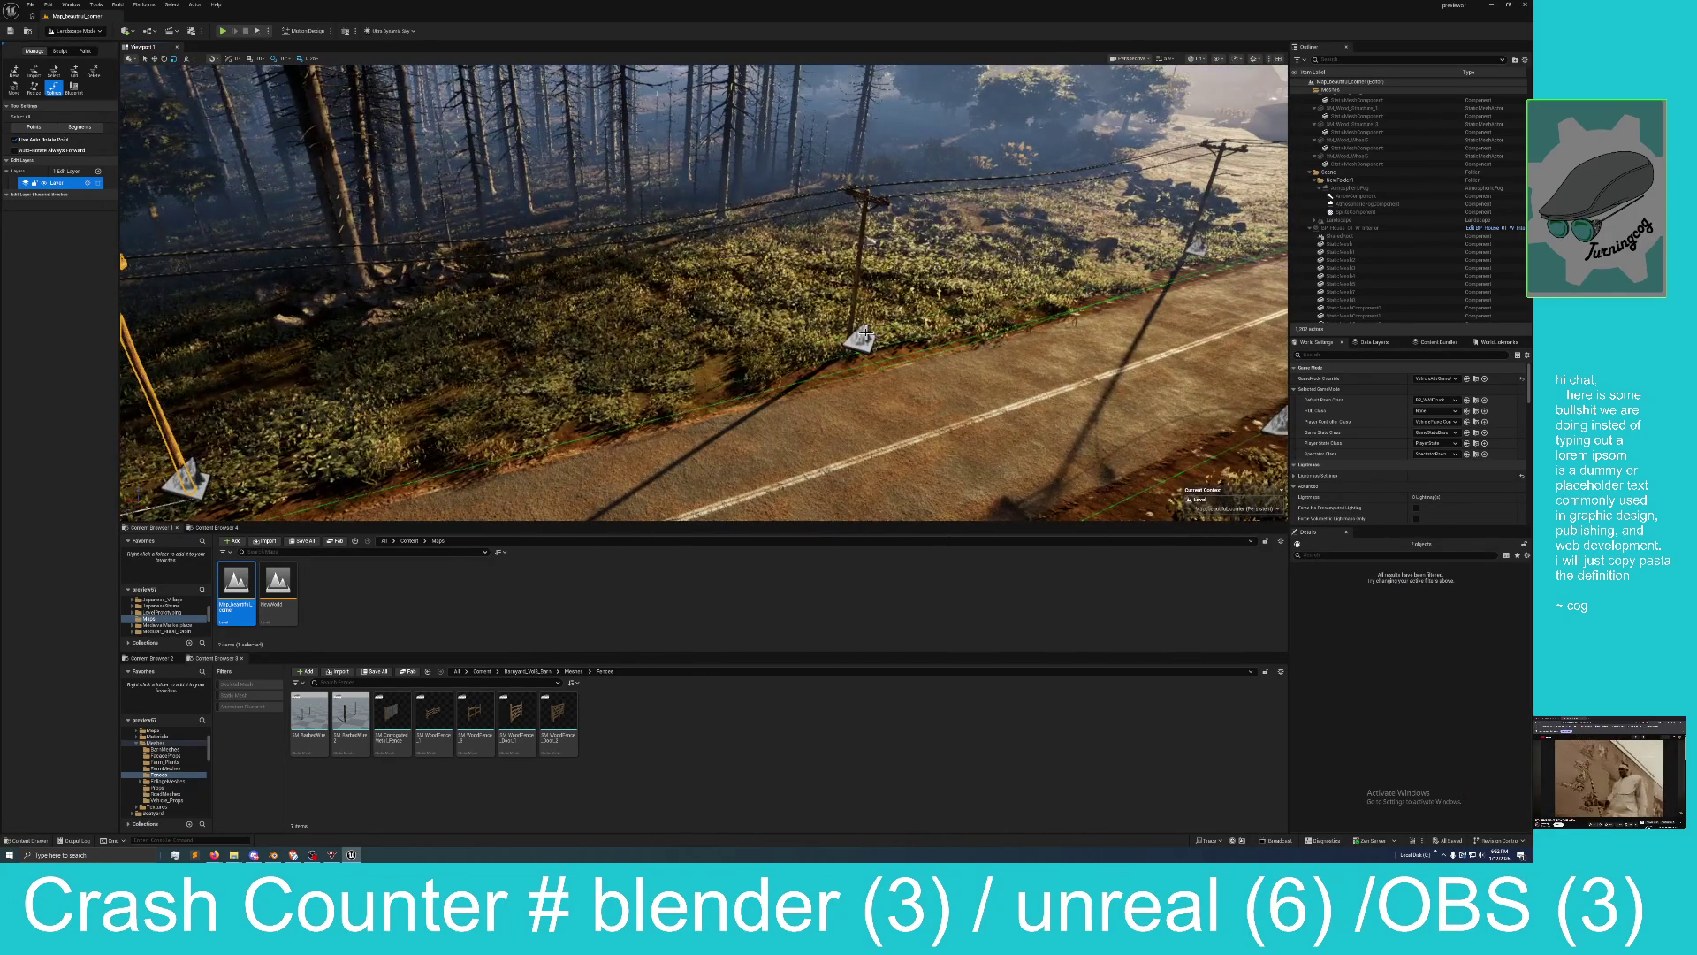
pyautogui.click(860, 325)
pyautogui.click(854, 307)
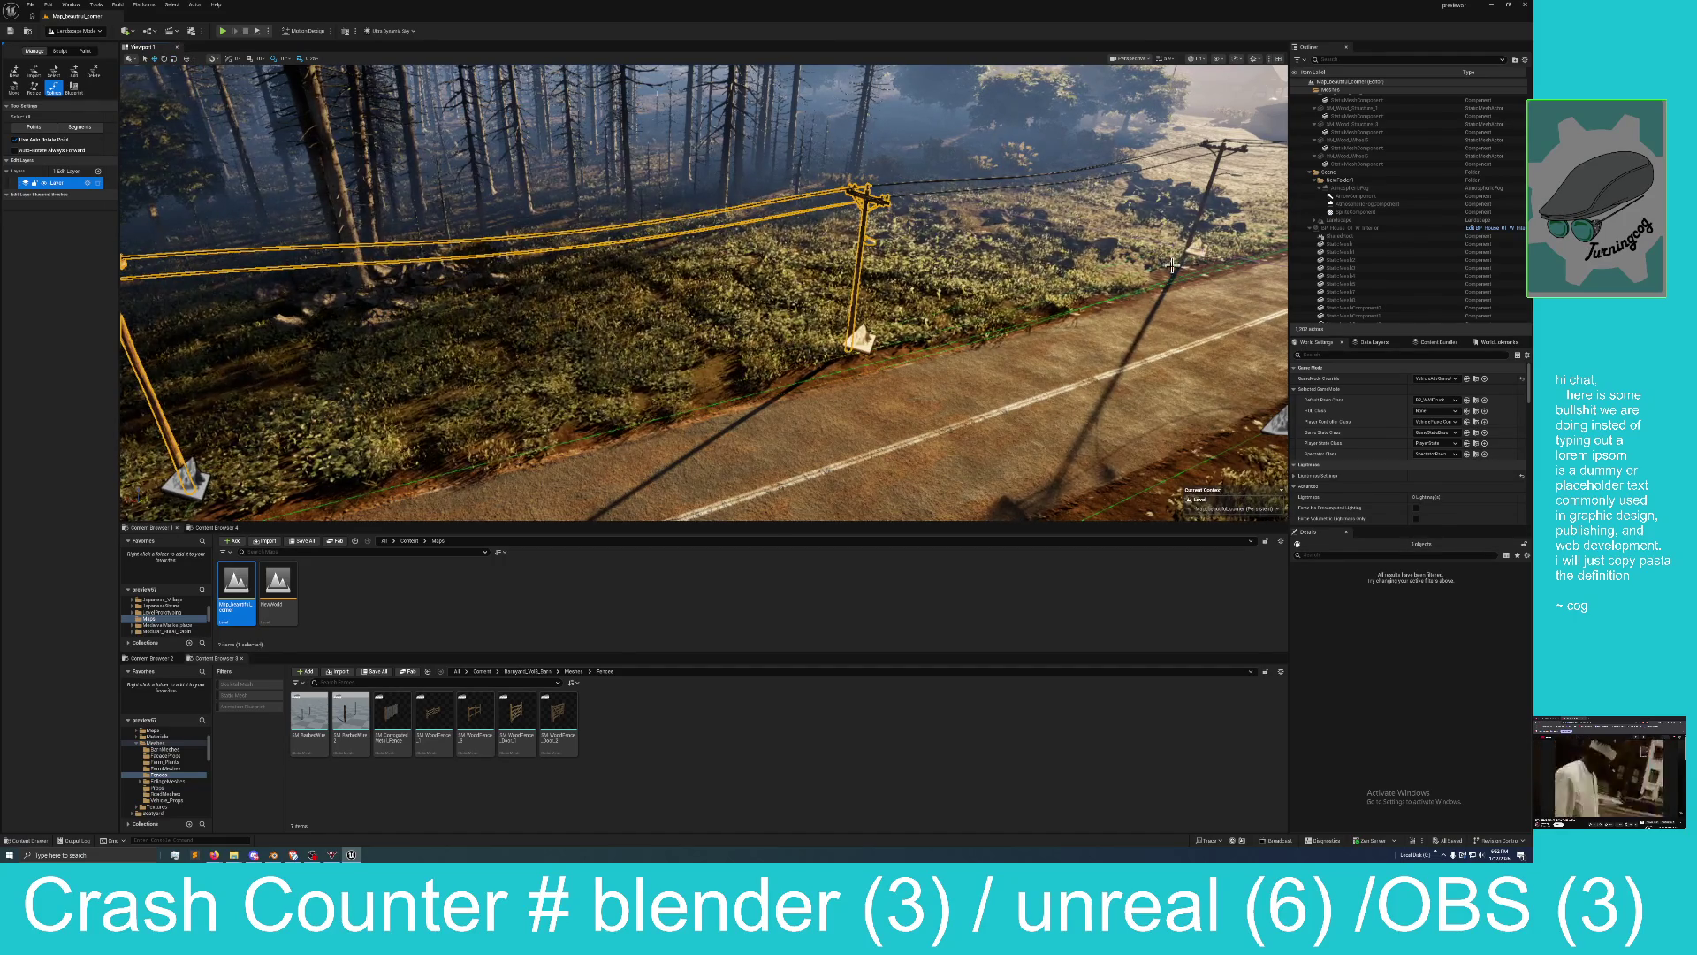
# Select two spline control points by the poles and frame them looking down the road.
pyautogui.click(1201, 203)
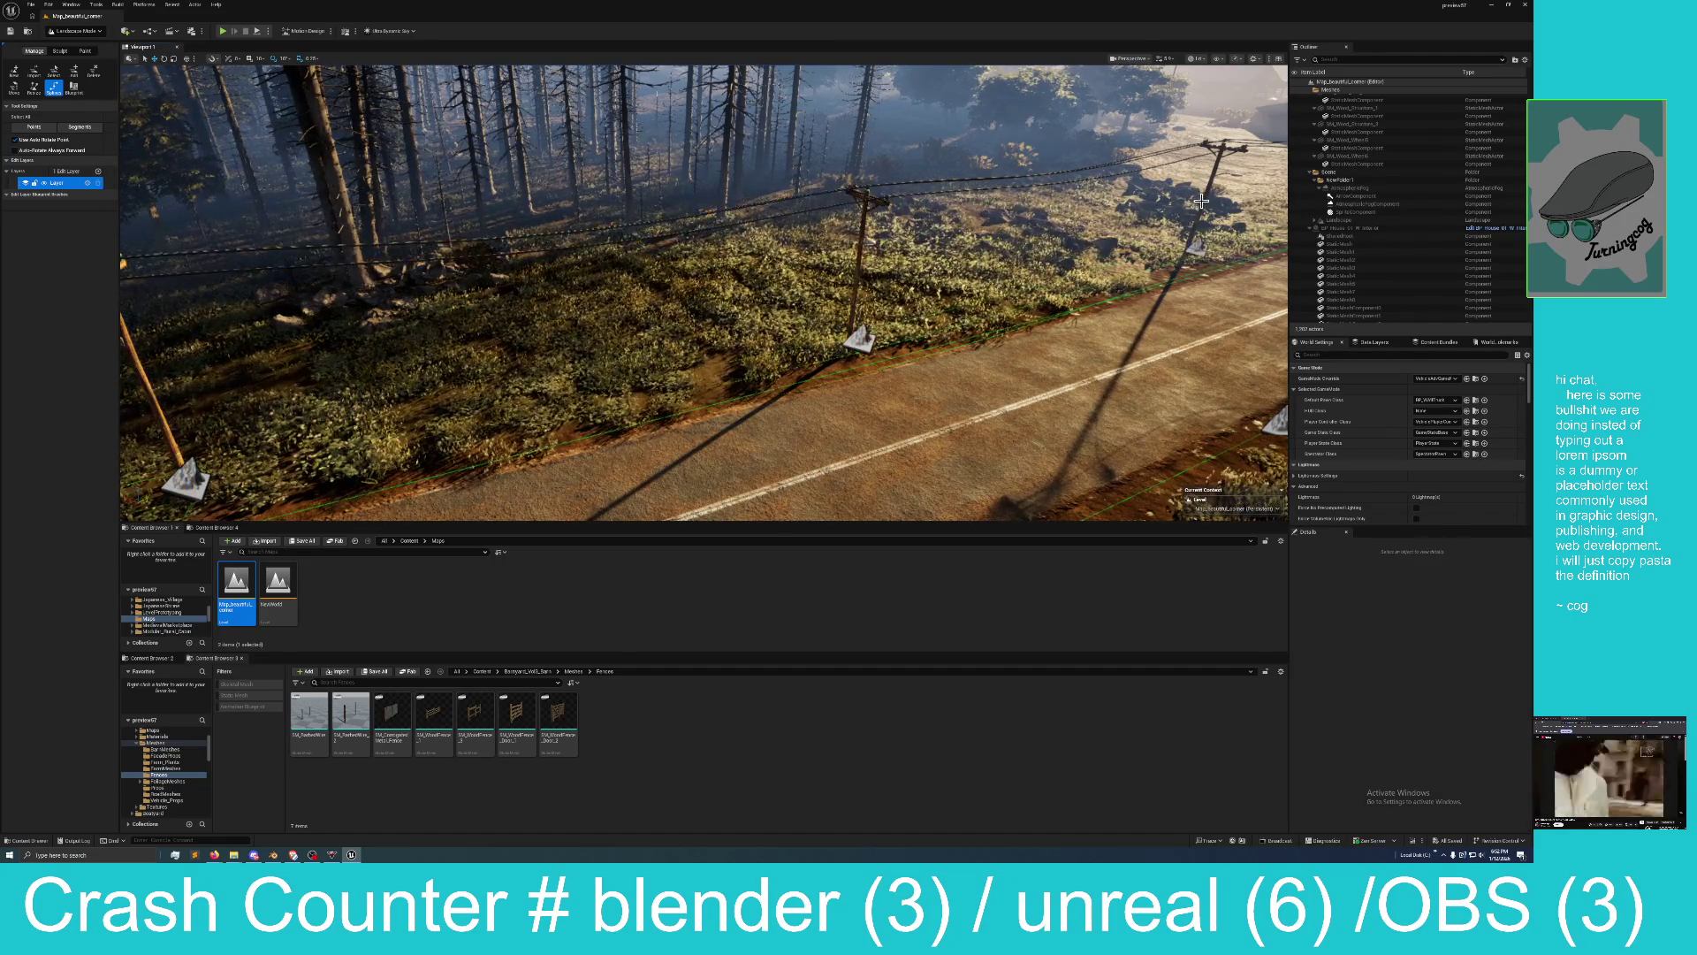
pyautogui.moveTo(998, 230); pyautogui.dragTo(662, 300)
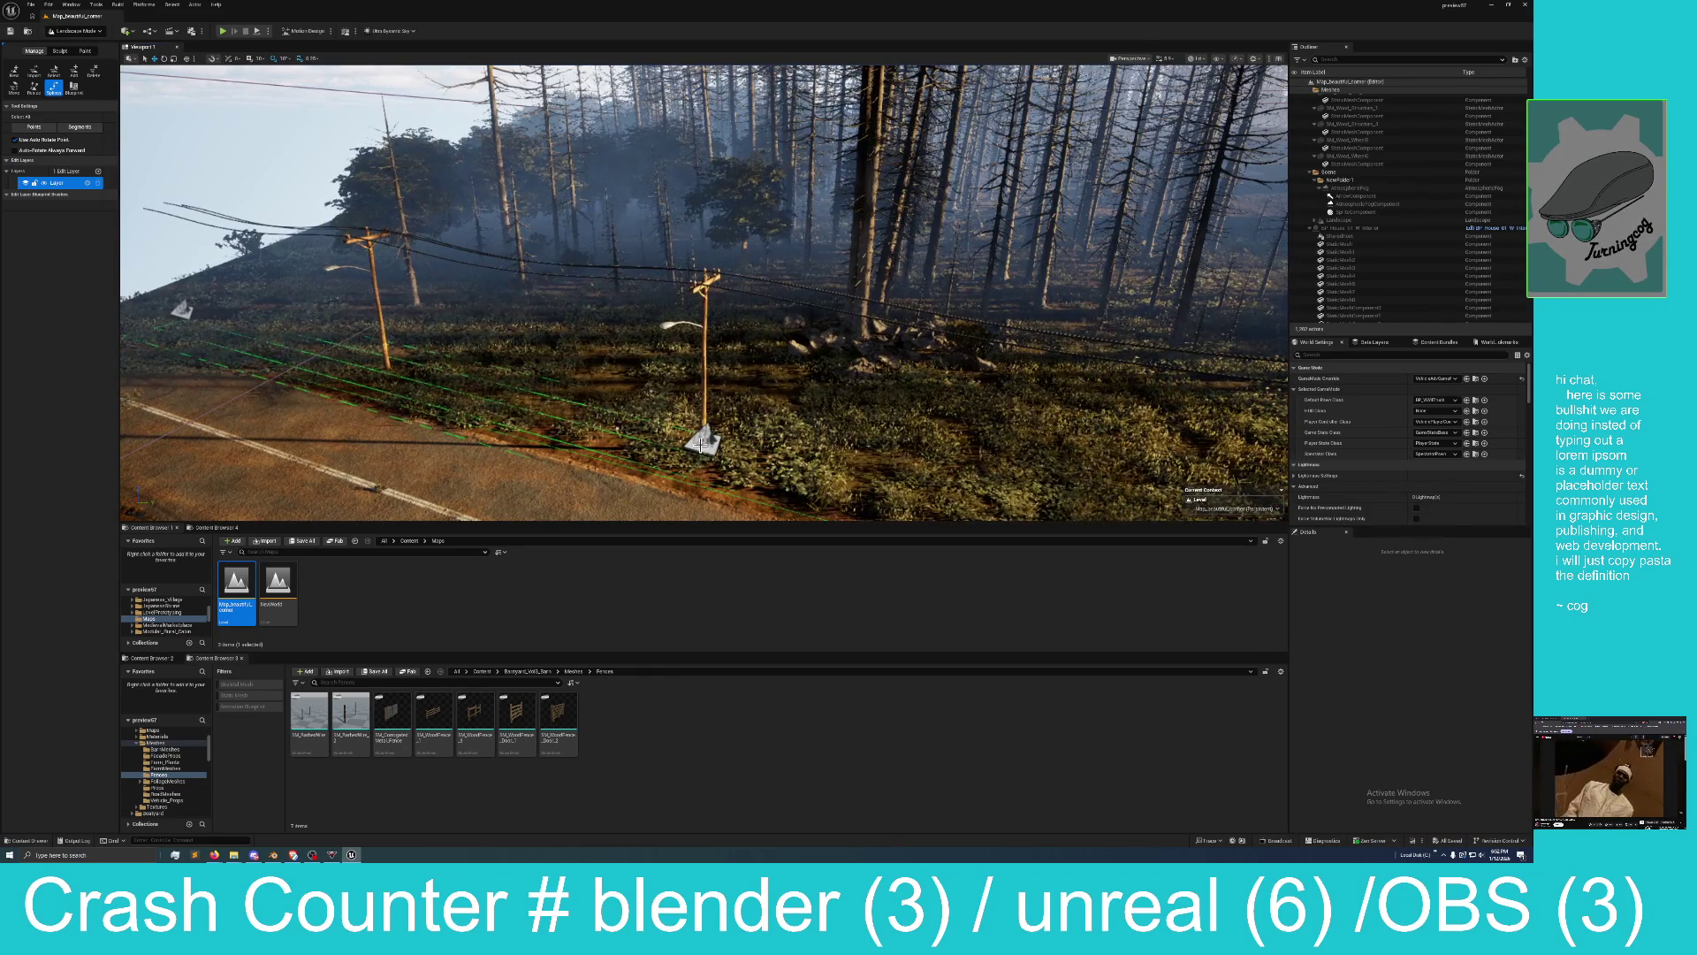
pyautogui.click(701, 445)
pyautogui.keyDown('shift'); pyautogui.click(182, 310); pyautogui.keyUp('shift')
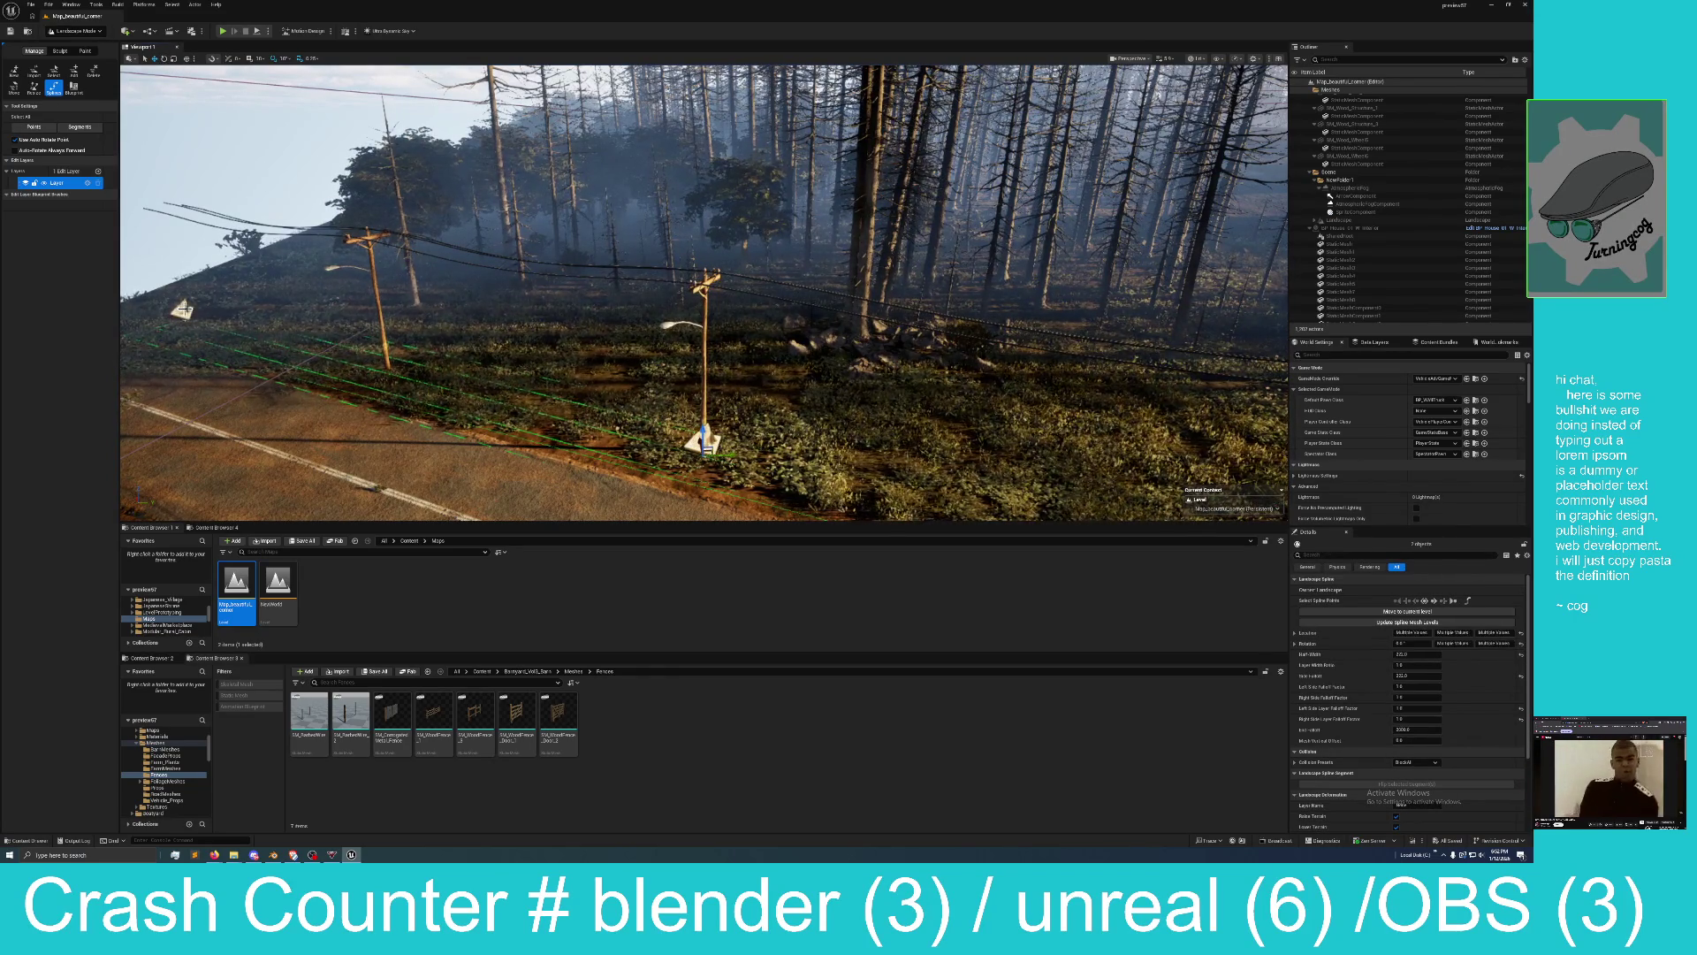
pyautogui.press('f')
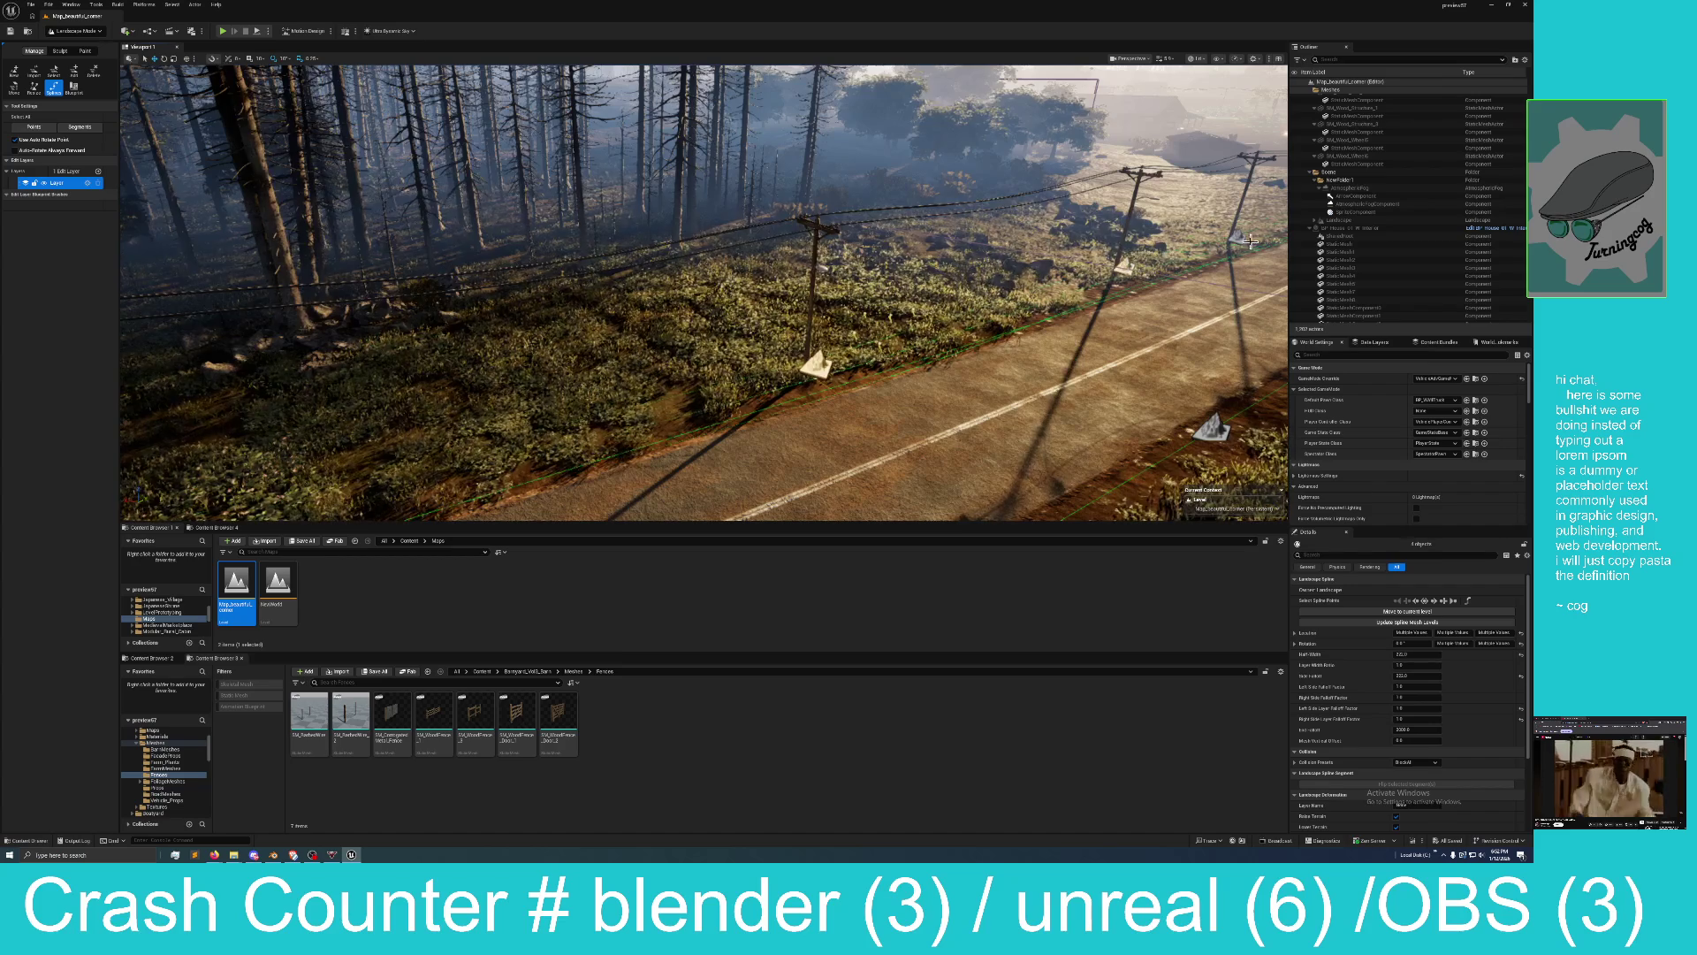
pyautogui.press('f')
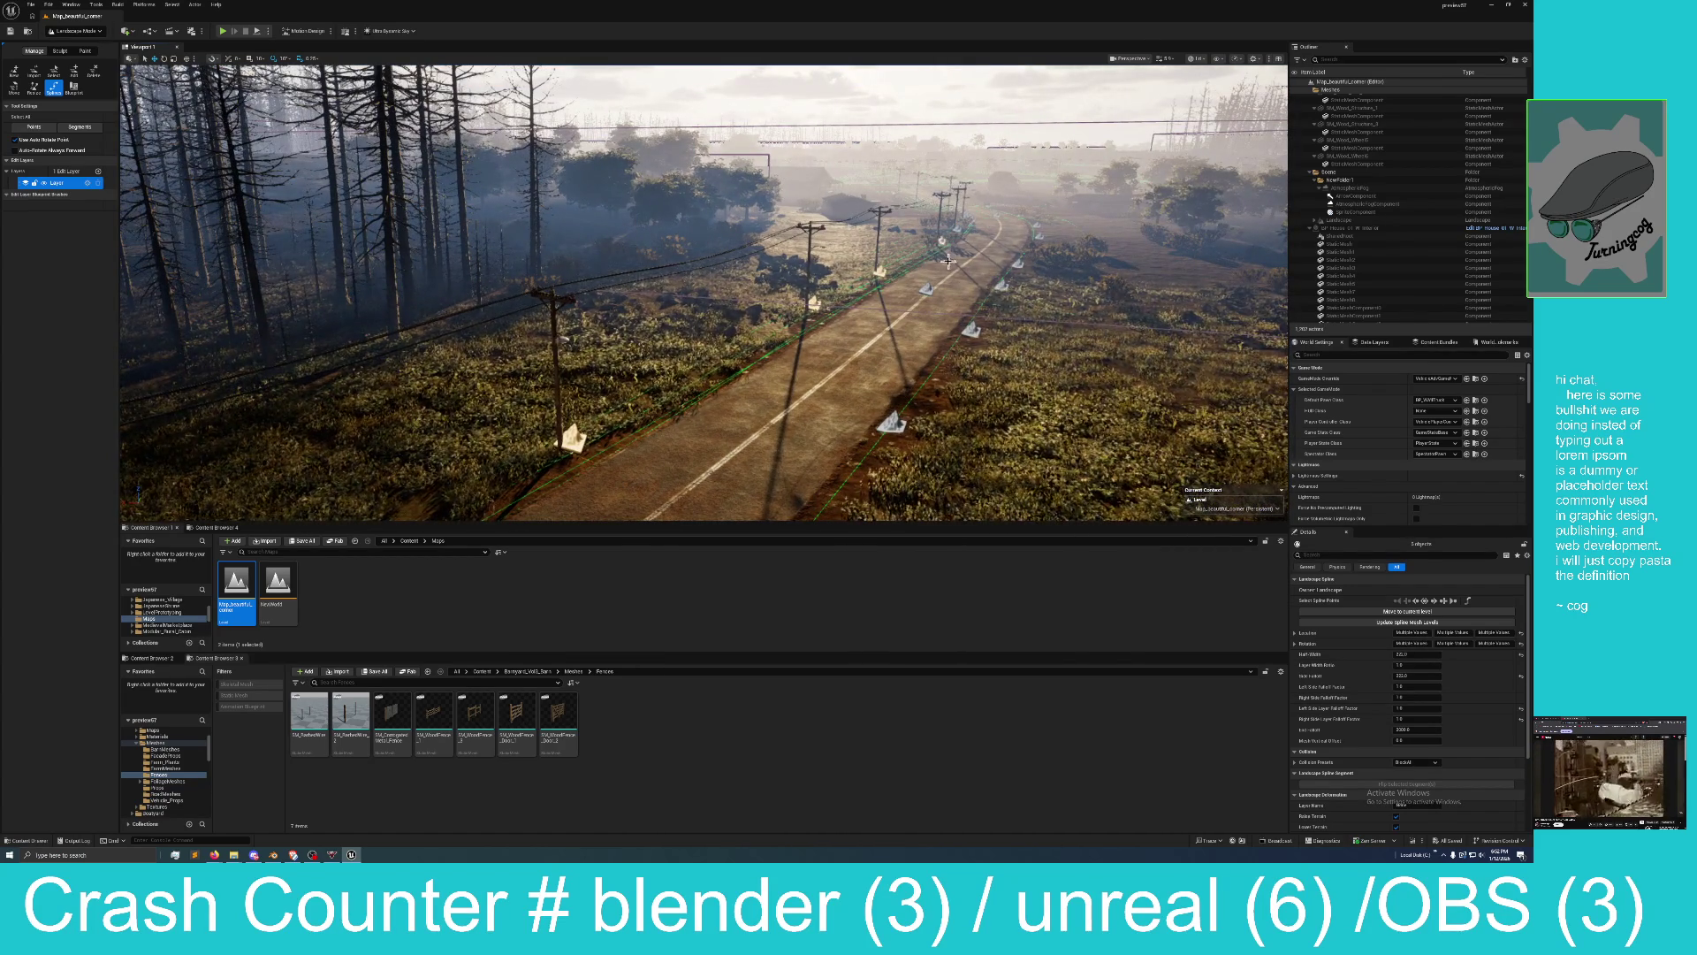
# From above the road, slide a spline control point along its X axis.
pyautogui.moveTo(948, 261)
pyautogui.mouseDown()
pyautogui.moveTo(1070, 306)
pyautogui.moveTo(752, 293)
pyautogui.mouseUp()
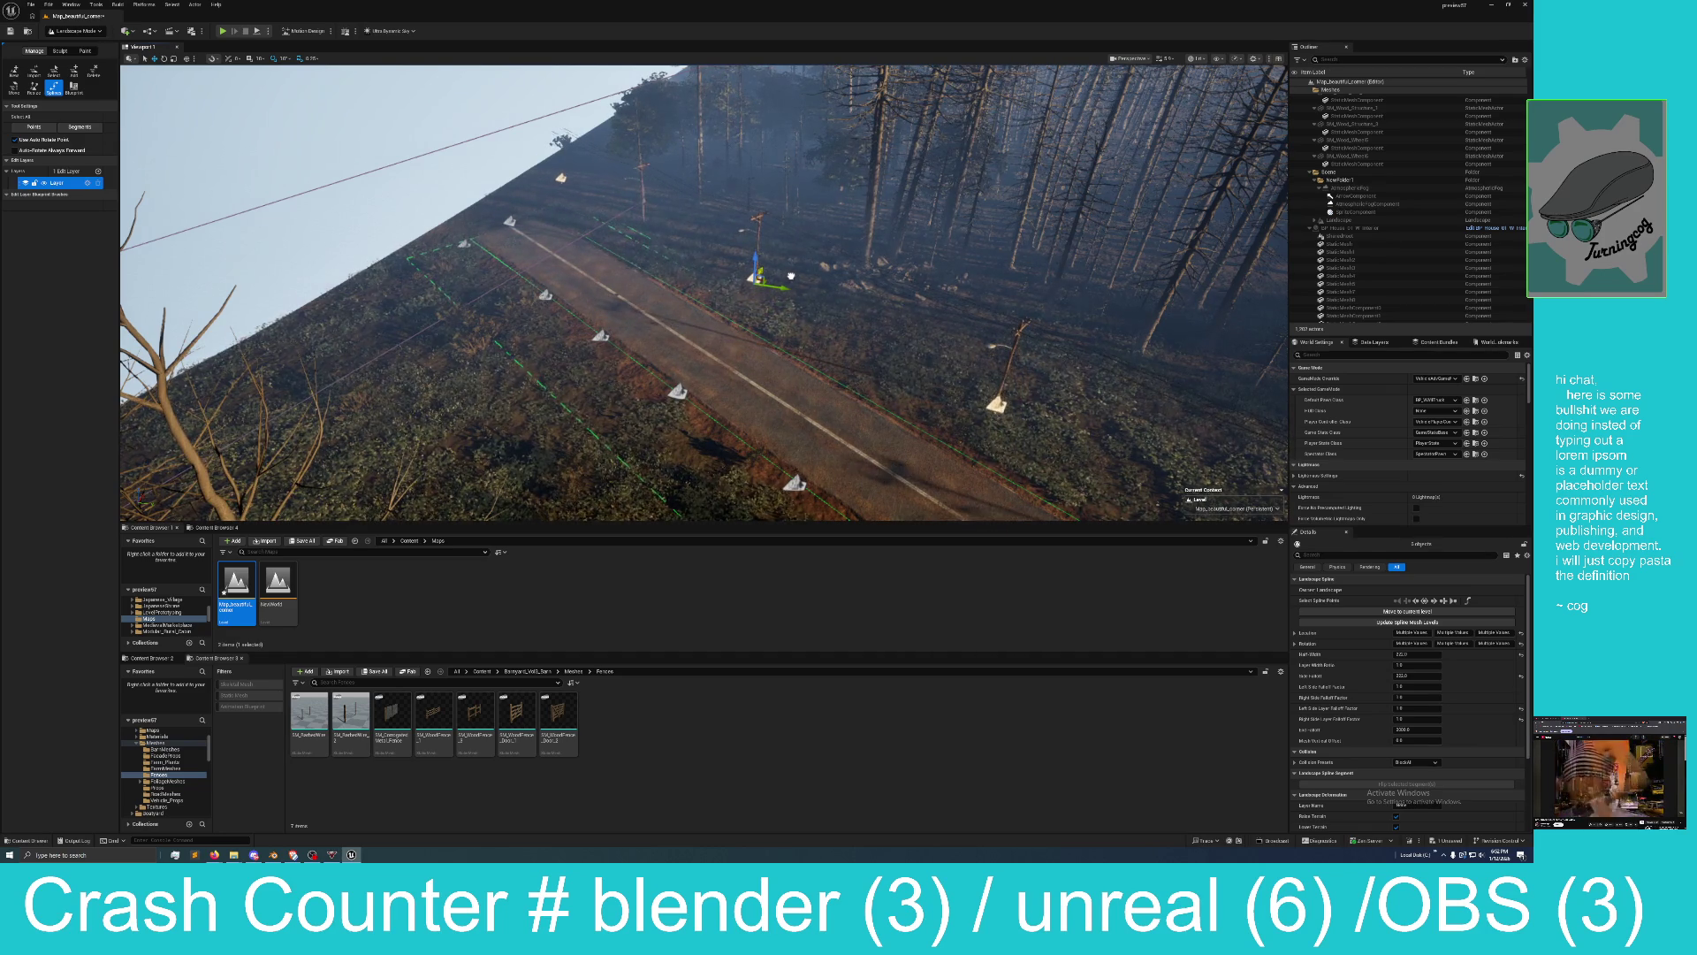
pyautogui.moveTo(792, 276)
pyautogui.mouseDown()
pyautogui.moveTo(707, 322)
pyautogui.moveTo(666, 278)
pyautogui.mouseUp()
pyautogui.moveTo(721, 336); pyautogui.dragTo(727, 343)
pyautogui.click(728, 338)
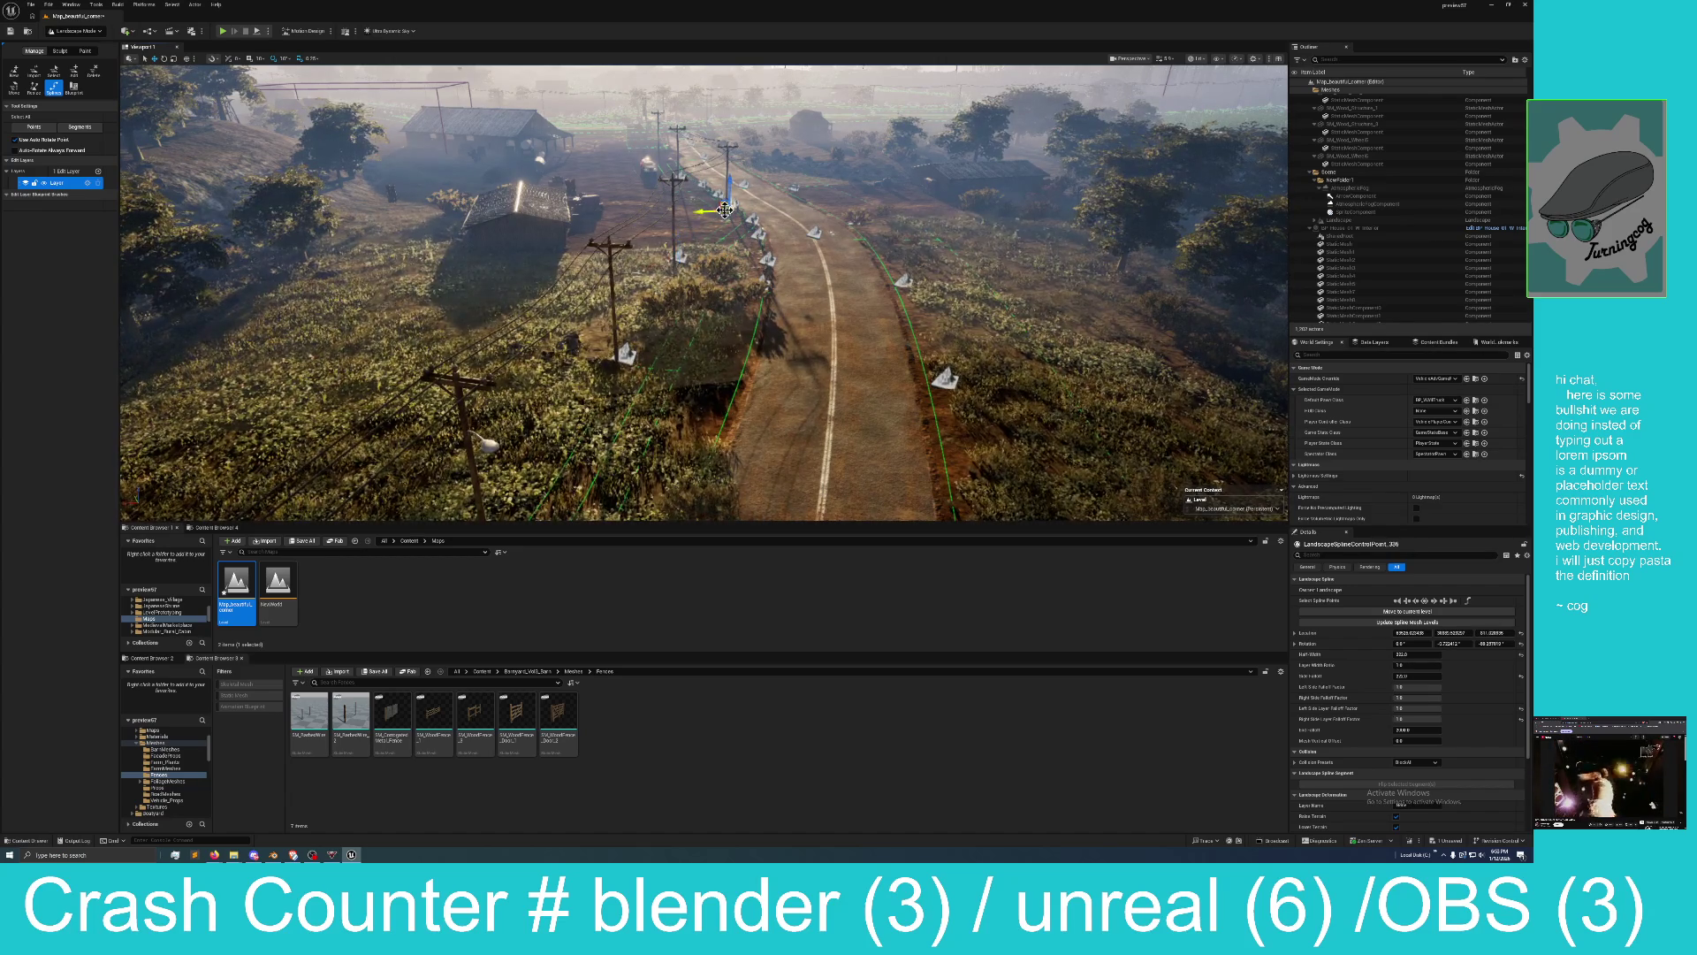
pyautogui.moveTo(704, 211)
pyautogui.mouseDown()
pyautogui.moveTo(659, 213)
pyautogui.moveTo(748, 231)
pyautogui.moveTo(748, 188)
pyautogui.moveTo(748, 266)
pyautogui.moveTo(754, 242)
pyautogui.mouseUp()
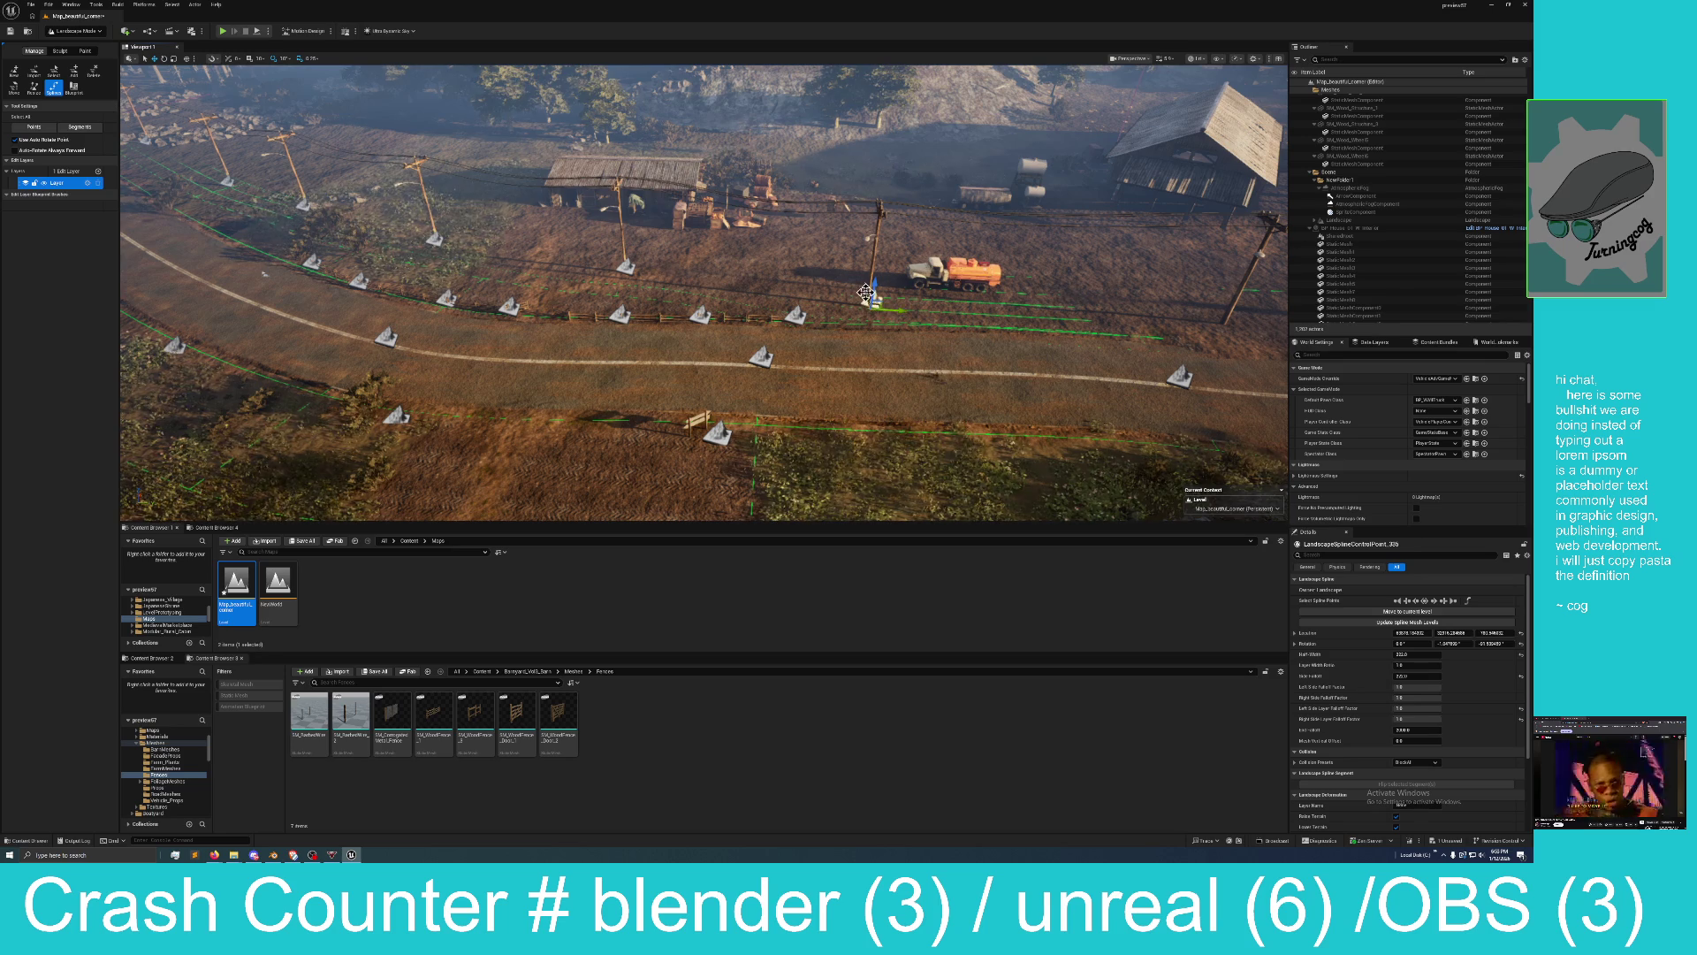
# Move control point 335 up-left, then shift another point left and up beside the barn.
pyautogui.click(872, 295)
pyautogui.moveTo(858, 281)
pyautogui.mouseDown()
pyautogui.moveTo(842, 221)
pyautogui.moveTo(805, 232)
pyautogui.mouseUp()
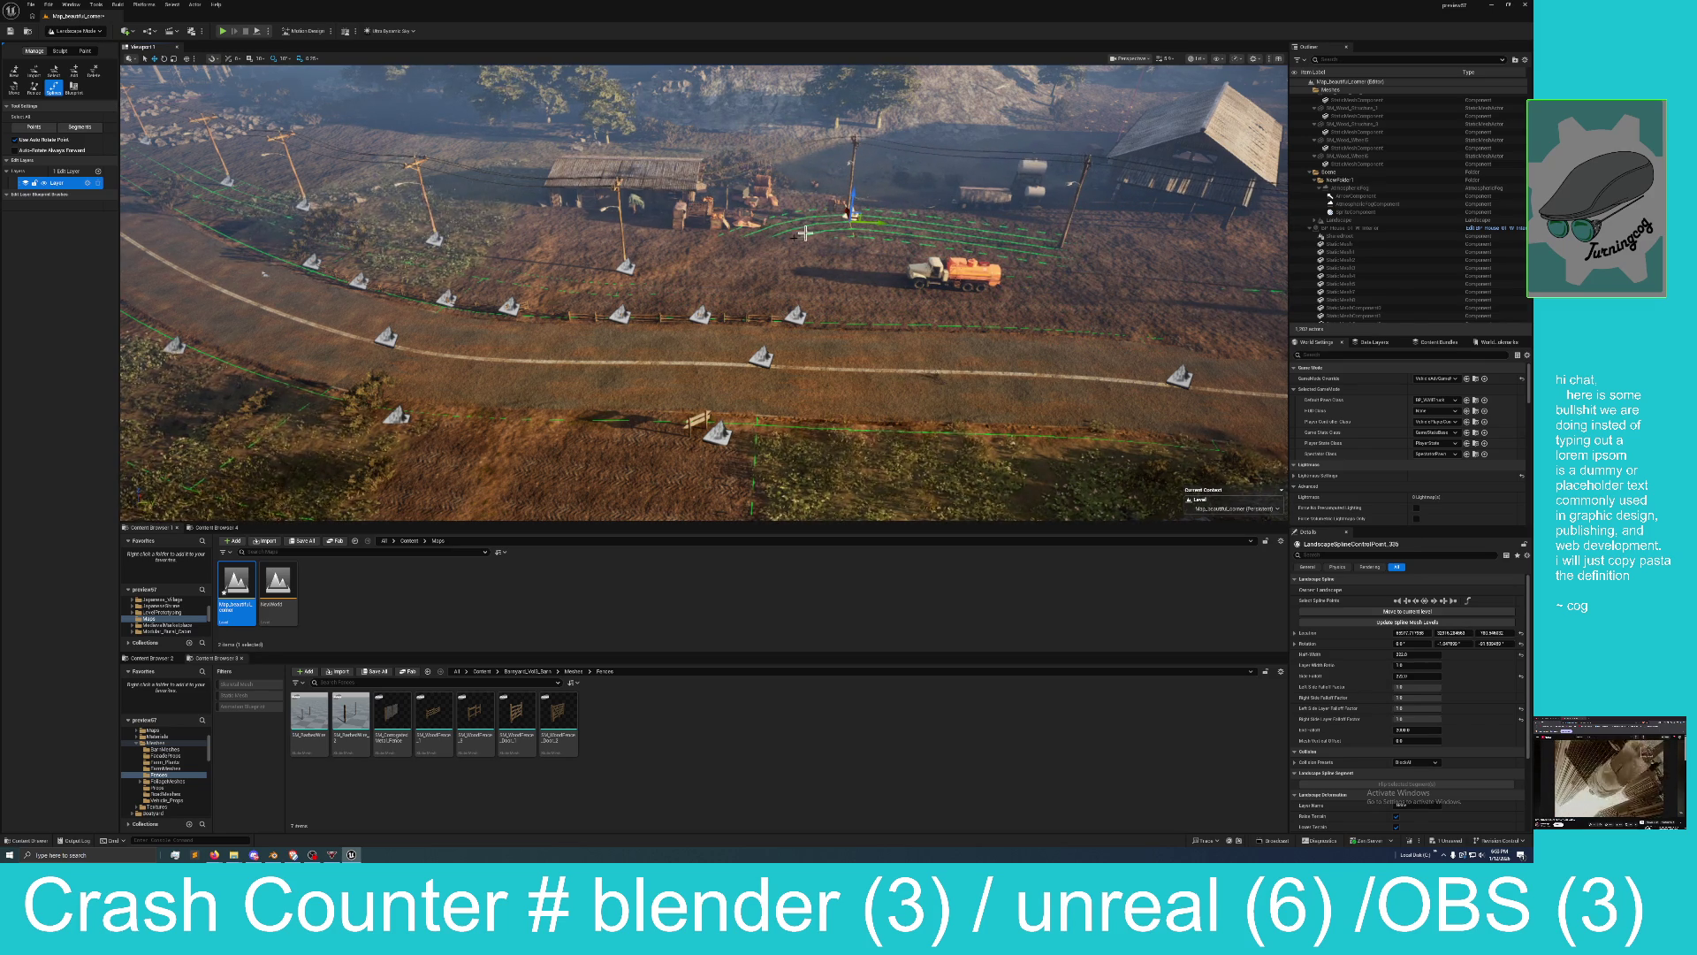
pyautogui.click(648, 272)
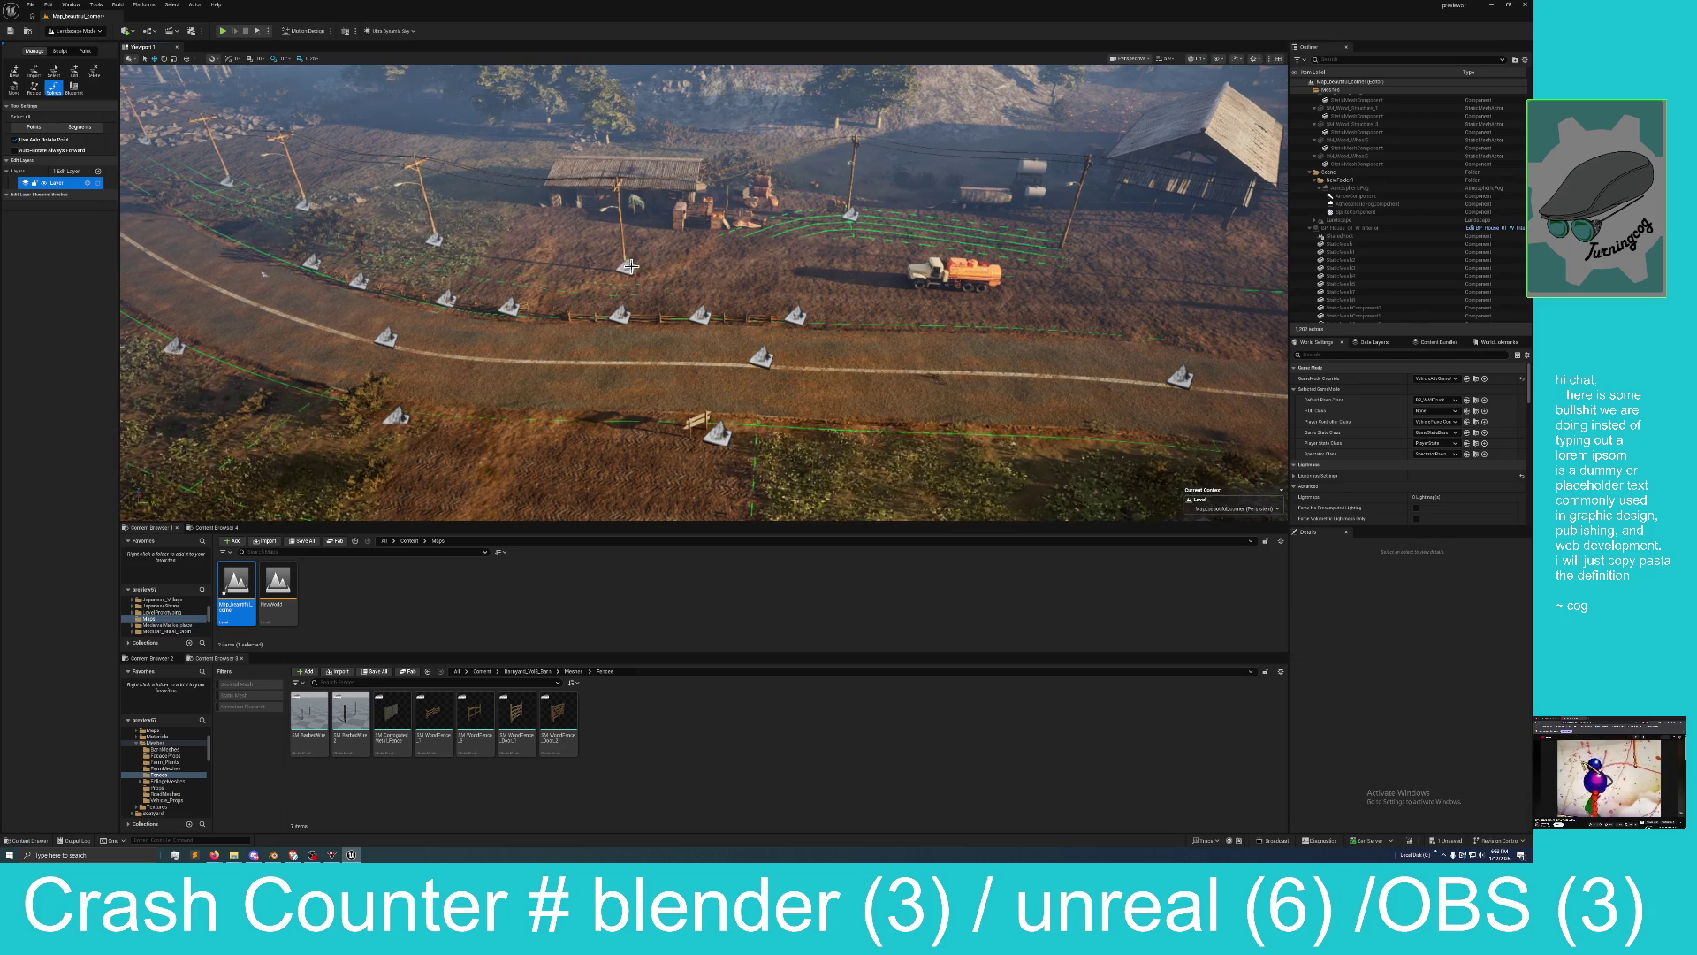
pyautogui.click(628, 267)
pyautogui.moveTo(658, 275); pyautogui.dragTo(559, 261)
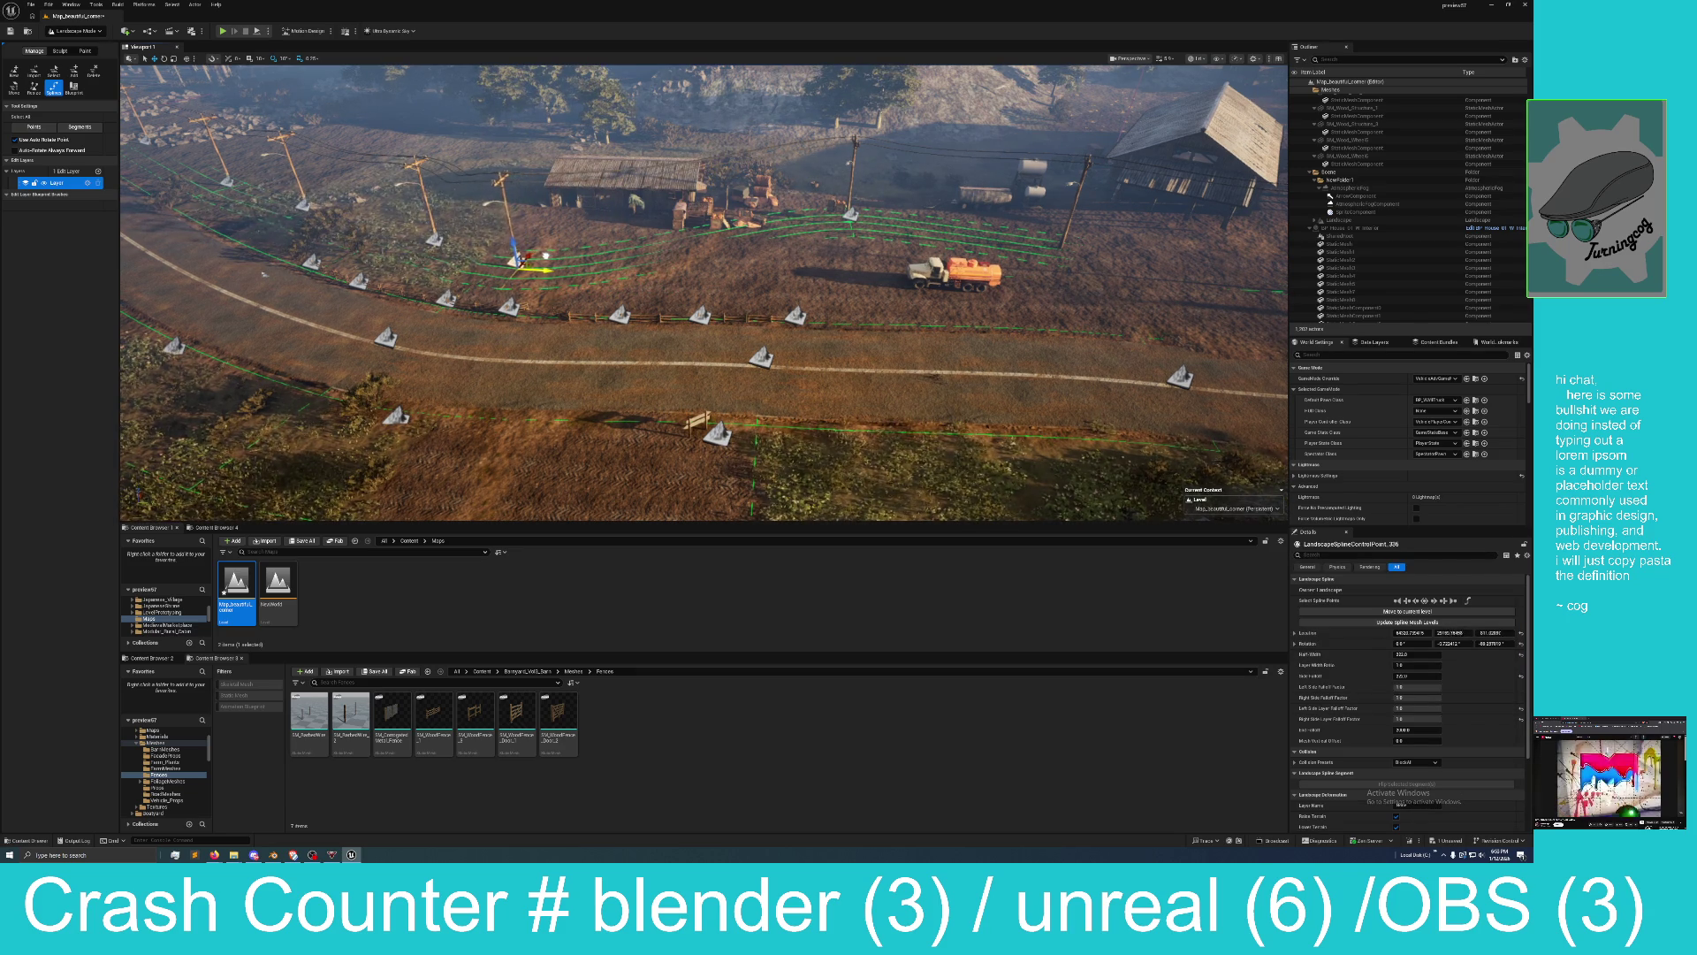
pyautogui.moveTo(526, 256)
pyautogui.mouseDown()
pyautogui.moveTo(573, 232)
pyautogui.moveTo(546, 179)
pyautogui.mouseUp()
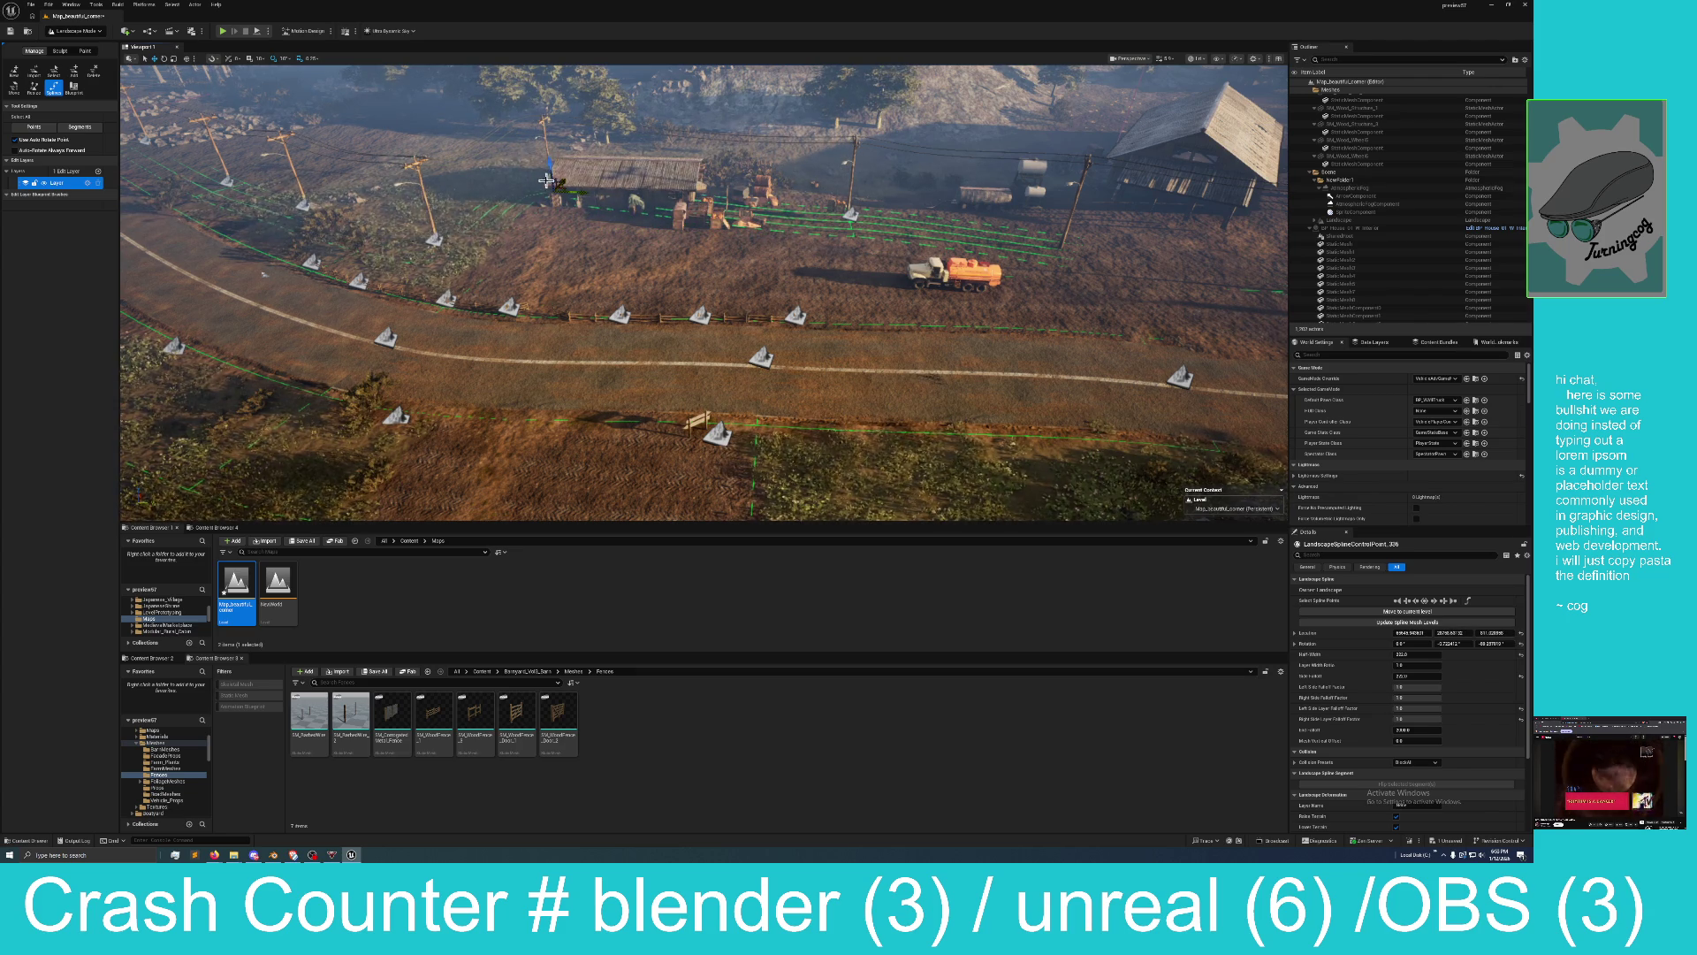
pyautogui.moveTo(846, 217); pyautogui.dragTo(911, 212)
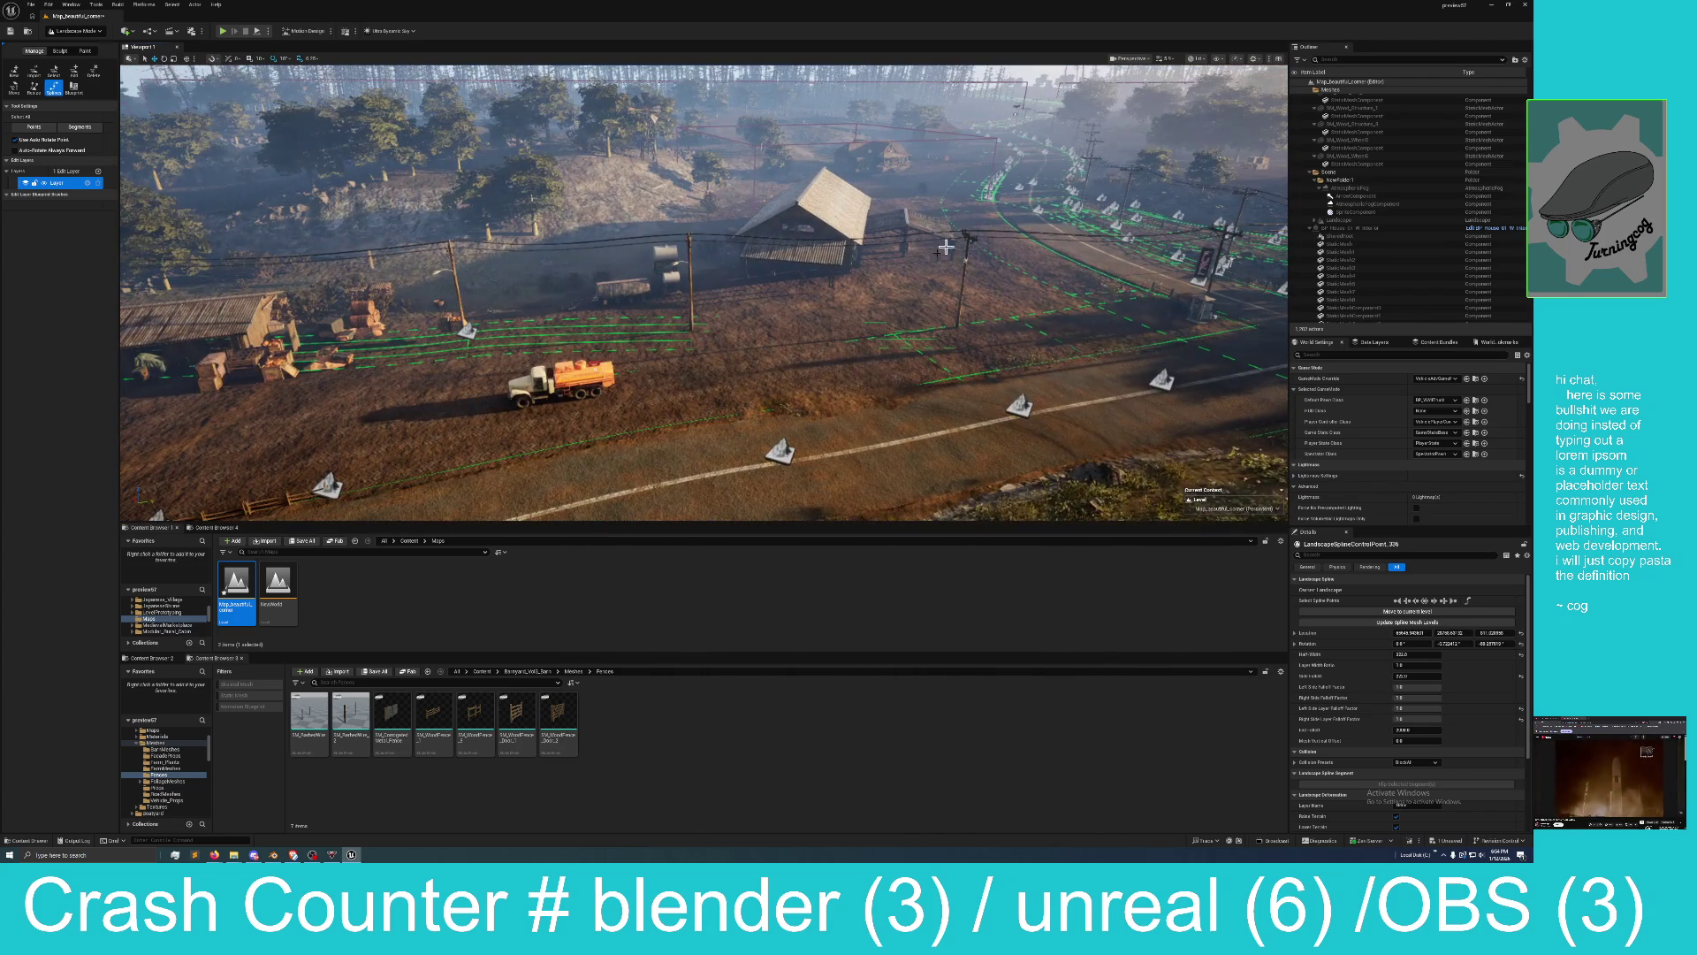
# Select the power-line spline point and move it and its pole up-right.
pyautogui.click(693, 315)
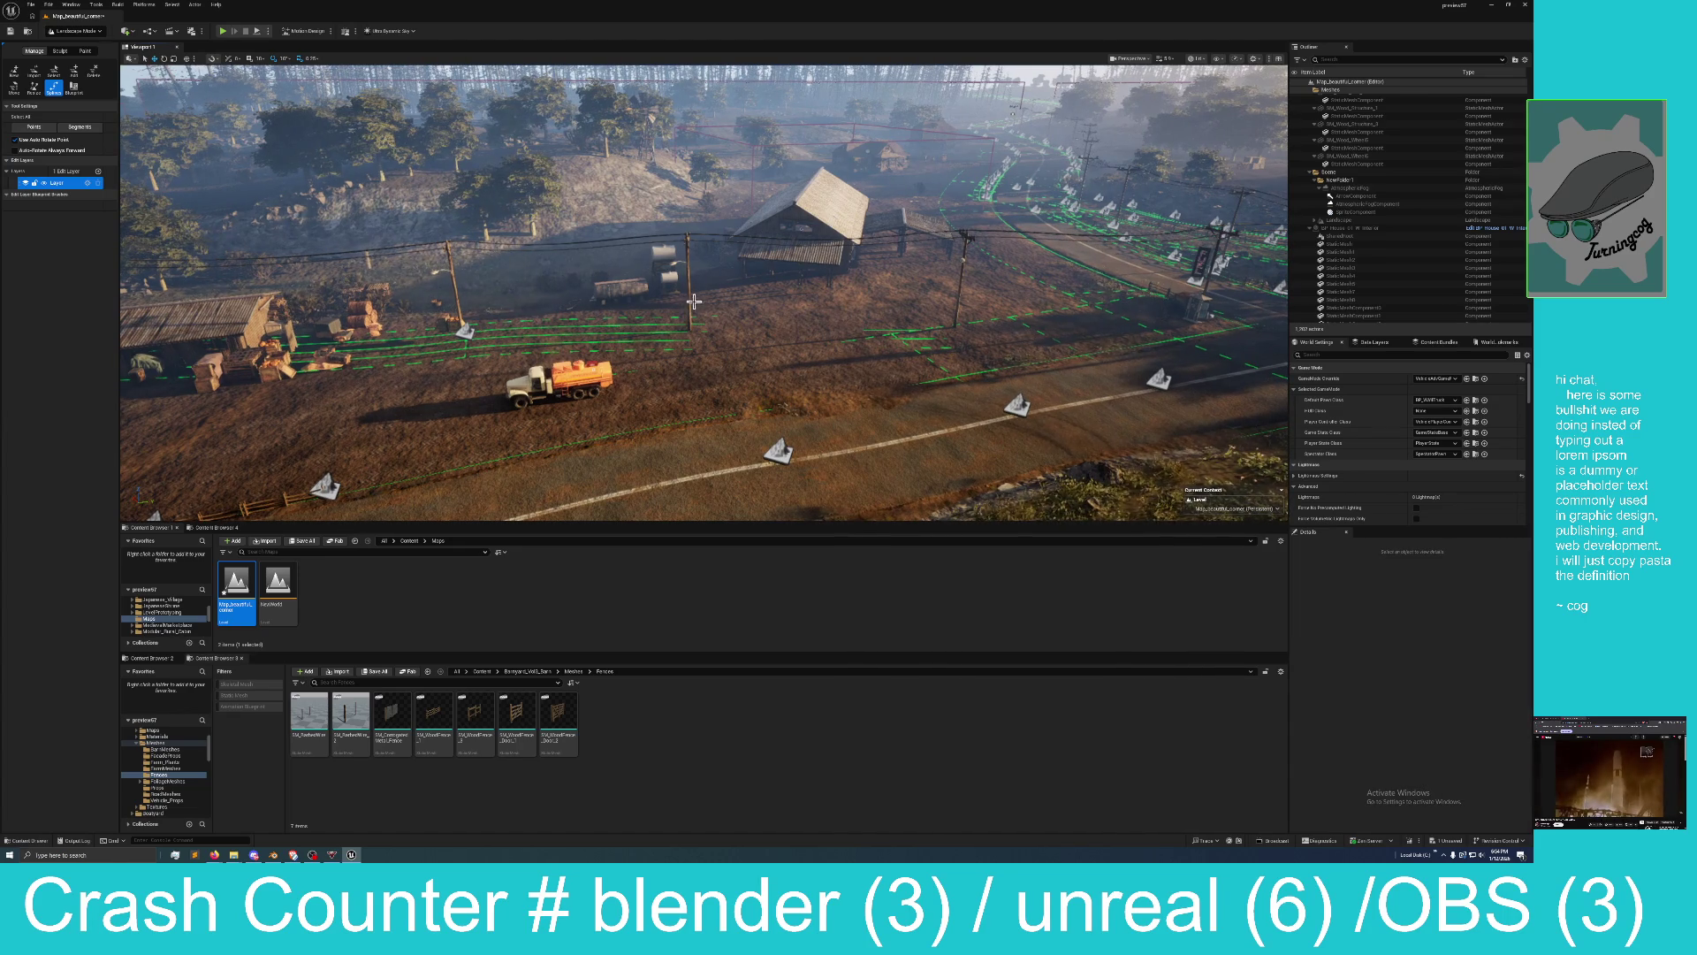
pyautogui.click(690, 302)
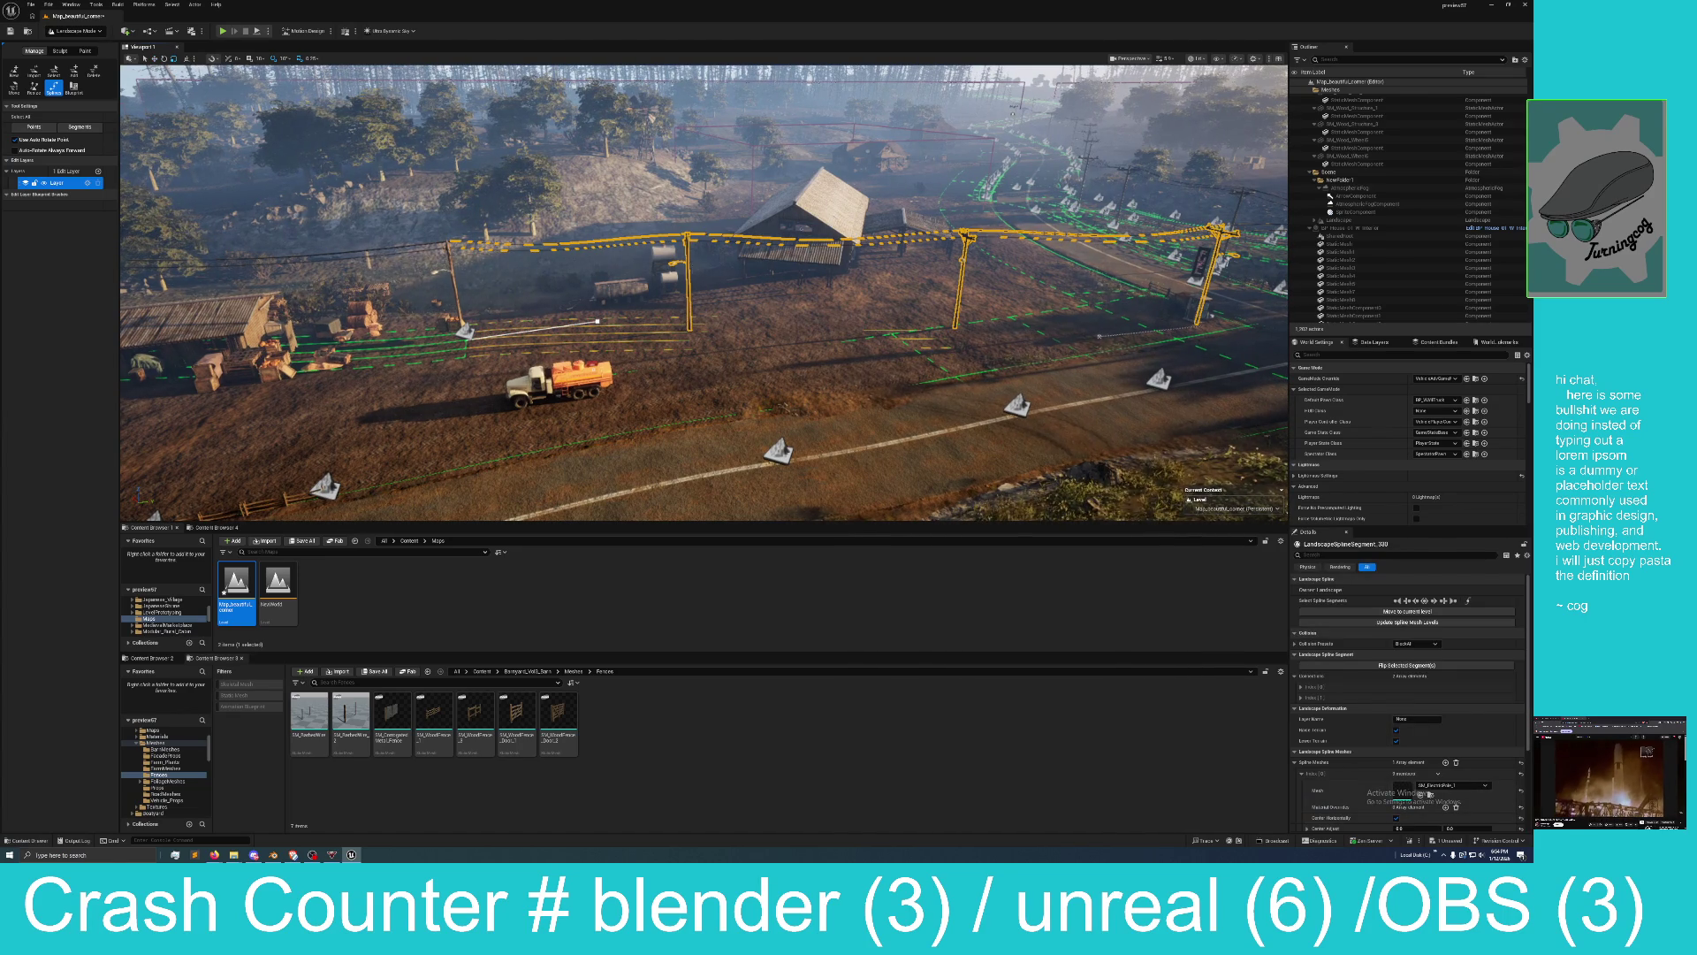
pyautogui.click(691, 317)
pyautogui.click(957, 313)
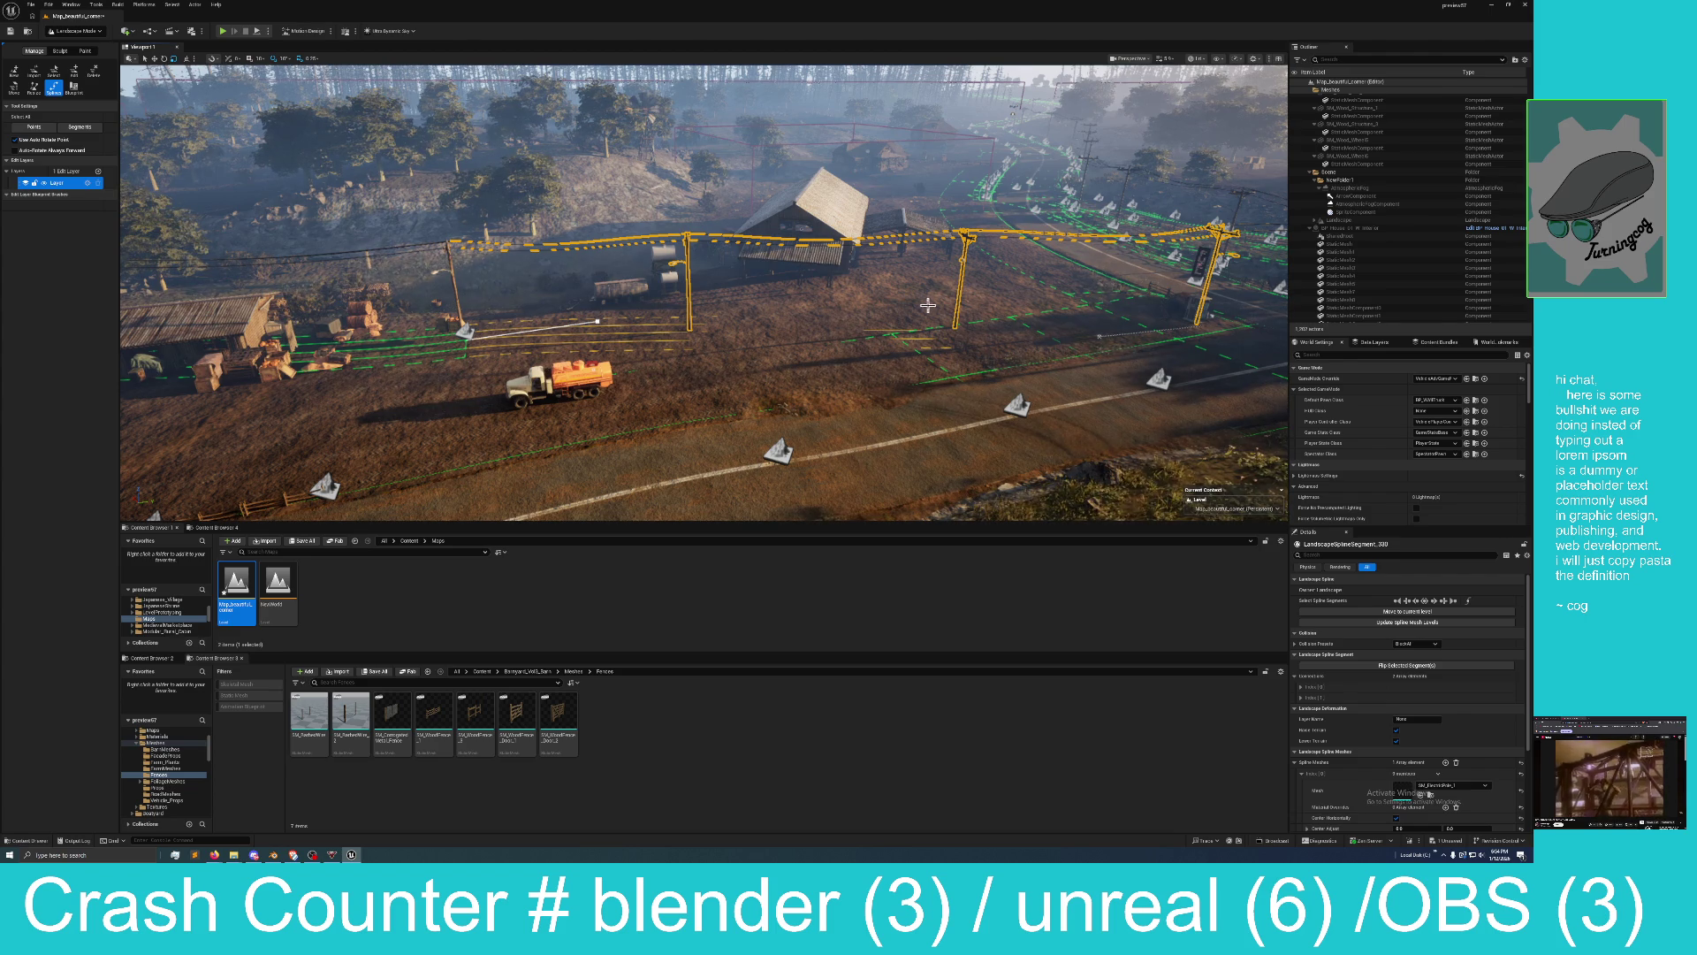
pyautogui.moveTo(594, 321); pyautogui.dragTo(691, 286)
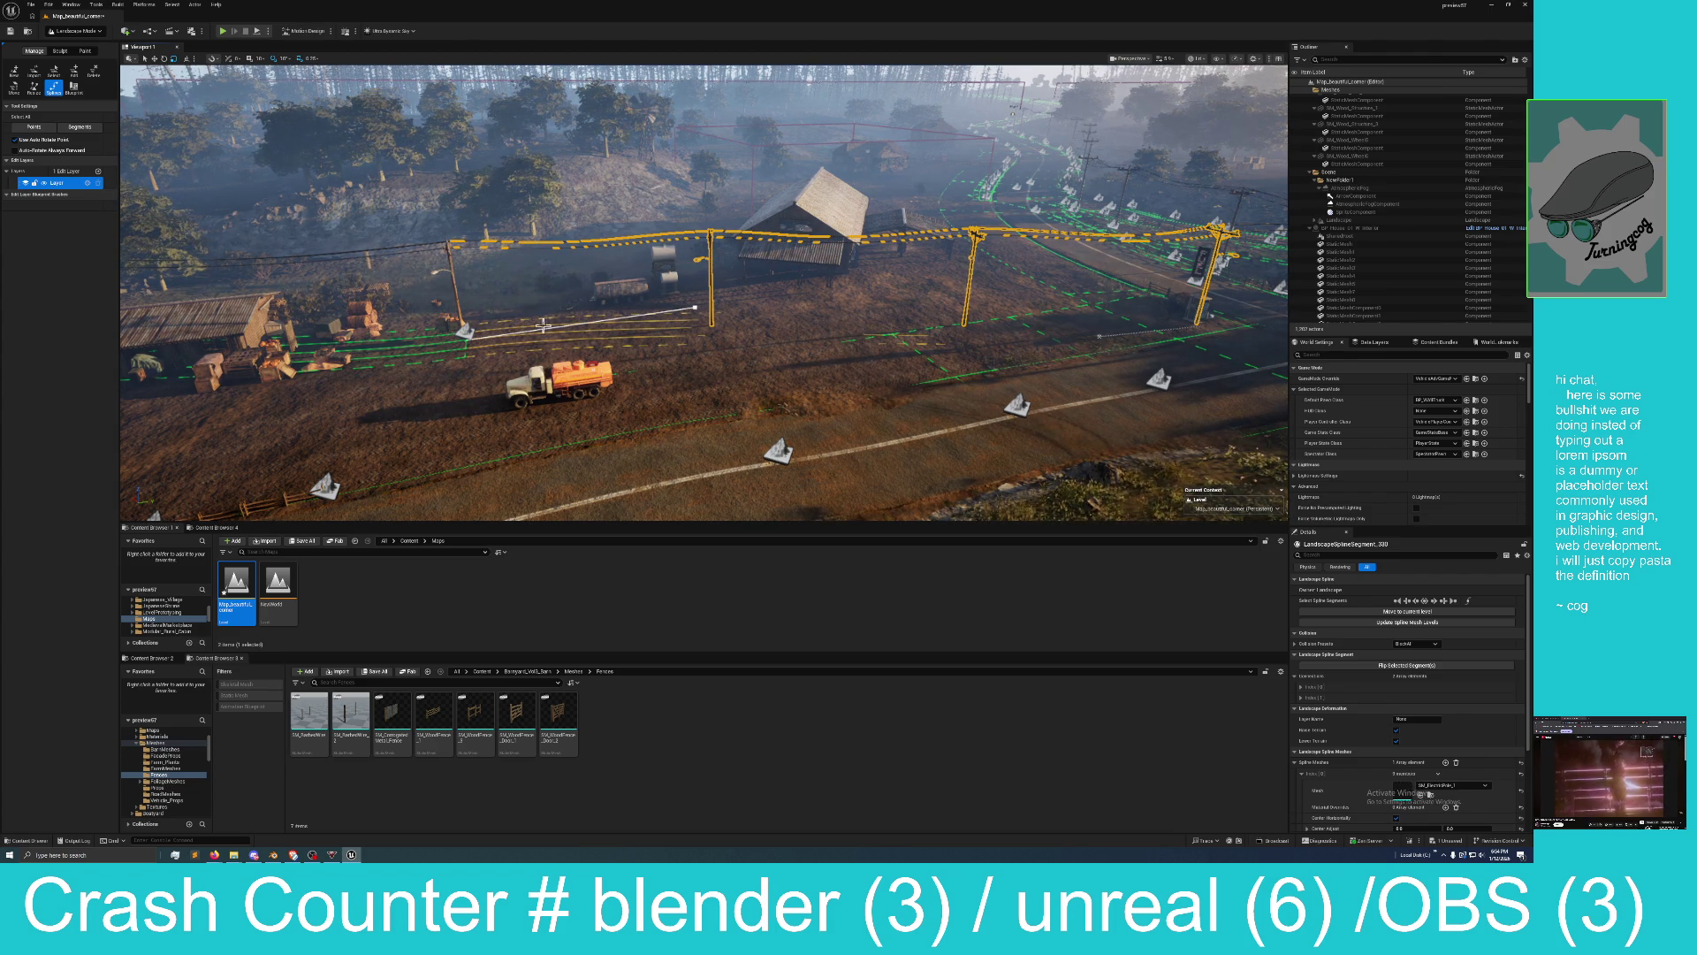
# Focus on the control point by the fuel truck and move its pole further up-right.
pyautogui.click(465, 332)
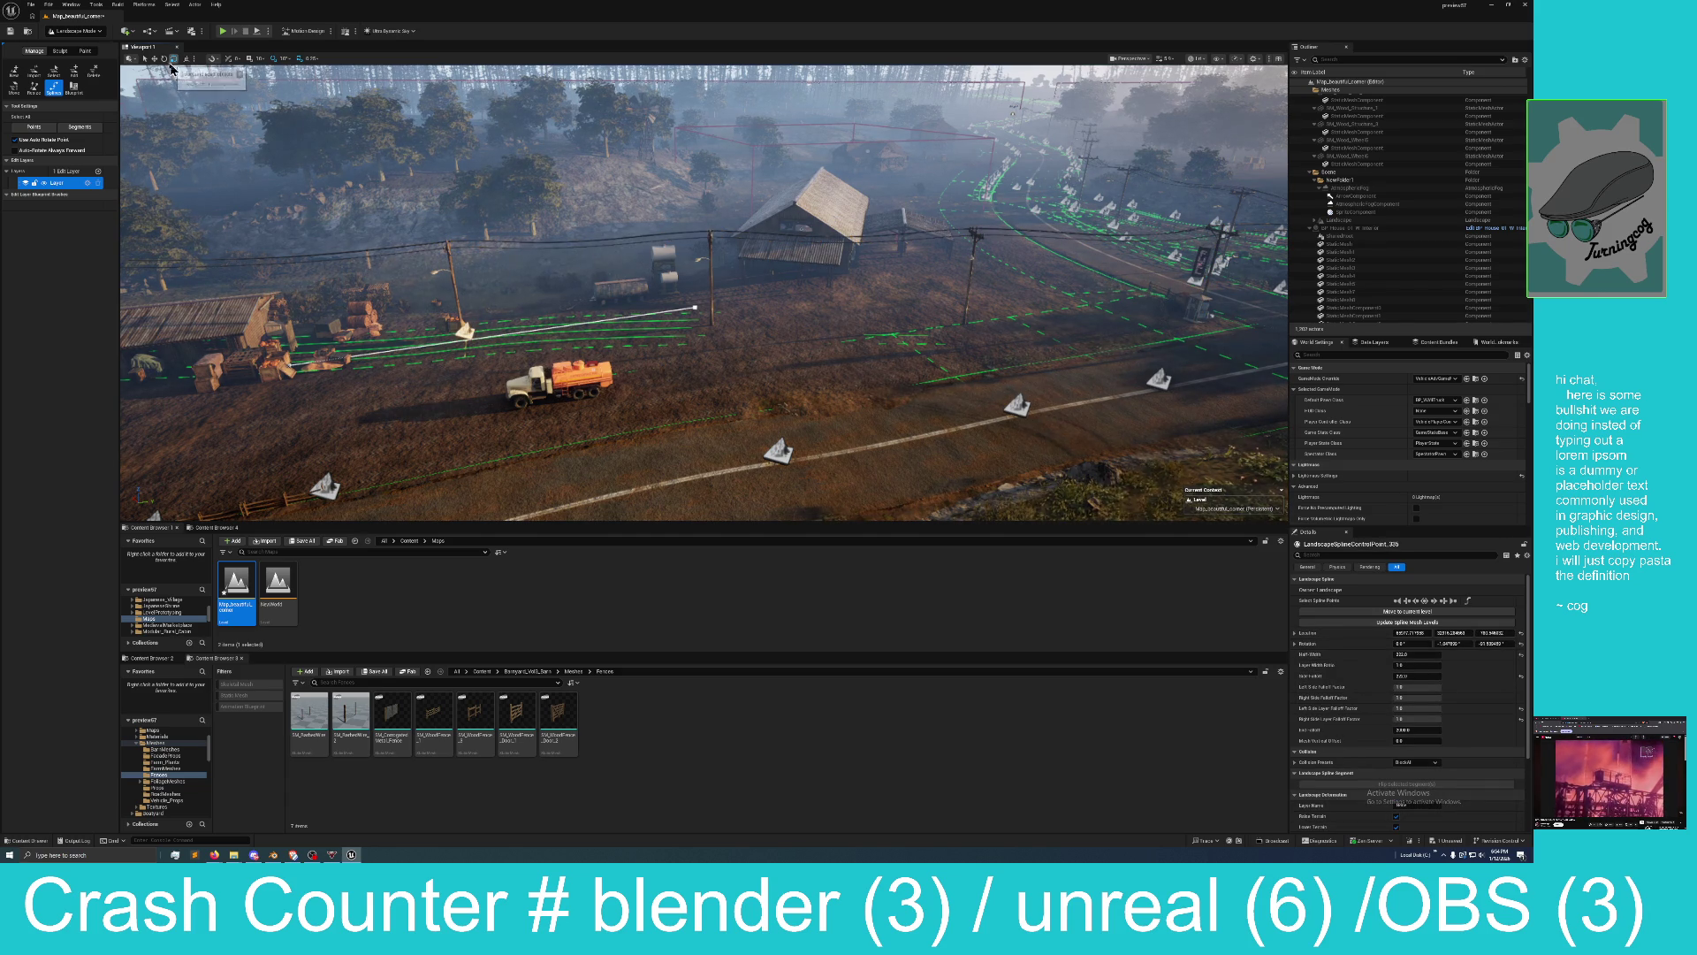
pyautogui.press('f')
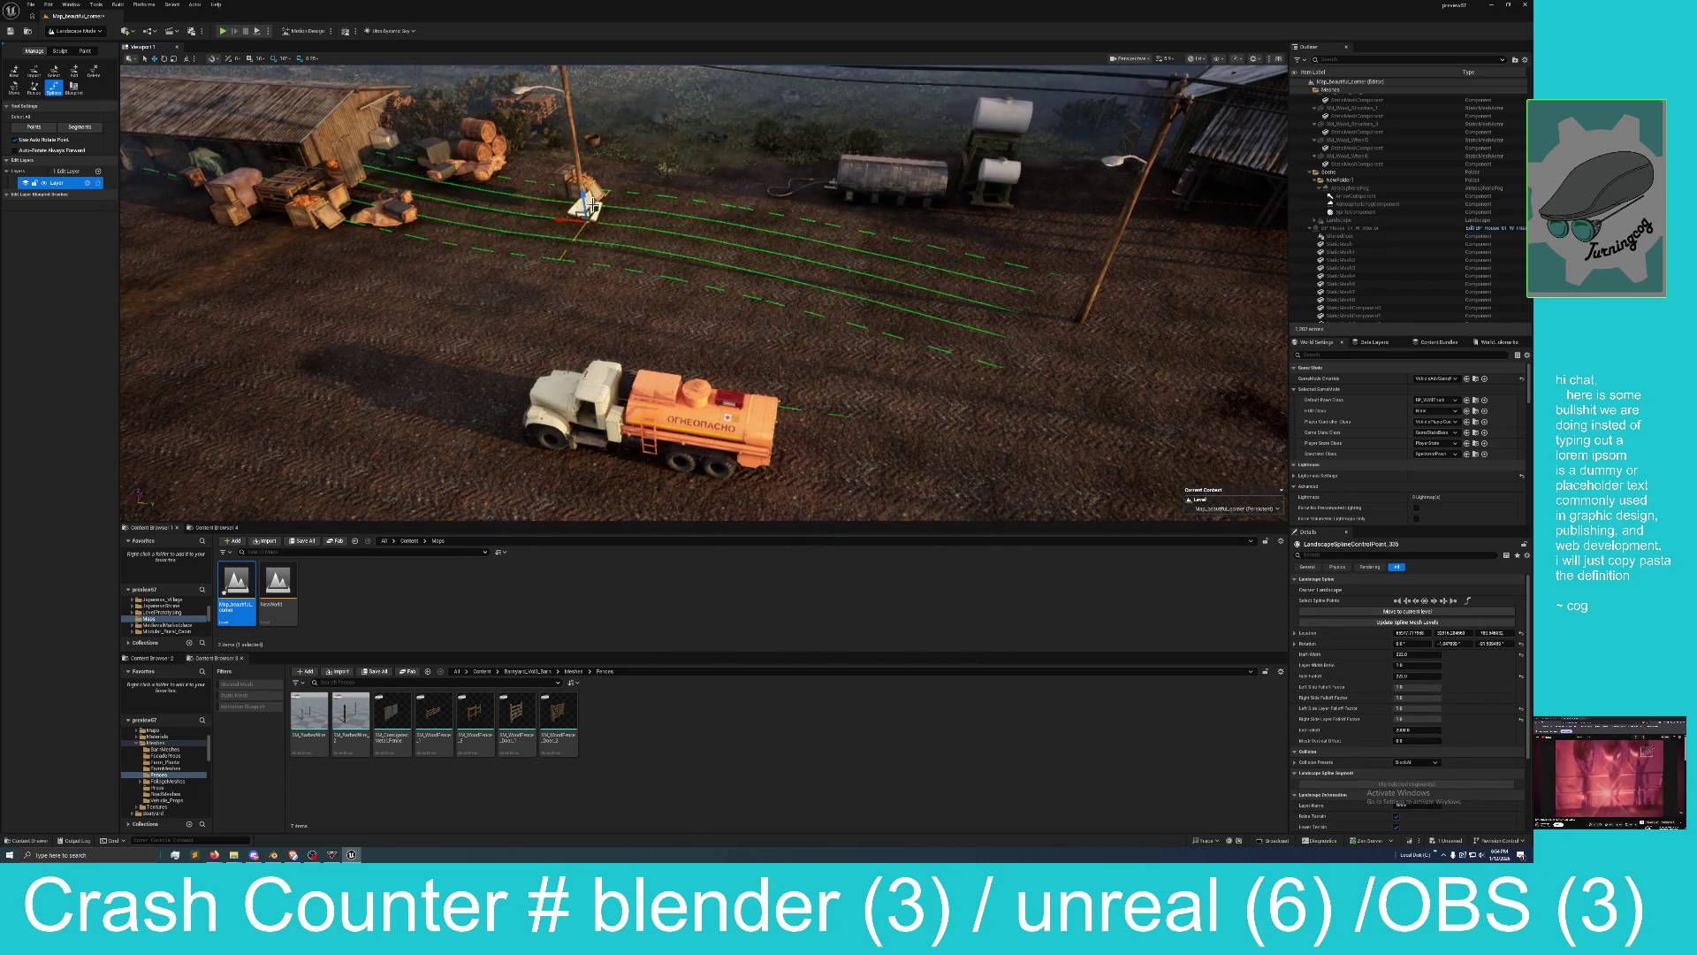
pyautogui.moveTo(598, 205)
pyautogui.mouseDown()
pyautogui.moveTo(599, 177)
pyautogui.moveTo(665, 100)
pyautogui.moveTo(760, 133)
pyautogui.mouseUp()
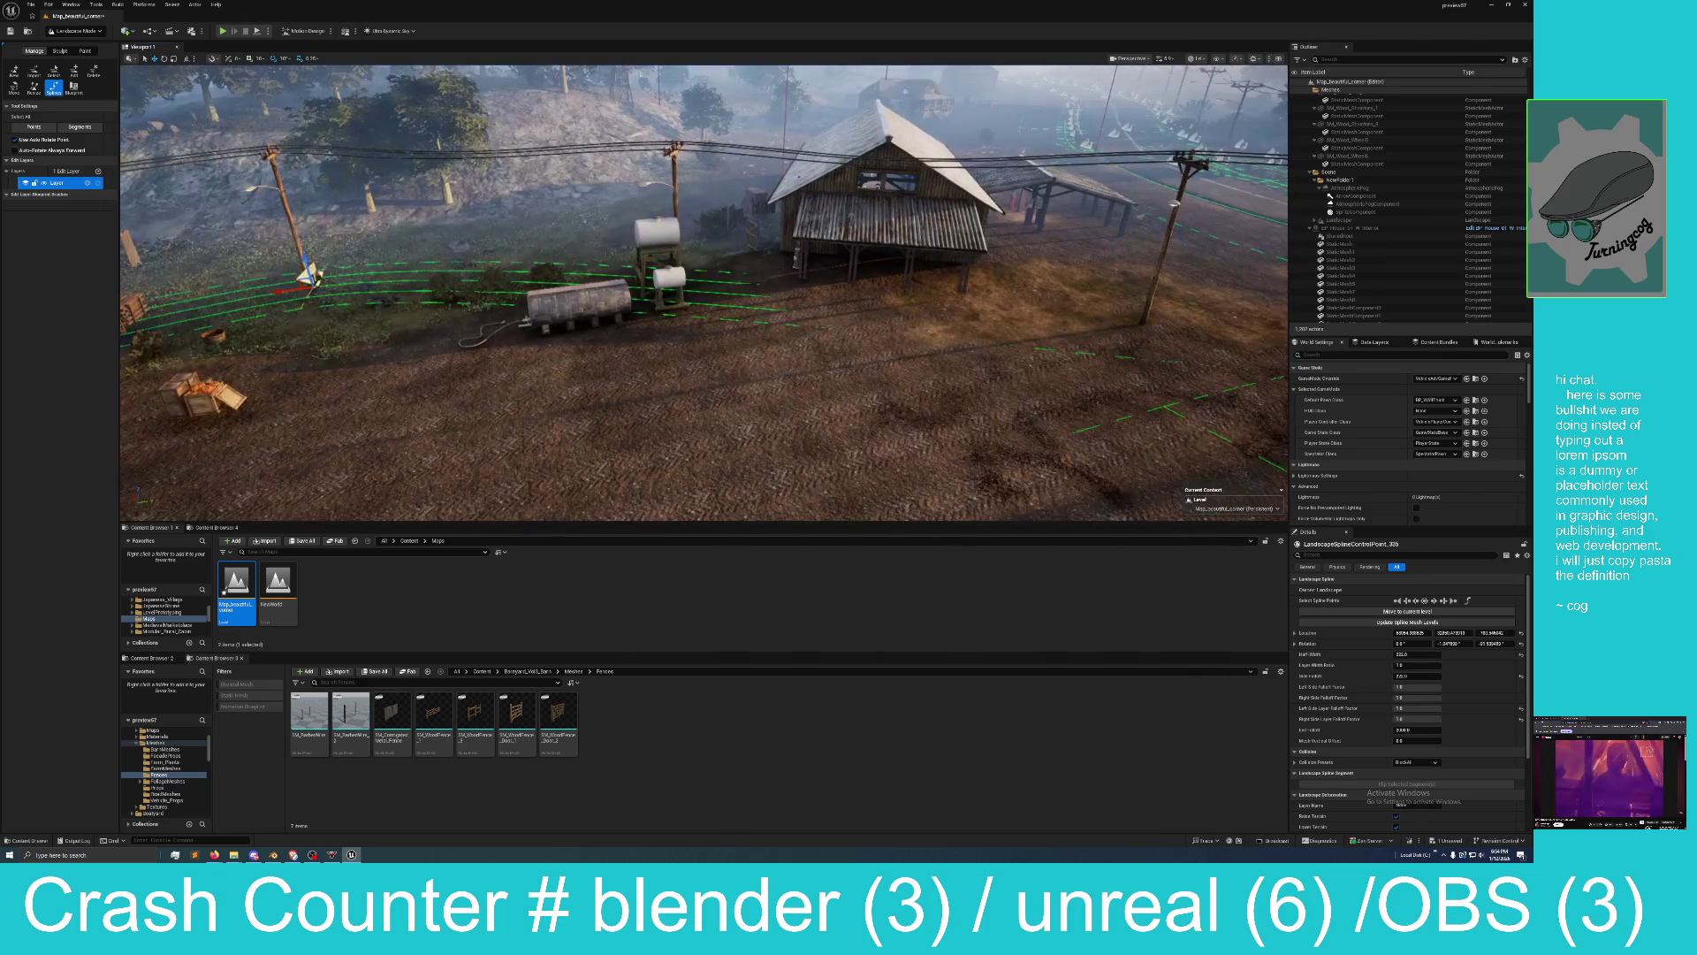
pyautogui.click(676, 192)
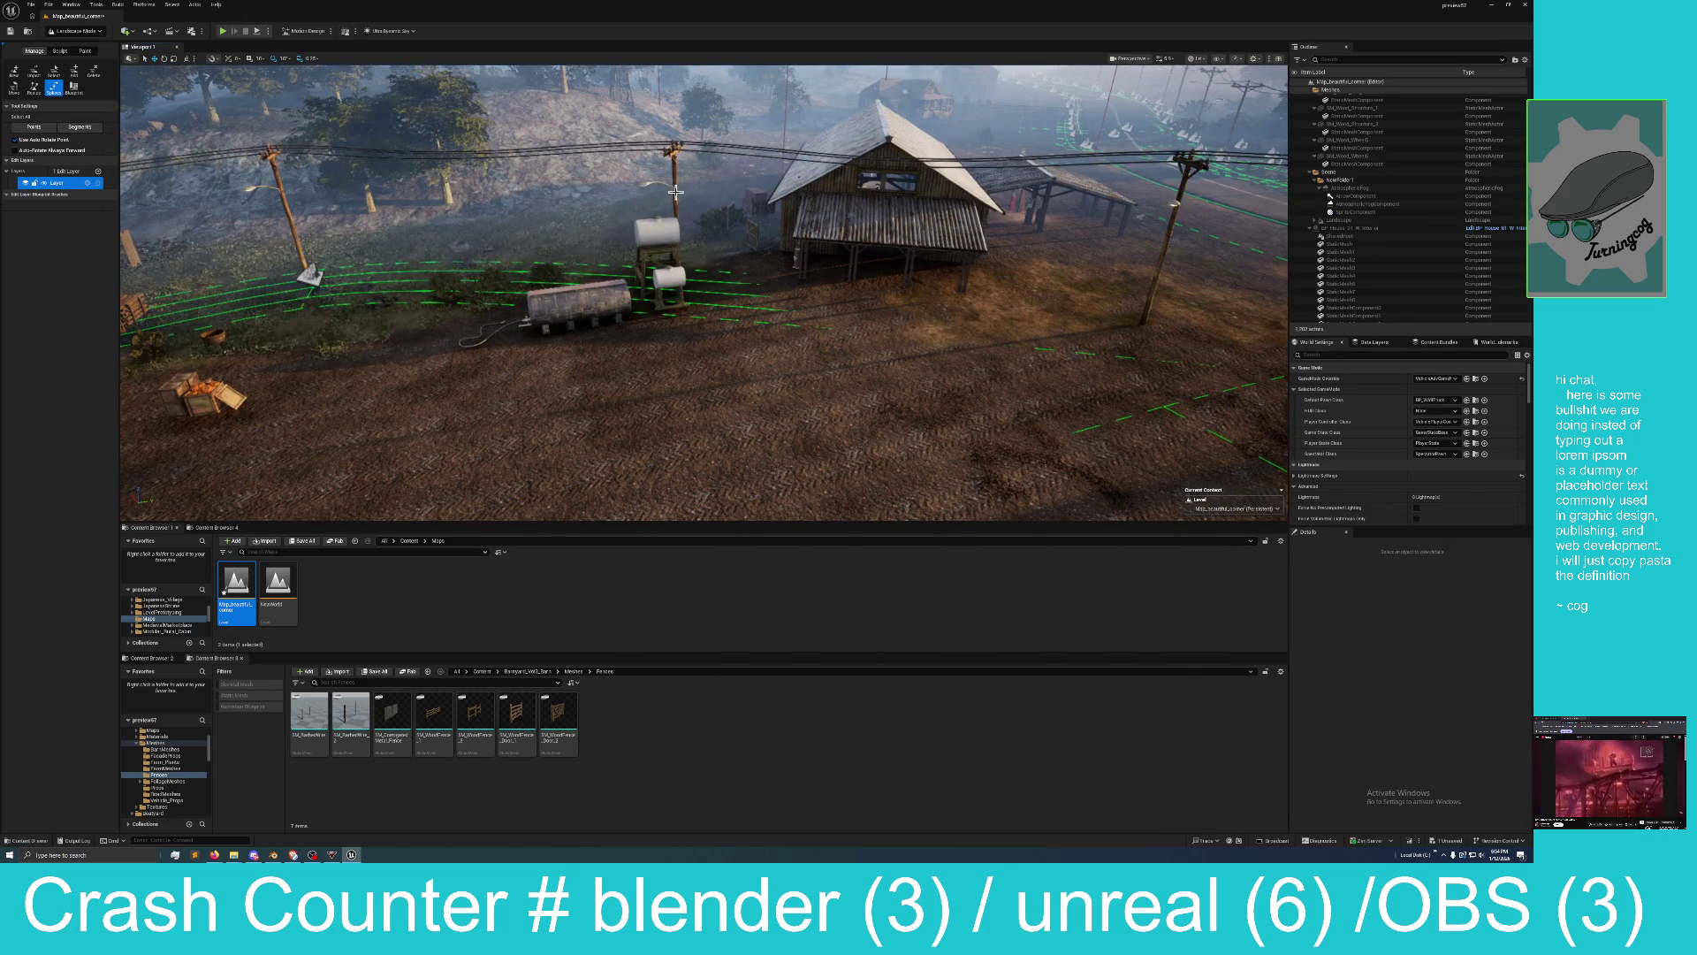
pyautogui.moveTo(704, 292); pyautogui.dragTo(893, 270)
pyautogui.click(782, 269)
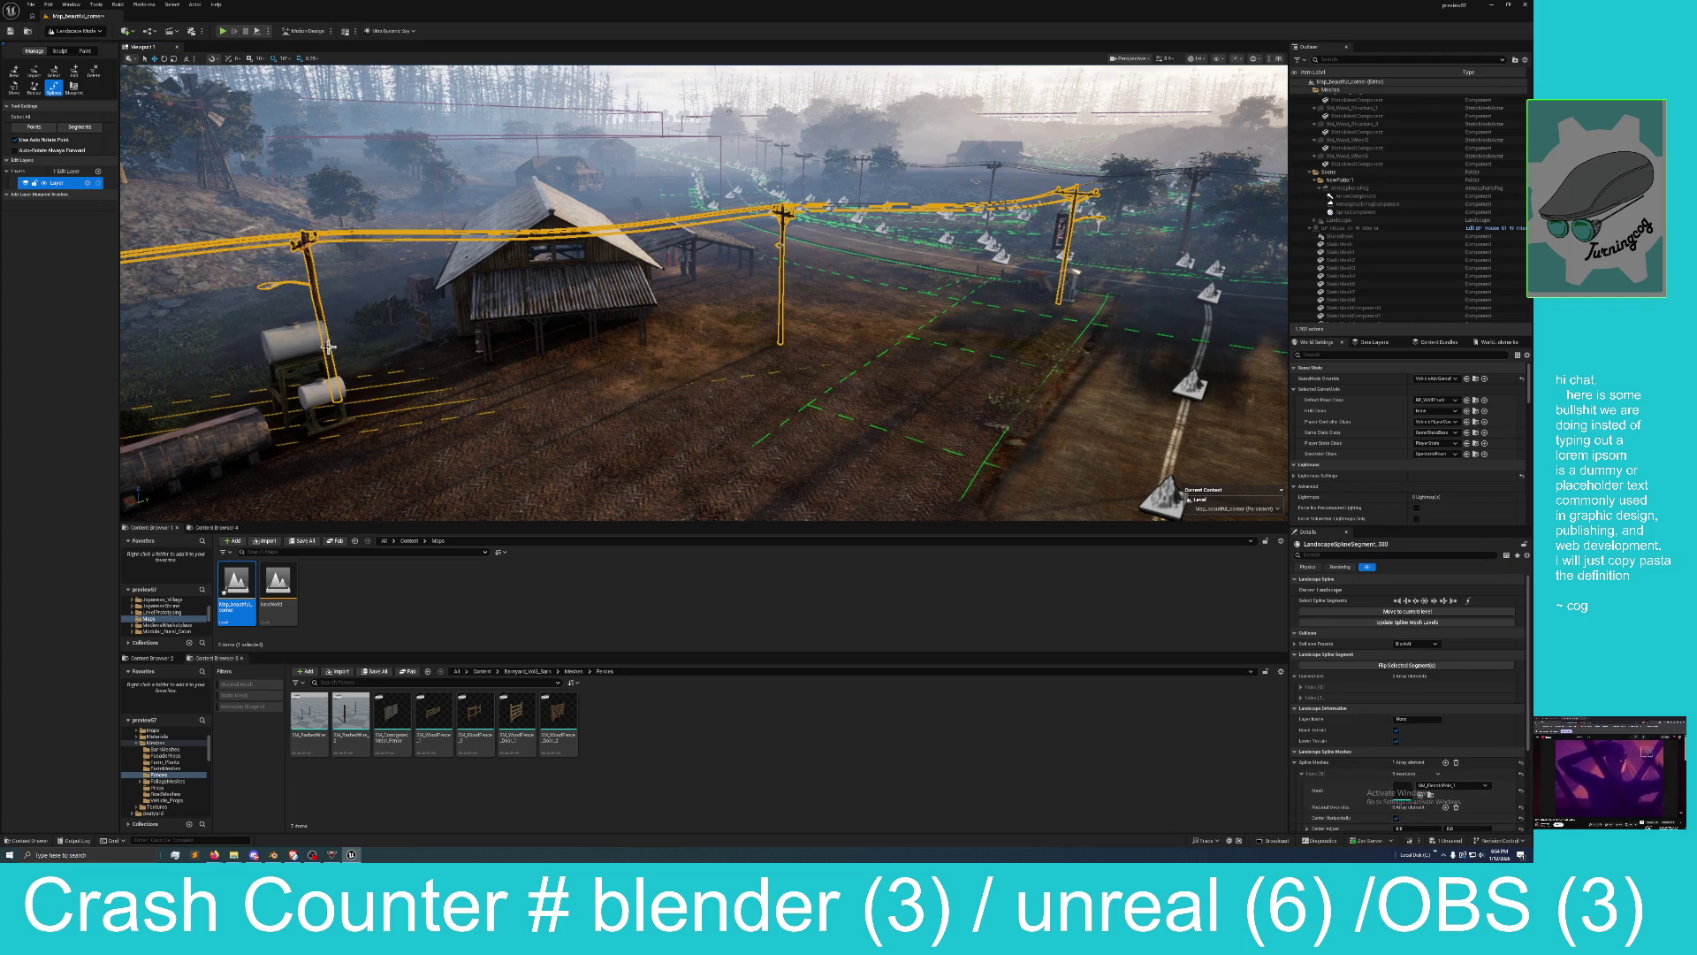
pyautogui.moveTo(337, 257); pyautogui.dragTo(535, 263)
# Rotate the spline control point near the barn and pull its curve toward the barn.
pyautogui.click(535, 262)
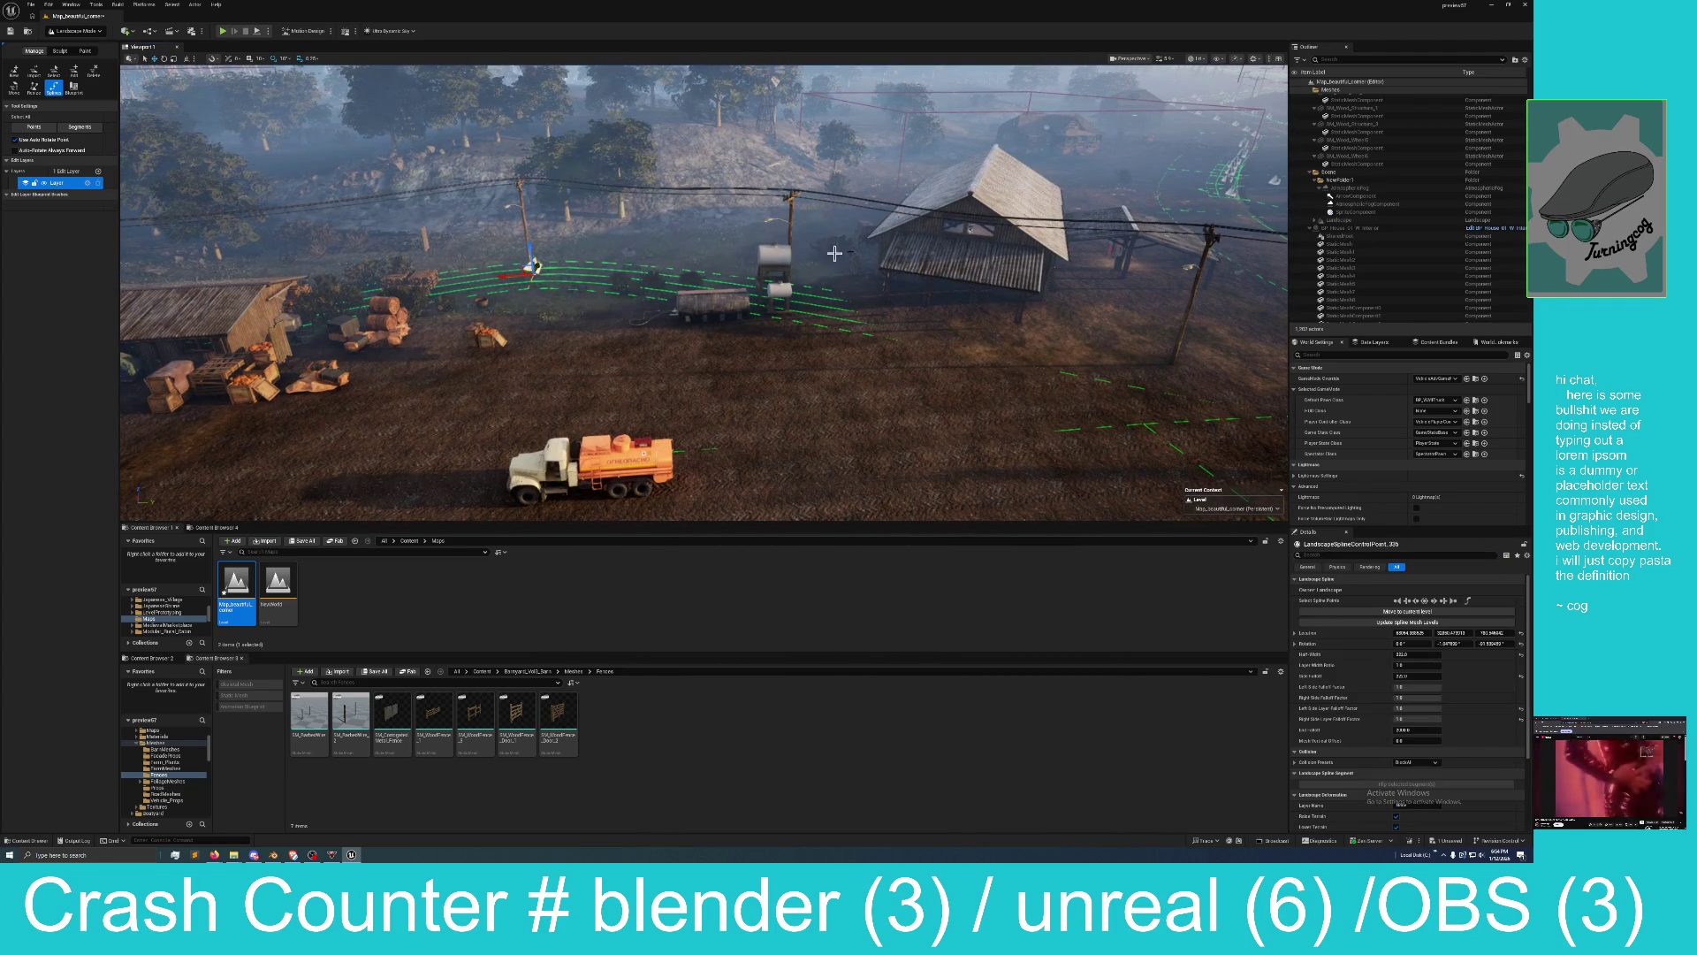
pyautogui.click(793, 260)
pyautogui.press('f')
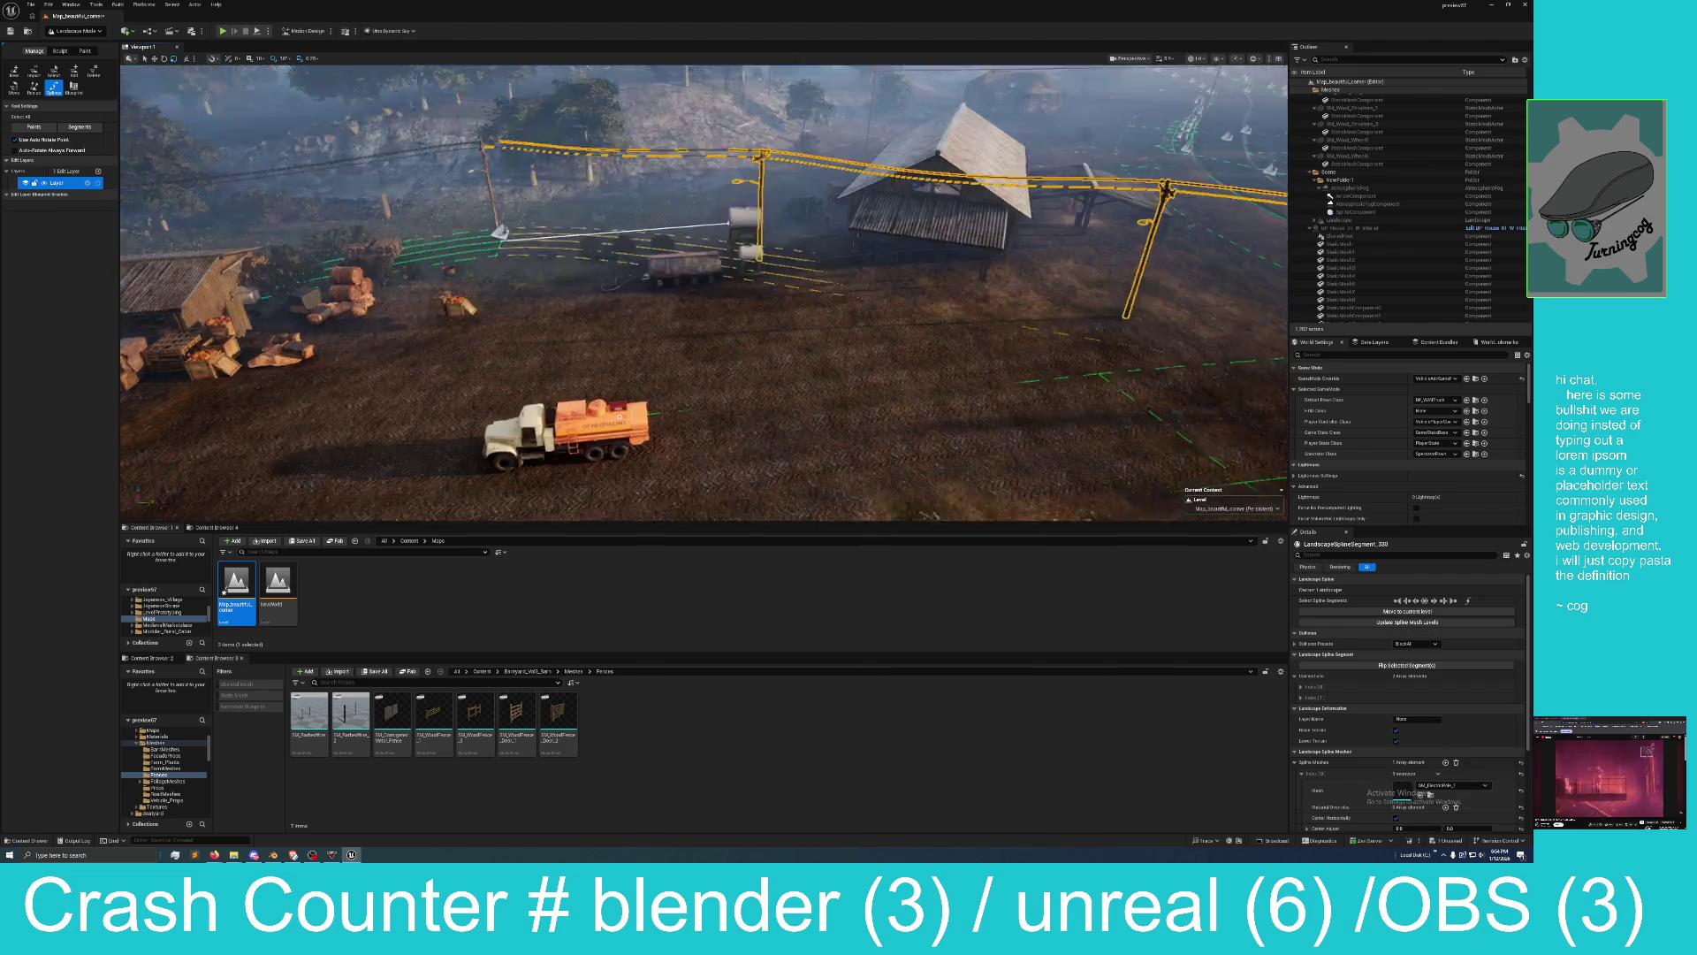
pyautogui.moveTo(391, 193); pyautogui.dragTo(391, 193)
pyautogui.moveTo(767, 439); pyautogui.dragTo(768, 440)
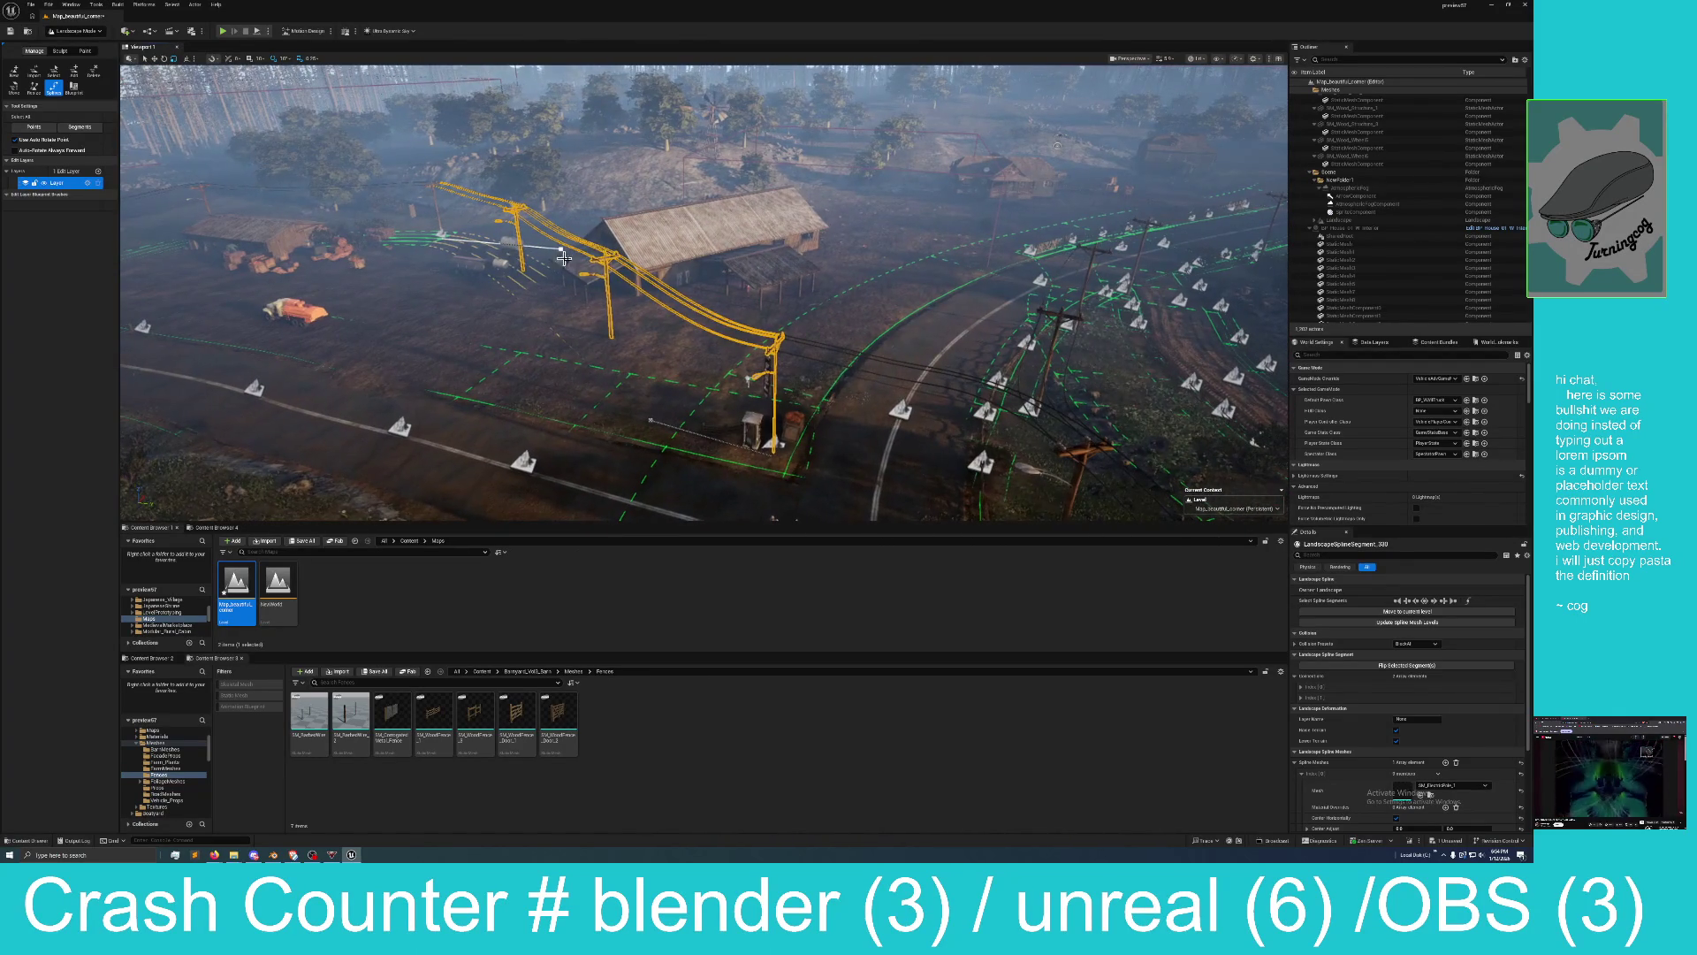
pyautogui.press('Escape')
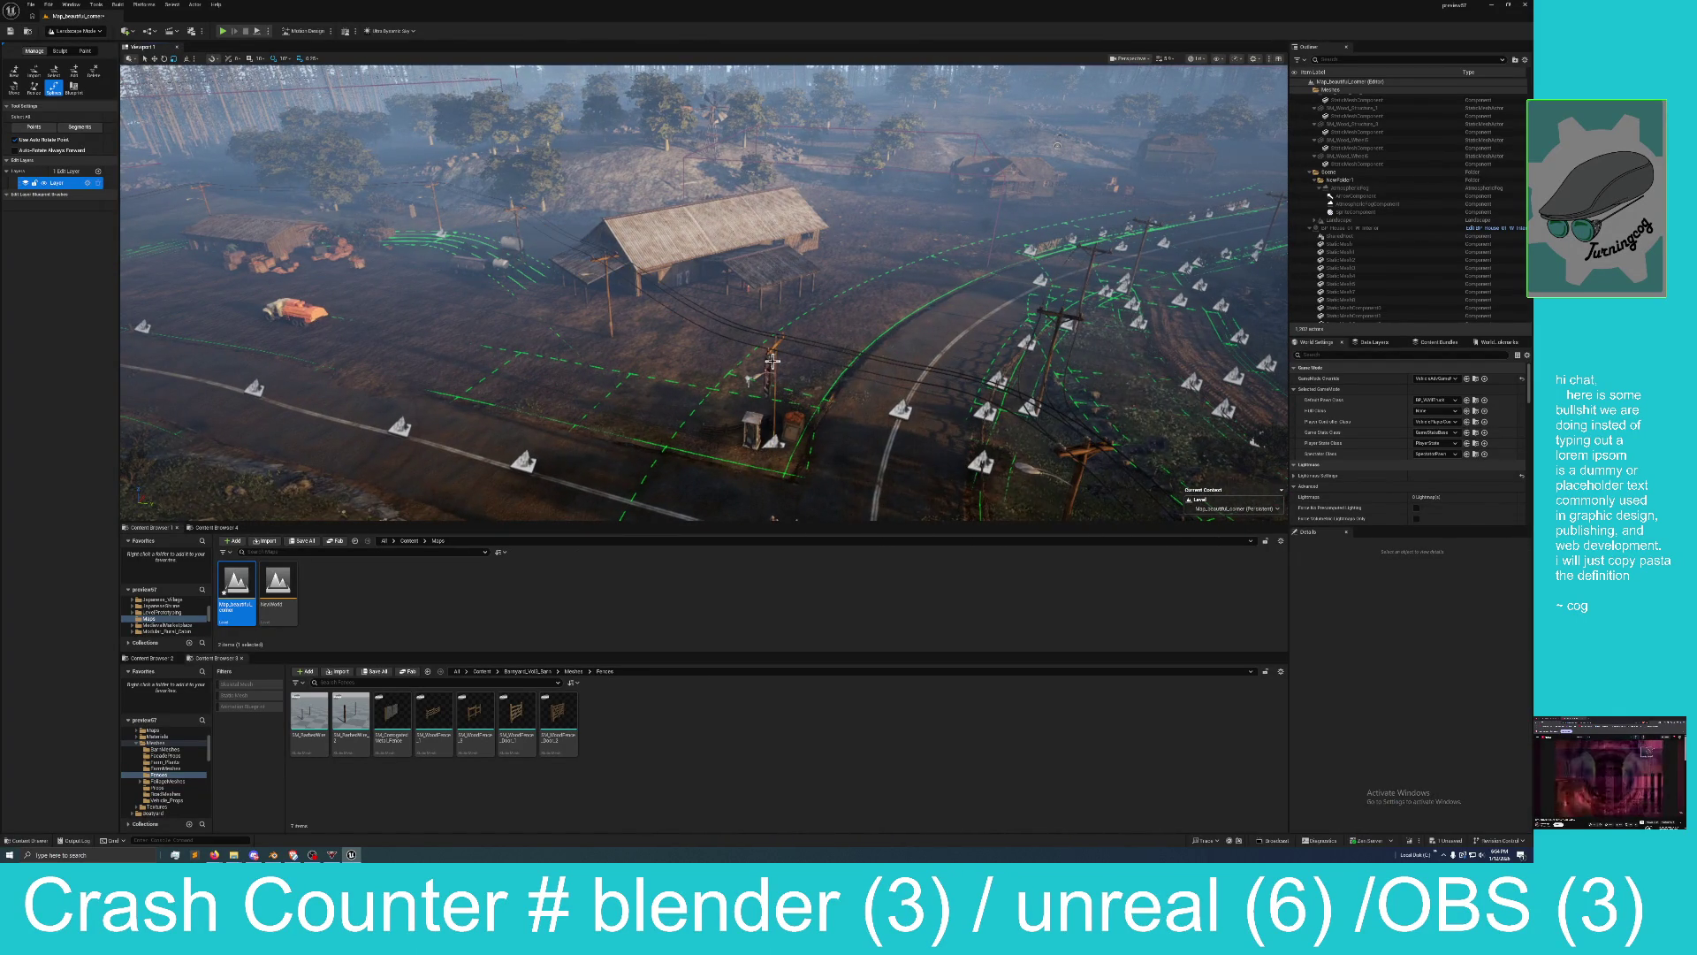
pyautogui.click(776, 435)
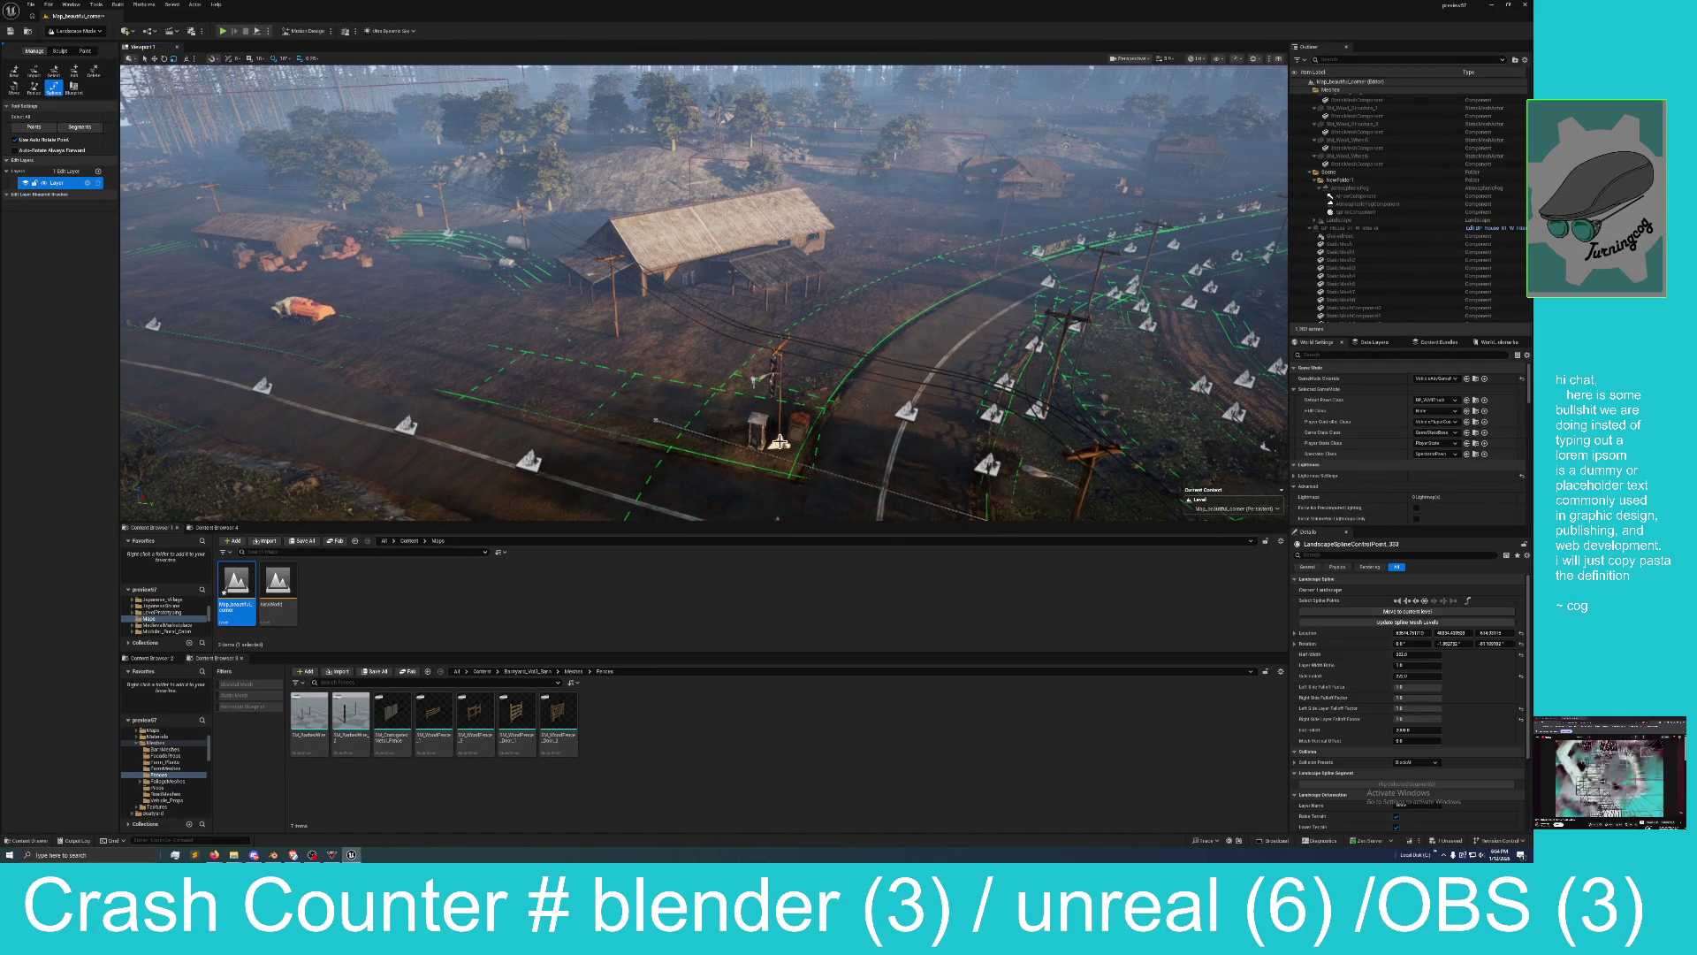
pyautogui.click(165, 59)
pyautogui.moveTo(803, 482); pyautogui.dragTo(761, 465)
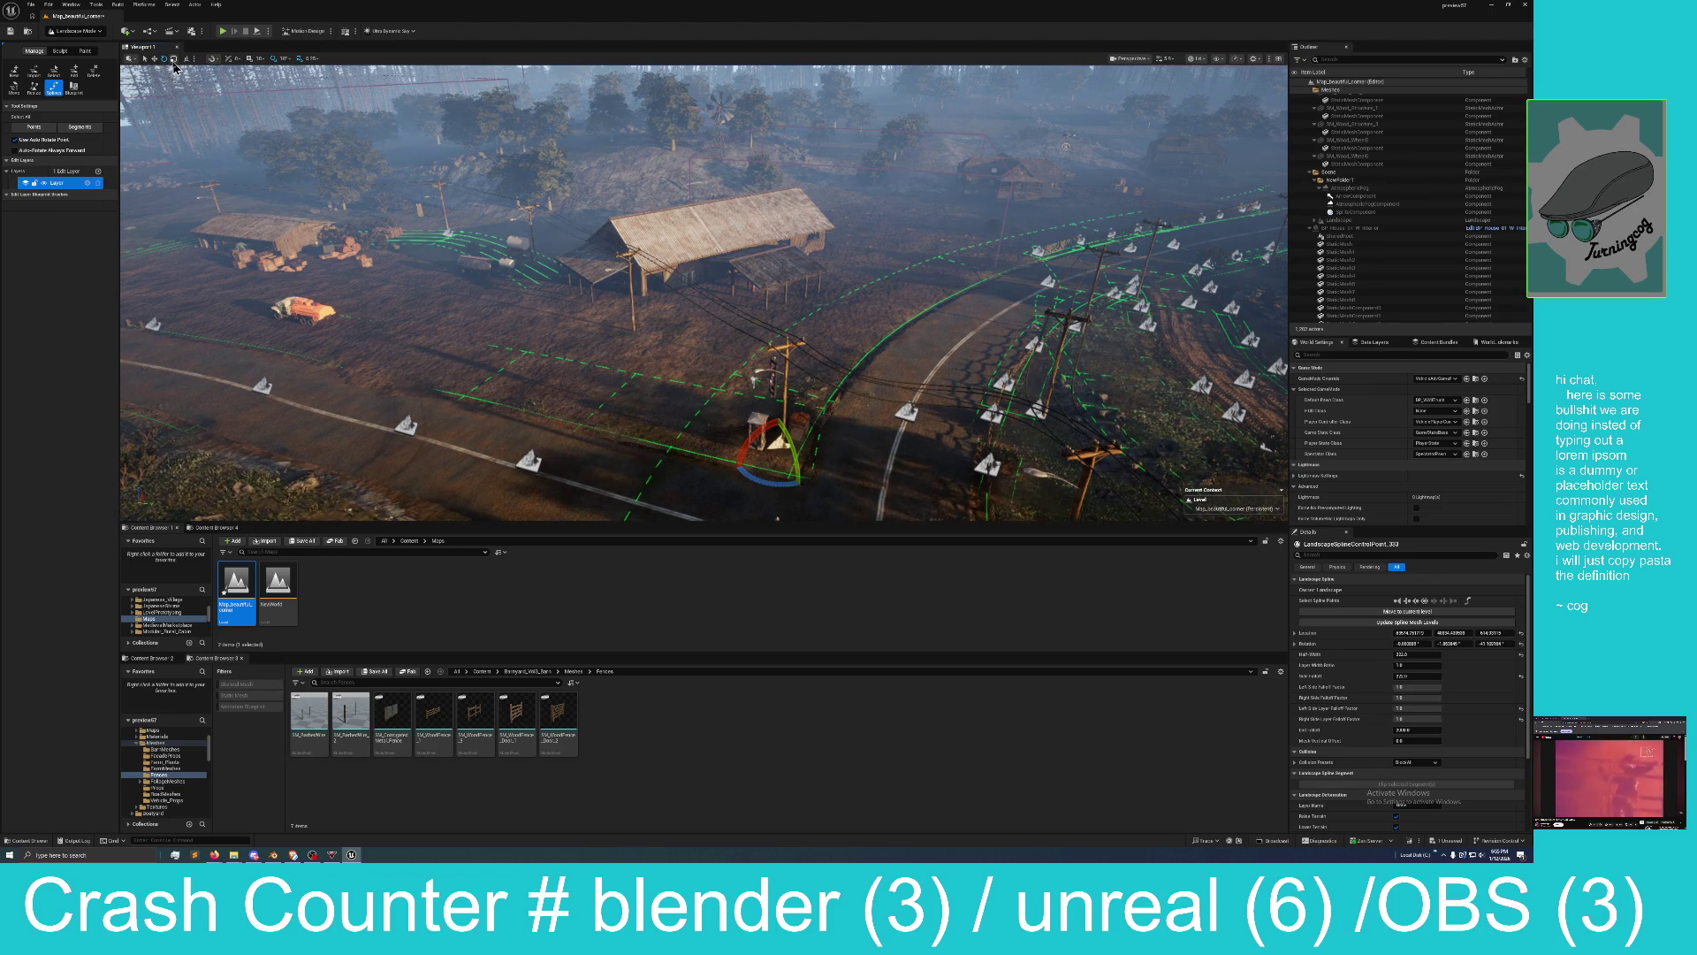
pyautogui.click(212, 79)
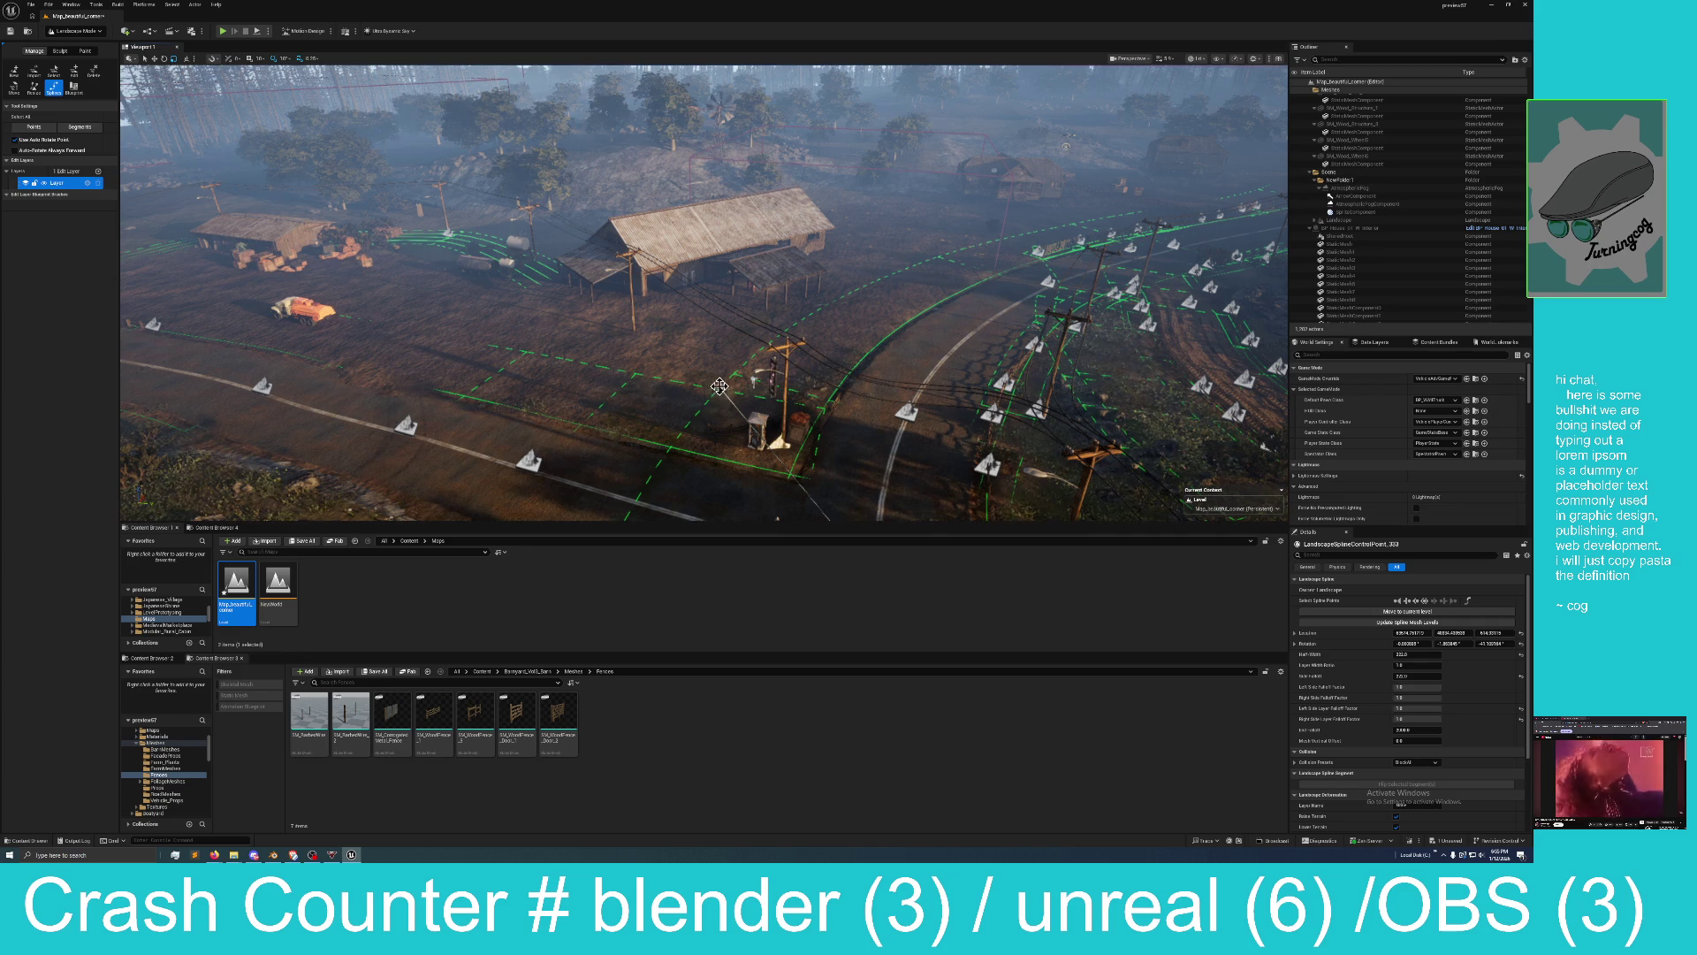
pyautogui.moveTo(720, 386)
pyautogui.mouseDown()
pyautogui.moveTo(659, 265)
pyautogui.moveTo(626, 261)
pyautogui.moveTo(606, 230)
pyautogui.moveTo(644, 296)
pyautogui.moveTo(613, 309)
pyautogui.mouseUp()
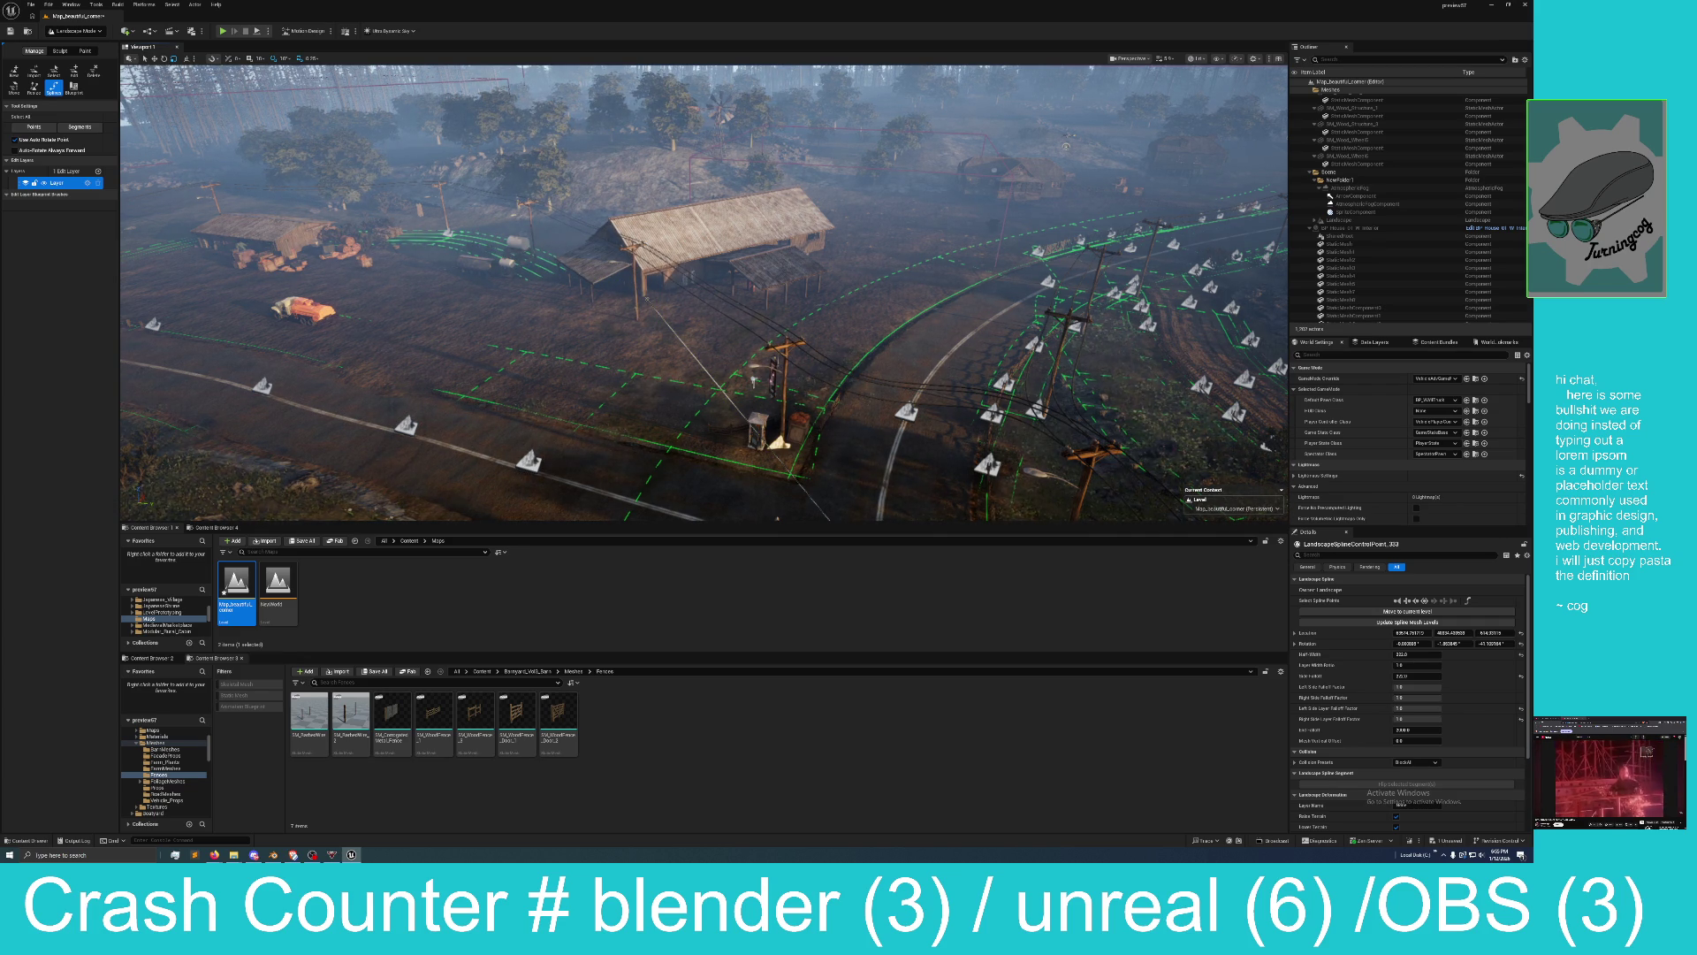
# Select the left pole's spline control point and its tangent handle.
pyautogui.moveTo(650, 381)
pyautogui.mouseDown()
pyautogui.moveTo(650, 347)
pyautogui.moveTo(606, 301)
pyautogui.moveTo(430, 278)
pyautogui.moveTo(698, 320)
pyautogui.moveTo(678, 315)
pyautogui.mouseUp()
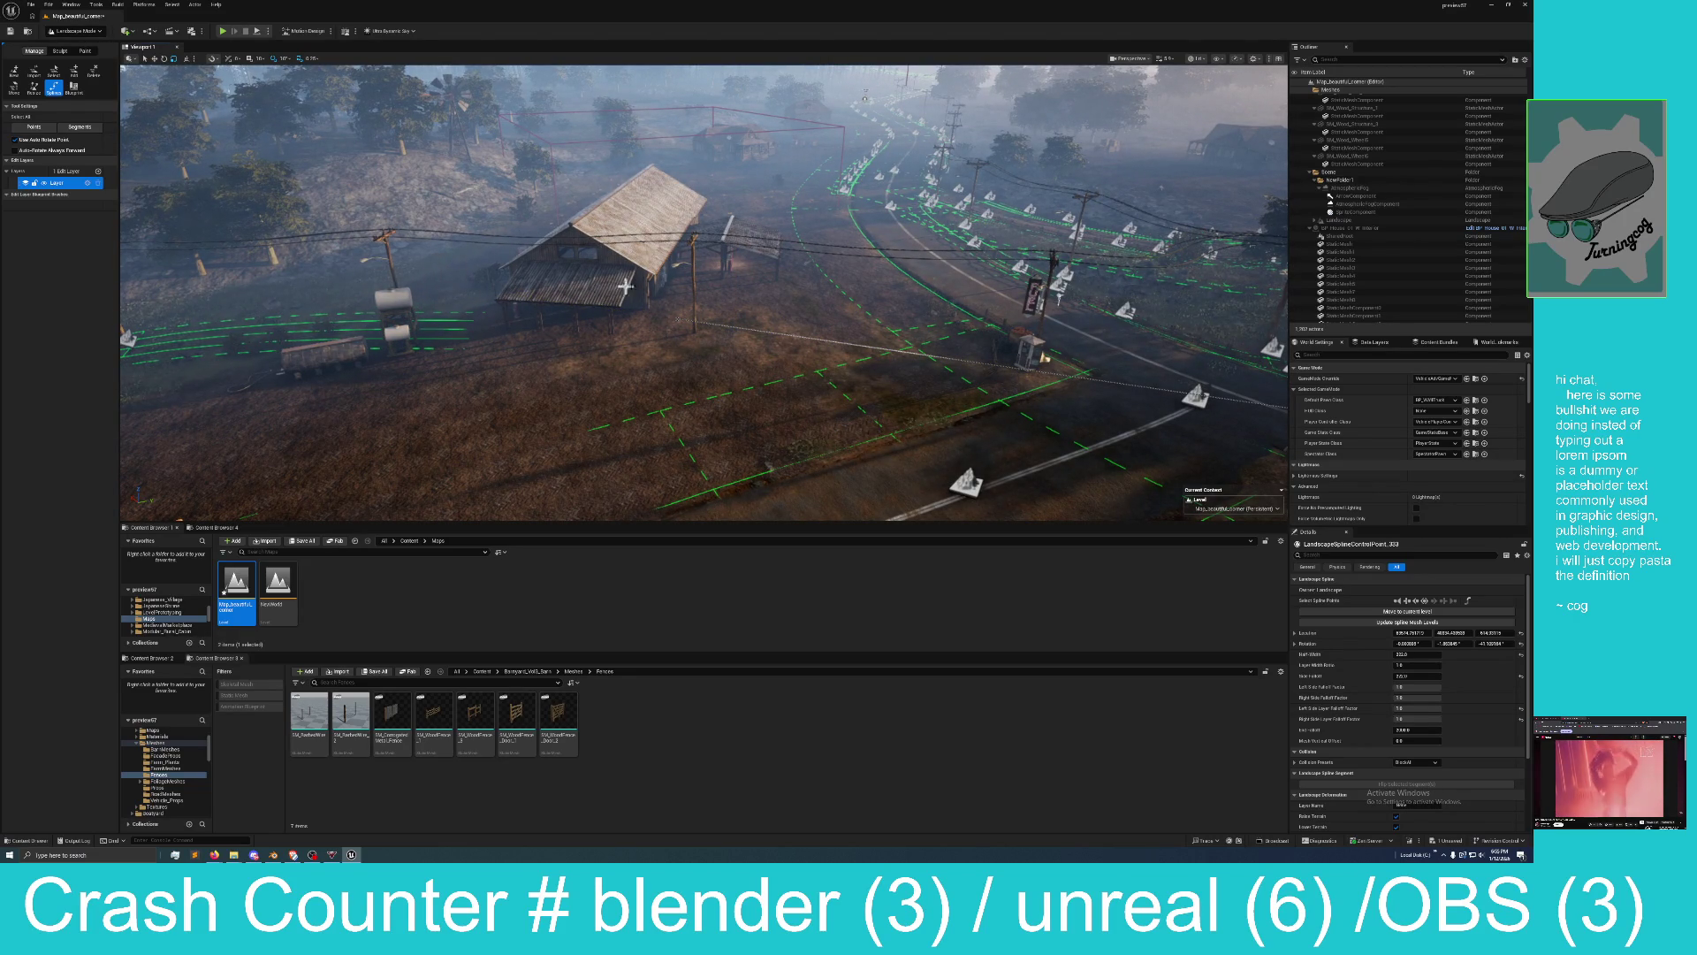
pyautogui.moveTo(681, 255); pyautogui.dragTo(696, 251)
pyautogui.click(696, 252)
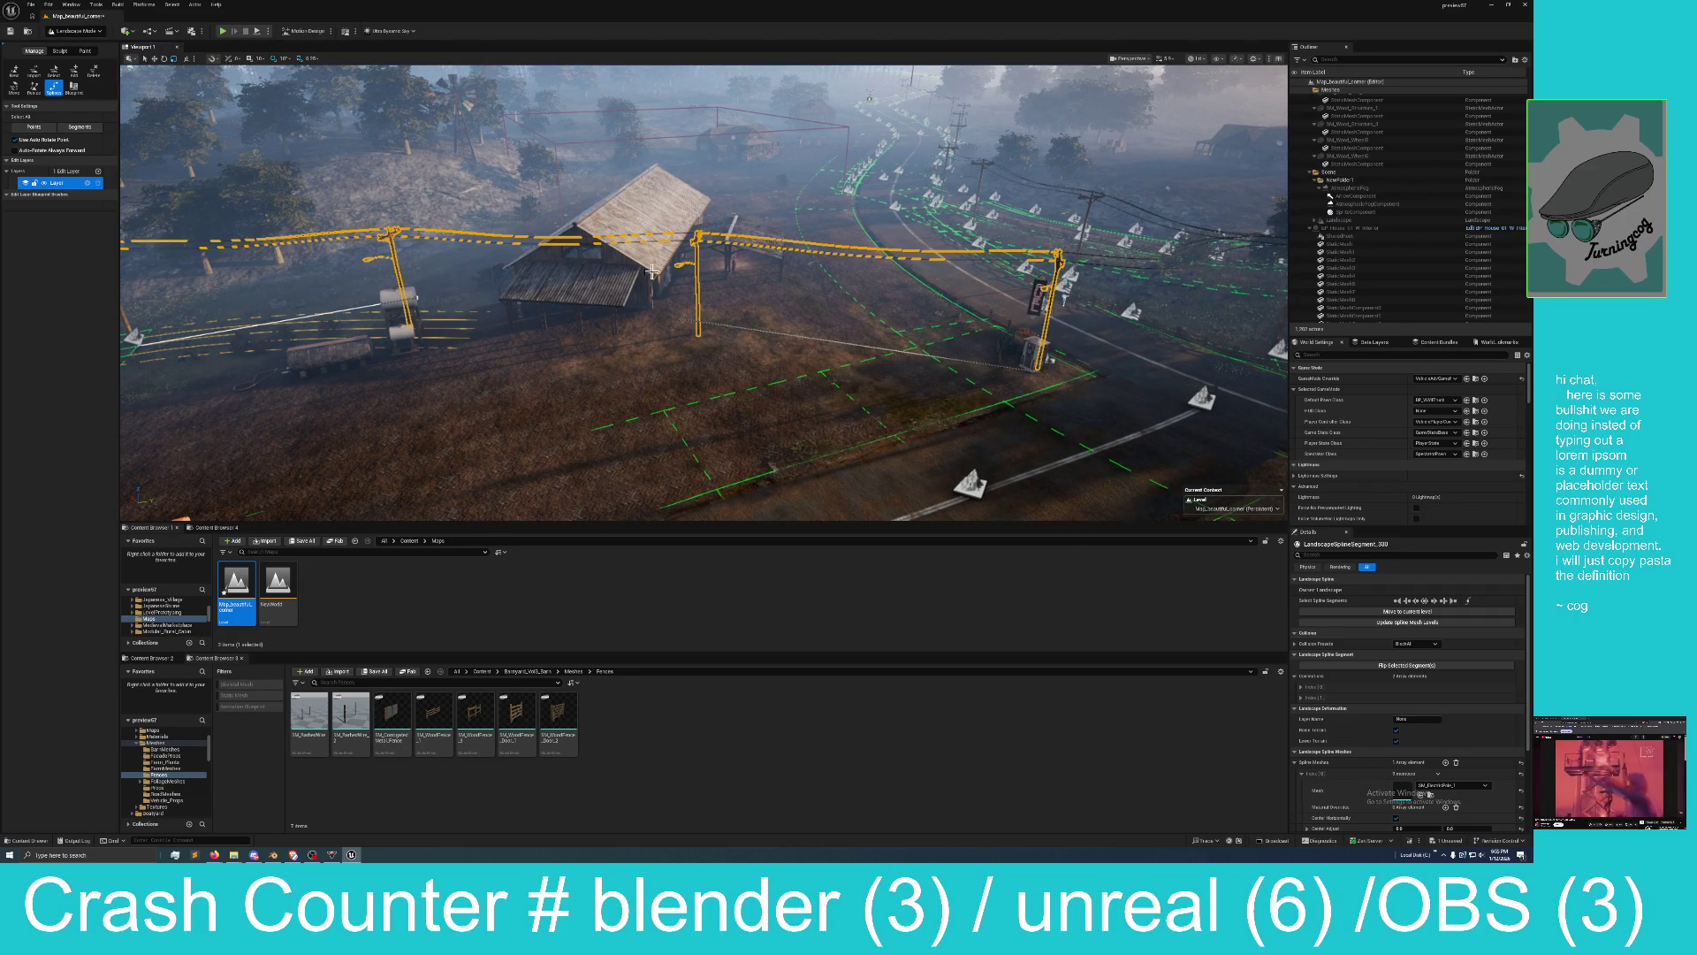
pyautogui.click(416, 287)
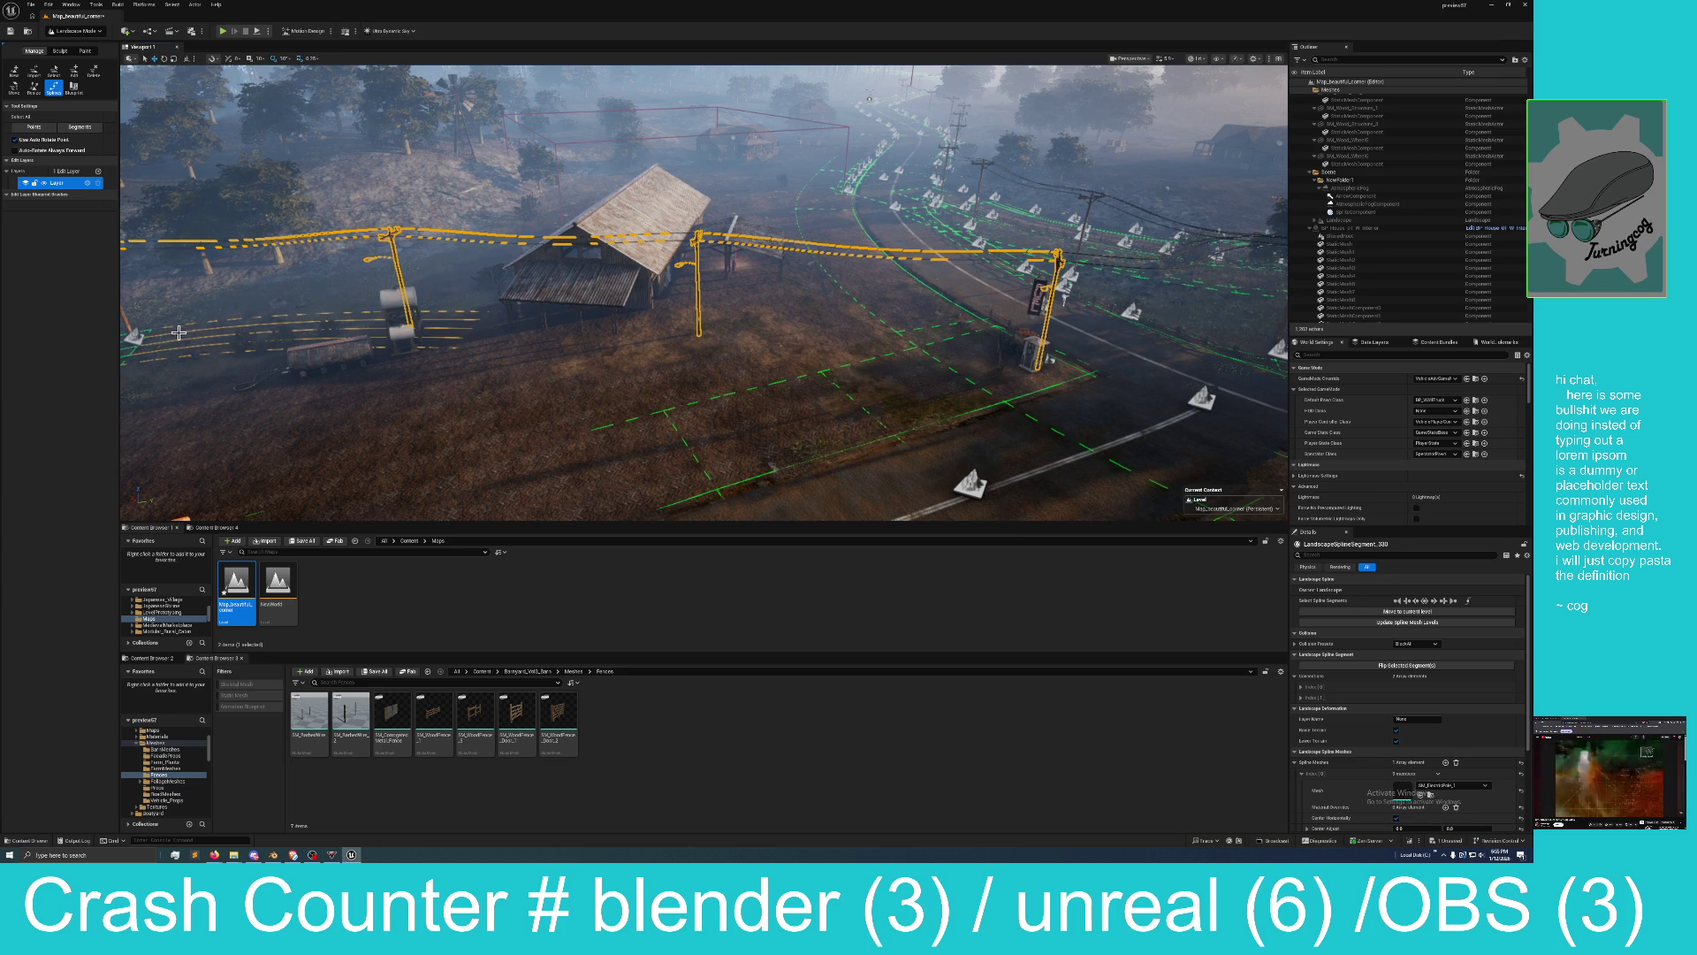
pyautogui.click(131, 337)
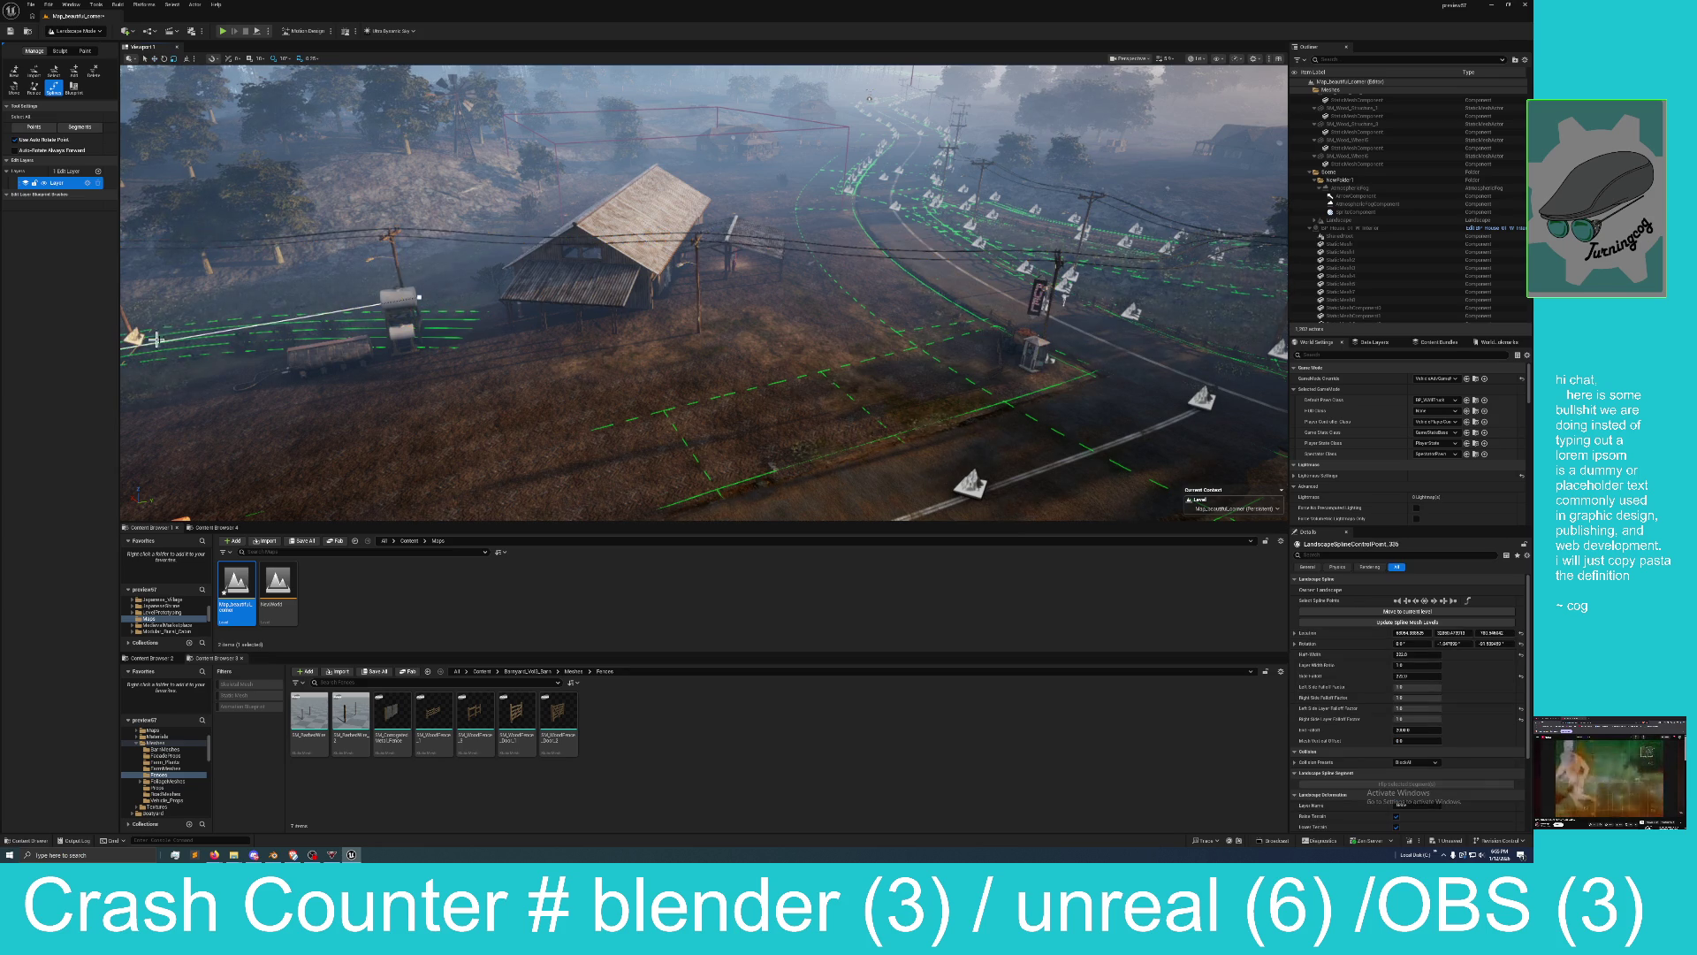
pyautogui.click(420, 296)
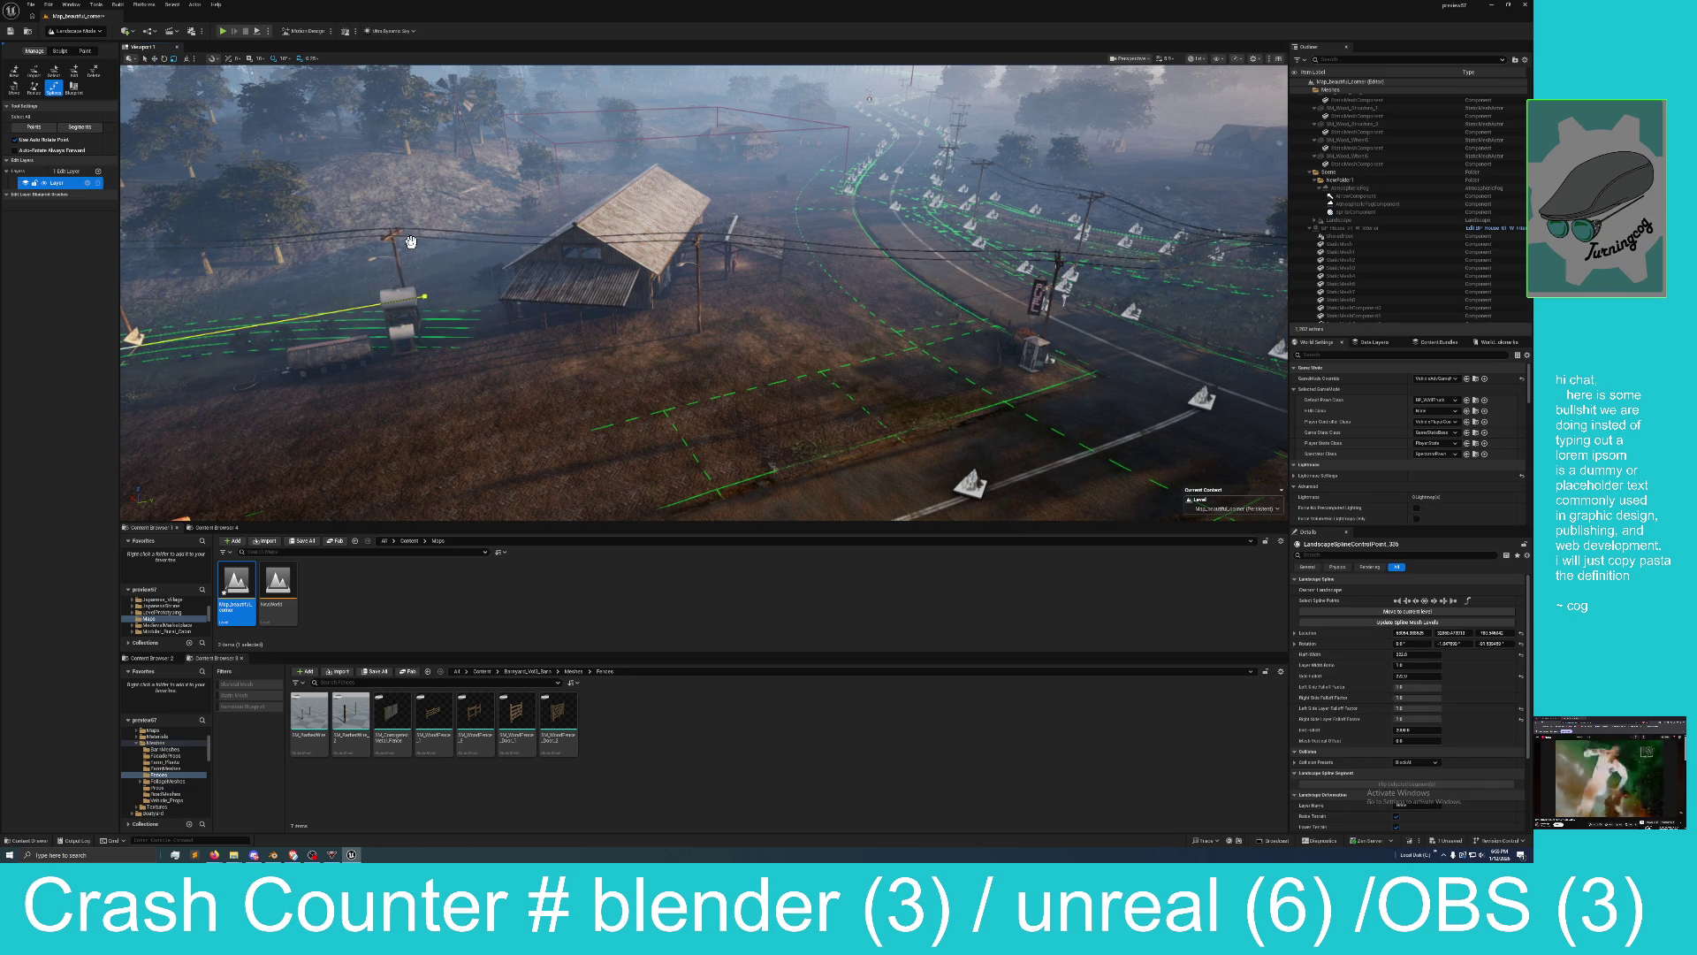
pyautogui.click(408, 255)
pyautogui.moveTo(380, 307); pyautogui.dragTo(336, 354)
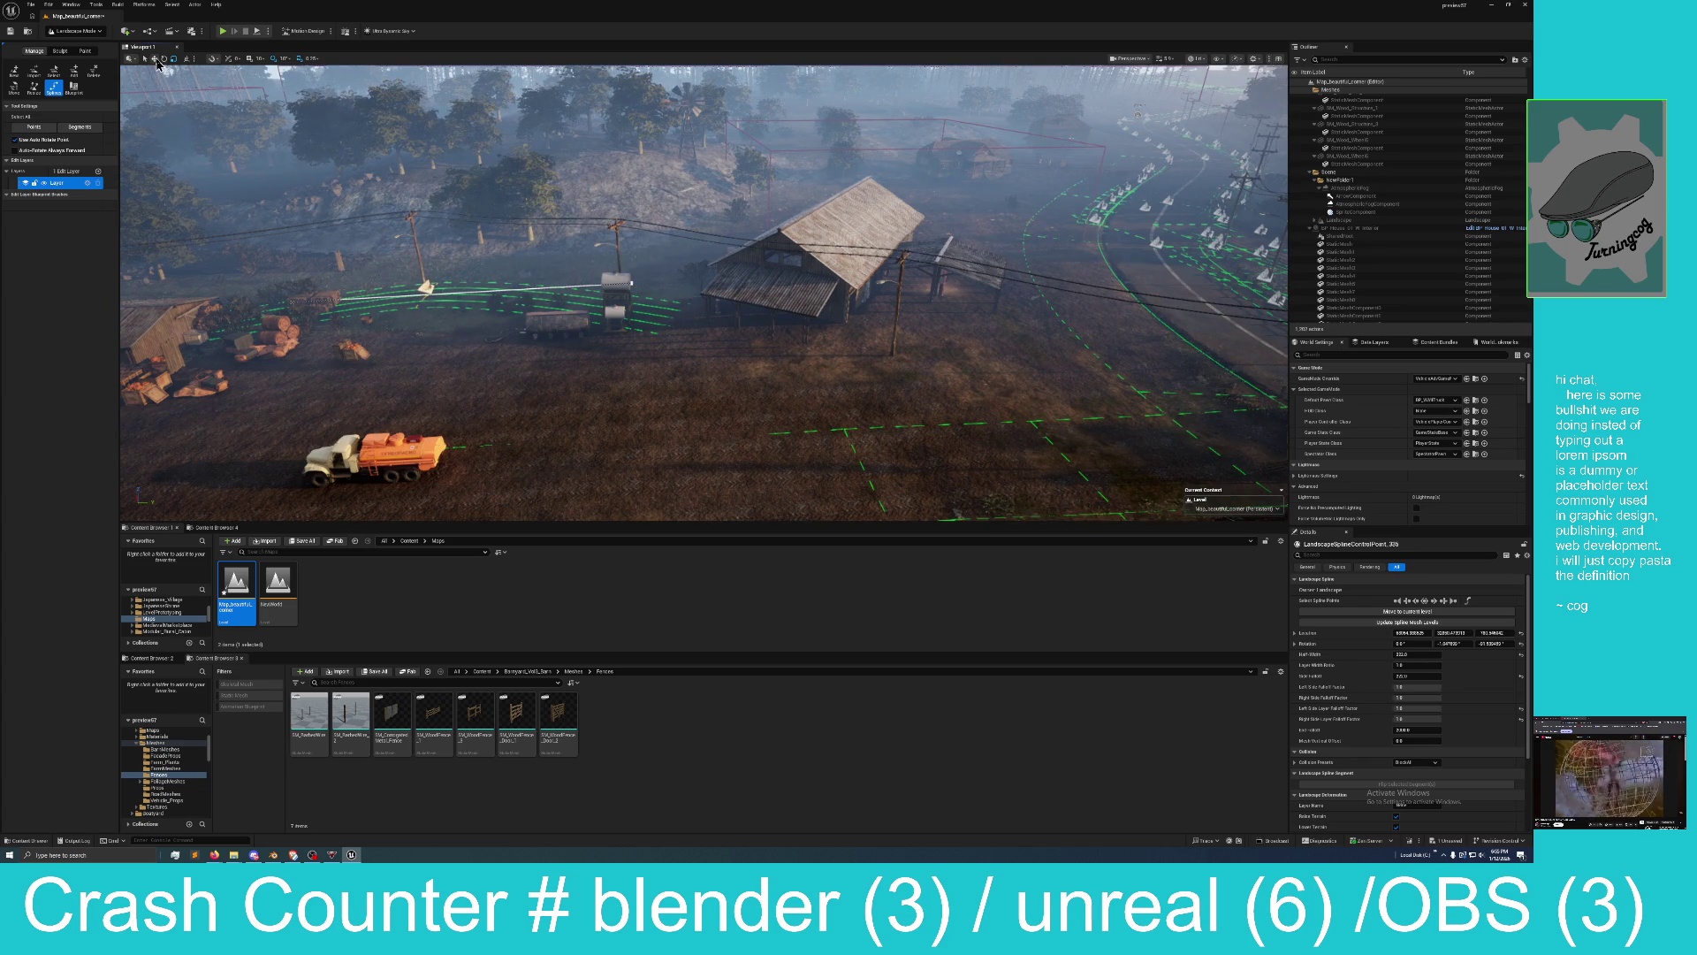
# Move one spline control point up-right and another left along the road.
pyautogui.click(434, 292)
pyautogui.moveTo(436, 294)
pyautogui.mouseDown()
pyautogui.moveTo(455, 248)
pyautogui.moveTo(399, 254)
pyautogui.moveTo(565, 249)
pyautogui.moveTo(602, 265)
pyautogui.moveTo(584, 257)
pyautogui.moveTo(687, 430)
pyautogui.moveTo(618, 442)
pyautogui.mouseUp()
pyautogui.click(609, 338)
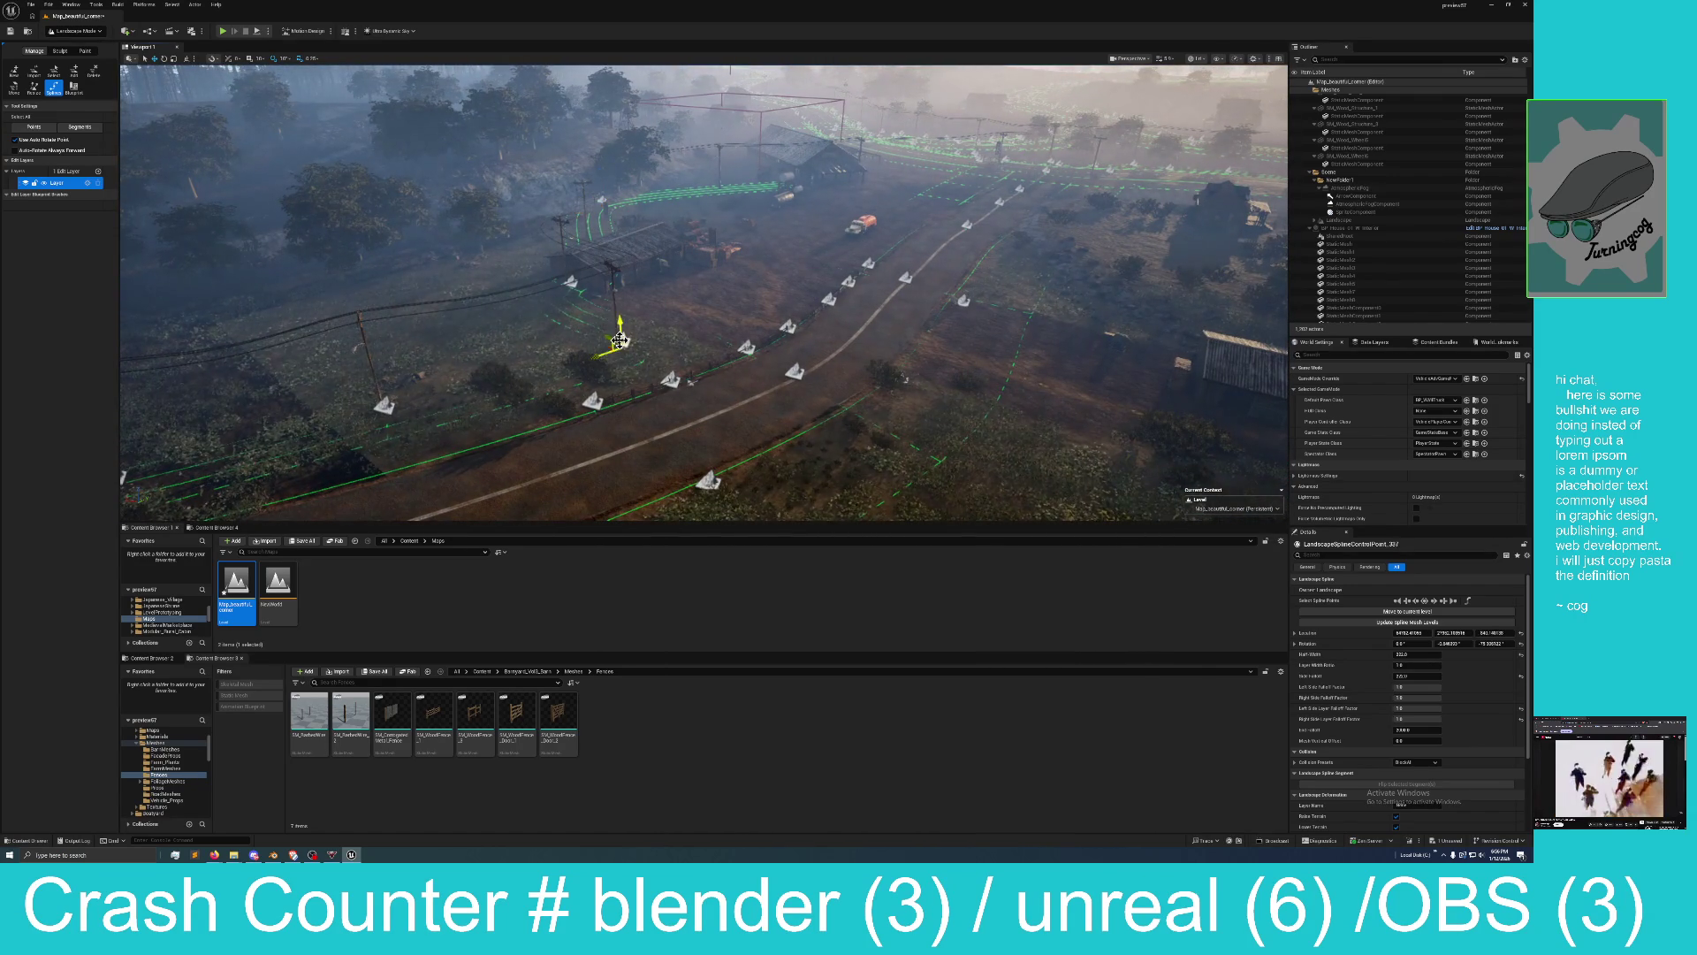
pyautogui.moveTo(598, 352); pyautogui.dragTo(500, 345)
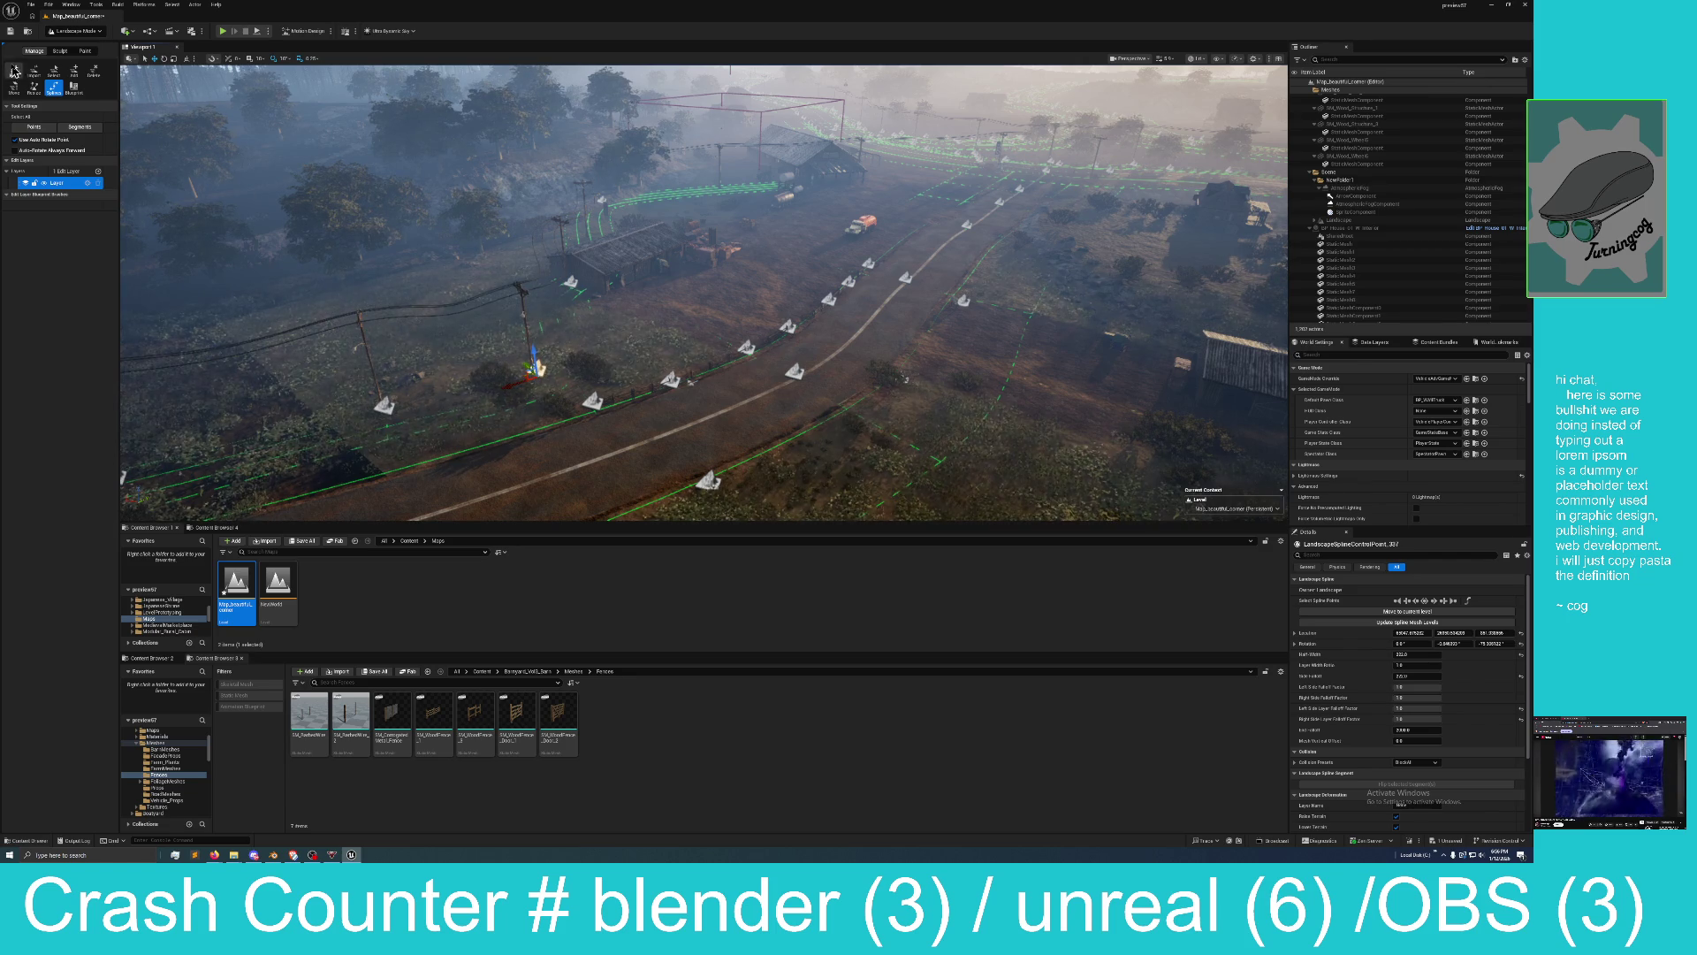
# Rotate that control point by -20° and shift it left.
pyautogui.click(165, 59)
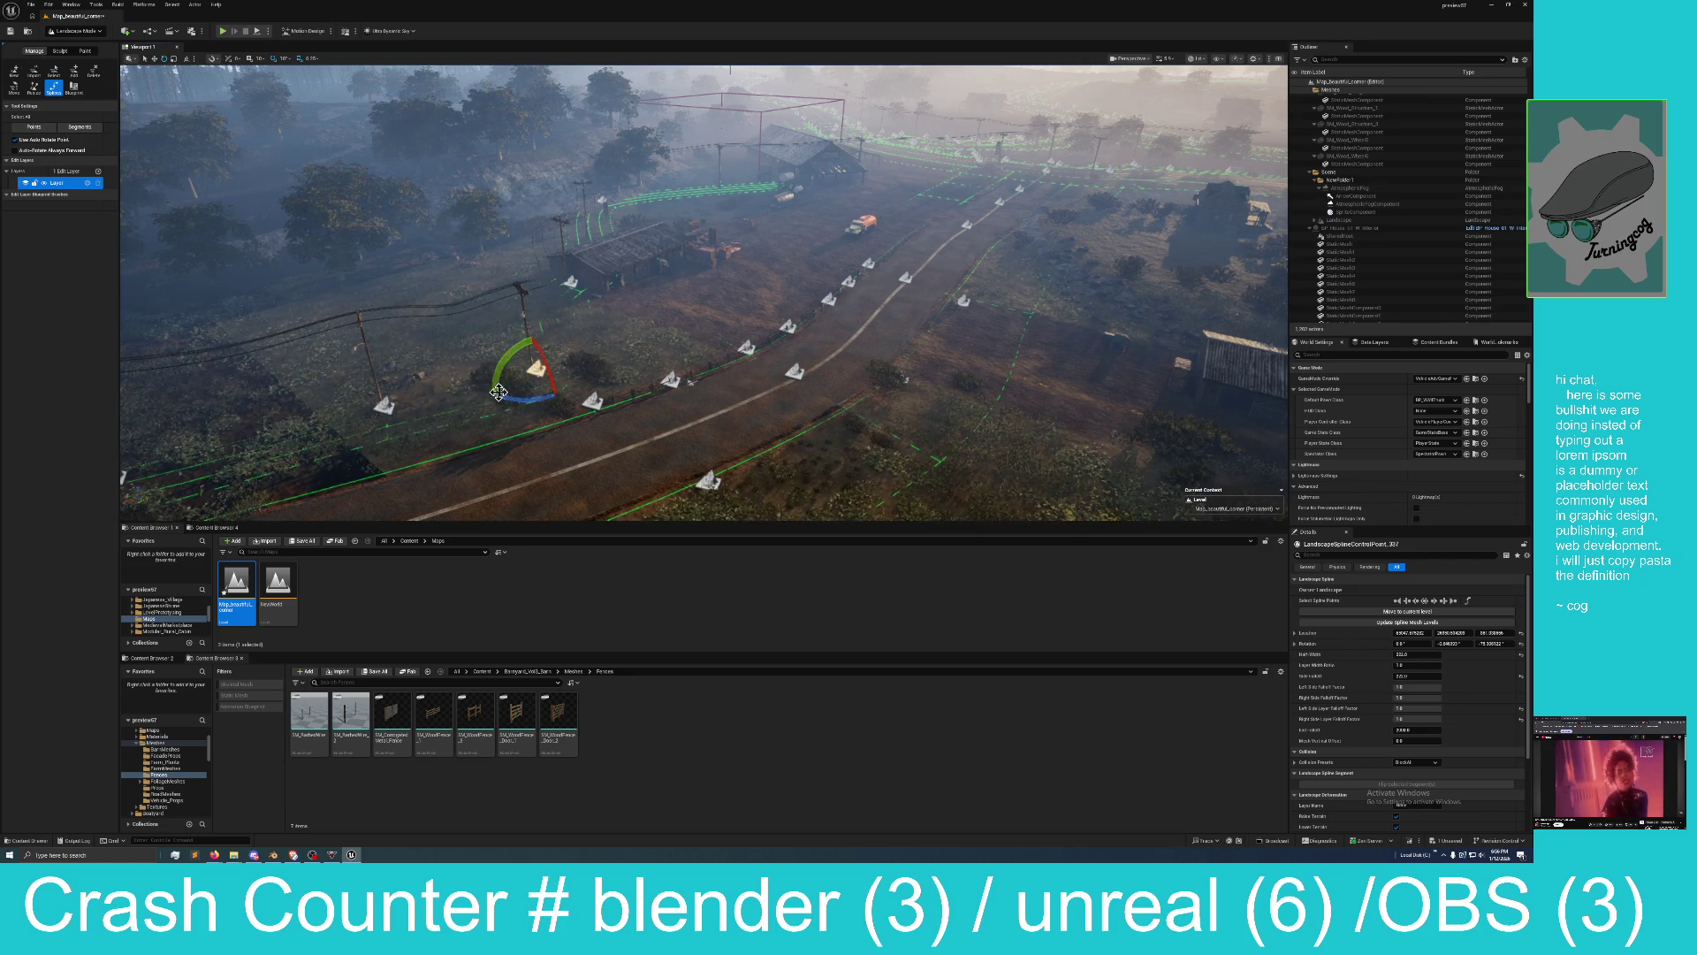
pyautogui.moveTo(506, 396)
pyautogui.mouseDown()
pyautogui.moveTo(544, 404)
pyautogui.moveTo(567, 388)
pyautogui.mouseUp()
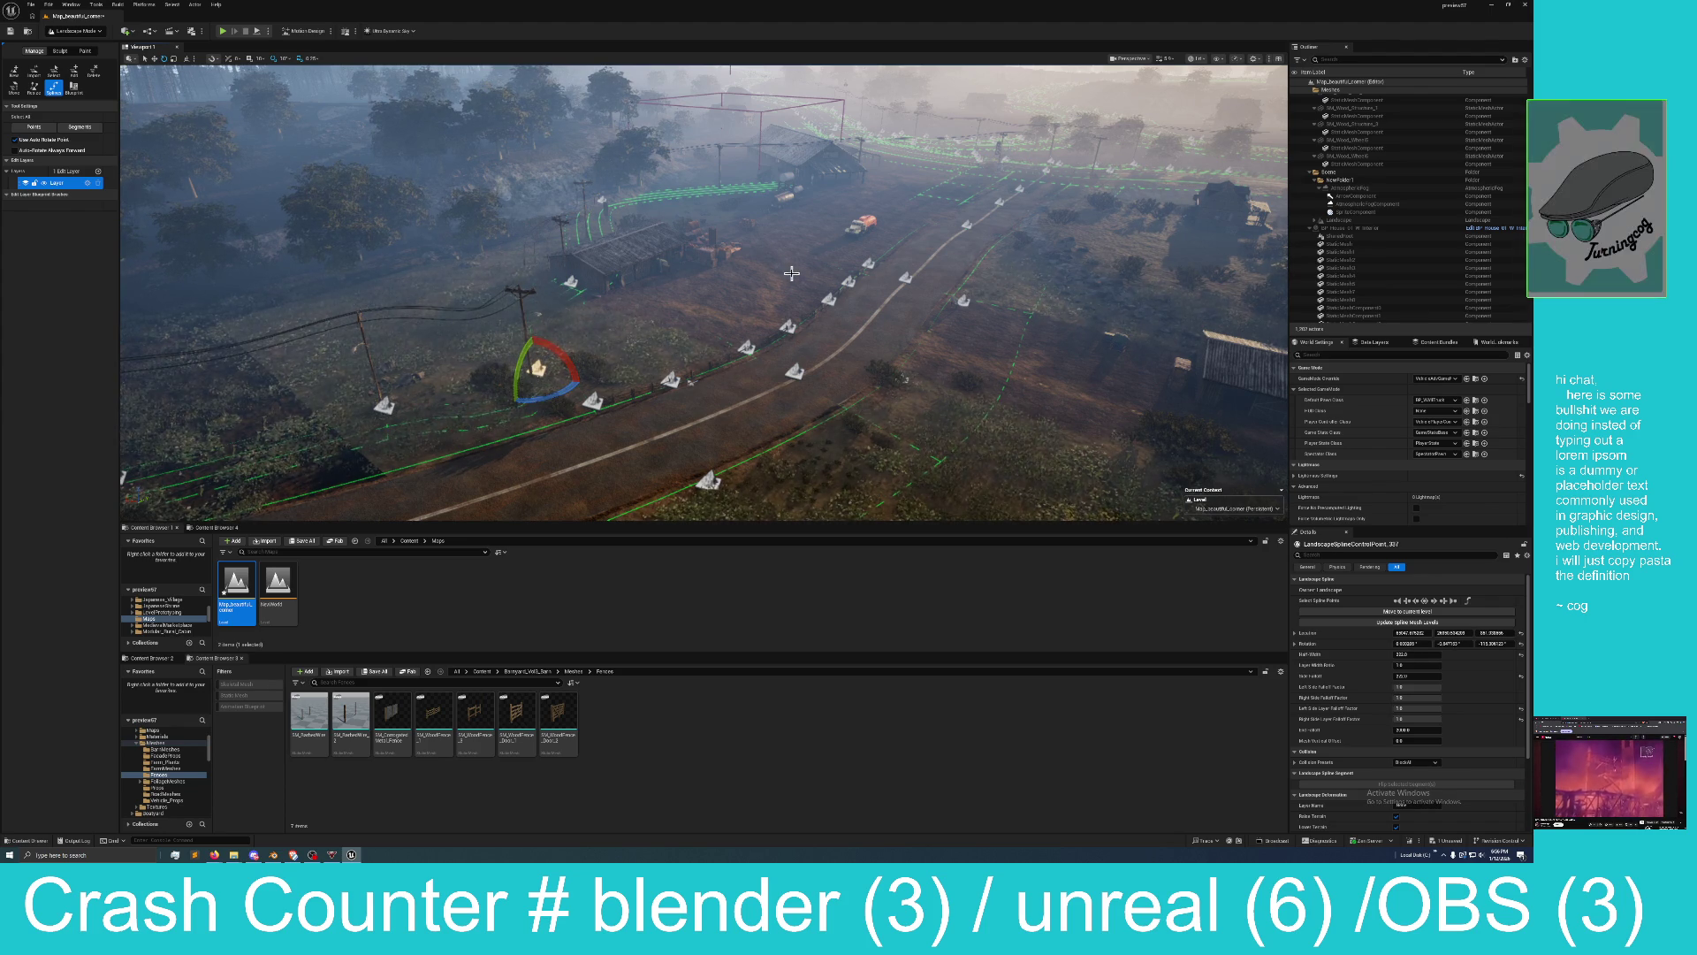
pyautogui.moveTo(640, 313)
pyautogui.mouseDown()
pyautogui.moveTo(685, 301)
pyautogui.moveTo(650, 313)
pyautogui.mouseUp()
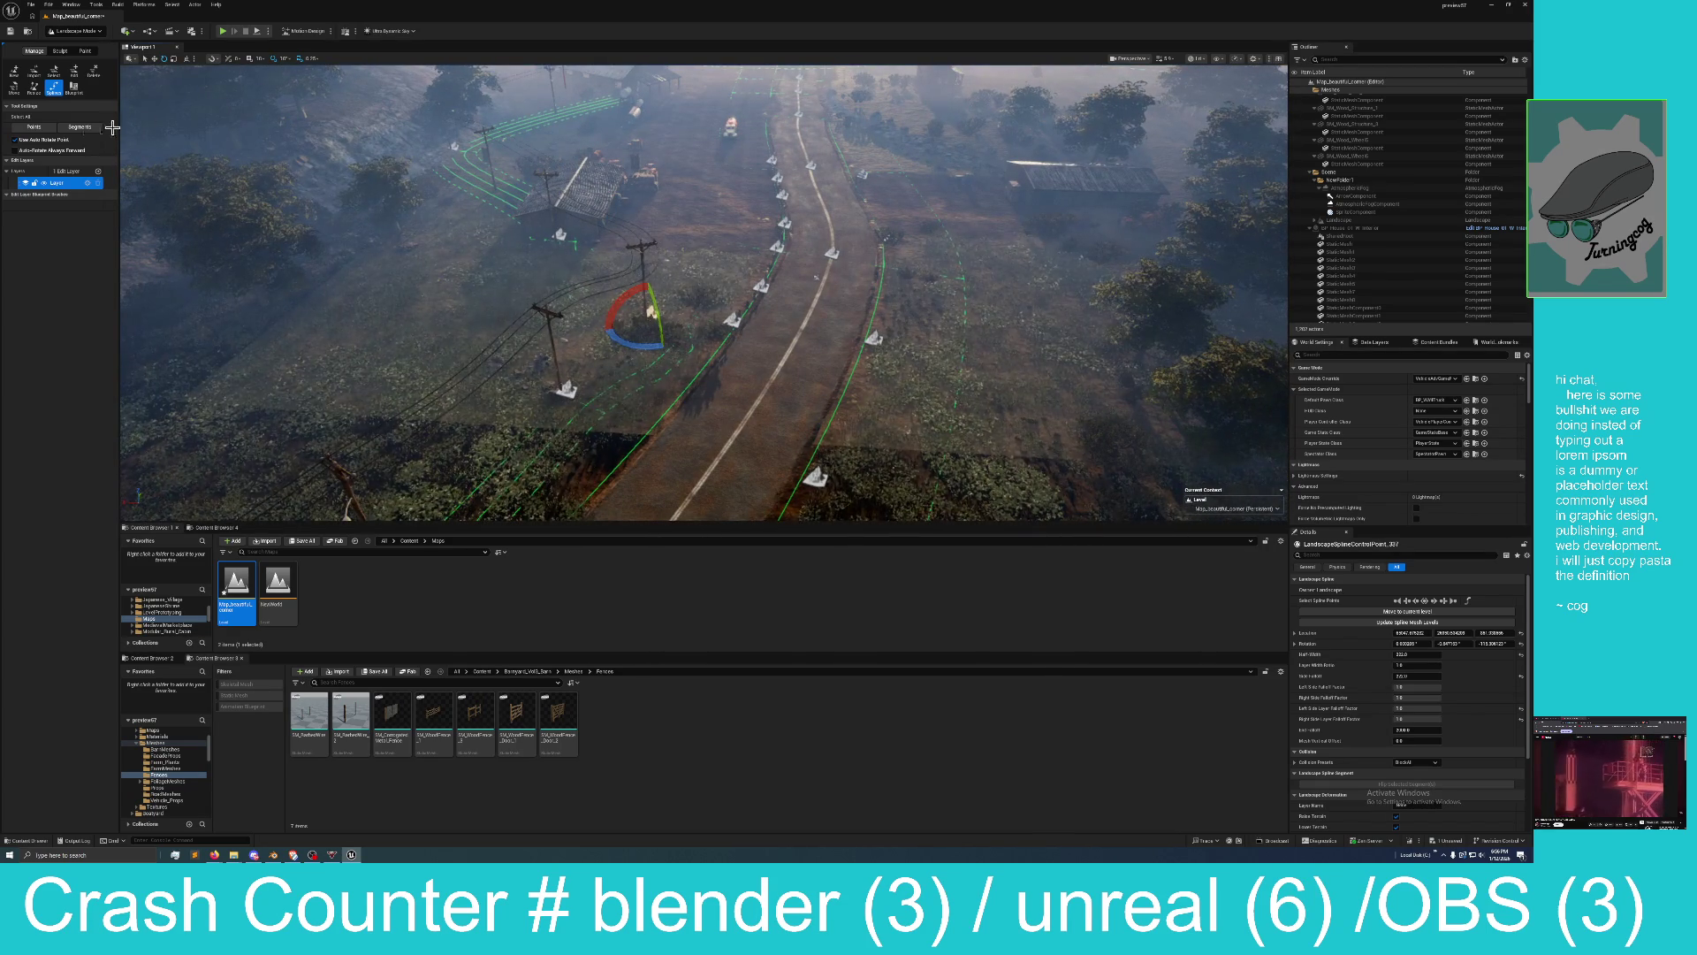
pyautogui.click(155, 60)
pyautogui.moveTo(630, 326)
pyautogui.mouseDown()
pyautogui.moveTo(538, 308)
pyautogui.moveTo(573, 346)
pyautogui.moveTo(553, 325)
pyautogui.moveTo(551, 400)
pyautogui.moveTo(524, 258)
pyautogui.moveTo(569, 257)
pyautogui.moveTo(579, 279)
pyautogui.moveTo(449, 265)
pyautogui.moveTo(505, 215)
pyautogui.mouseUp()
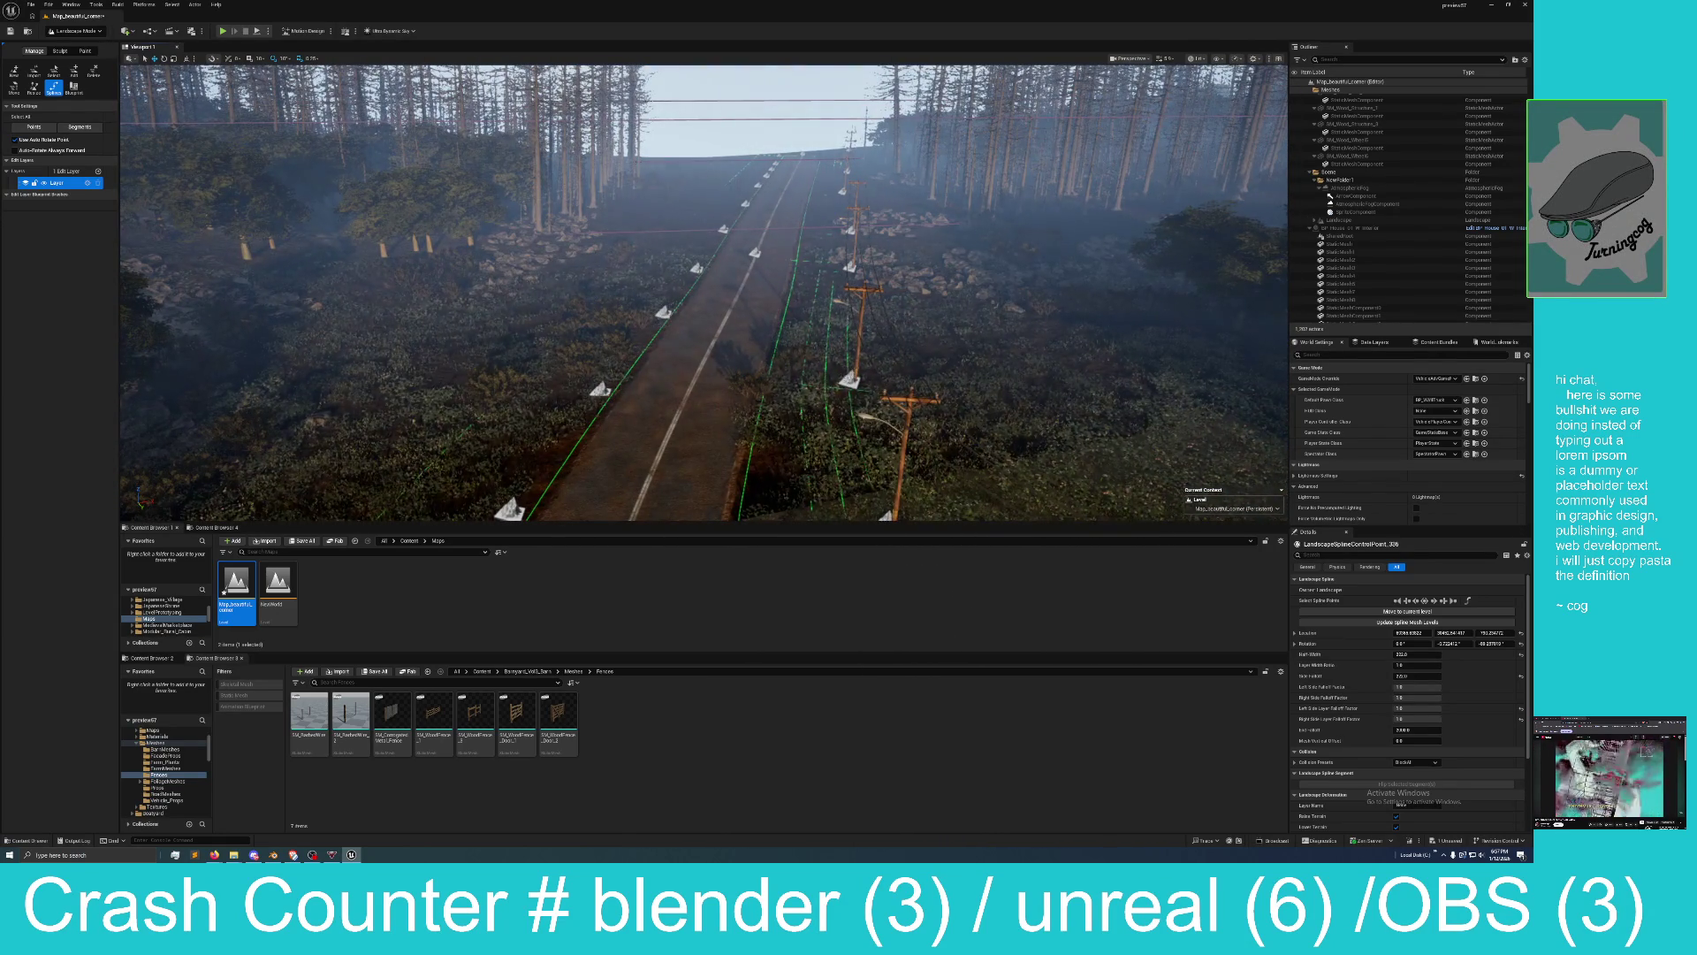
# Select two more spline points and frame them over the farm field and road.
pyautogui.keyDown('shift'); pyautogui.click(853, 262); pyautogui.keyUp('shift')
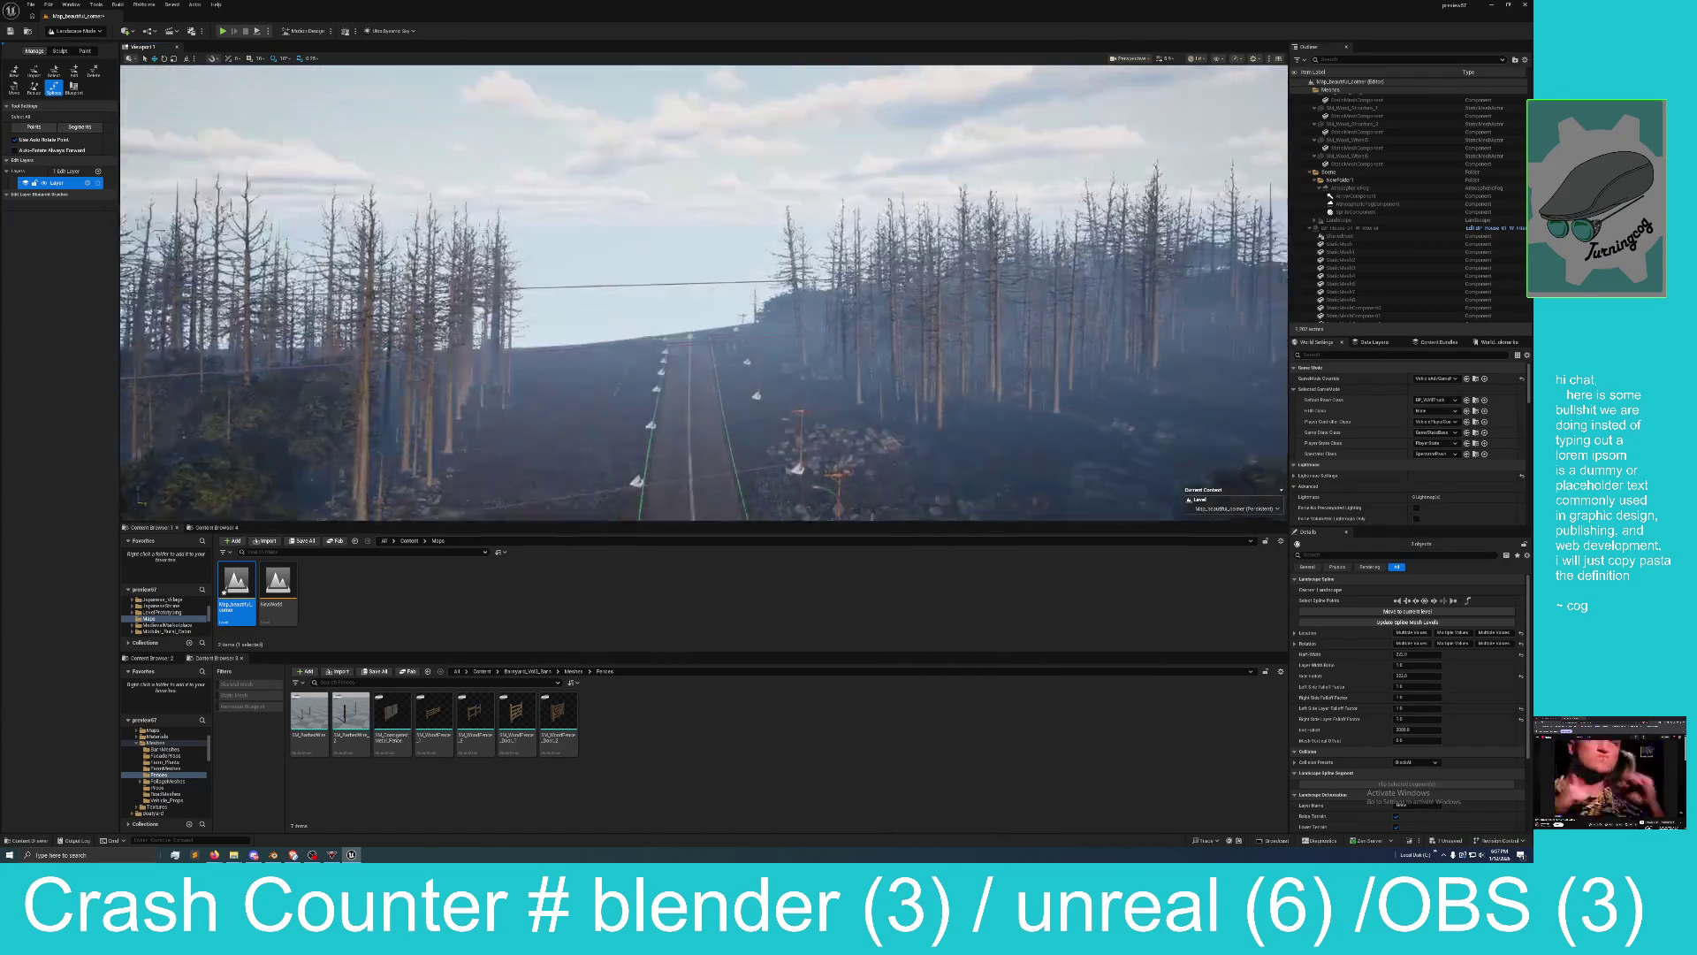
pyautogui.keyDown('shift'); pyautogui.click(741, 339); pyautogui.keyUp('shift')
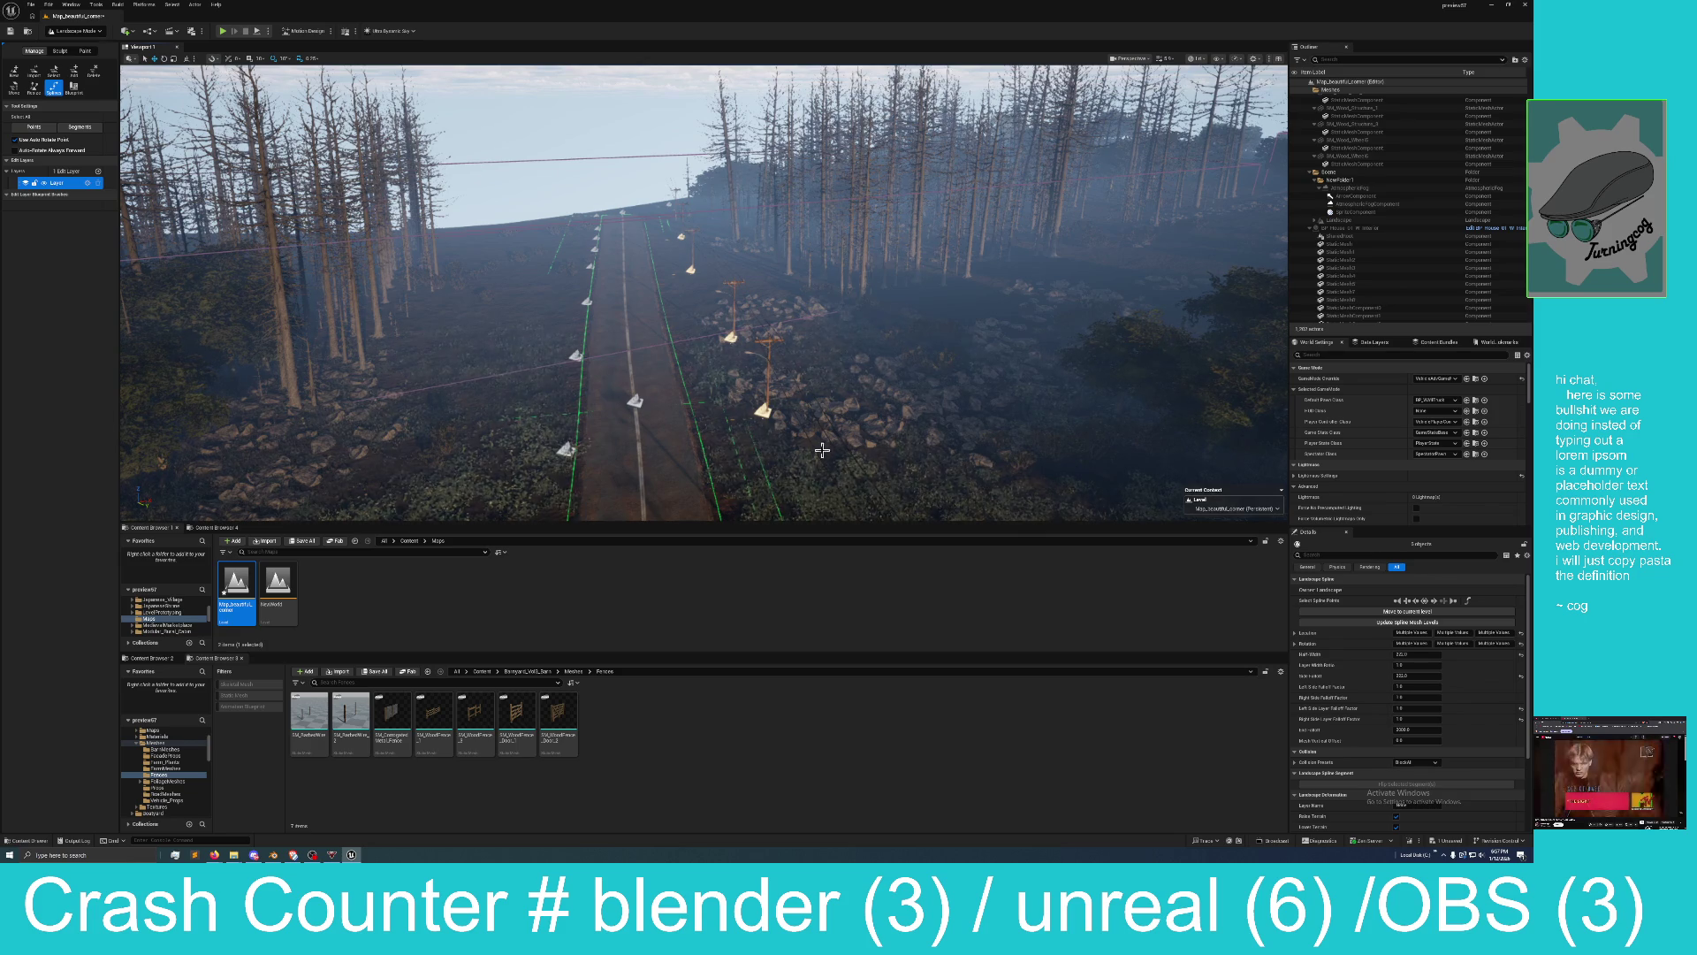
pyautogui.press('f')
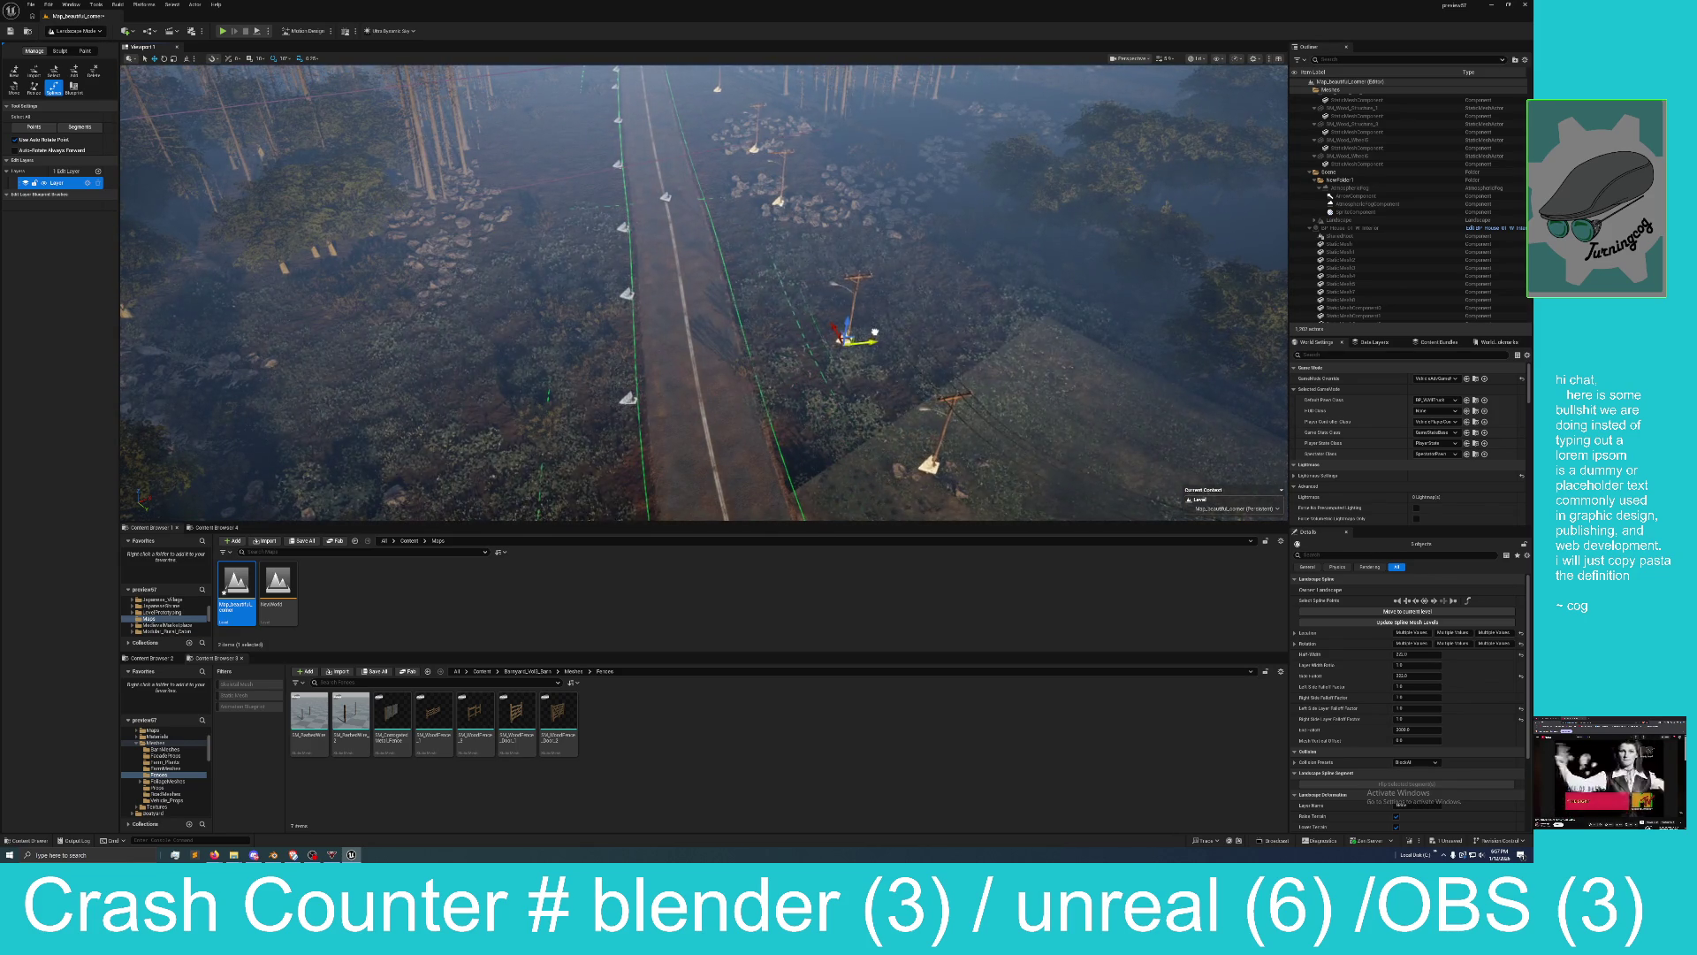
pyautogui.moveTo(871, 327)
pyautogui.mouseDown()
pyautogui.moveTo(871, 283)
pyautogui.moveTo(872, 380)
pyautogui.moveTo(872, 336)
pyautogui.moveTo(848, 322)
pyautogui.moveTo(642, 312)
pyautogui.mouseUp()
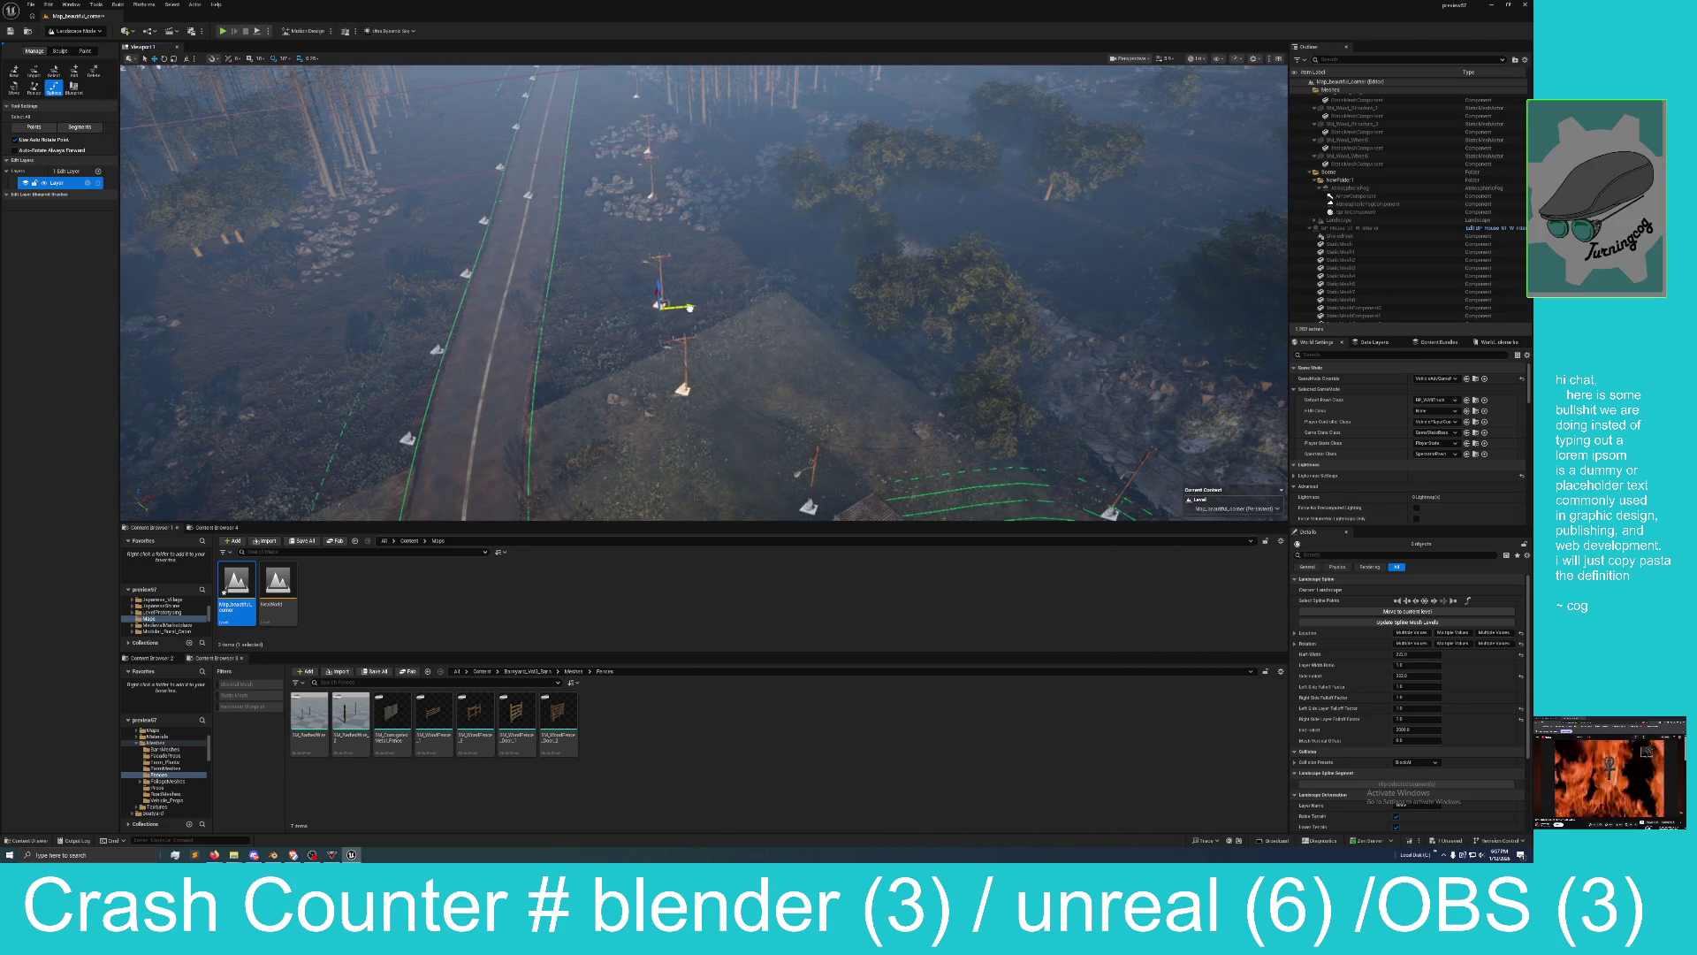
pyautogui.moveTo(695, 307); pyautogui.dragTo(703, 258)
pyautogui.moveTo(638, 354)
pyautogui.mouseDown()
pyautogui.moveTo(638, 402)
pyautogui.moveTo(638, 355)
pyautogui.moveTo(682, 353)
pyautogui.moveTo(682, 389)
pyautogui.moveTo(690, 313)
pyautogui.moveTo(668, 363)
pyautogui.moveTo(668, 323)
pyautogui.mouseUp()
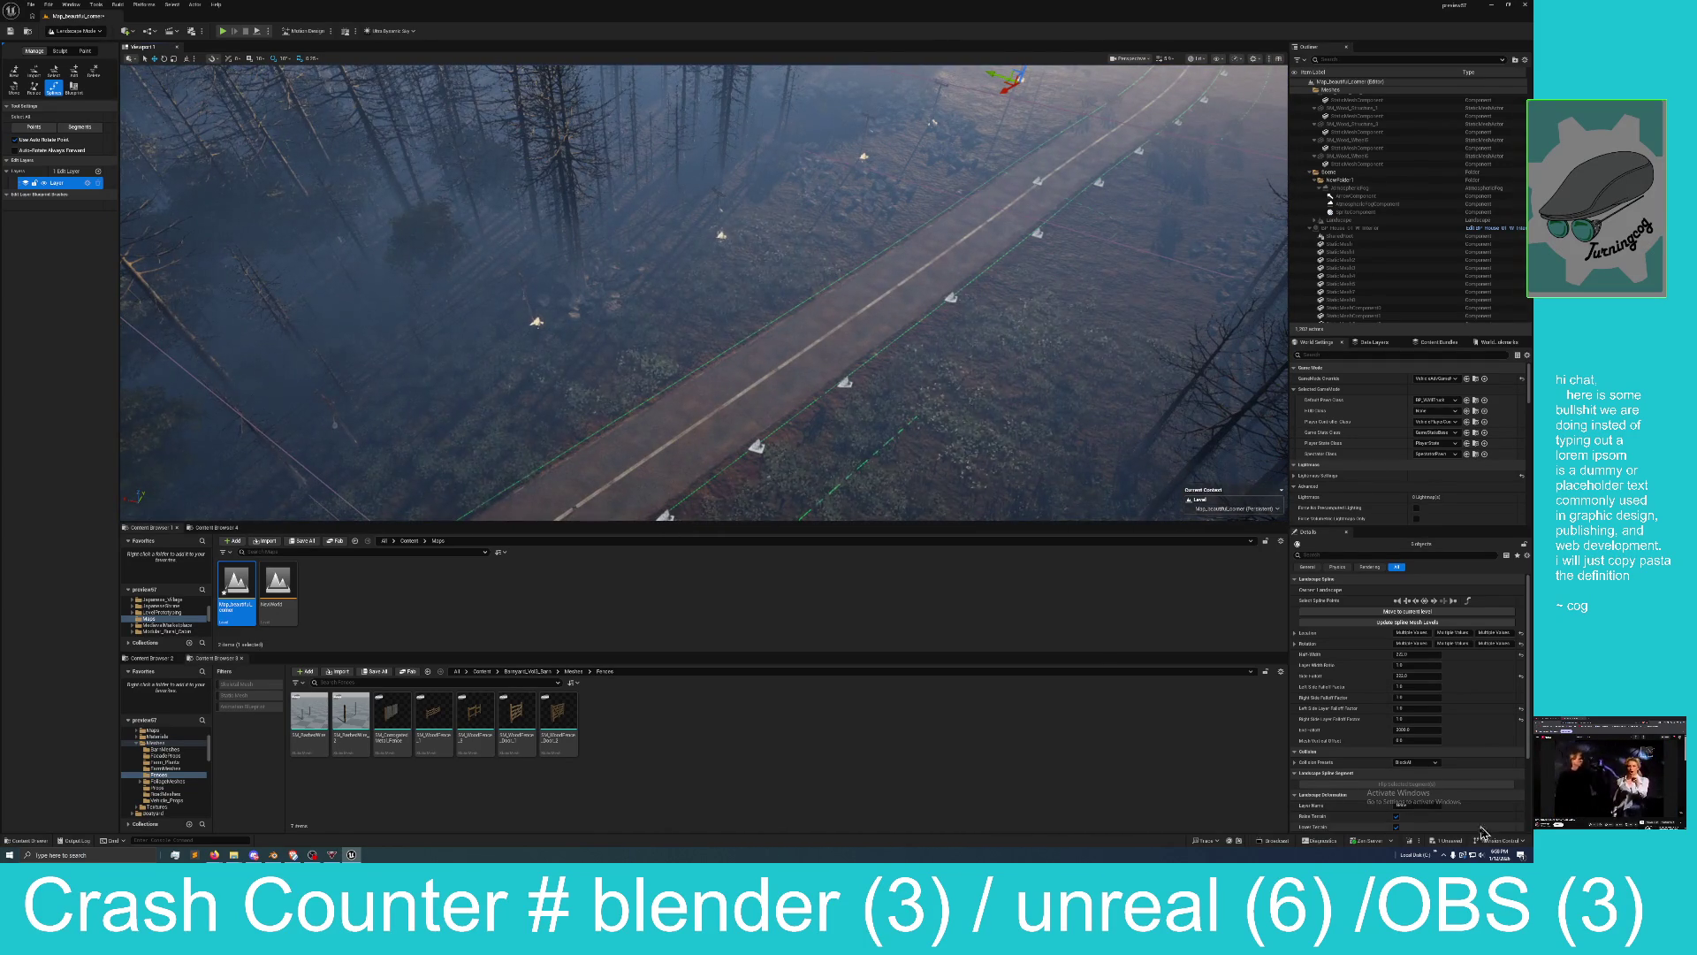
# Save the Map_beautiful_corner level with Save Selected, then switch to the Sculpt tools.
pyautogui.click(1454, 842)
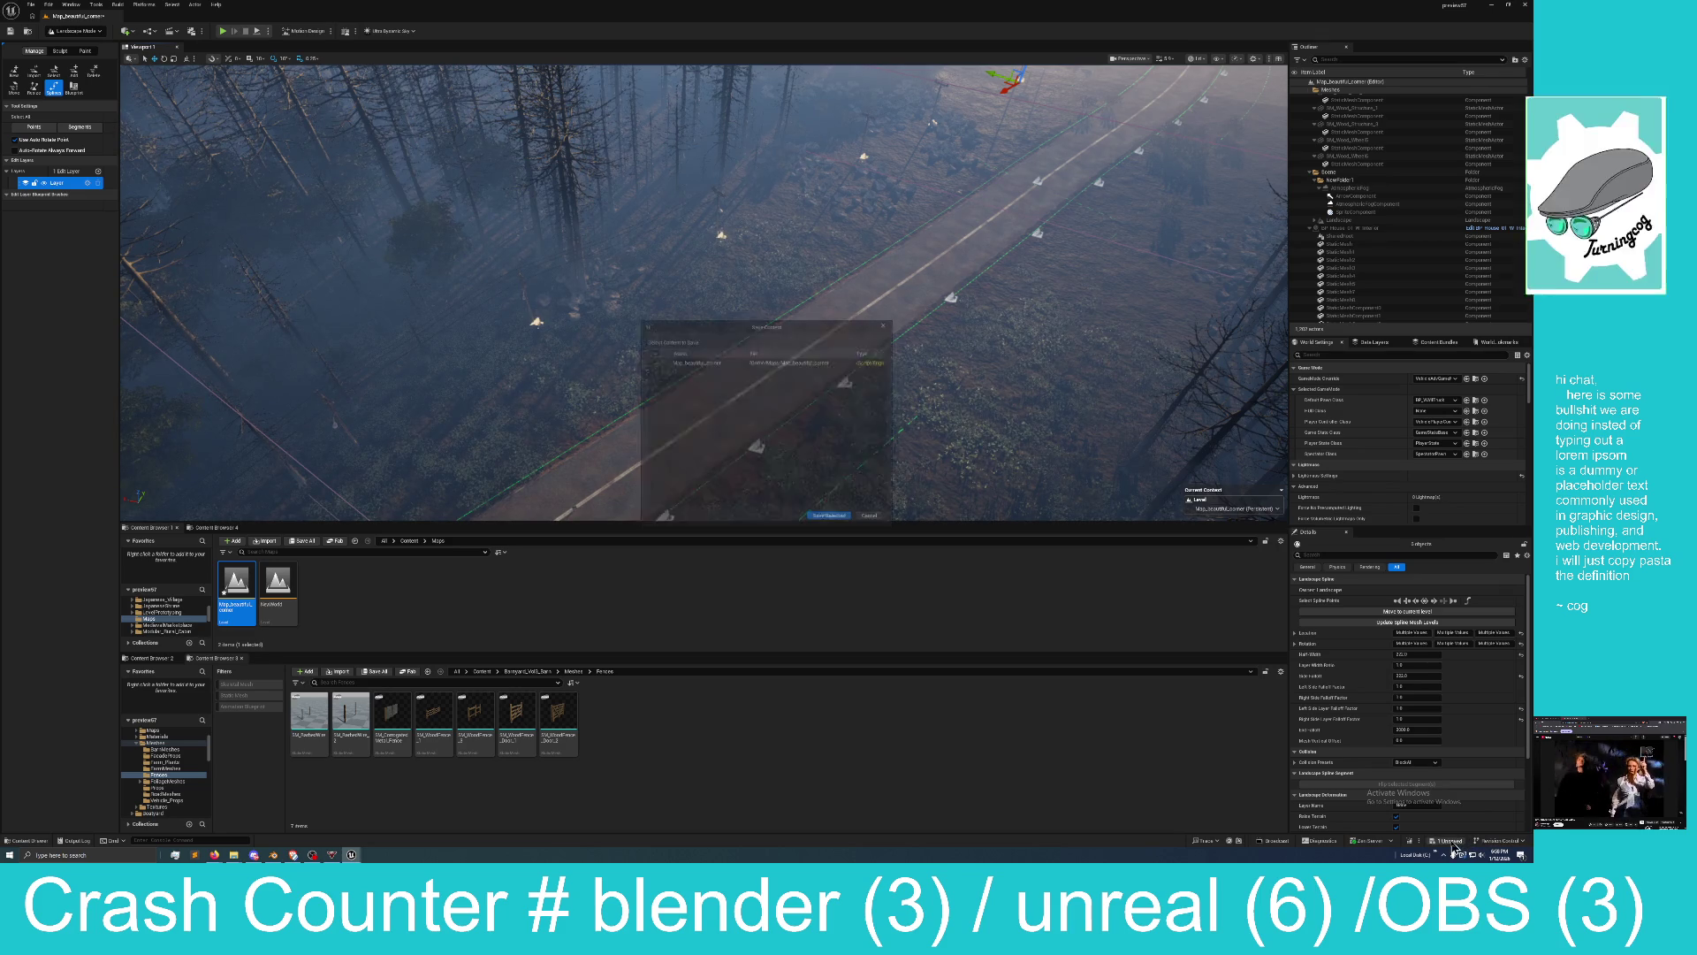
pyautogui.click(831, 519)
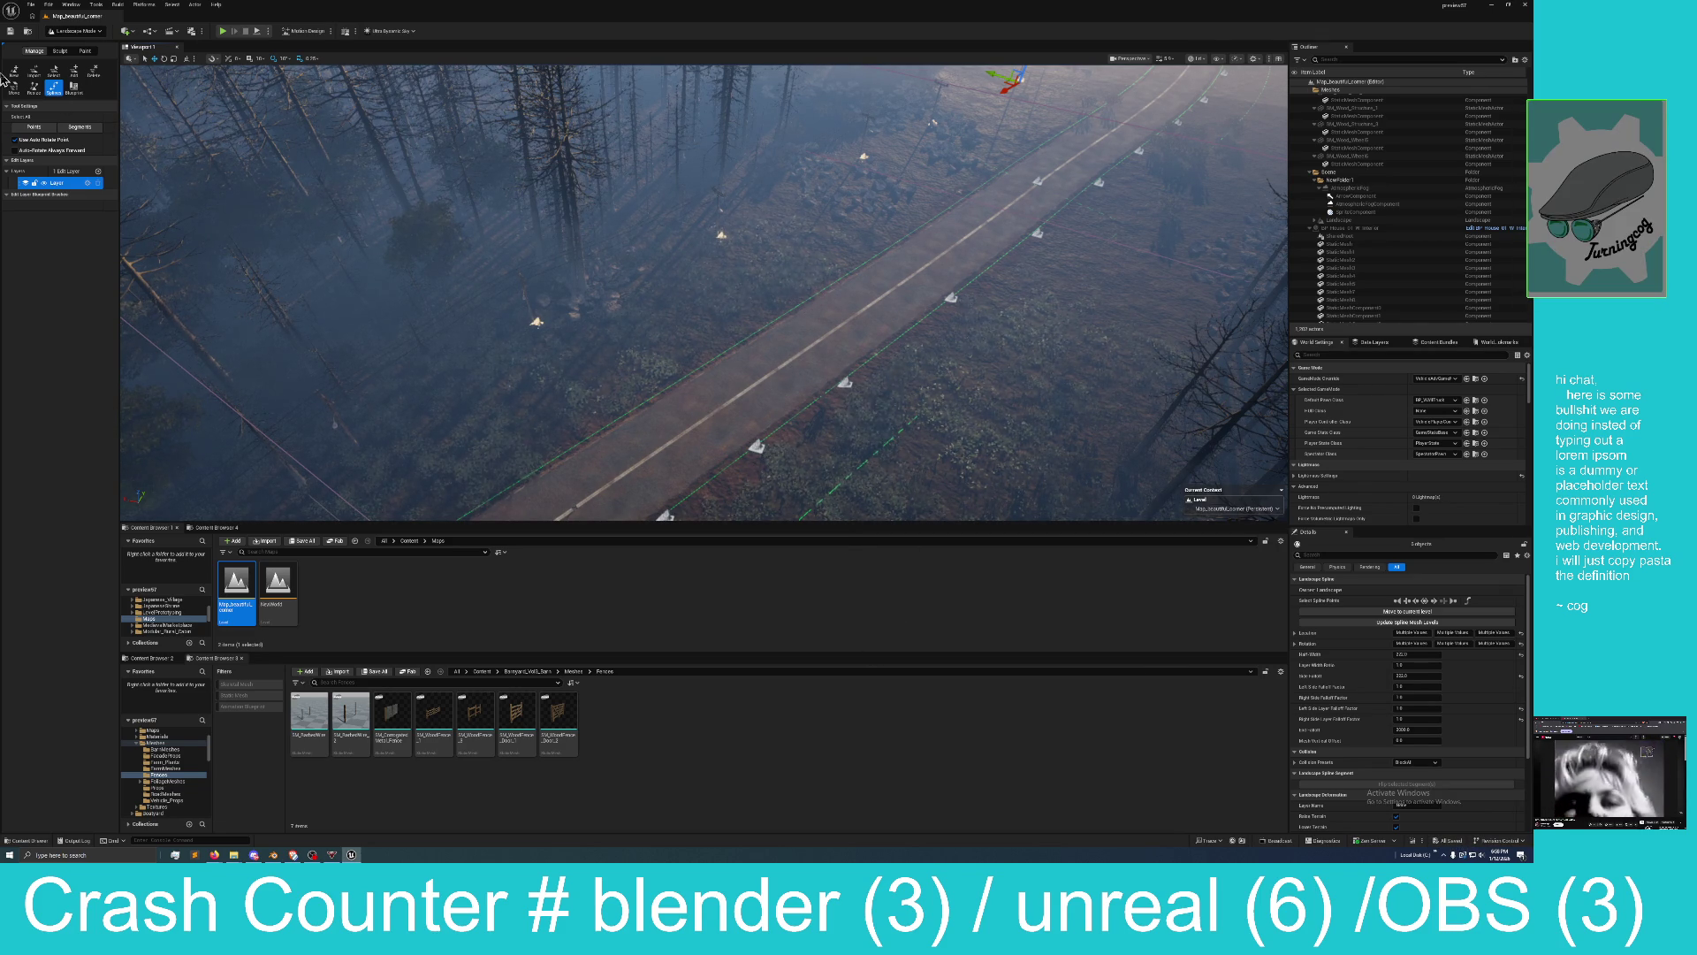
pyautogui.click(59, 53)
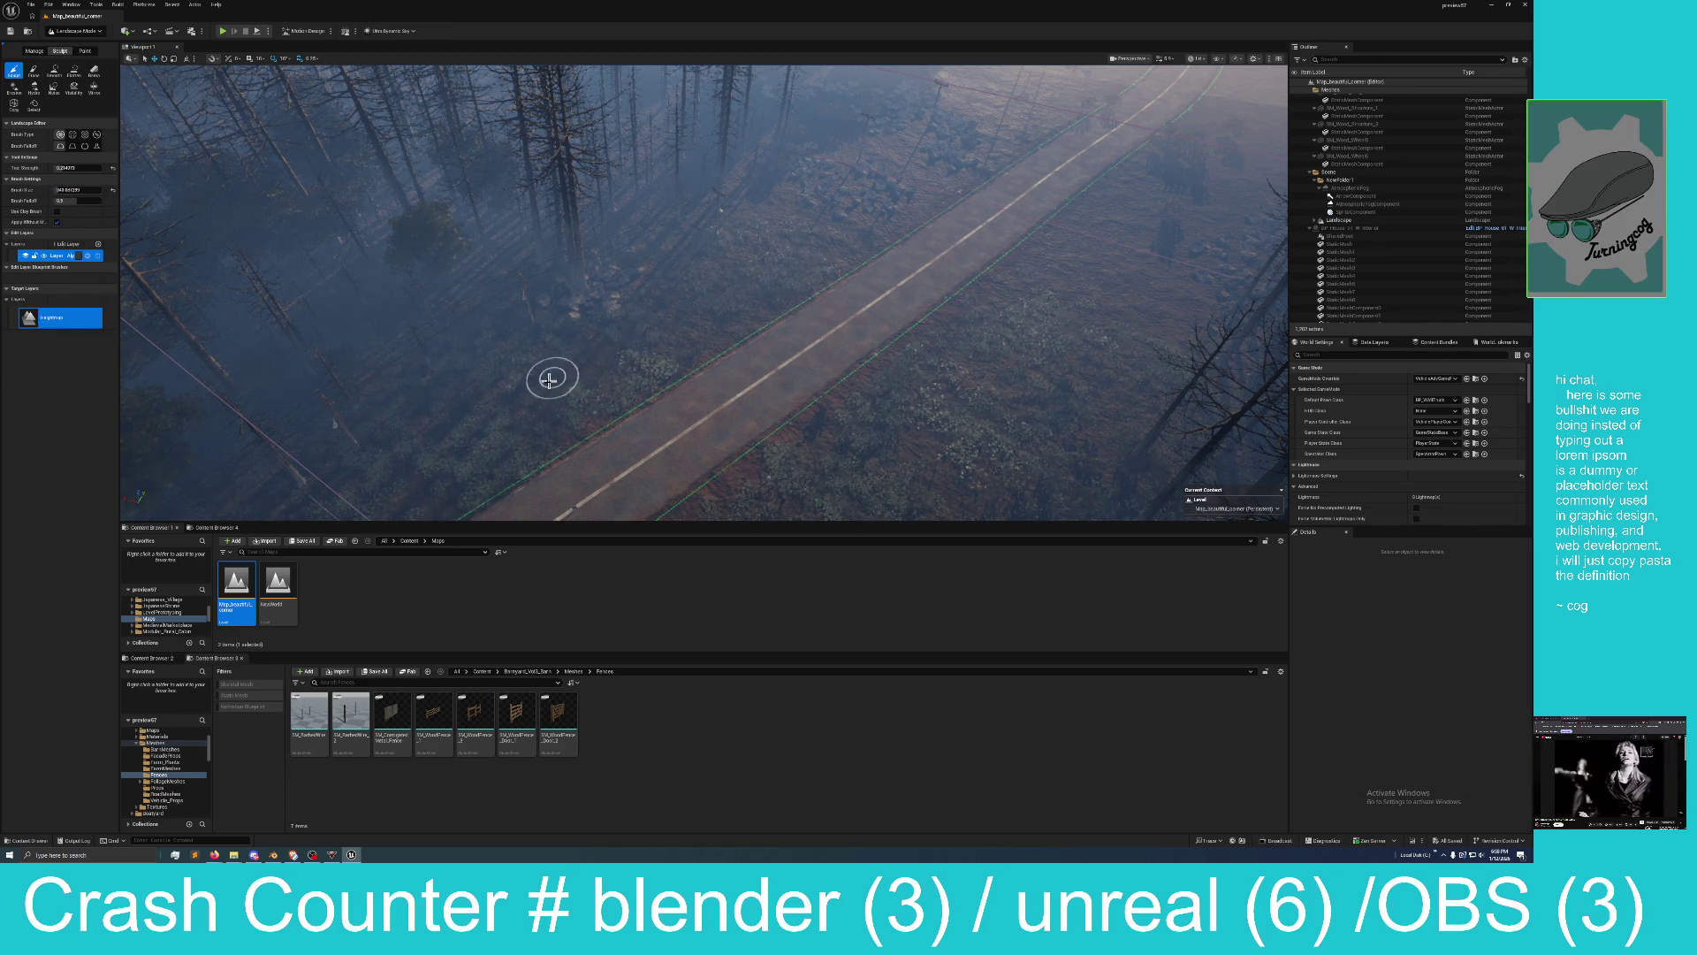
# Sculpt a raised mound among the bushes beside the road.
pyautogui.scroll(5, 466, 421)
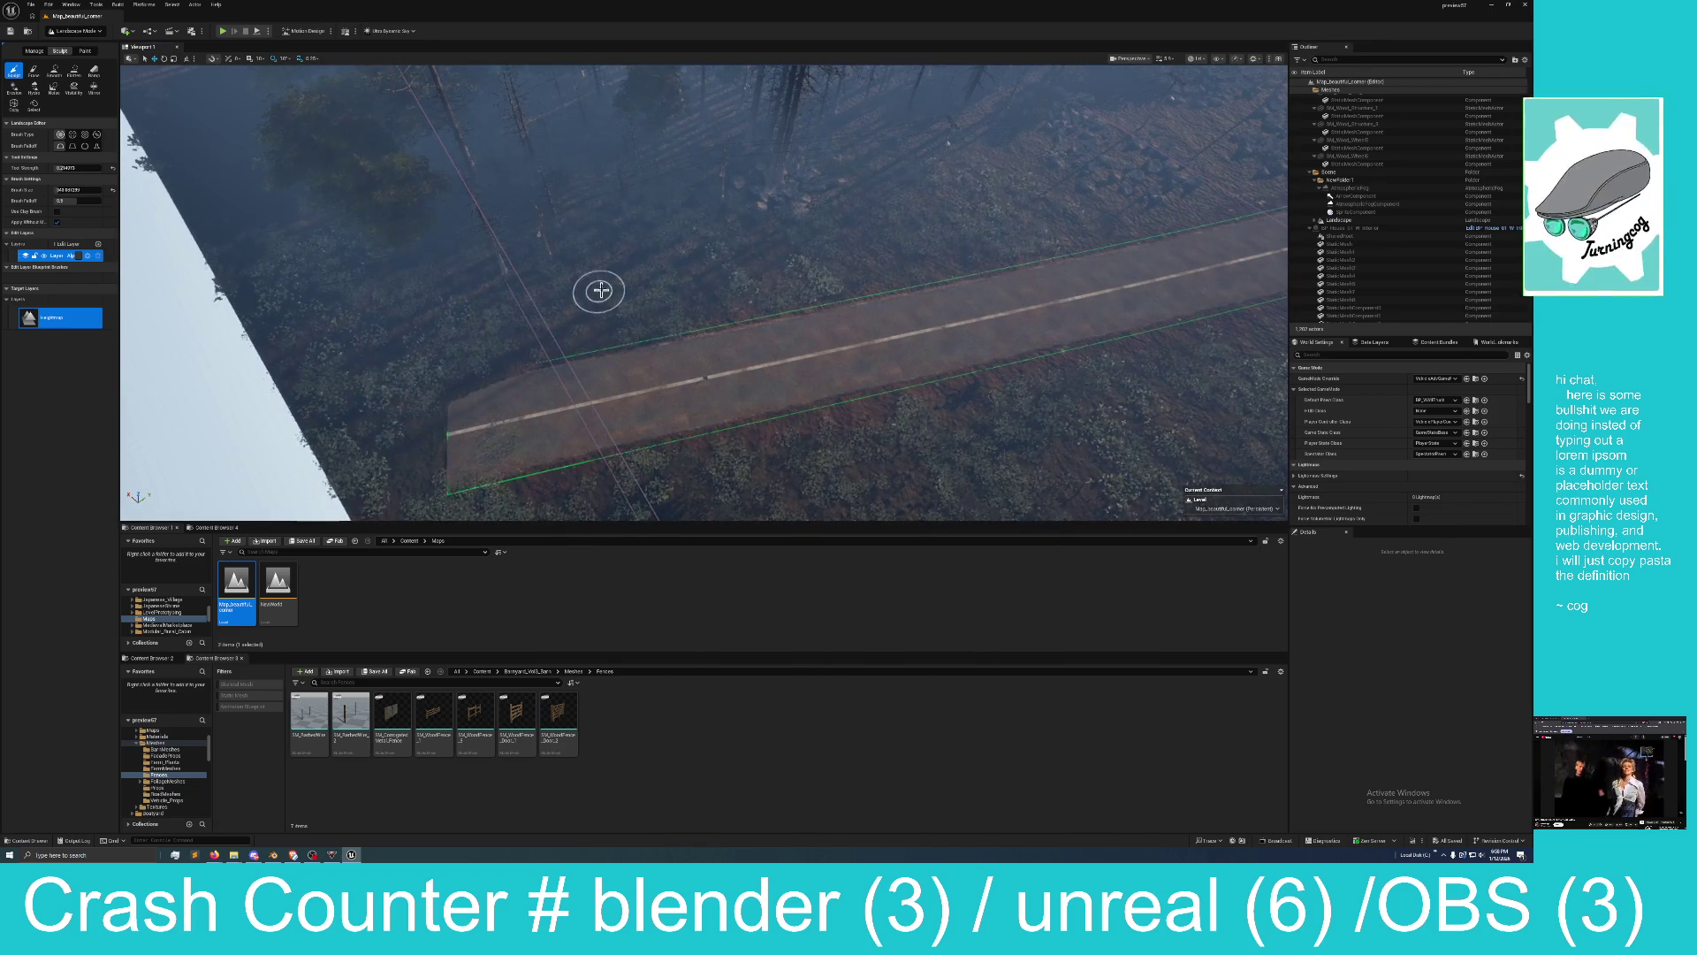
pyautogui.moveTo(601, 290); pyautogui.dragTo(641, 280)
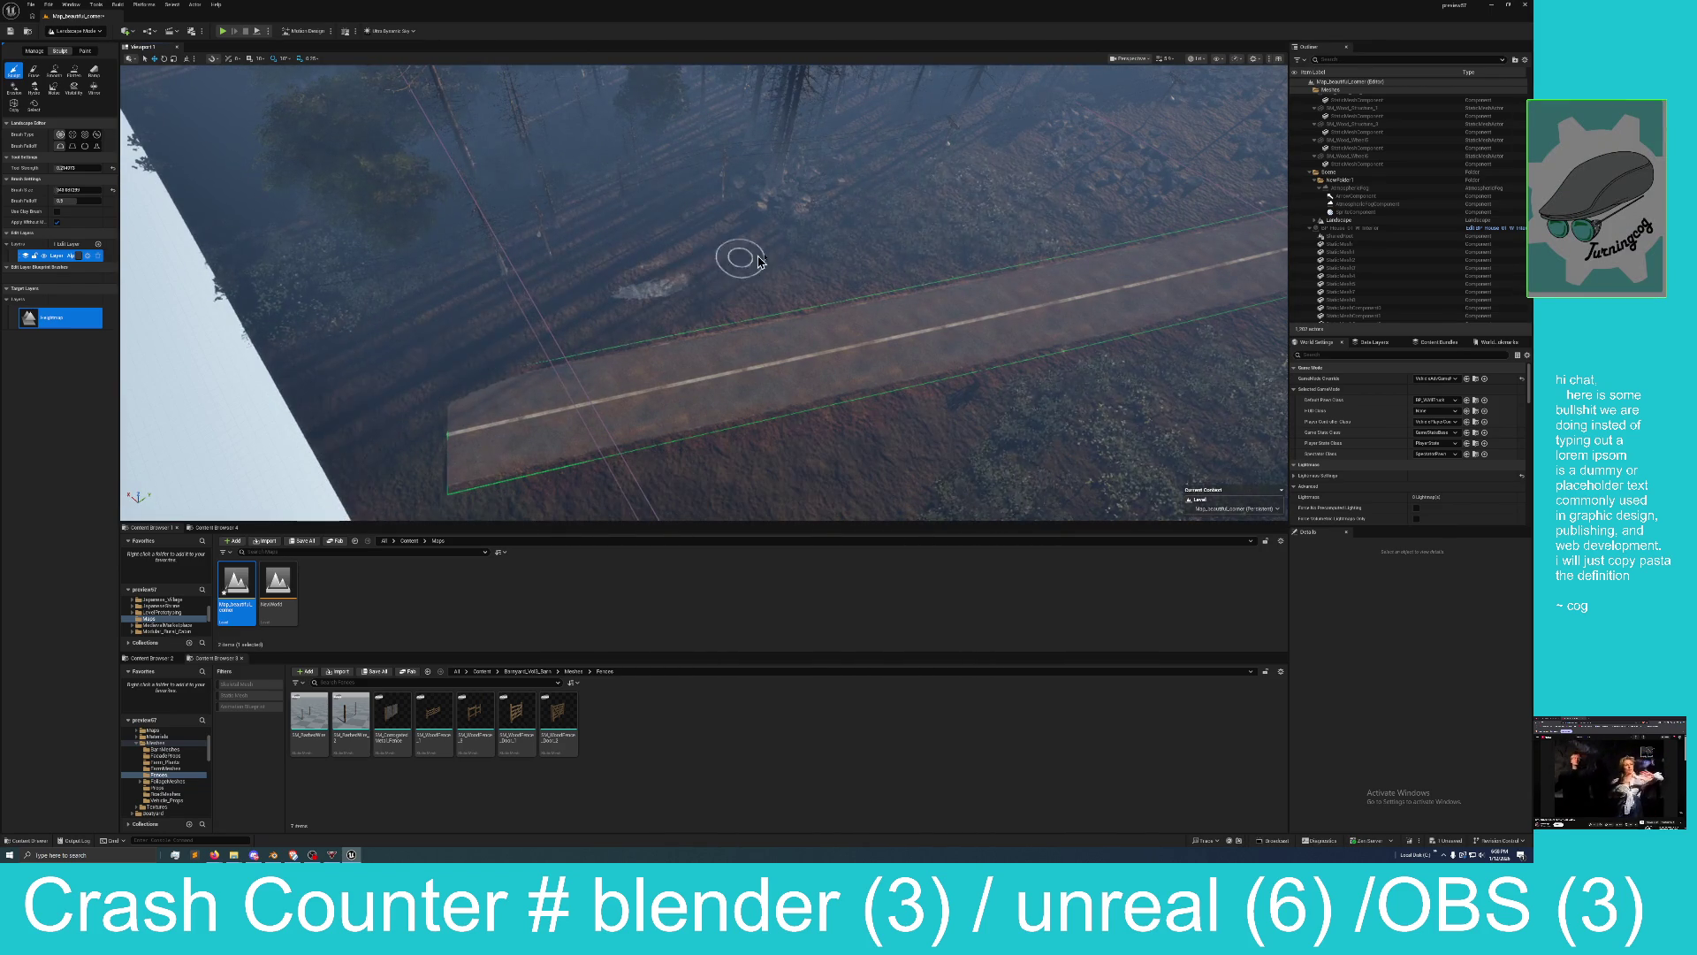
pyautogui.moveTo(704, 292)
pyautogui.mouseDown()
pyautogui.moveTo(704, 248)
pyautogui.moveTo(676, 324)
pyautogui.mouseUp()
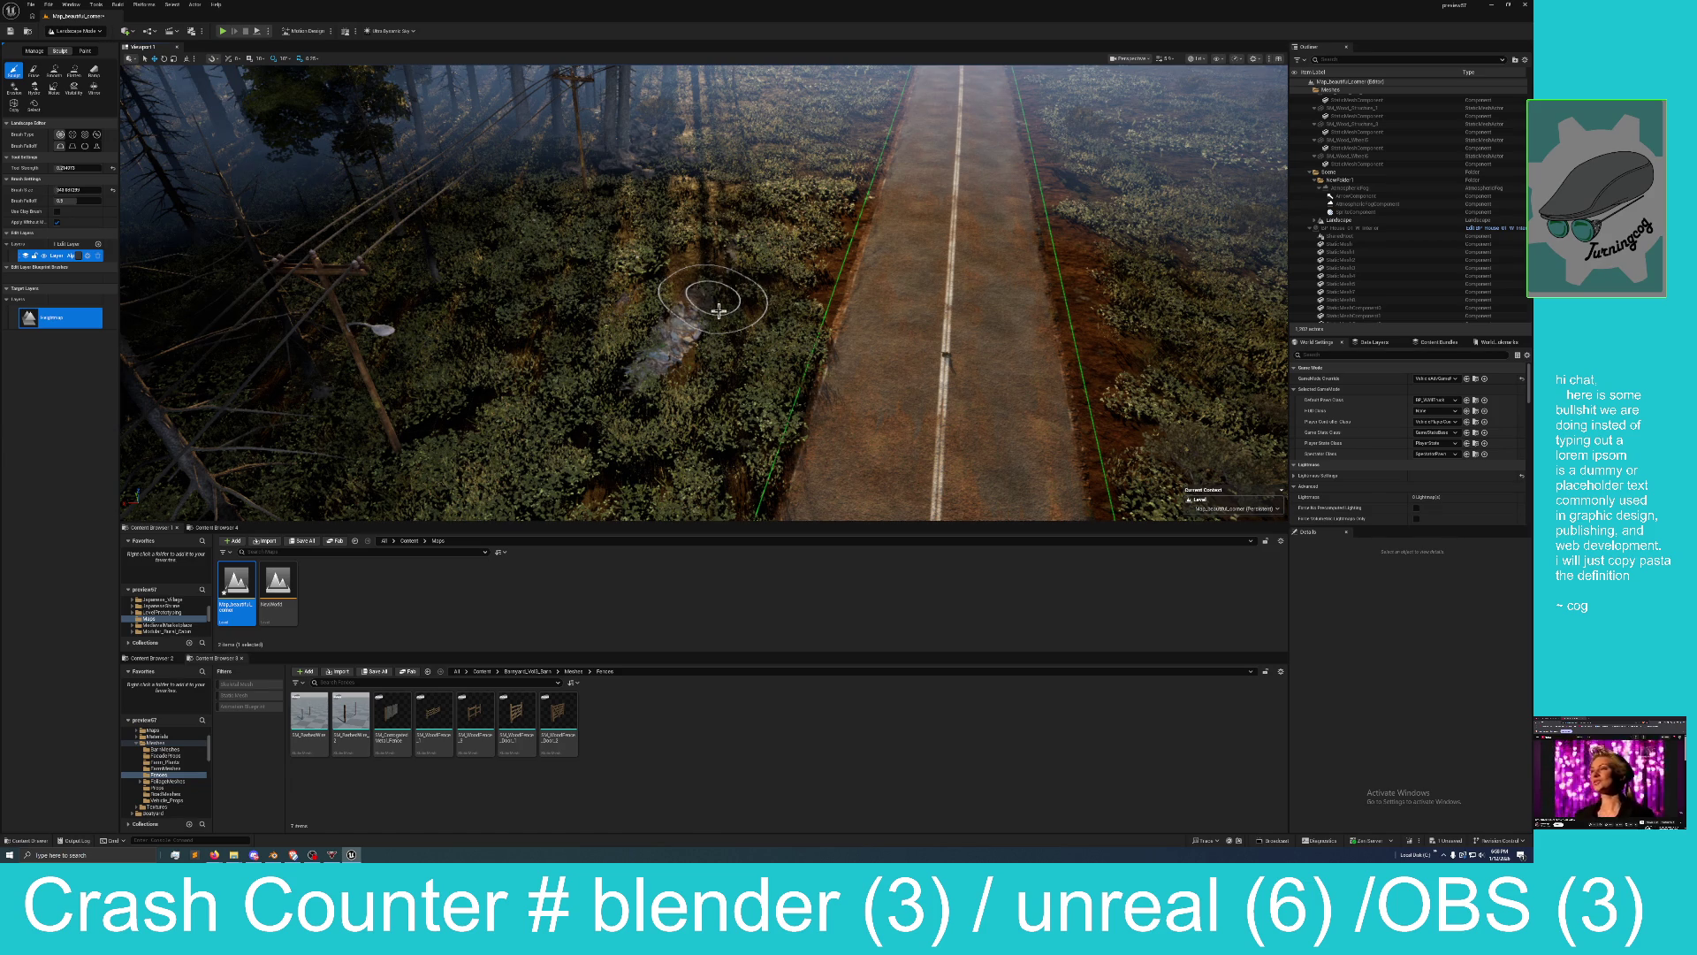
pyautogui.moveTo(719, 310); pyautogui.dragTo(710, 319)
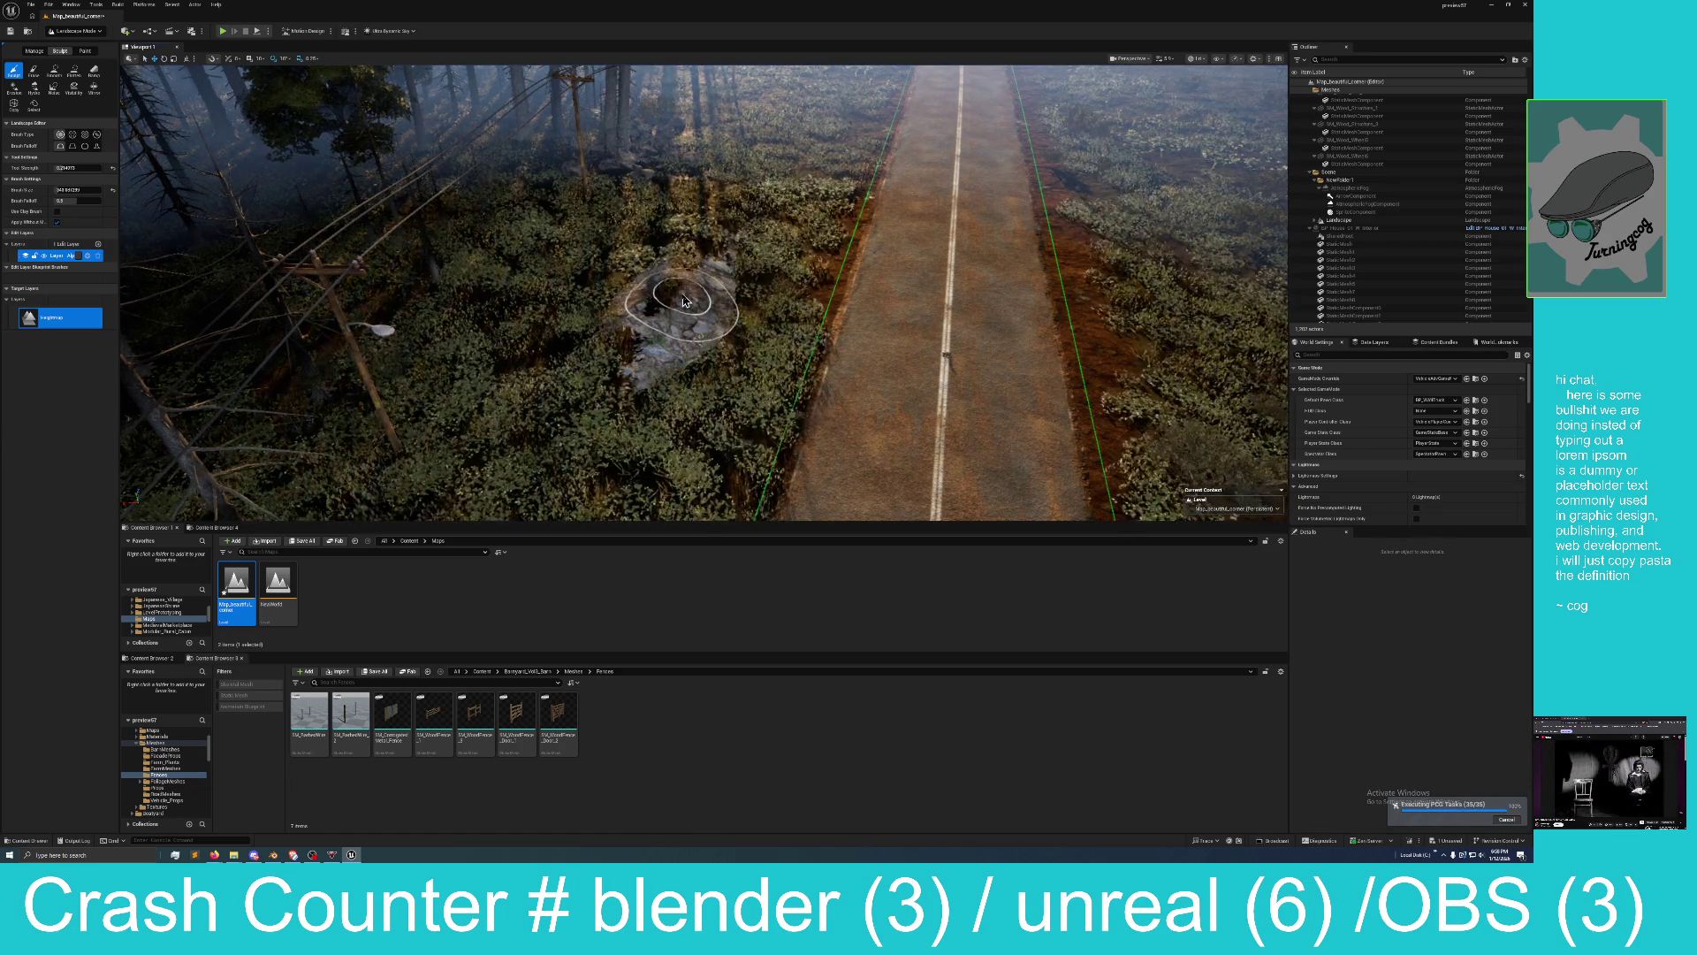
pyautogui.moveTo(688, 281)
pyautogui.mouseDown()
pyautogui.moveTo(692, 265)
pyautogui.moveTo(658, 321)
pyautogui.mouseUp()
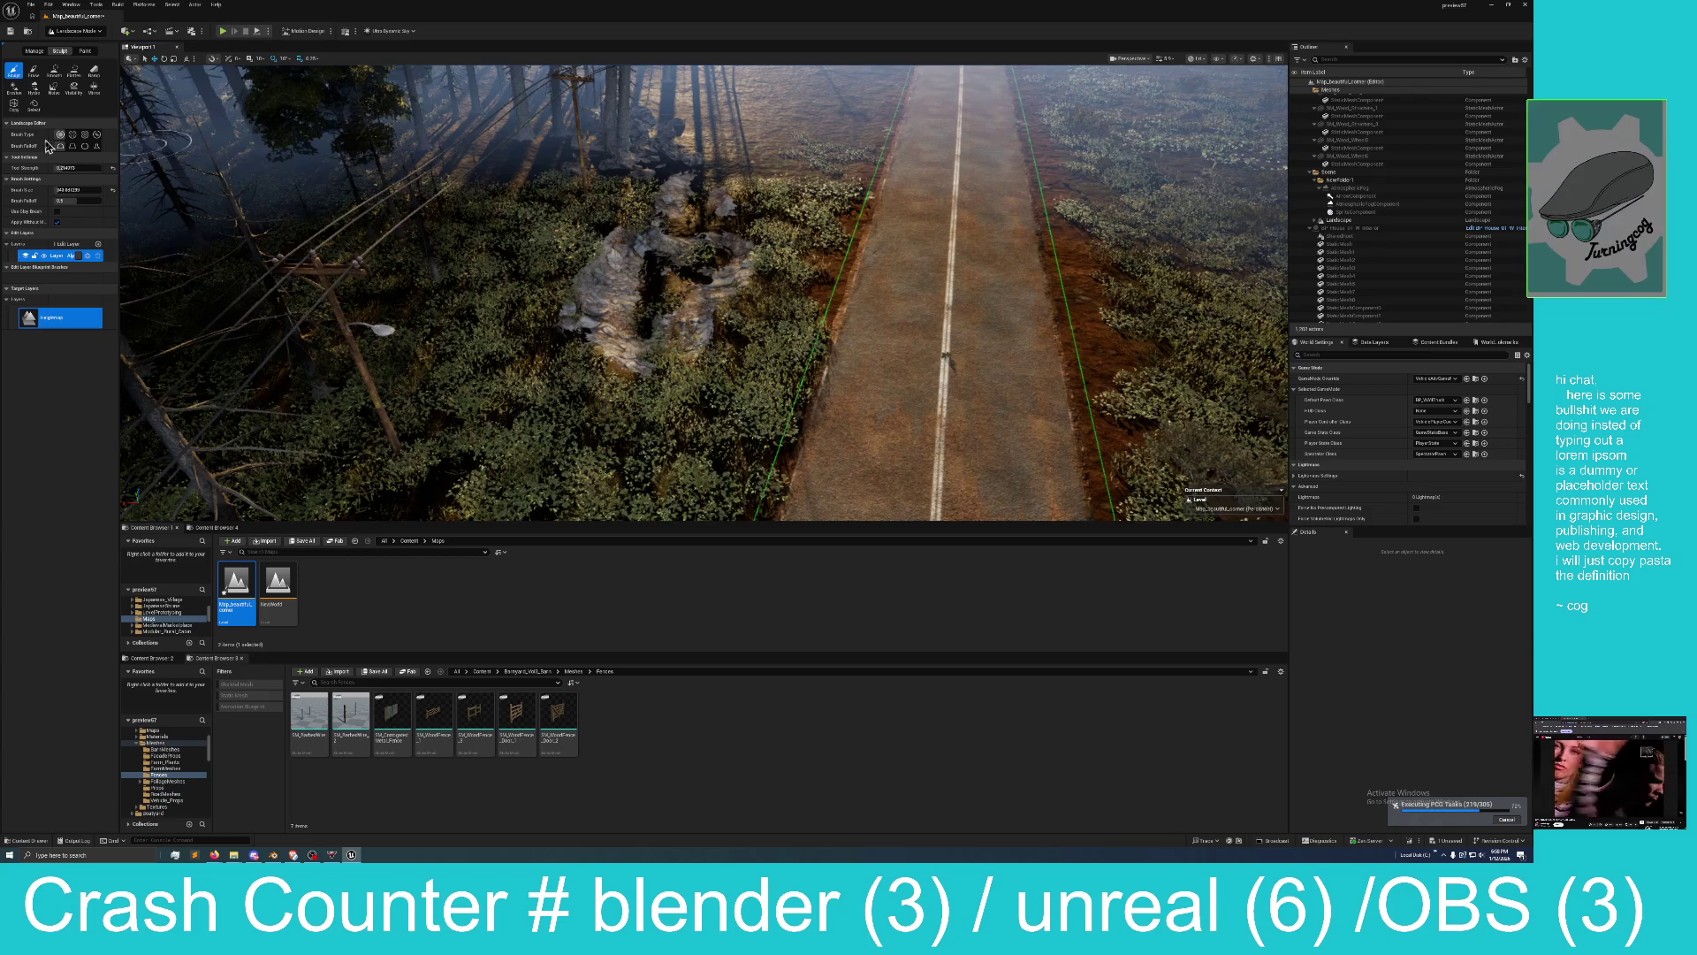
# Increase the brush size and tool strength, then sculpt the rocky roadside area.
pyautogui.click(60, 190)
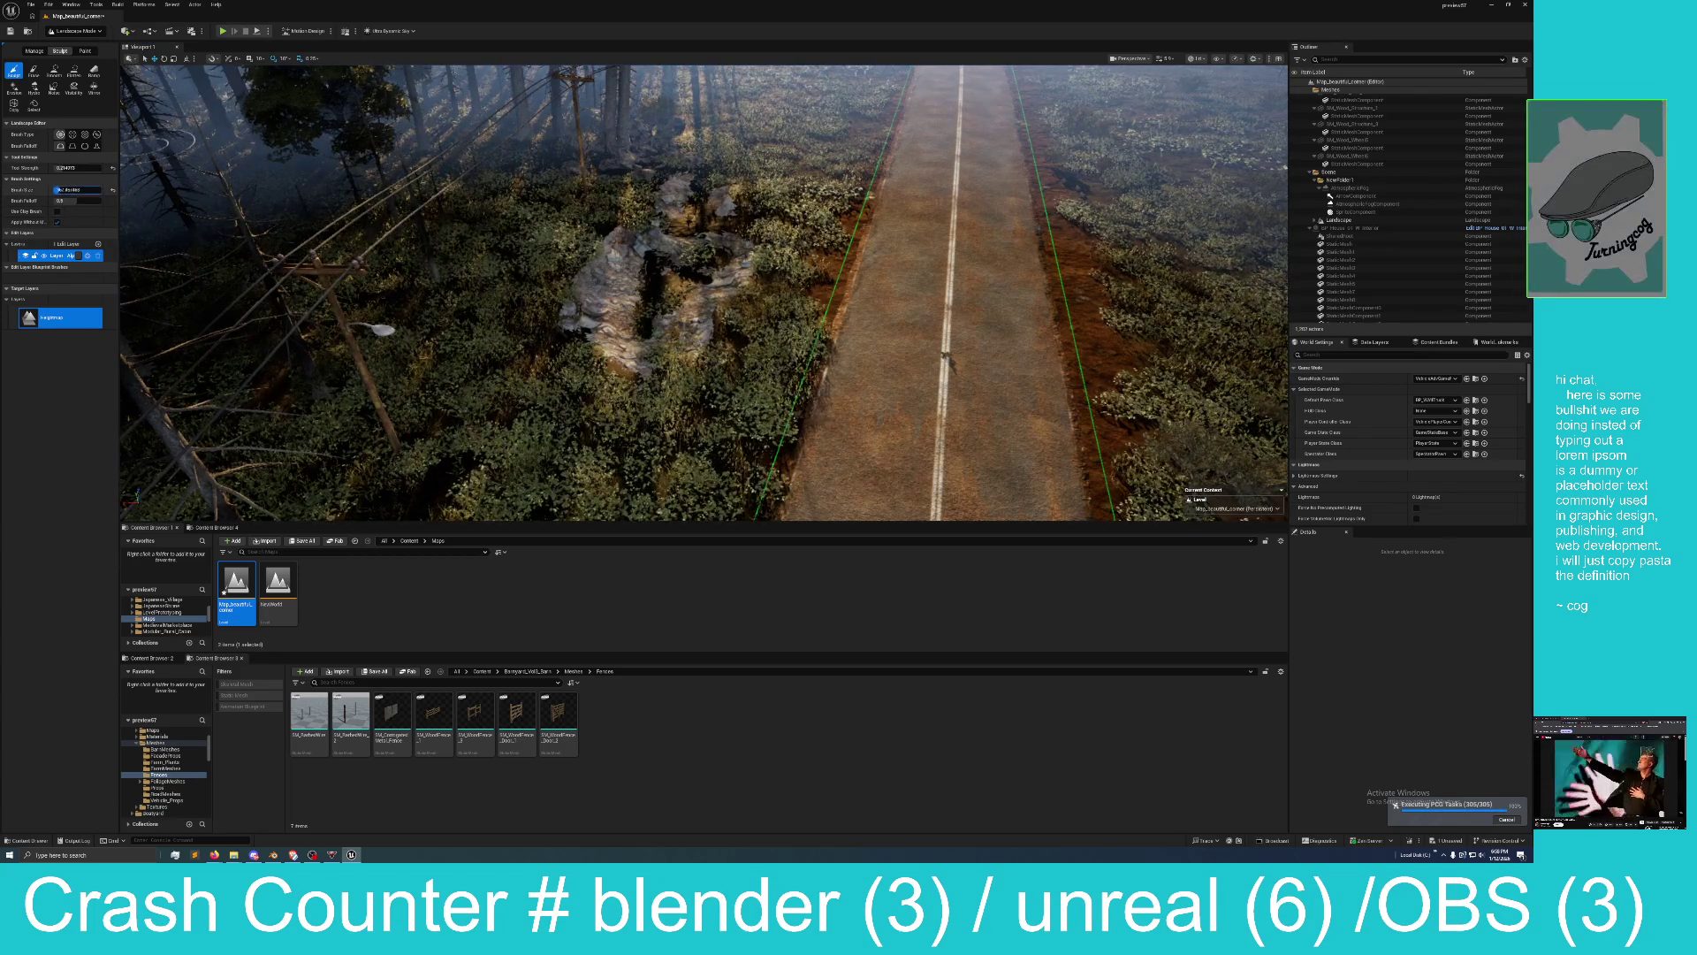
pyautogui.press('Return')
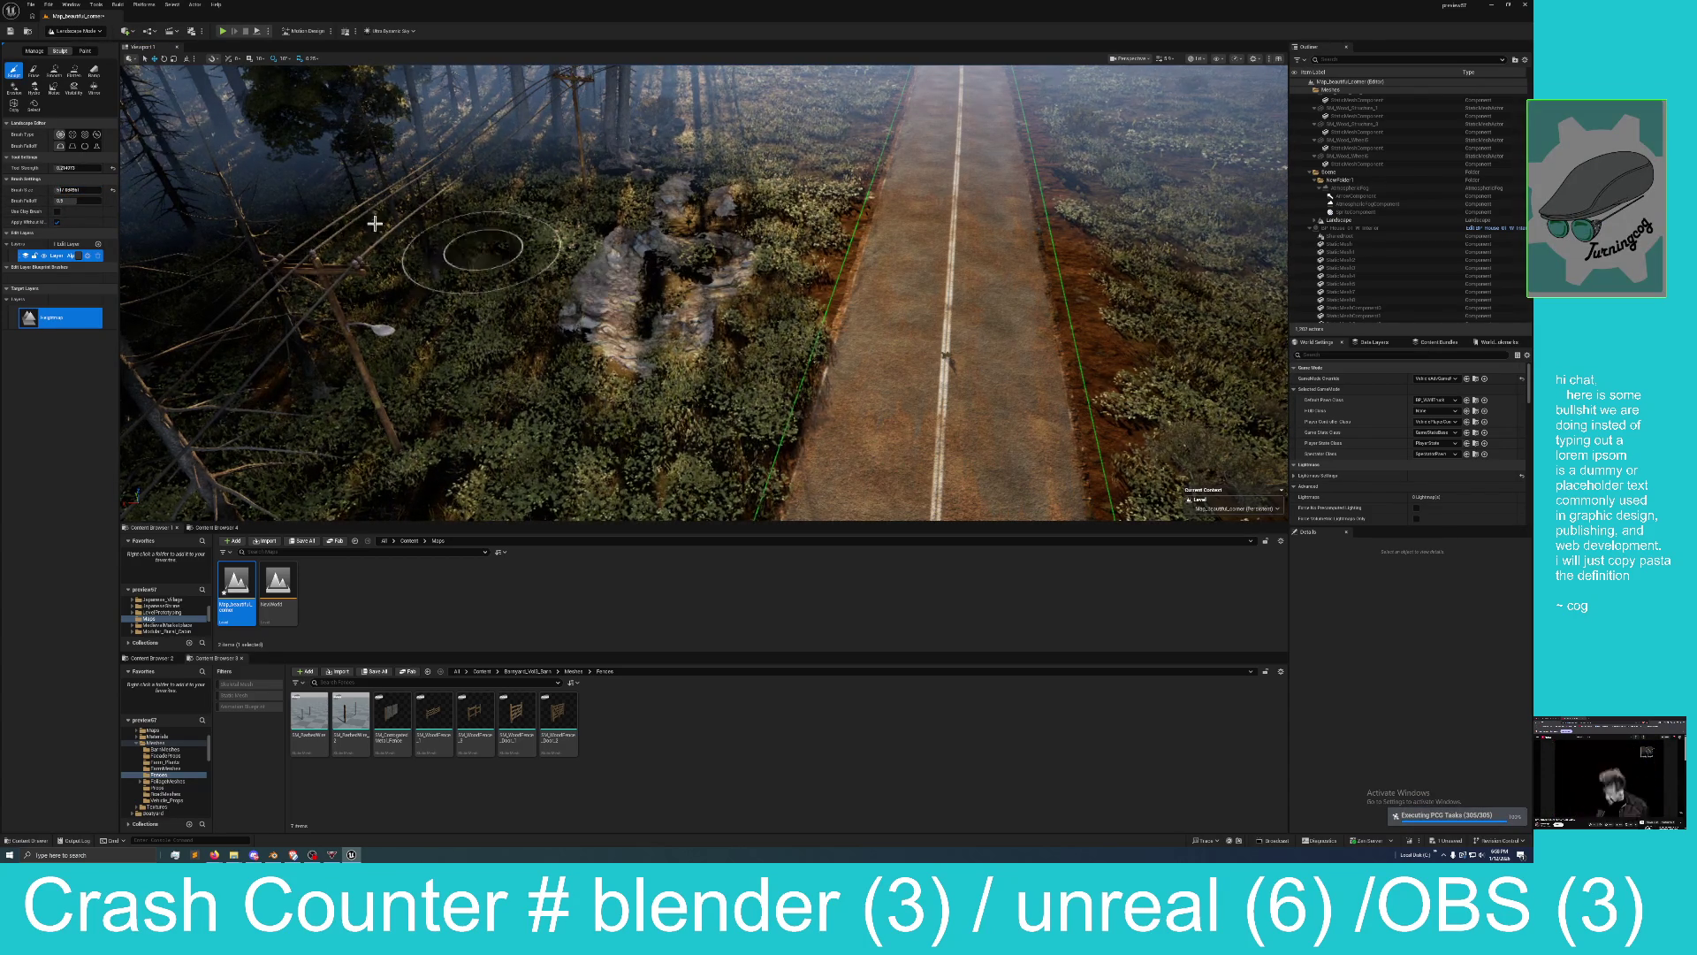
pyautogui.click(64, 168)
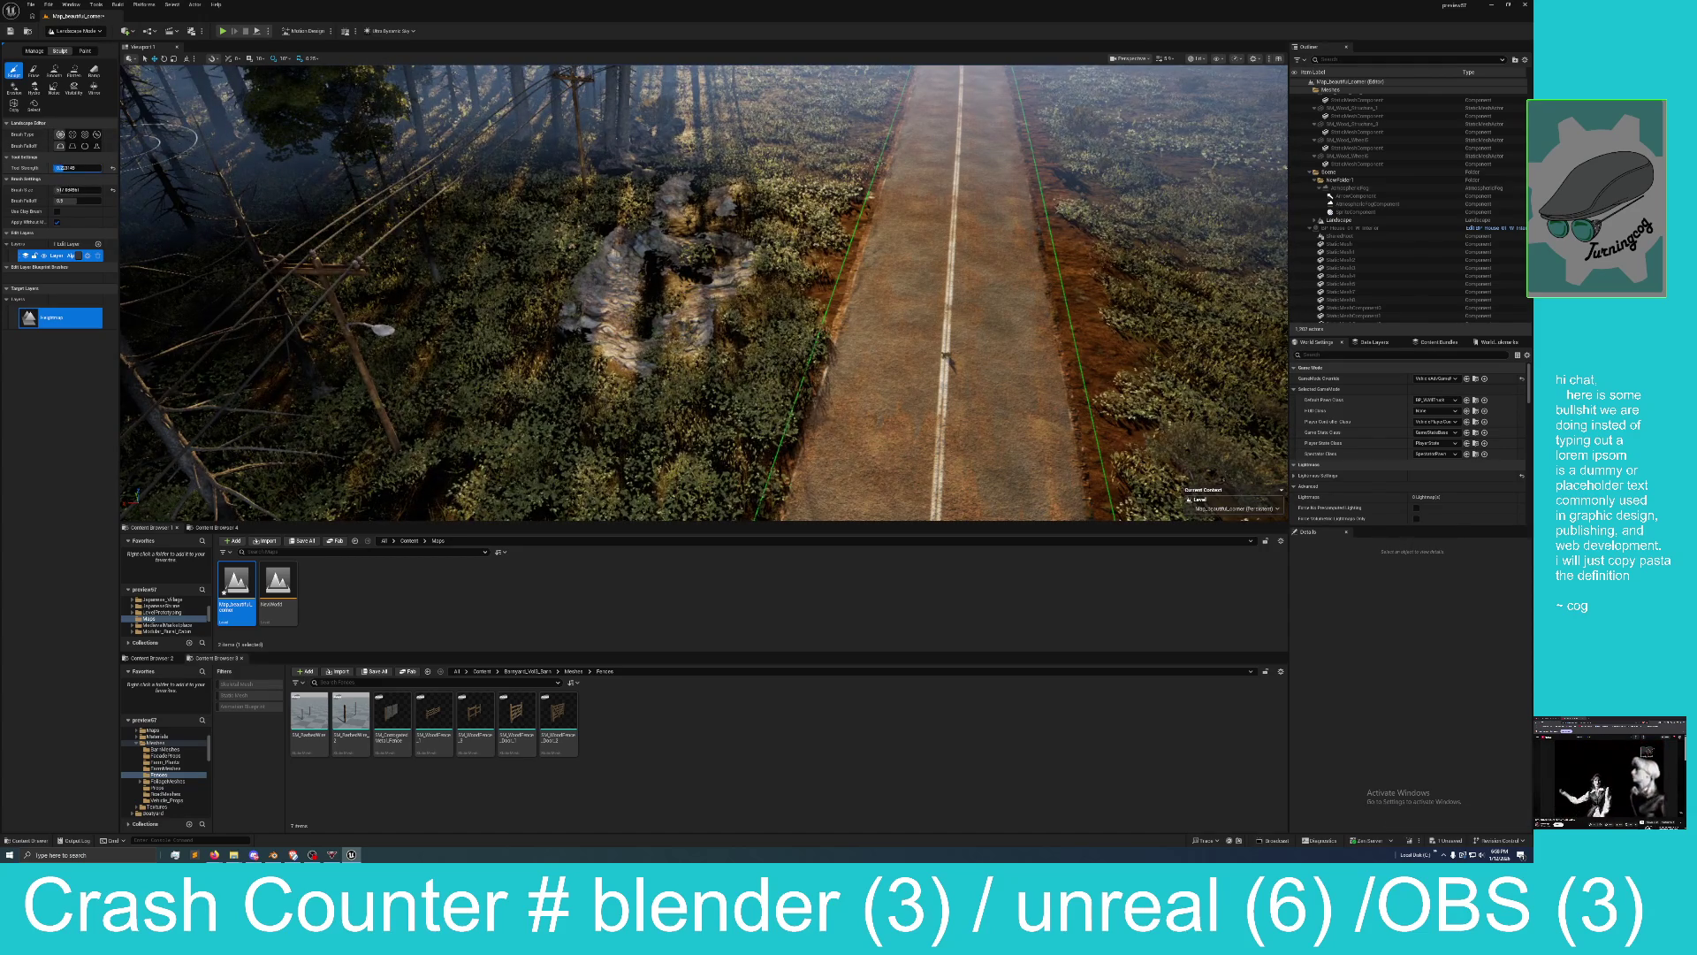
pyautogui.press('Return')
pyautogui.moveTo(644, 307)
pyautogui.mouseDown()
pyautogui.moveTo(671, 275)
pyautogui.moveTo(679, 207)
pyautogui.moveTo(777, 143)
pyautogui.moveTo(730, 157)
pyautogui.moveTo(771, 117)
pyautogui.moveTo(750, 172)
pyautogui.moveTo(742, 327)
pyautogui.moveTo(654, 469)
pyautogui.moveTo(619, 395)
pyautogui.mouseUp()
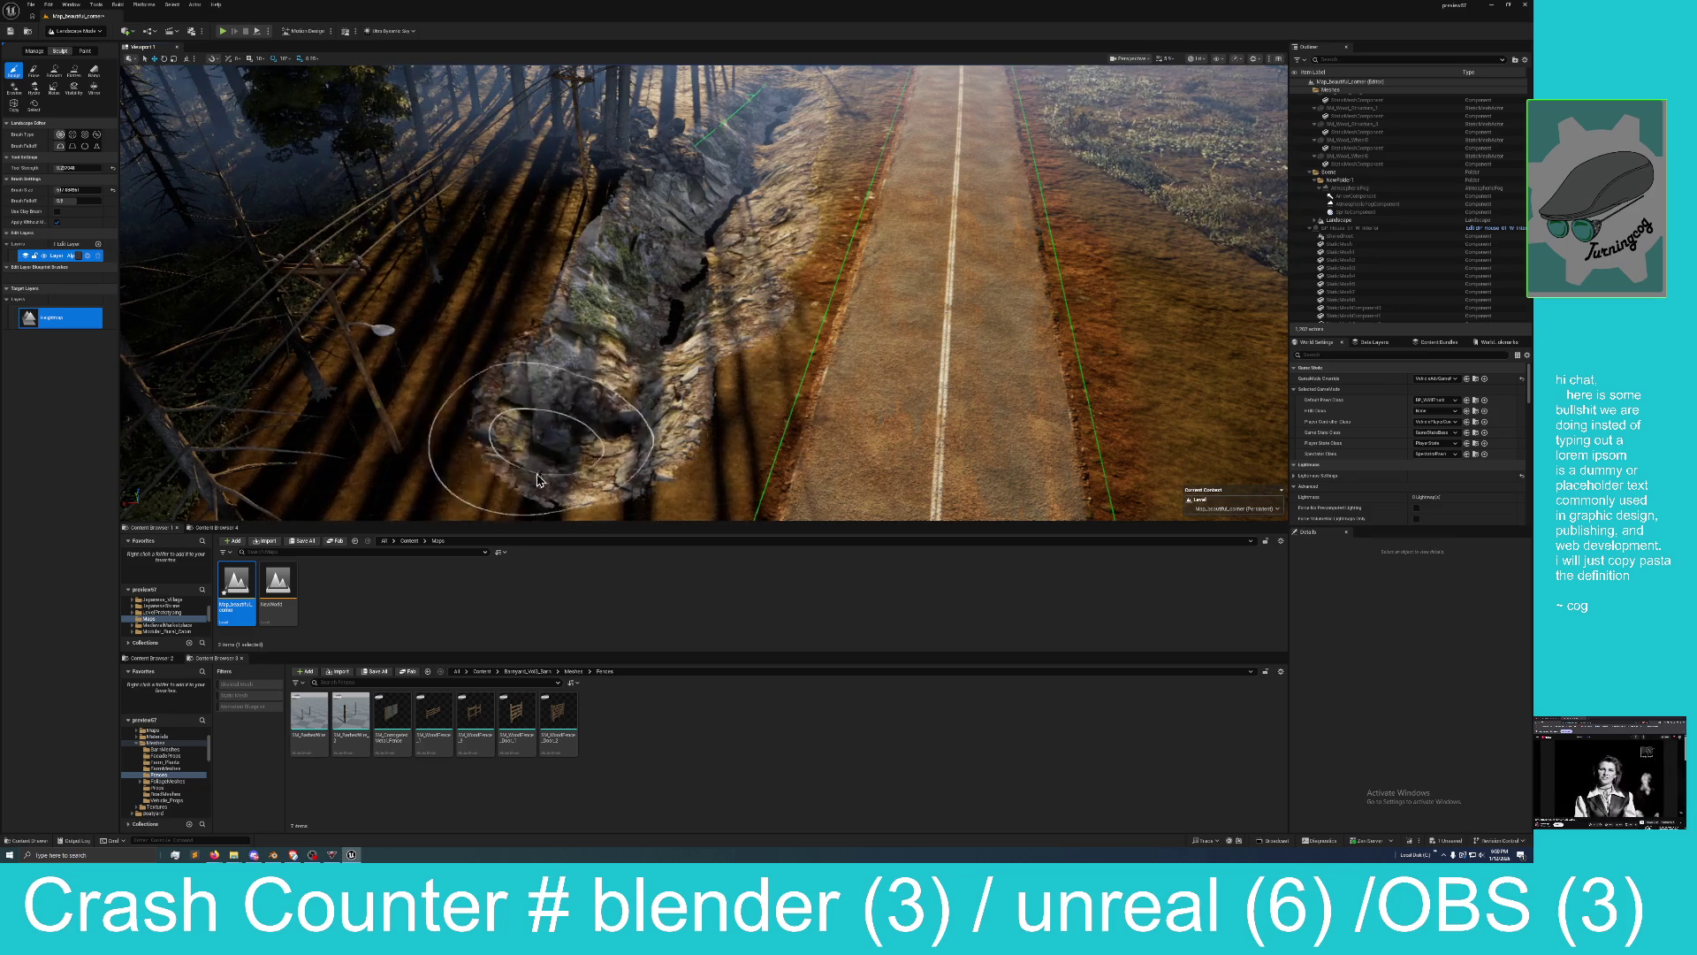
pyautogui.moveTo(537, 480)
pyautogui.mouseDown()
pyautogui.moveTo(637, 292)
pyautogui.moveTo(636, 252)
pyautogui.moveTo(699, 252)
pyautogui.mouseUp()
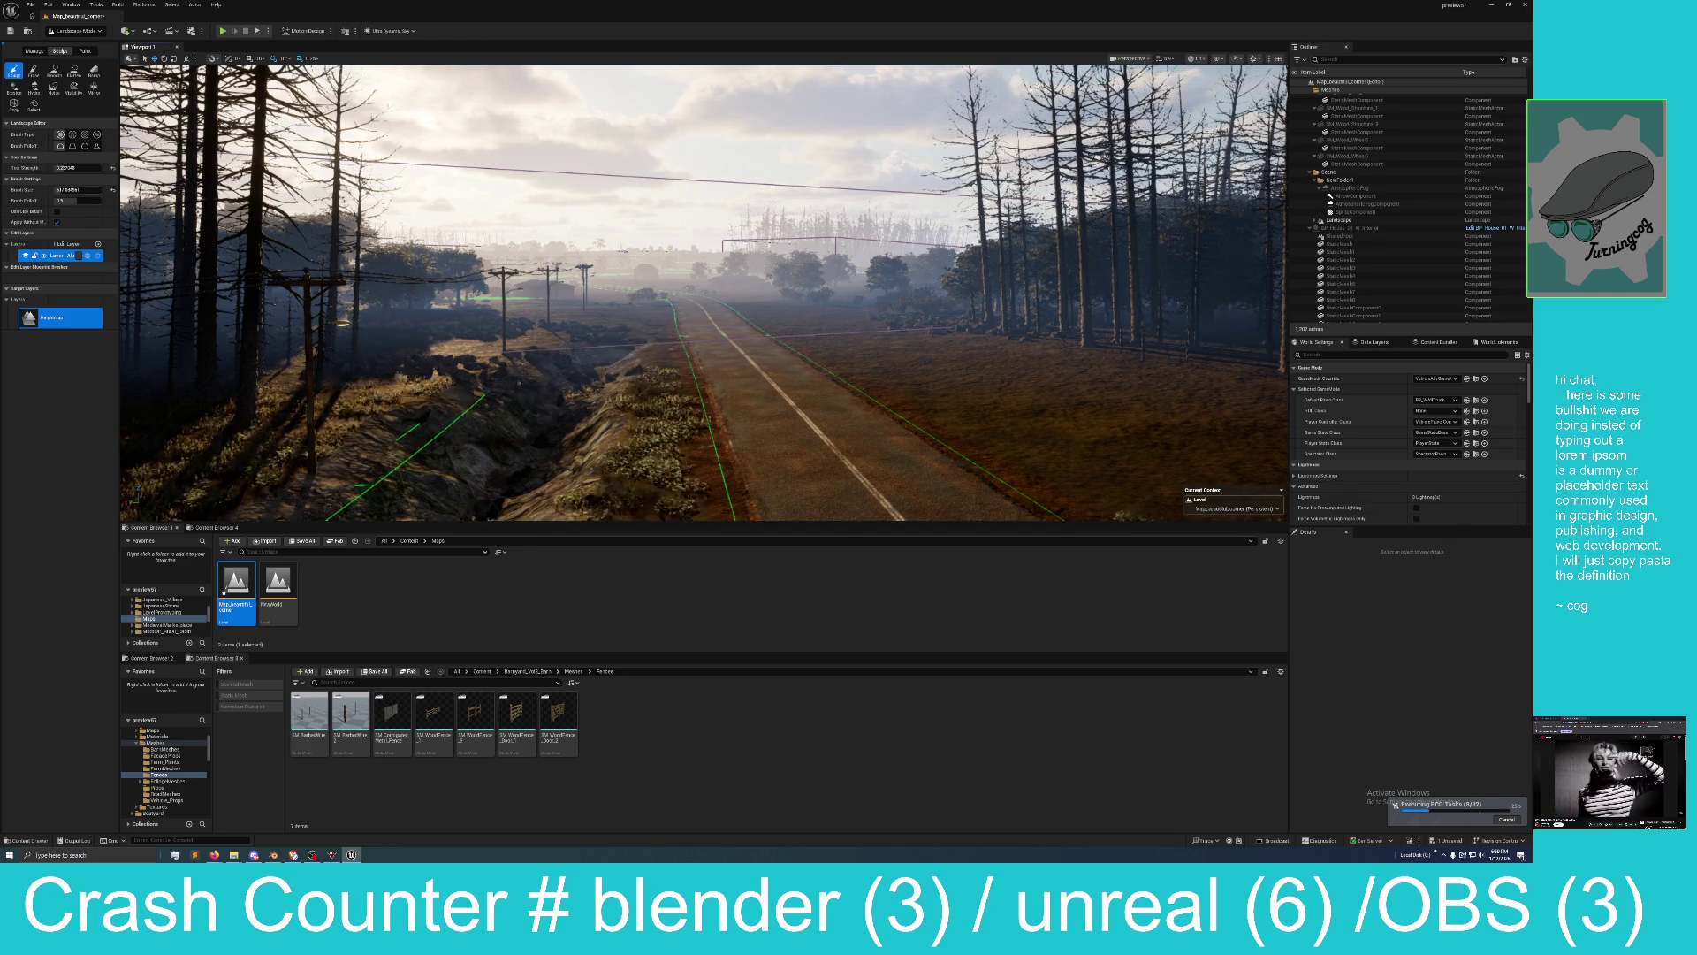
# Raise the embankment mound and deepen the roadside trench toward the pine forest.
pyautogui.moveTo(623, 342)
pyautogui.mouseDown()
pyautogui.moveTo(619, 265)
pyautogui.moveTo(623, 372)
pyautogui.moveTo(619, 336)
pyautogui.moveTo(566, 313)
pyautogui.moveTo(663, 383)
pyautogui.mouseUp()
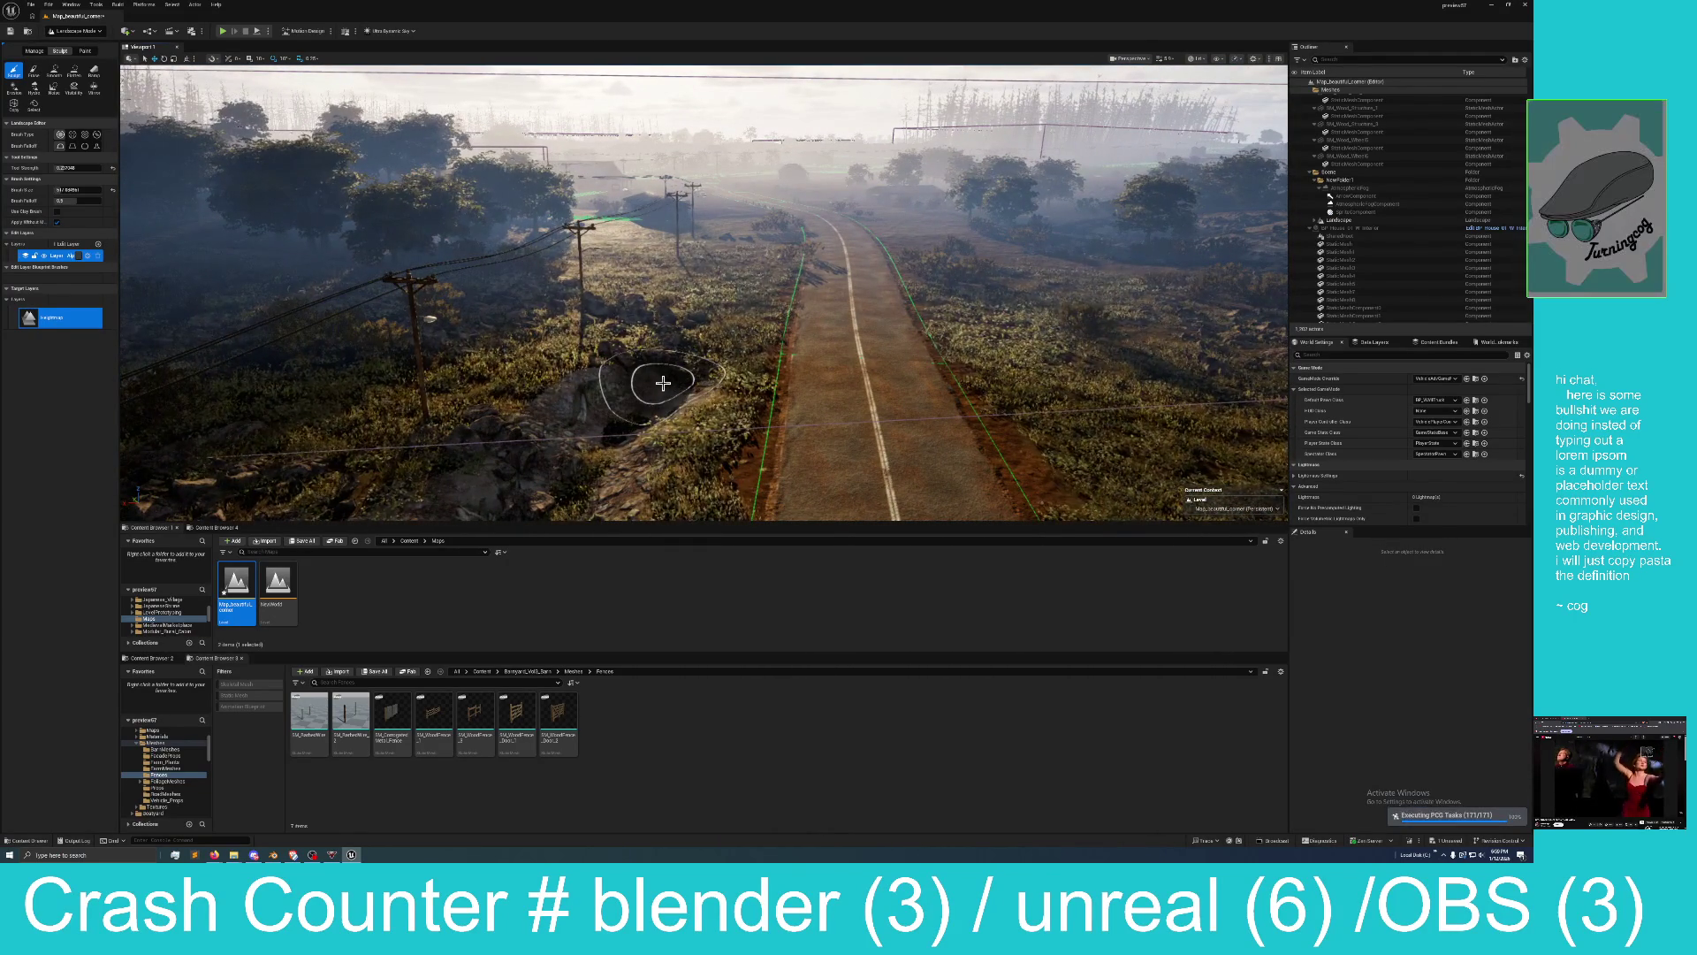
pyautogui.click(654, 376)
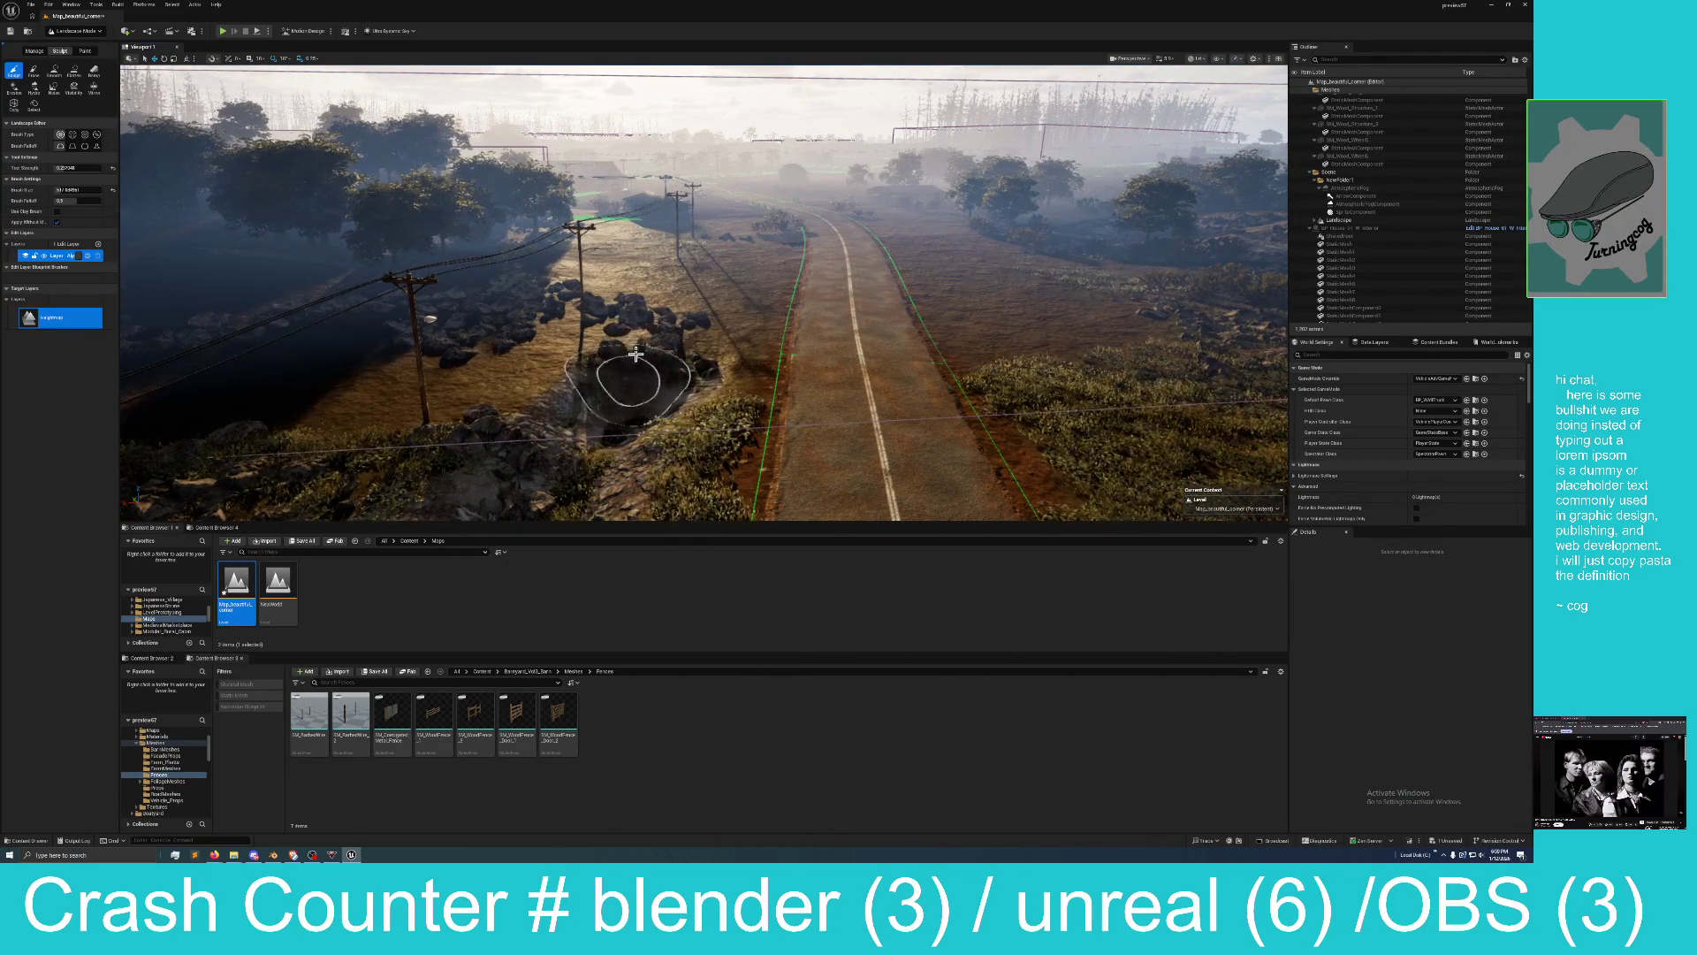
pyautogui.moveTo(716, 306); pyautogui.dragTo(732, 273)
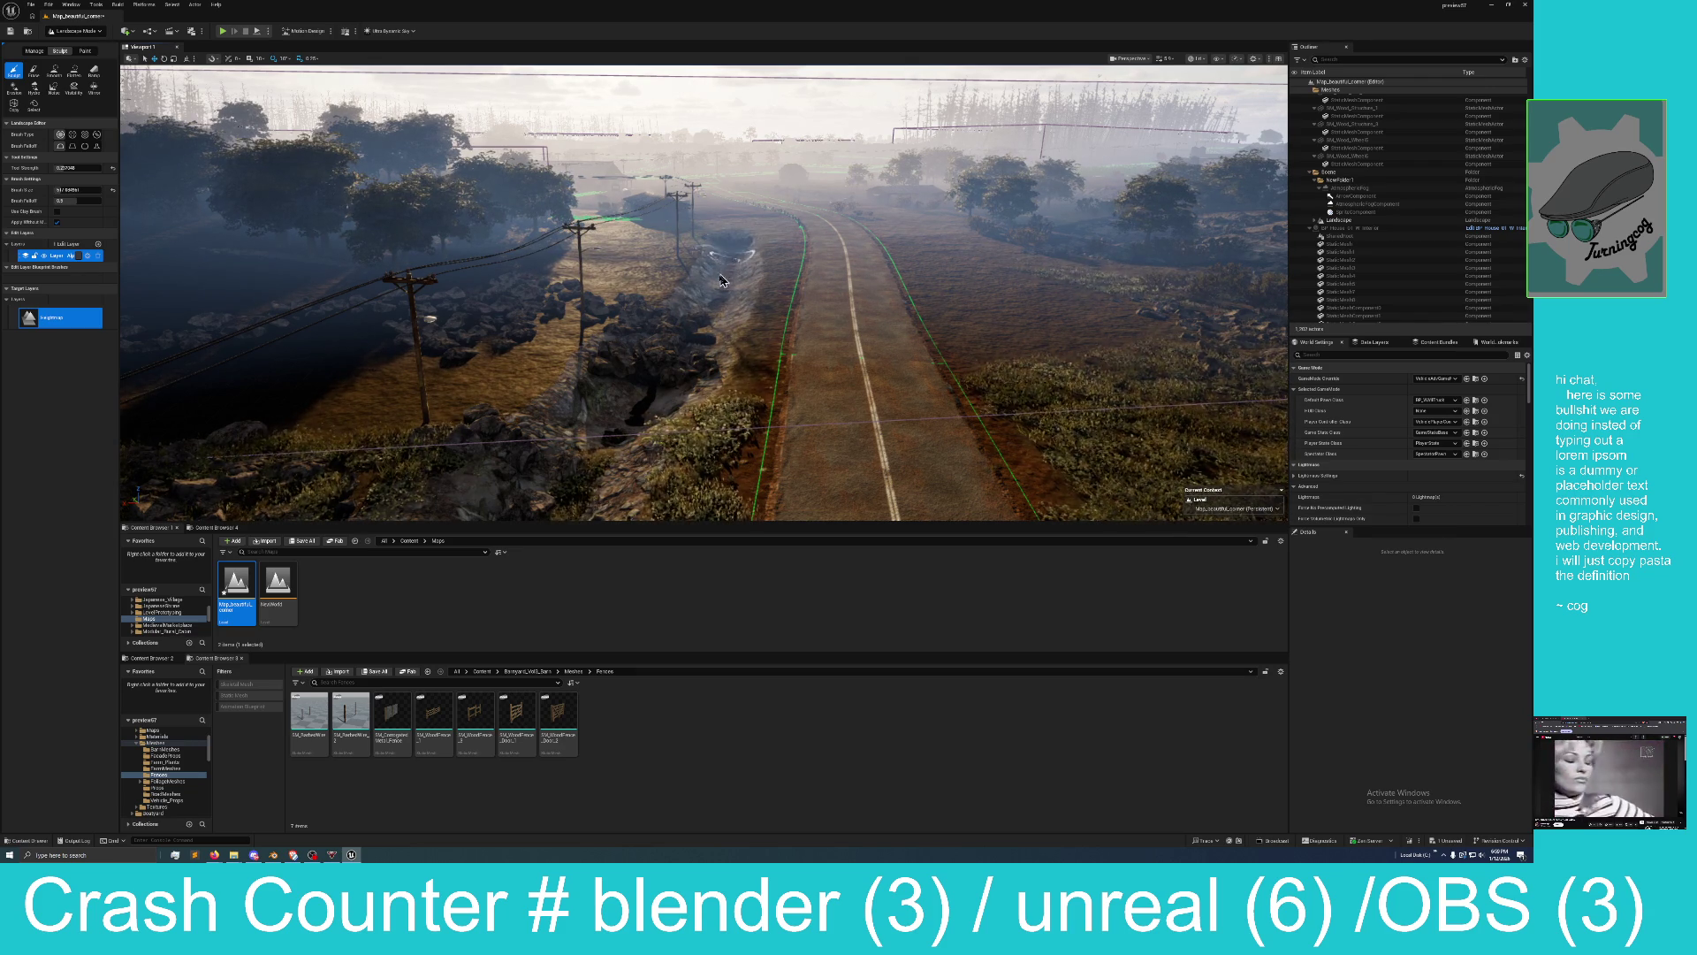
pyautogui.moveTo(677, 351); pyautogui.dragTo(659, 327)
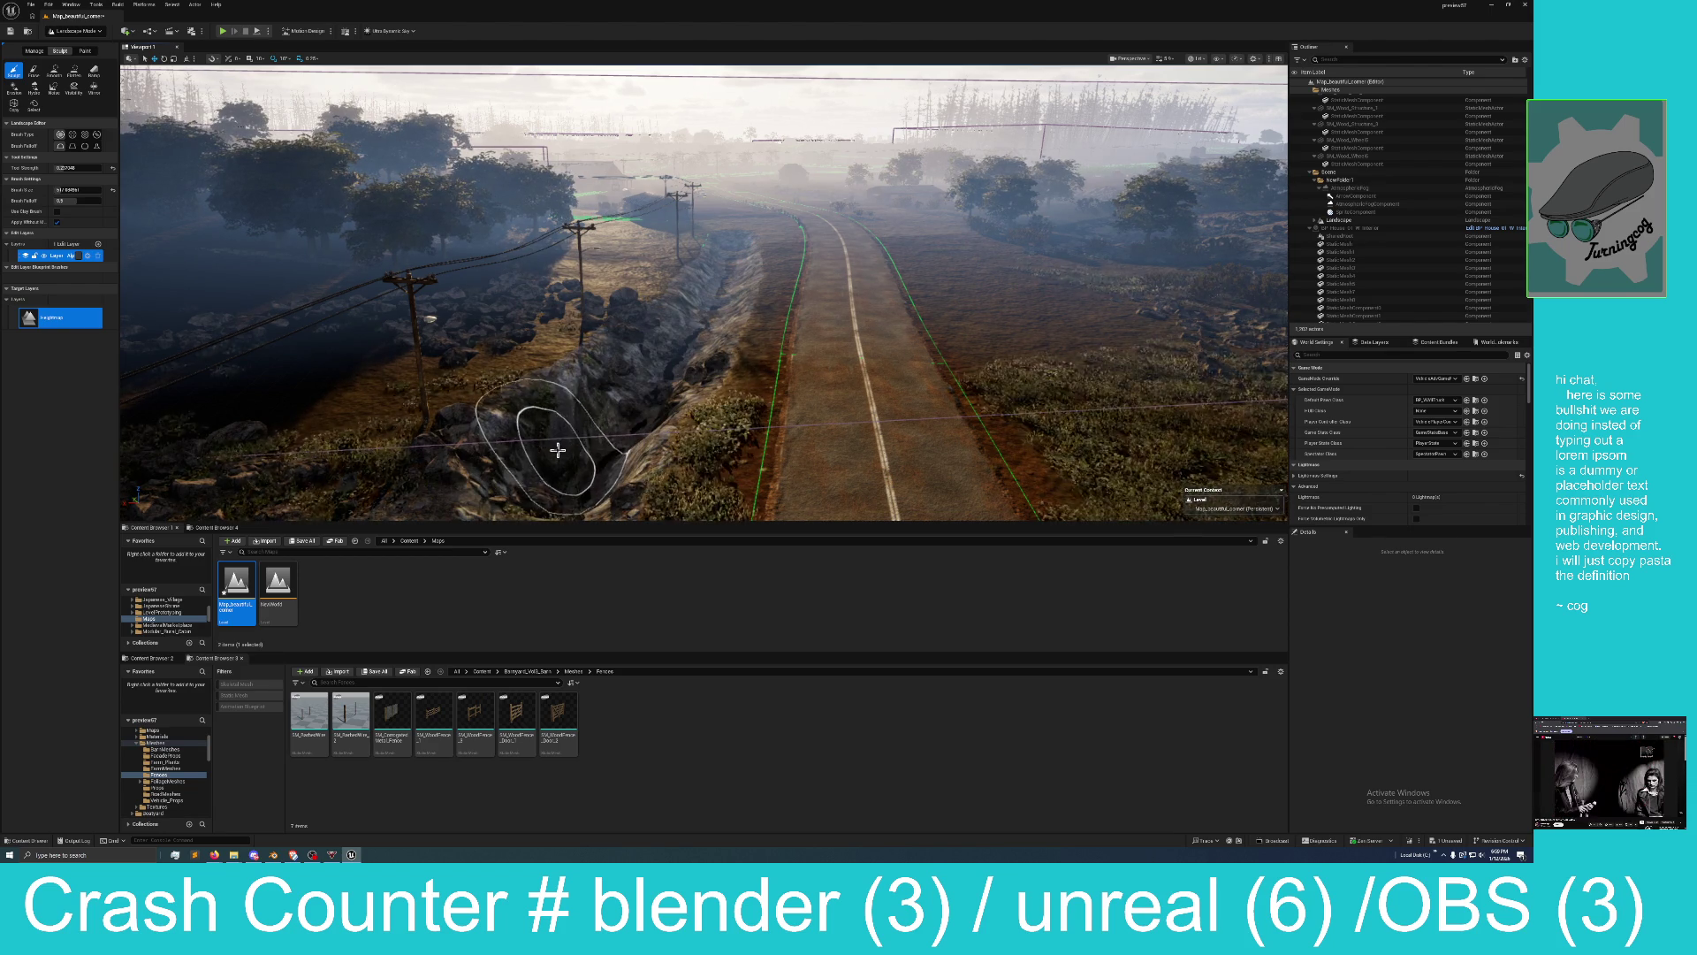
pyautogui.moveTo(530, 497); pyautogui.dragTo(530, 469)
pyautogui.moveTo(669, 396)
pyautogui.mouseDown()
pyautogui.moveTo(633, 403)
pyautogui.moveTo(568, 379)
pyautogui.mouseUp()
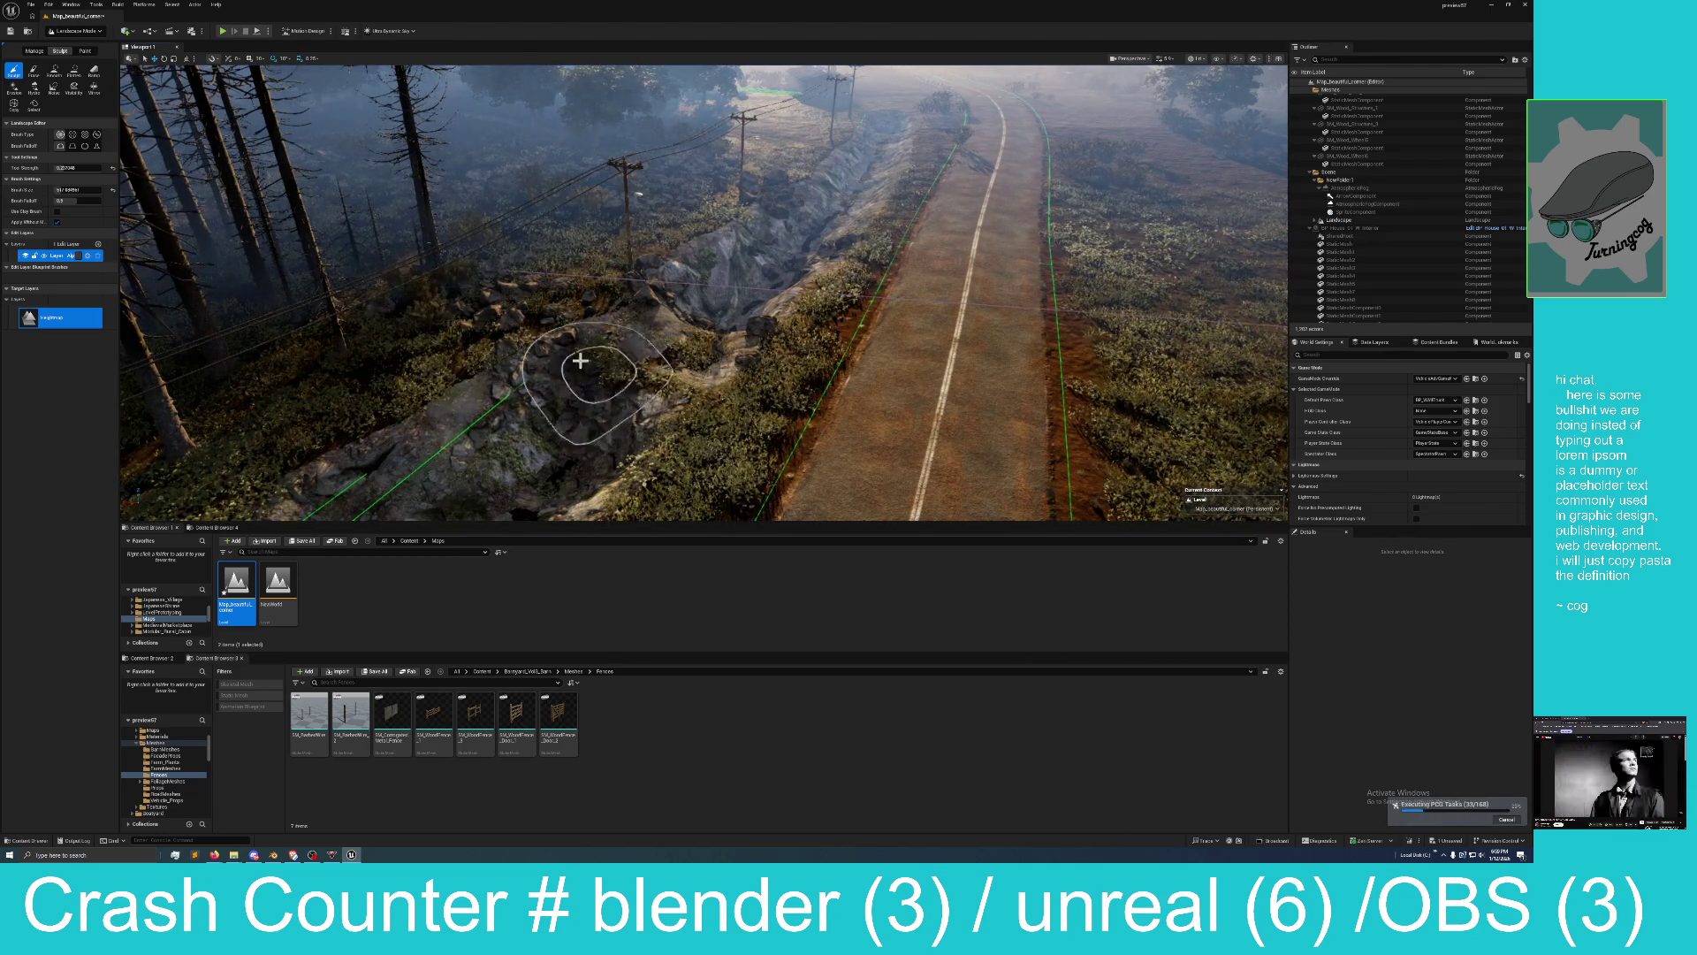
# Smooth the rocky ground on the embankment beside the road with the Smooth tool.
pyautogui.click(53, 72)
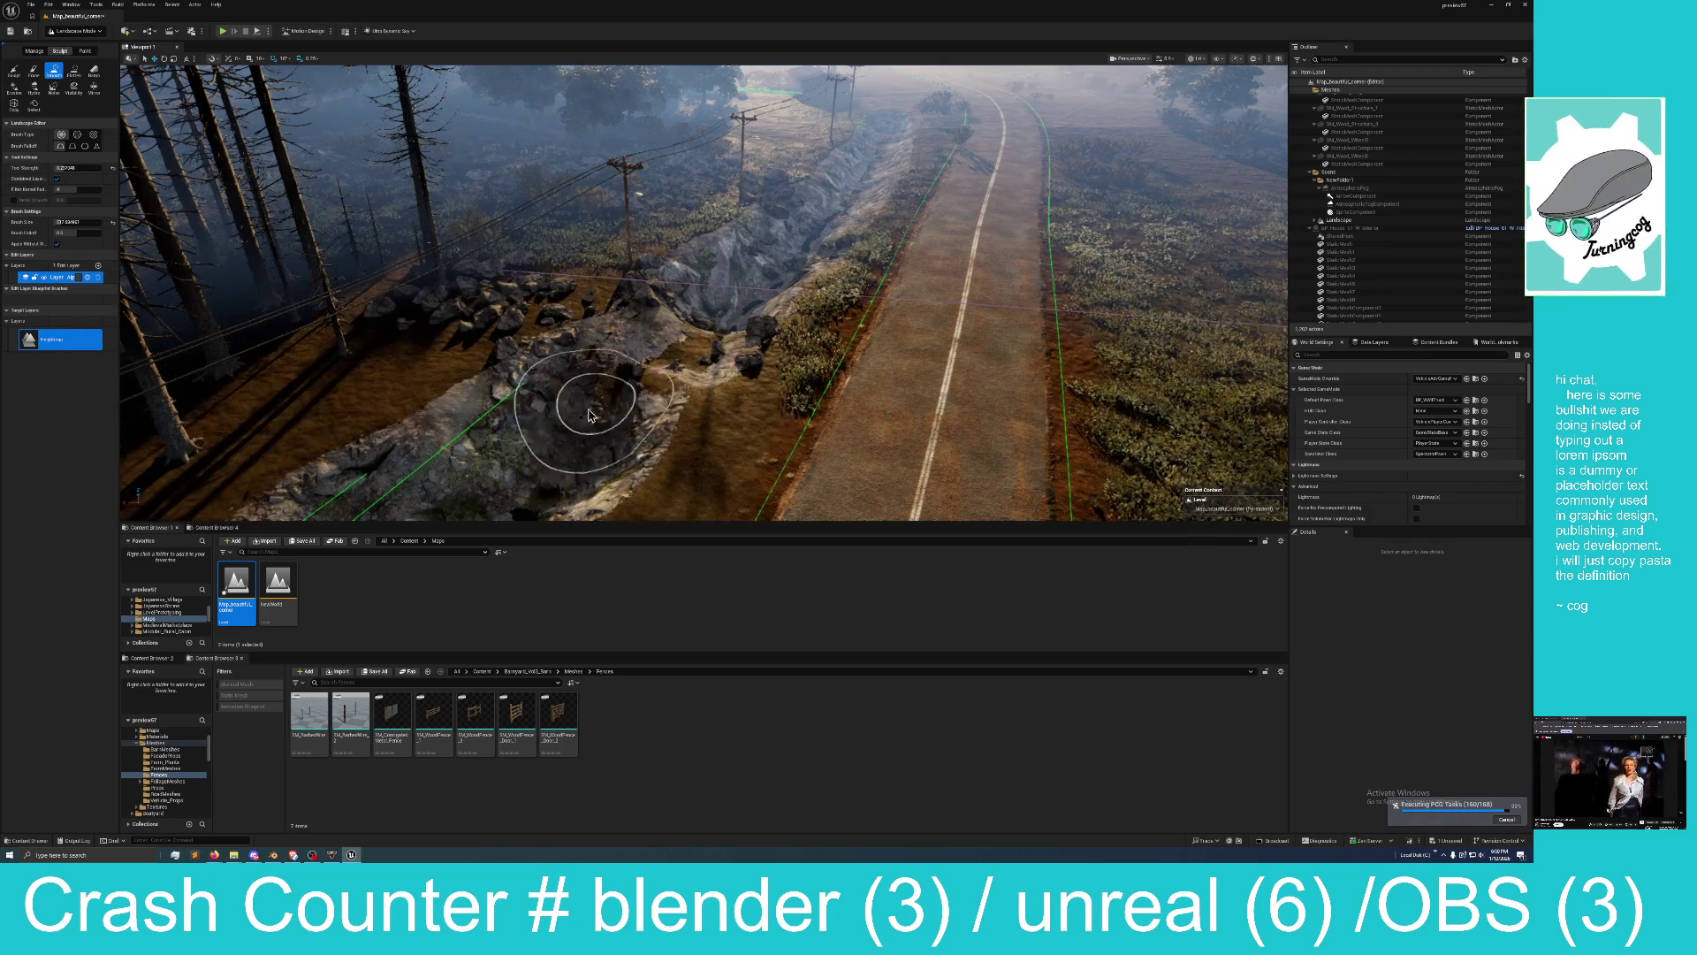
pyautogui.moveTo(555, 414); pyautogui.dragTo(292, 393)
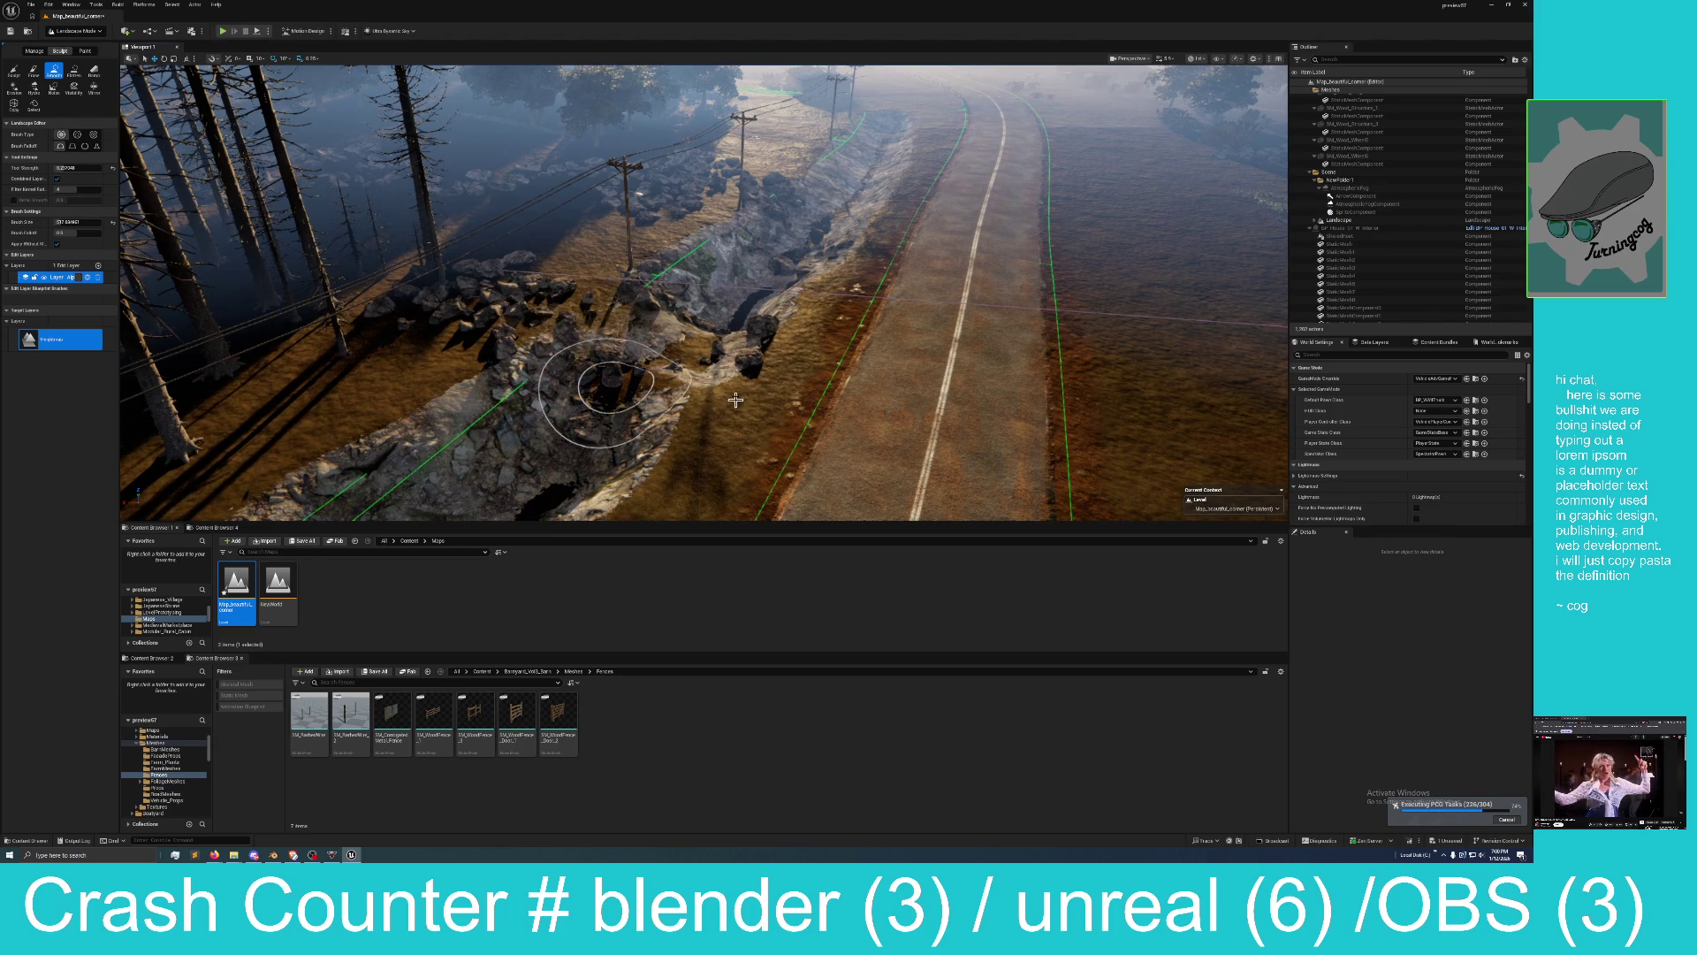
pyautogui.moveTo(705, 402)
pyautogui.mouseDown()
pyautogui.moveTo(531, 402)
pyautogui.moveTo(647, 358)
pyautogui.mouseUp()
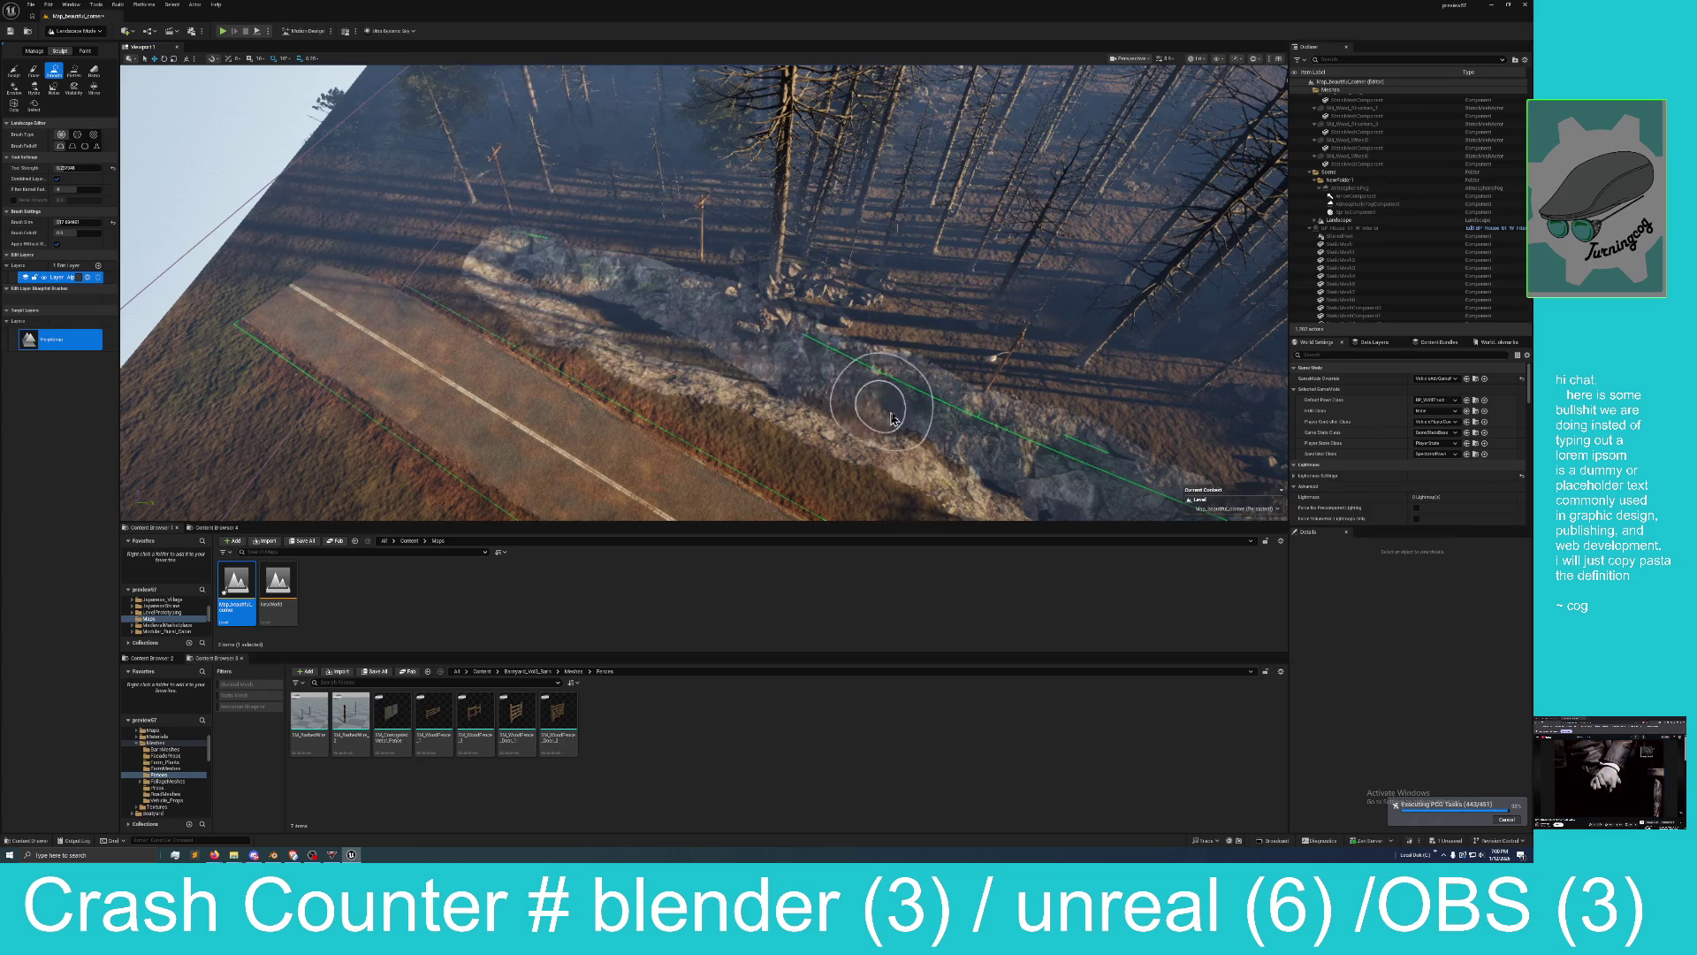
pyautogui.moveTo(990, 456); pyautogui.dragTo(725, 389)
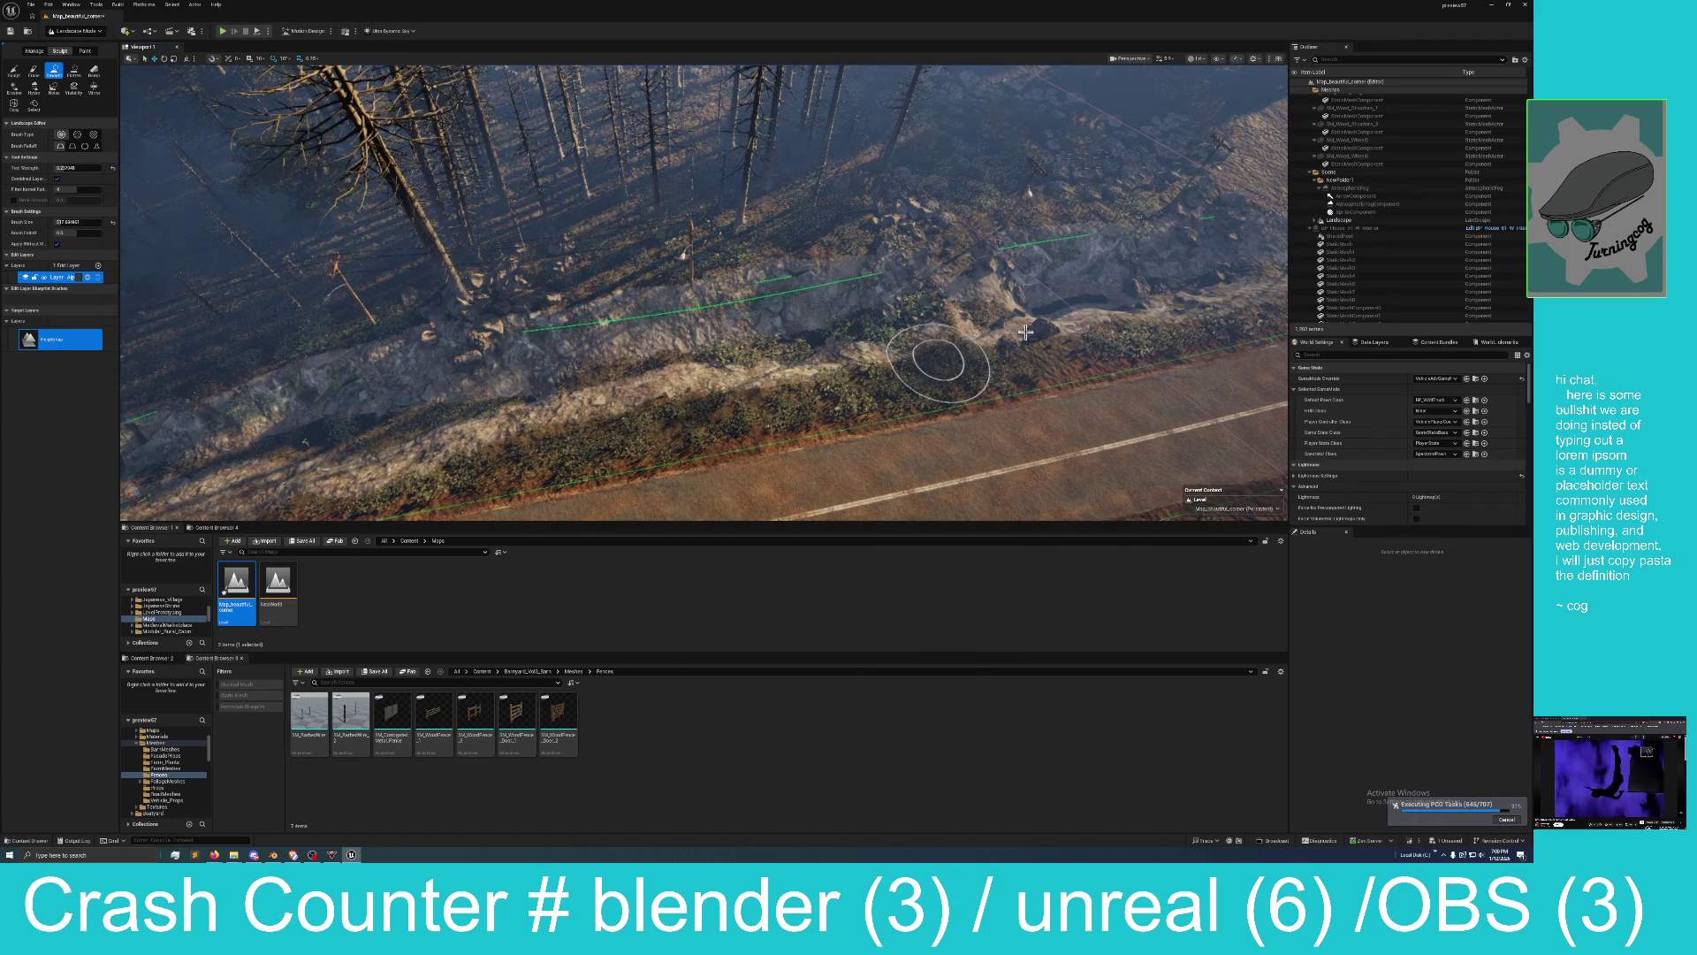
pyautogui.moveTo(926, 389)
pyautogui.mouseDown()
pyautogui.moveTo(893, 257)
pyautogui.moveTo(723, 364)
pyautogui.mouseUp()
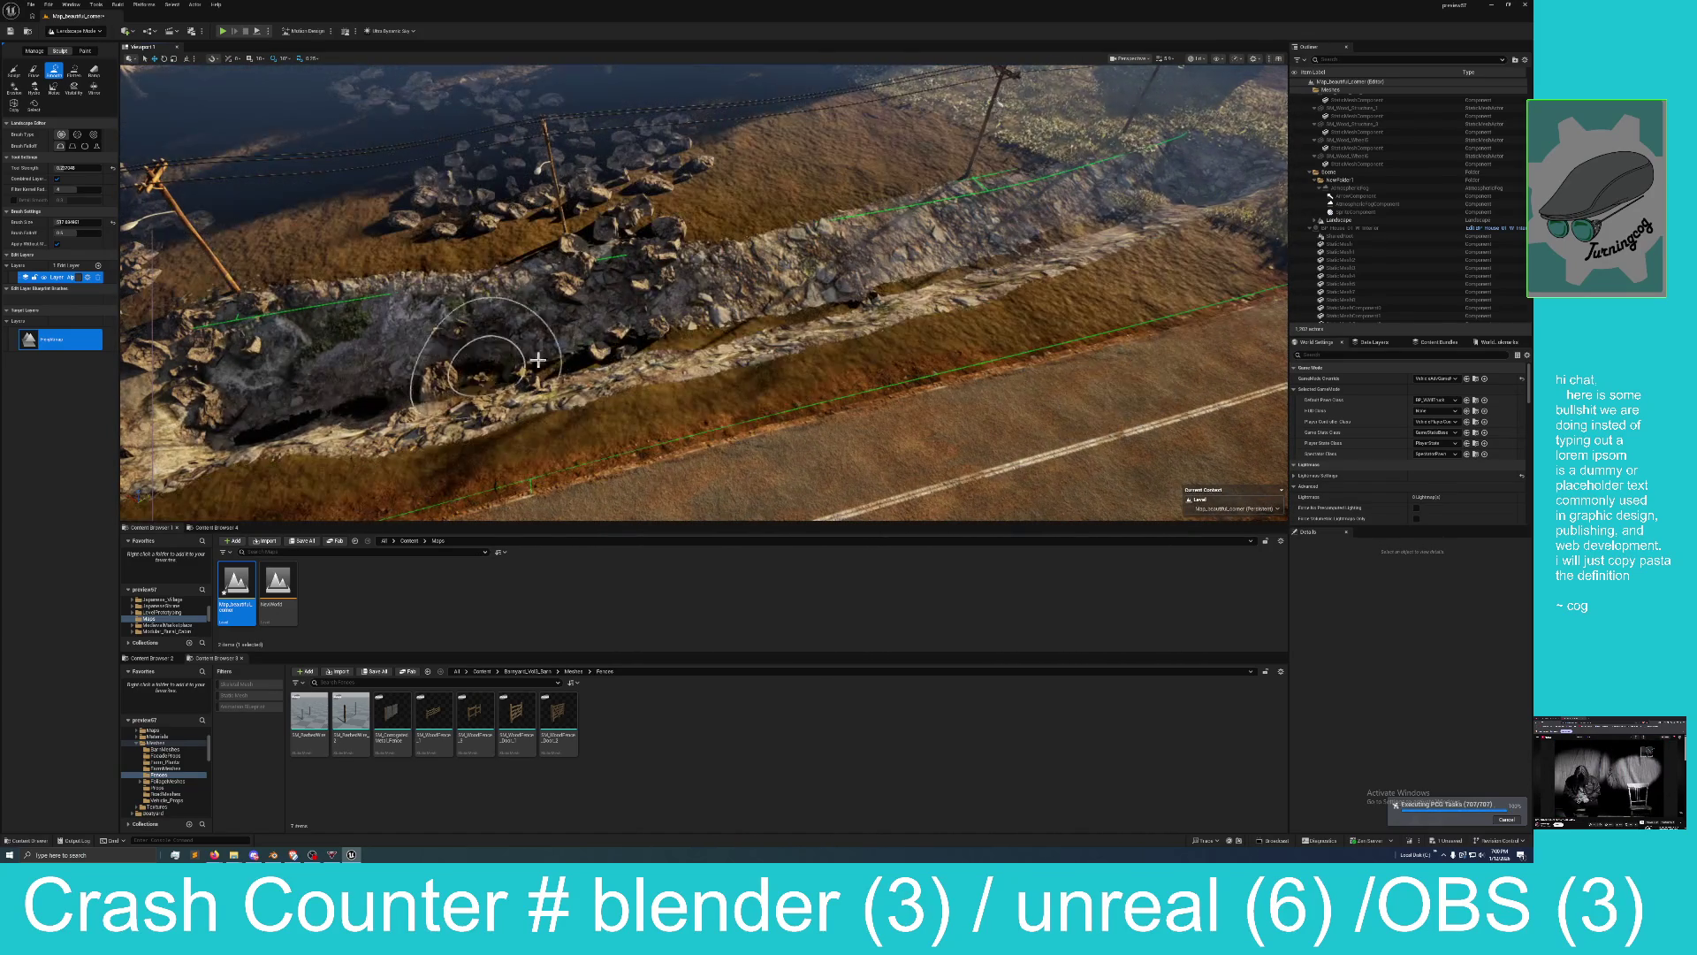
pyautogui.moveTo(920, 269)
pyautogui.mouseDown()
pyautogui.moveTo(884, 292)
pyautogui.moveTo(849, 236)
pyautogui.mouseUp()
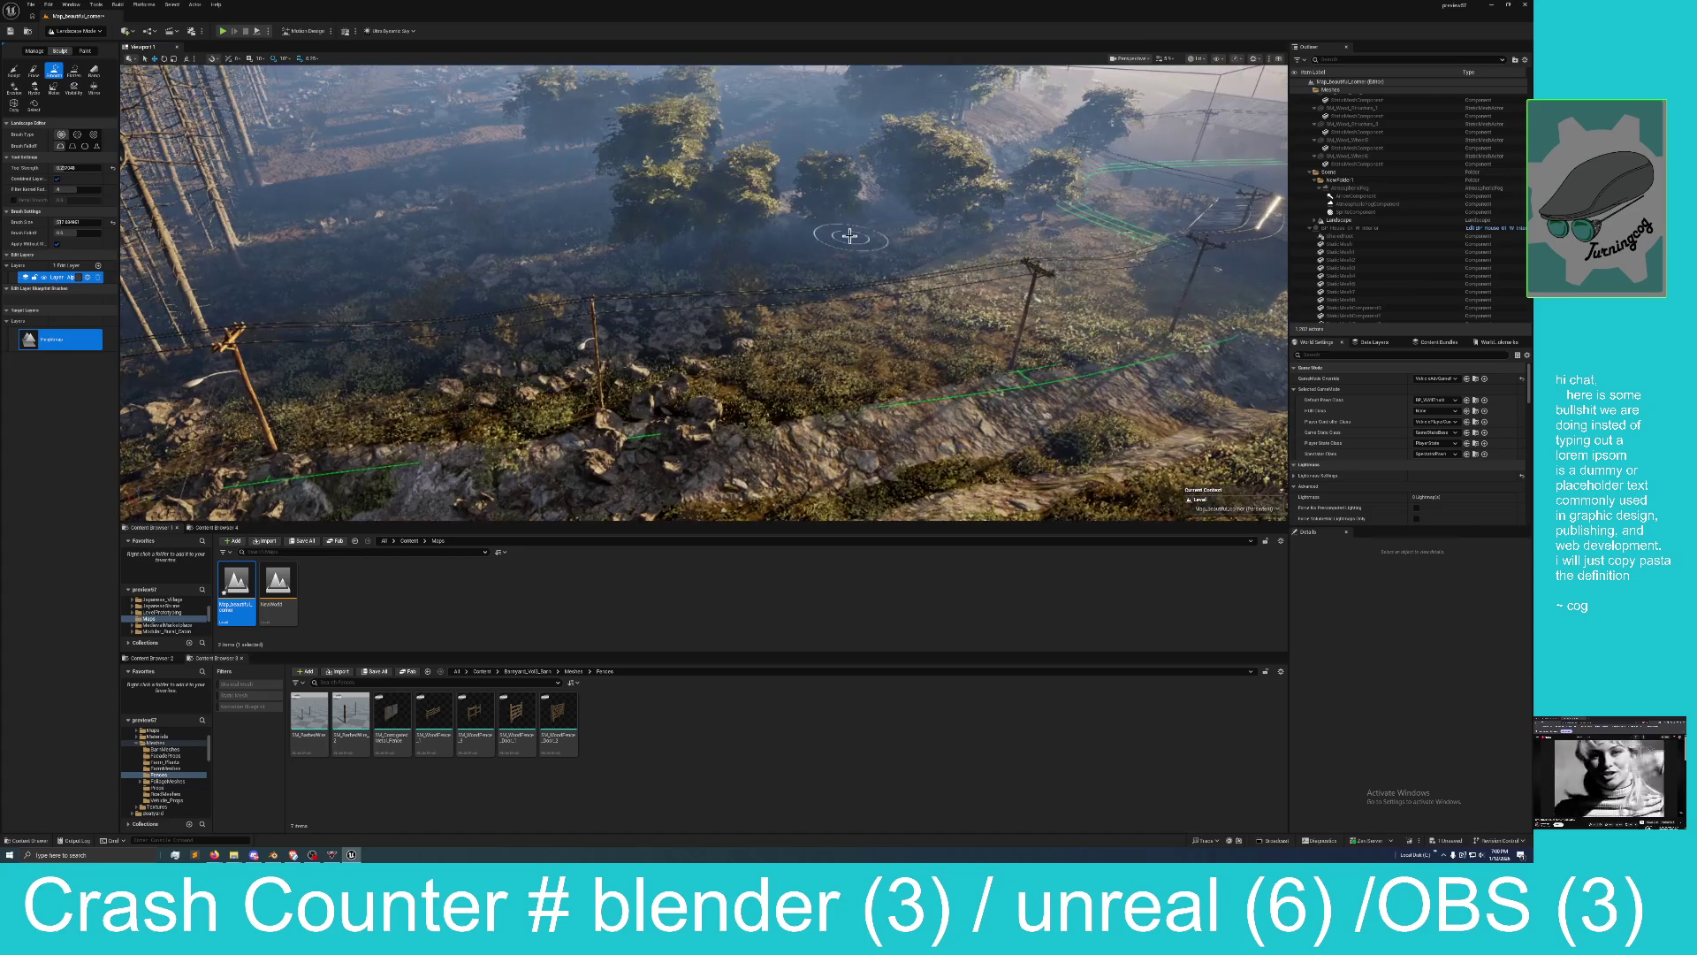
# Sculpt a trench by the road, undoing two strokes and re-carving it further up the hillside.
pyautogui.moveTo(729, 261)
pyautogui.mouseDown()
pyautogui.moveTo(681, 252)
pyautogui.moveTo(686, 282)
pyautogui.moveTo(699, 248)
pyautogui.mouseUp()
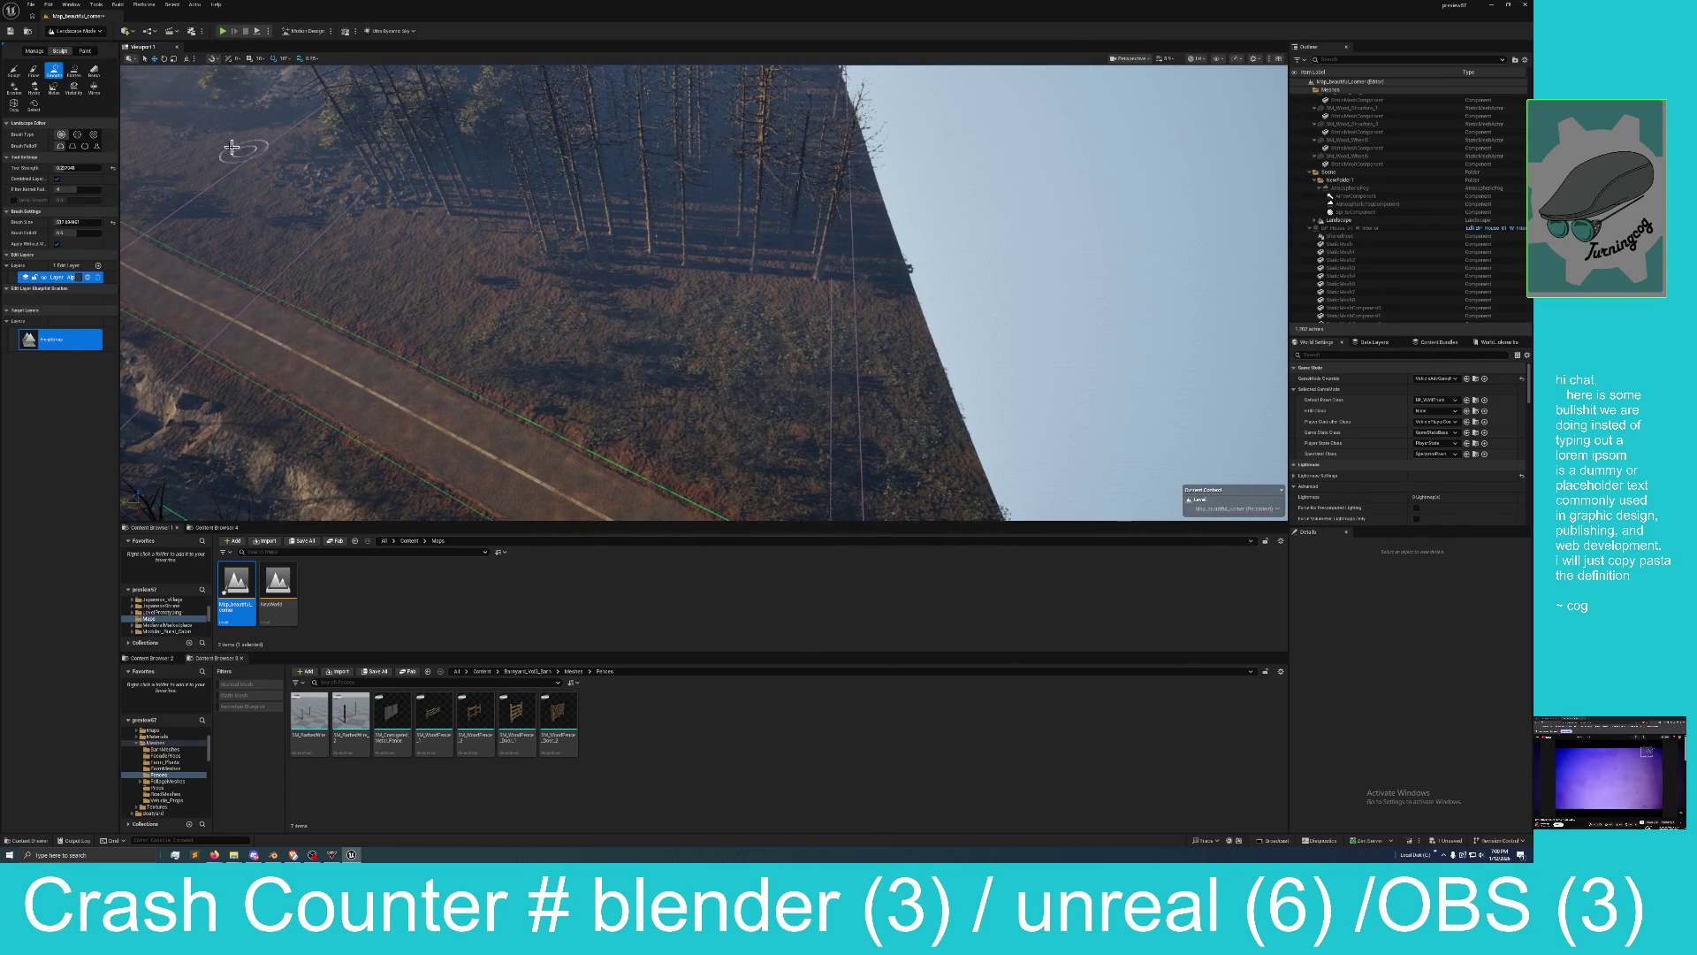
pyautogui.click(17, 73)
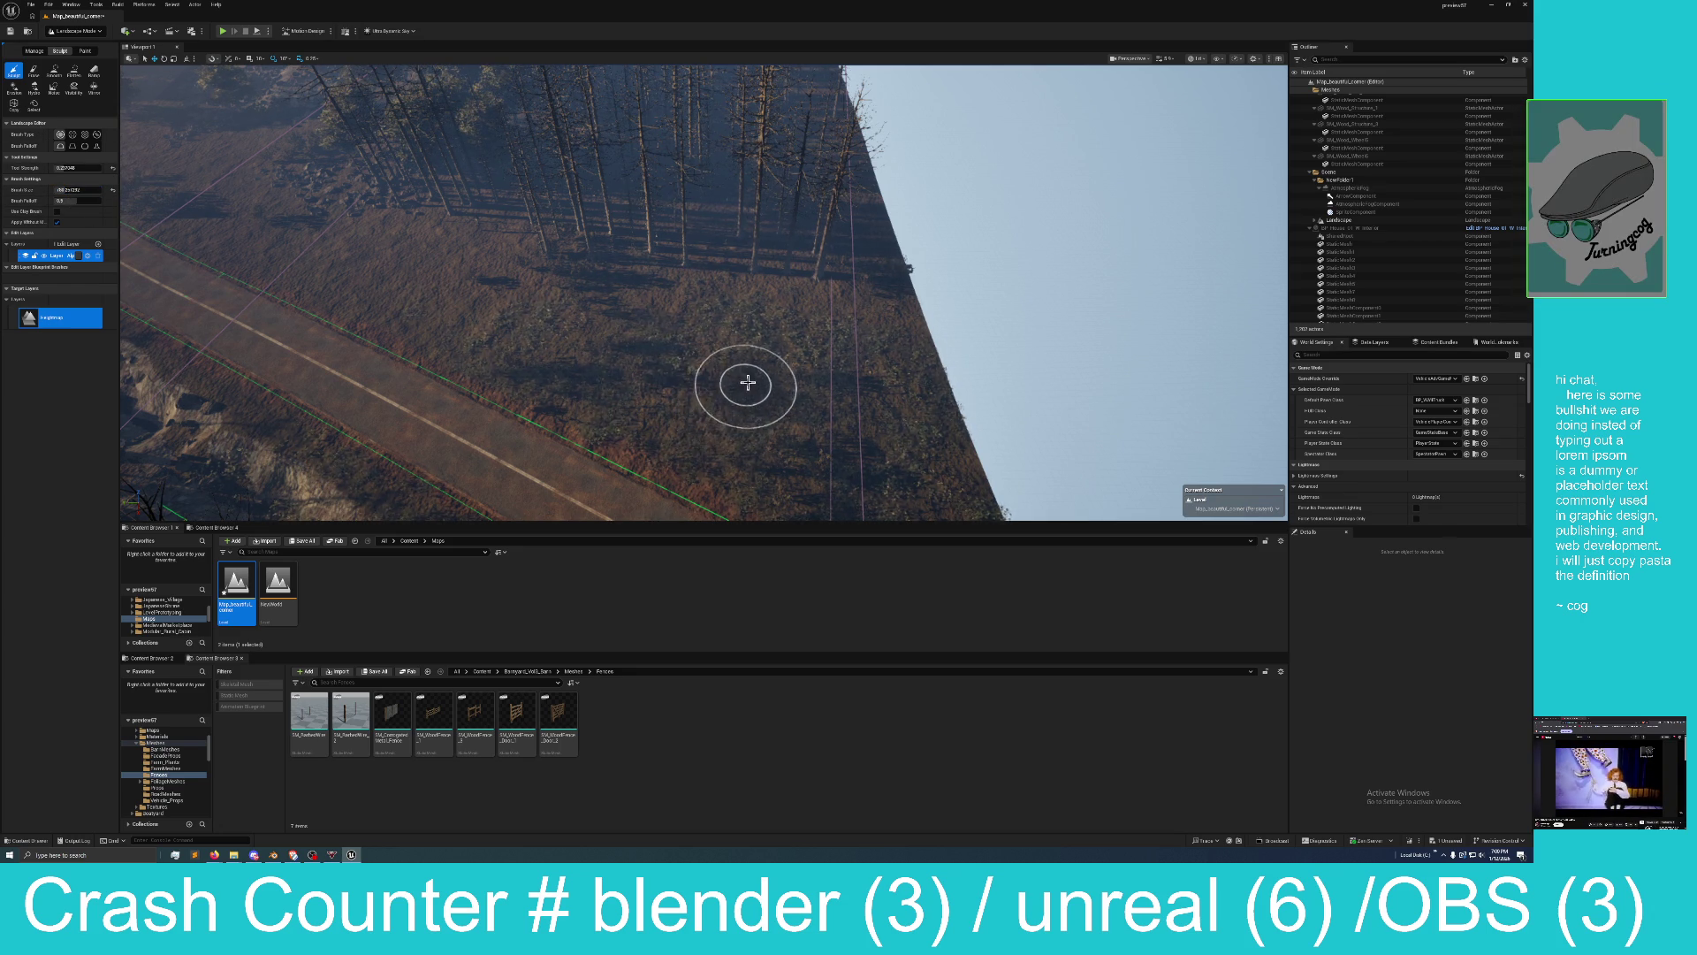
pyautogui.moveTo(750, 384)
pyautogui.mouseDown()
pyautogui.moveTo(671, 368)
pyautogui.moveTo(764, 397)
pyautogui.moveTo(606, 348)
pyautogui.moveTo(814, 424)
pyautogui.moveTo(223, 198)
pyautogui.moveTo(394, 297)
pyautogui.moveTo(783, 403)
pyautogui.moveTo(792, 382)
pyautogui.moveTo(306, 201)
pyautogui.mouseUp()
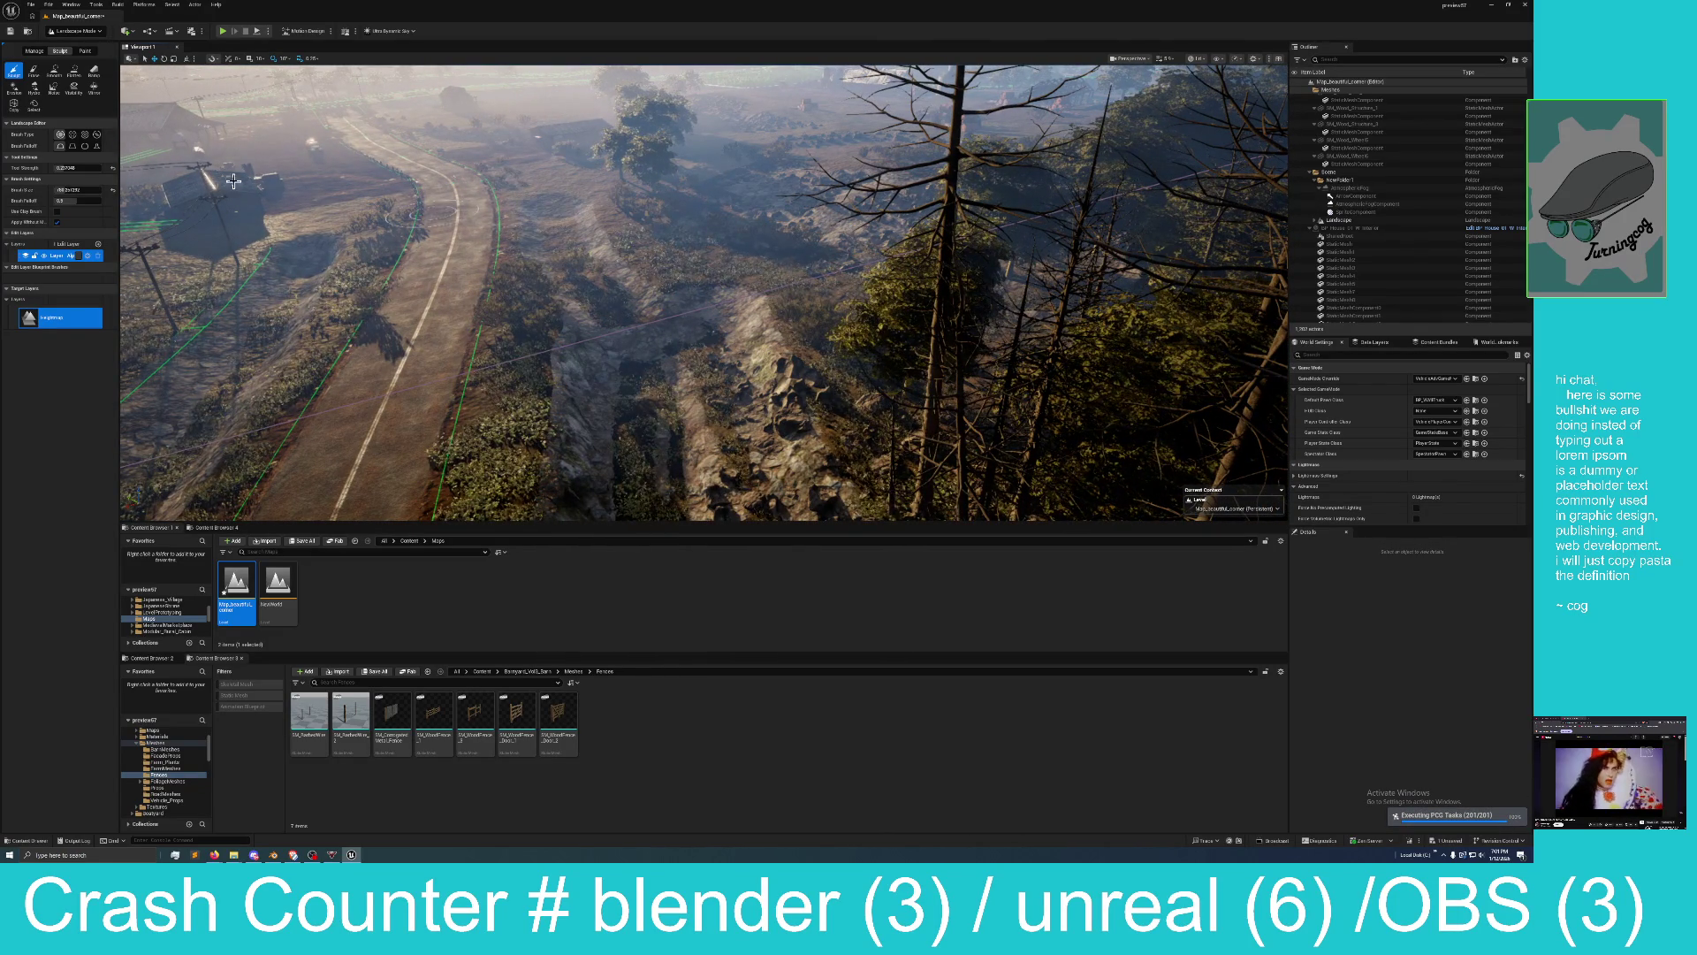
pyautogui.click(49, 6)
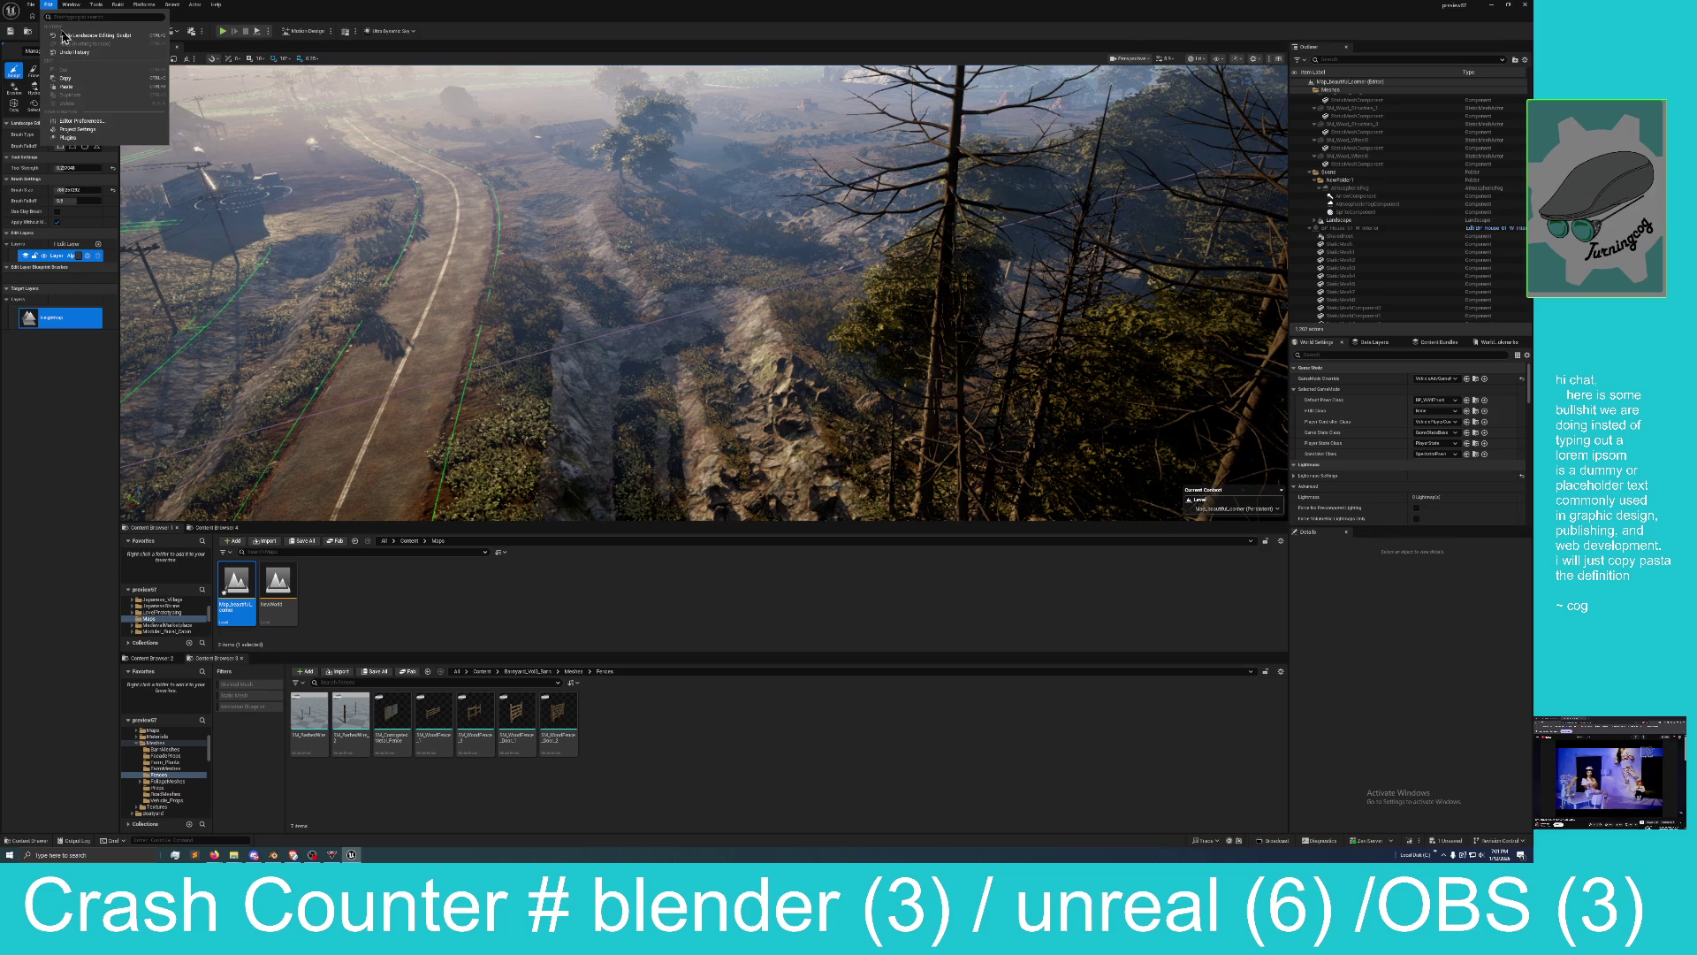
pyautogui.click(63, 37)
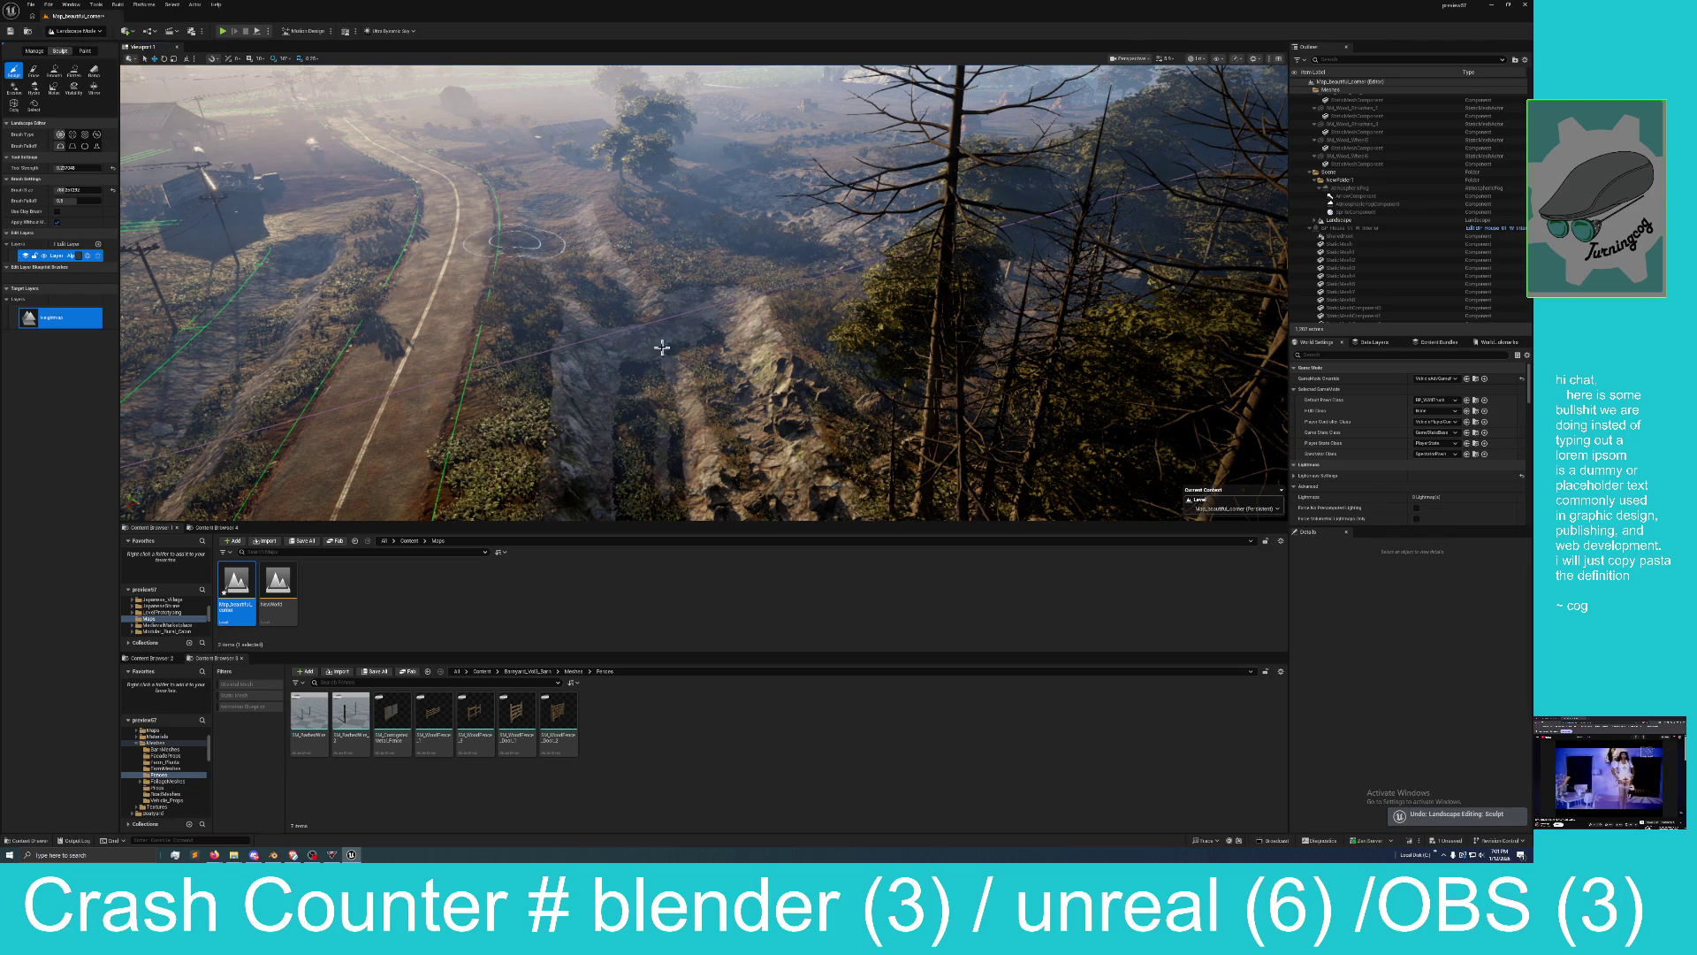
pyautogui.hotkey('ctrl', 'z')
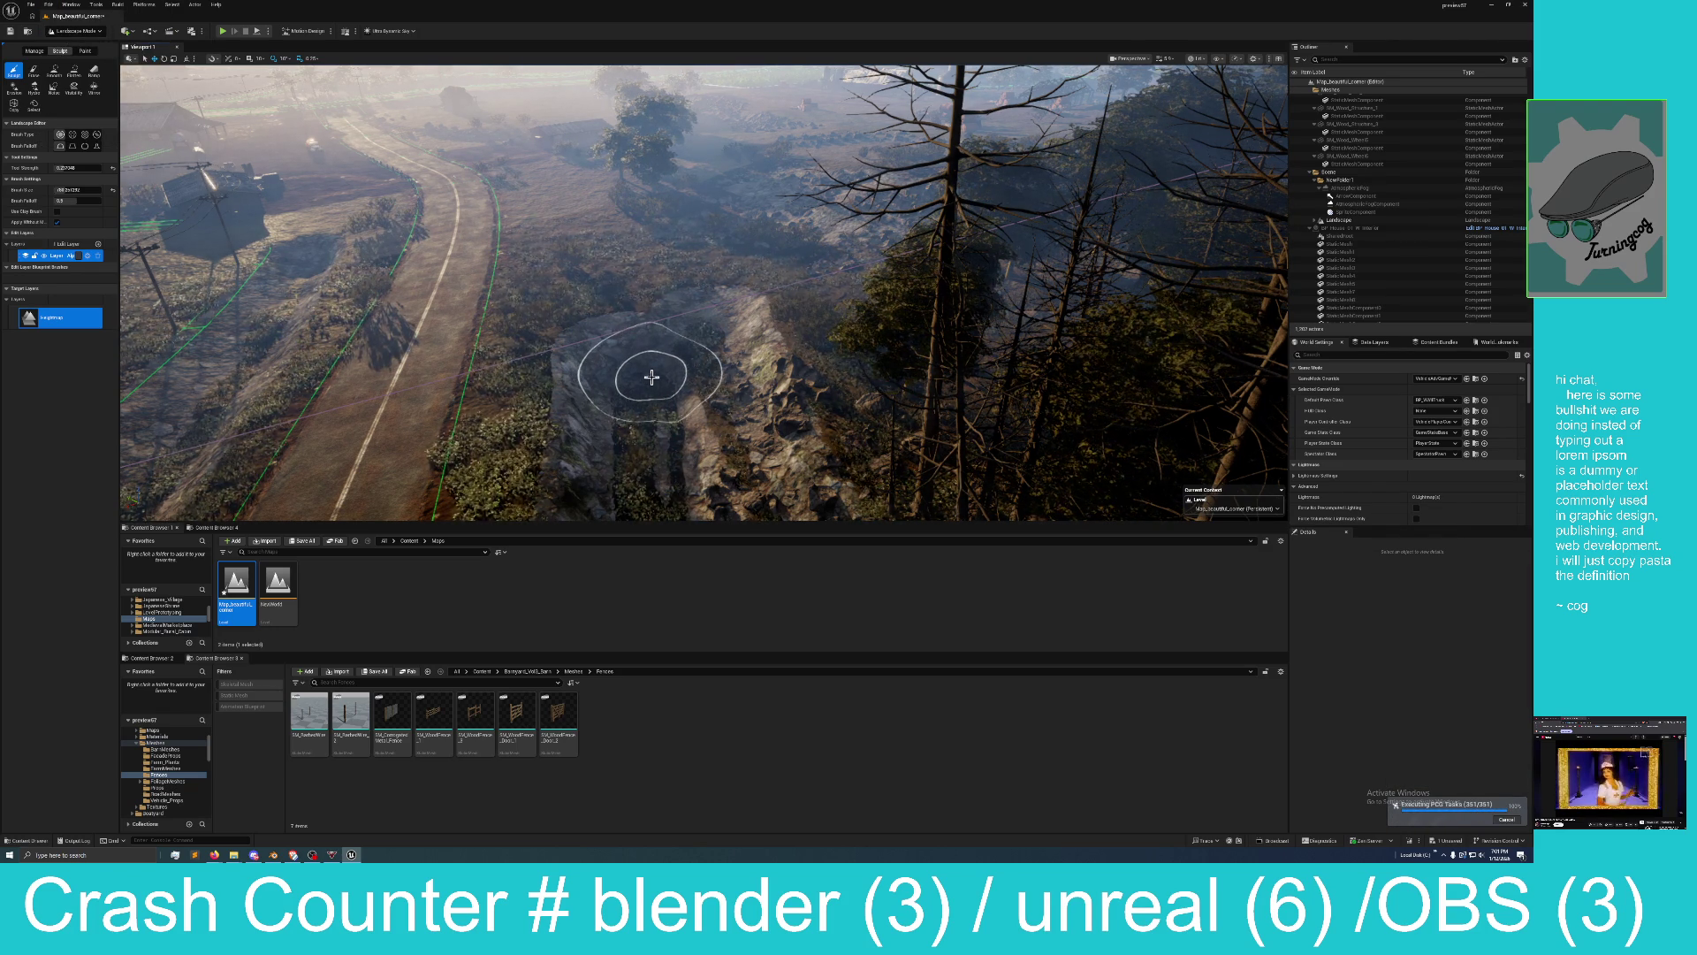
pyautogui.moveTo(652, 378)
pyautogui.mouseDown()
pyautogui.moveTo(587, 236)
pyautogui.moveTo(623, 301)
pyautogui.moveTo(661, 285)
pyautogui.moveTo(647, 279)
pyautogui.moveTo(643, 301)
pyautogui.mouseUp()
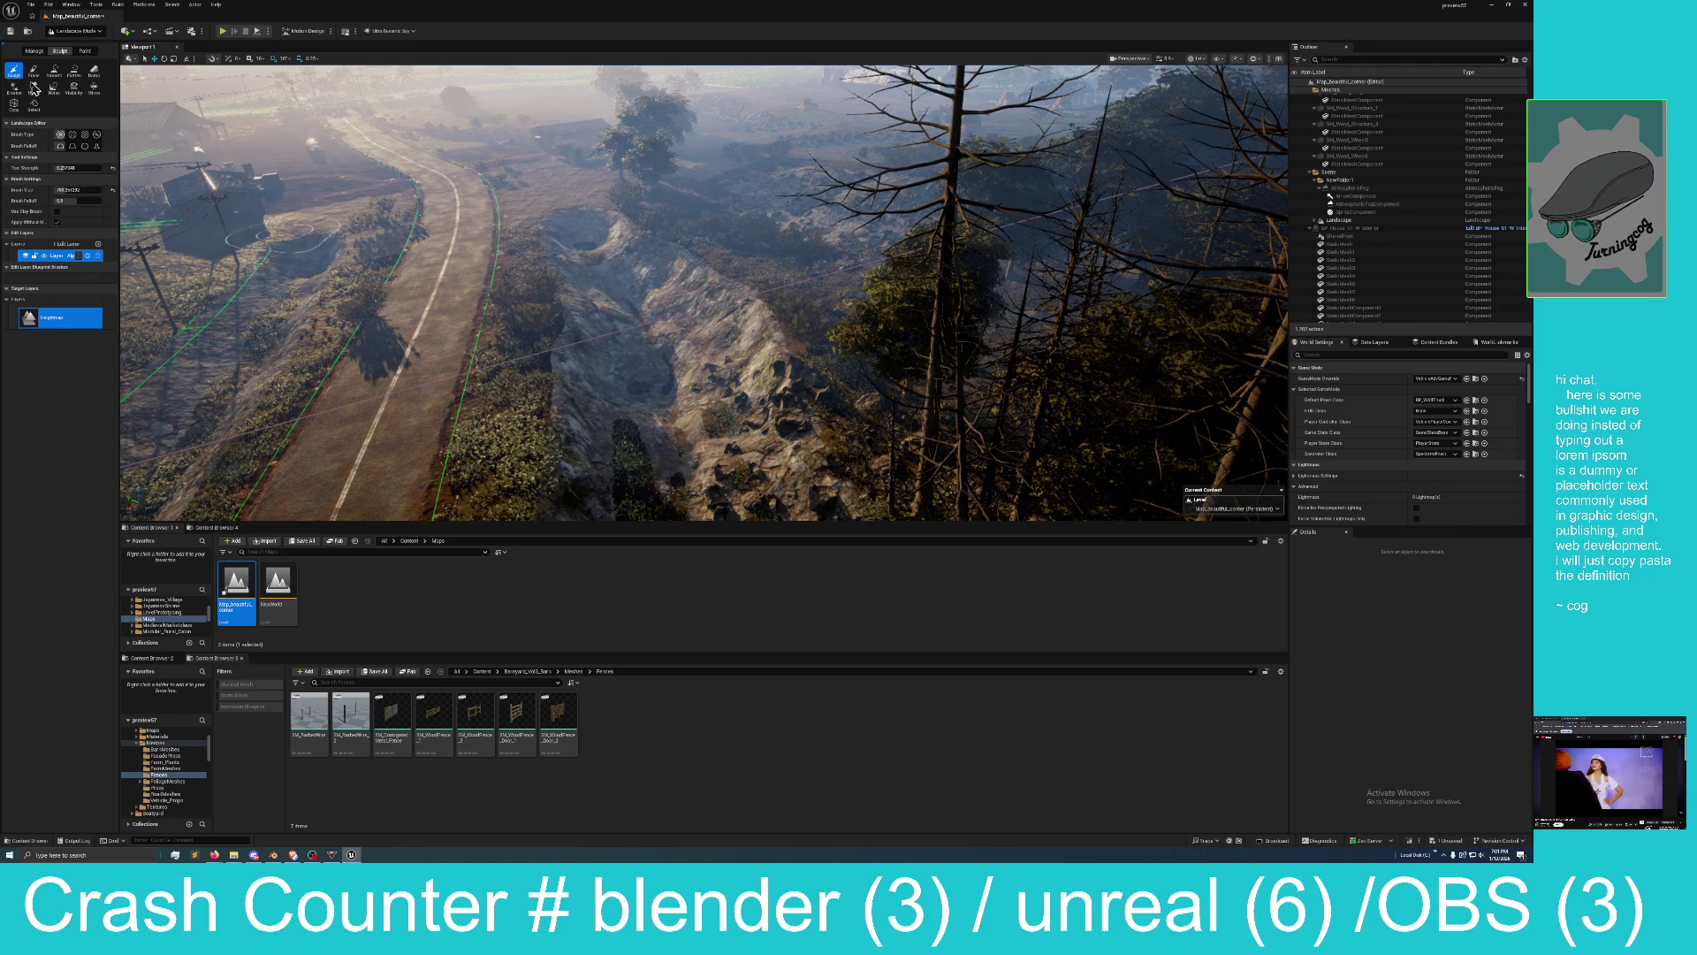
# Smooth the trench terrain along its whole length with the Smooth tool.
pyautogui.click(53, 71)
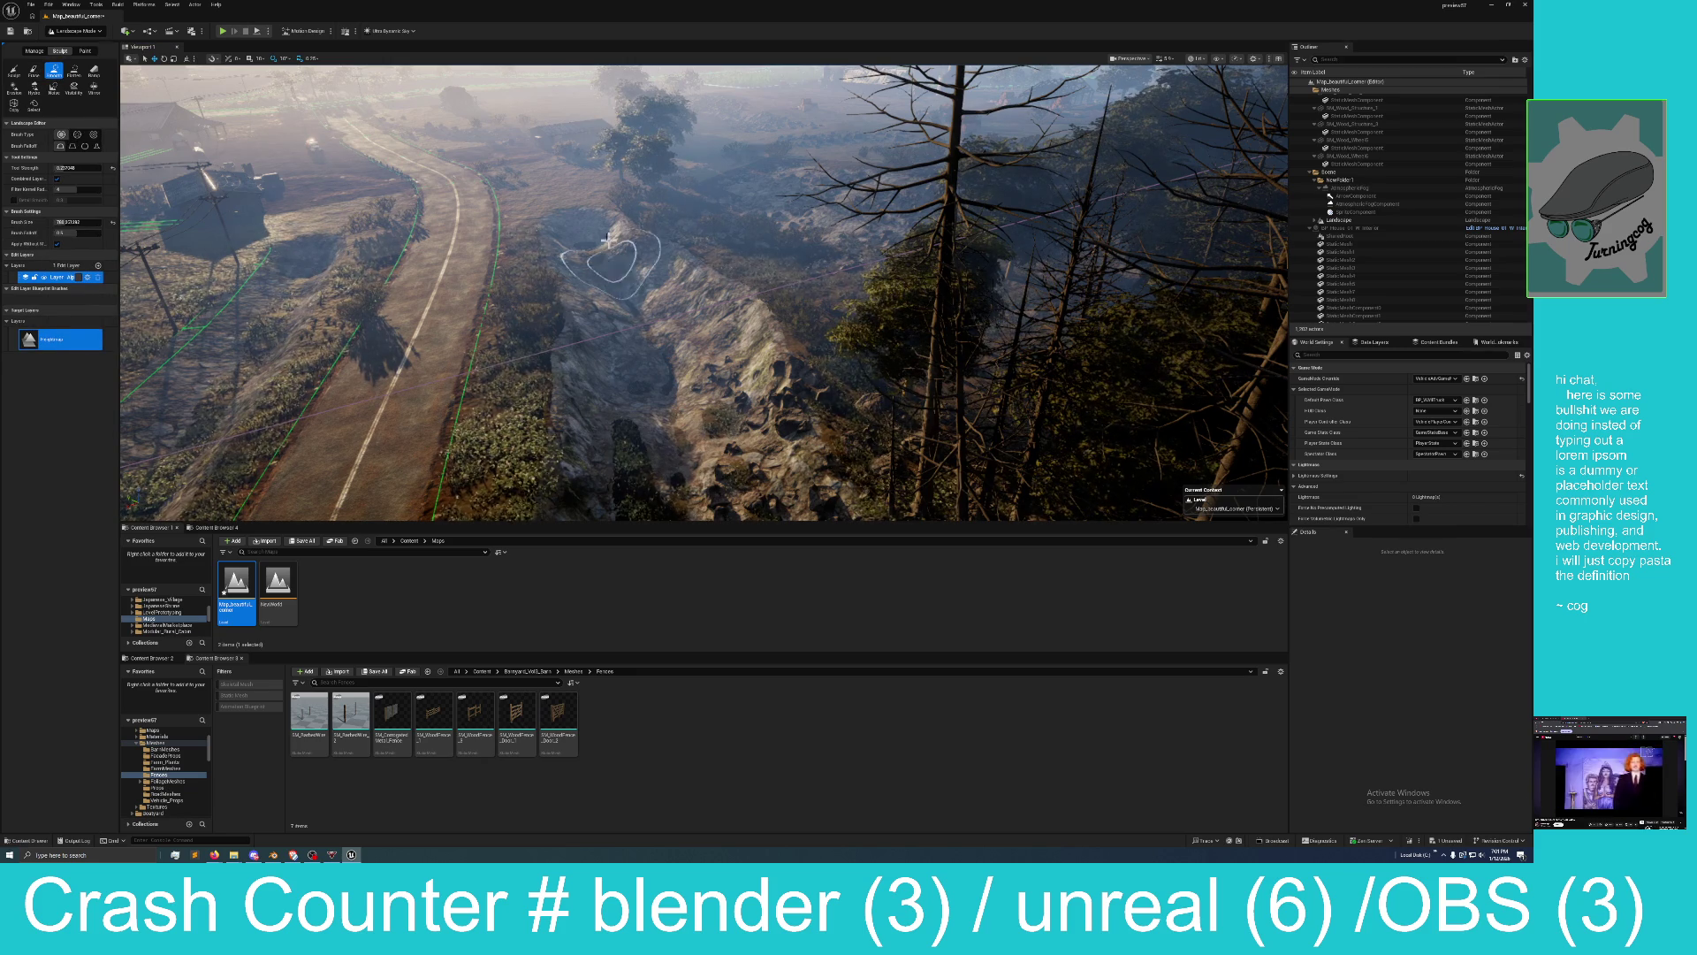
pyautogui.moveTo(610, 252)
pyautogui.mouseDown()
pyautogui.moveTo(607, 333)
pyautogui.moveTo(672, 425)
pyautogui.moveTo(659, 301)
pyautogui.moveTo(725, 530)
pyautogui.moveTo(716, 424)
pyautogui.mouseUp()
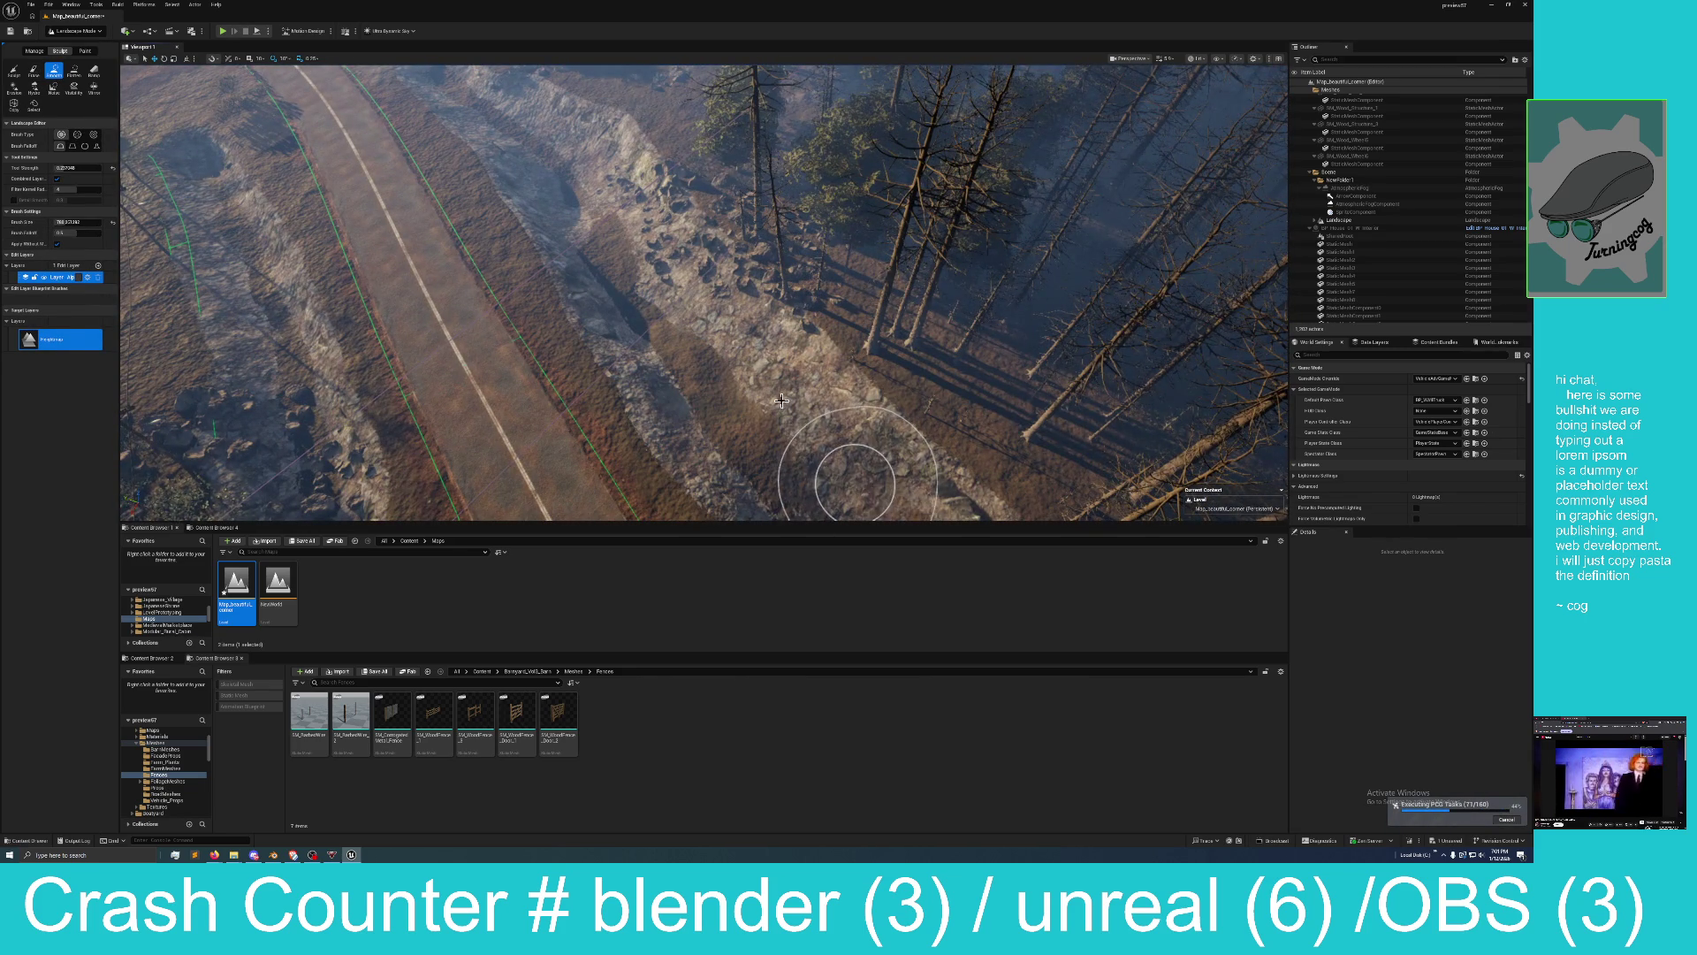
pyautogui.moveTo(854, 486); pyautogui.dragTo(796, 354)
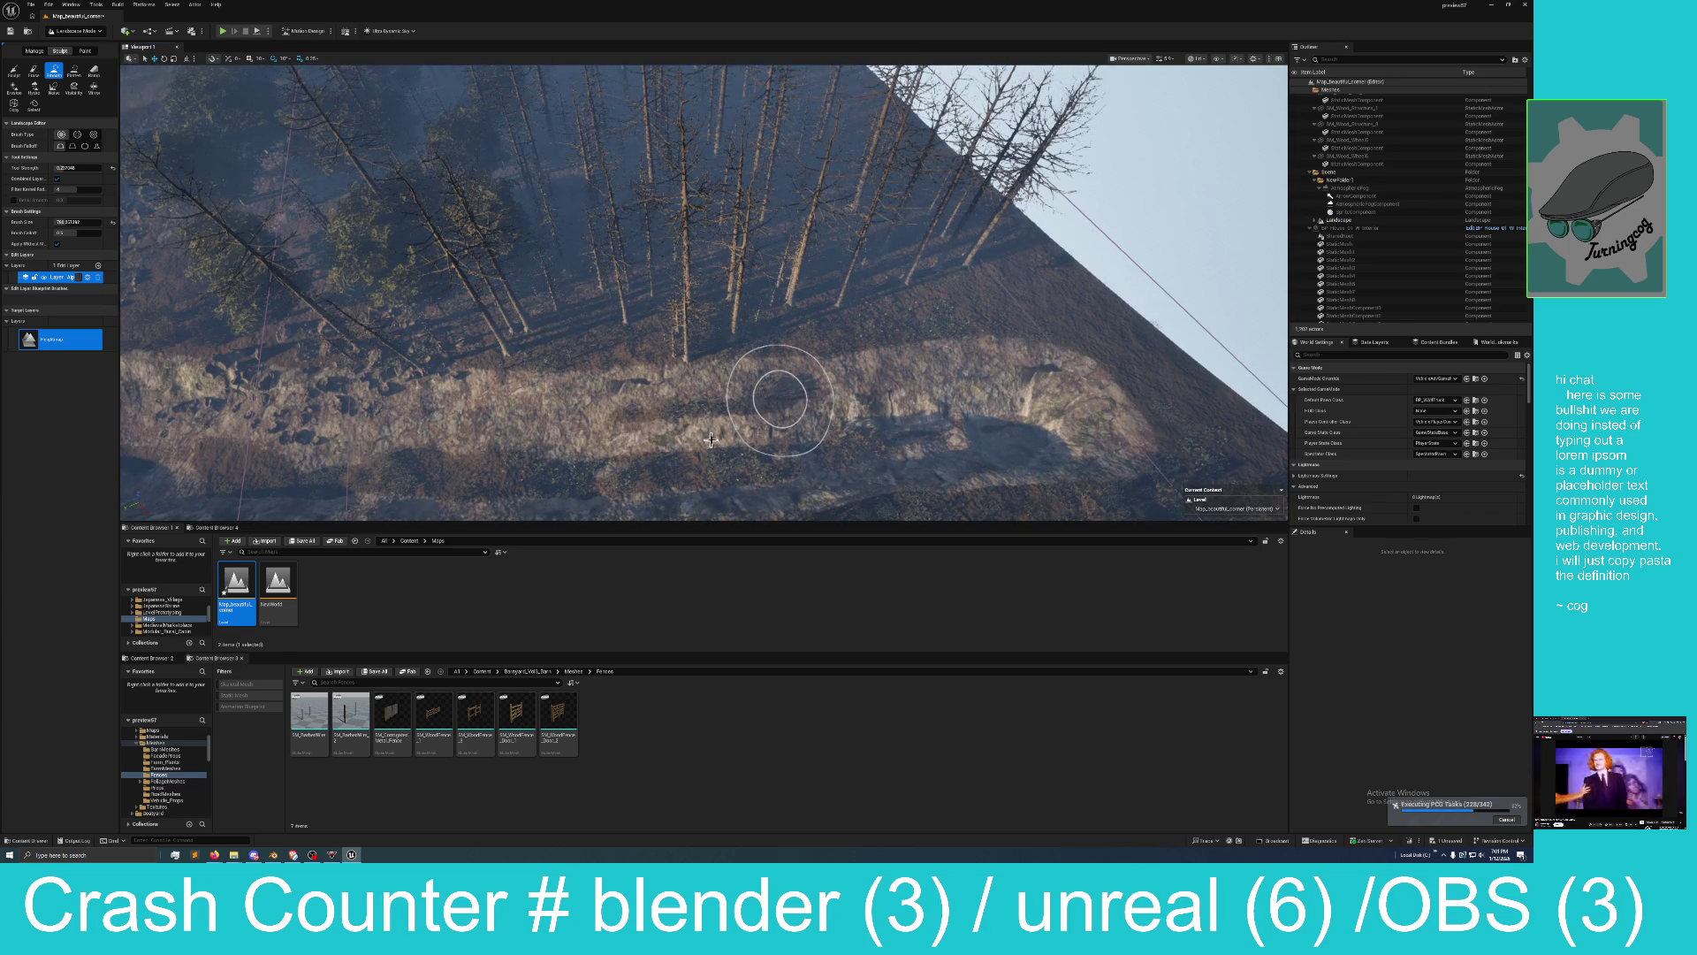
pyautogui.moveTo(711, 440)
pyautogui.mouseDown()
pyautogui.moveTo(652, 409)
pyautogui.moveTo(637, 338)
pyautogui.moveTo(425, 333)
pyautogui.mouseUp()
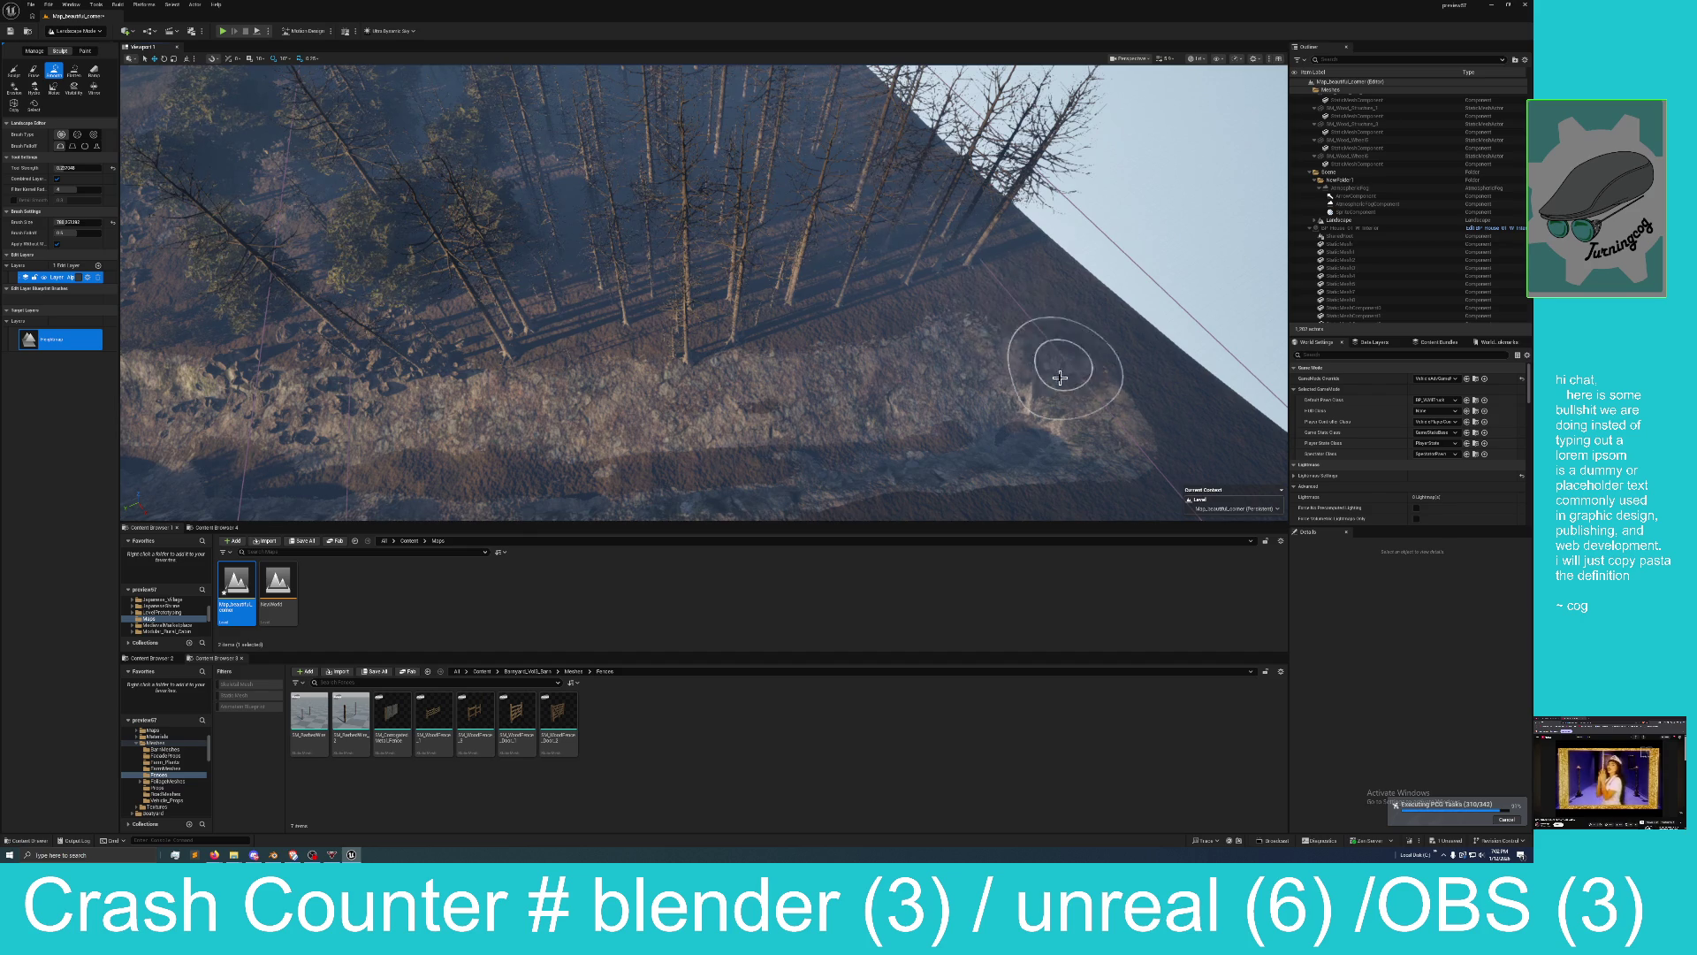
pyautogui.press('1')
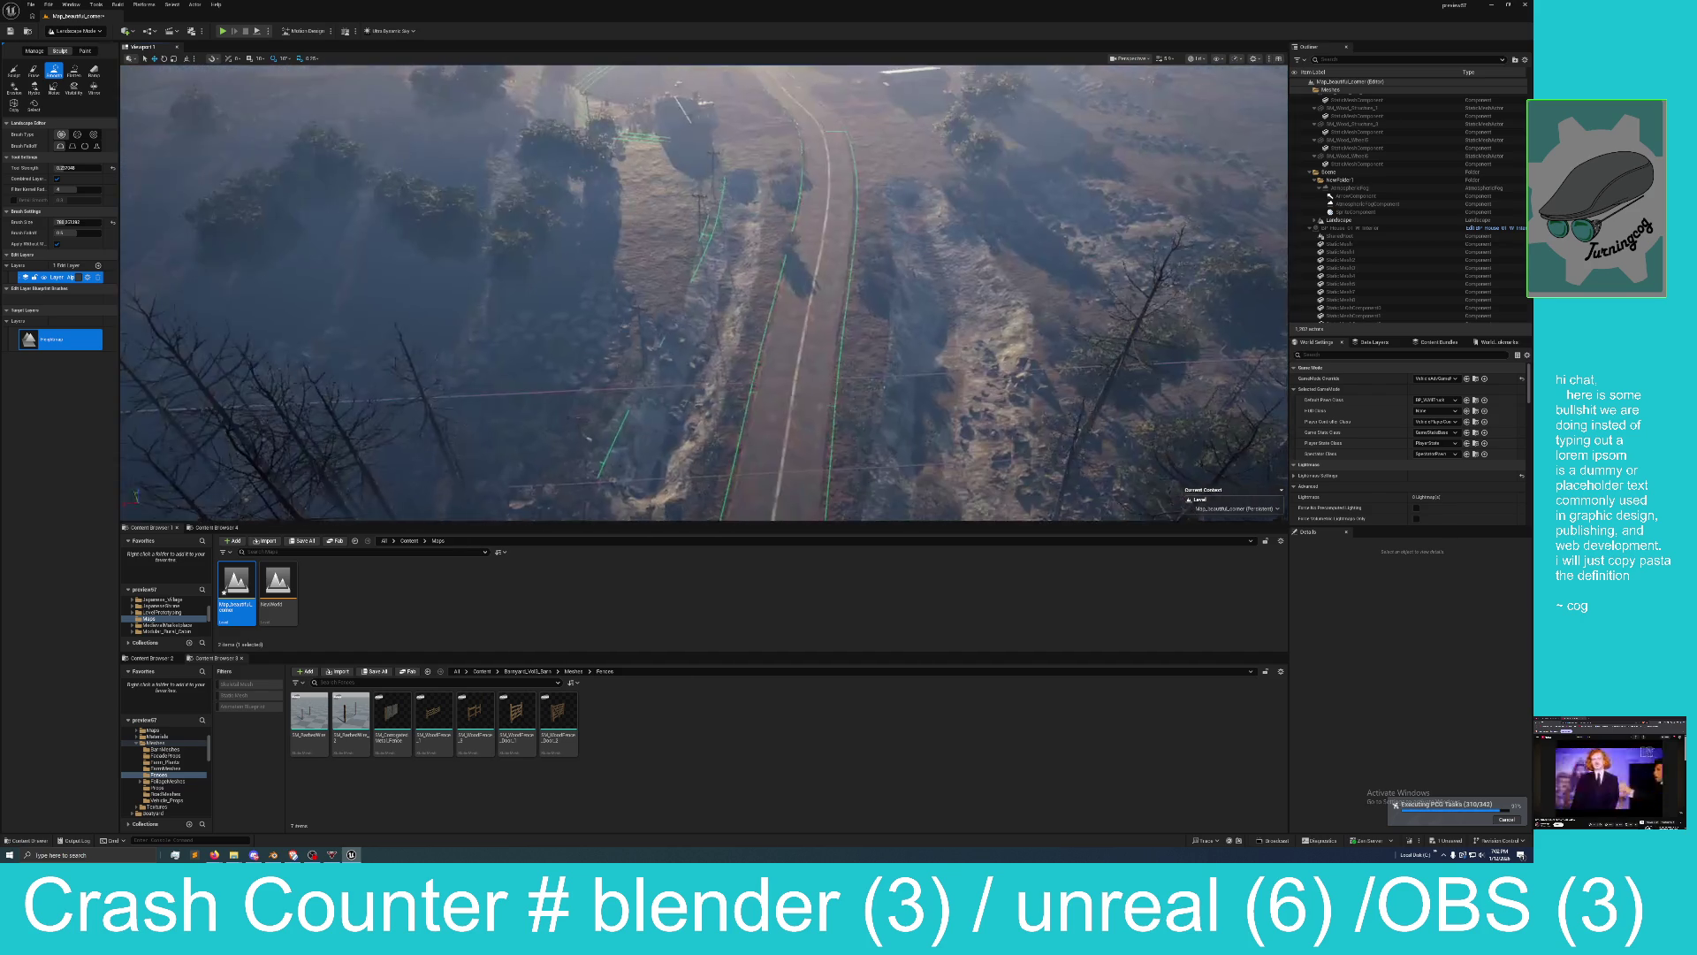
pyautogui.press('2')
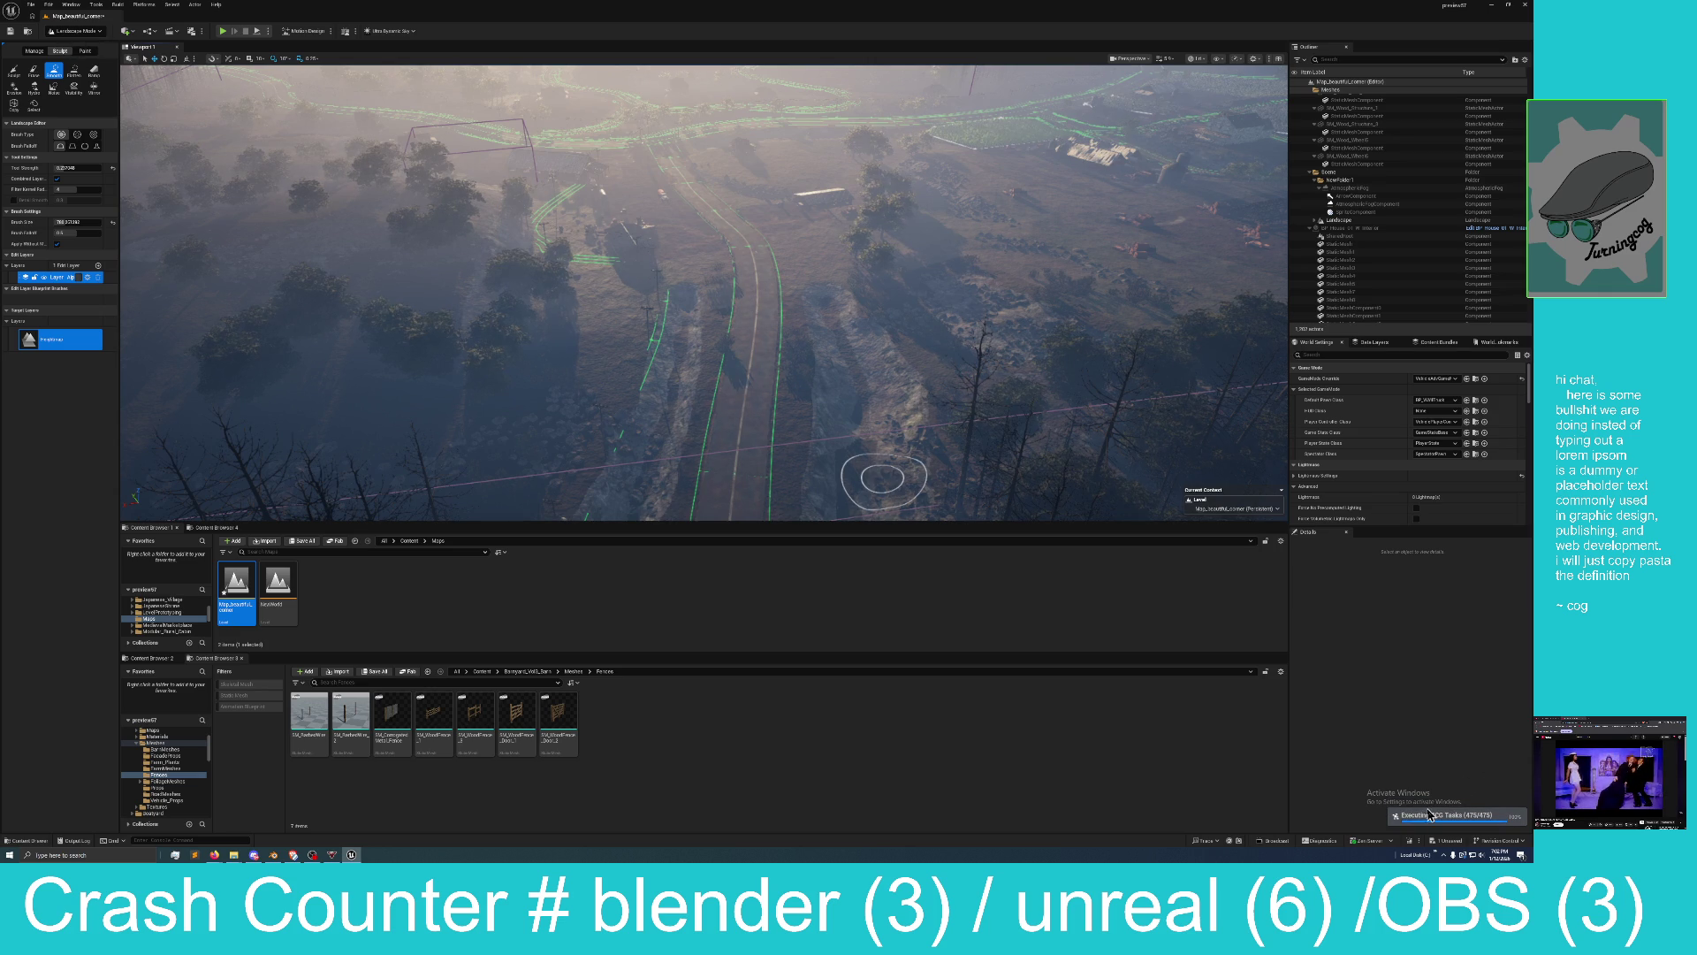
# Save Map_beautiful_corner and switch from landscape editing to Selection Mode.
pyautogui.click(1448, 843)
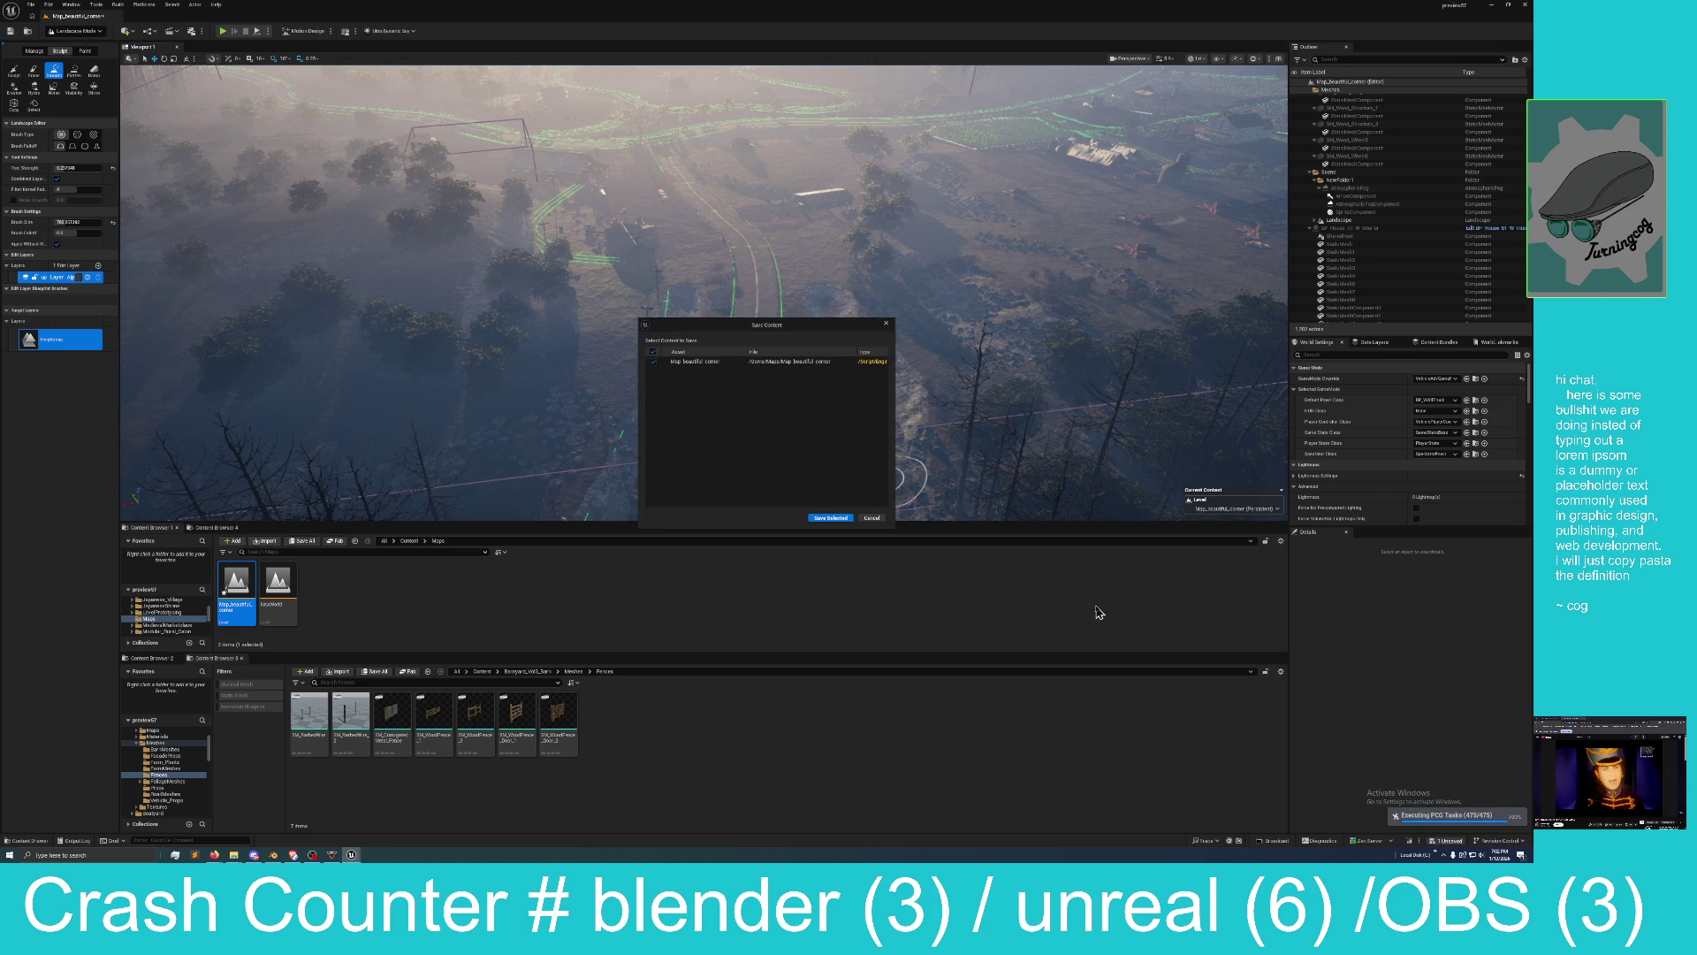
pyautogui.click(831, 523)
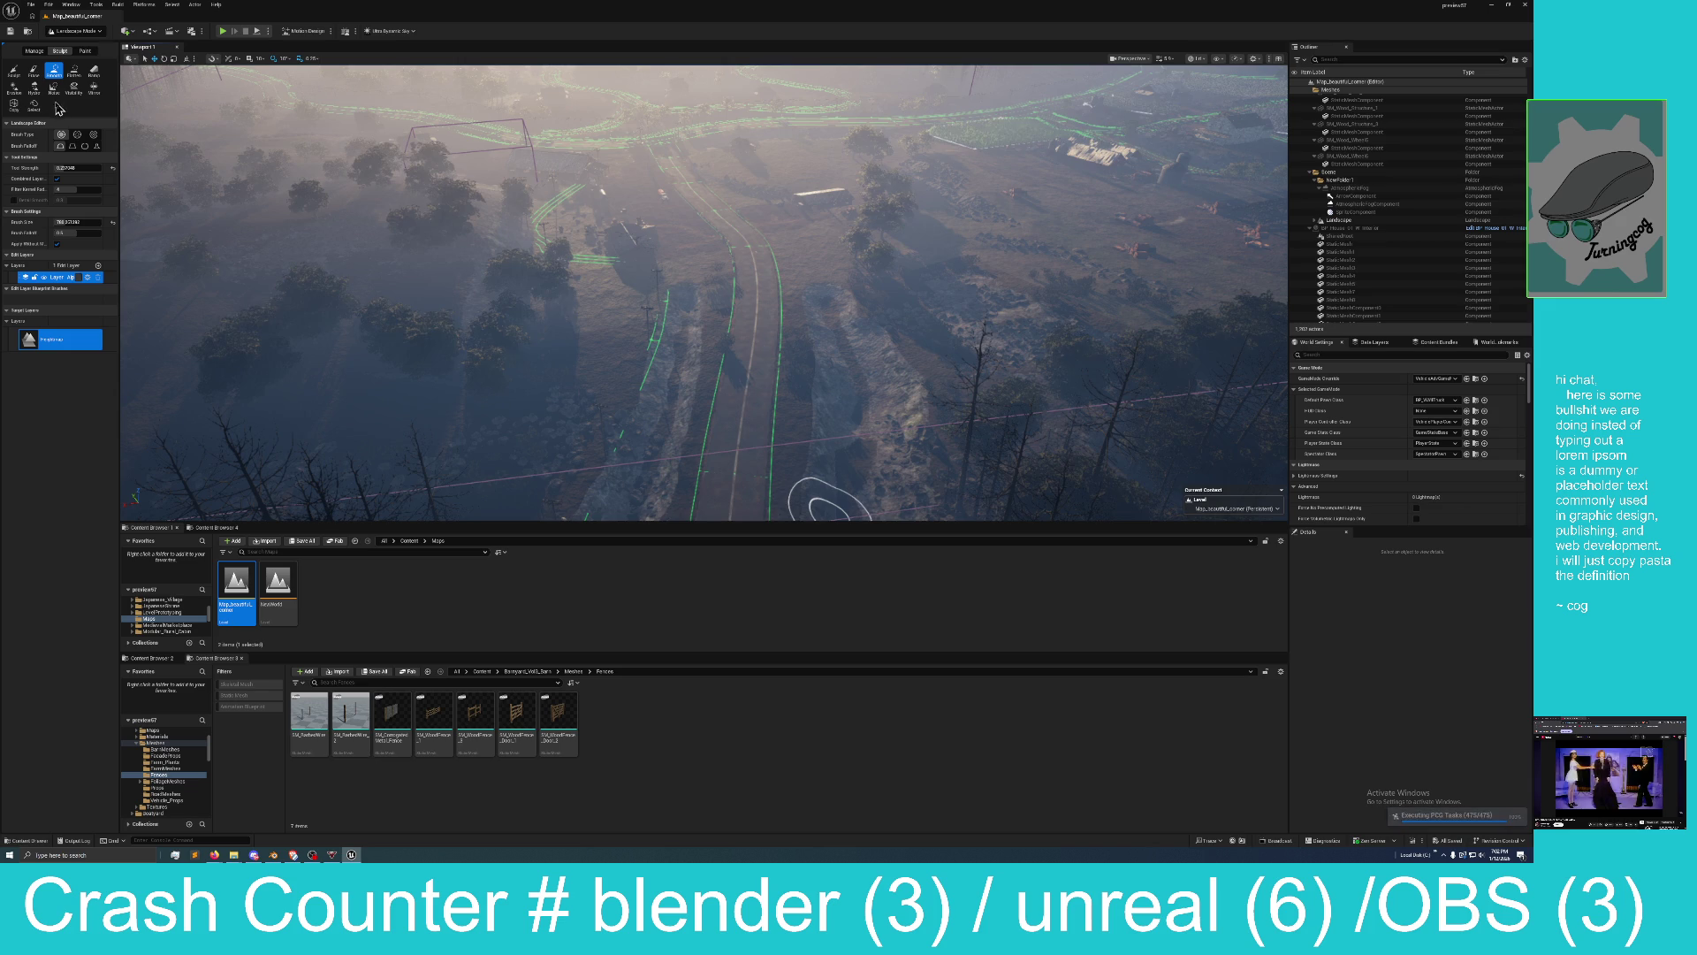
pyautogui.click(68, 34)
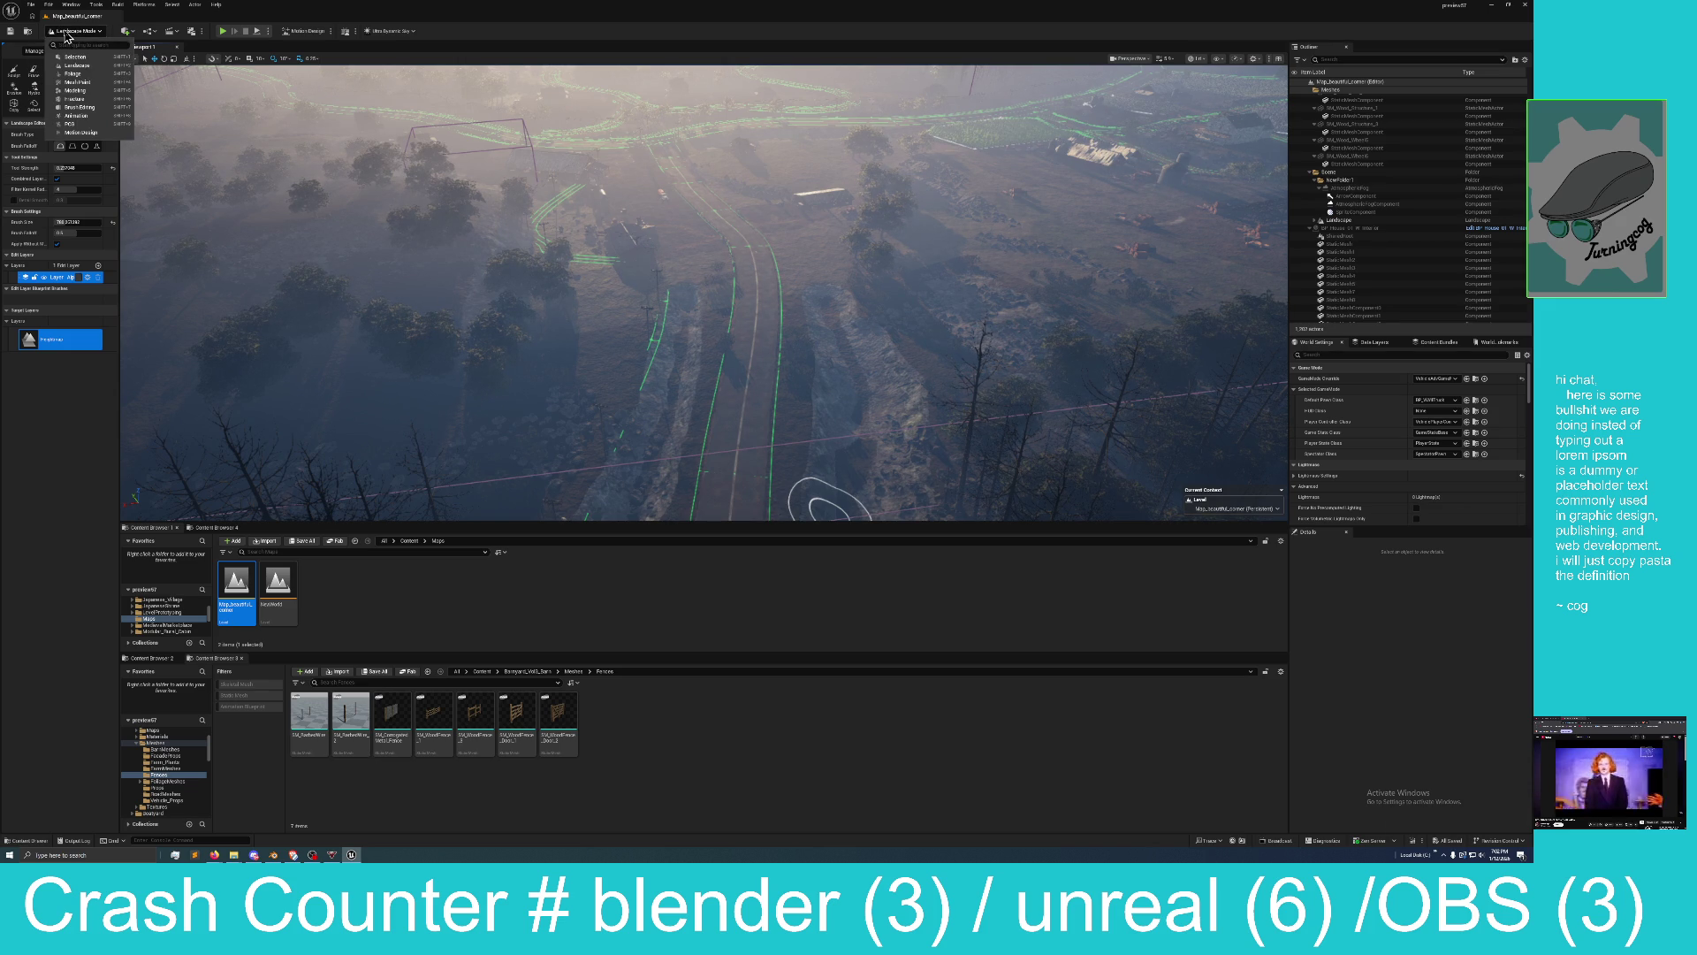
pyautogui.click(75, 57)
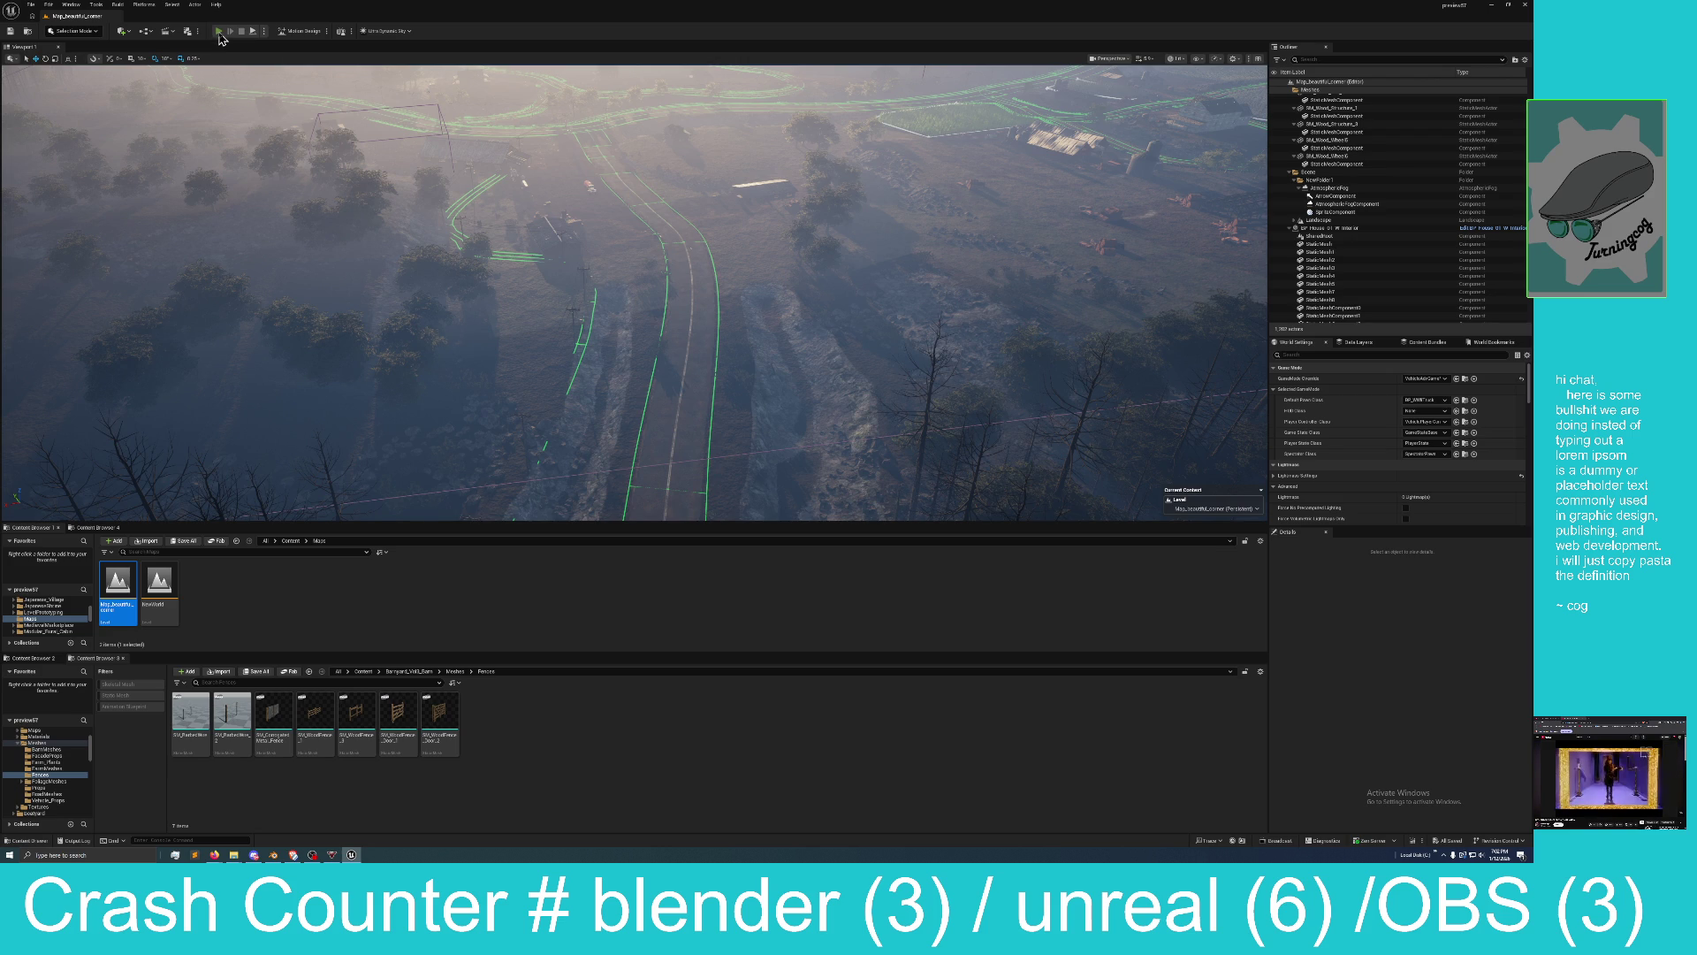
# Run a quick truck test drive, stop it, and select the PlayerStart by the road.
pyautogui.click(219, 34)
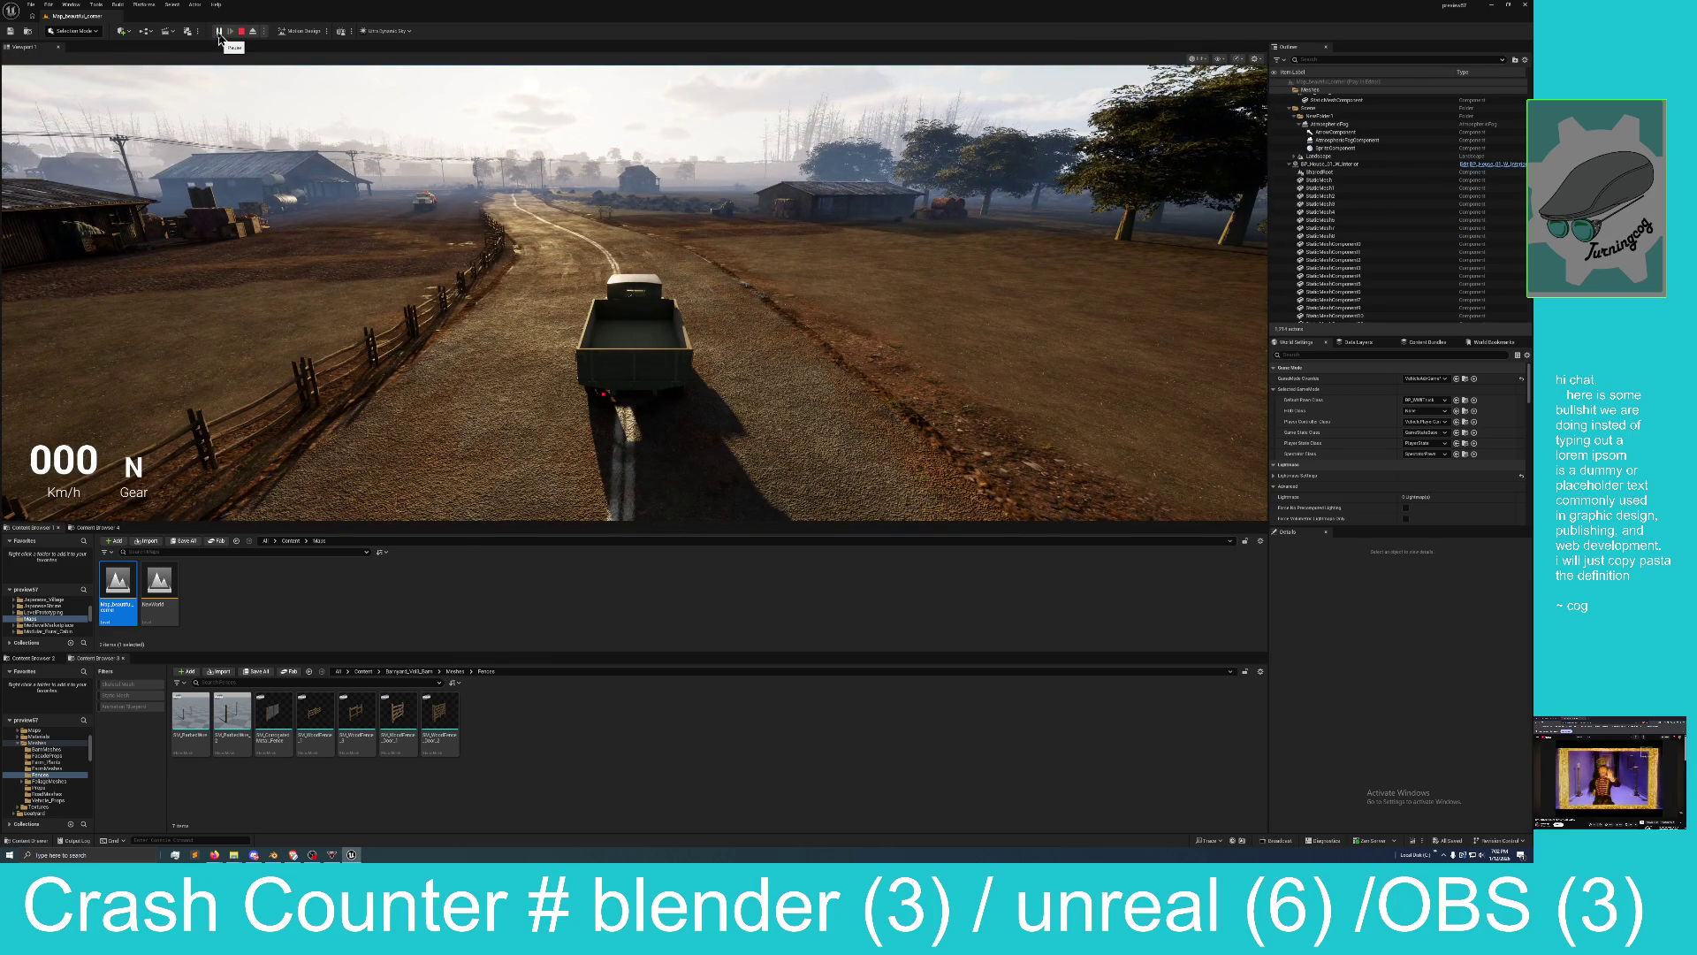
pyautogui.click(865, 356)
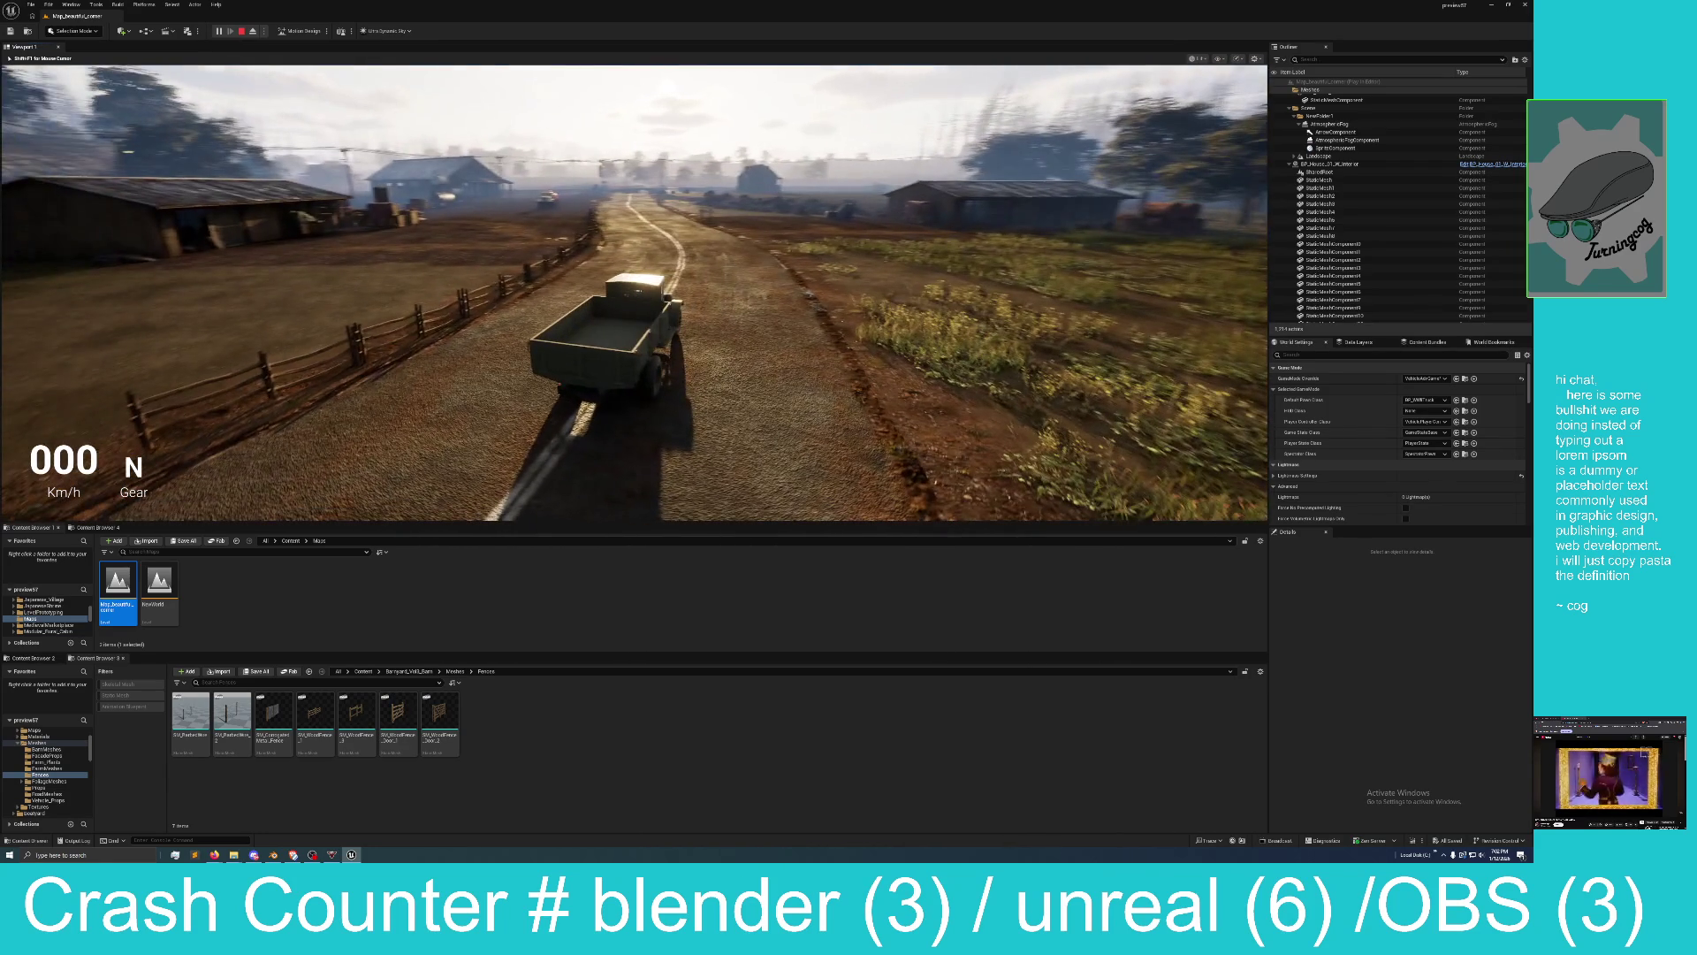
pyautogui.press('Escape')
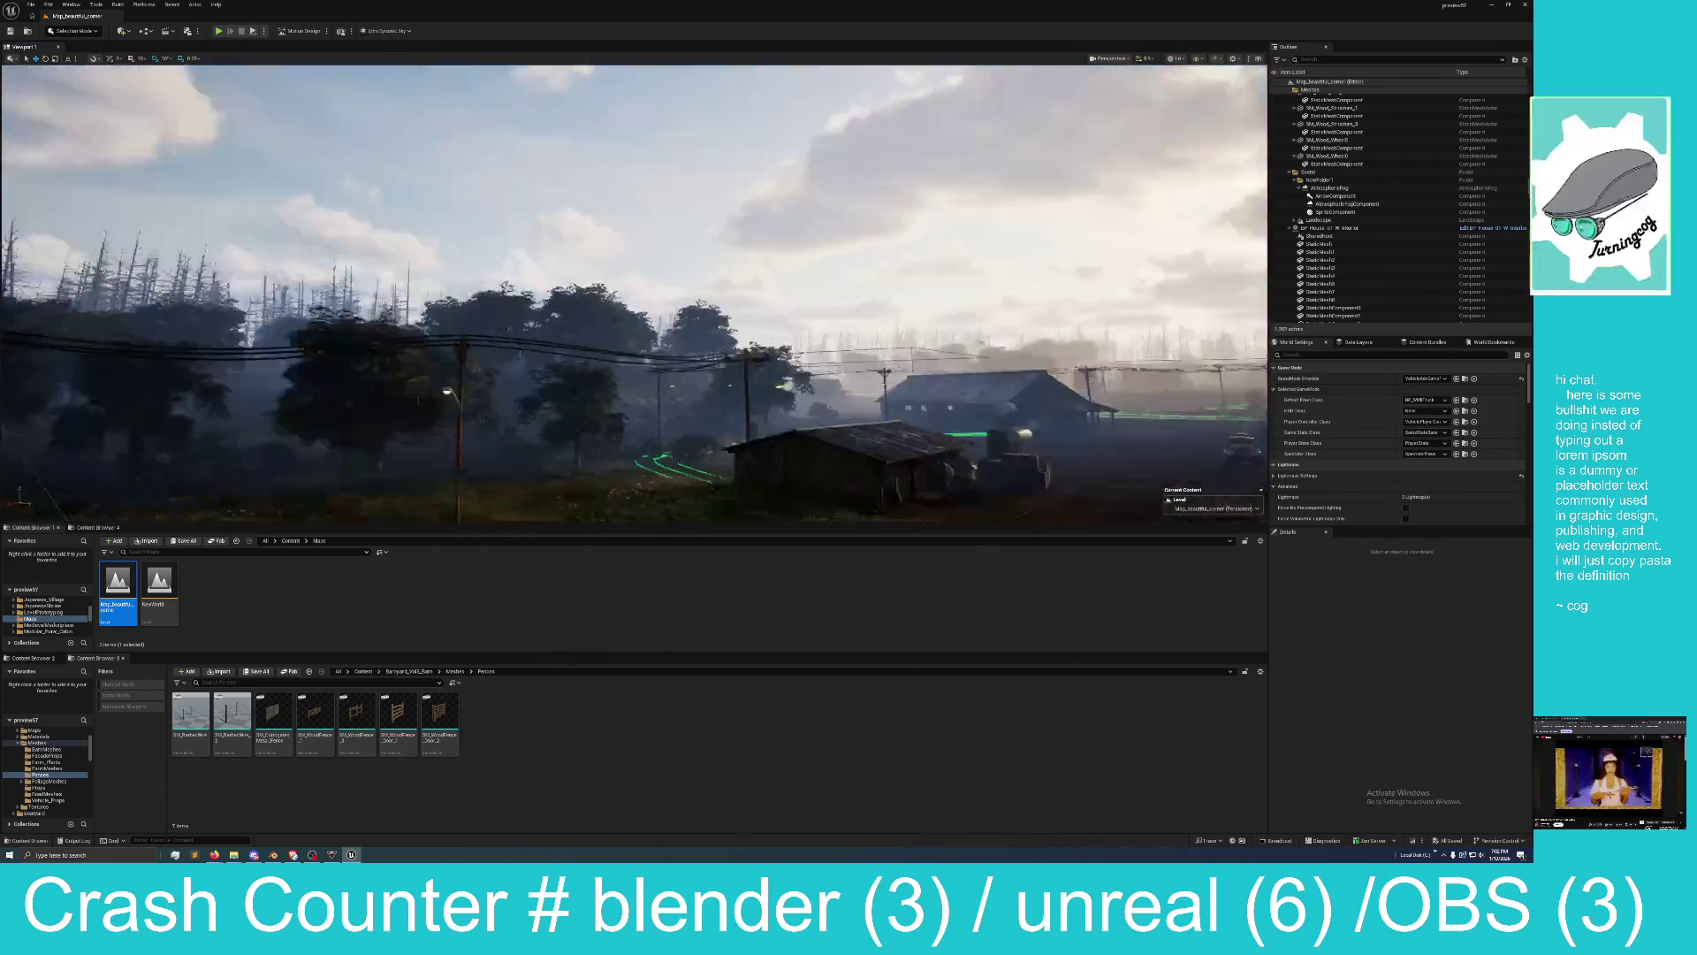
pyautogui.moveTo(648, 338)
pyautogui.mouseDown()
pyautogui.moveTo(627, 366)
pyautogui.moveTo(638, 337)
pyautogui.mouseUp()
pyautogui.click(639, 337)
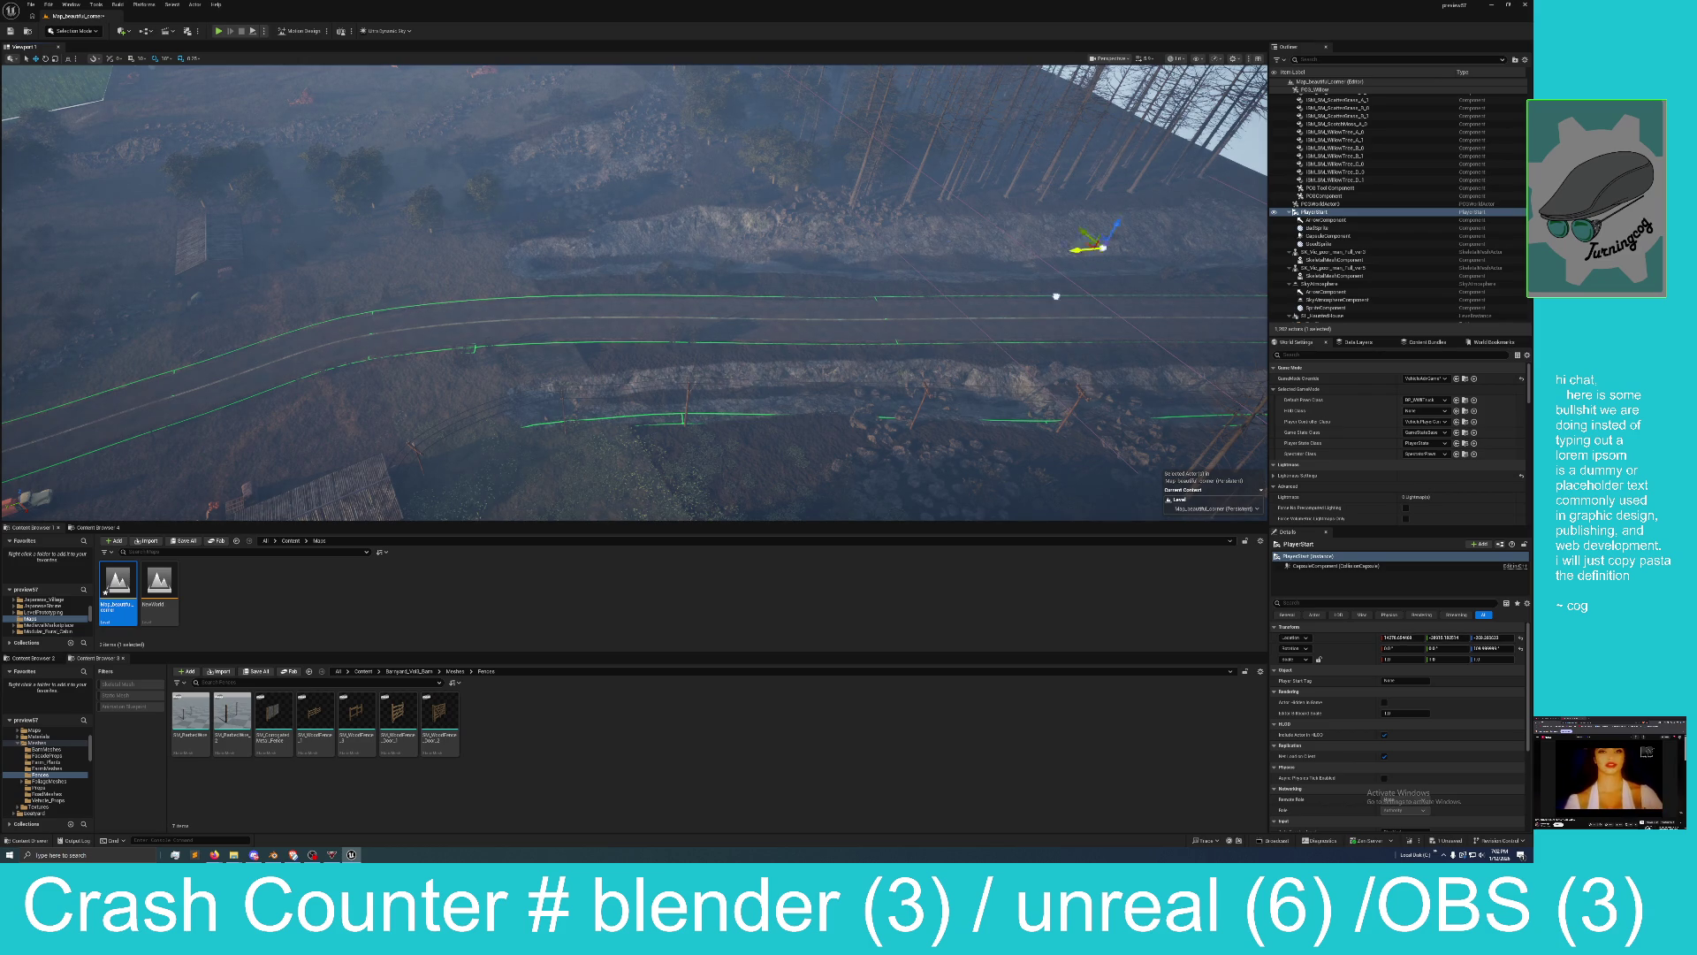
# Move the PlayerStart further up the hillside road.
pyautogui.press('f')
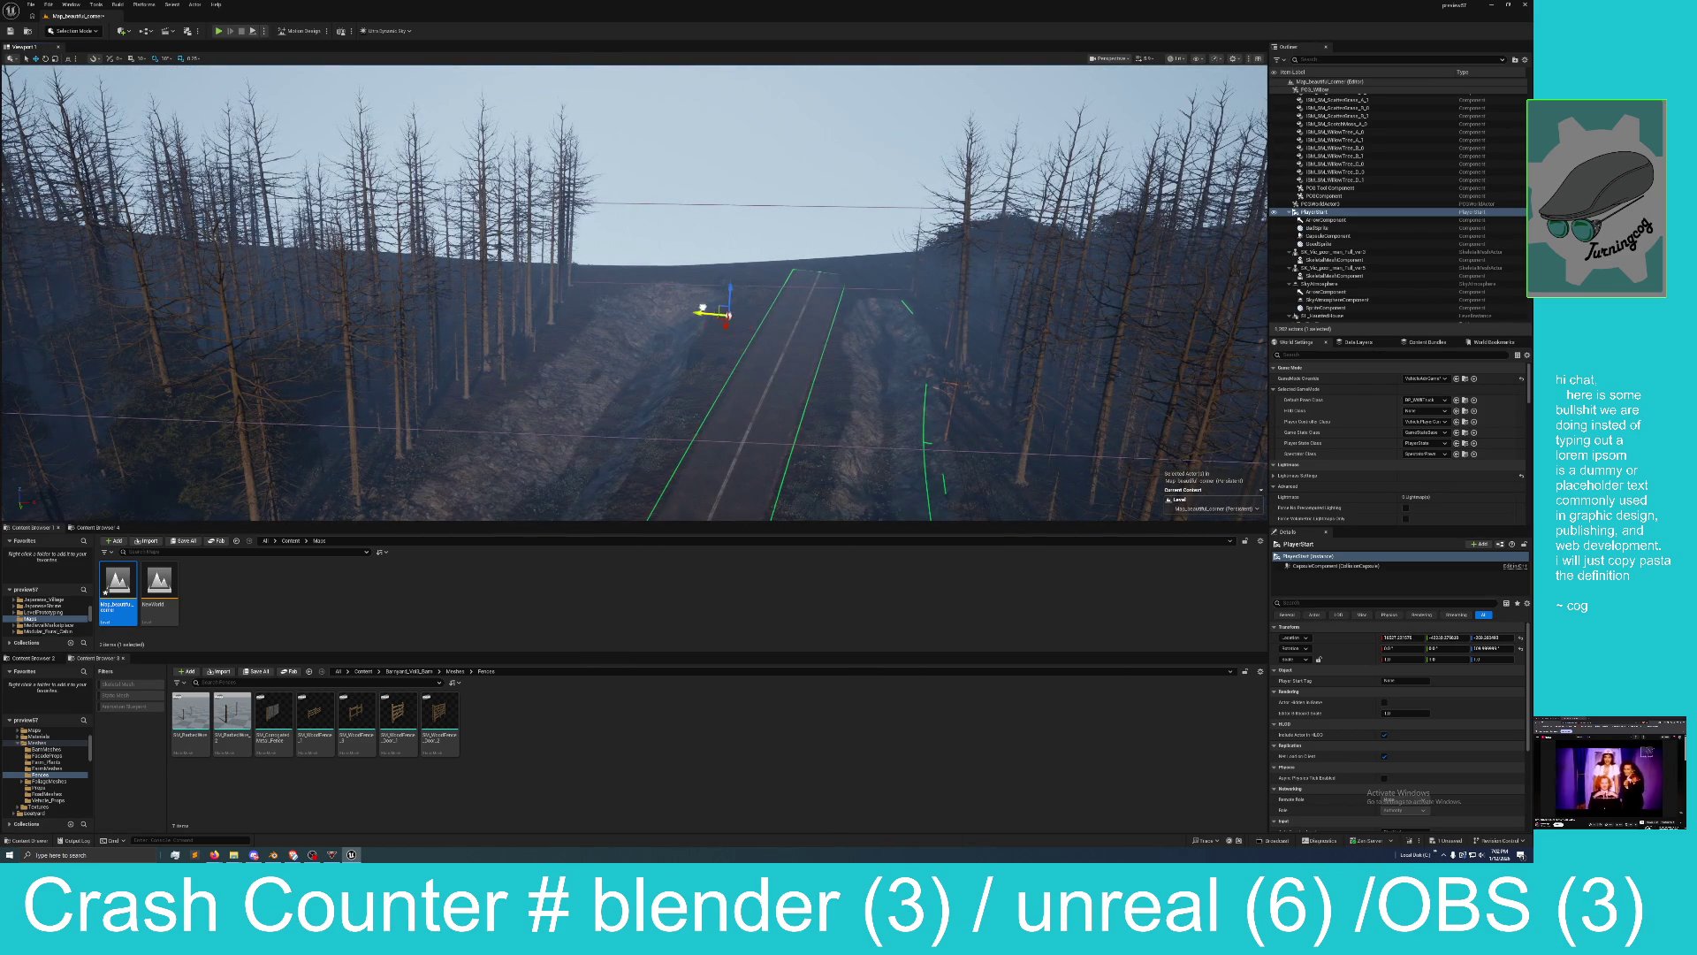
pyautogui.moveTo(779, 307); pyautogui.dragTo(779, 307)
pyautogui.moveTo(924, 271); pyautogui.dragTo(924, 272)
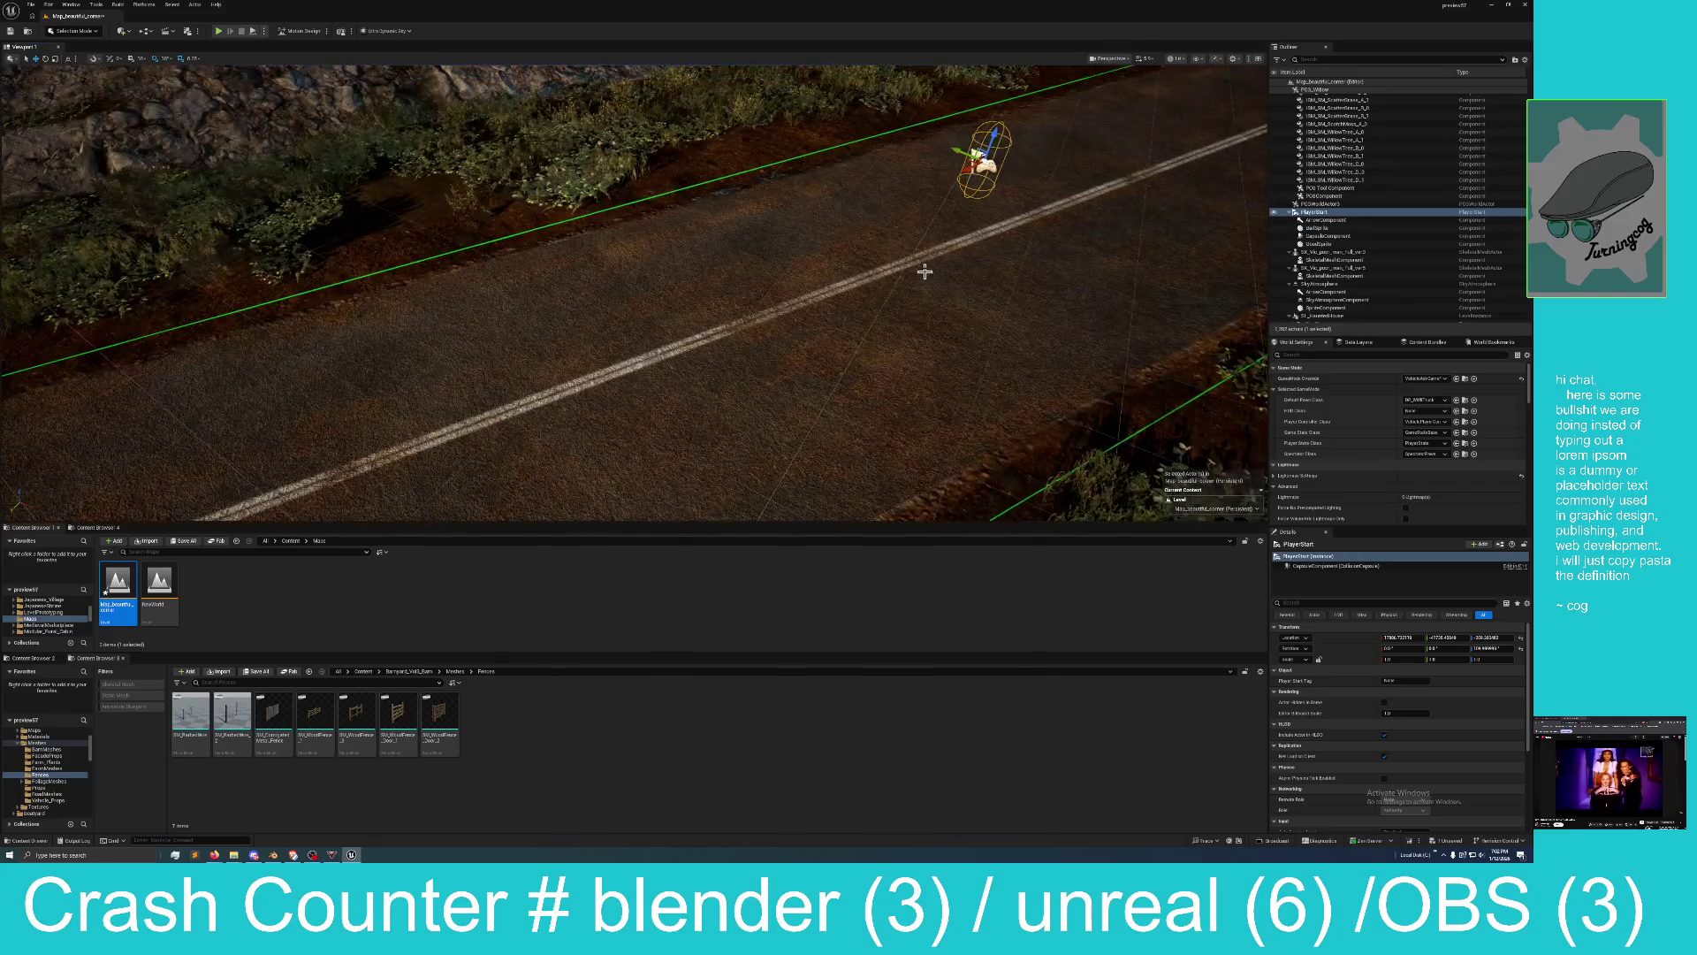
pyautogui.moveTo(964, 171); pyautogui.dragTo(1084, 96)
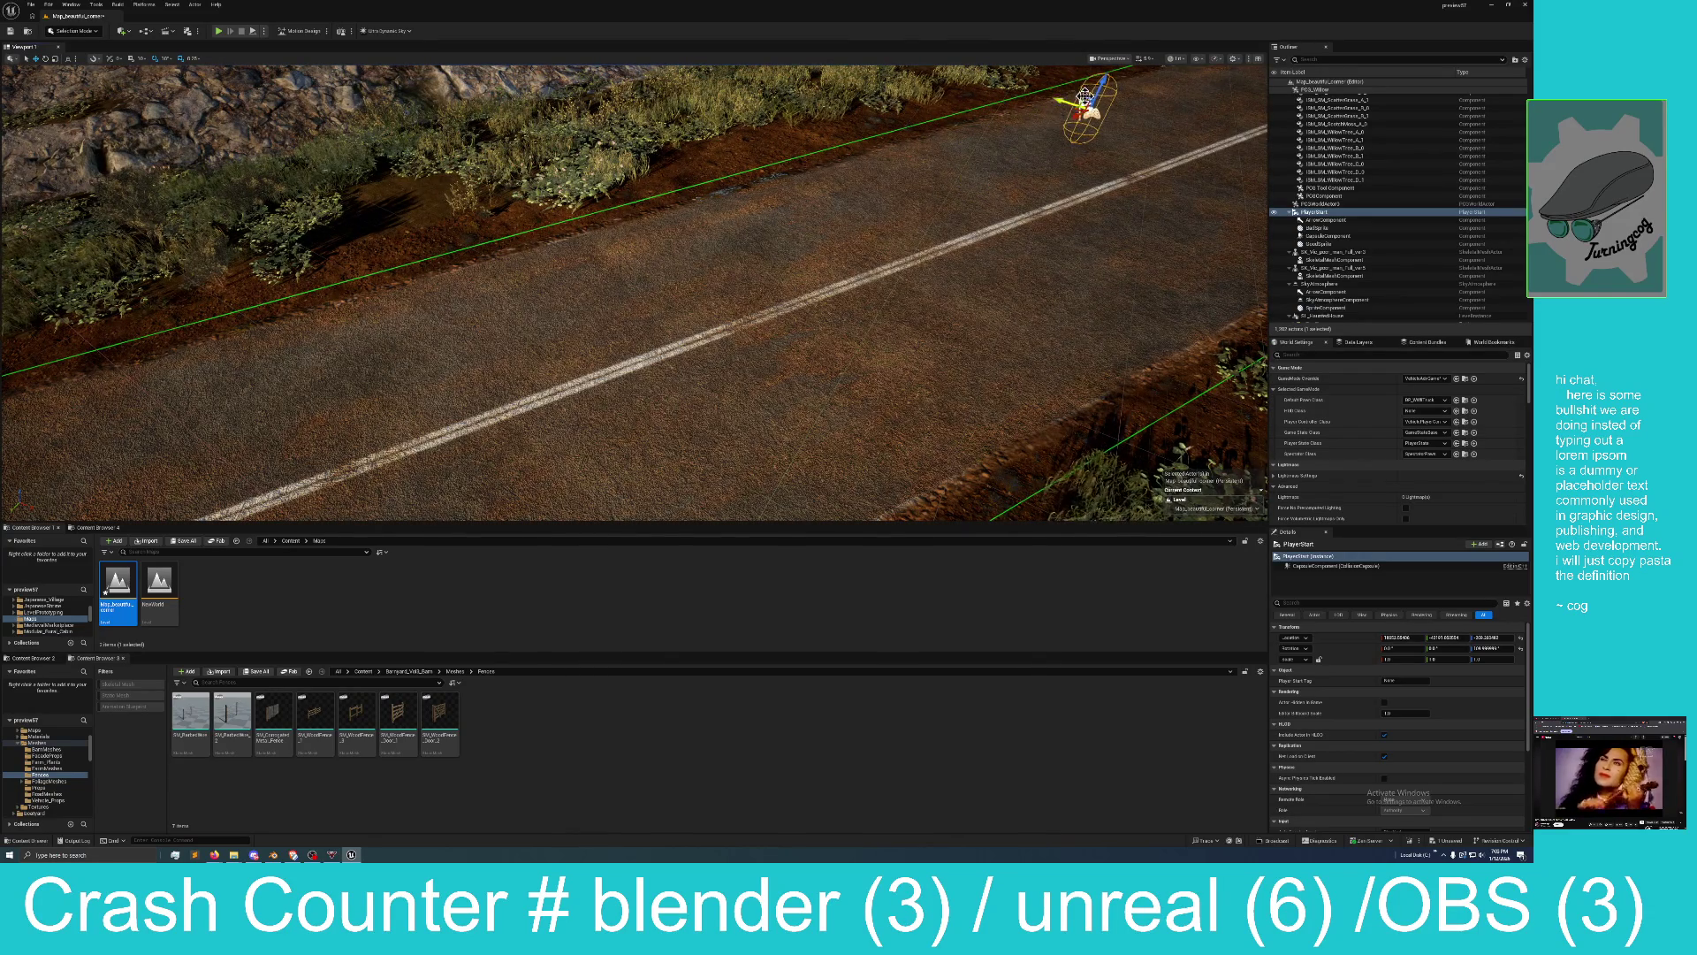
pyautogui.moveTo(958, 210); pyautogui.dragTo(957, 211)
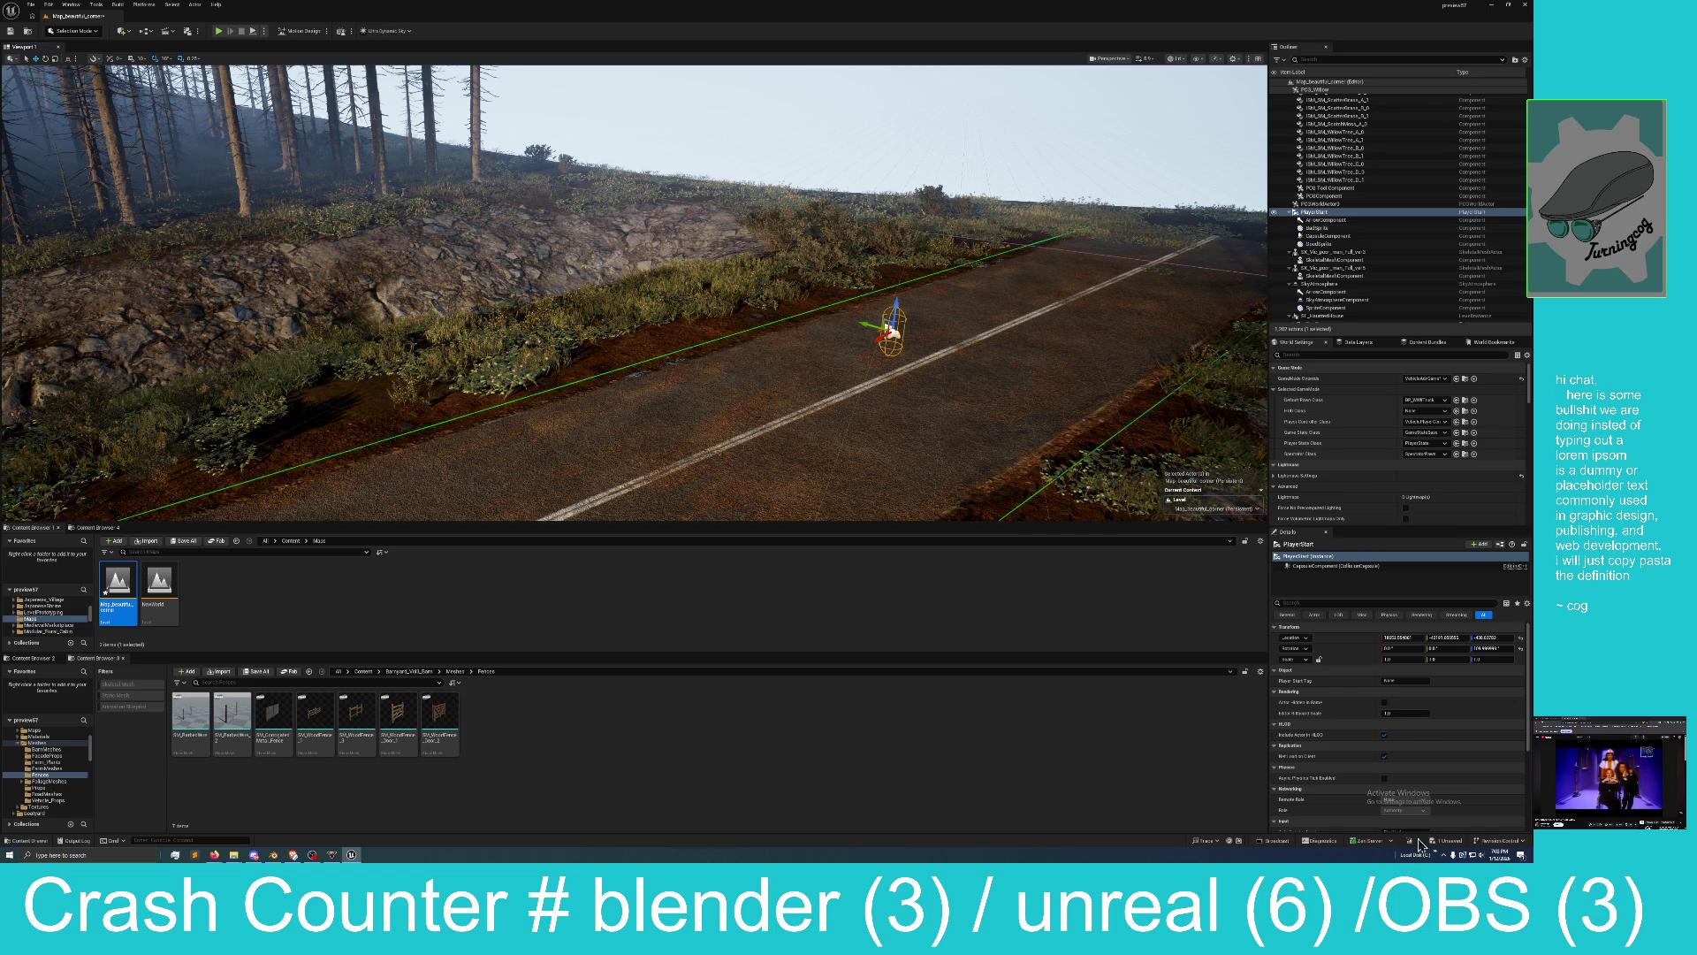
# Save the Map_beautiful_corner level with the relocated PlayerStart.
pyautogui.click(1446, 843)
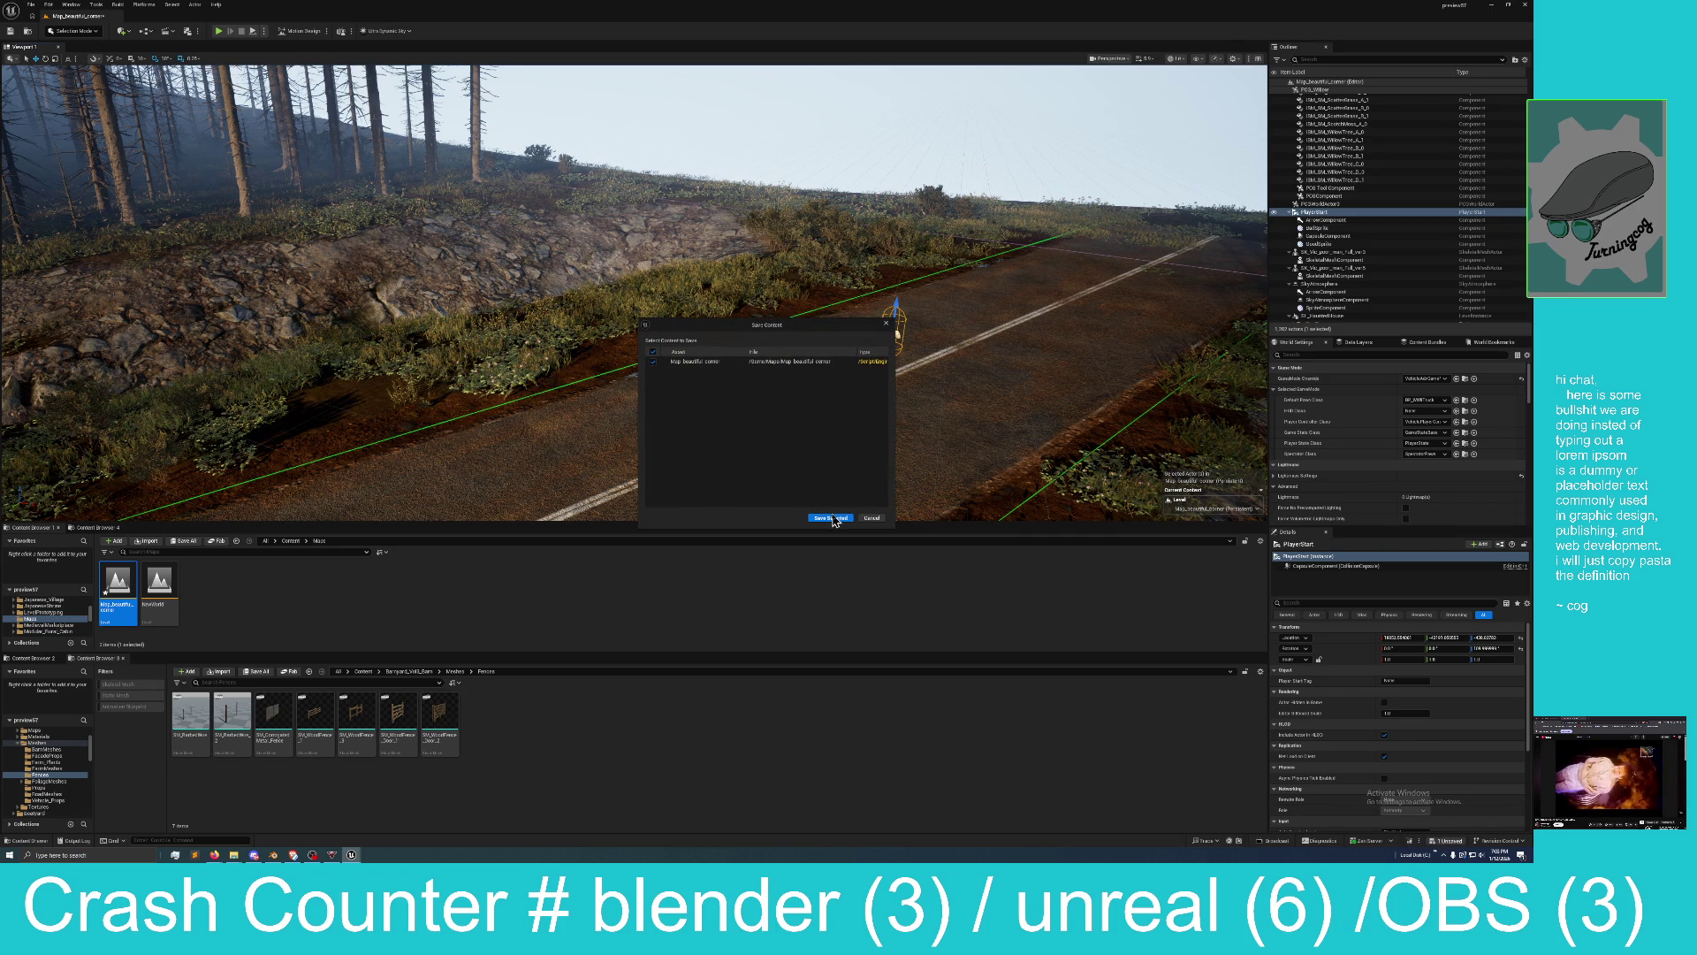
pyautogui.click(831, 518)
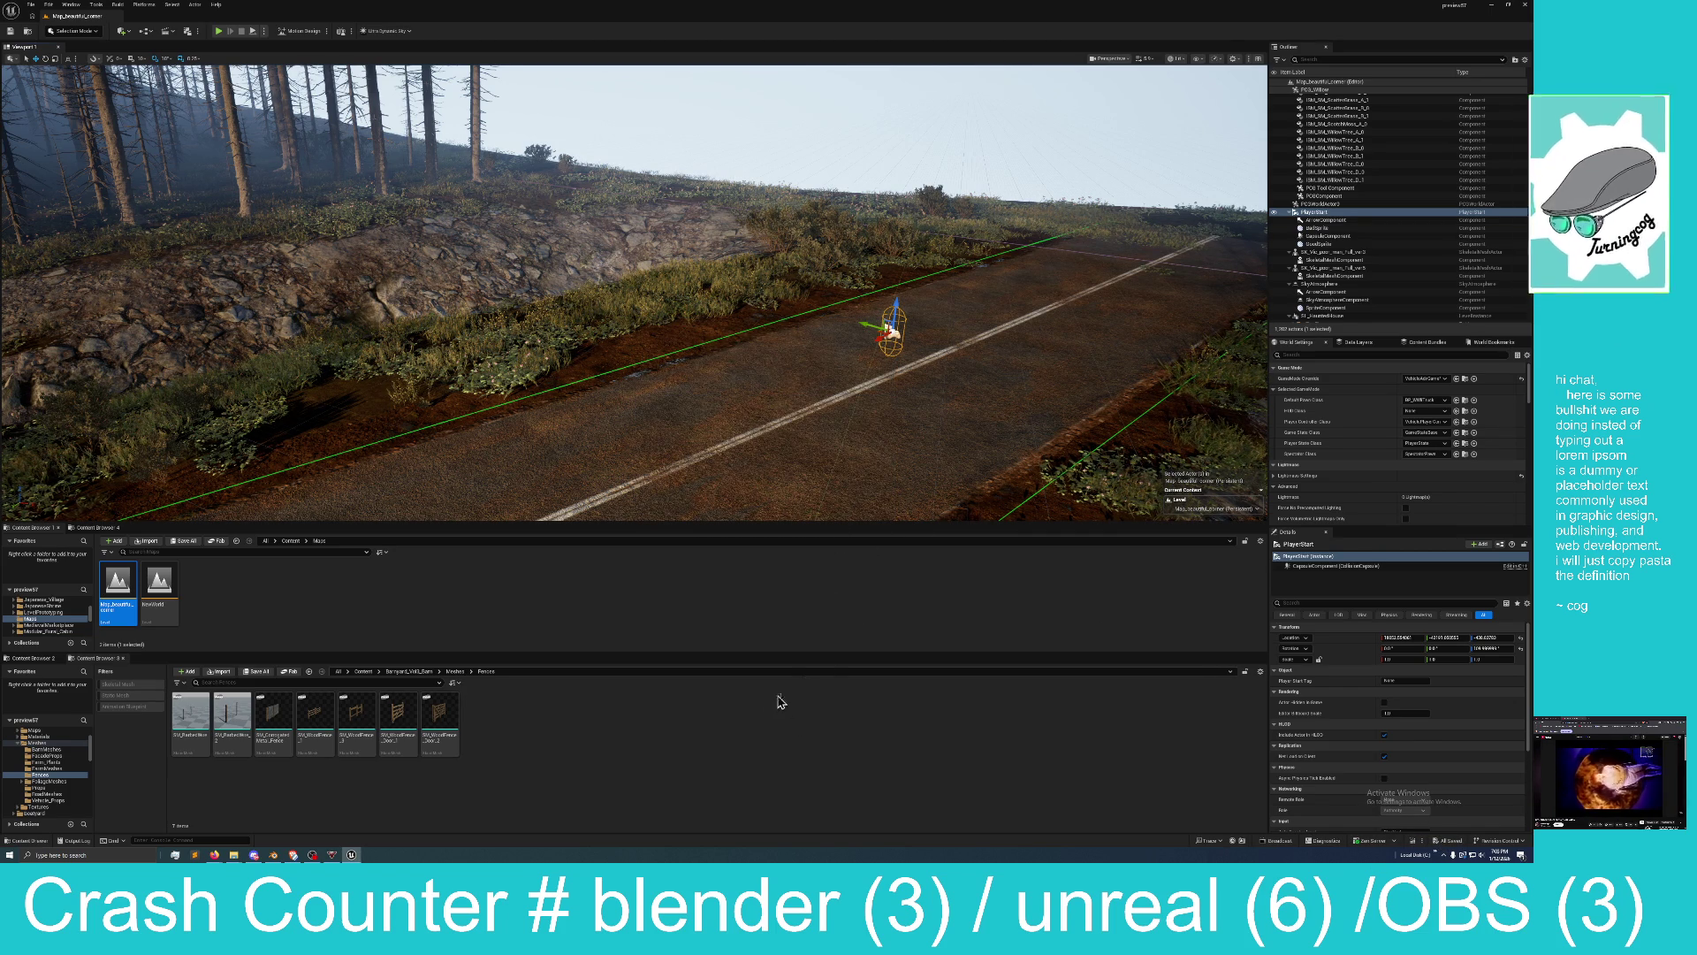
pyautogui.moveTo(634, 419)
pyautogui.mouseDown()
pyautogui.moveTo(565, 380)
pyautogui.moveTo(635, 419)
pyautogui.mouseUp()
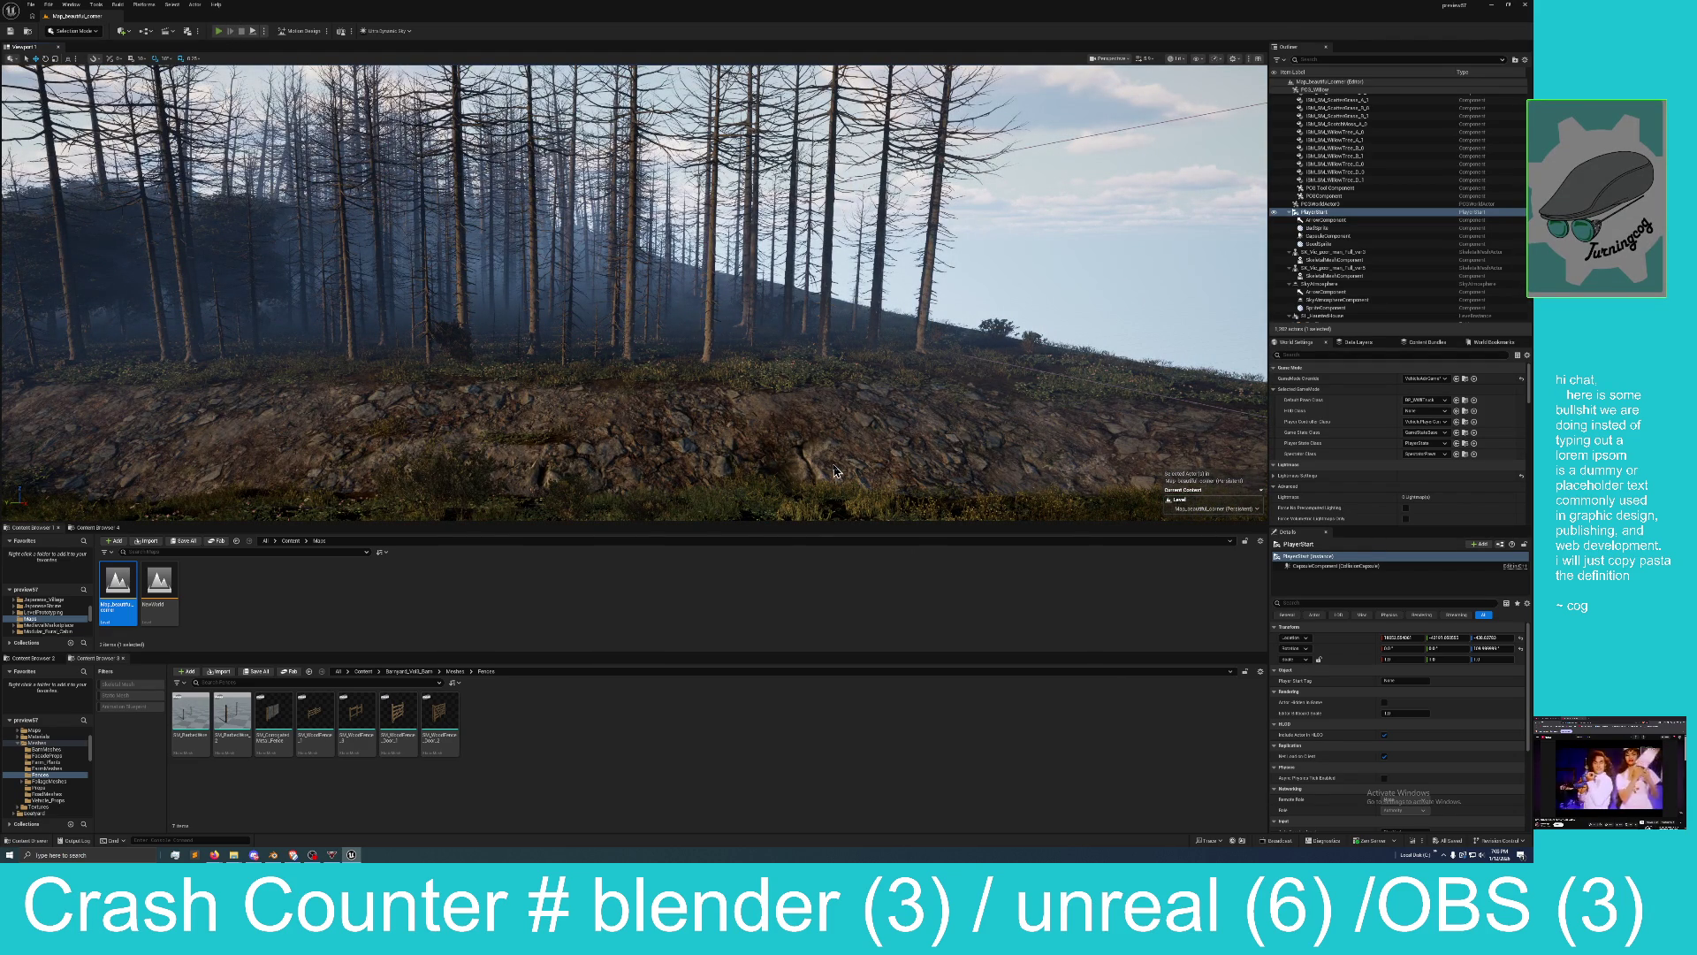
# Test-drive the truck full-screen from the new start, driving forward in first gear and reversing.
pyautogui.hotkey('alt', 'p')
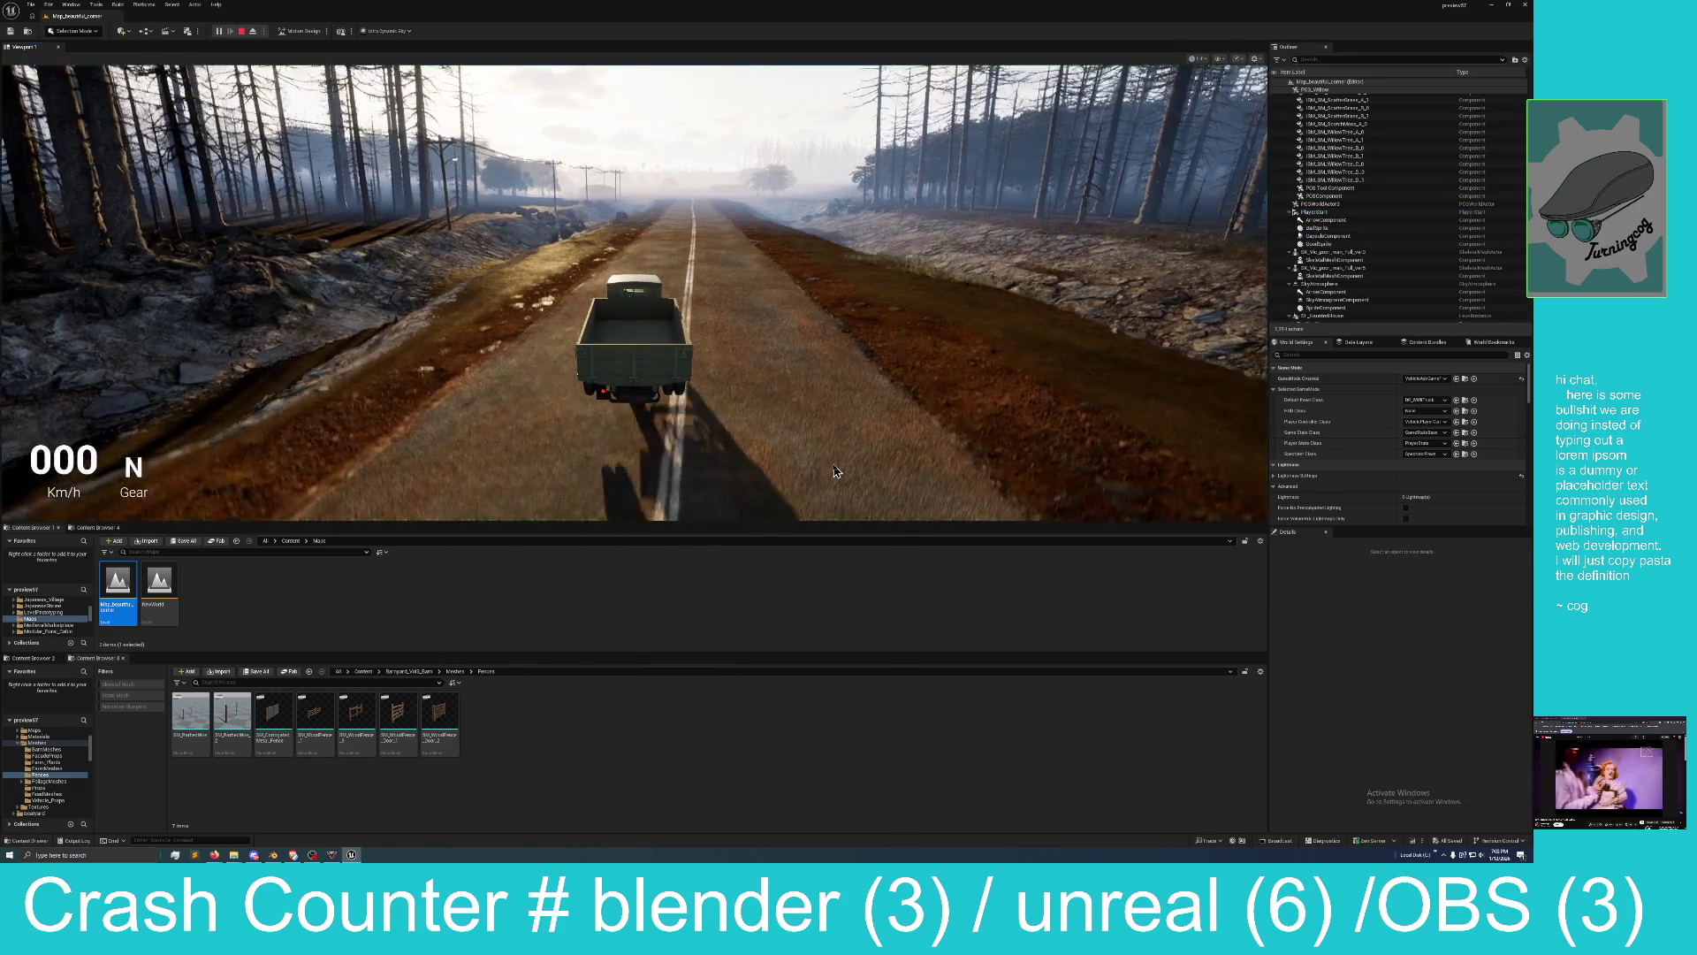
pyautogui.click(814, 452)
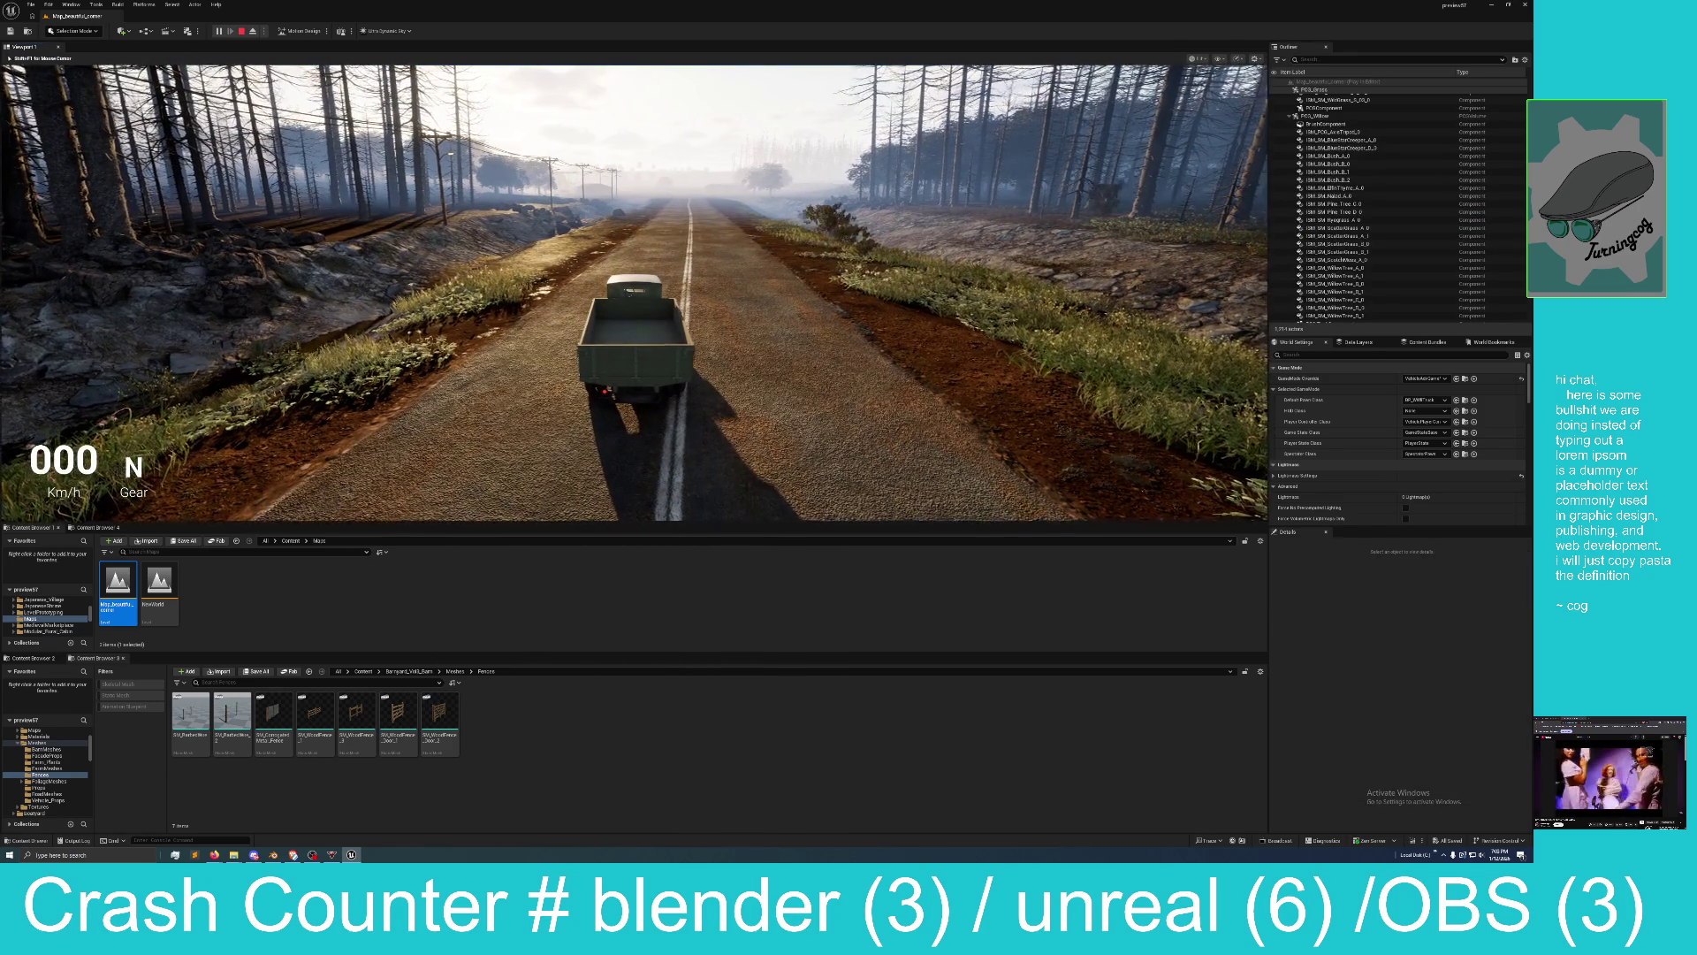
pyautogui.press('w')
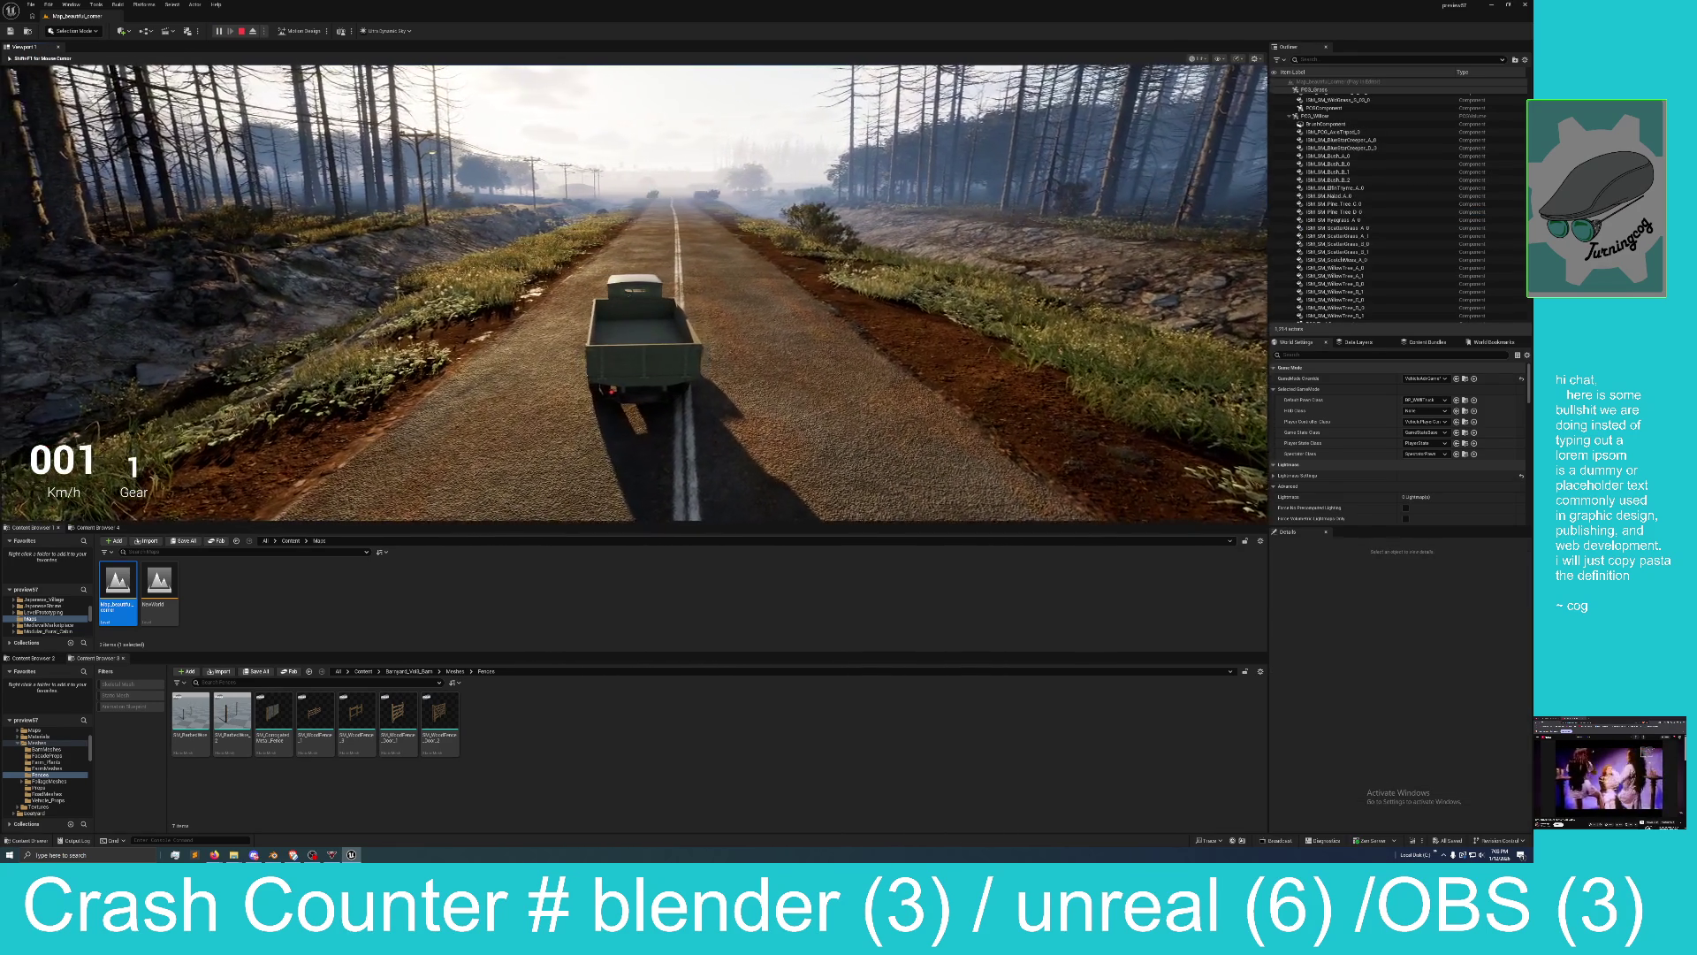
pyautogui.press('F11')
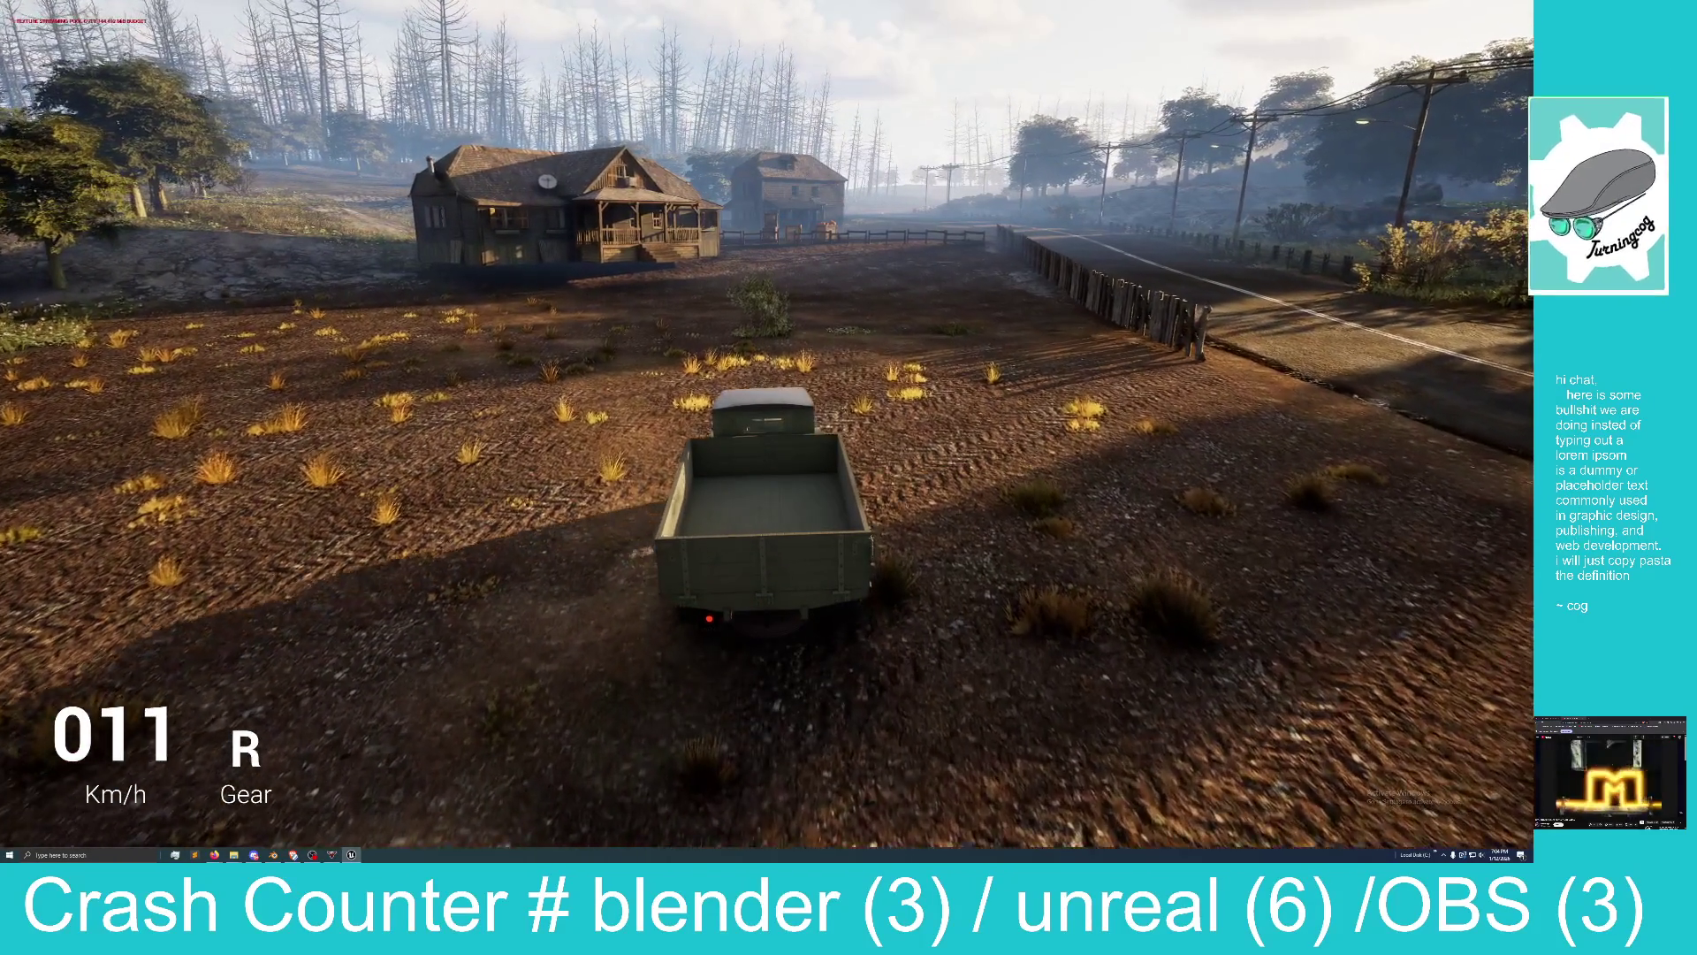
pyautogui.press('w')
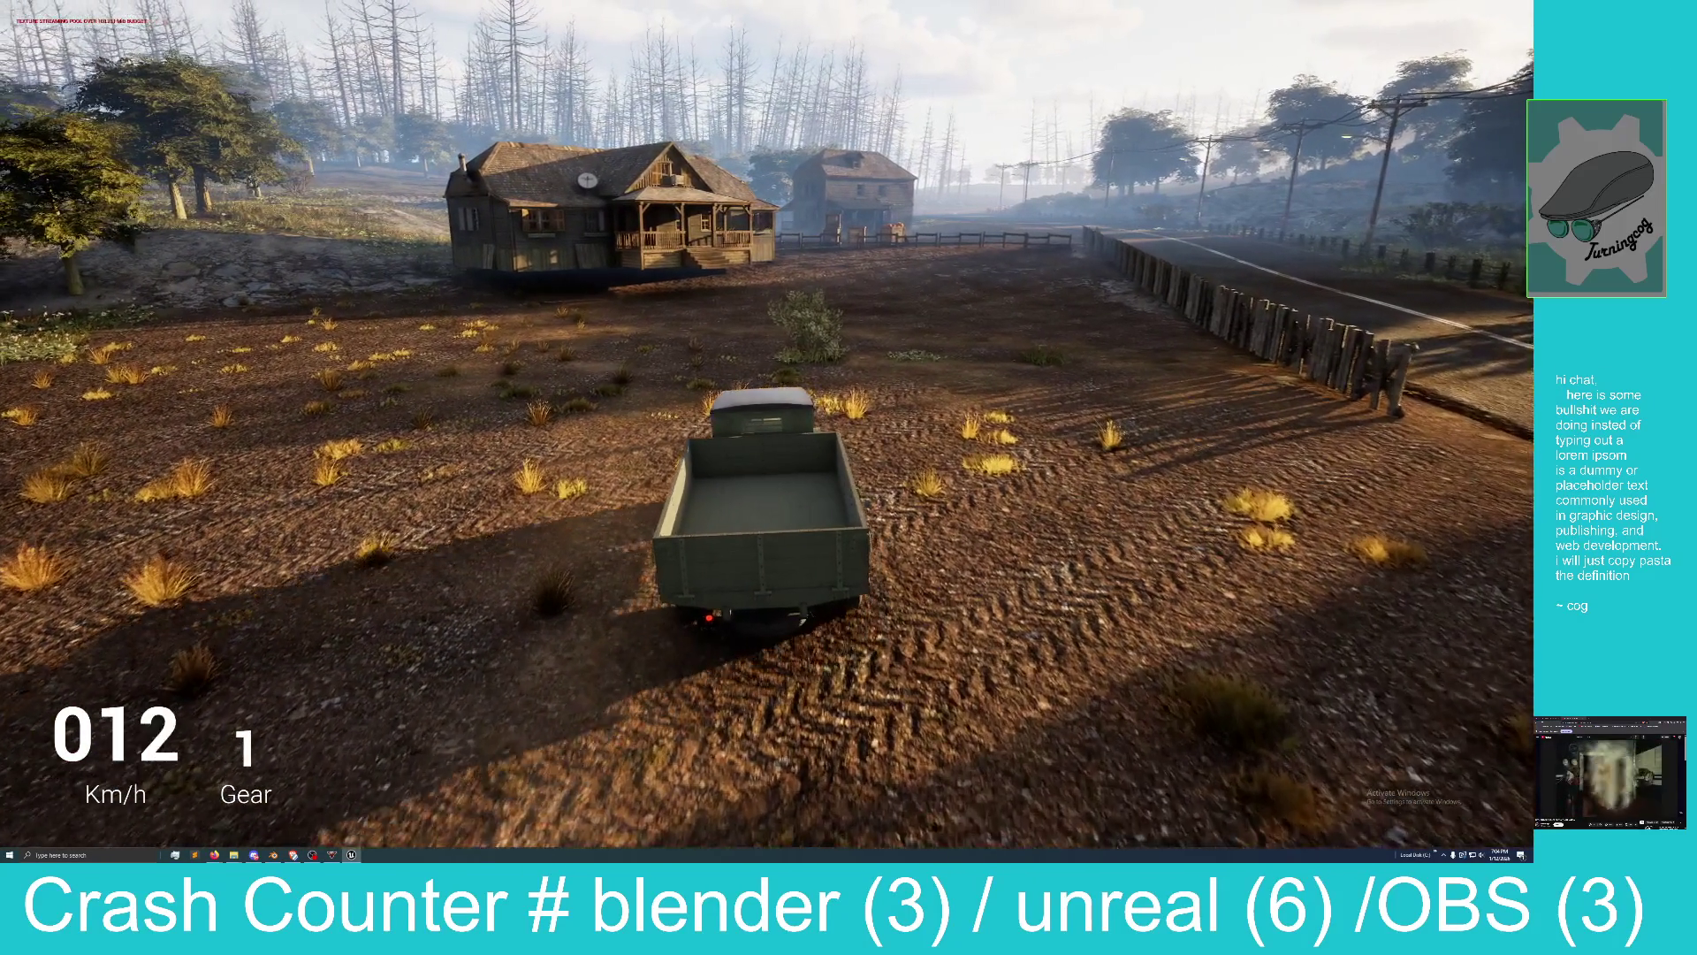
pyautogui.press('s')
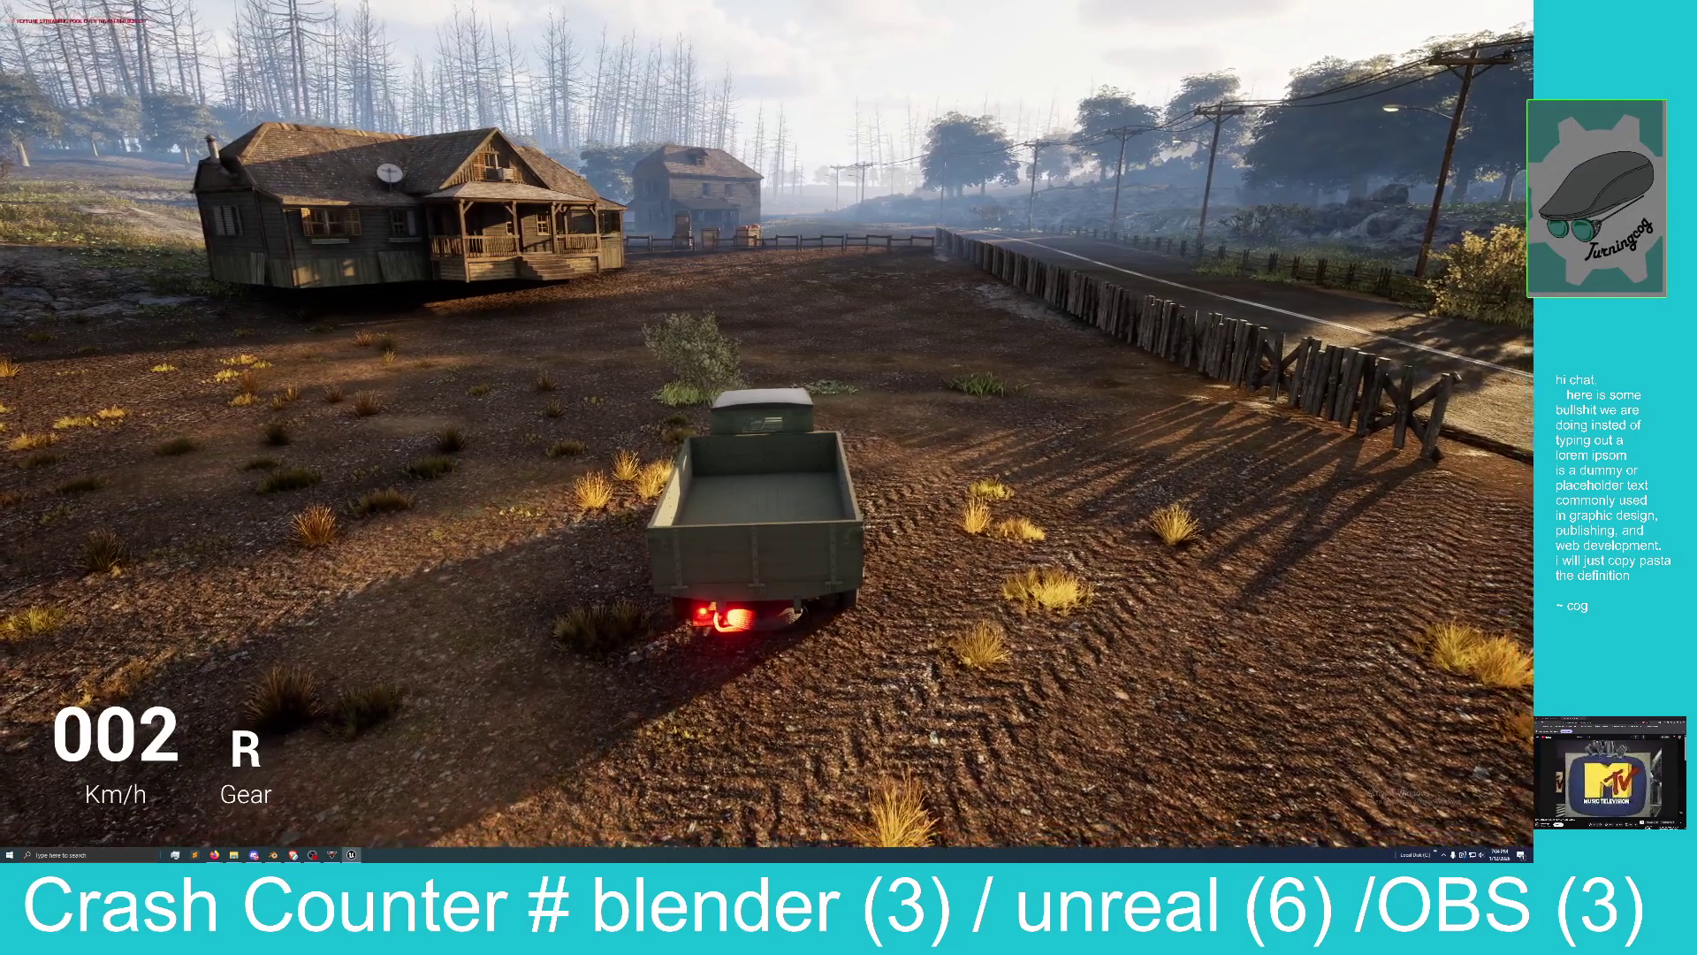
pyautogui.press('s')
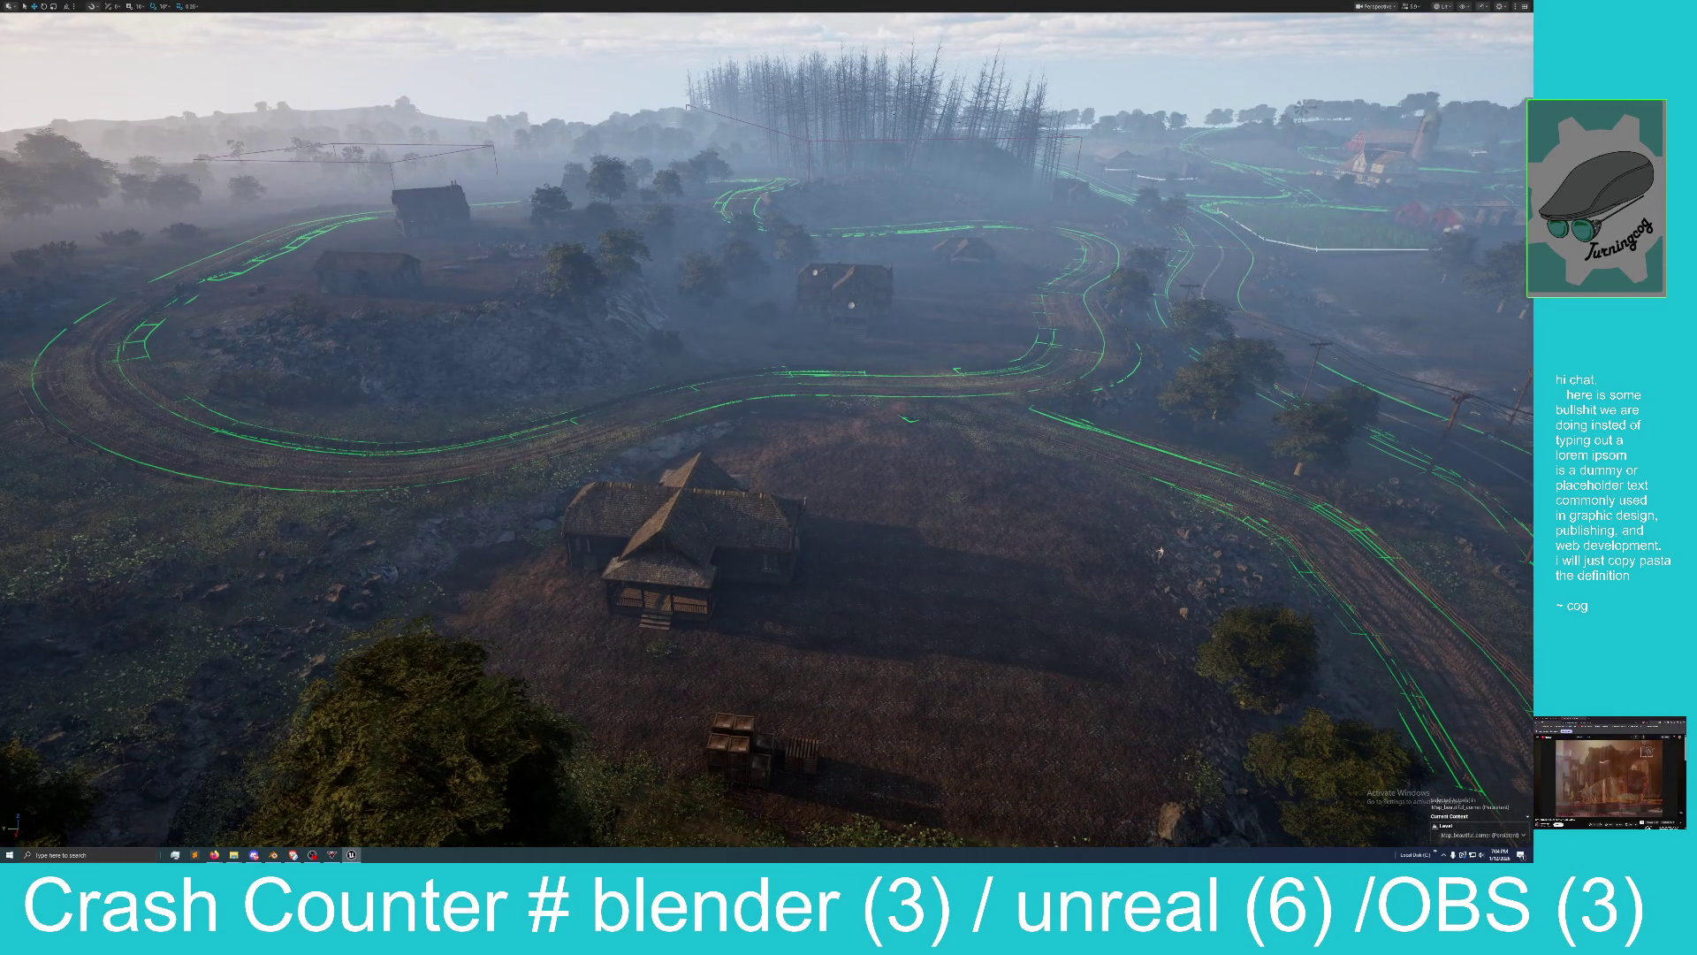
# Delete the house in the middle of the field and move another into the roadside clearing.
pyautogui.click(701, 498)
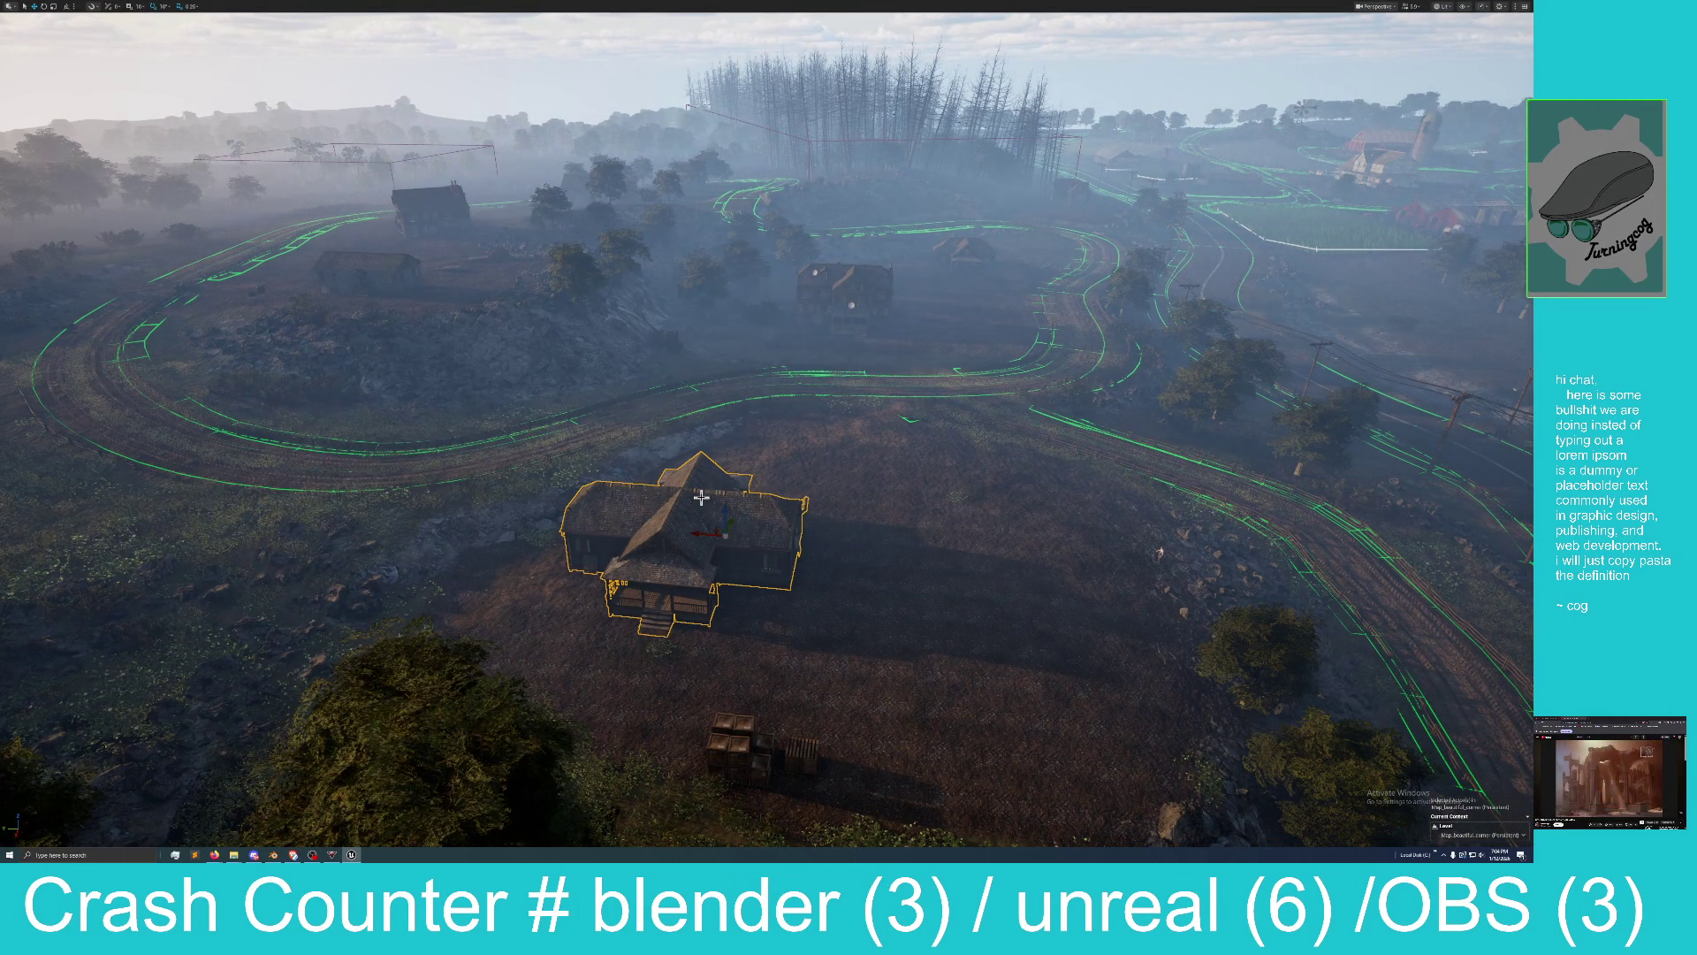
pyautogui.press('Delete')
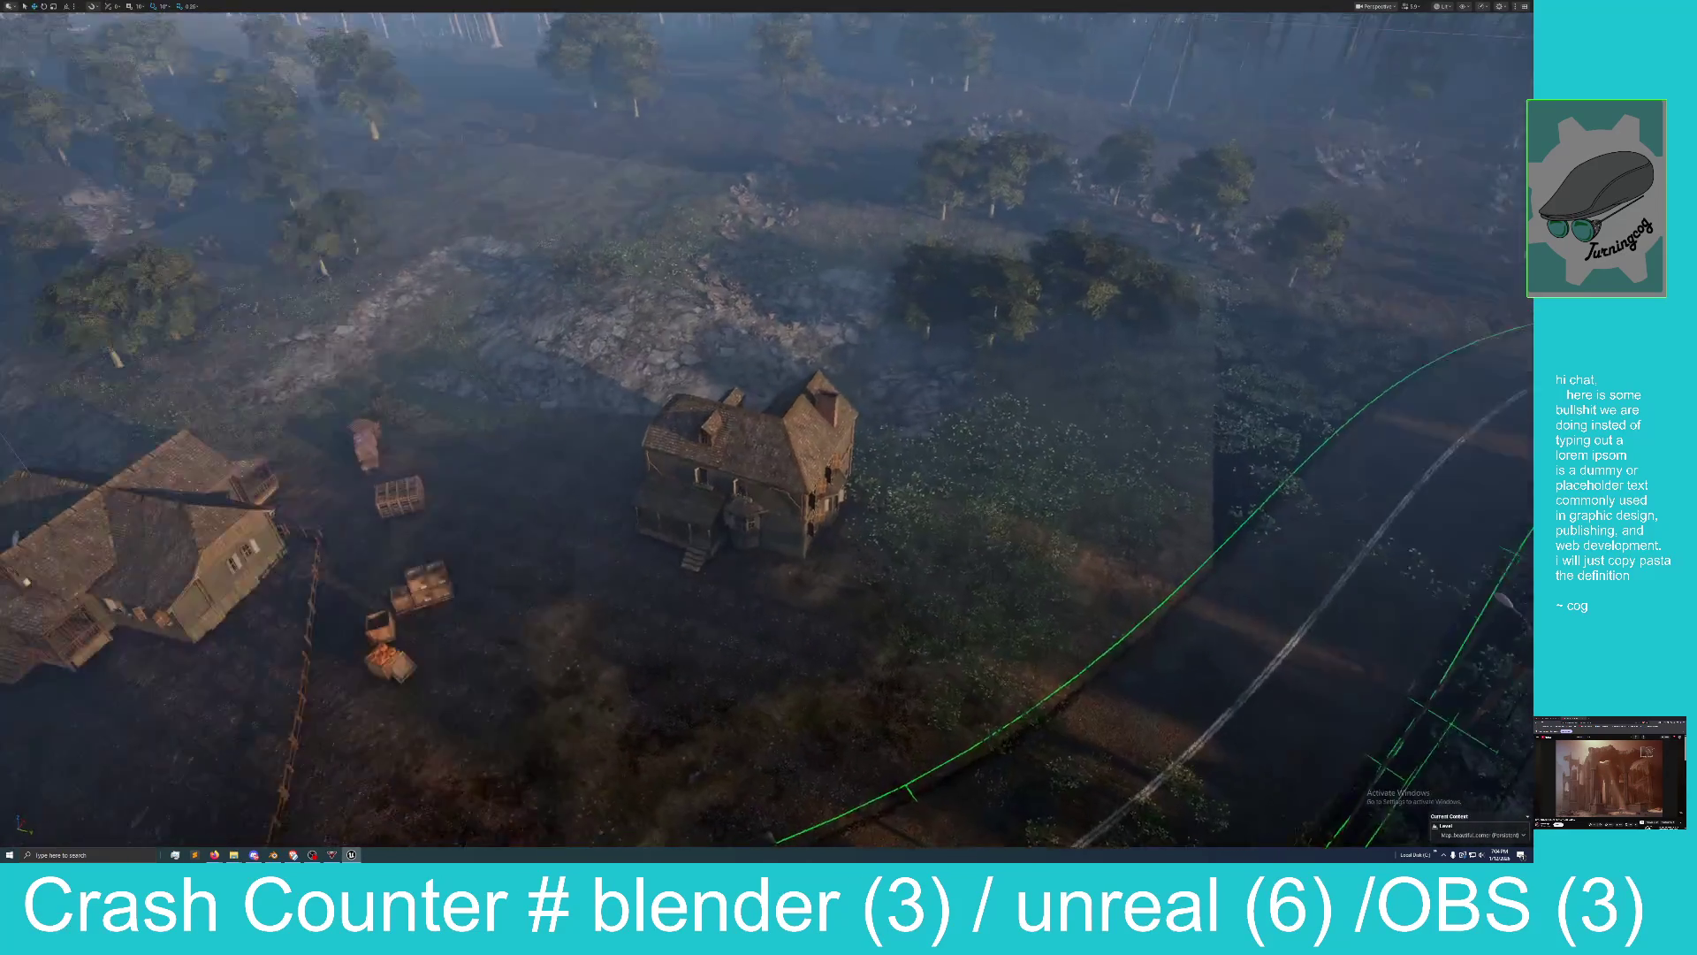
pyautogui.click(858, 451)
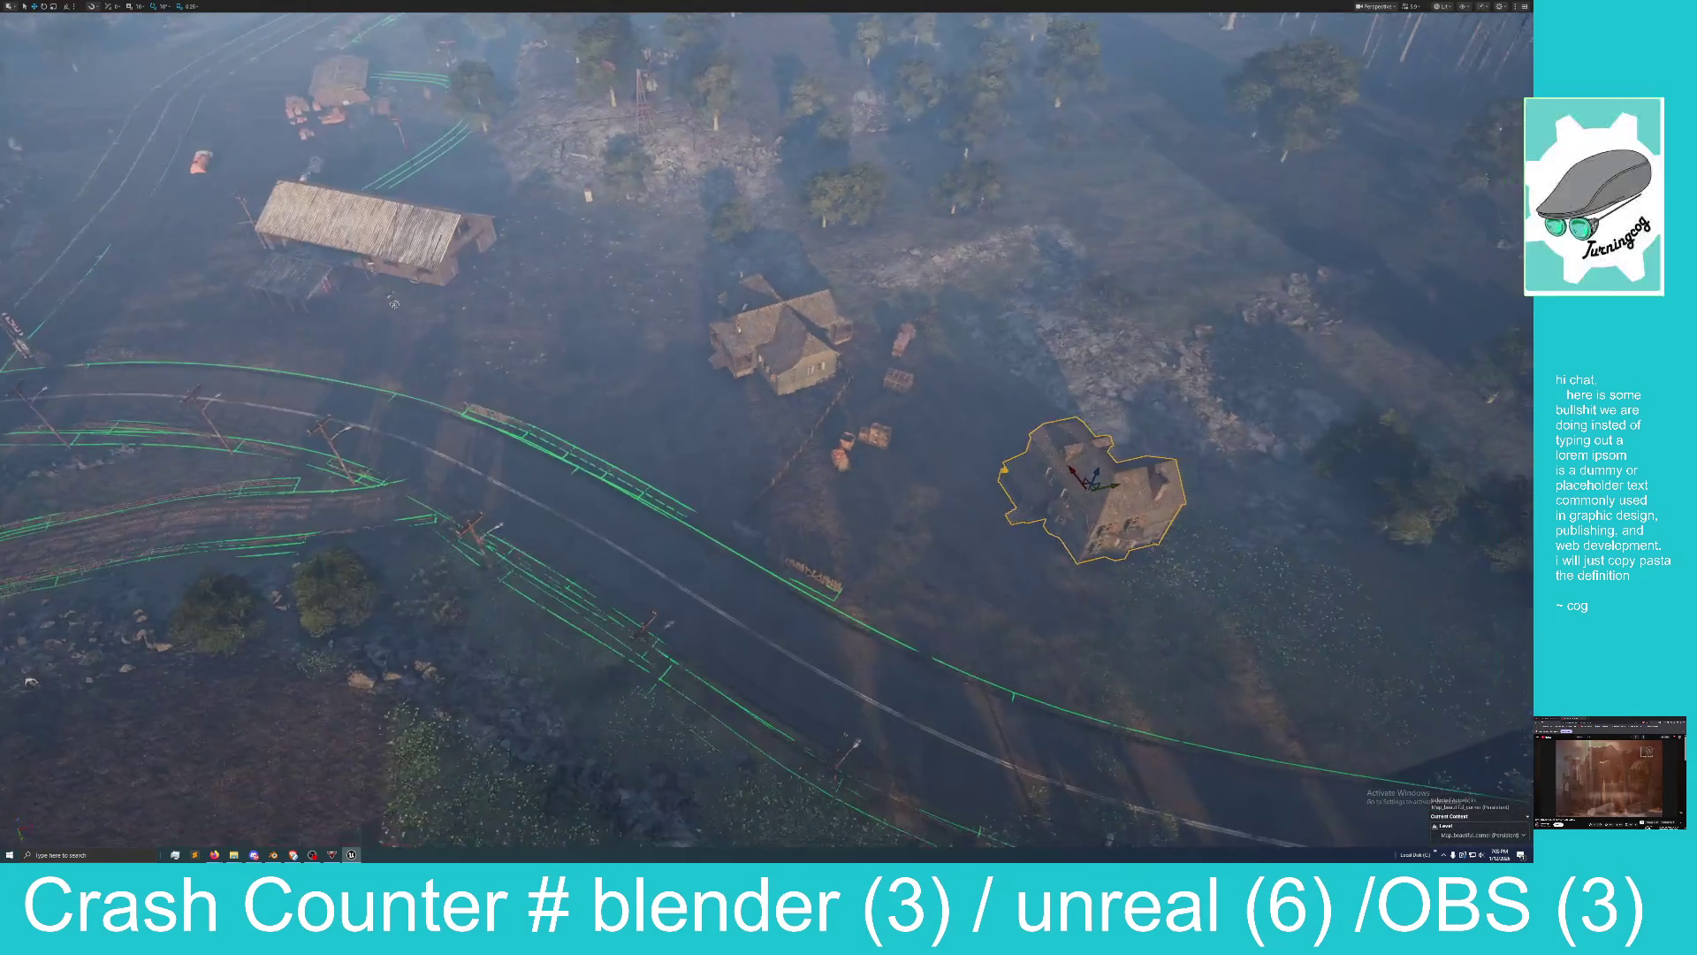
pyautogui.moveTo(1096, 484)
pyautogui.mouseDown()
pyautogui.moveTo(884, 508)
pyautogui.moveTo(212, 661)
pyautogui.mouseUp()
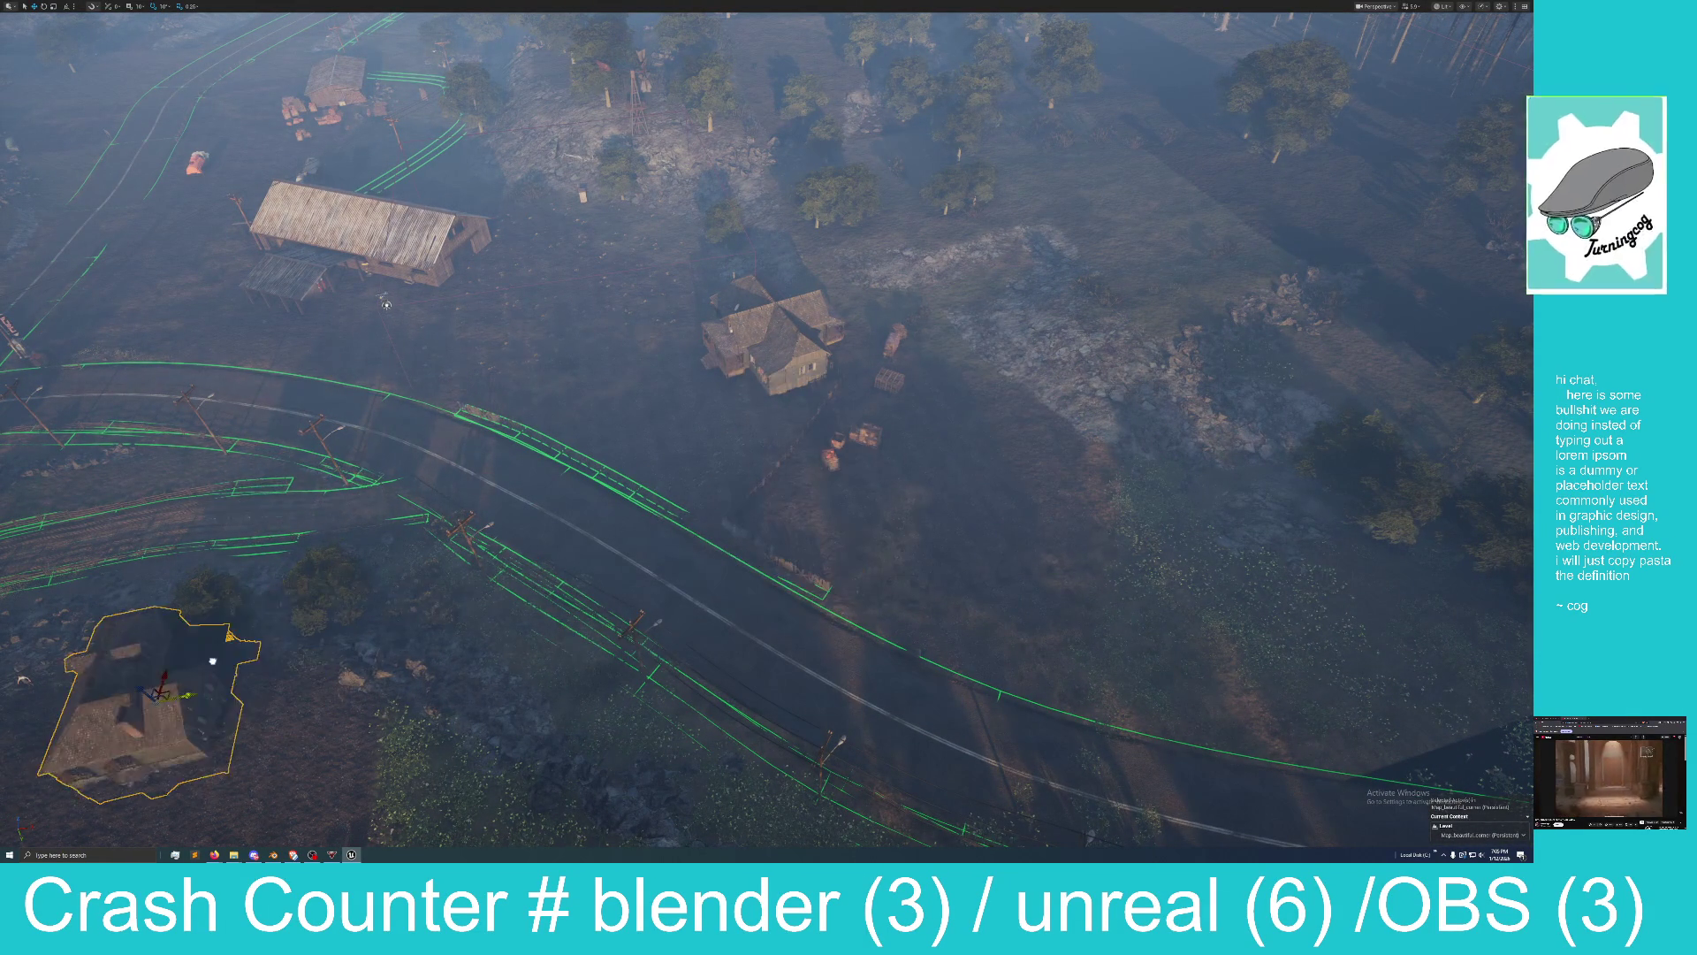
pyautogui.press('f')
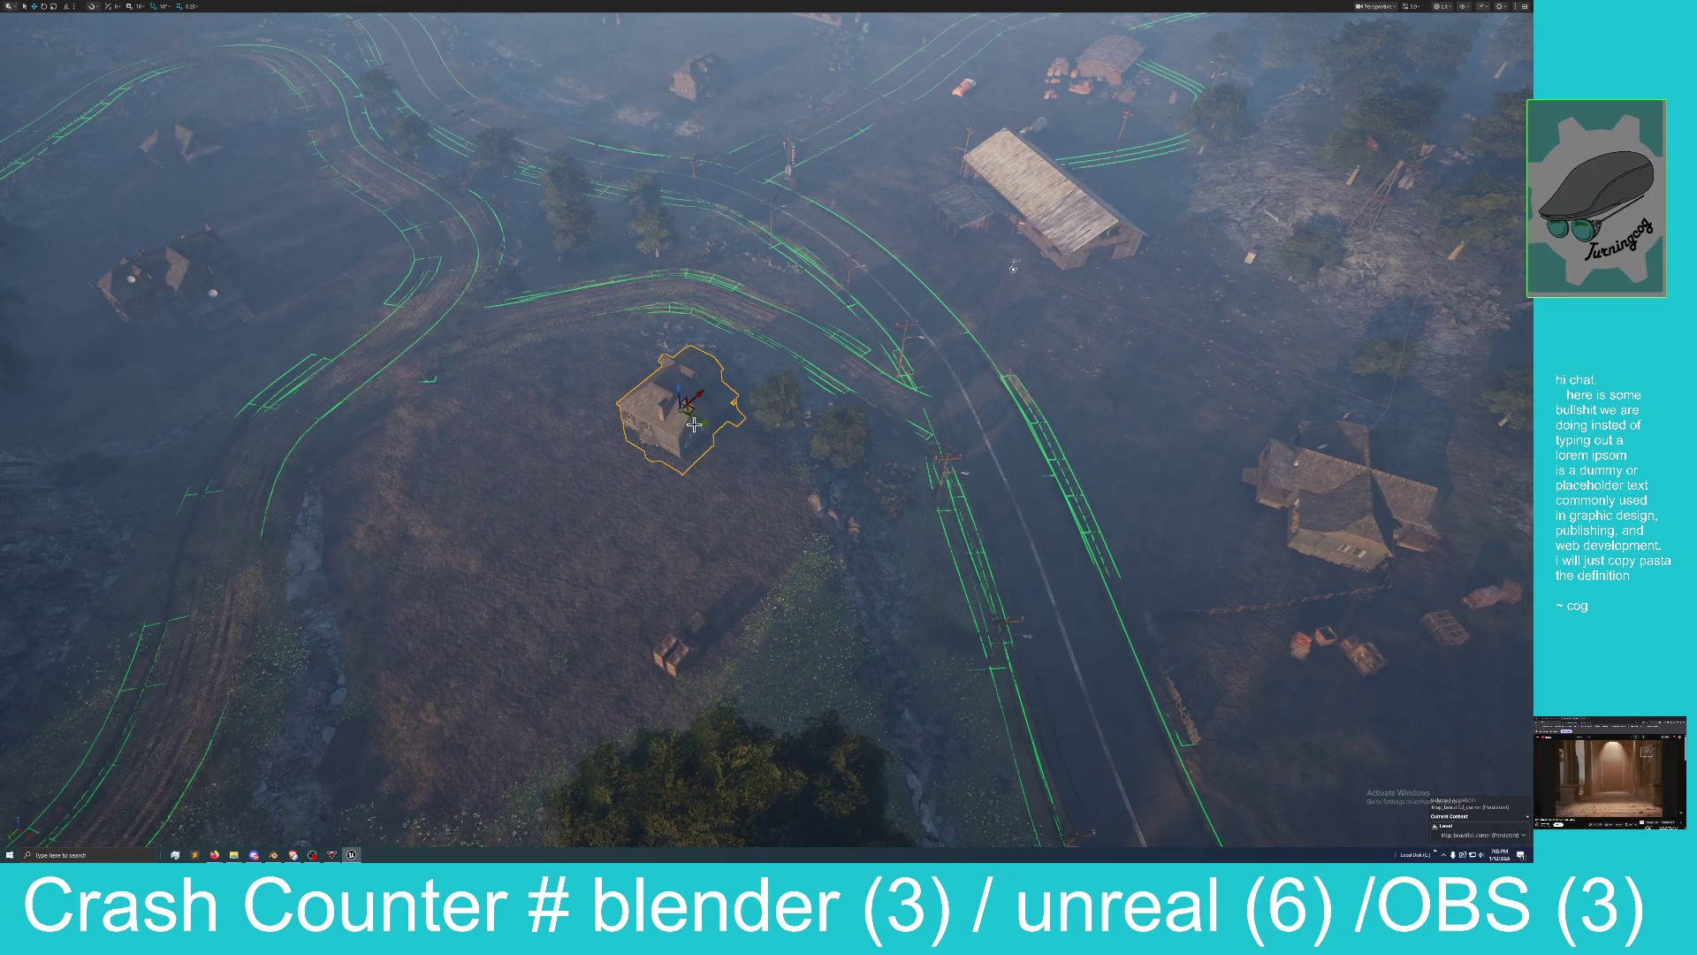
pyautogui.moveTo(694, 425); pyautogui.dragTo(774, 418)
pyautogui.press('f')
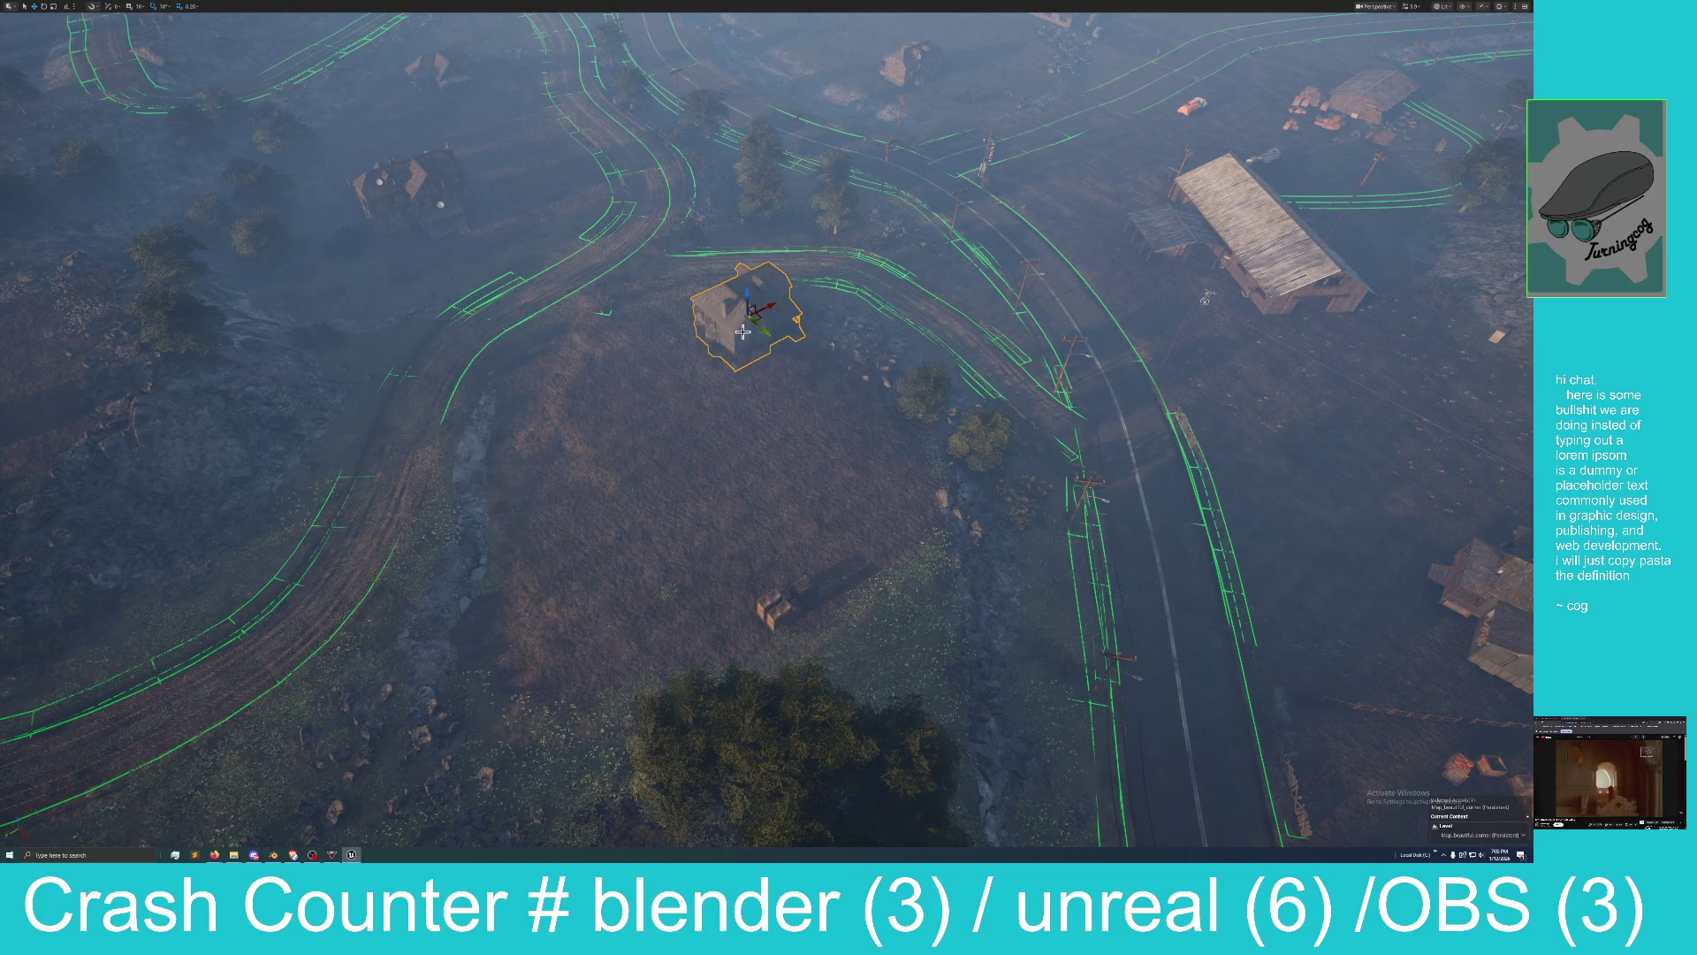
pyautogui.moveTo(737, 363)
pyautogui.mouseDown()
pyautogui.moveTo(615, 422)
pyautogui.moveTo(578, 428)
pyautogui.moveTo(573, 413)
pyautogui.mouseUp()
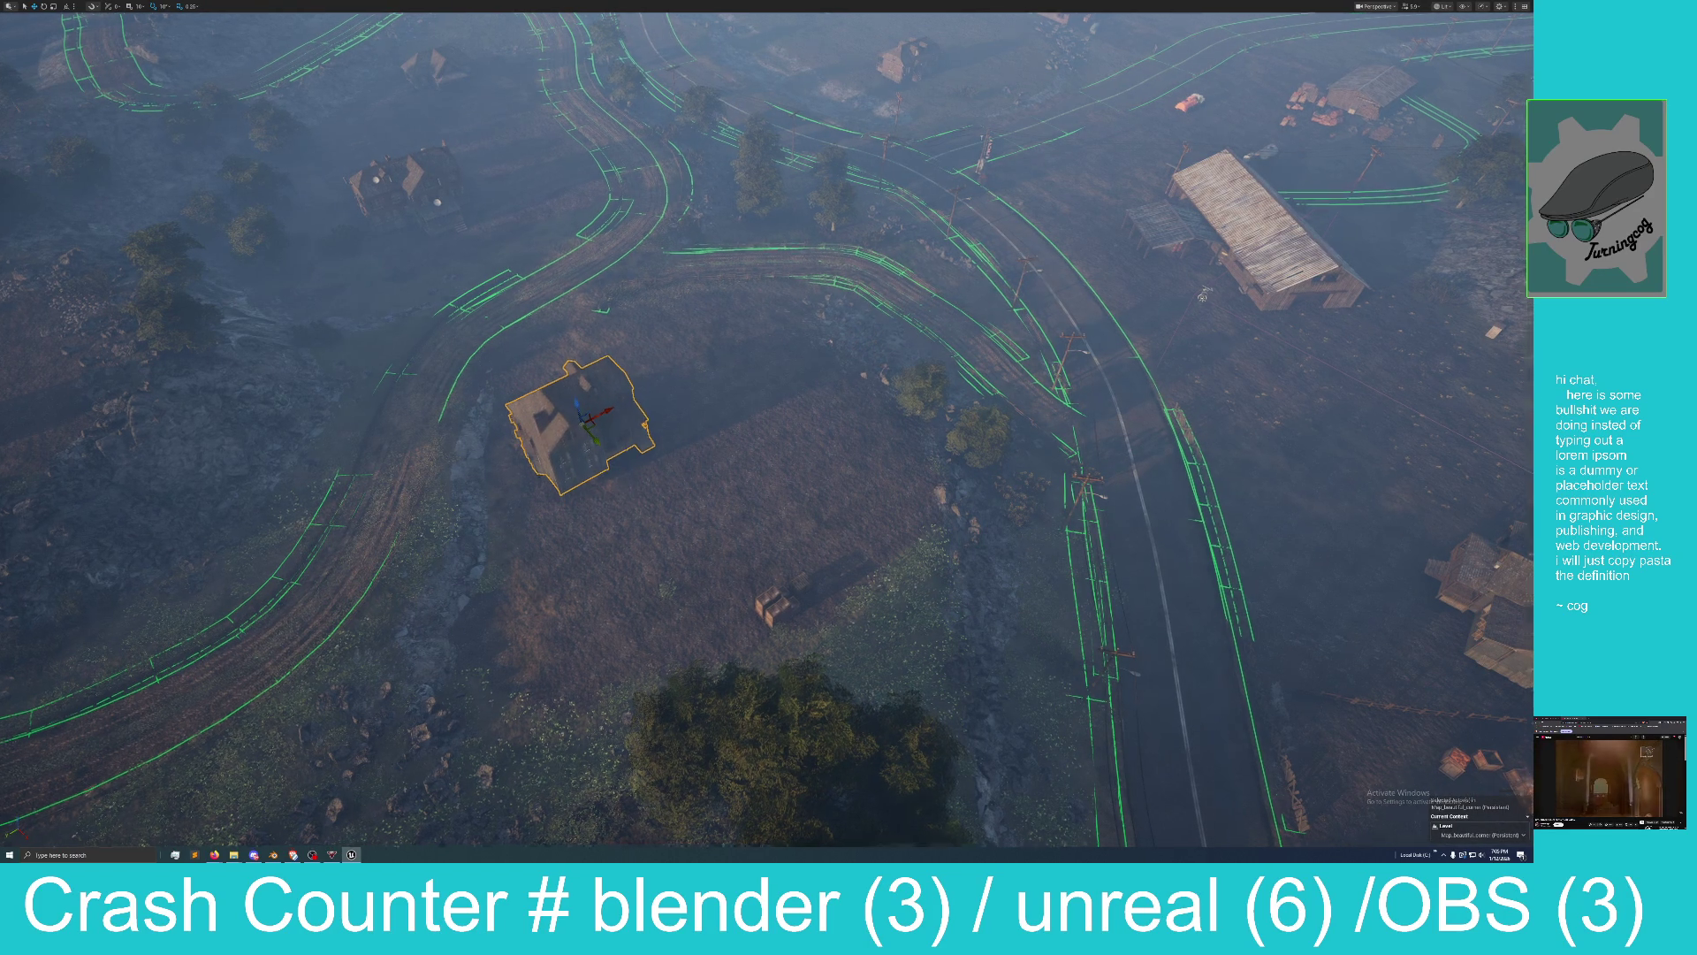
pyautogui.press('f')
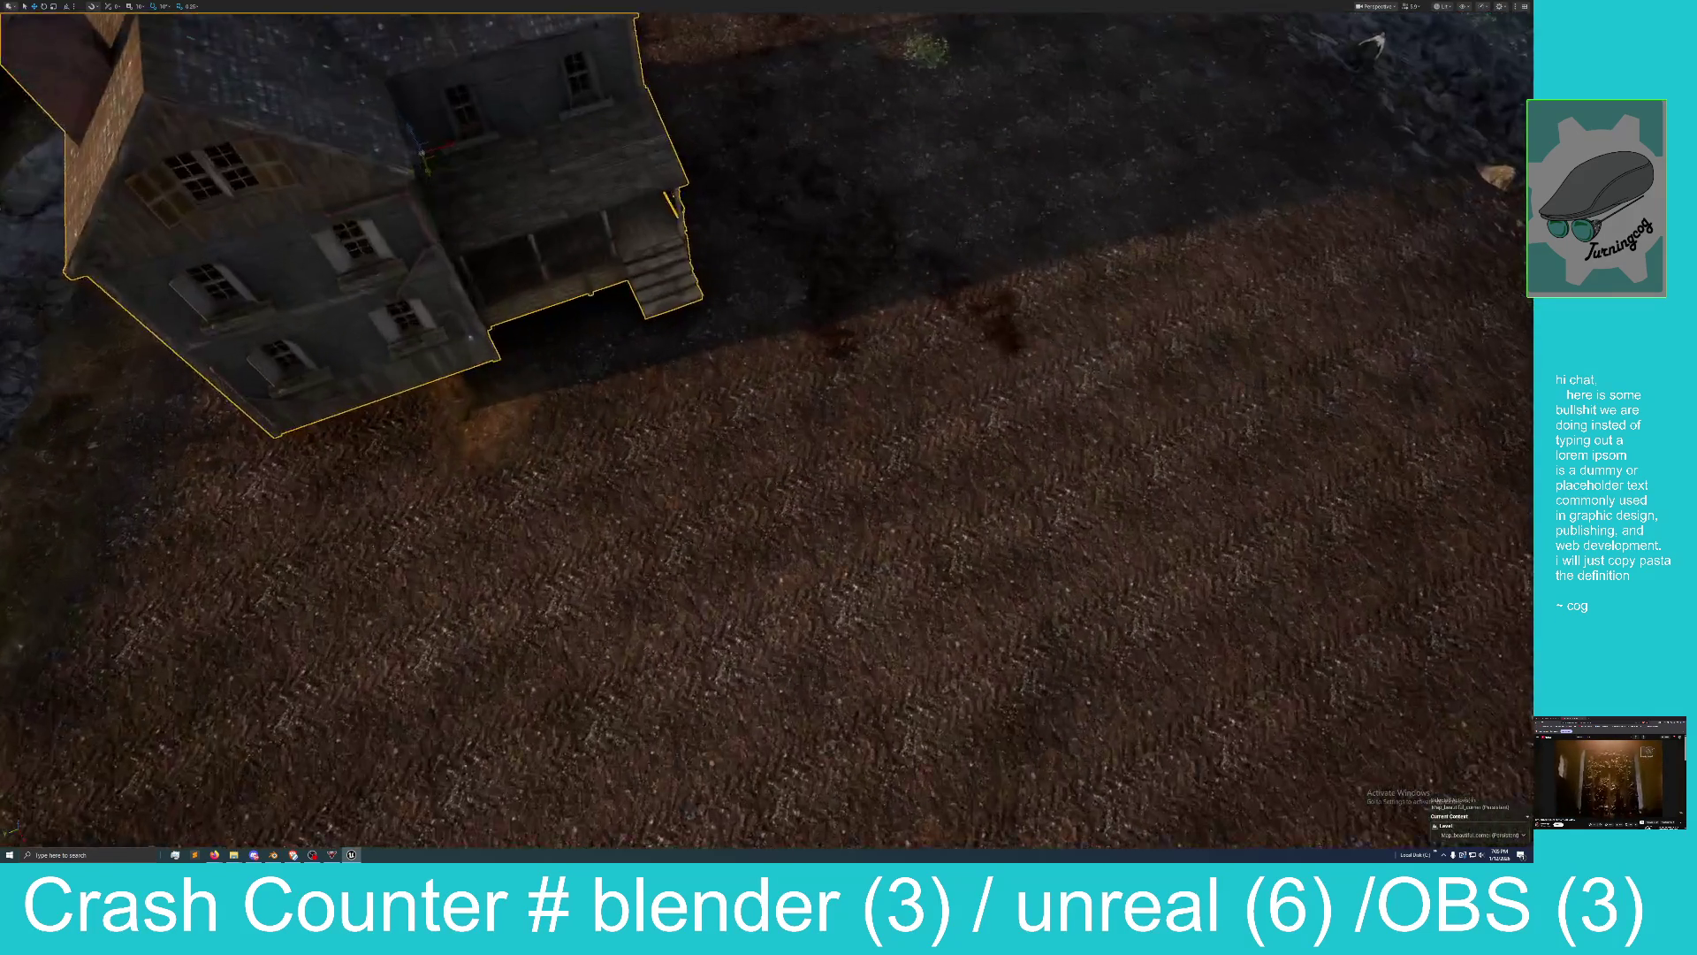
pyautogui.moveTo(568, 358)
pyautogui.mouseDown()
pyautogui.moveTo(570, 389)
pyautogui.moveTo(565, 318)
pyautogui.mouseUp()
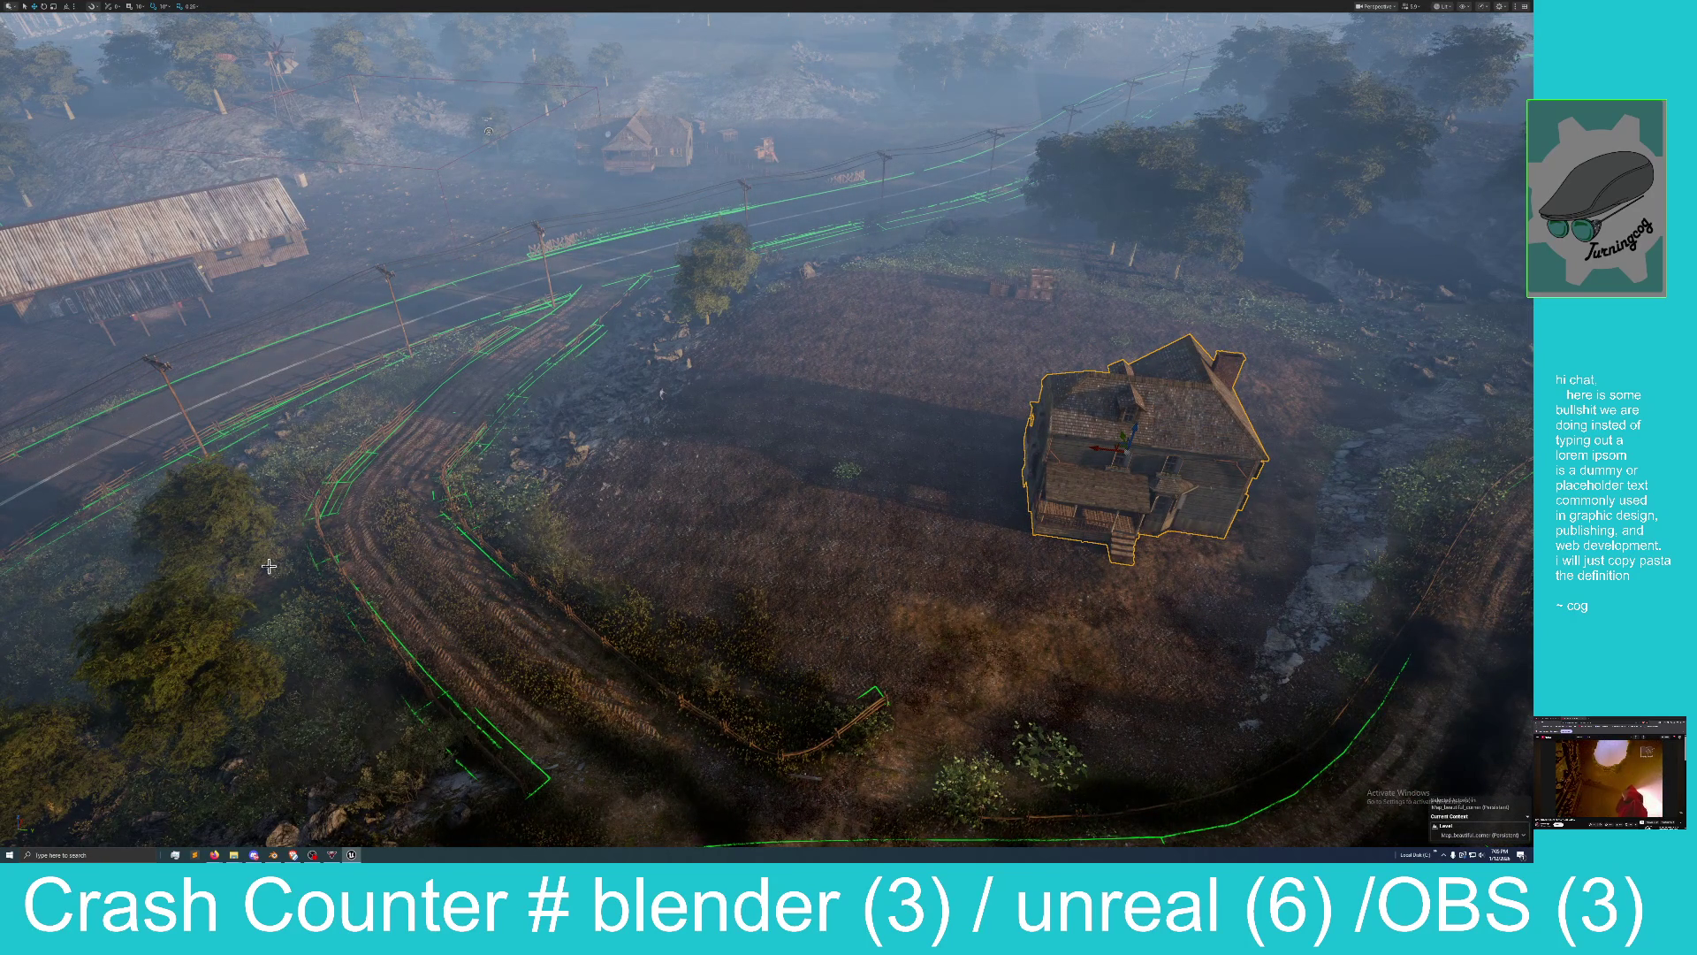
# Clear the selection and restore the full editor layout from immersive mode.
pyautogui.click(747, 506)
pyautogui.press('Escape')
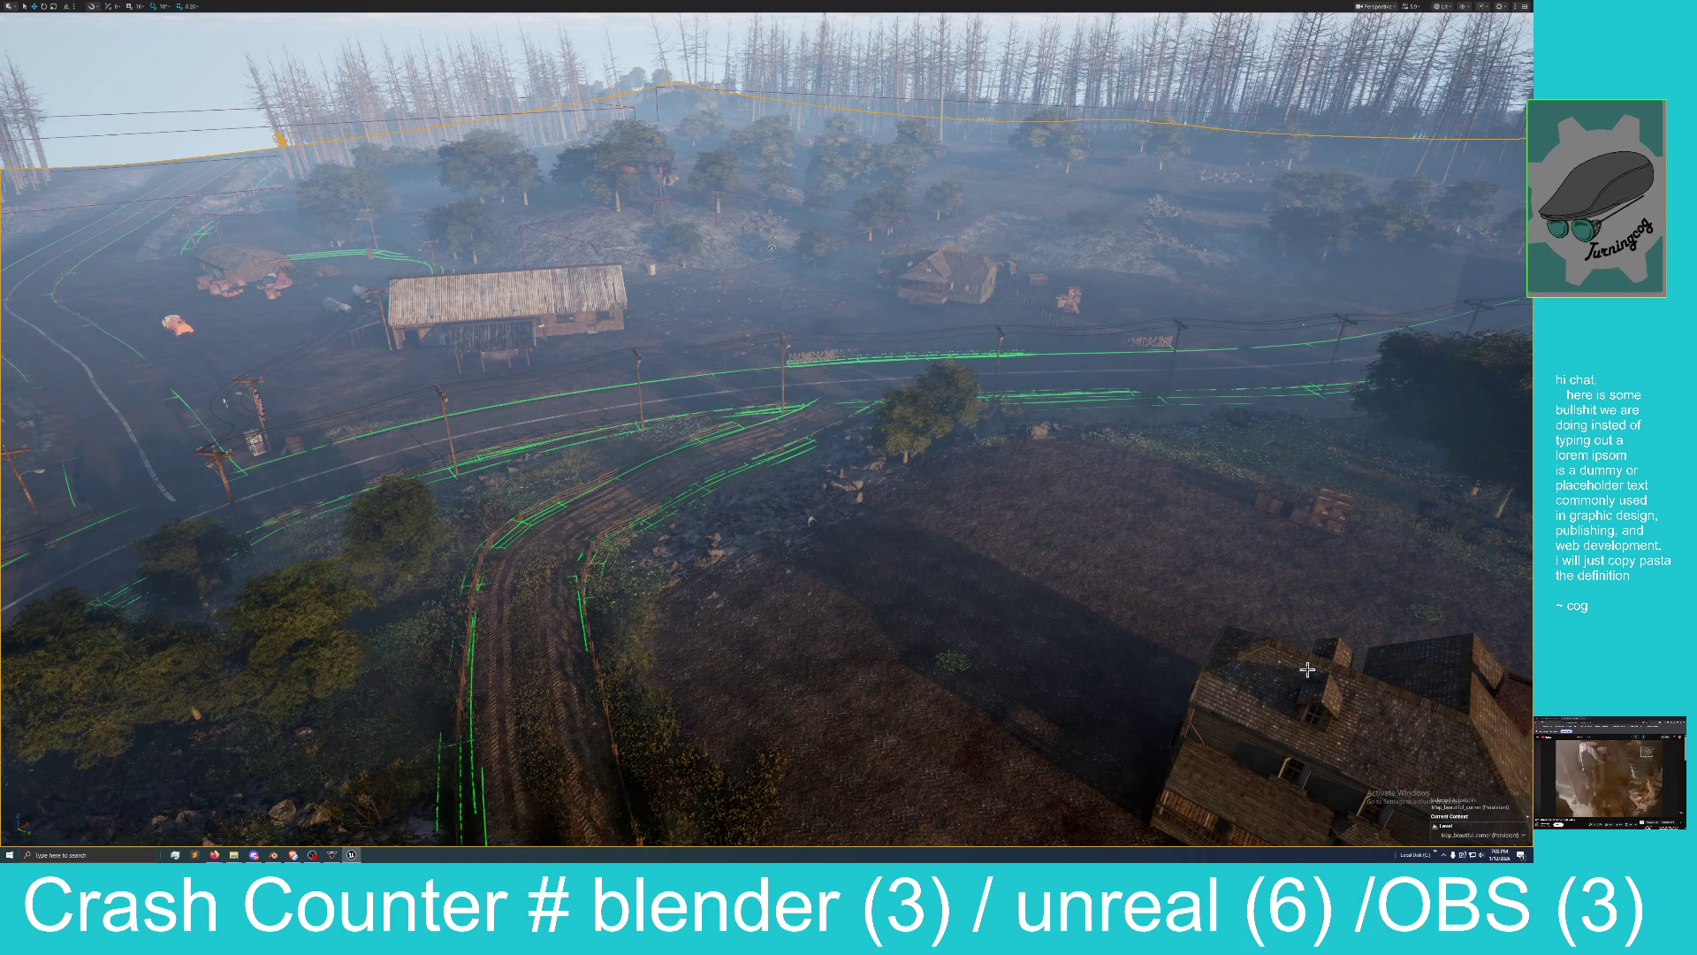
pyautogui.press('F11')
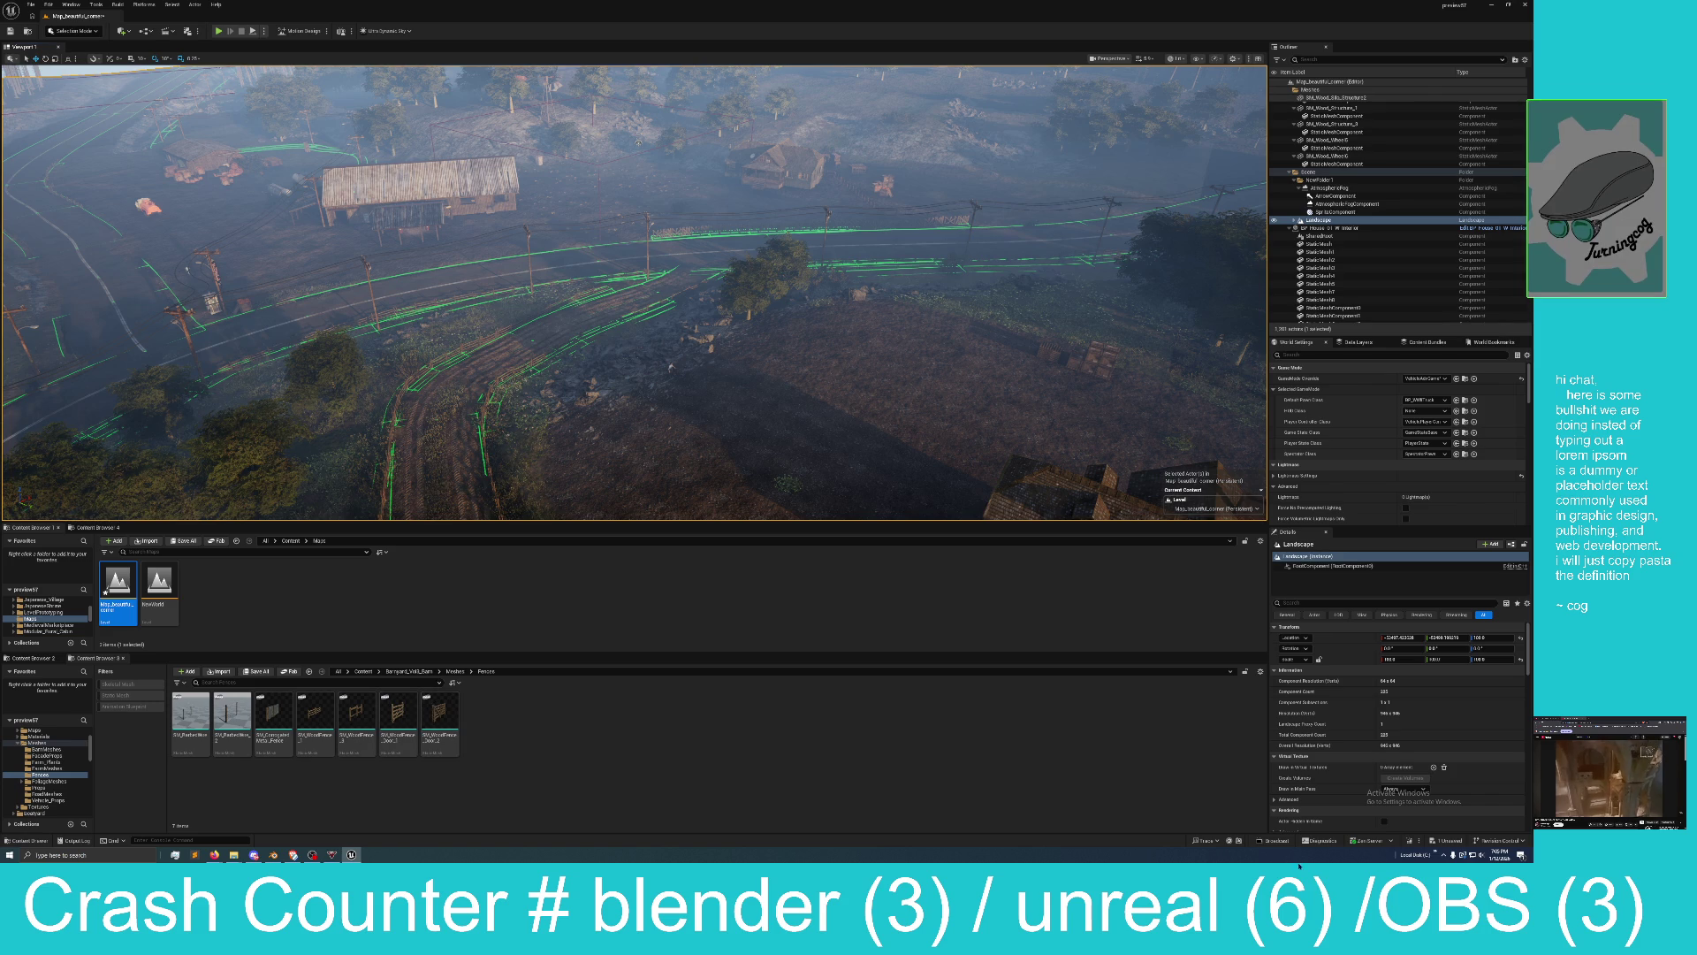
# Save the modified Map_beautiful_corner level through Save Selected.
pyautogui.click(1453, 847)
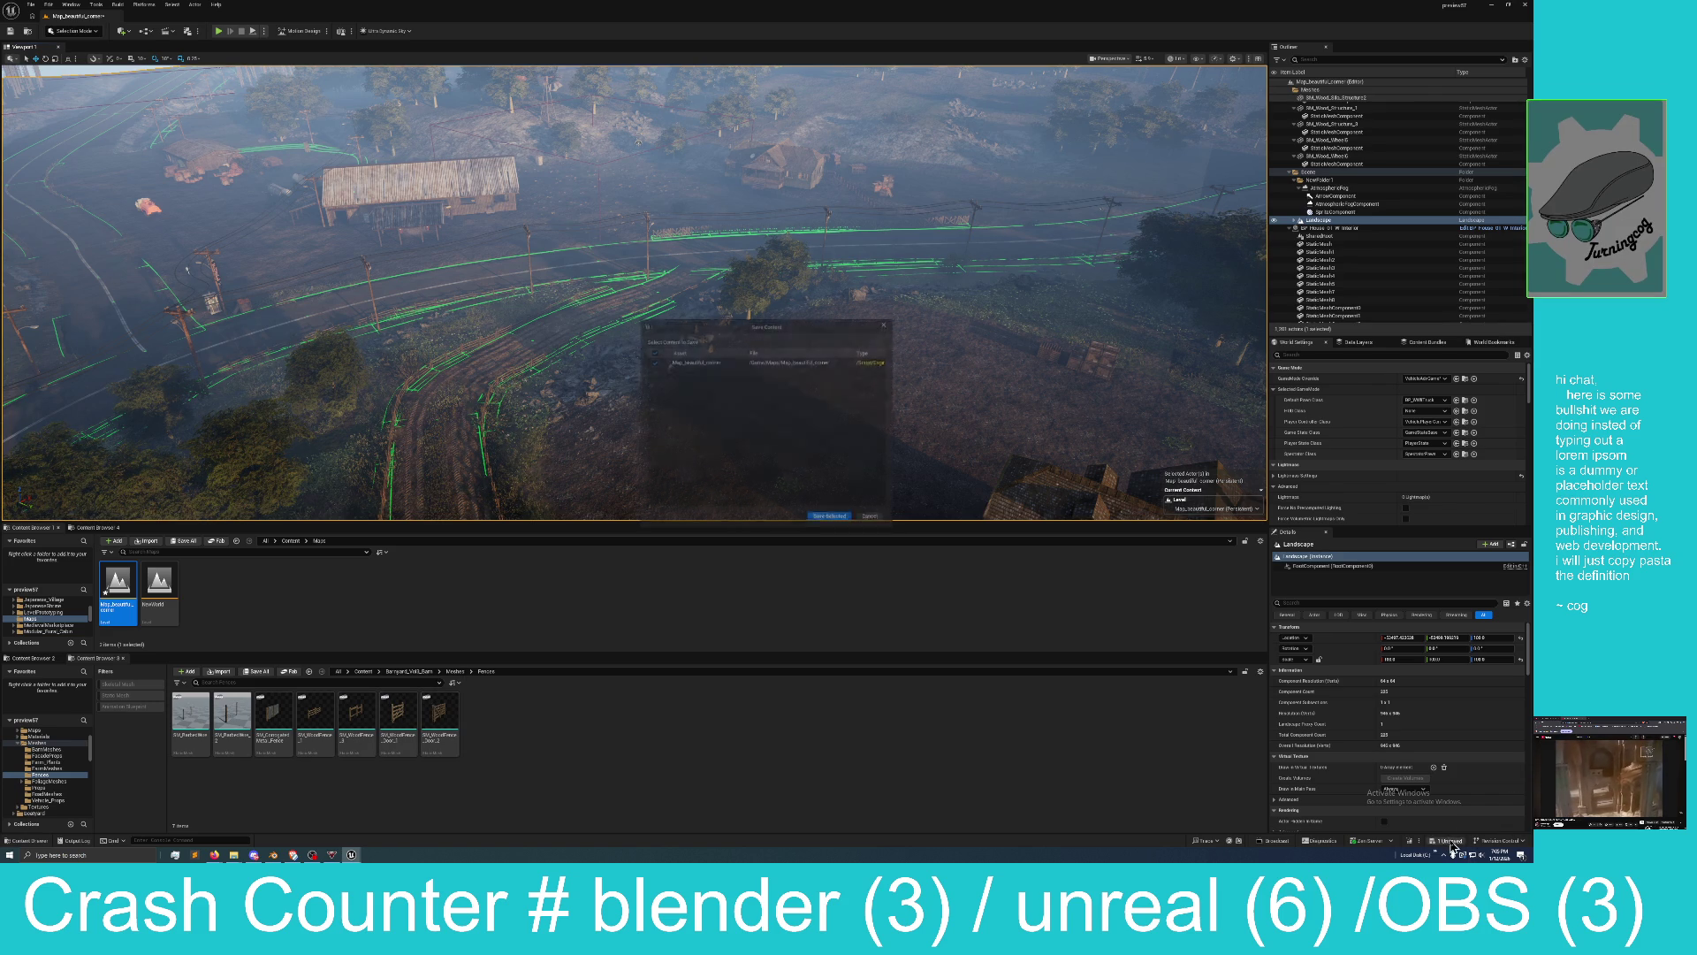
pyautogui.click(844, 519)
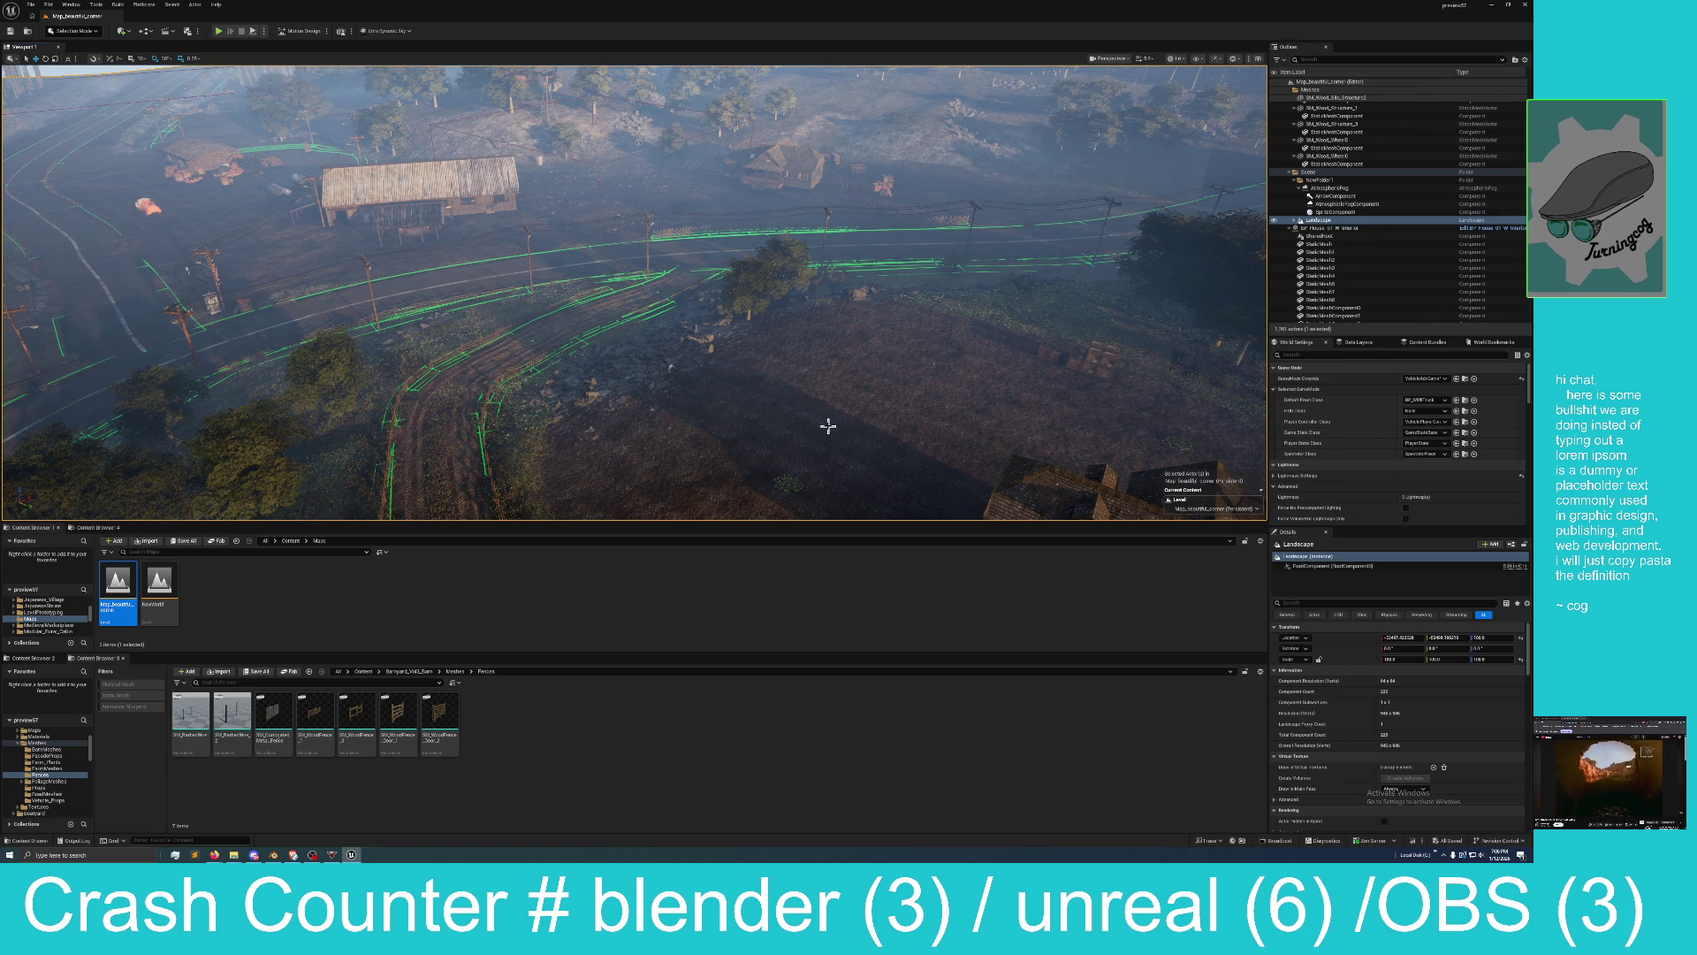
pyautogui.moveTo(773, 403); pyautogui.dragTo(721, 349)
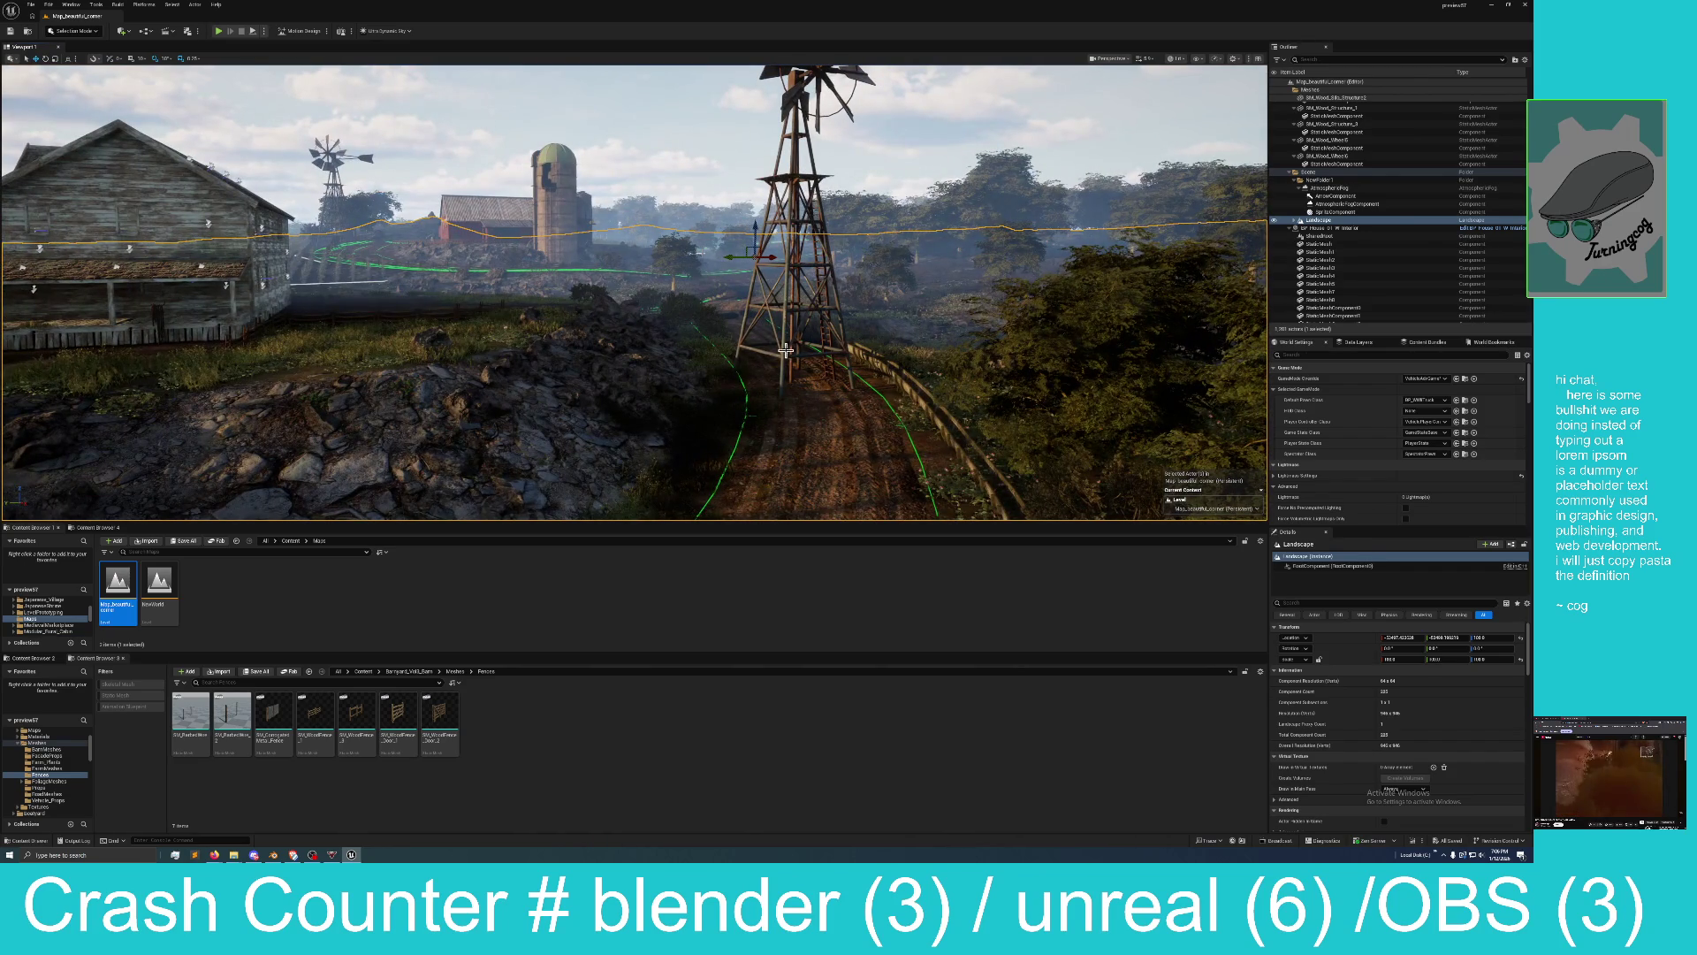
# Drag the windmill up and left across the farm until it stands behind the white farmhouse.
pyautogui.click(794, 323)
pyautogui.click(814, 384)
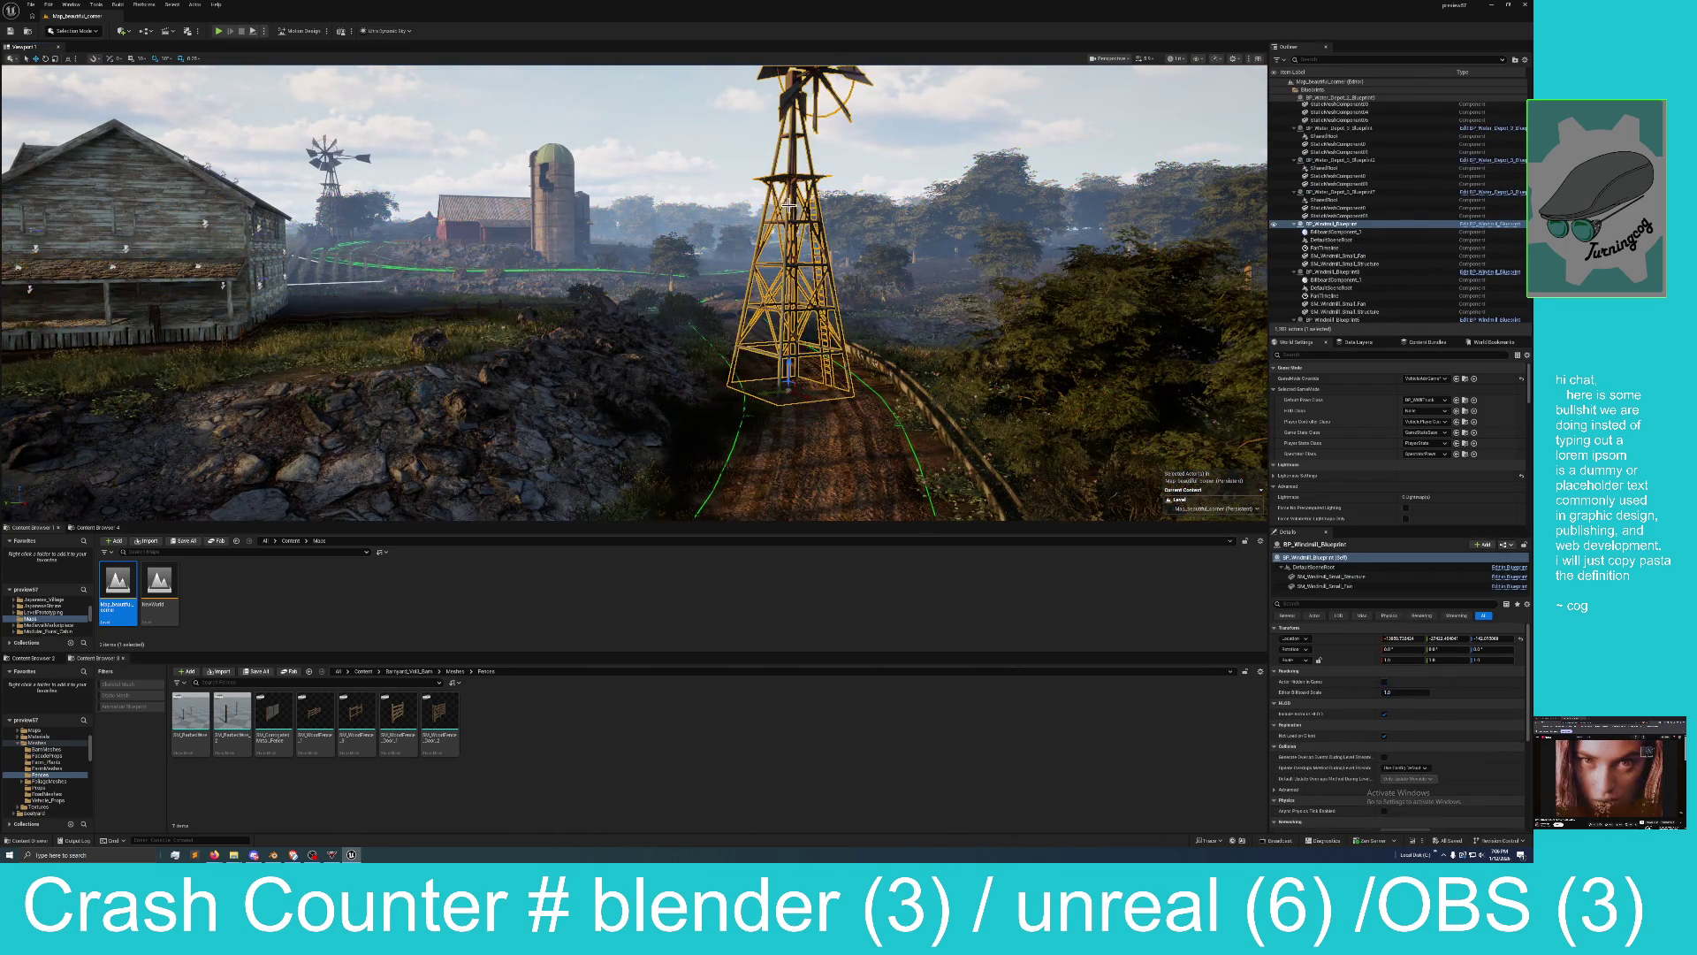
pyautogui.moveTo(814, 384)
pyautogui.mouseDown()
pyautogui.moveTo(509, 361)
pyautogui.moveTo(500, 301)
pyautogui.moveTo(512, 425)
pyautogui.mouseUp()
pyautogui.moveTo(724, 252)
pyautogui.mouseDown()
pyautogui.moveTo(416, 194)
pyautogui.moveTo(430, 147)
pyautogui.mouseUp()
pyautogui.scroll(-10, 430, 146)
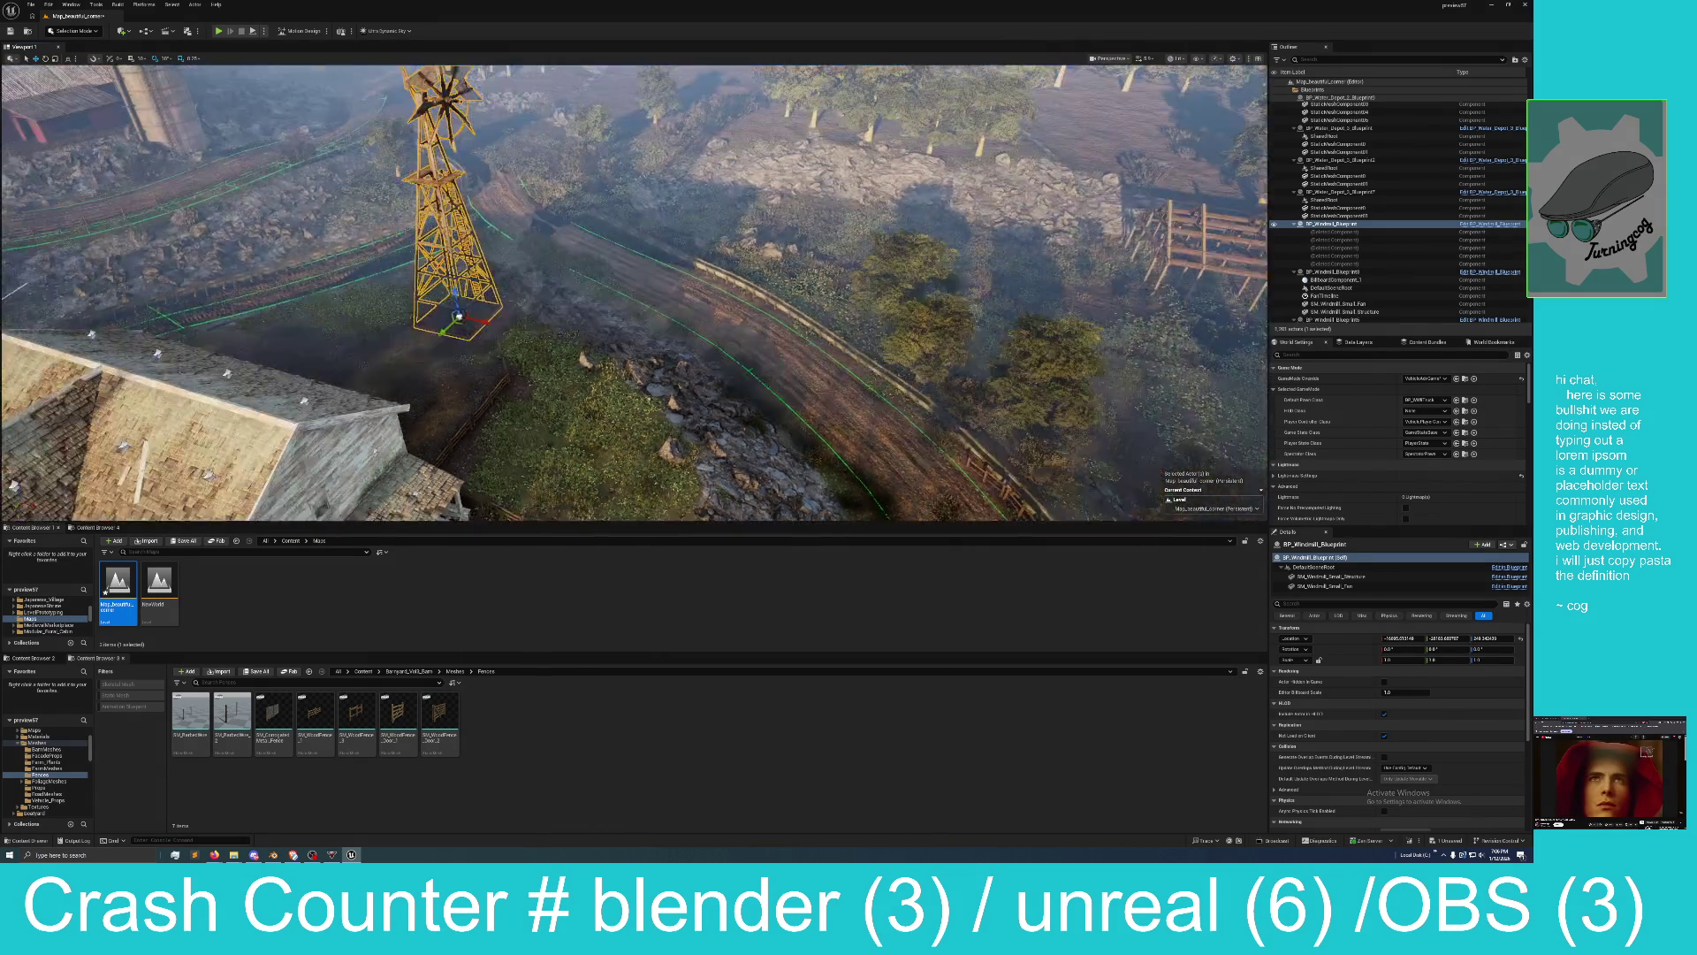
pyautogui.moveTo(600, 267); pyautogui.dragTo(549, 233)
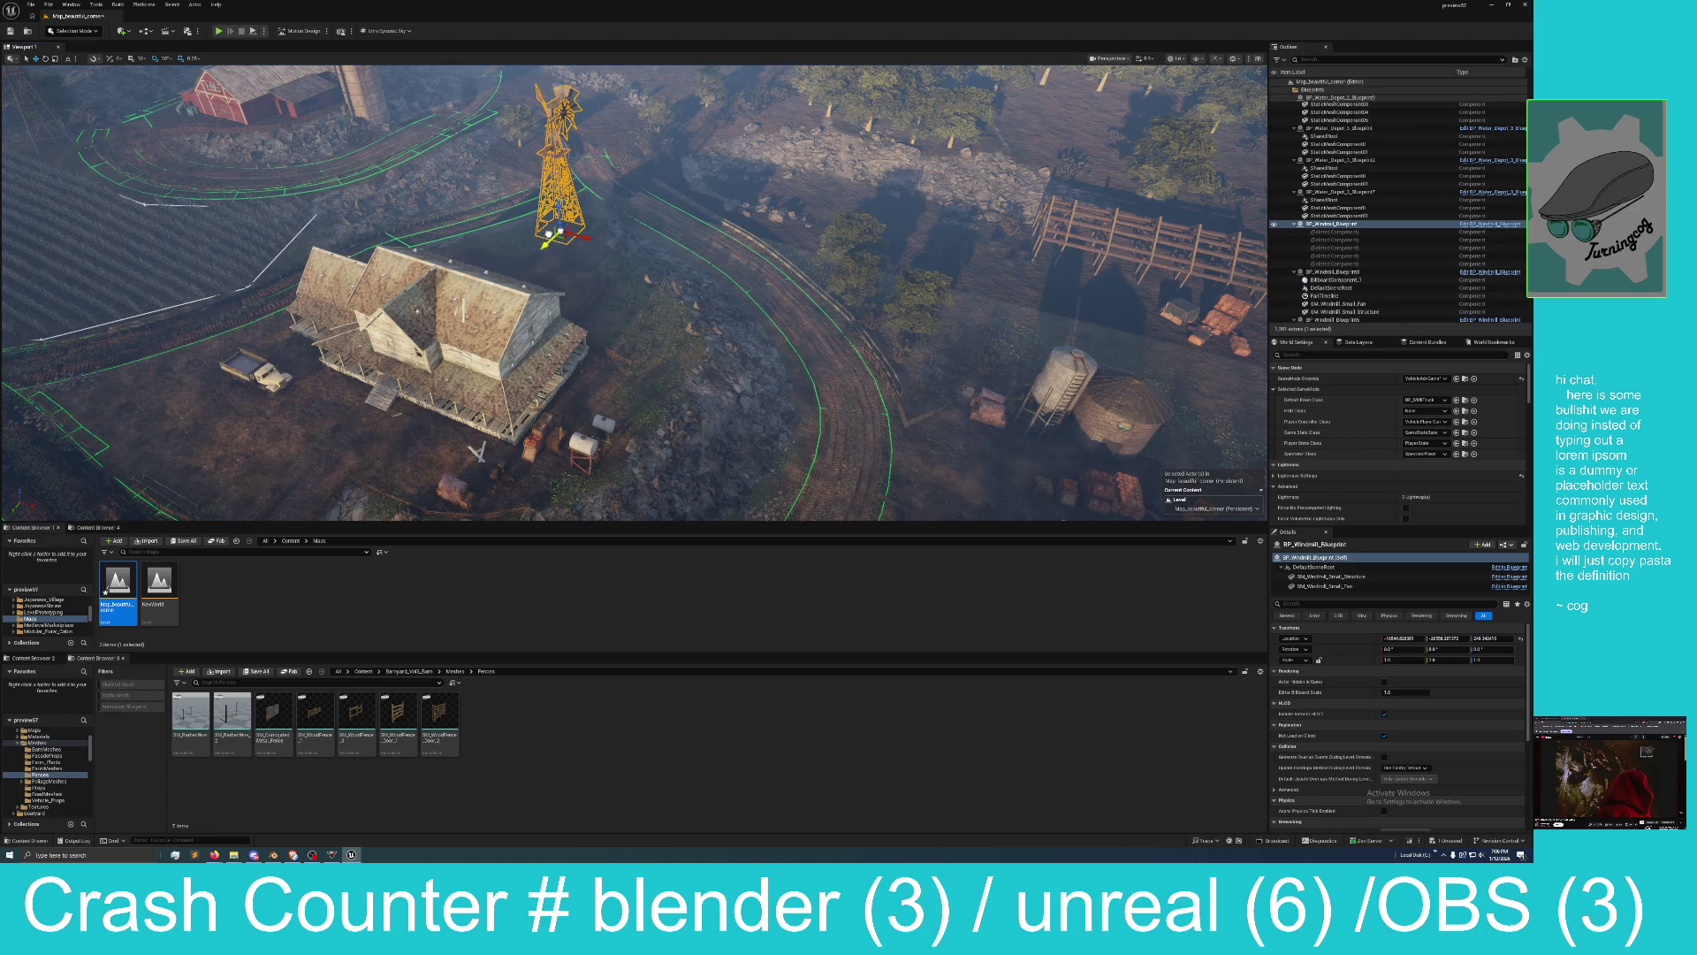
pyautogui.scroll(-10, 622, 277)
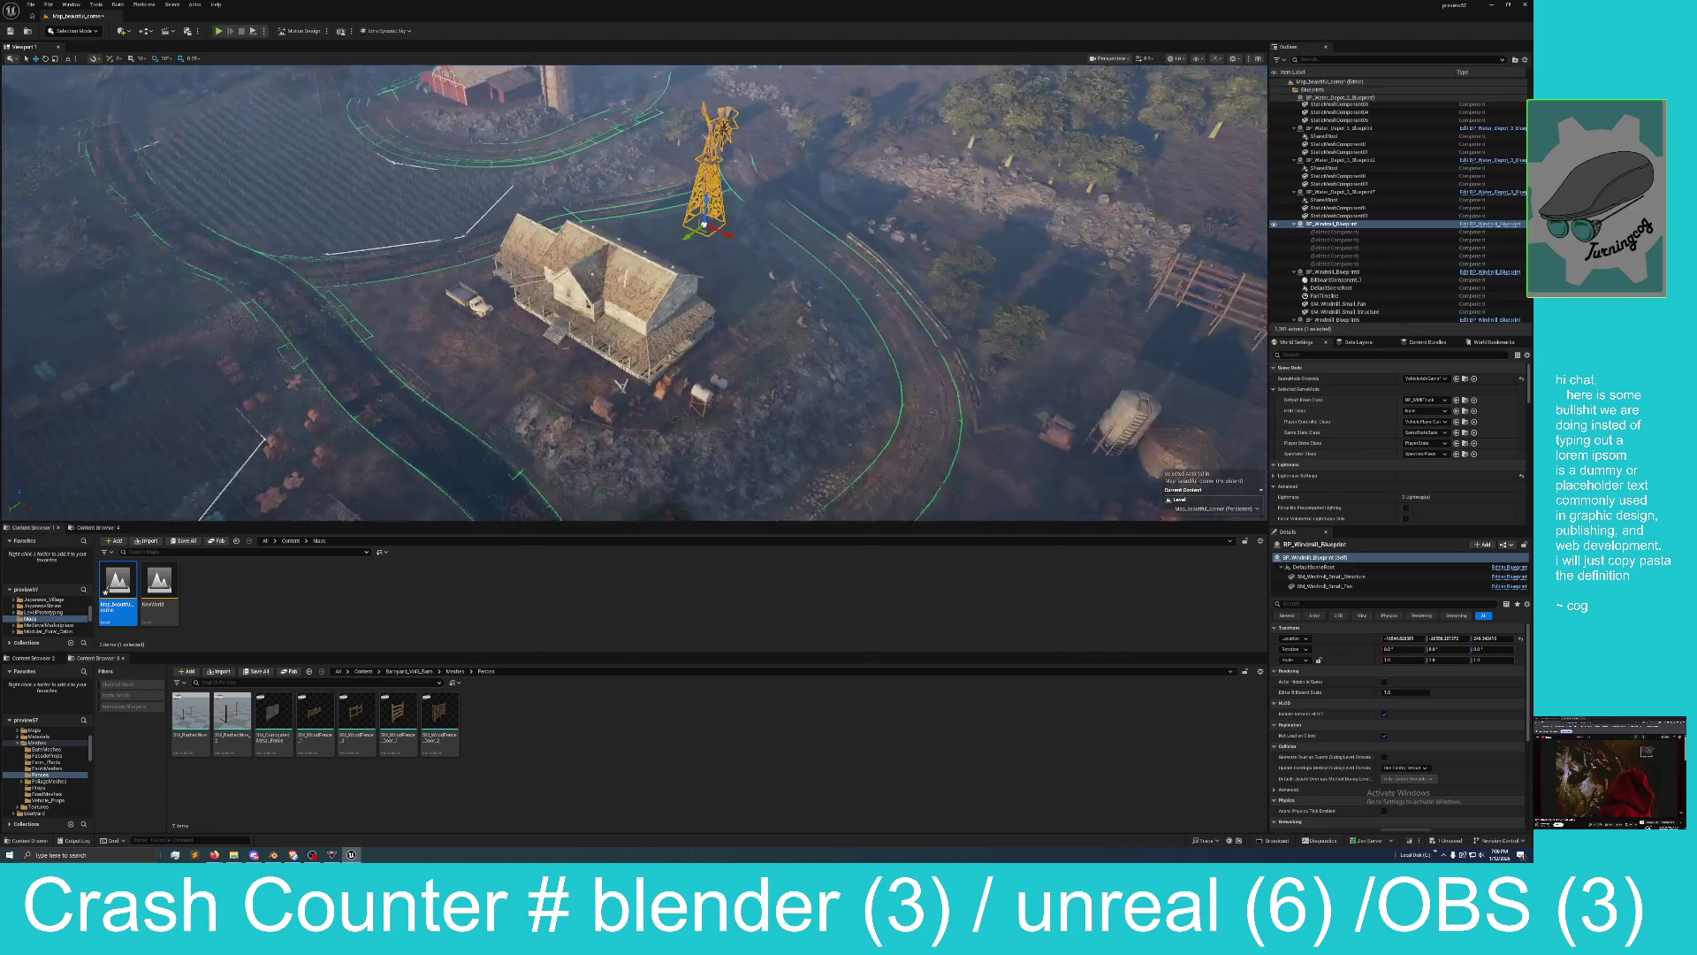
pyautogui.moveTo(622, 277)
pyautogui.mouseDown()
pyautogui.moveTo(742, 327)
pyautogui.moveTo(676, 327)
pyautogui.moveTo(742, 334)
pyautogui.moveTo(742, 380)
pyautogui.moveTo(701, 378)
pyautogui.mouseUp()
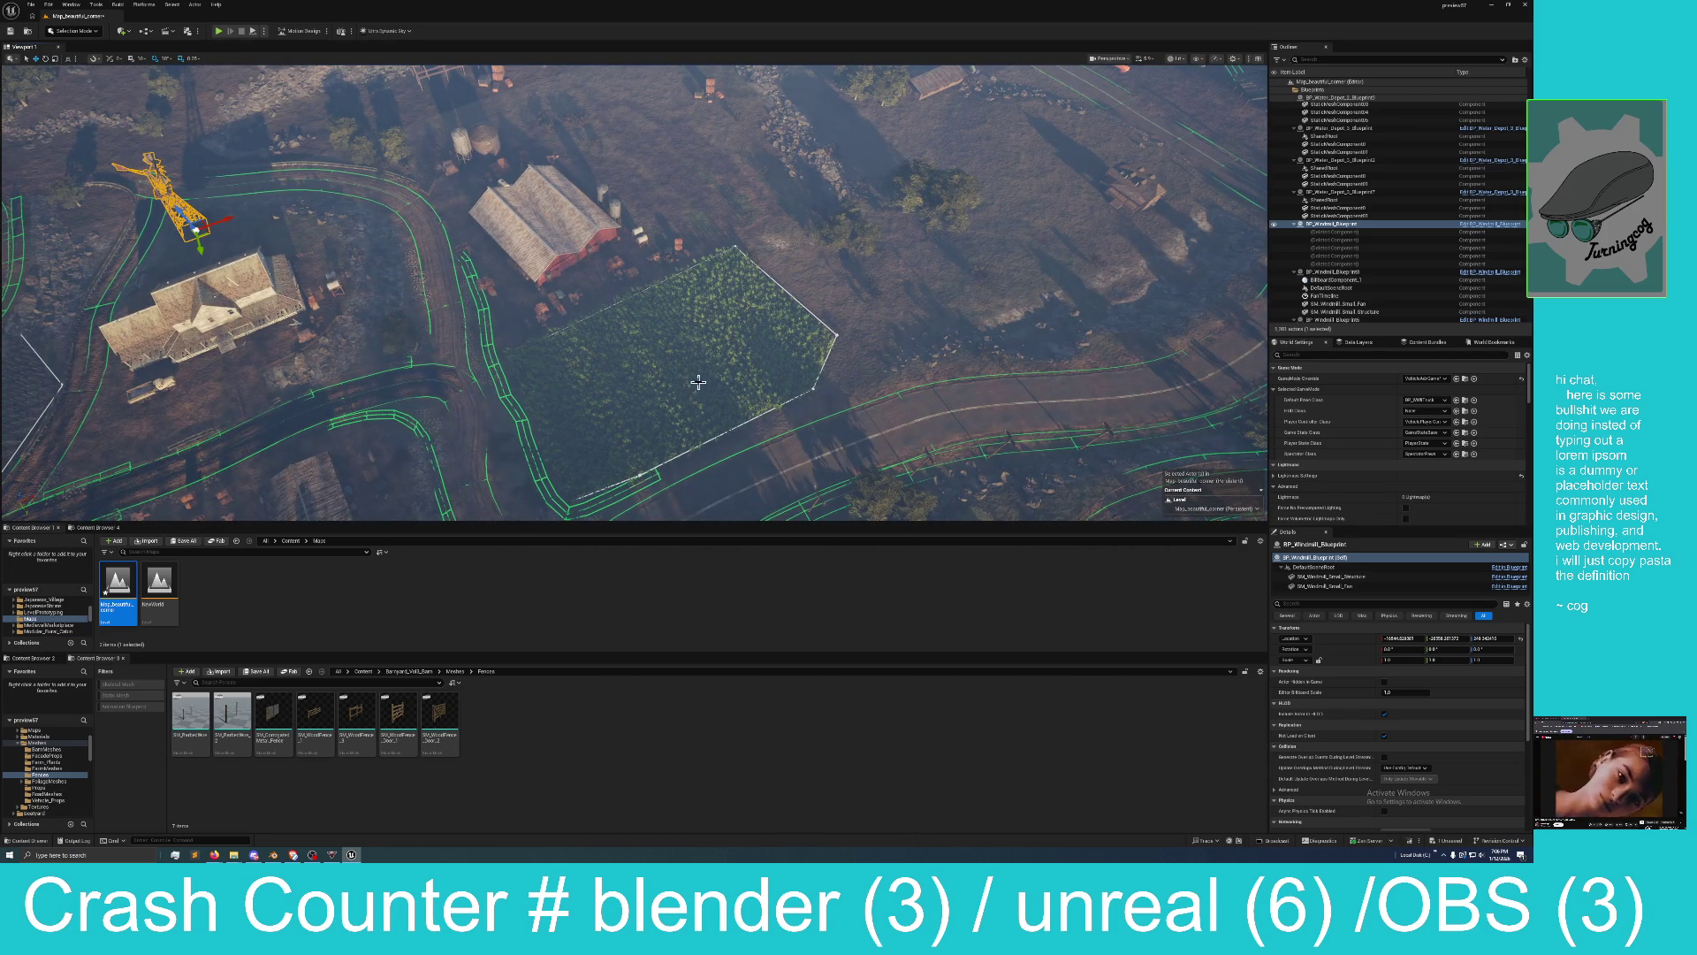
pyautogui.click(700, 338)
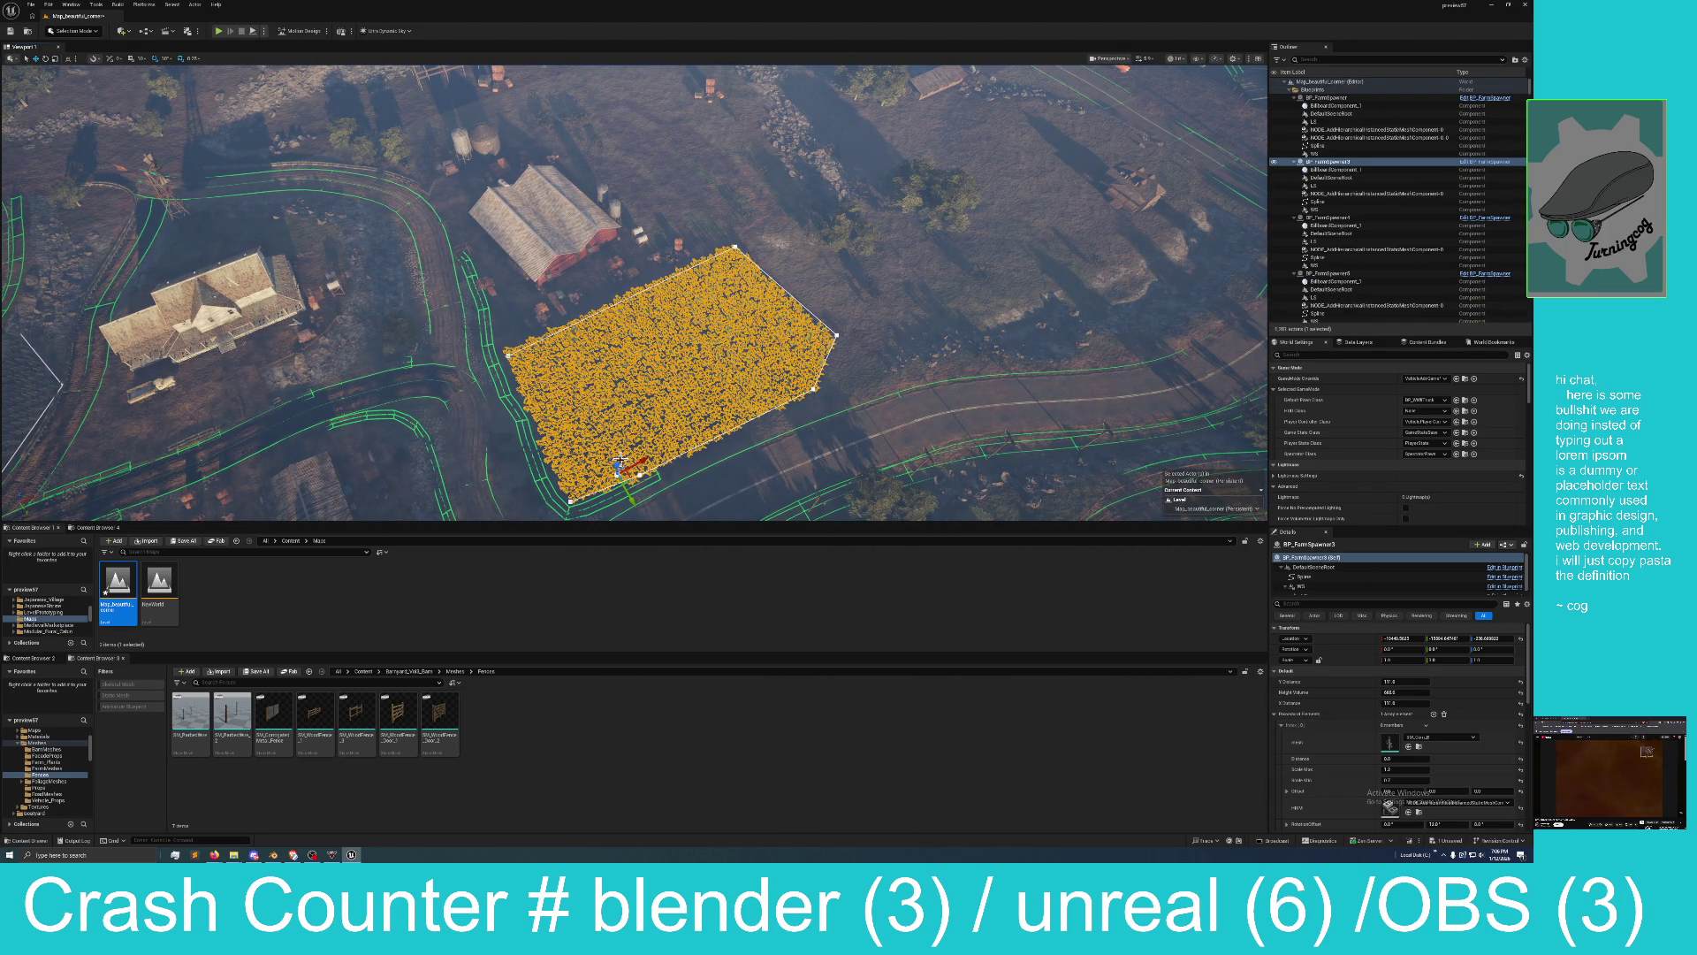
pyautogui.moveTo(628, 498); pyautogui.dragTo(629, 500)
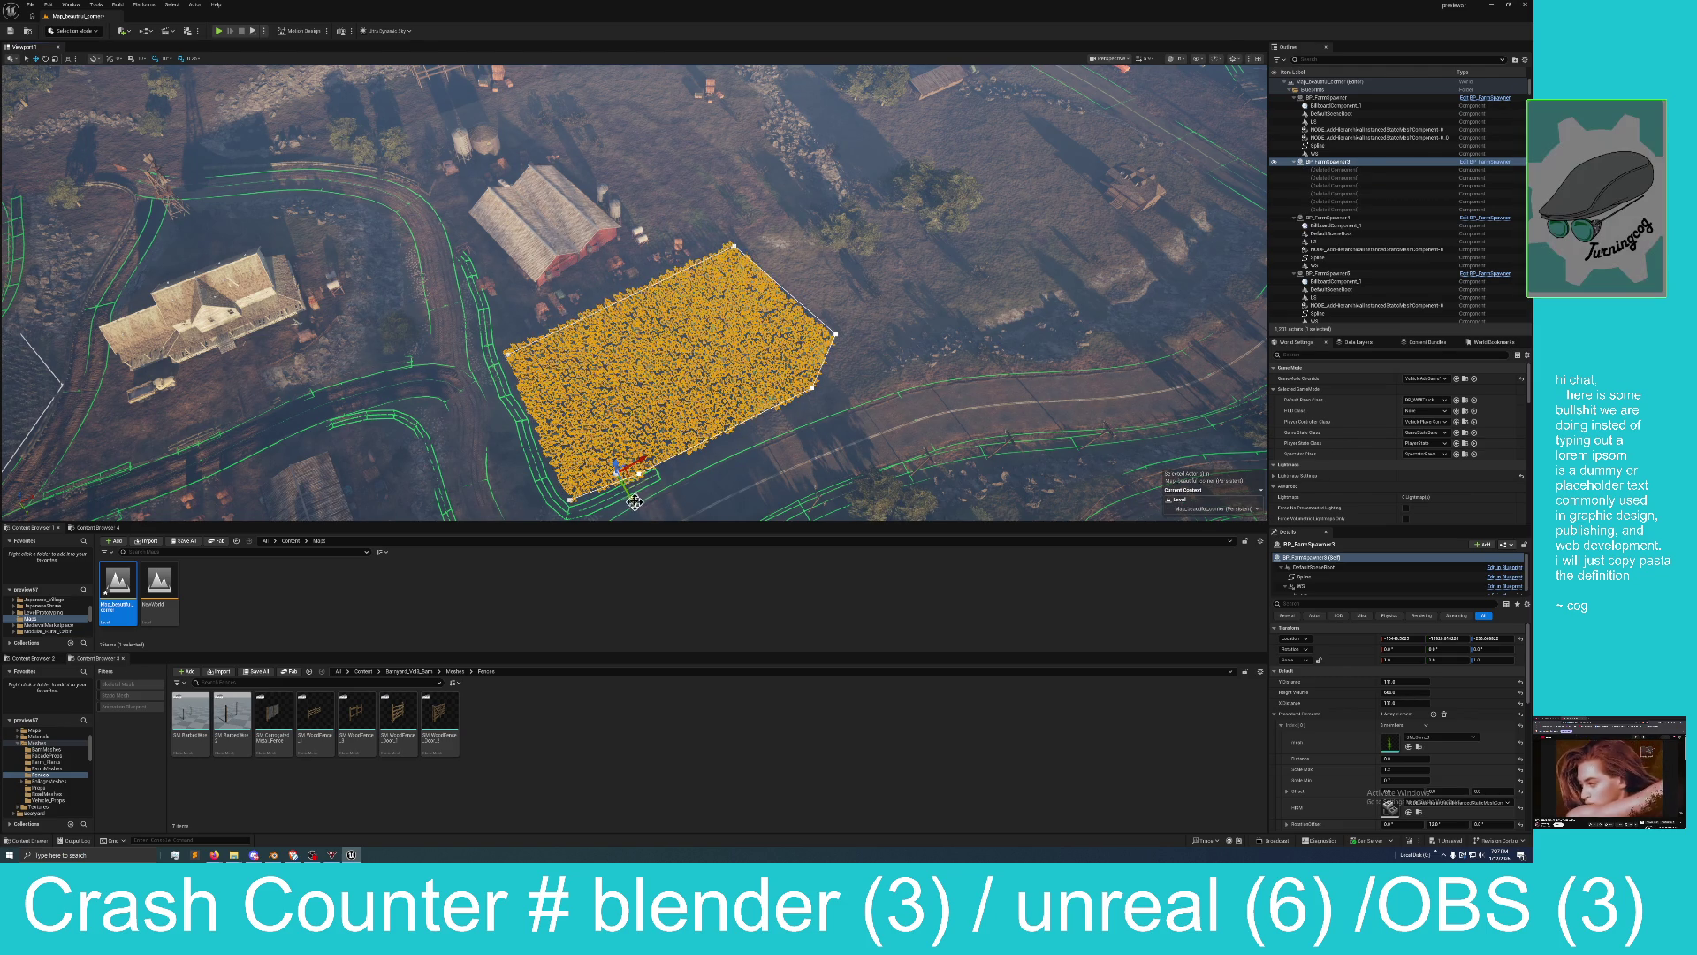
pyautogui.moveTo(629, 498); pyautogui.dragTo(633, 476)
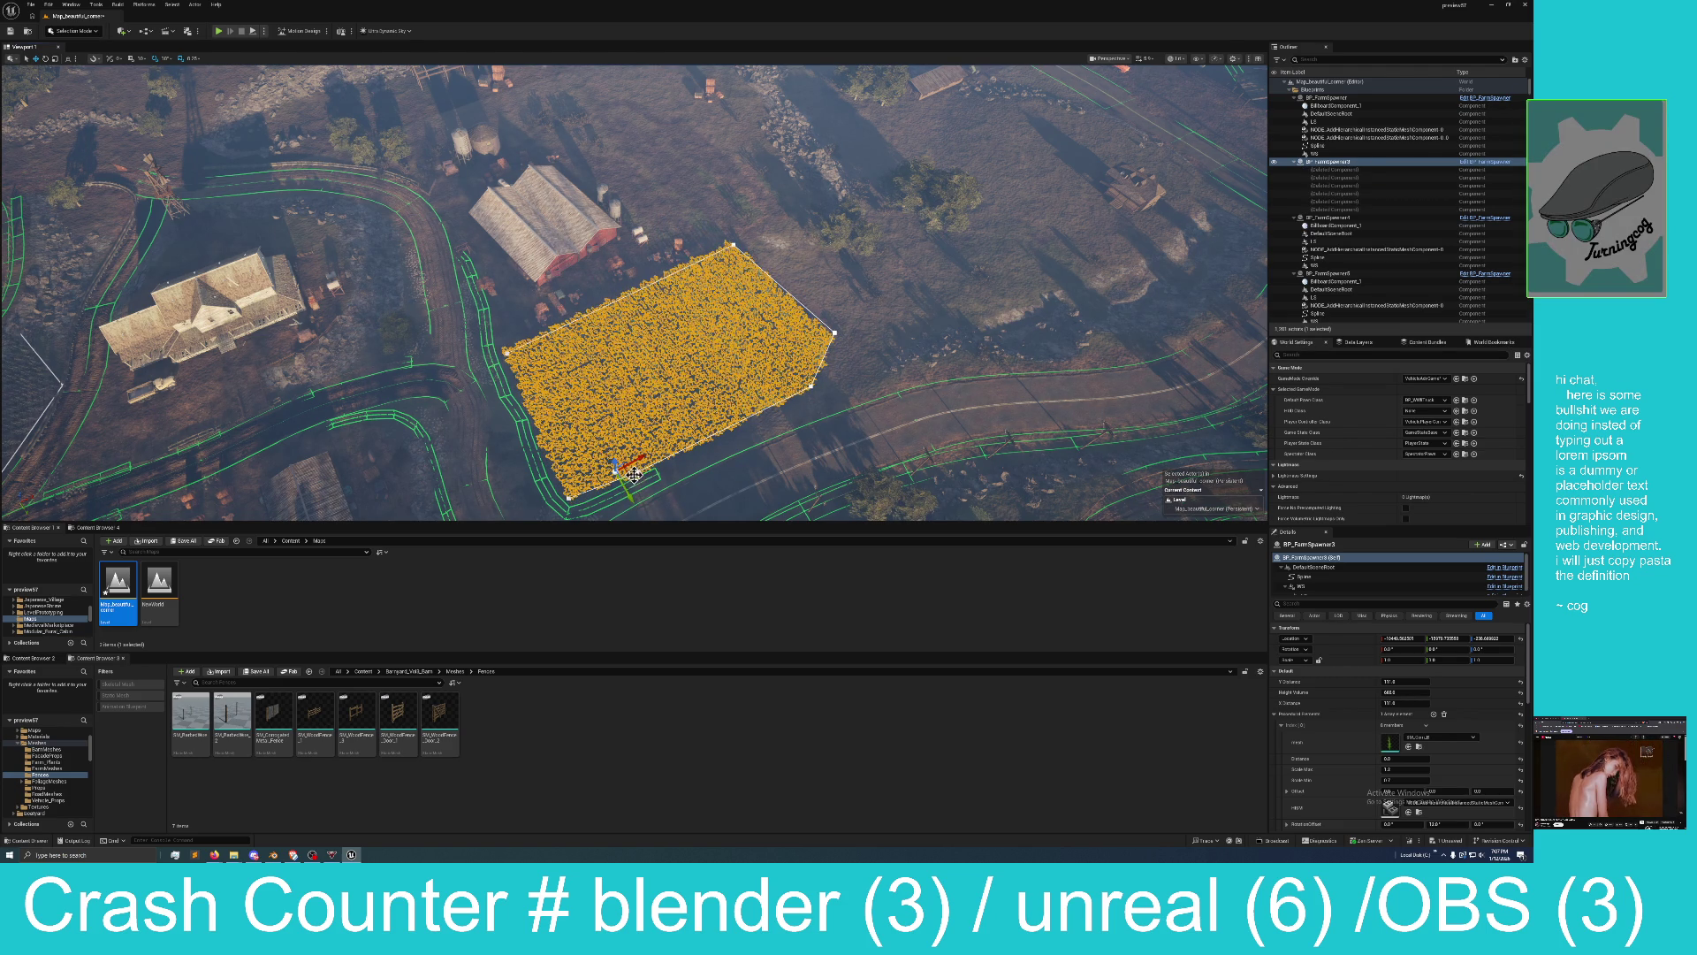
pyautogui.scroll(6, 717, 495)
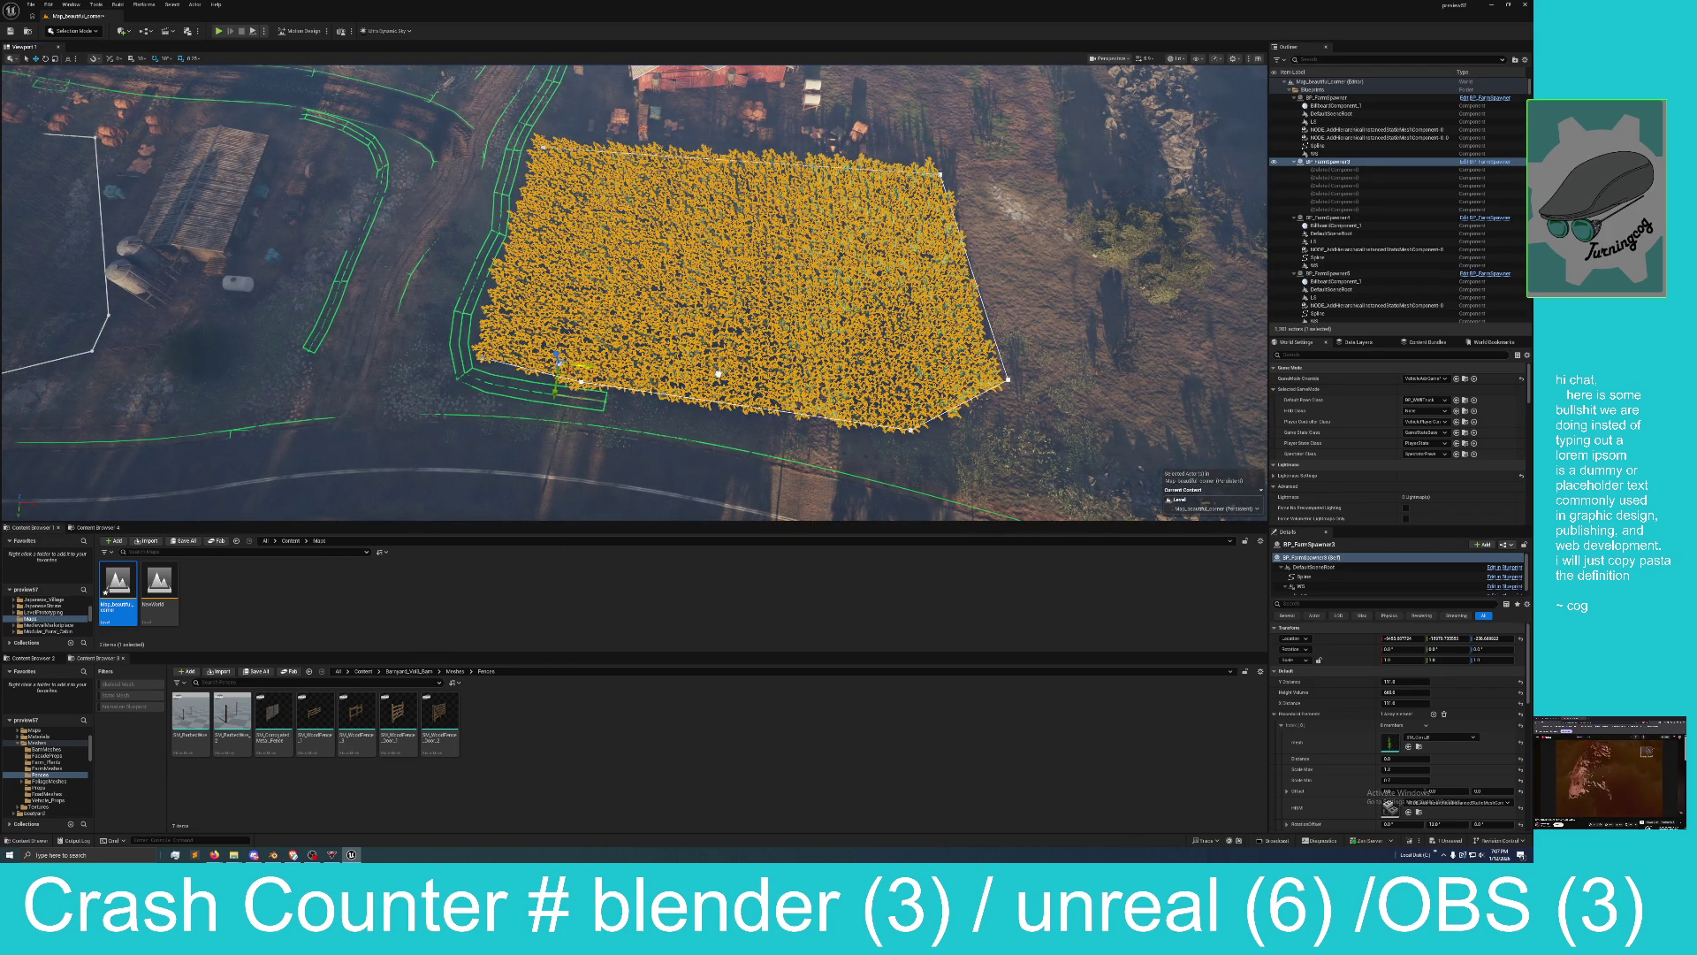
pyautogui.moveTo(882, 382); pyautogui.dragTo(955, 378)
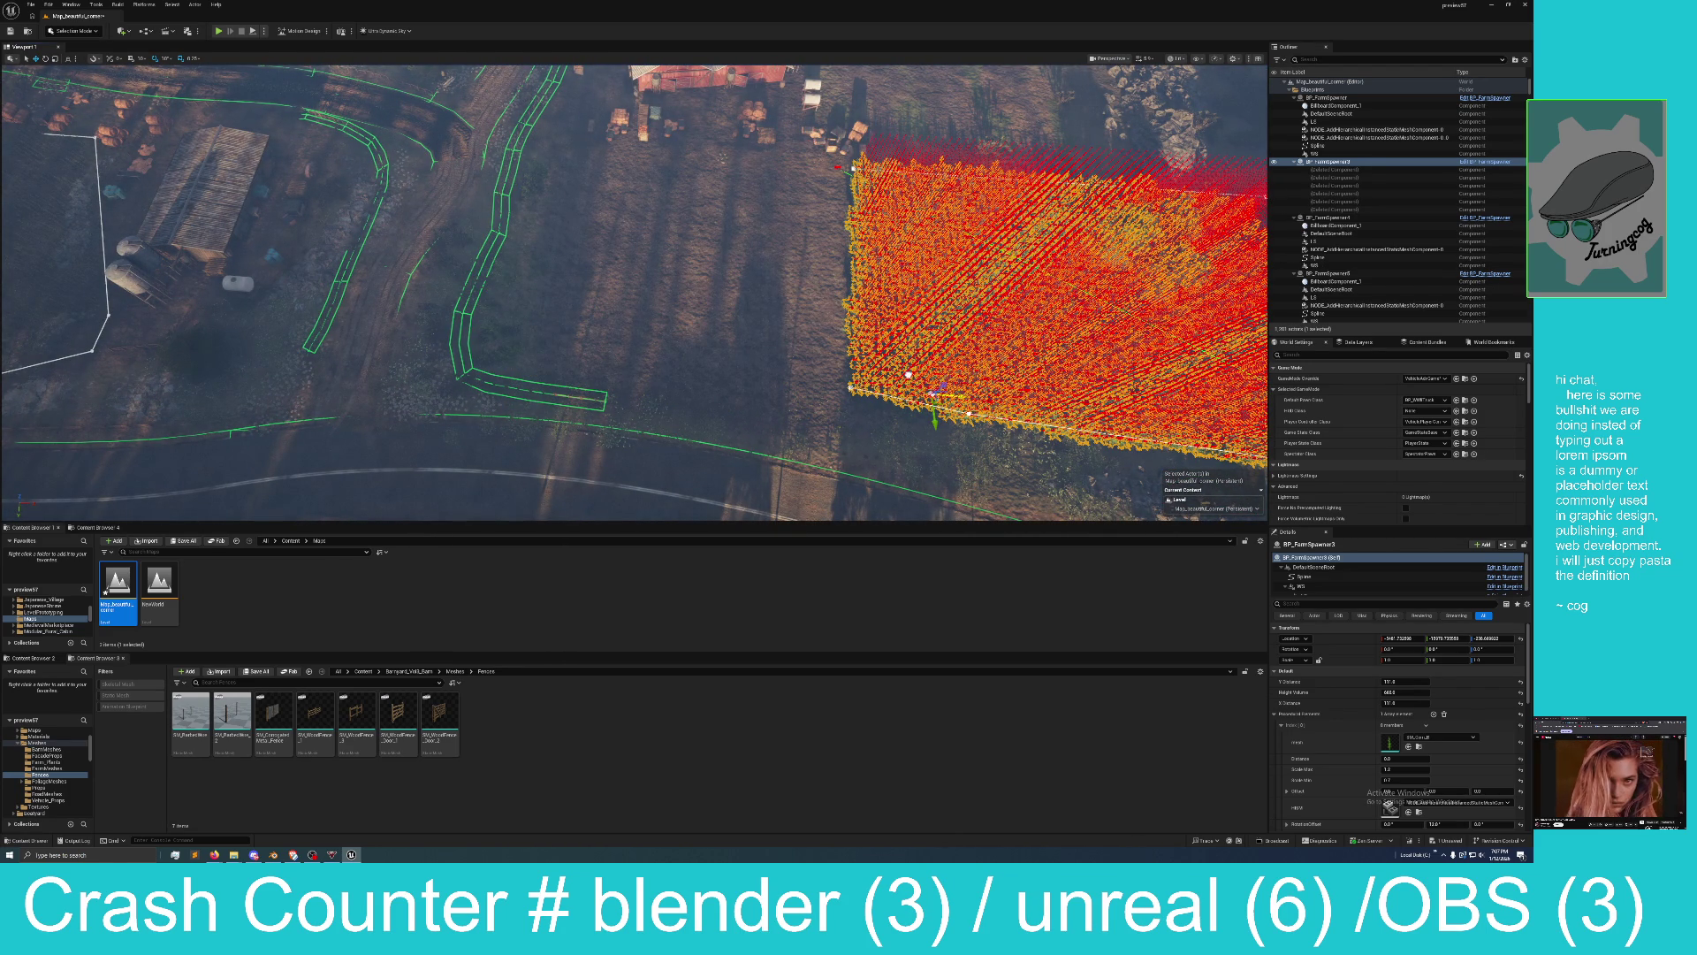
pyautogui.moveTo(745, 379); pyautogui.dragTo(714, 376)
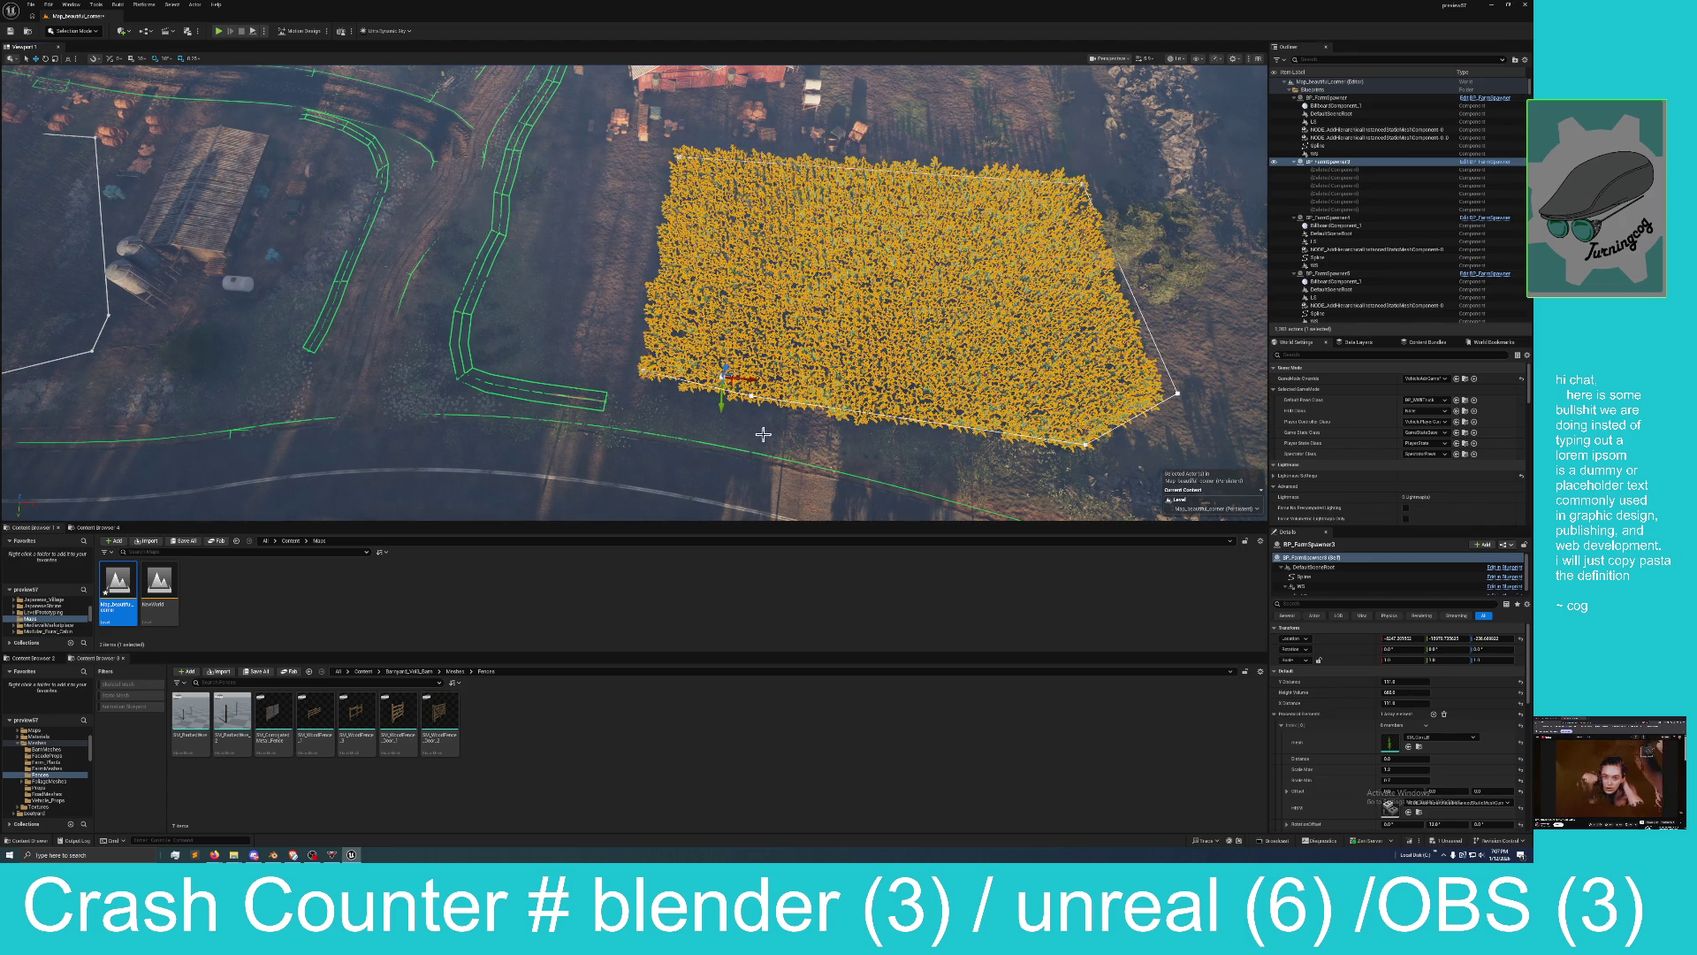
pyautogui.moveTo(761, 428); pyautogui.dragTo(796, 415)
pyautogui.moveTo(631, 306)
pyautogui.mouseDown()
pyautogui.moveTo(672, 291)
pyautogui.moveTo(631, 306)
pyautogui.mouseUp()
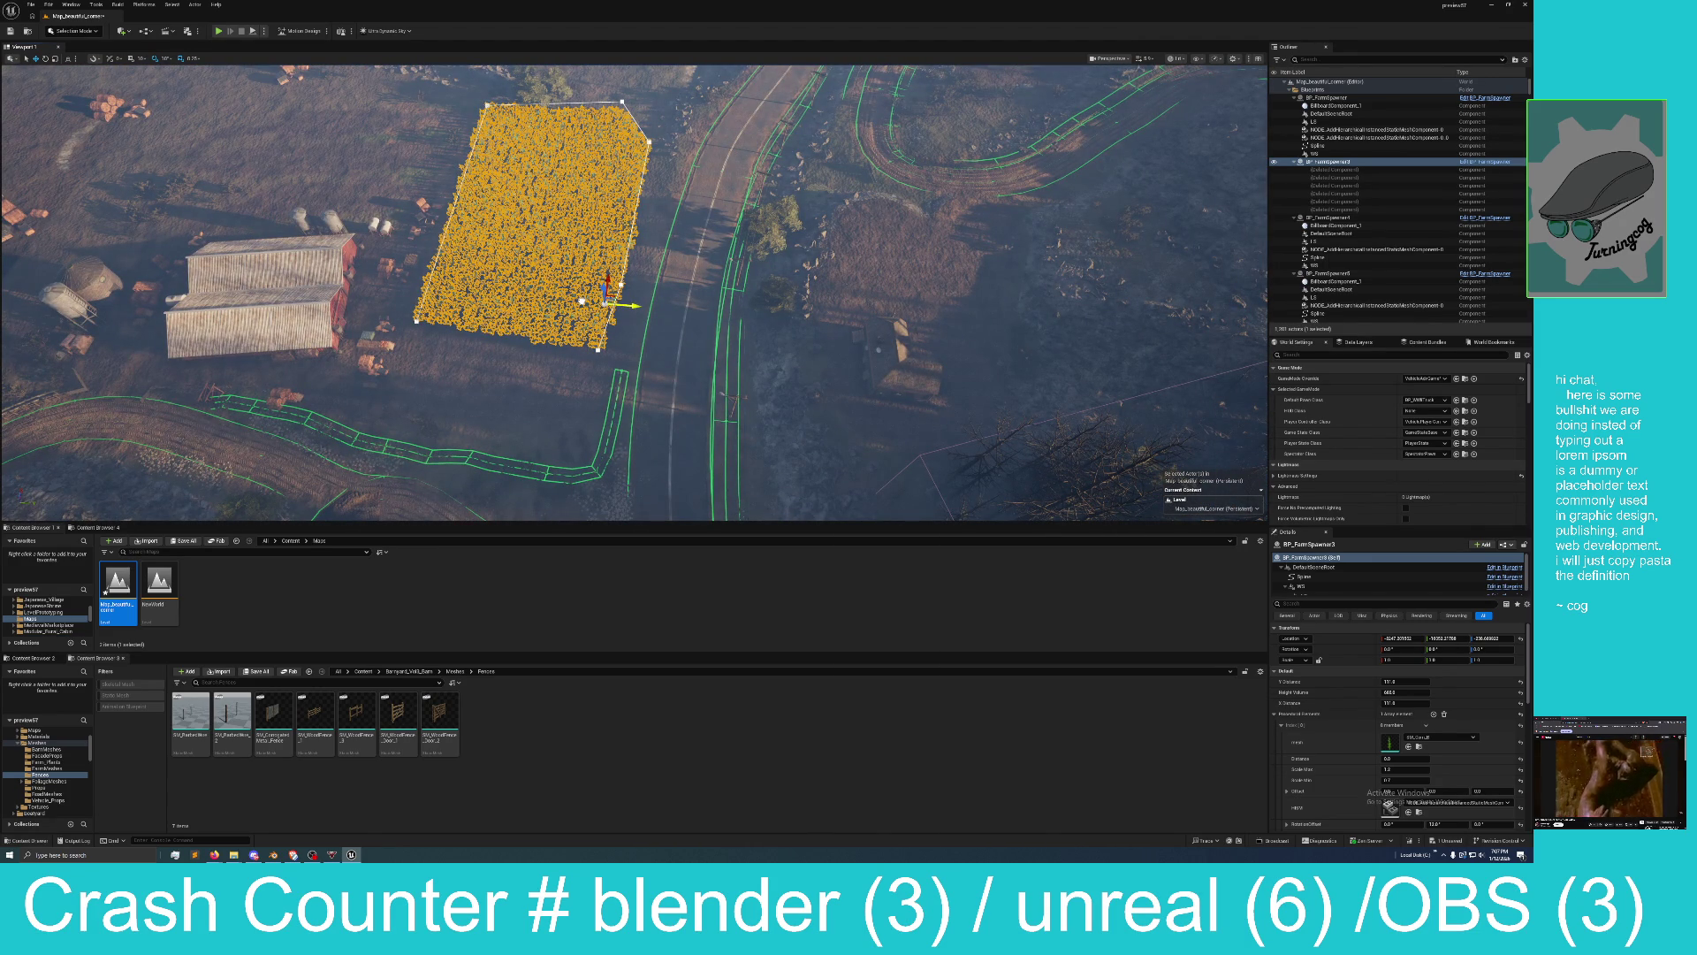
pyautogui.moveTo(630, 306); pyautogui.dragTo(384, 282)
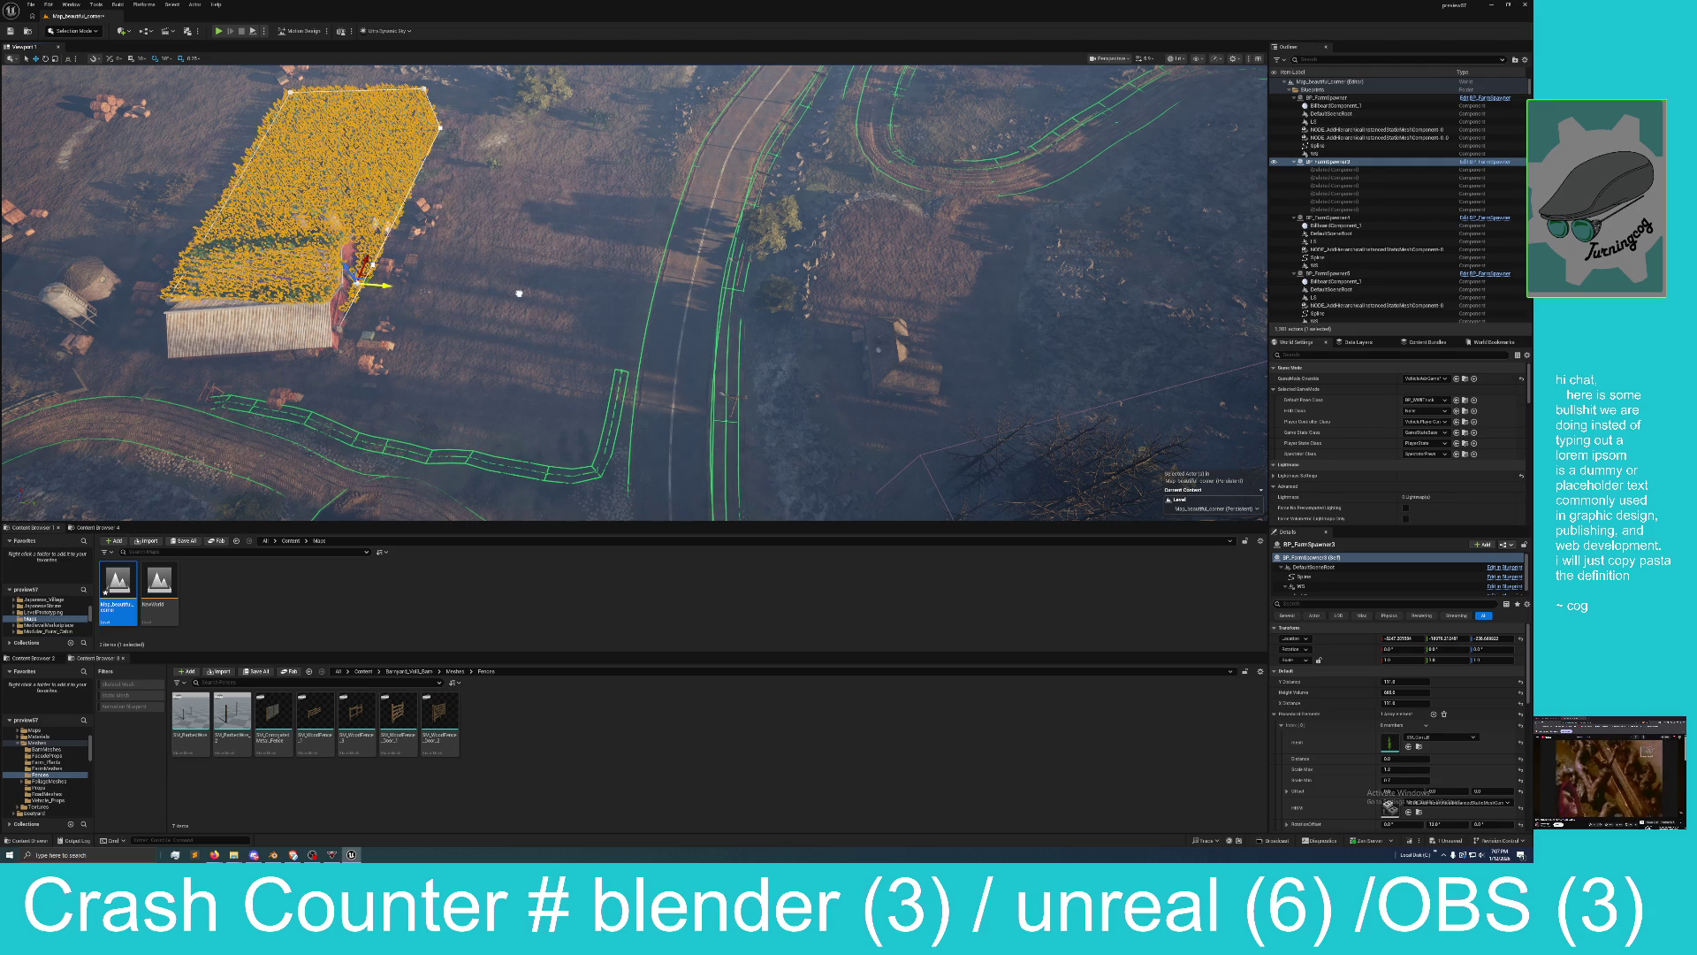
pyautogui.moveTo(519, 293); pyautogui.dragTo(558, 297)
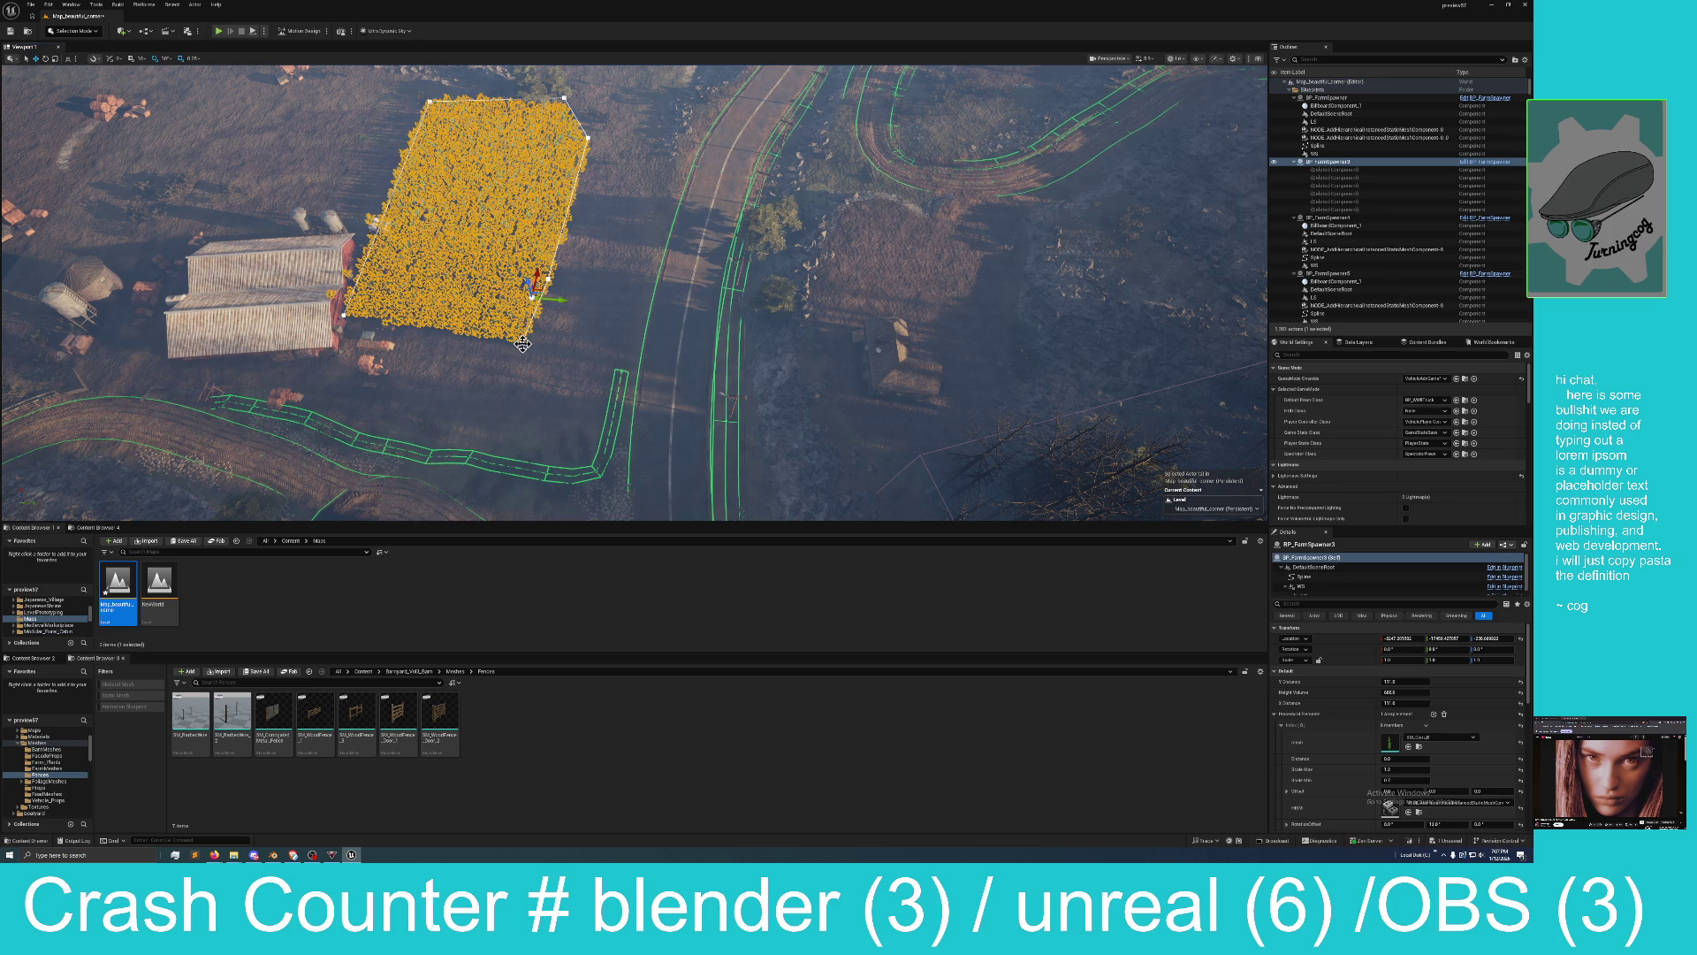
pyautogui.click(523, 344)
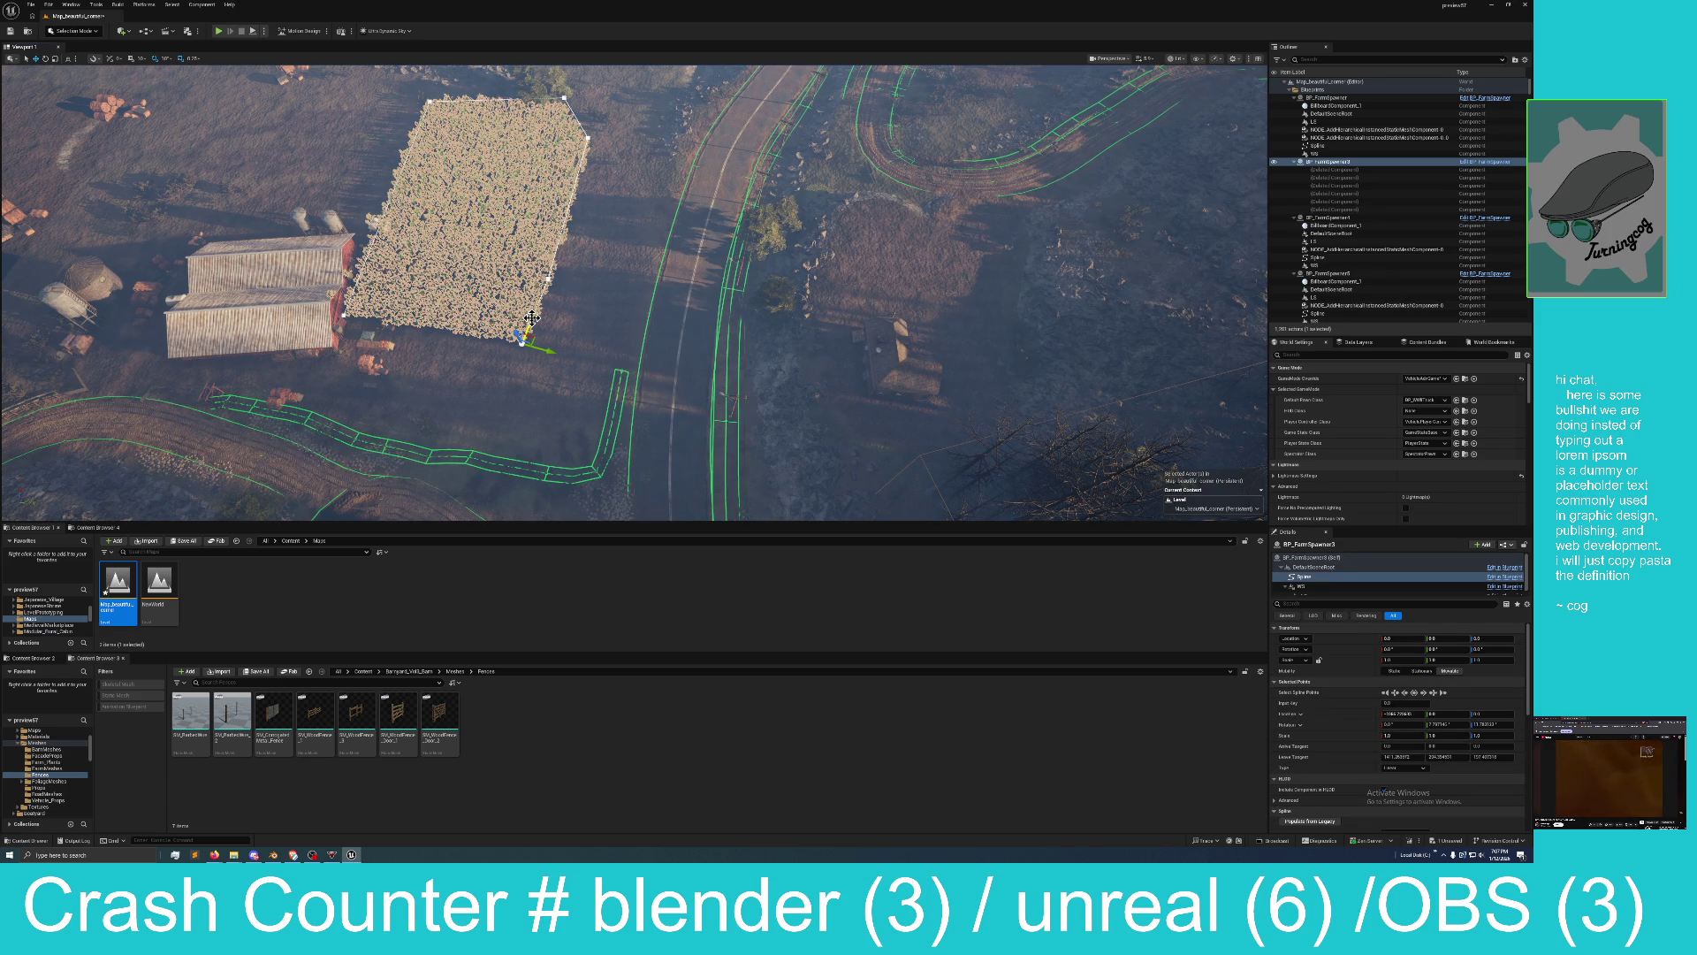
pyautogui.moveTo(643, 234)
pyautogui.mouseDown()
pyautogui.moveTo(644, 212)
pyautogui.moveTo(672, 247)
pyautogui.moveTo(672, 177)
pyautogui.moveTo(672, 266)
pyautogui.moveTo(689, 283)
pyautogui.moveTo(614, 256)
pyautogui.mouseUp()
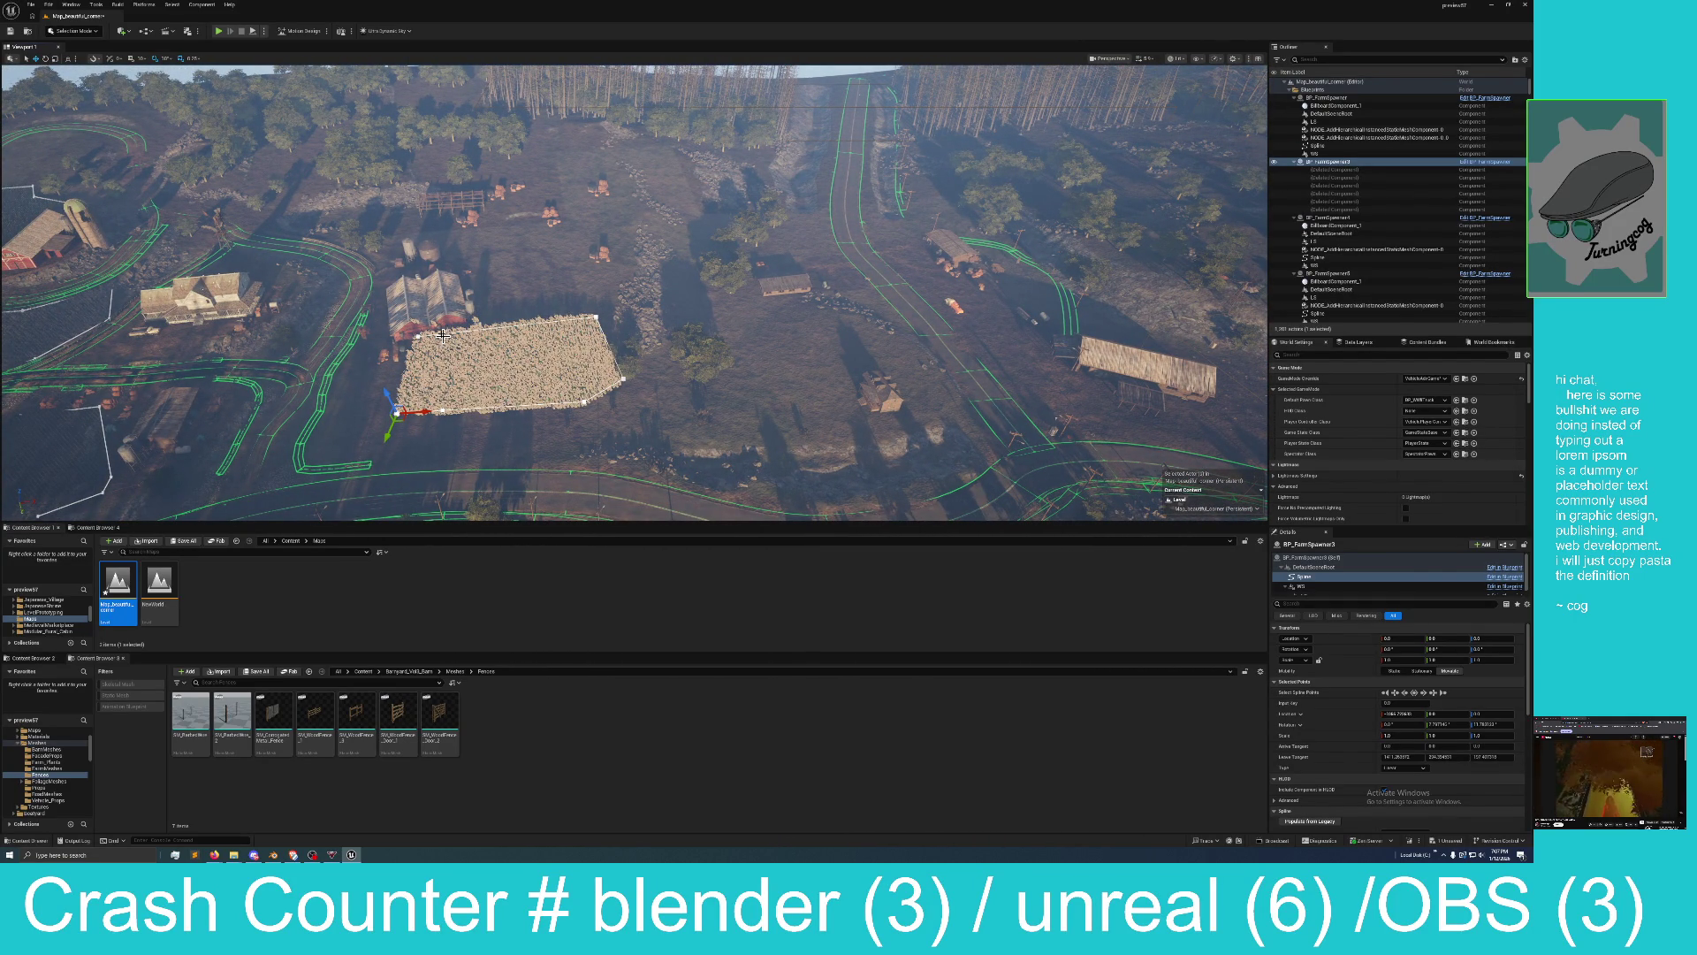
# Slide the red-roofed warehouse right and move both grain silos across the farmyard.
pyautogui.click(428, 288)
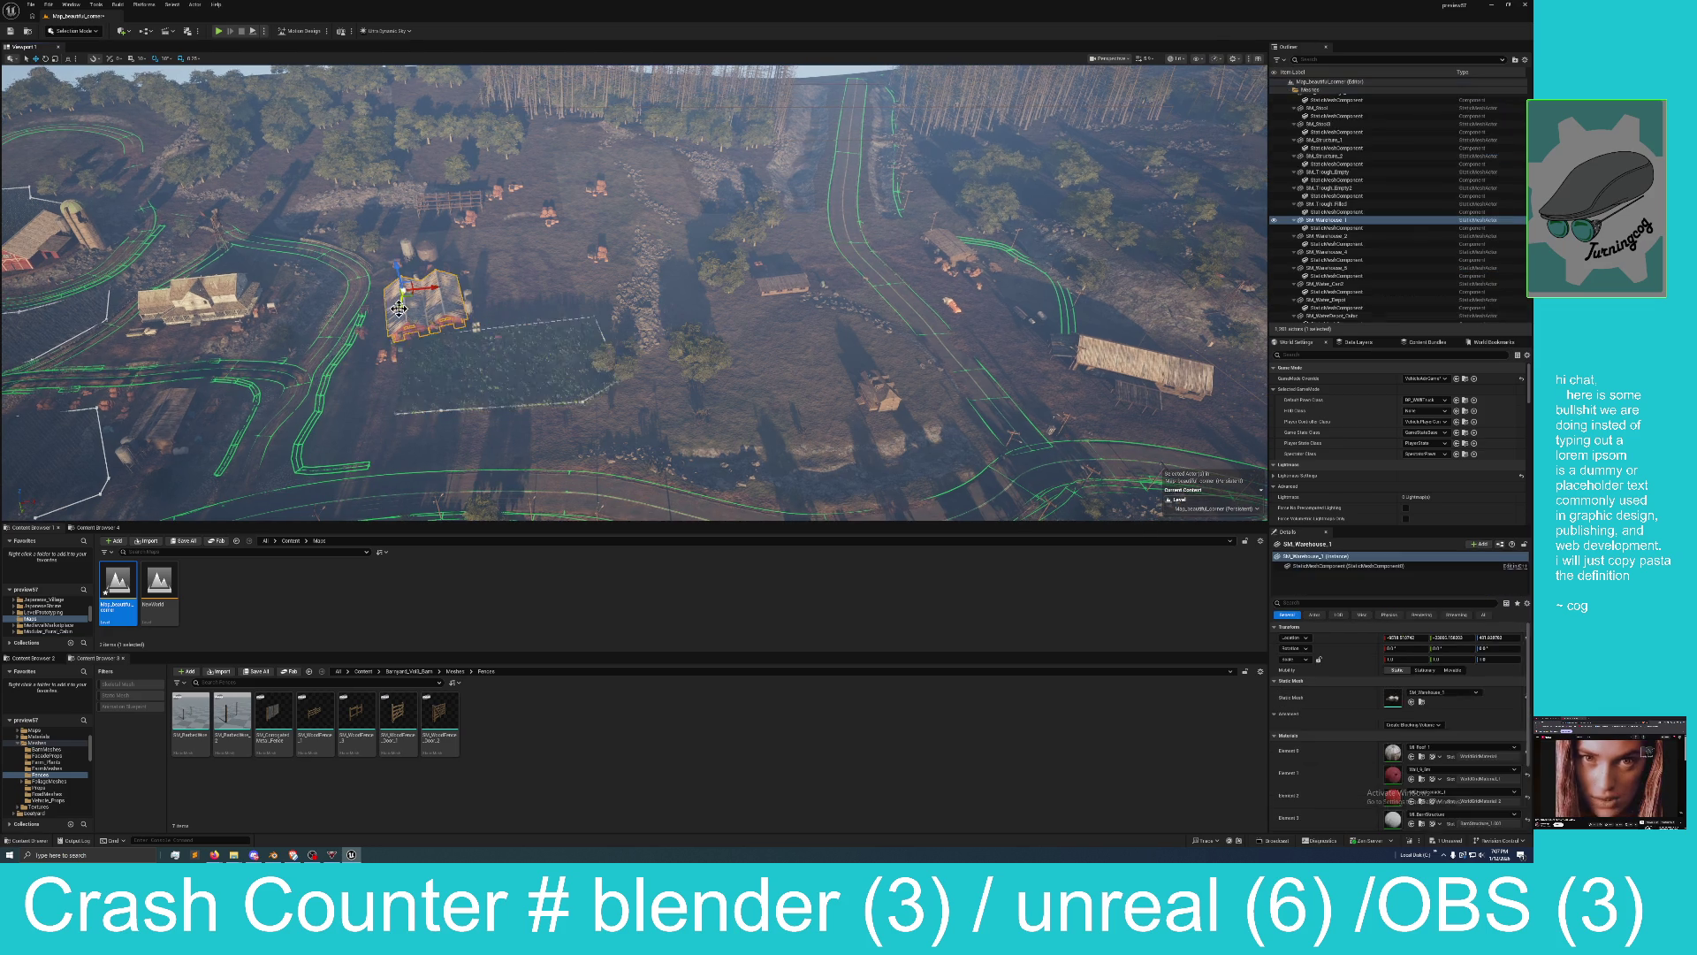
pyautogui.moveTo(428, 287)
pyautogui.mouseDown()
pyautogui.moveTo(532, 279)
pyautogui.moveTo(530, 318)
pyautogui.moveTo(518, 232)
pyautogui.moveTo(576, 235)
pyautogui.moveTo(569, 202)
pyautogui.mouseUp()
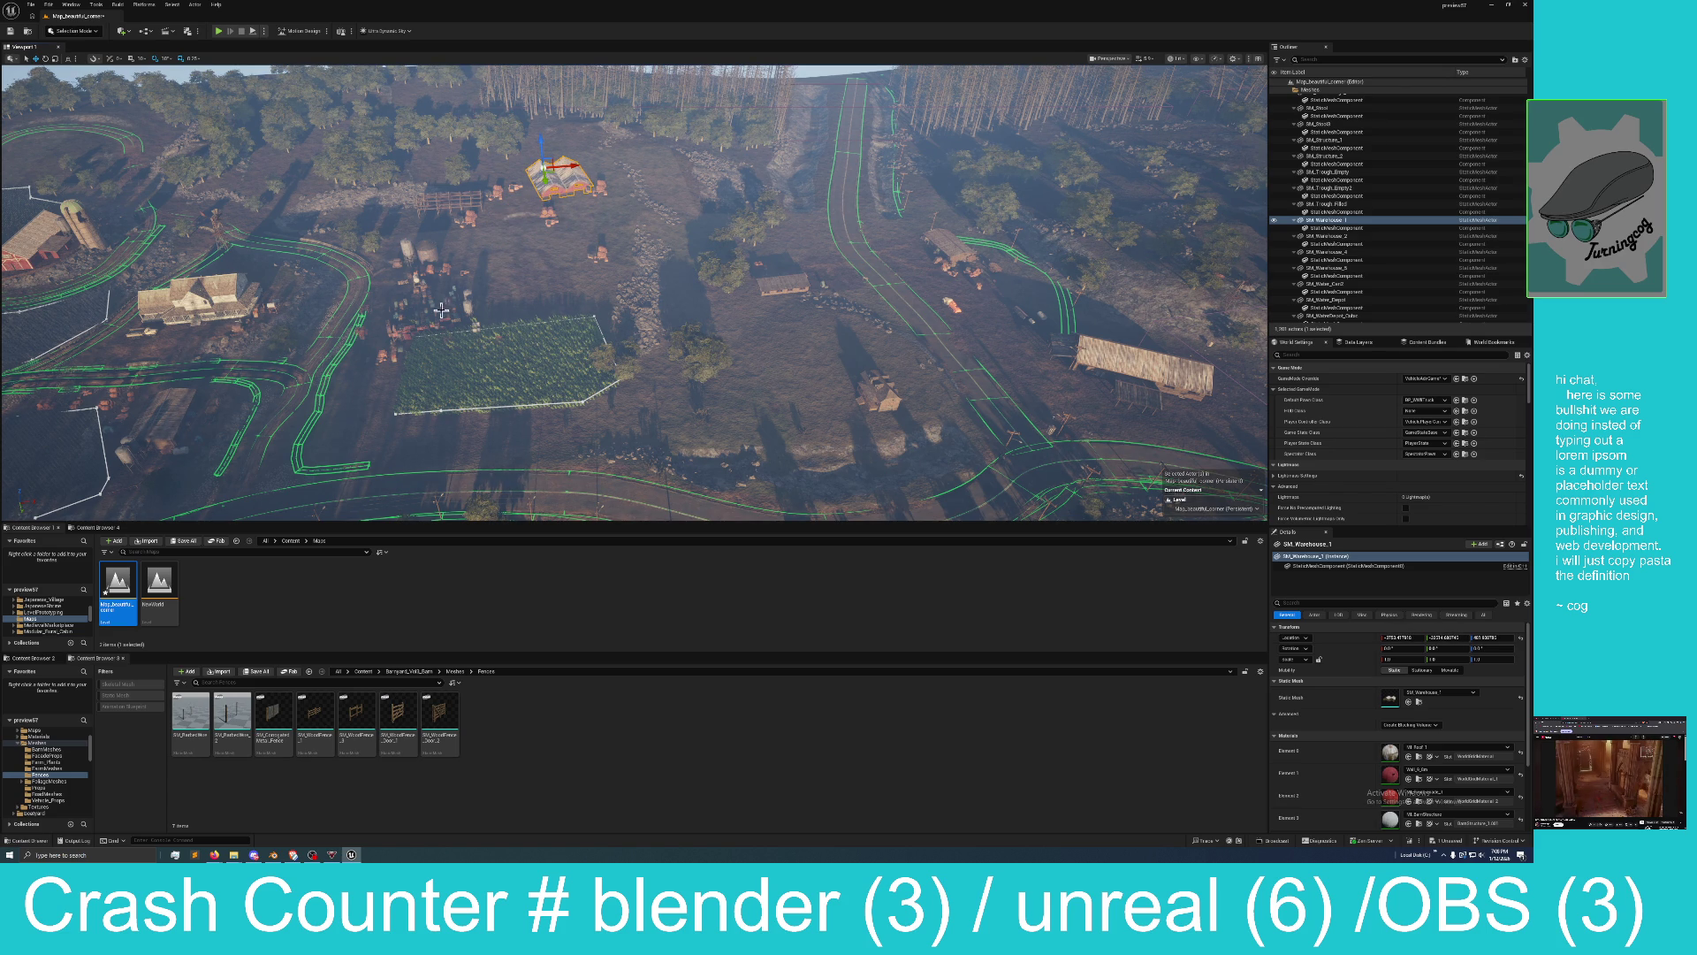
pyautogui.moveTo(495, 292); pyautogui.dragTo(429, 234)
pyautogui.click(588, 299)
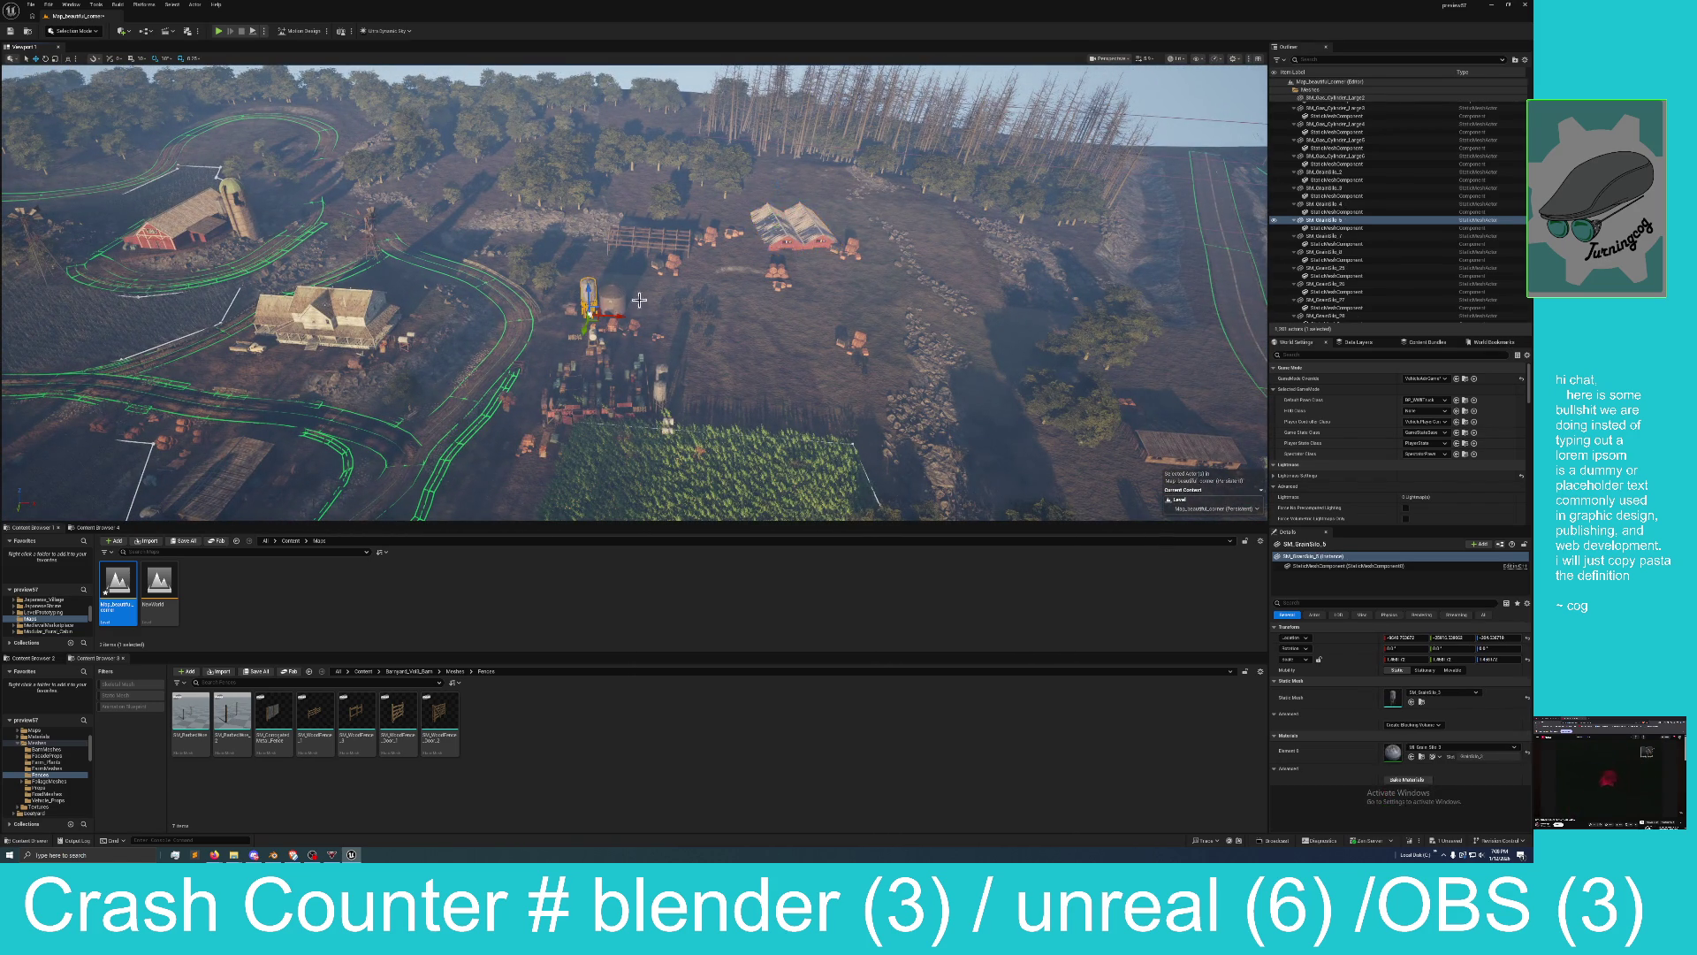
pyautogui.keyDown('ctrl'); pyautogui.click(616, 307); pyautogui.keyUp('ctrl')
pyautogui.moveTo(616, 307)
pyautogui.mouseDown()
pyautogui.moveTo(613, 220)
pyautogui.moveTo(827, 228)
pyautogui.moveTo(821, 106)
pyautogui.mouseUp()
# Move the wooden box cluster right onto open ground beside the crop field.
pyautogui.click(820, 106)
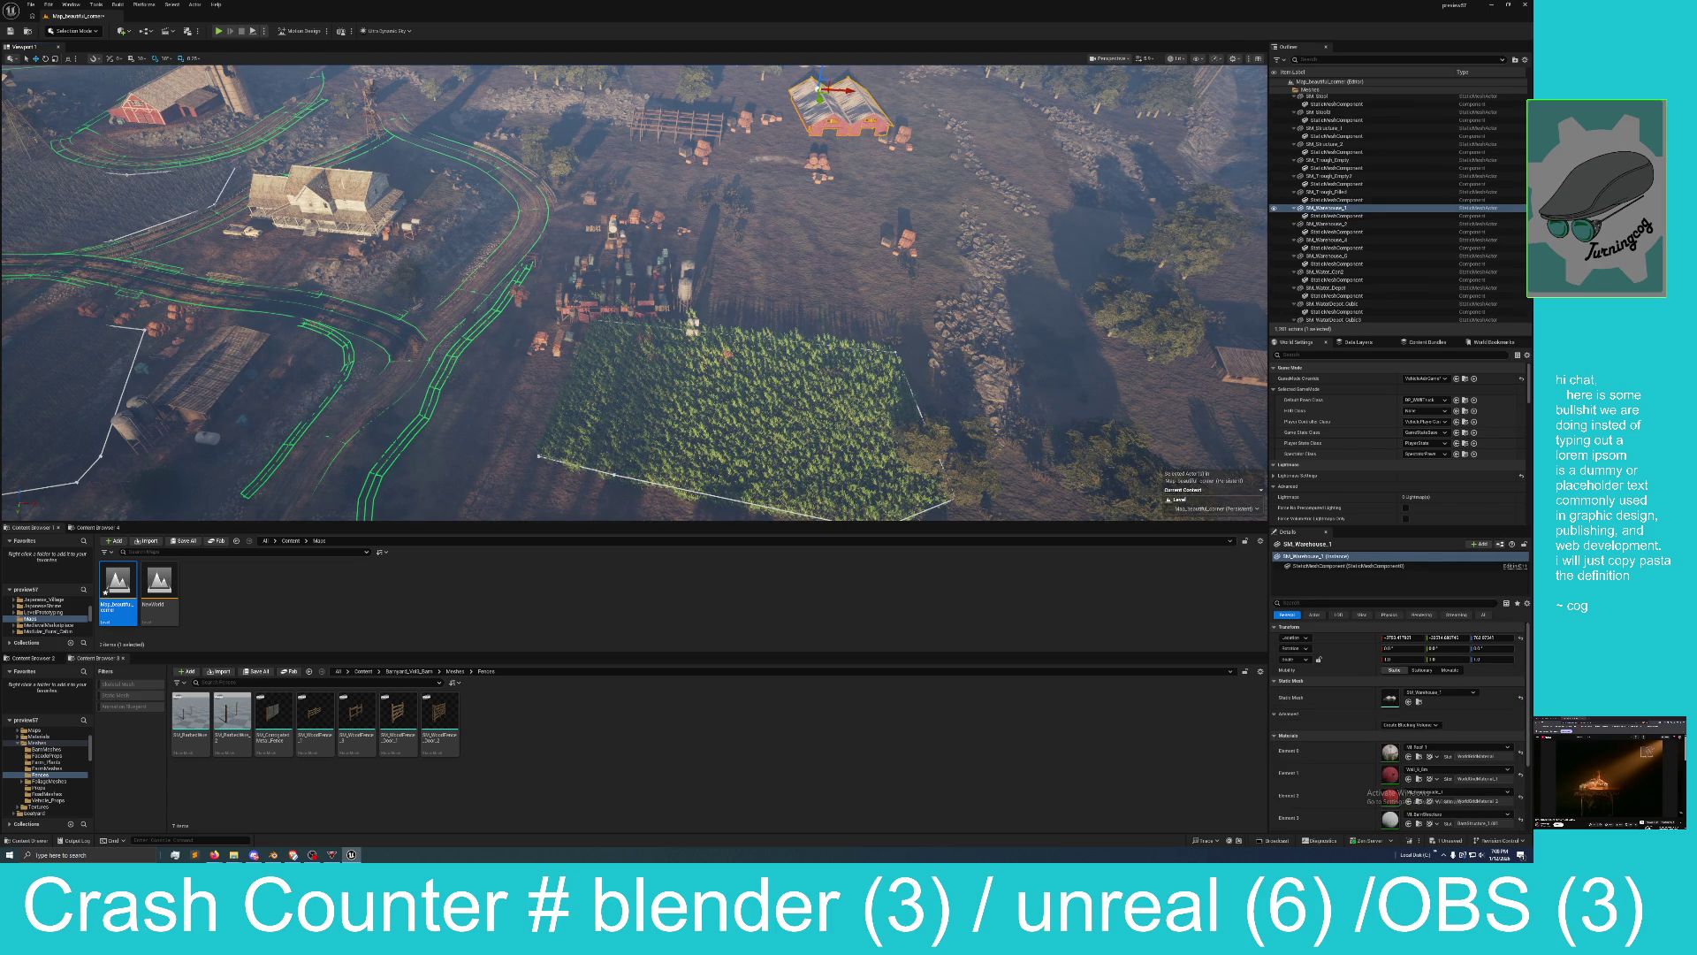
pyautogui.click(629, 290)
pyautogui.click(629, 290)
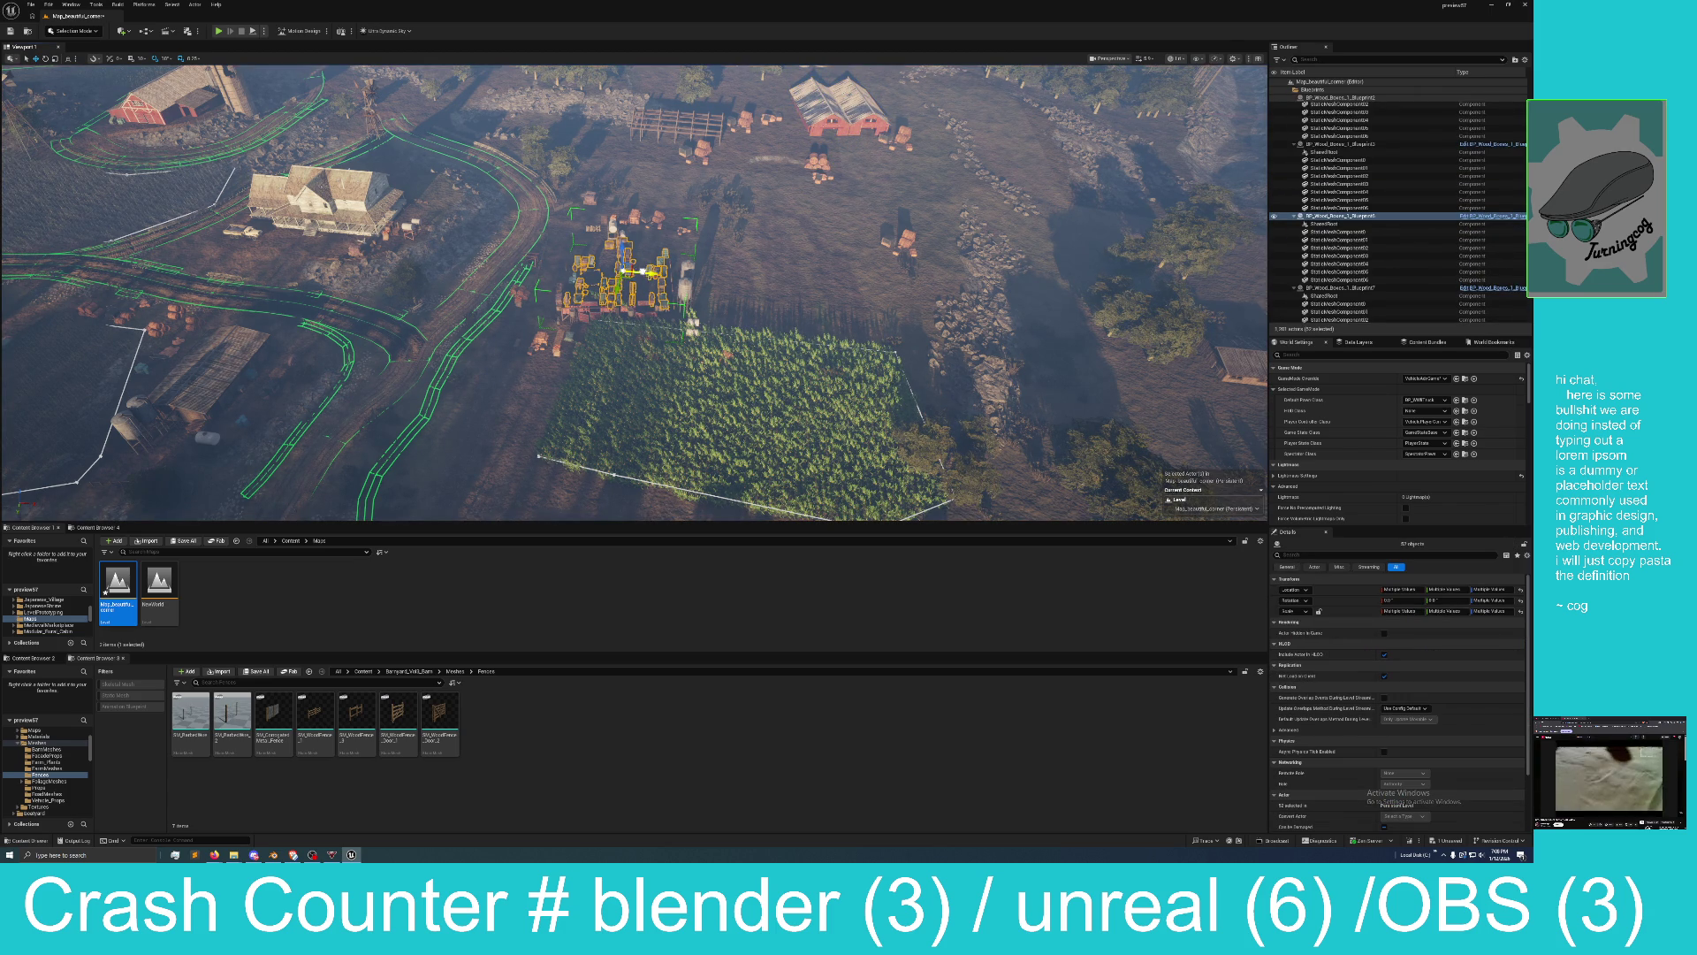
pyautogui.moveTo(628, 284)
pyautogui.mouseDown()
pyautogui.moveTo(885, 283)
pyautogui.moveTo(841, 135)
pyautogui.mouseUp()
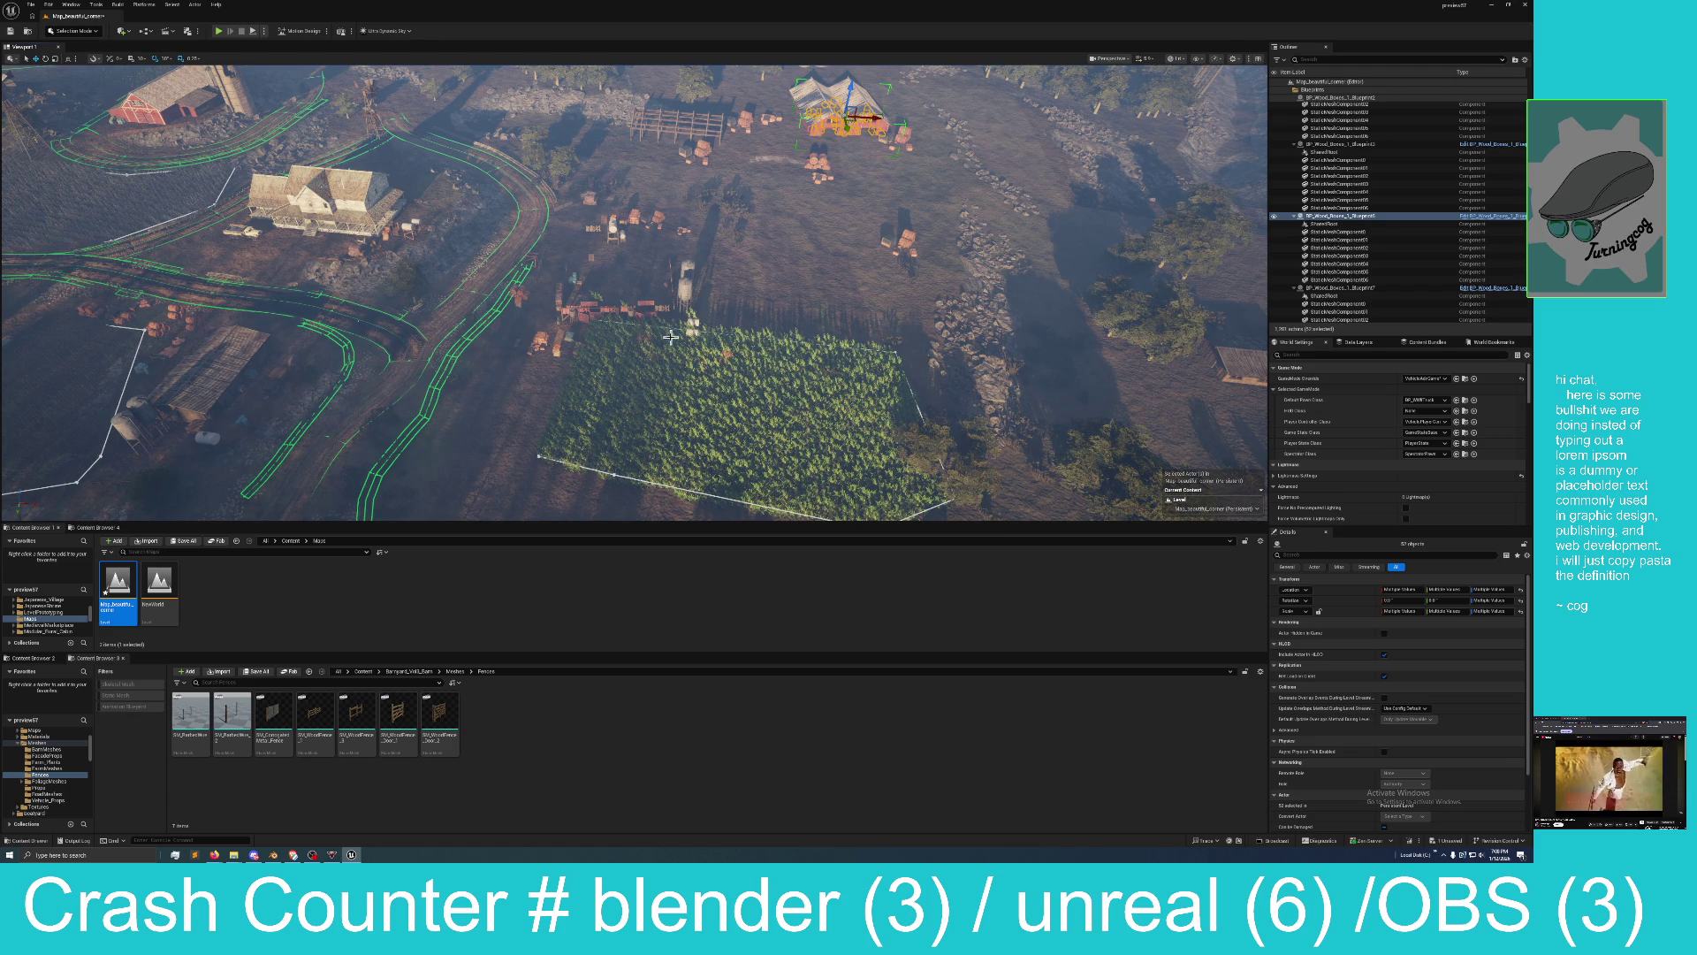
pyautogui.click(897, 351)
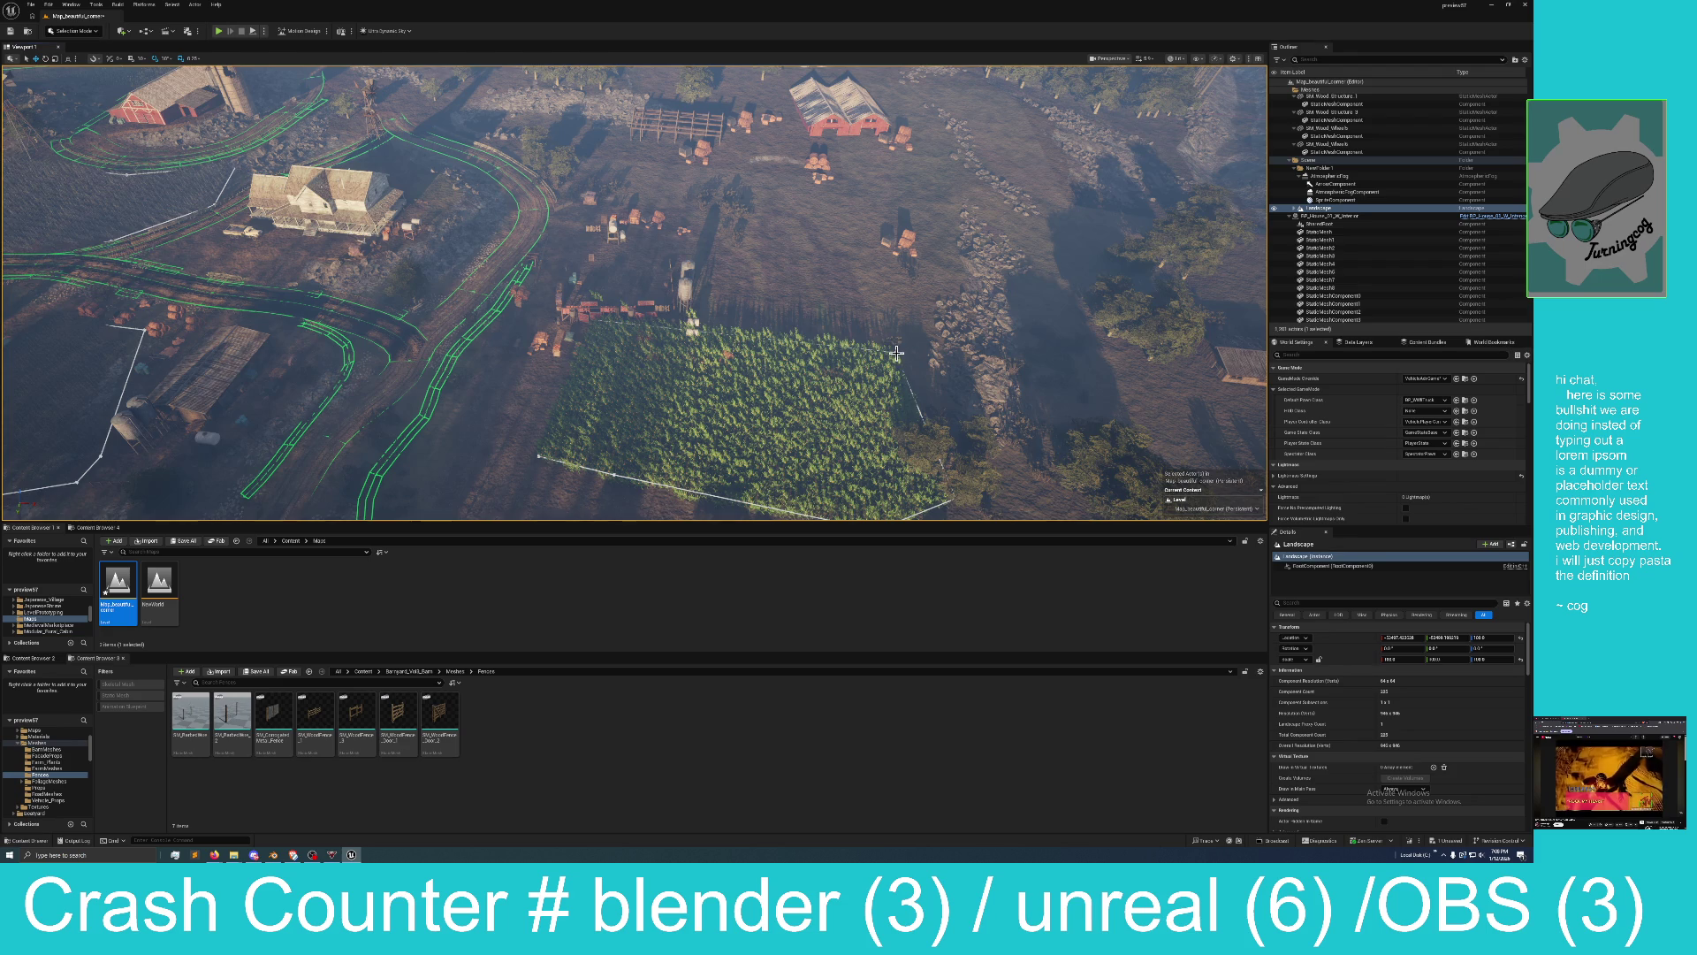
# Drag the crop field's two far corner points outward to make the field much longer.
pyautogui.click(896, 353)
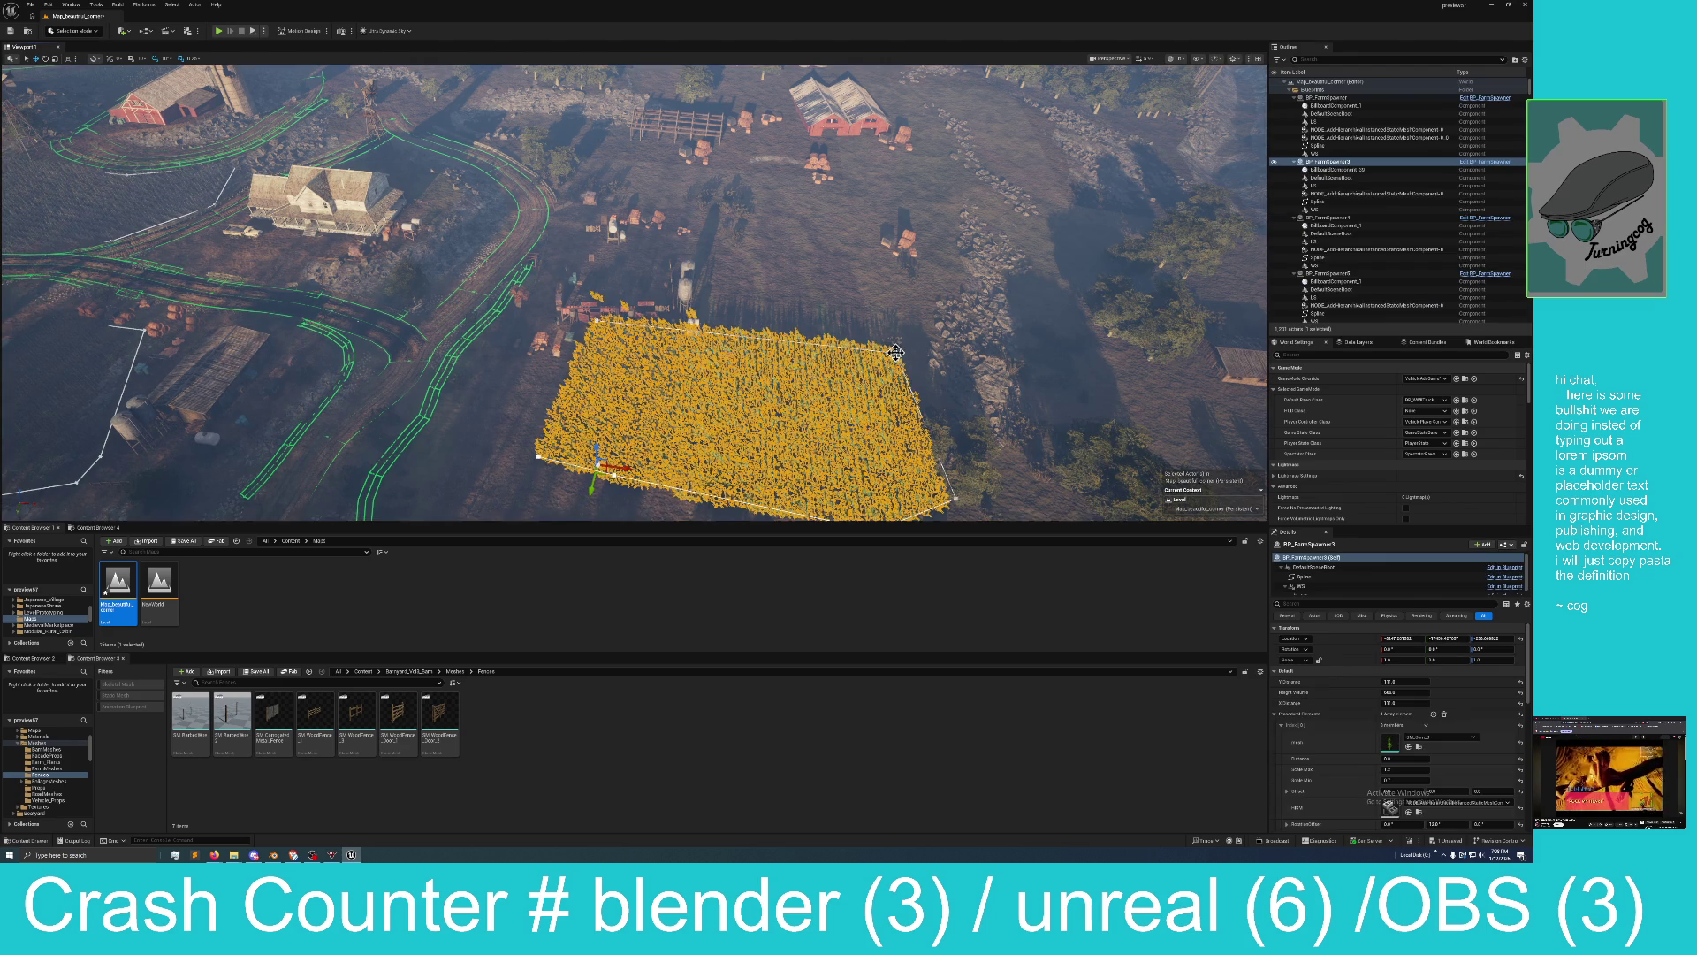
pyautogui.click(597, 320)
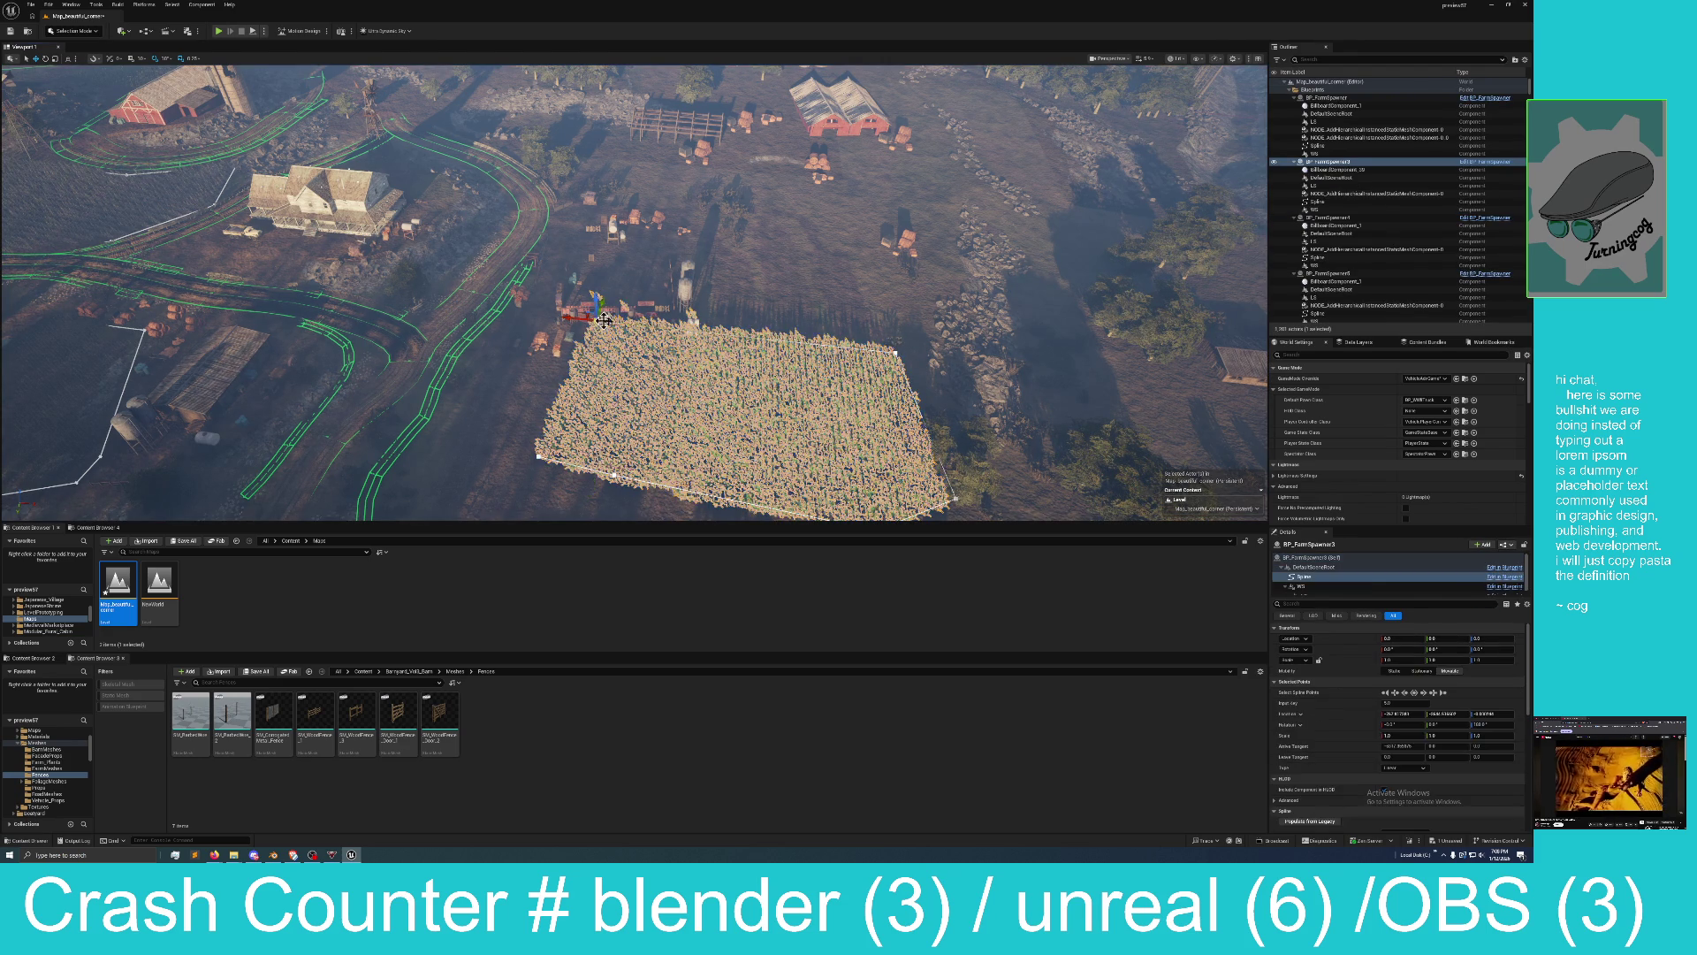
pyautogui.click(897, 351)
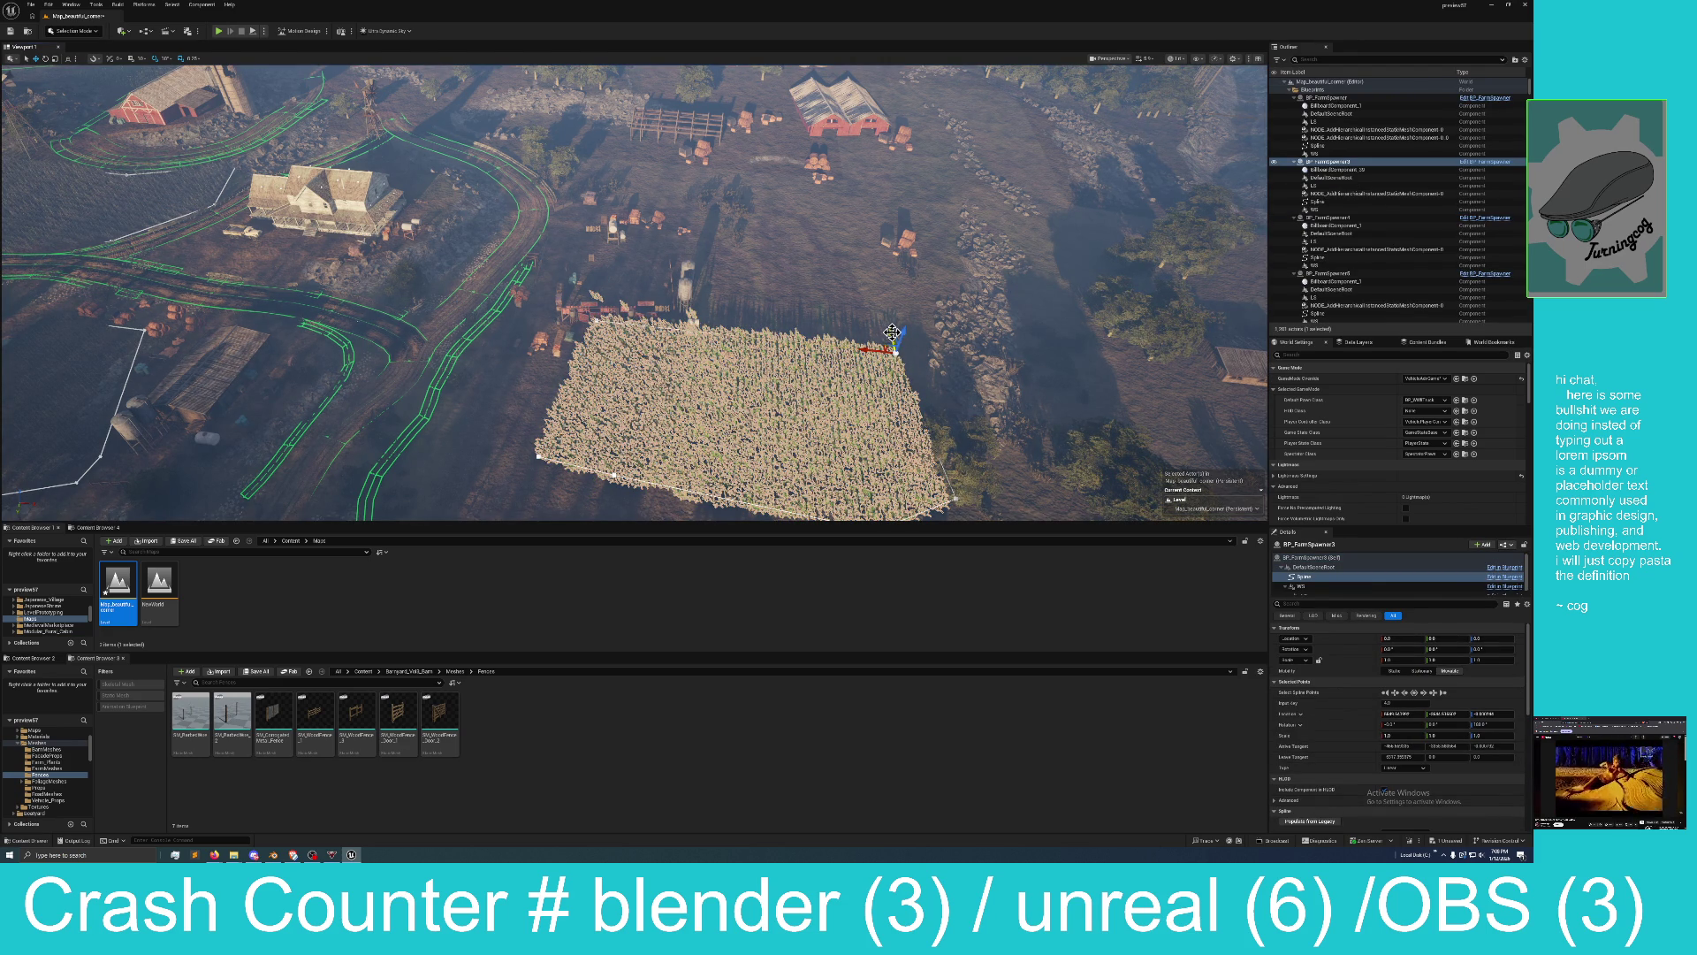
pyautogui.keyDown('ctrl'); pyautogui.click(593, 314); pyautogui.keyUp('ctrl')
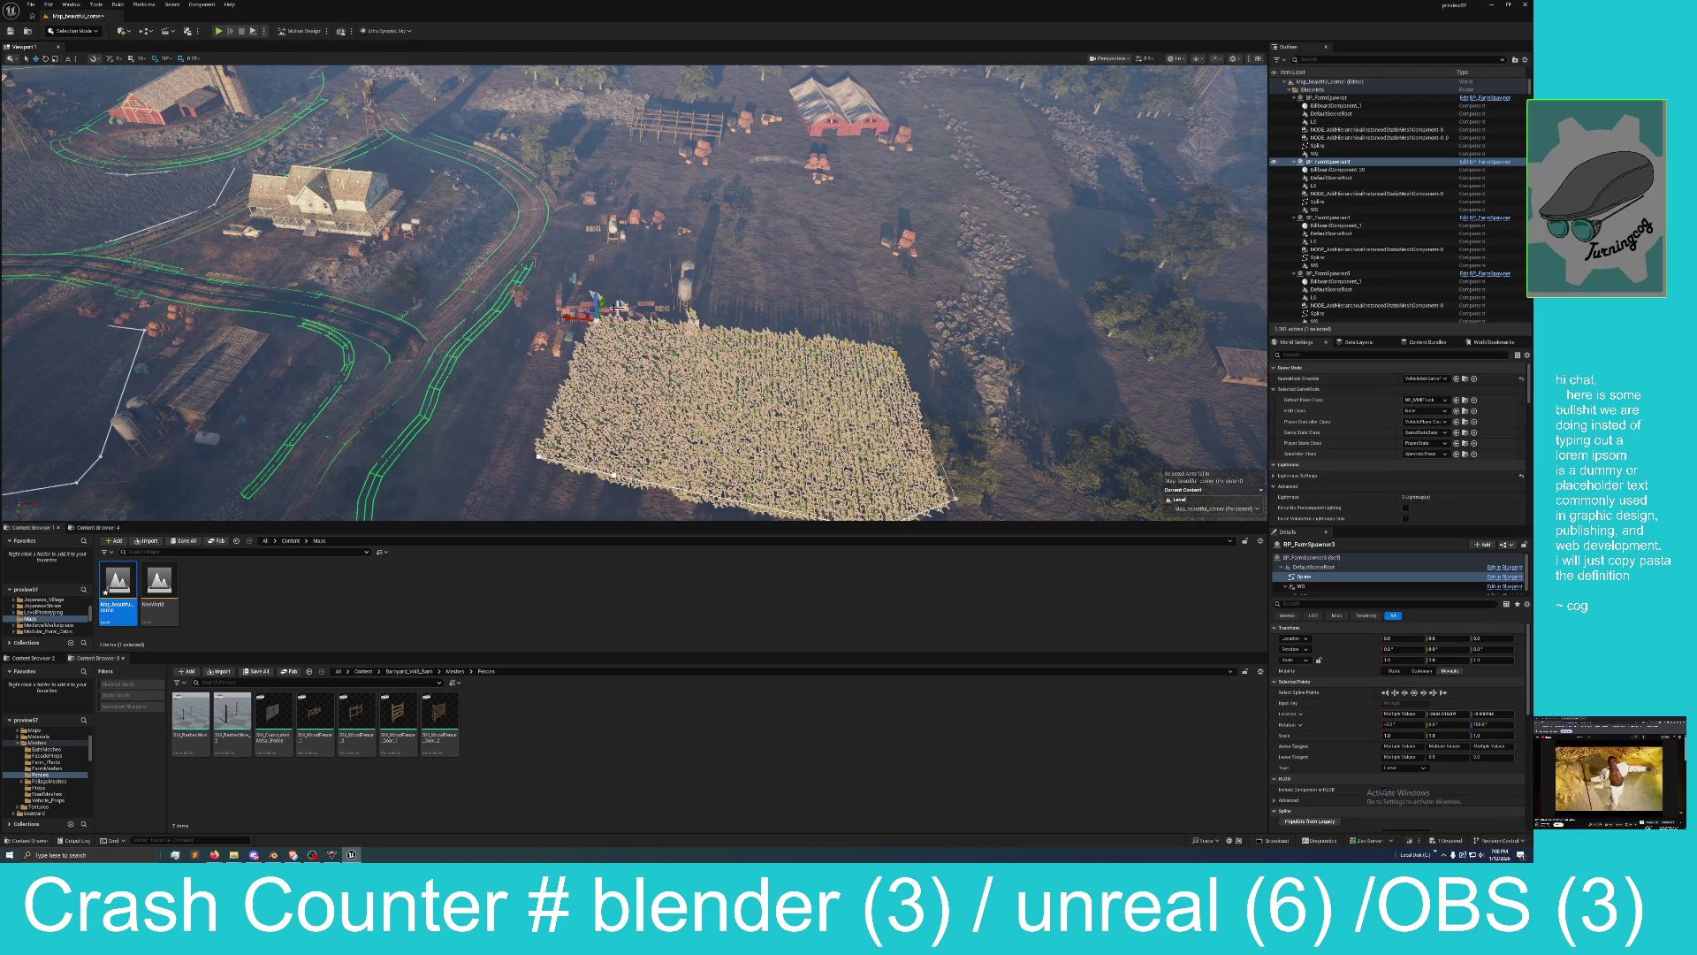
pyautogui.moveTo(605, 300); pyautogui.dragTo(599, 302)
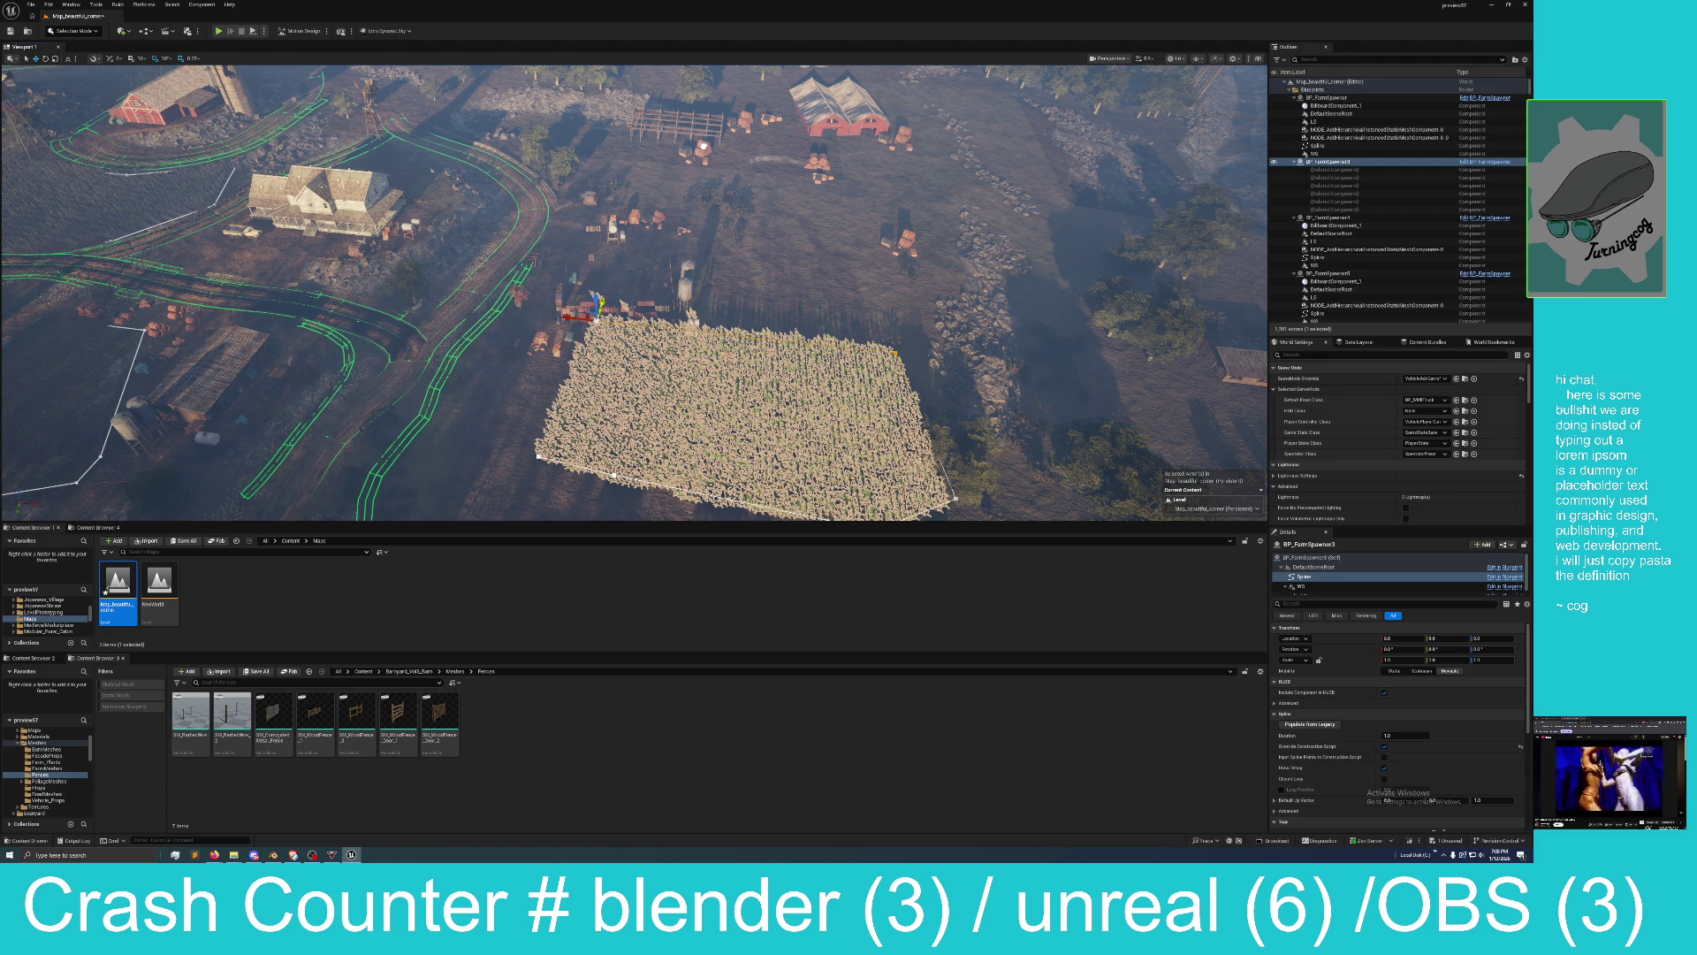
pyautogui.moveTo(598, 305); pyautogui.dragTo(709, 157)
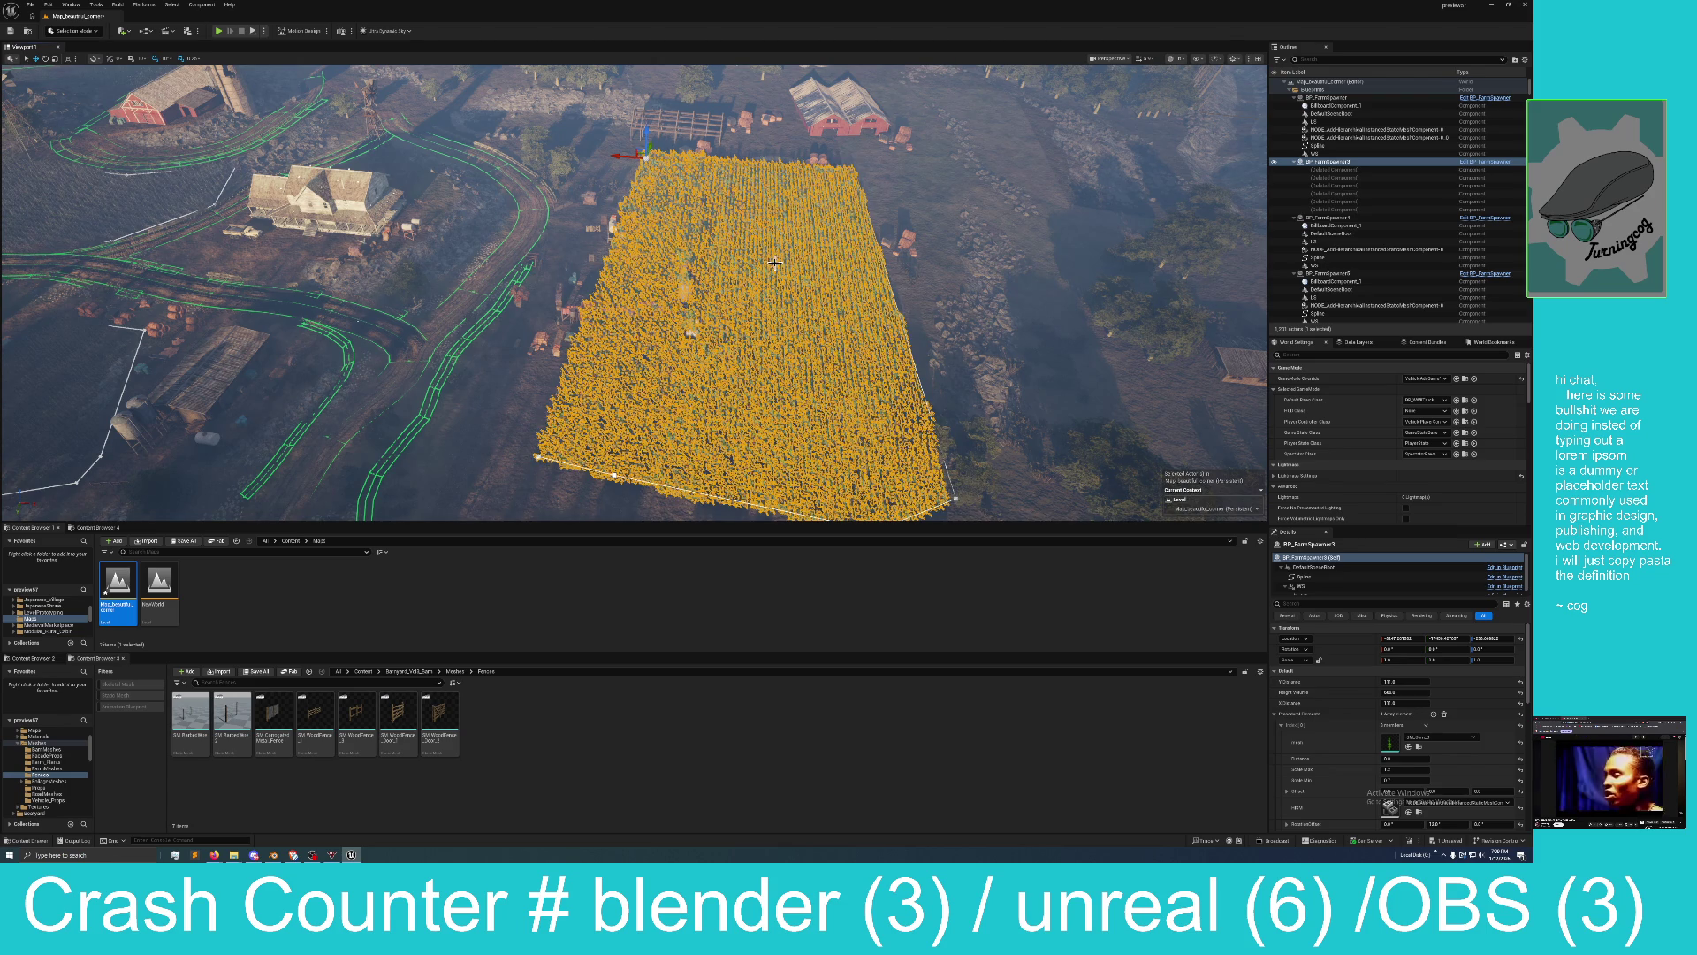
pyautogui.moveTo(770, 282)
pyautogui.mouseDown()
pyautogui.moveTo(645, 296)
pyautogui.moveTo(681, 309)
pyautogui.moveTo(680, 288)
pyautogui.moveTo(772, 282)
pyautogui.mouseUp()
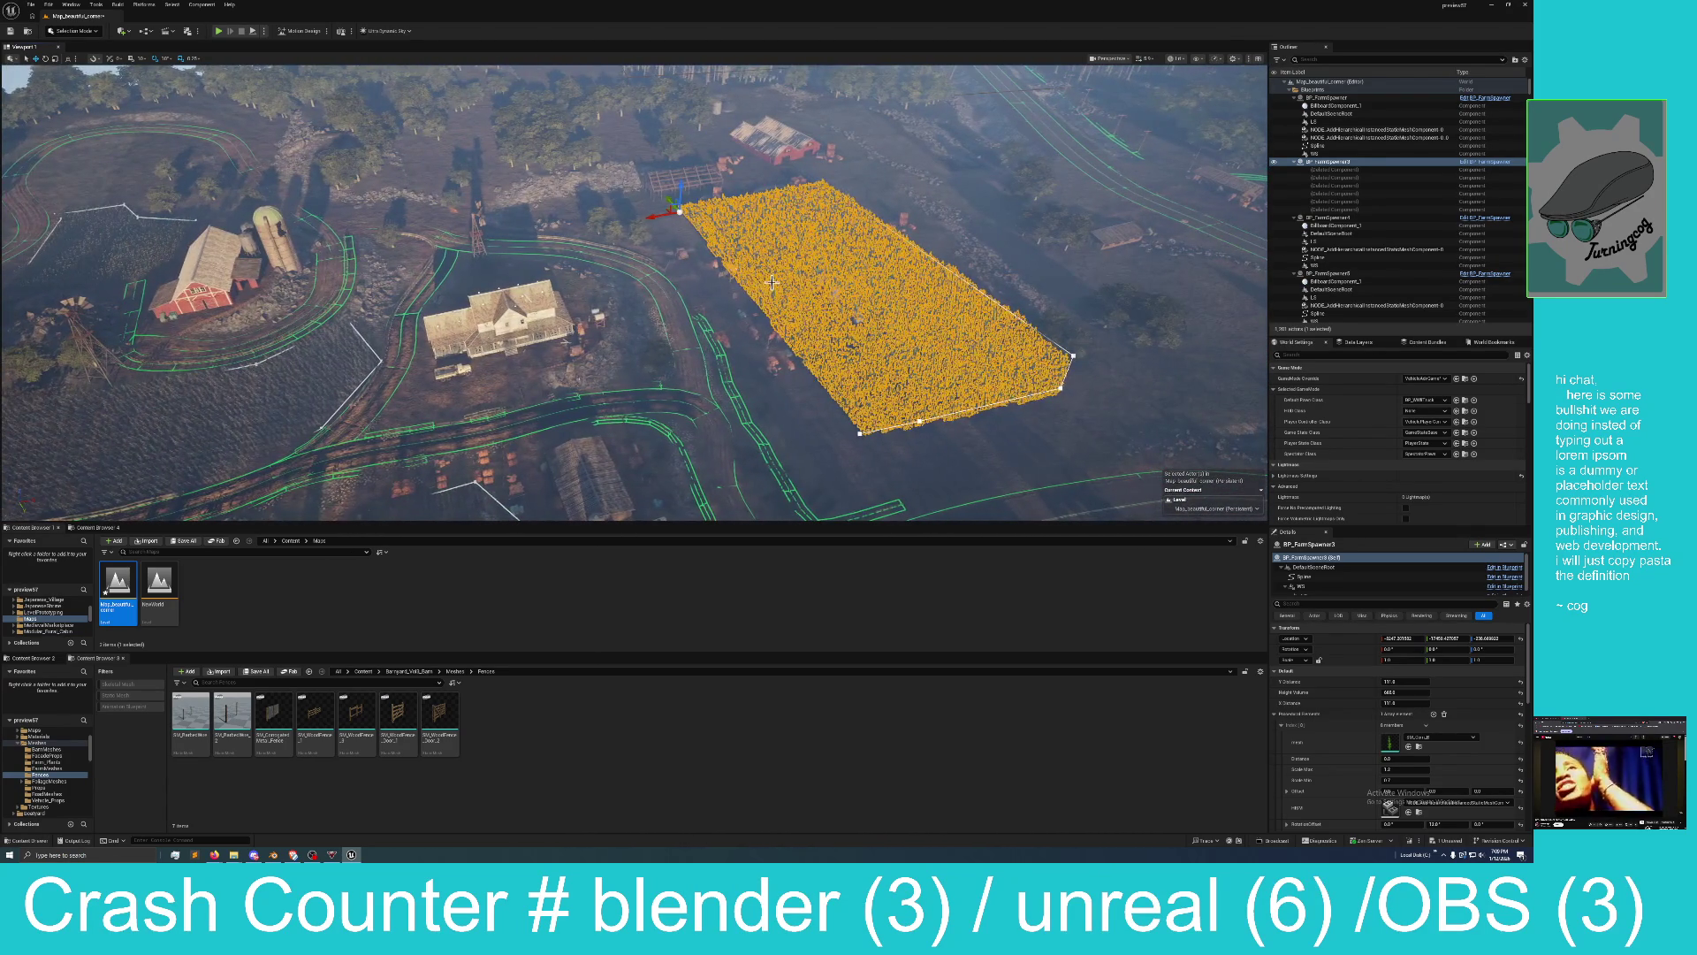
pyautogui.press('Left')
# Save the Map_beautiful_corner level with the lengthened field.
pyautogui.click(783, 363)
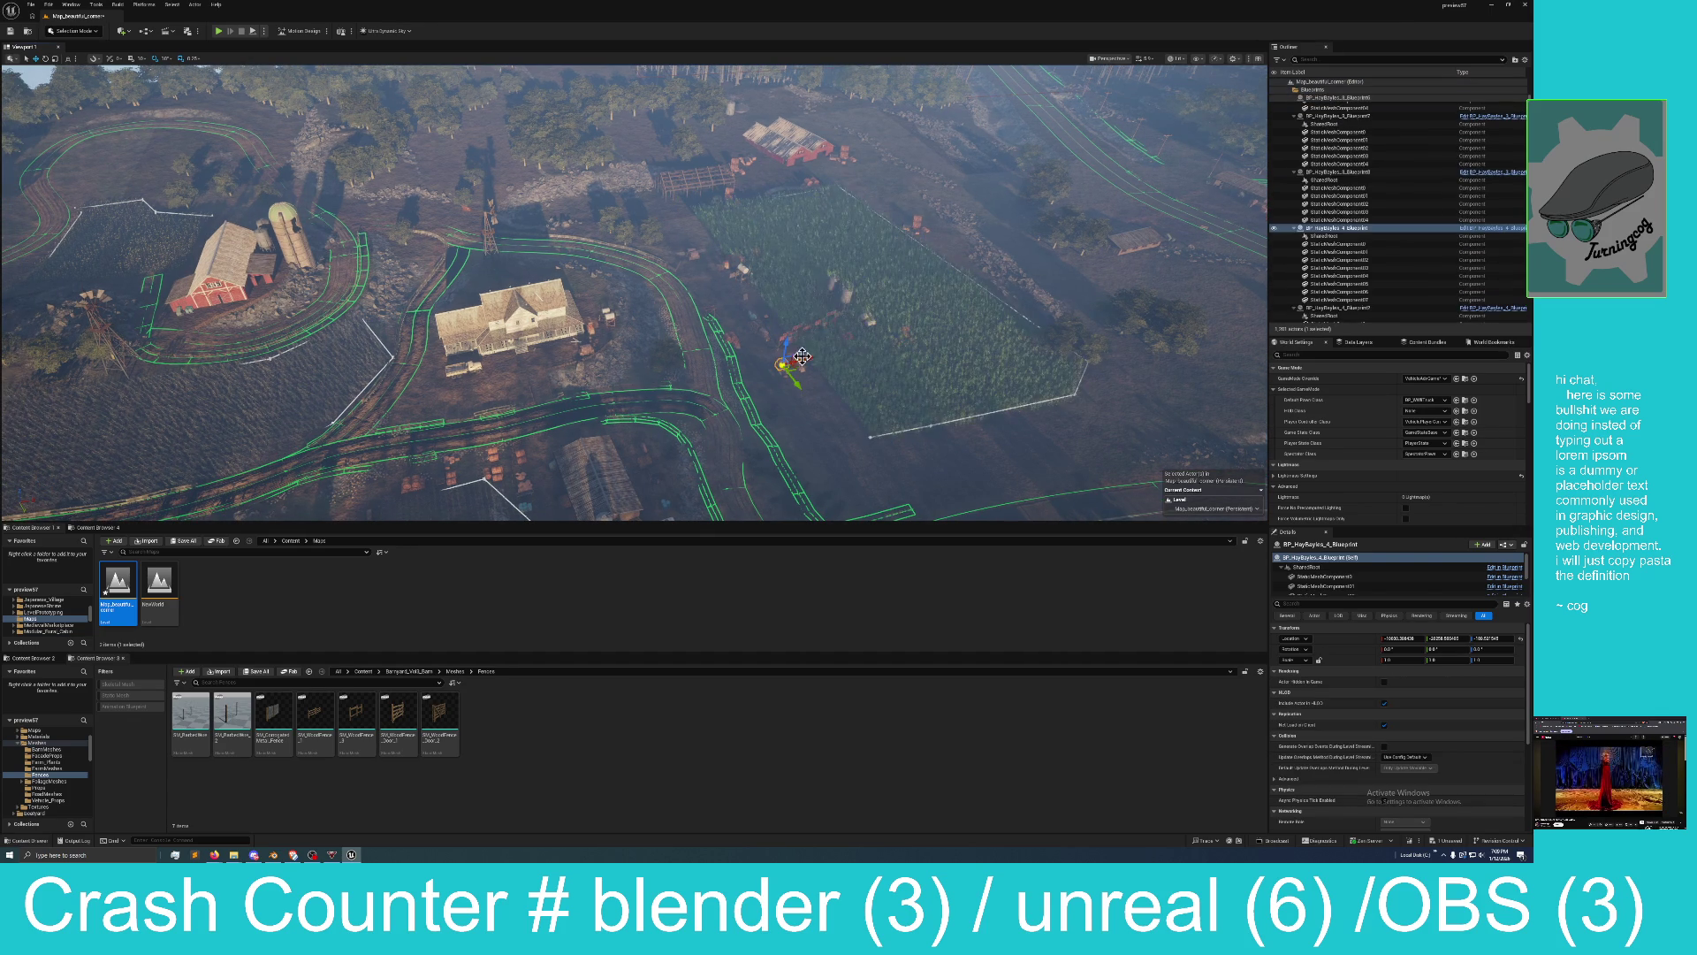
pyautogui.click(1453, 843)
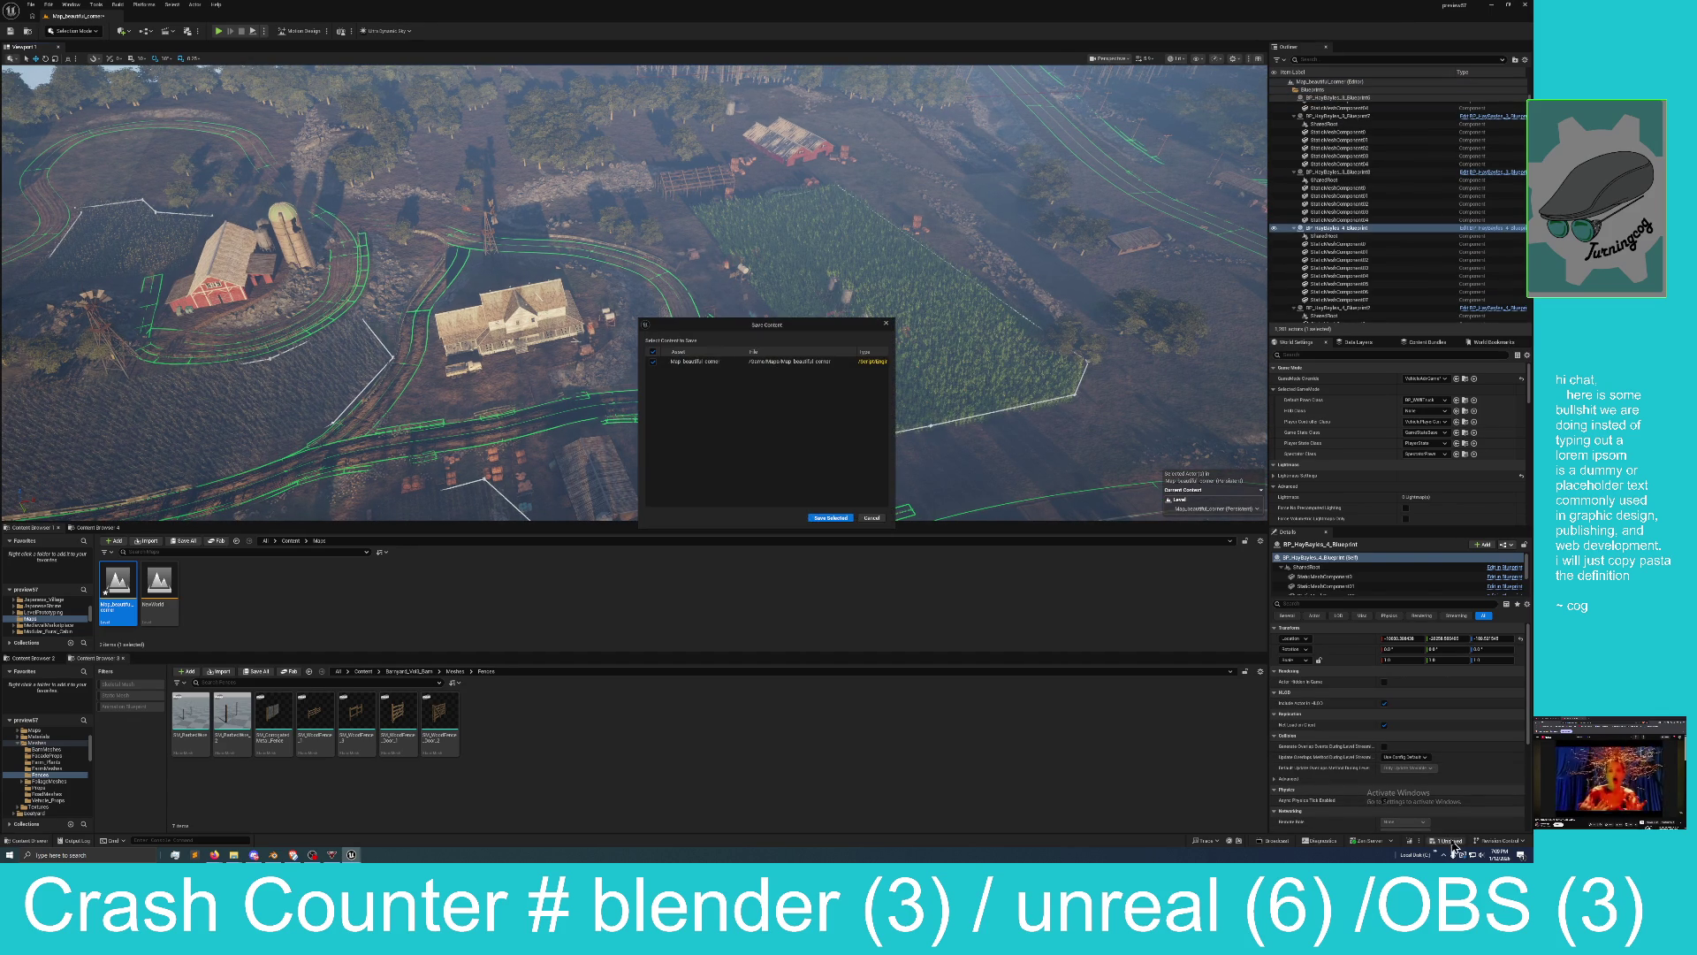
pyautogui.click(831, 518)
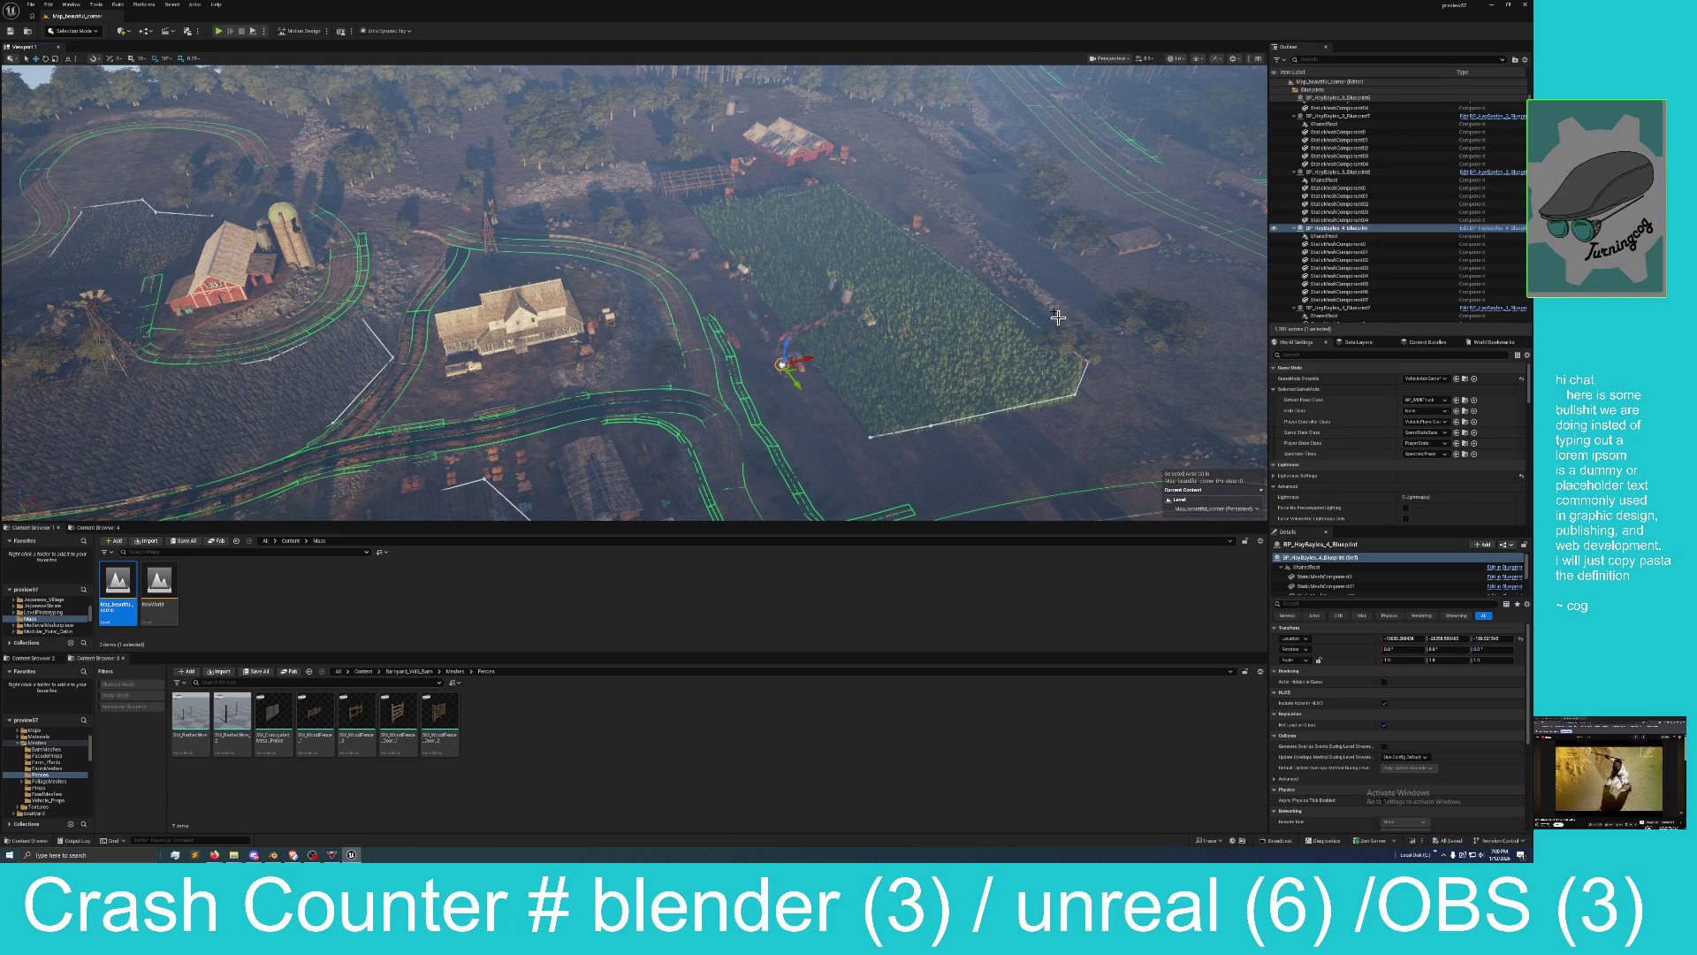
pyautogui.moveTo(1059, 316); pyautogui.dragTo(1058, 221)
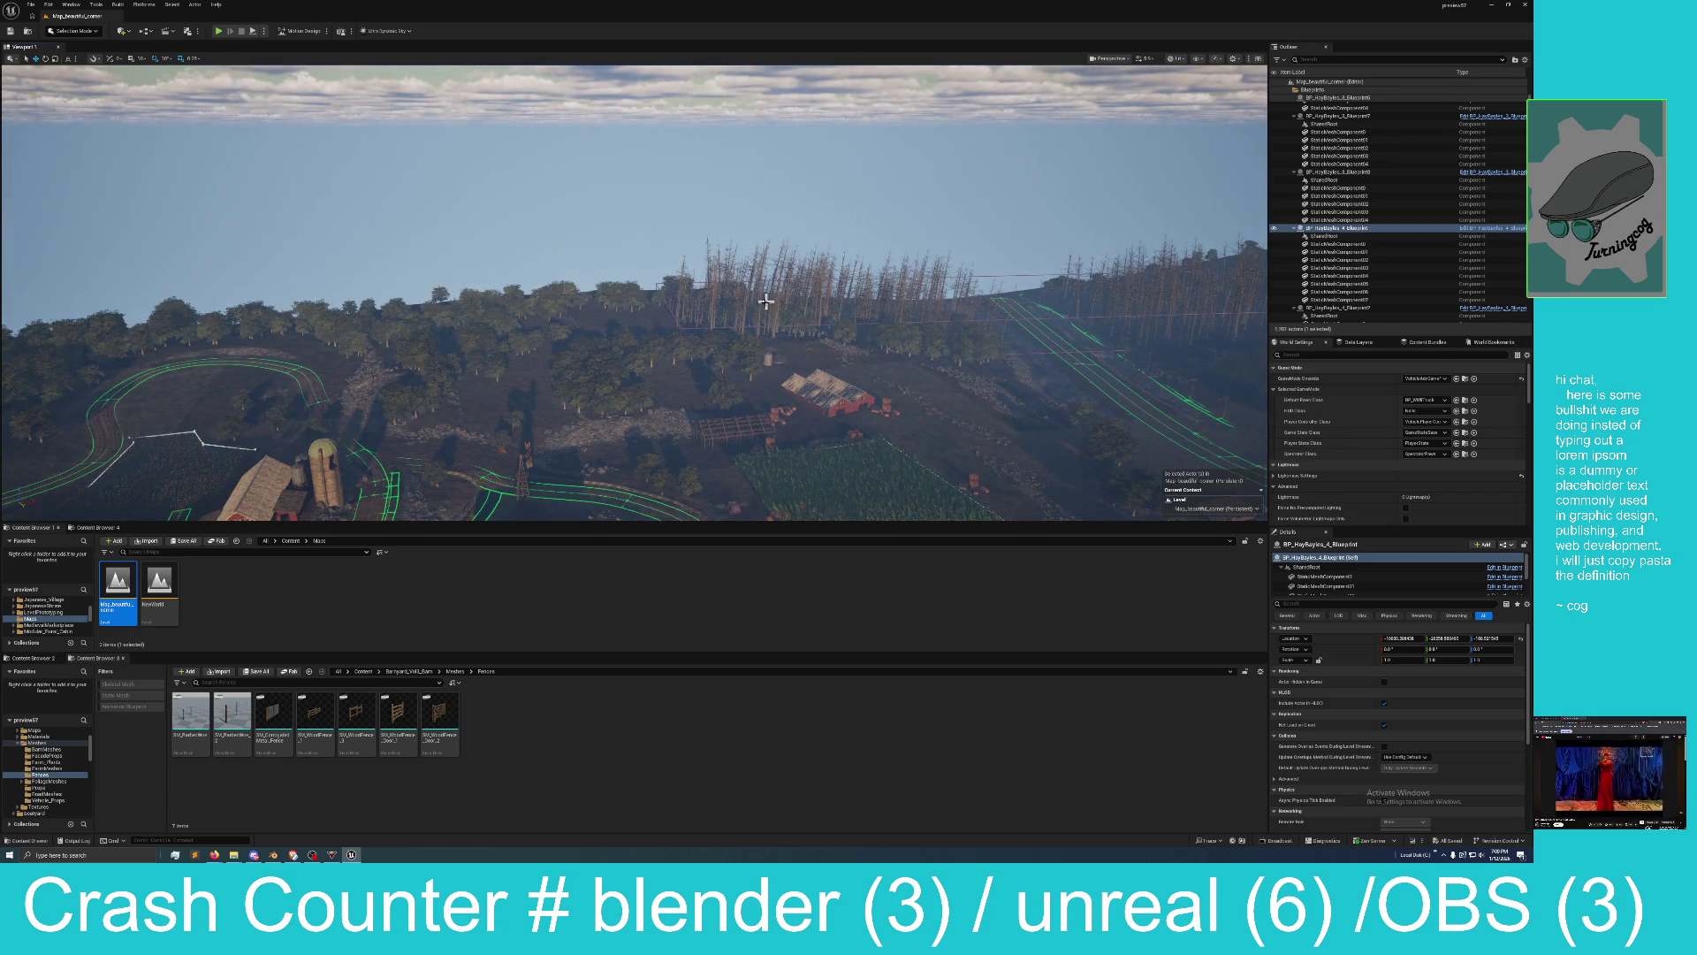
pyautogui.moveTo(766, 302); pyautogui.dragTo(765, 354)
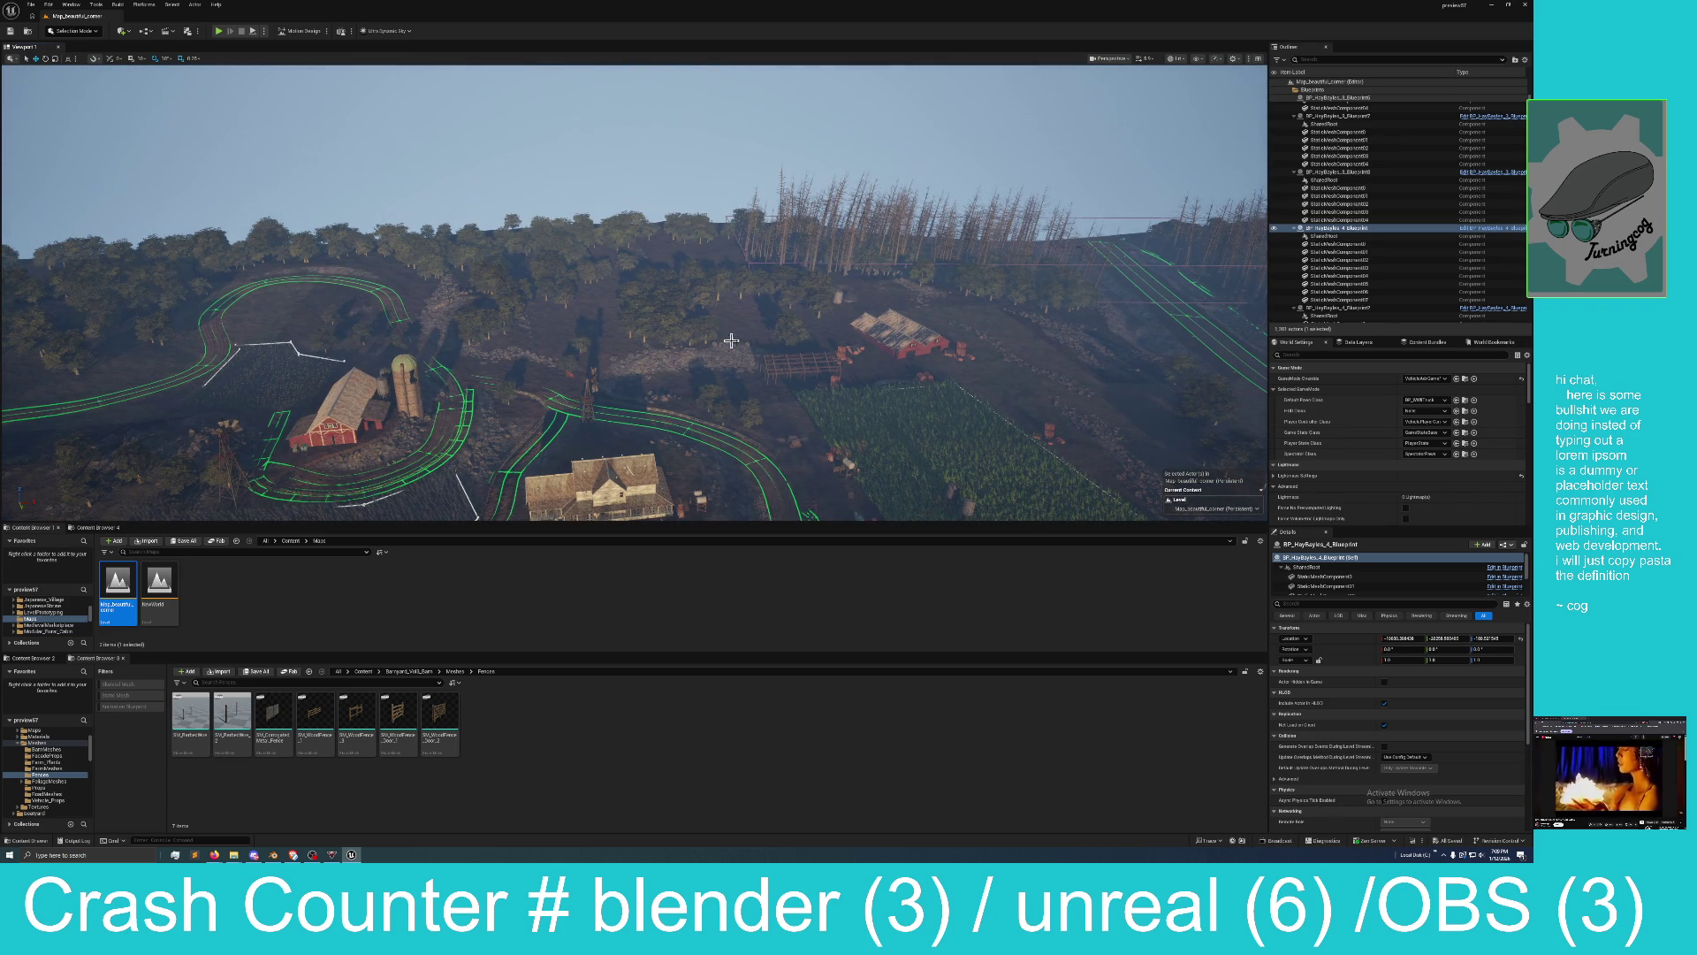
pyautogui.click(780, 361)
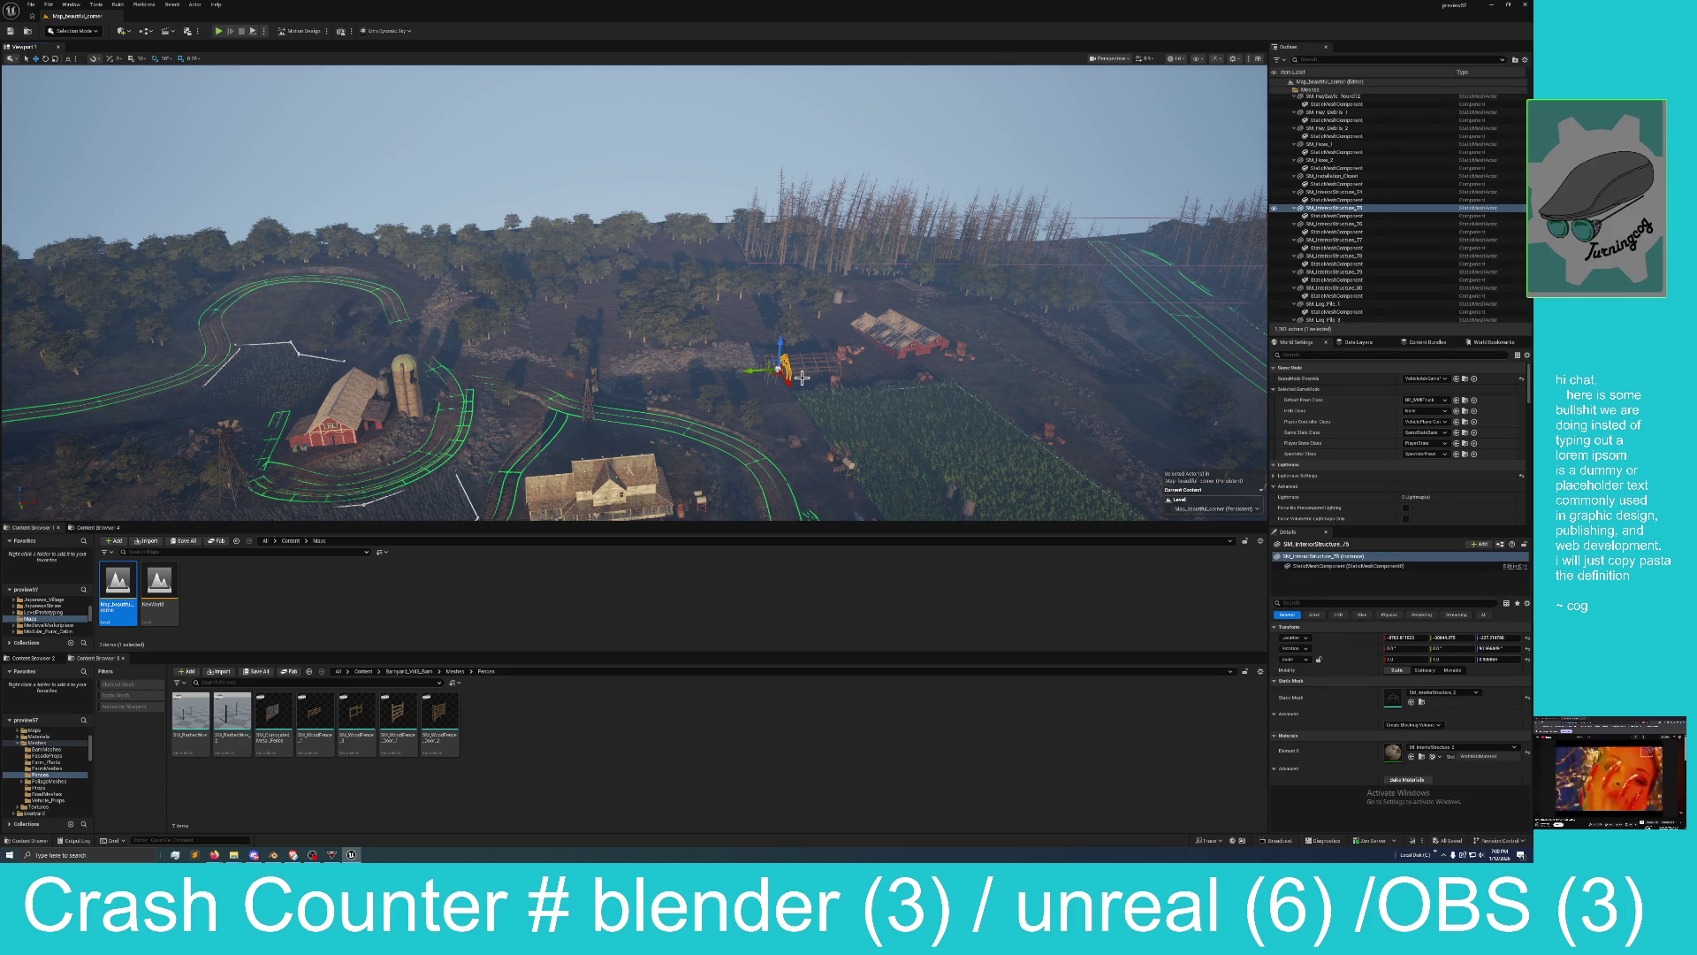
pyautogui.scroll(-4, 802, 378)
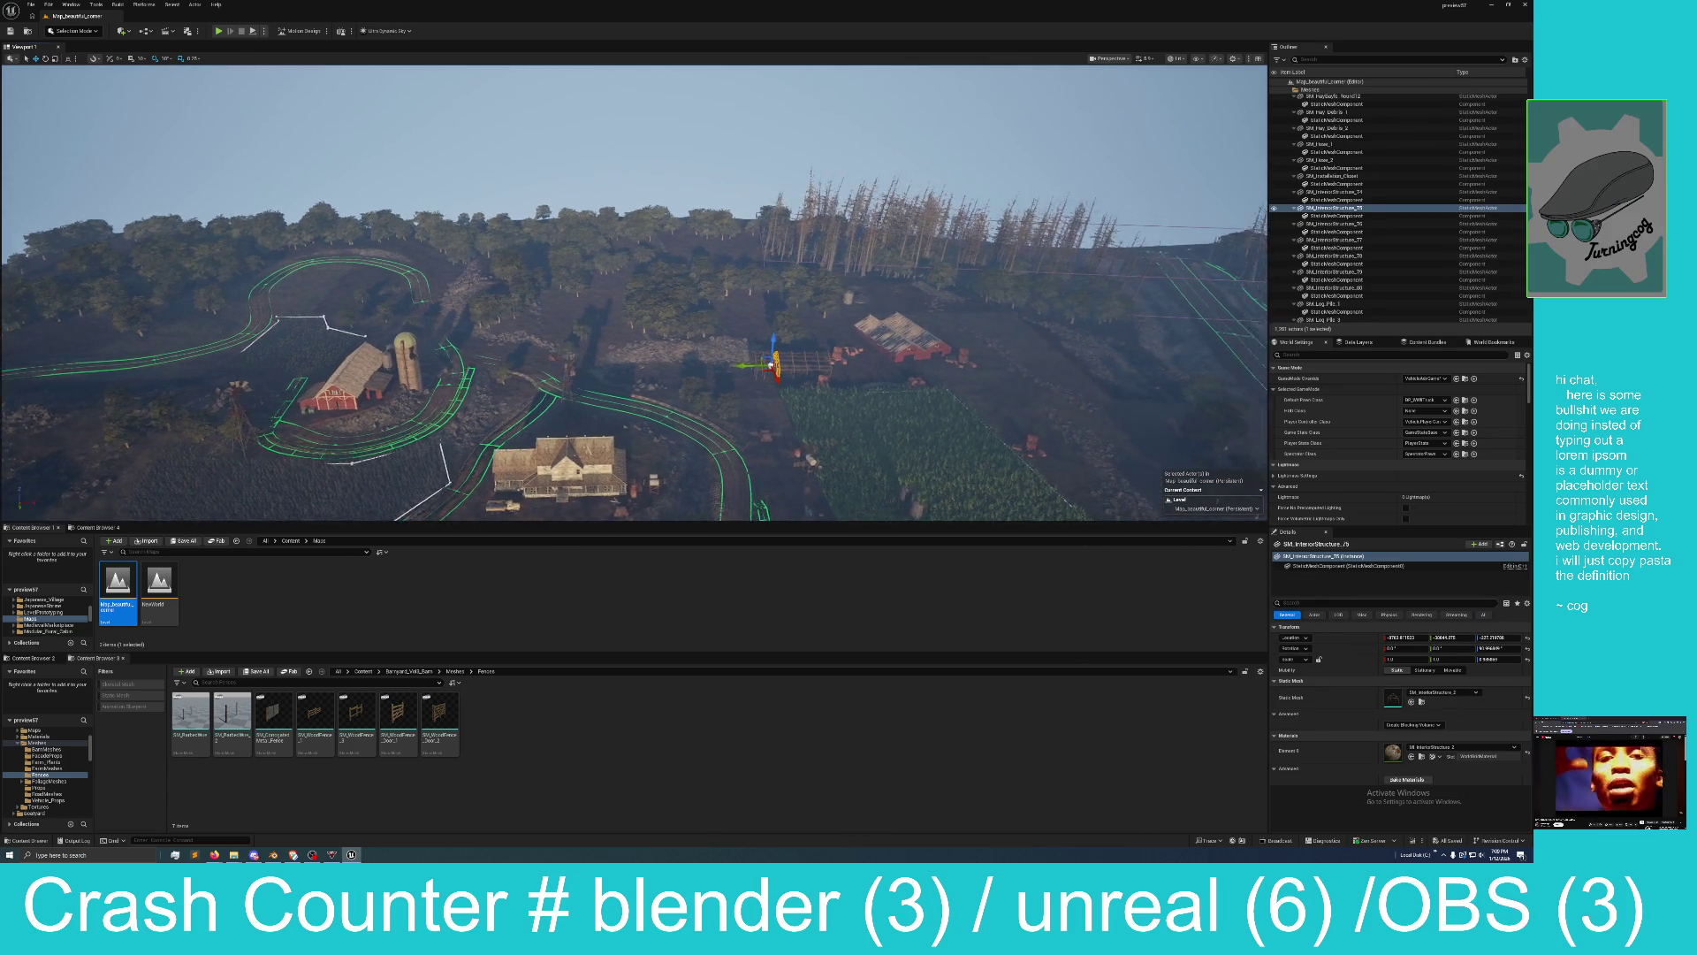
pyautogui.press('f')
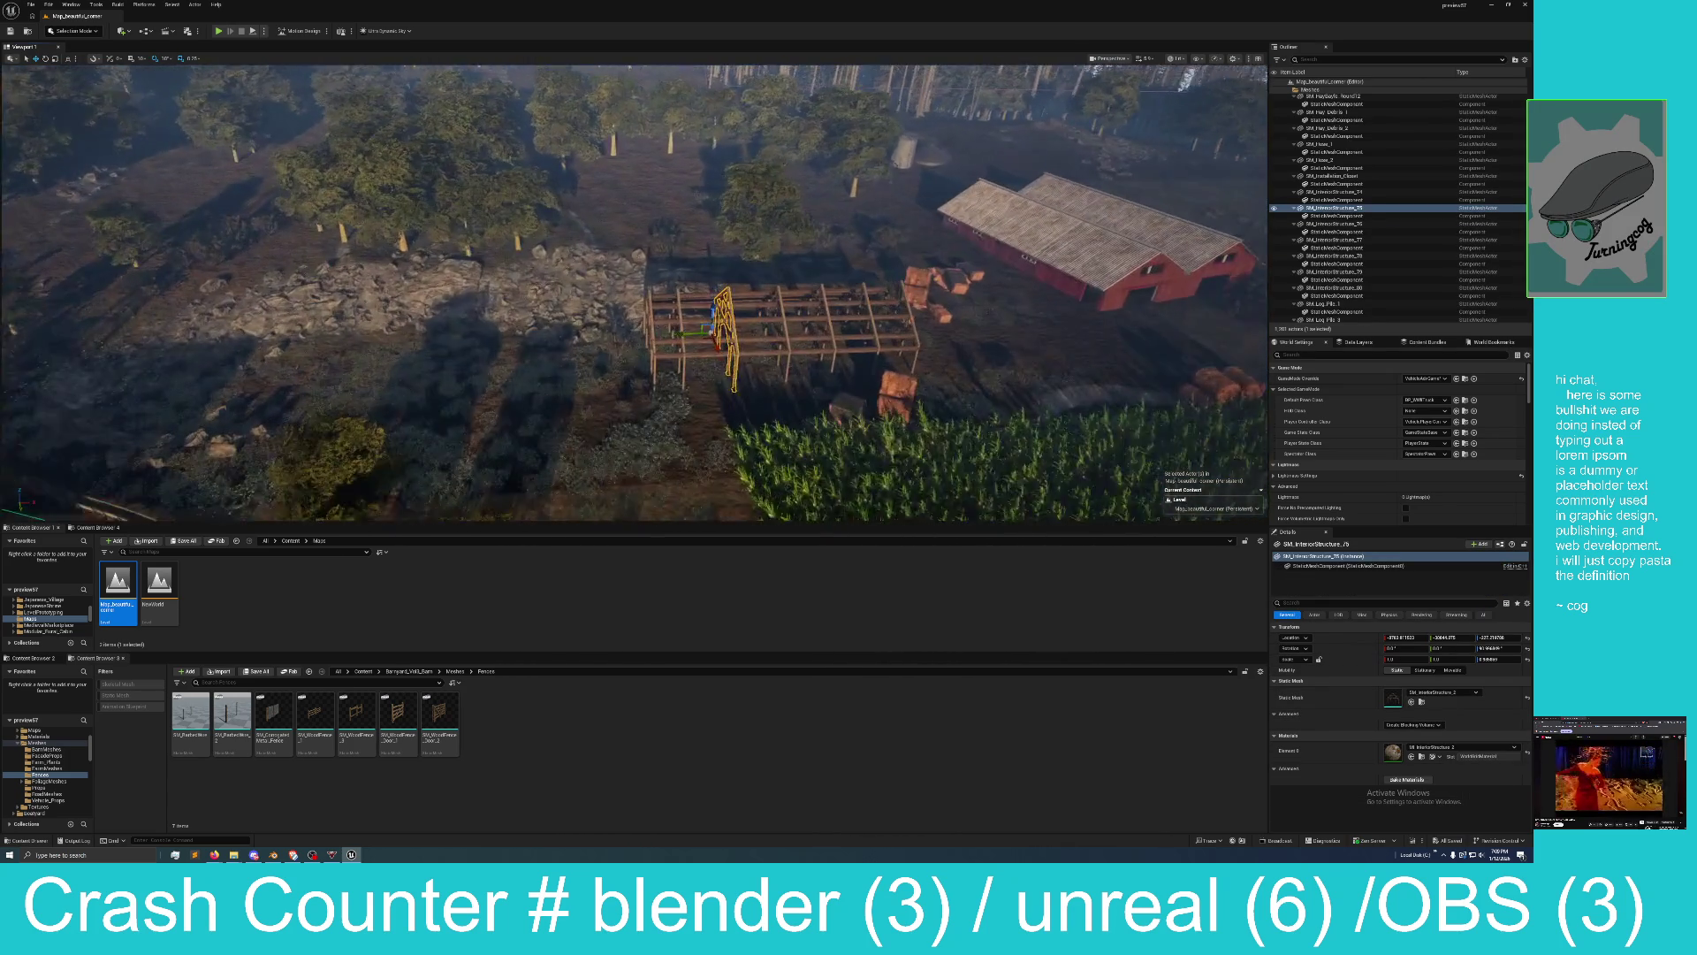
pyautogui.click(693, 350)
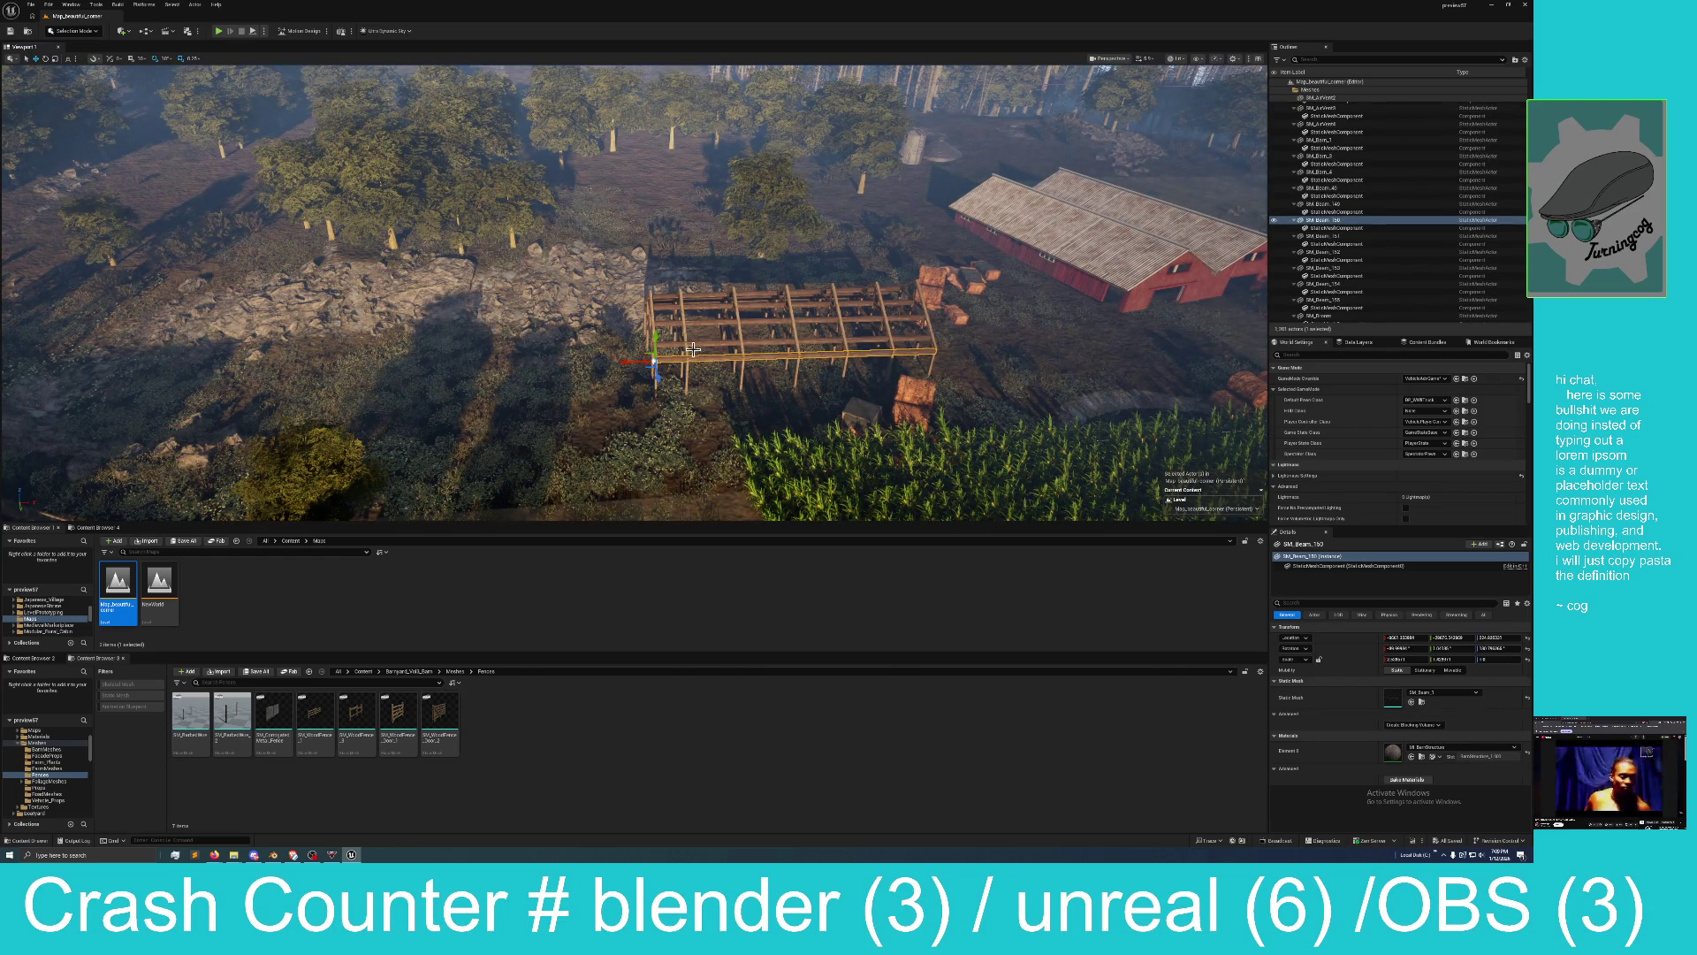
pyautogui.keyDown('ctrl'); pyautogui.click(686, 354); pyautogui.keyUp('ctrl')
pyautogui.press('f')
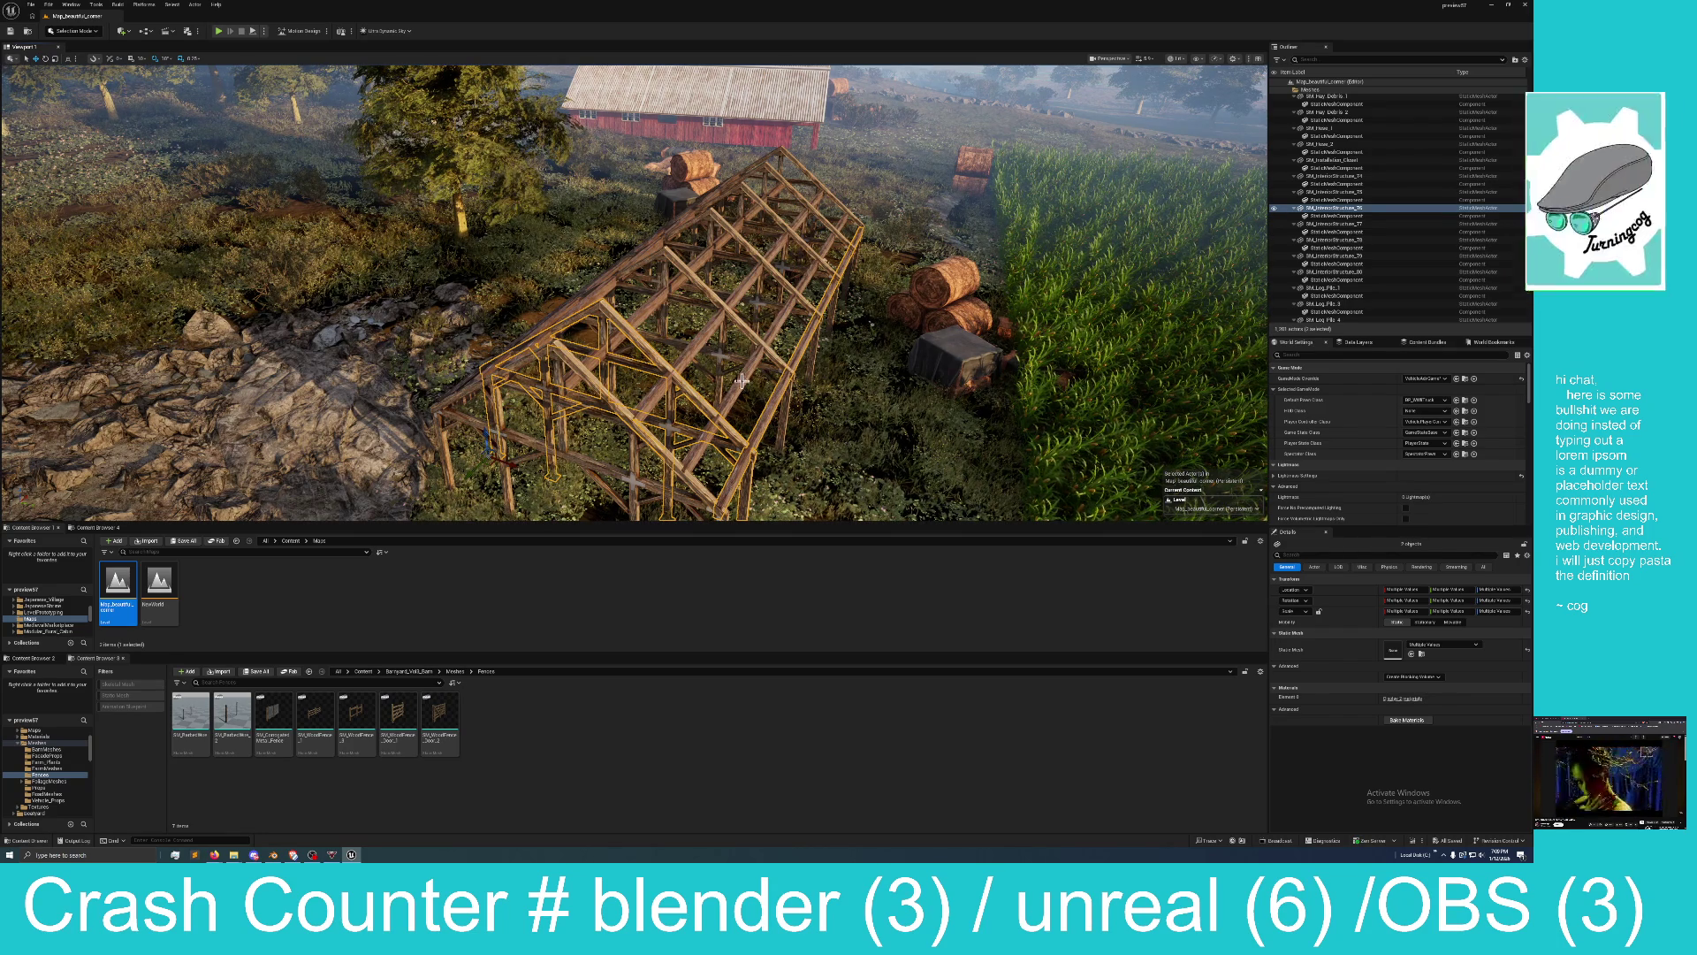
# Select both yellow grain silos and BP_Water_Depot, then drag them out of the cornfield beside the red barn.
pyautogui.moveTo(756, 327)
pyautogui.mouseDown()
pyautogui.moveTo(954, 328)
pyautogui.moveTo(968, 287)
pyautogui.mouseUp()
pyautogui.moveTo(668, 272)
pyautogui.mouseDown()
pyautogui.moveTo(632, 301)
pyautogui.moveTo(495, 263)
pyautogui.mouseUp()
pyautogui.click(407, 261)
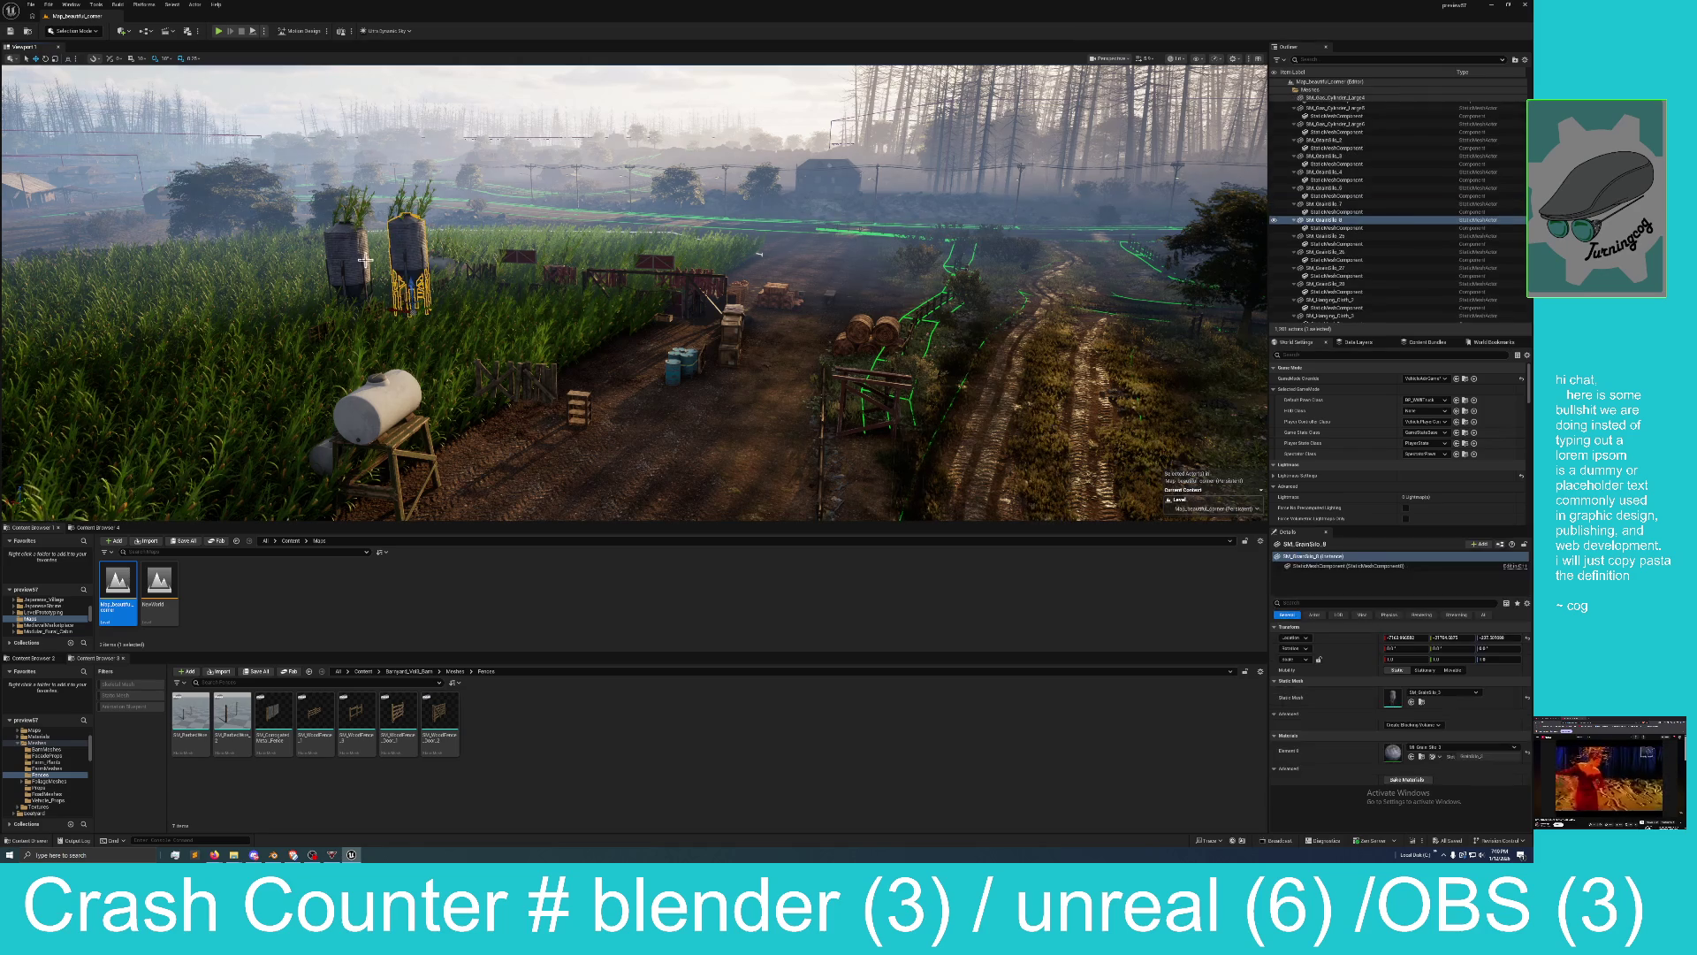
pyautogui.keyDown('ctrl'); pyautogui.click(364, 259); pyautogui.keyUp('ctrl')
pyautogui.moveTo(364, 259)
pyautogui.mouseDown()
pyautogui.moveTo(541, 380)
pyautogui.moveTo(420, 269)
pyautogui.mouseUp()
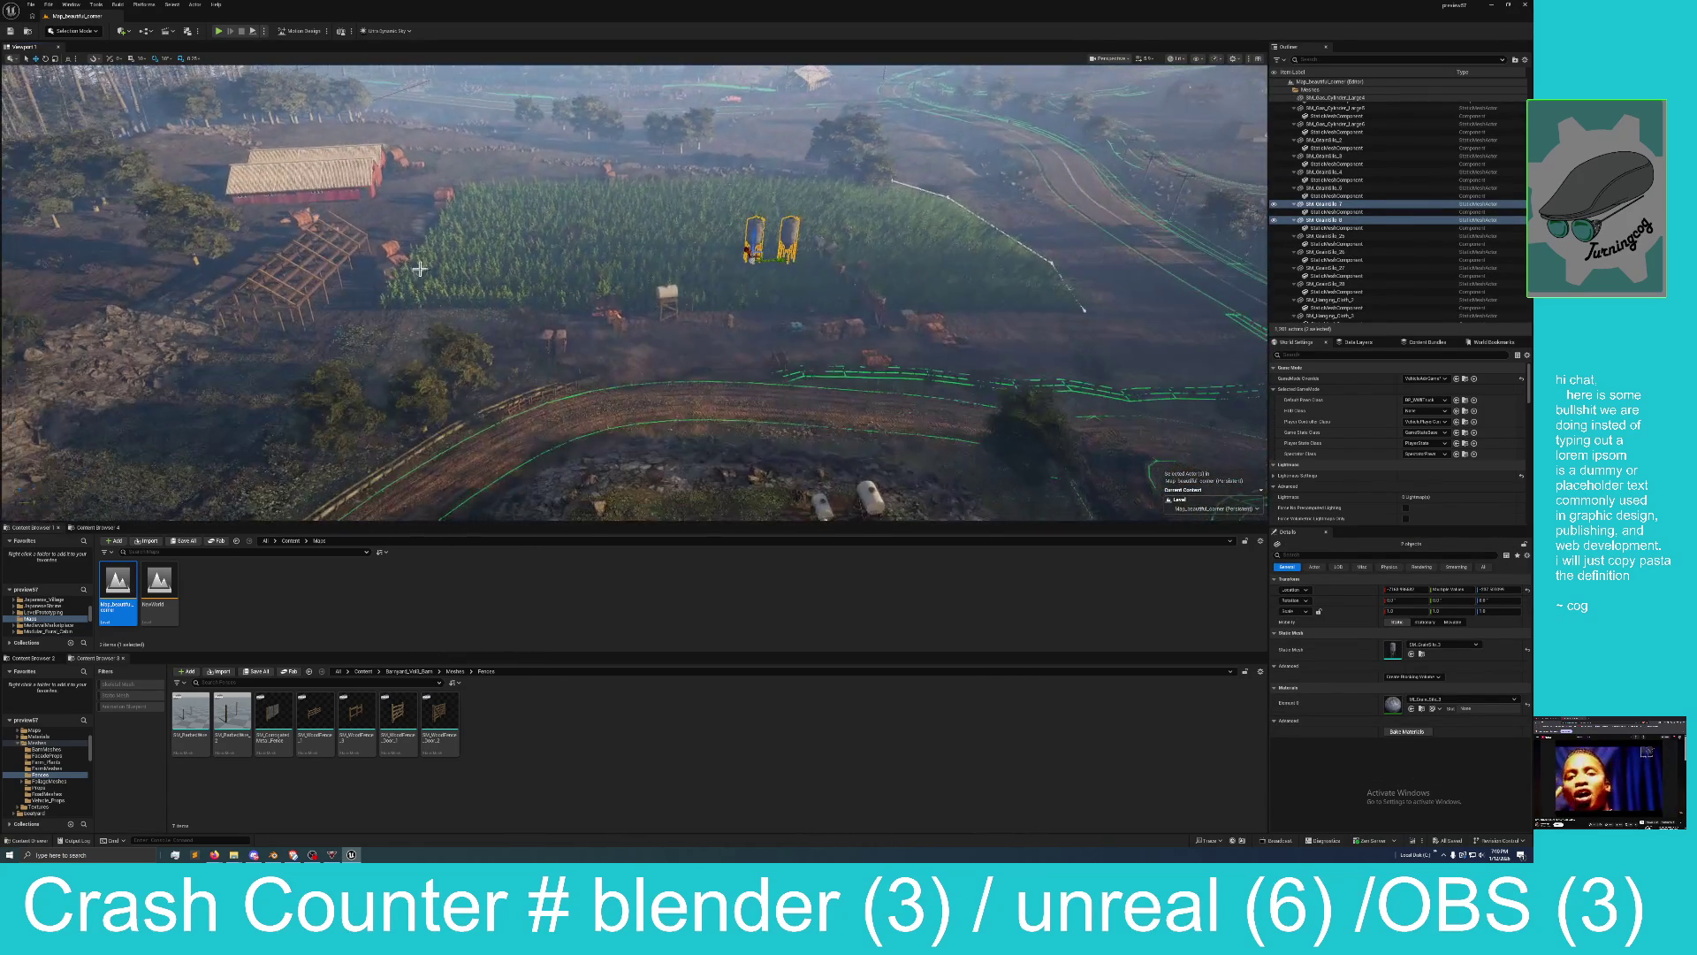
pyautogui.keyDown('ctrl'); pyautogui.click(668, 299); pyautogui.keyUp('ctrl')
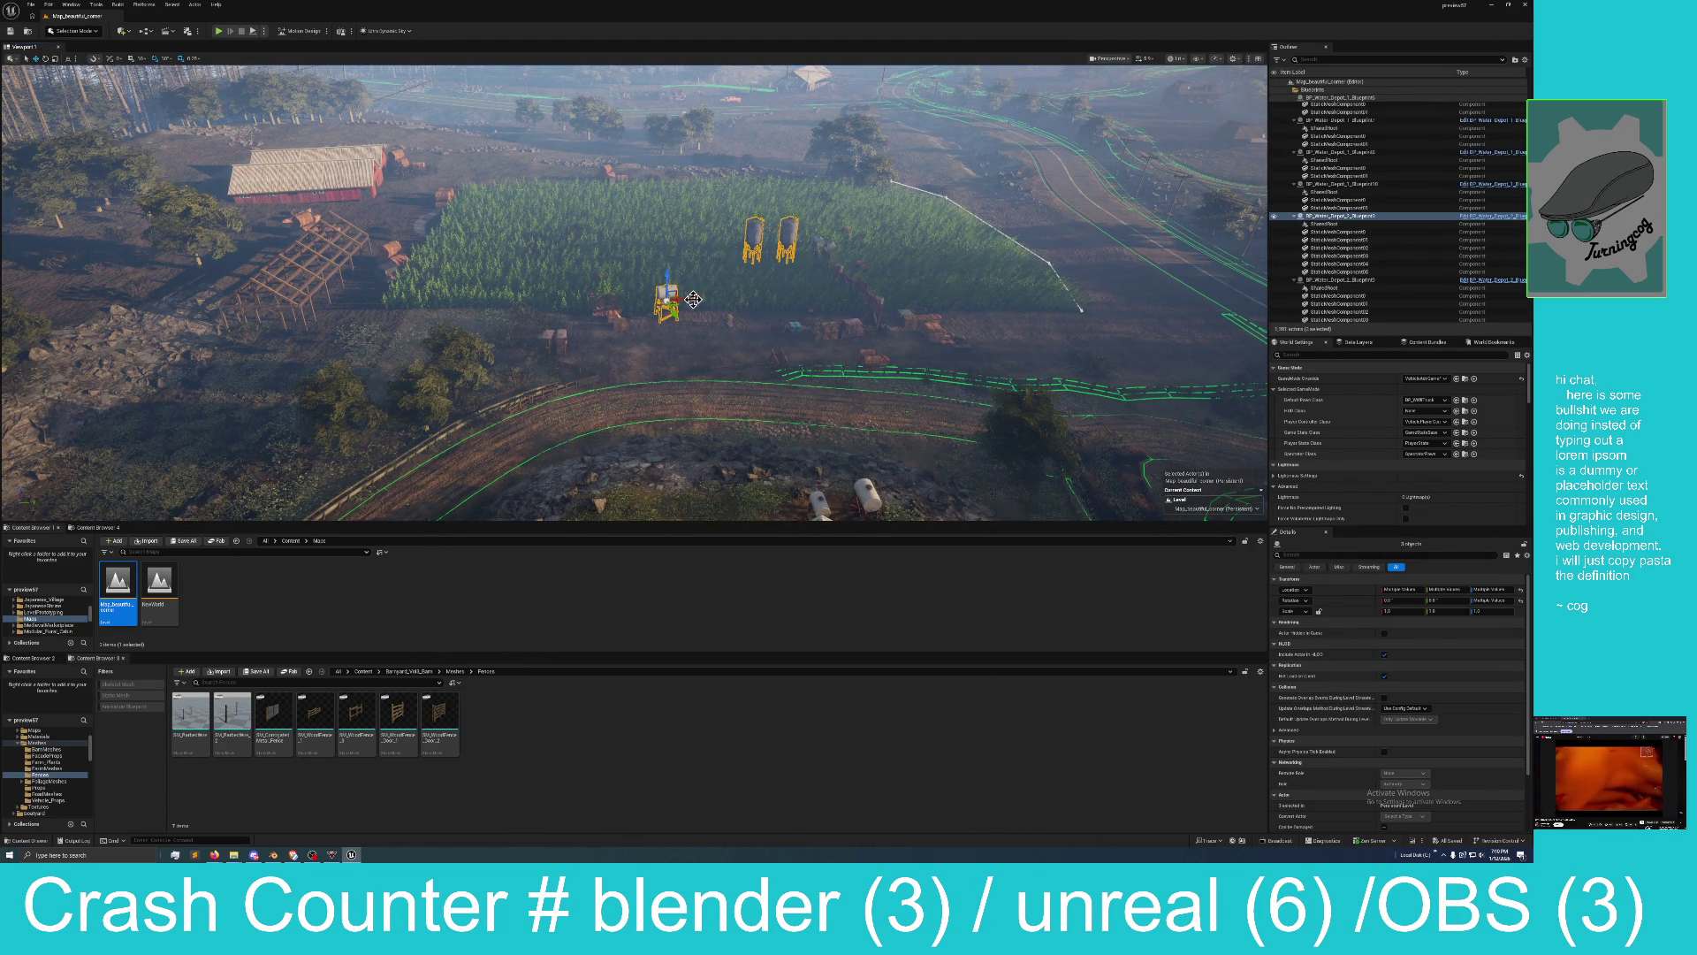
pyautogui.moveTo(693, 300)
pyautogui.mouseDown()
pyautogui.moveTo(257, 360)
pyautogui.moveTo(355, 168)
pyautogui.moveTo(376, 176)
pyautogui.moveTo(264, 148)
pyautogui.mouseUp()
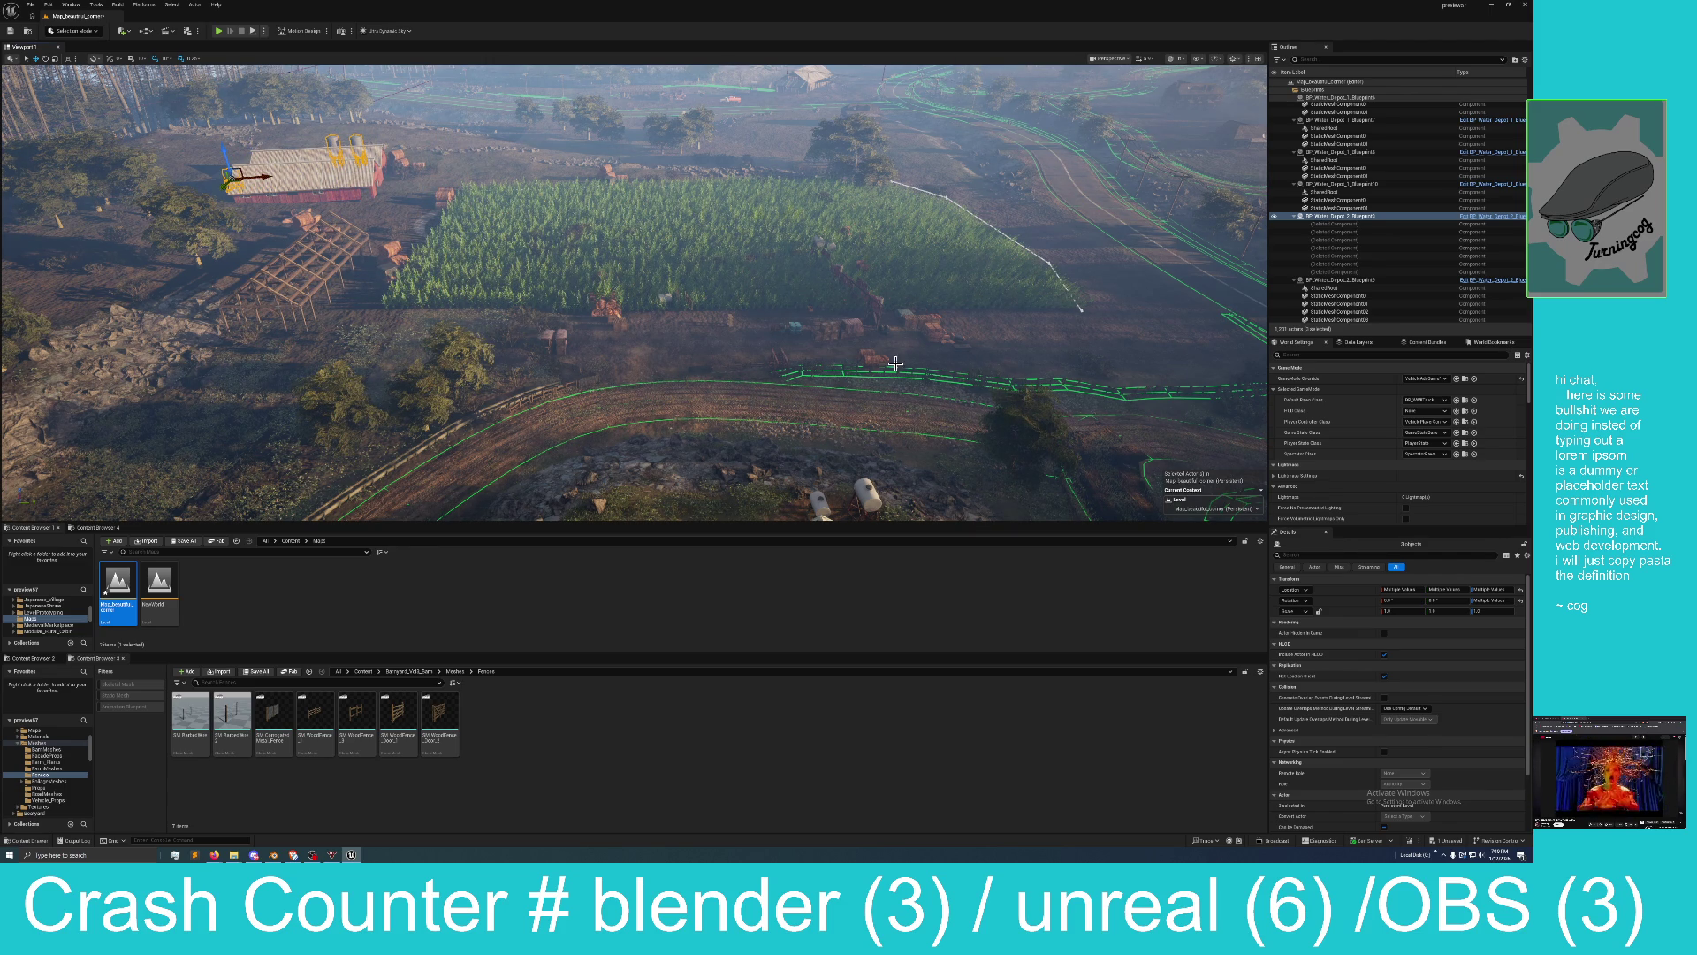
# Save the village level through Save Selected.
pyautogui.moveTo(626, 337); pyautogui.dragTo(698, 336)
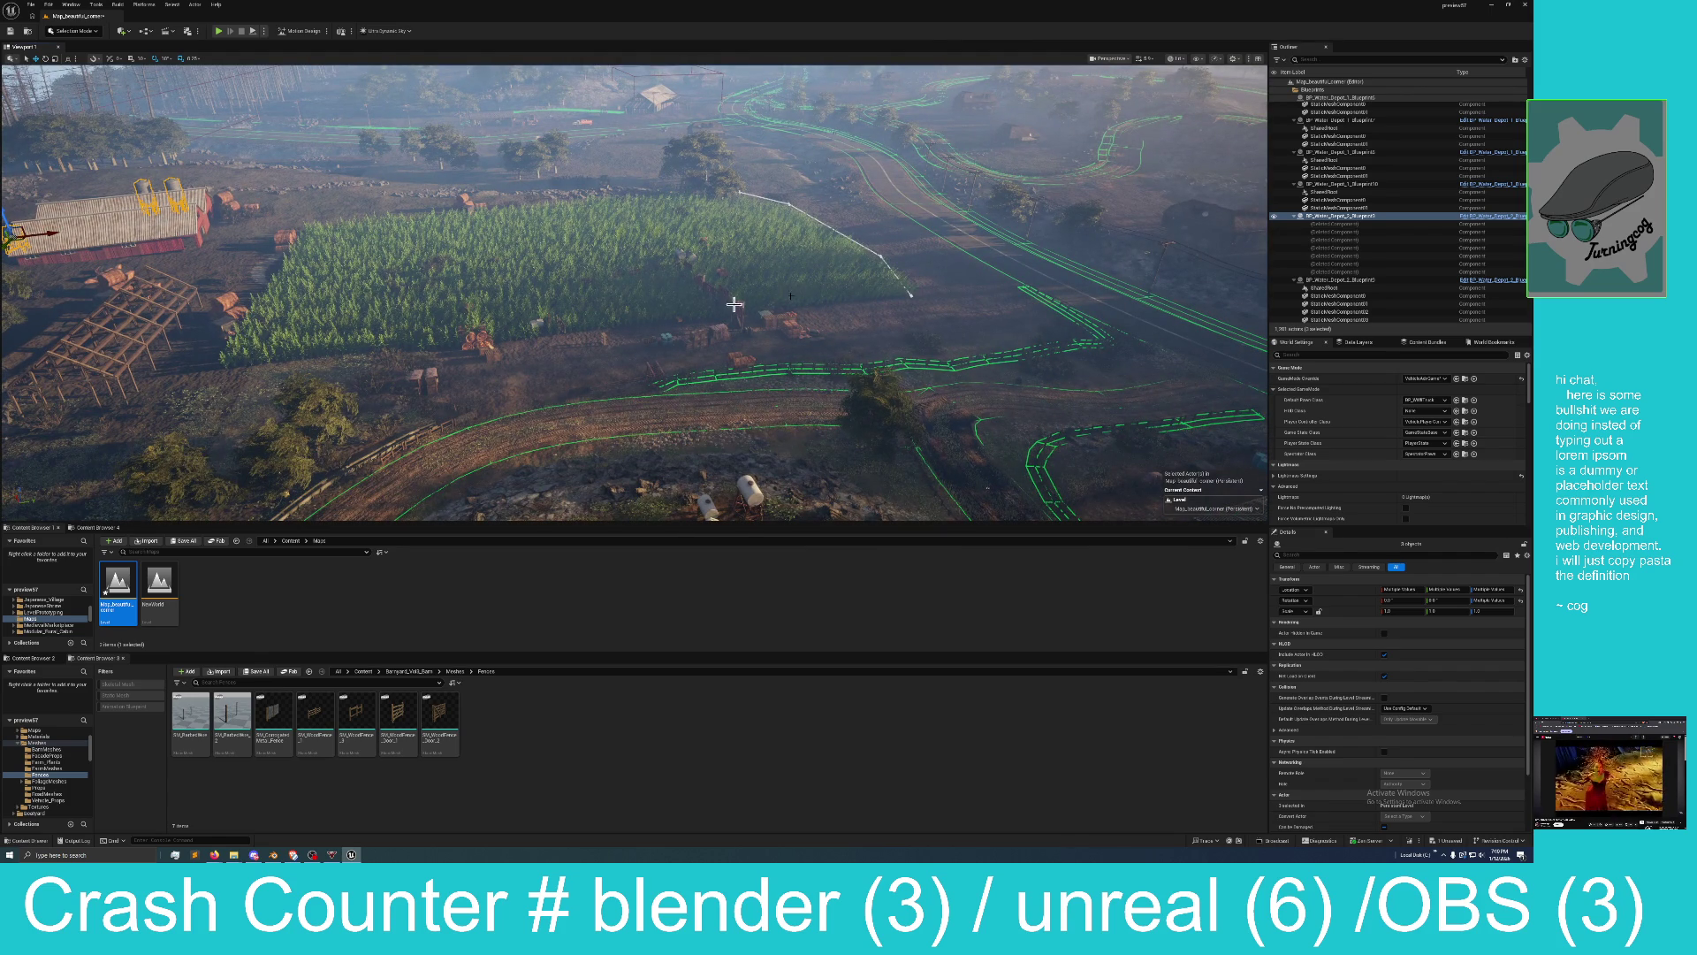
pyautogui.click(1453, 843)
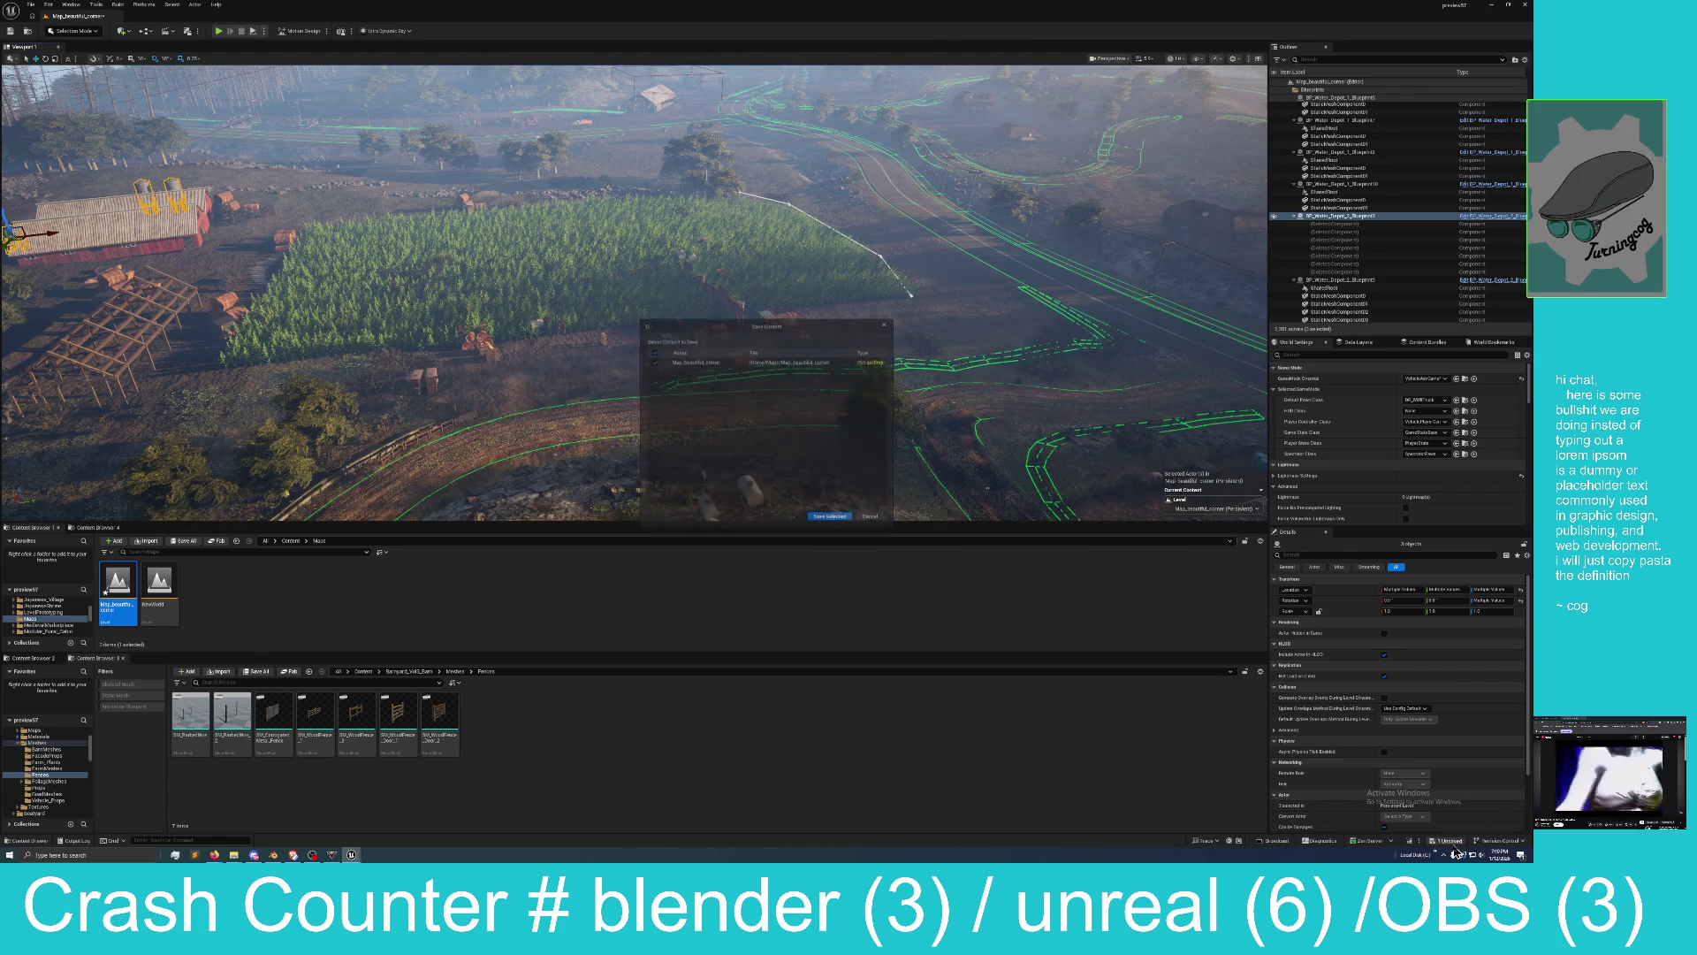
pyautogui.click(831, 519)
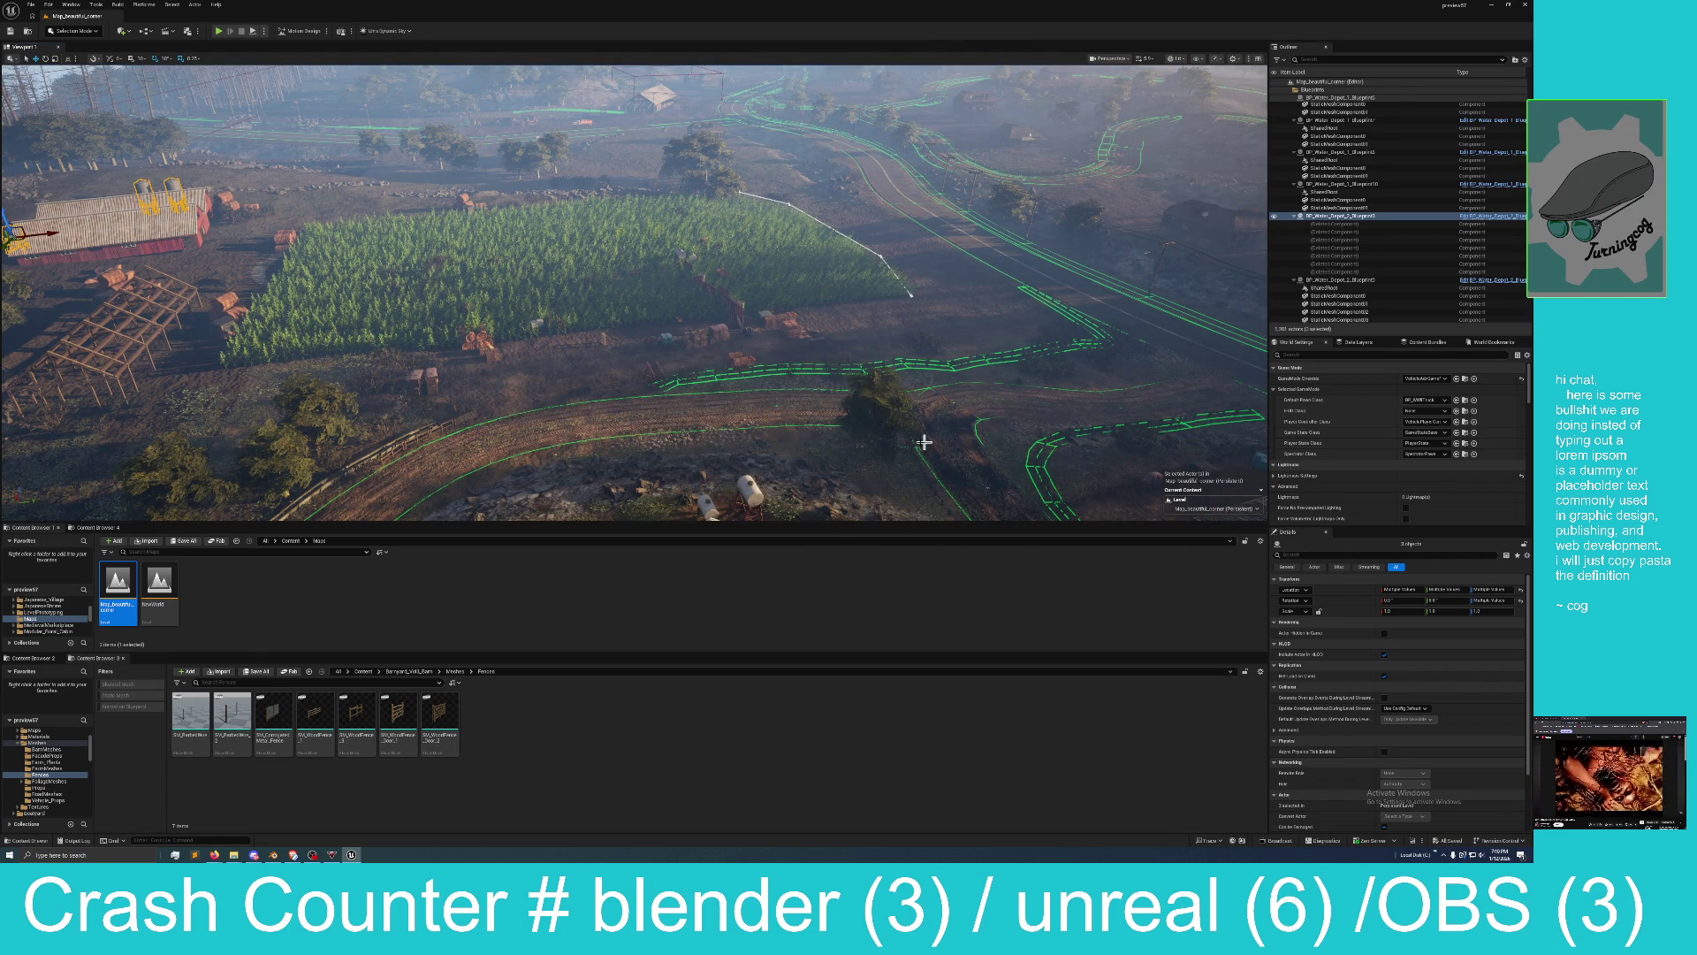
# Fly the camera across the farm and down to the forested hillside.
pyautogui.moveTo(948, 516)
pyautogui.mouseDown()
pyautogui.moveTo(923, 447)
pyautogui.moveTo(924, 508)
pyautogui.moveTo(899, 391)
pyautogui.mouseUp()
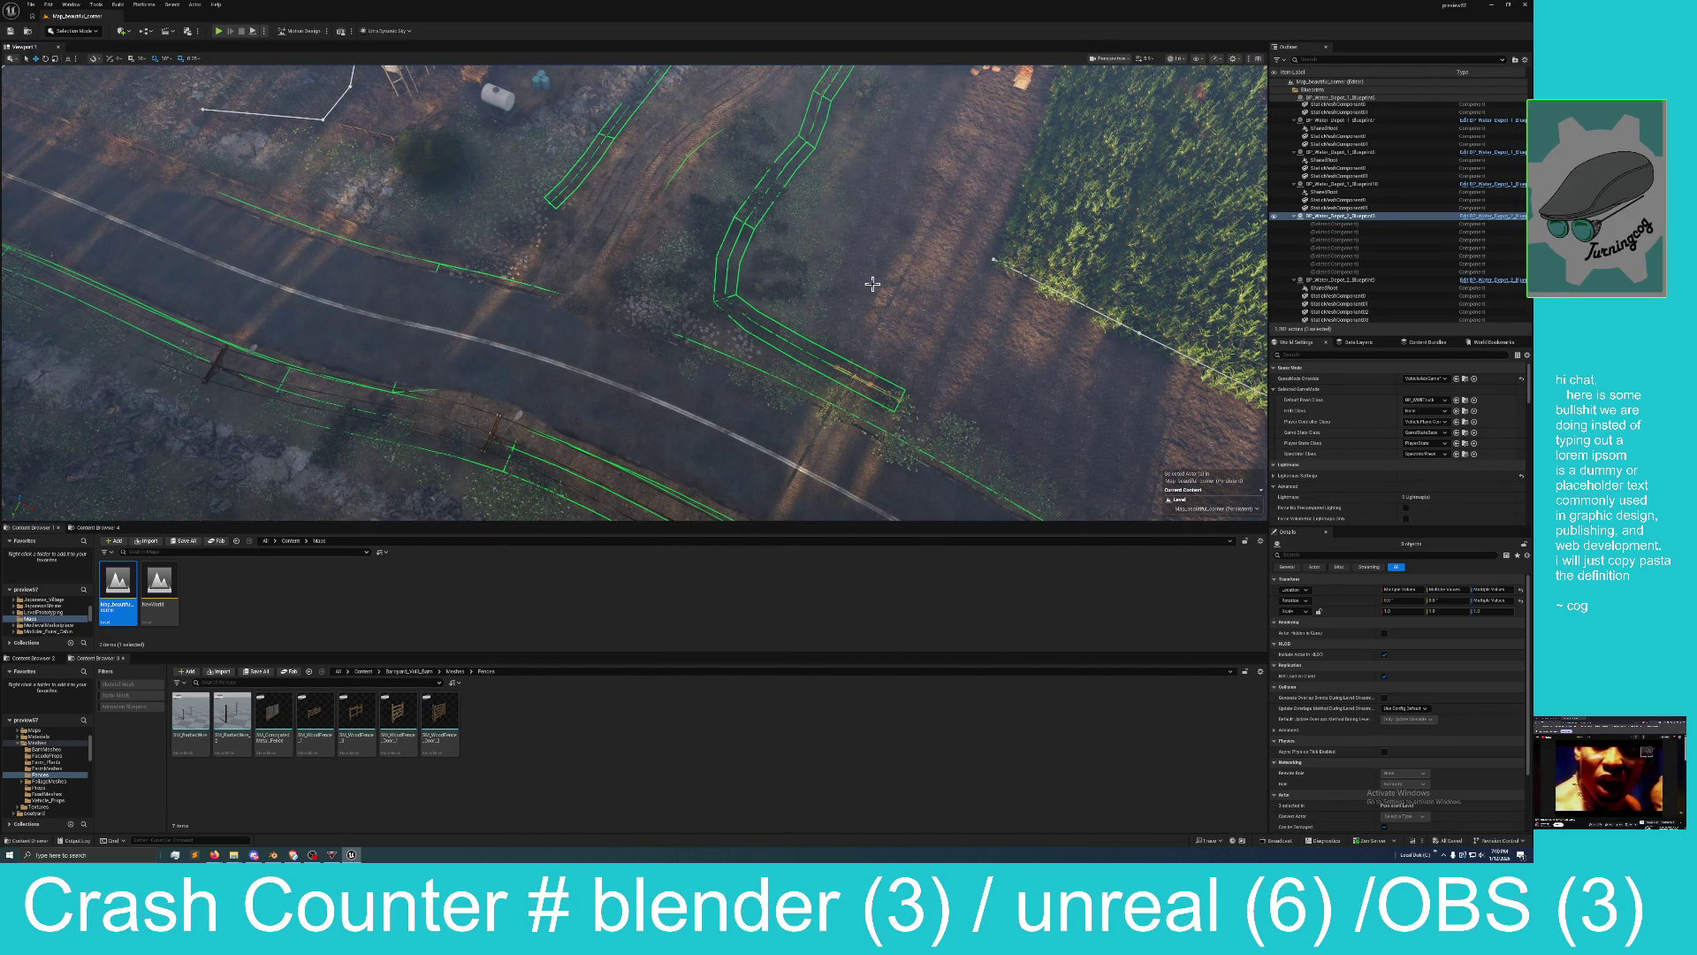
pyautogui.scroll(-5, 873, 284)
pyautogui.scroll(3, 771, 355)
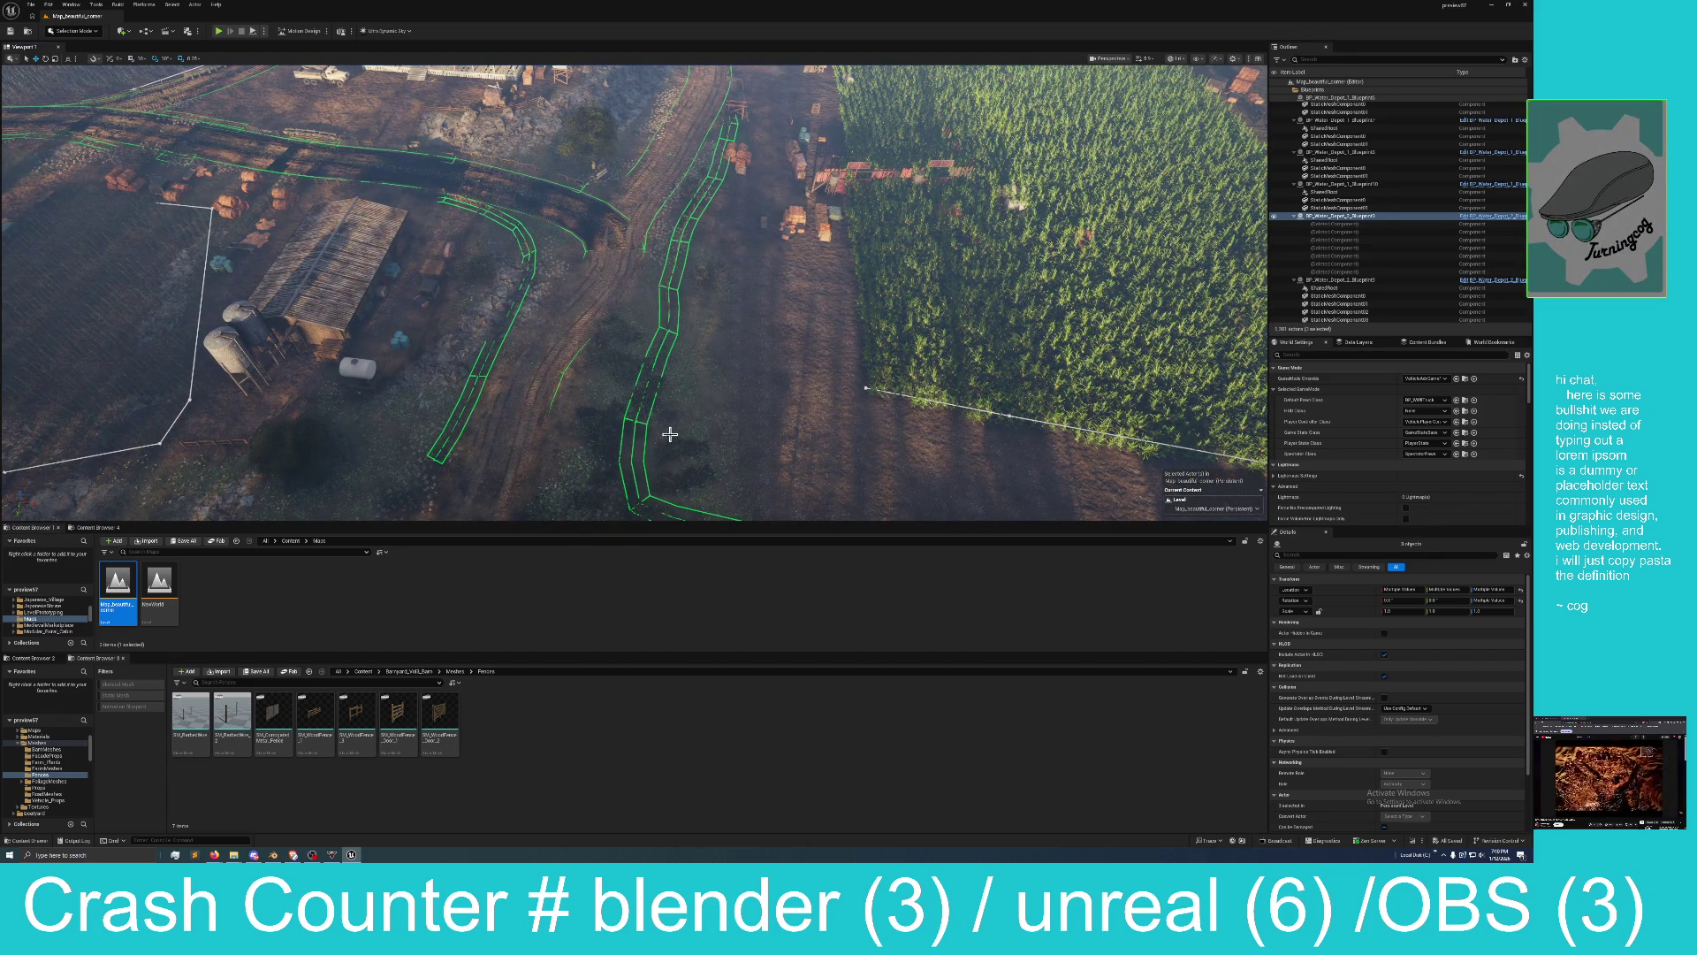
pyautogui.scroll(-3, 666, 441)
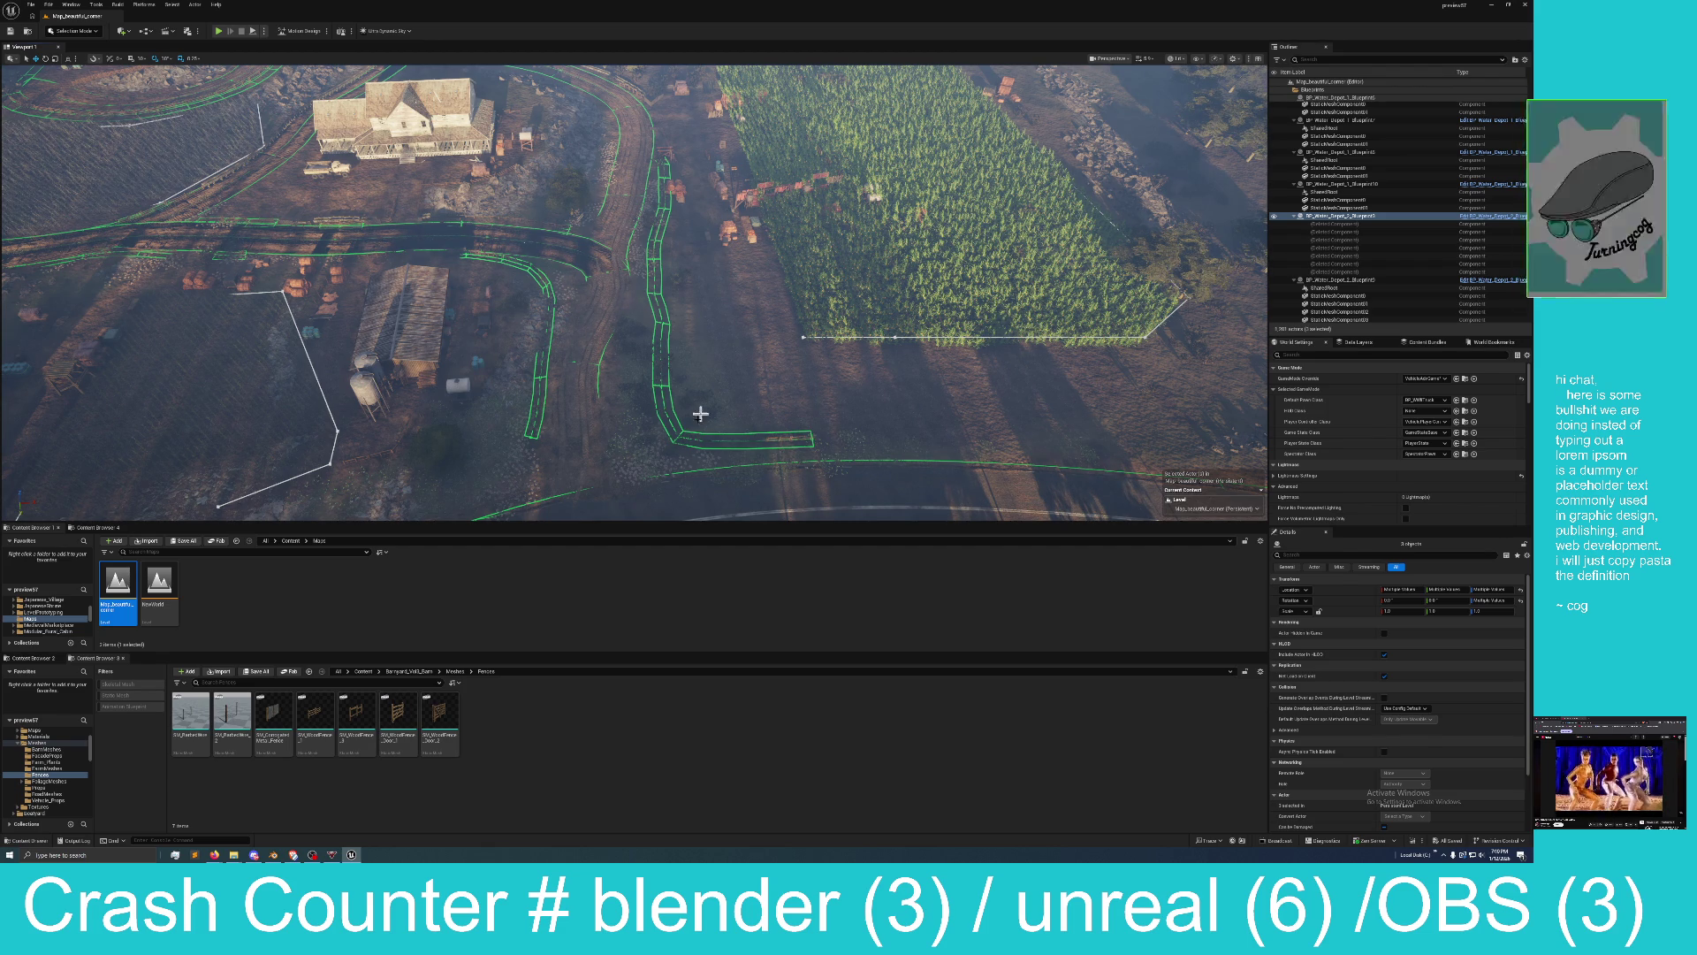
pyautogui.scroll(-3, 732, 388)
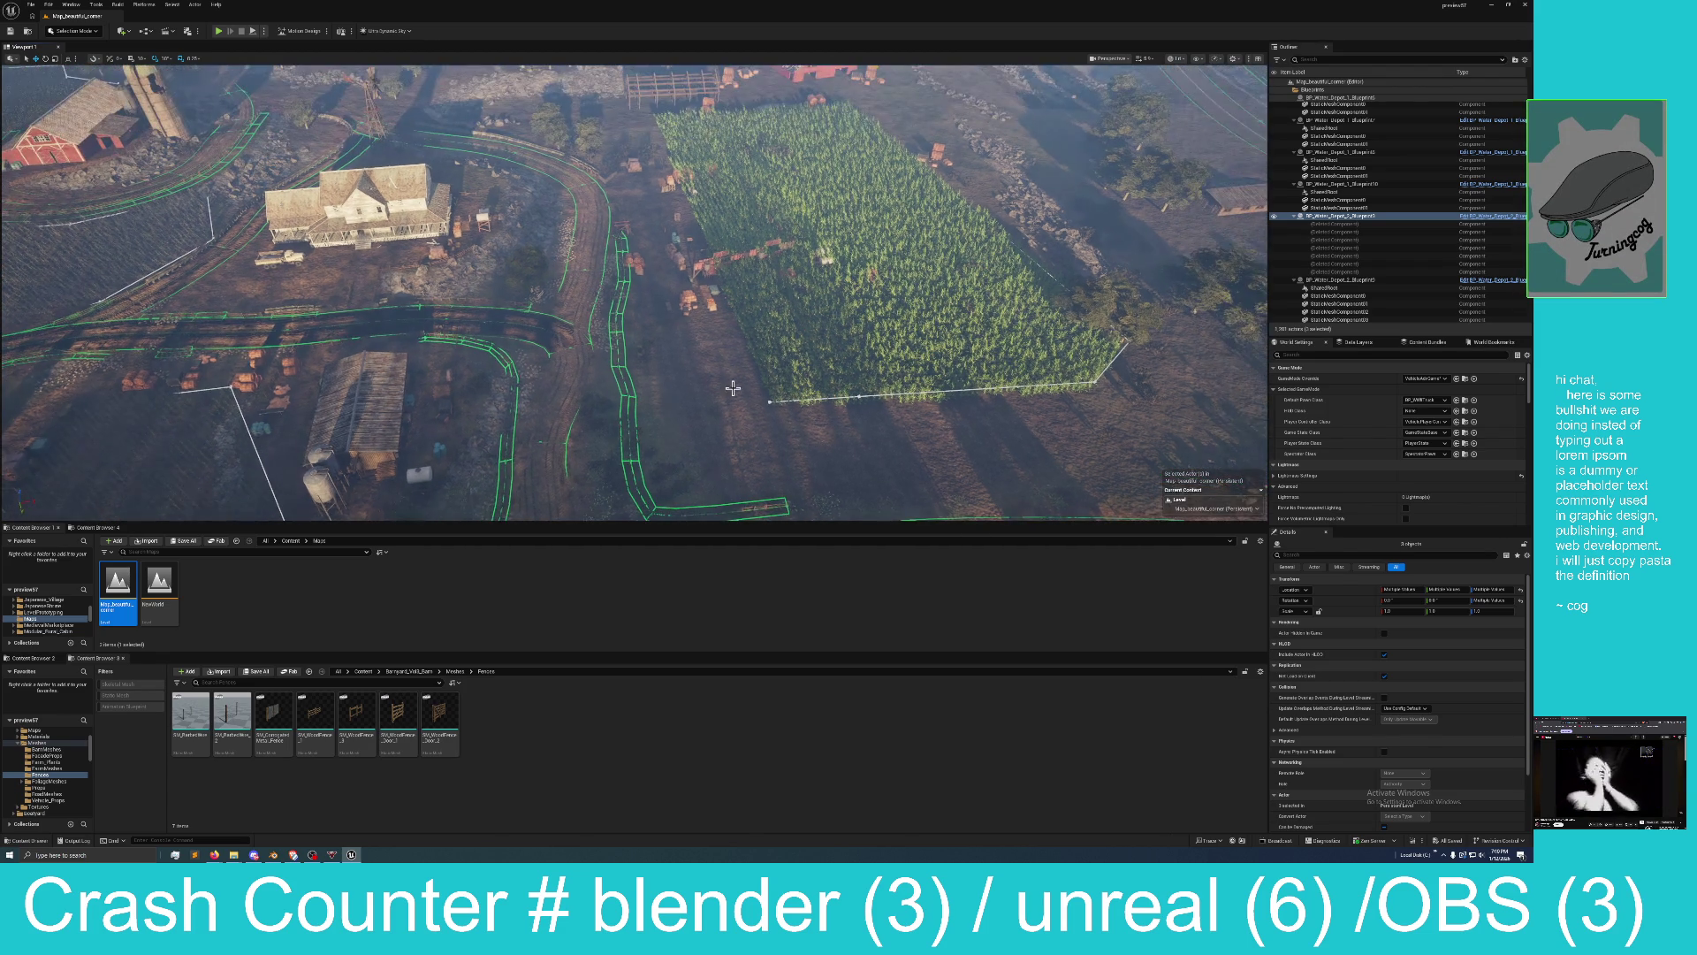
pyautogui.scroll(-2, 727, 418)
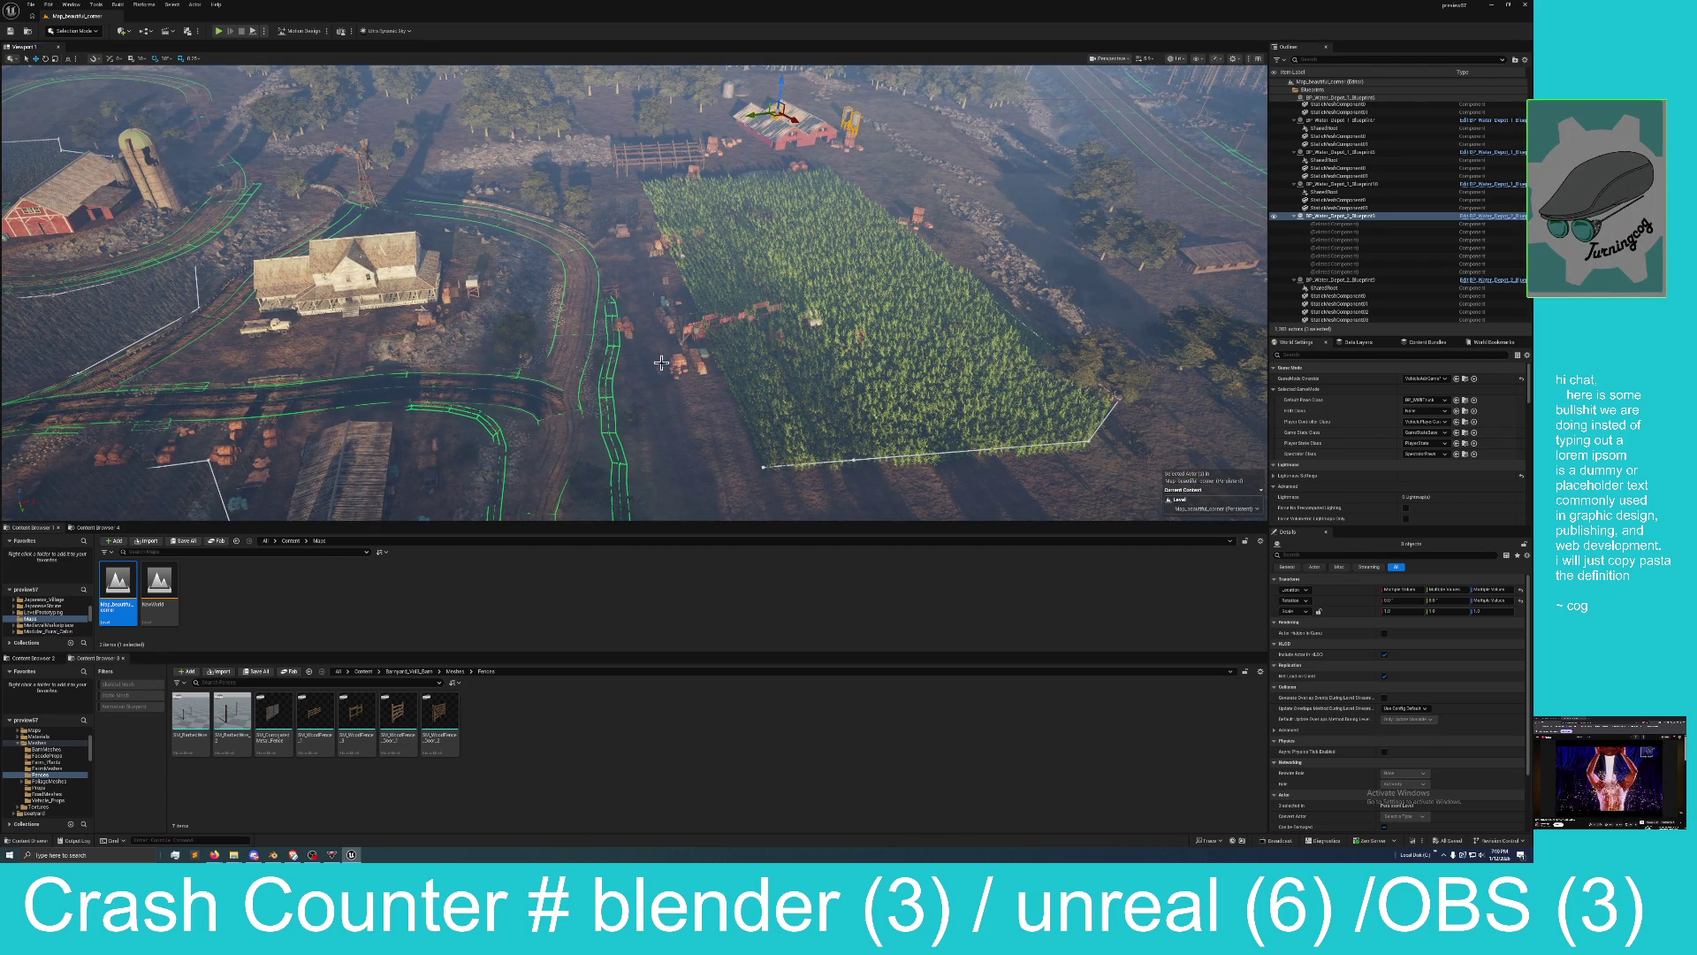
pyautogui.moveTo(662, 362)
pyautogui.mouseDown()
pyautogui.moveTo(398, 369)
pyautogui.moveTo(354, 296)
pyautogui.moveTo(372, 371)
pyautogui.moveTo(415, 373)
pyautogui.mouseUp()
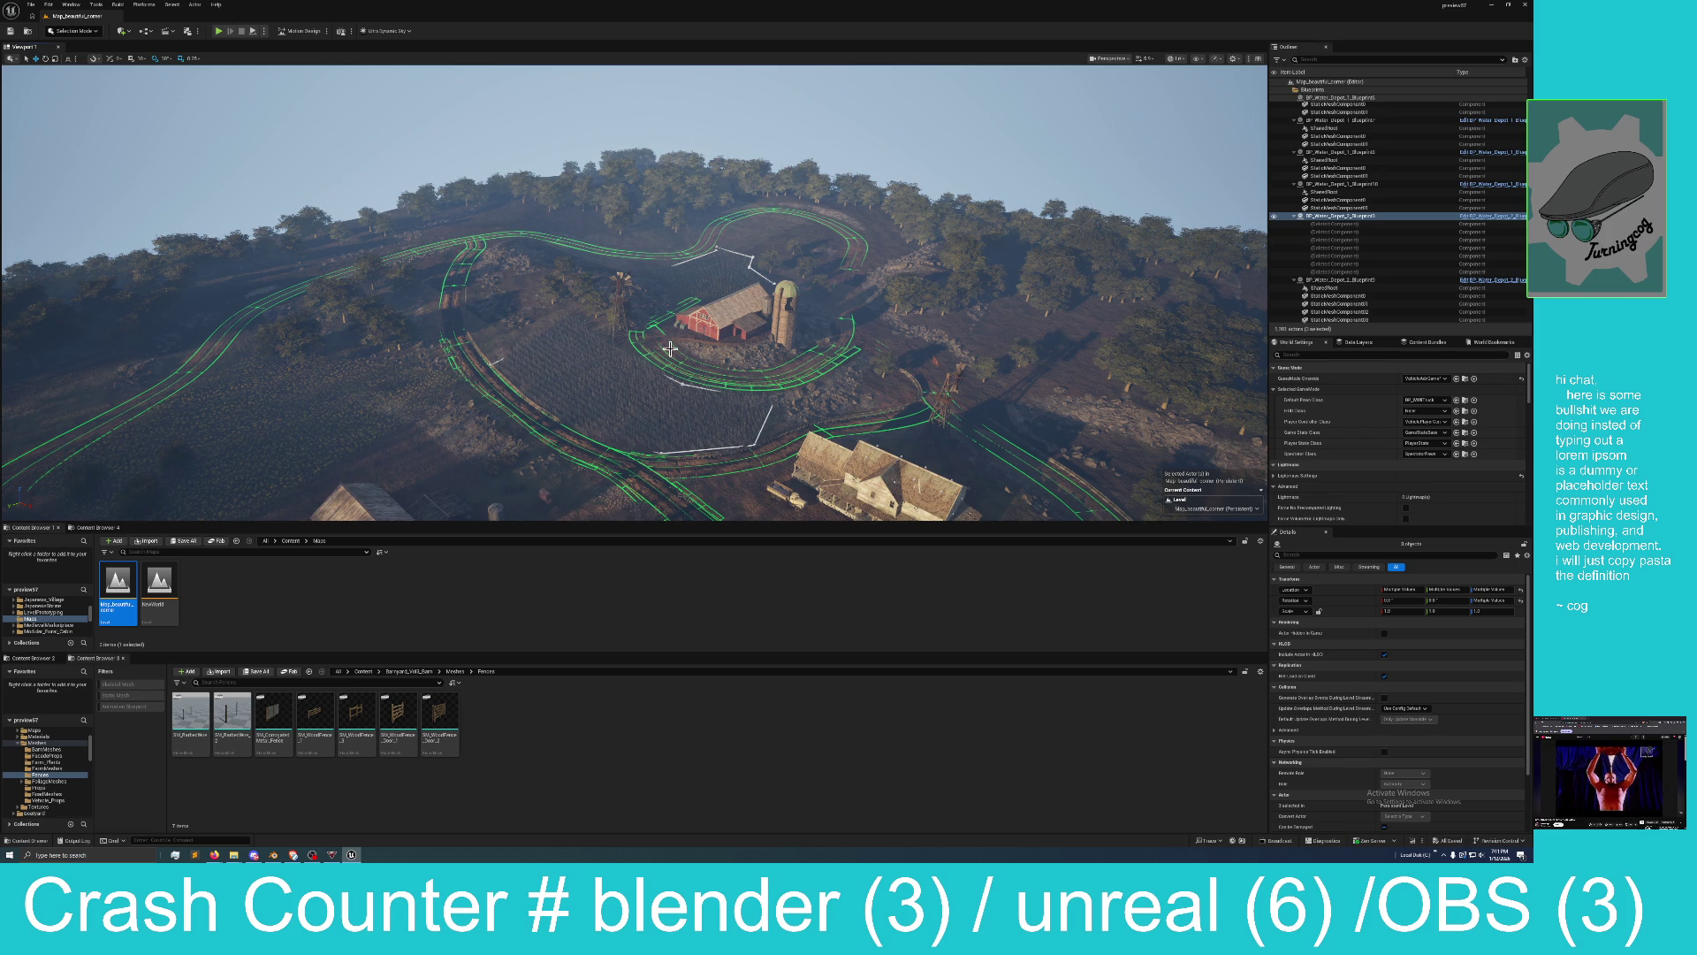
pyautogui.moveTo(655, 359); pyautogui.dragTo(655, 359)
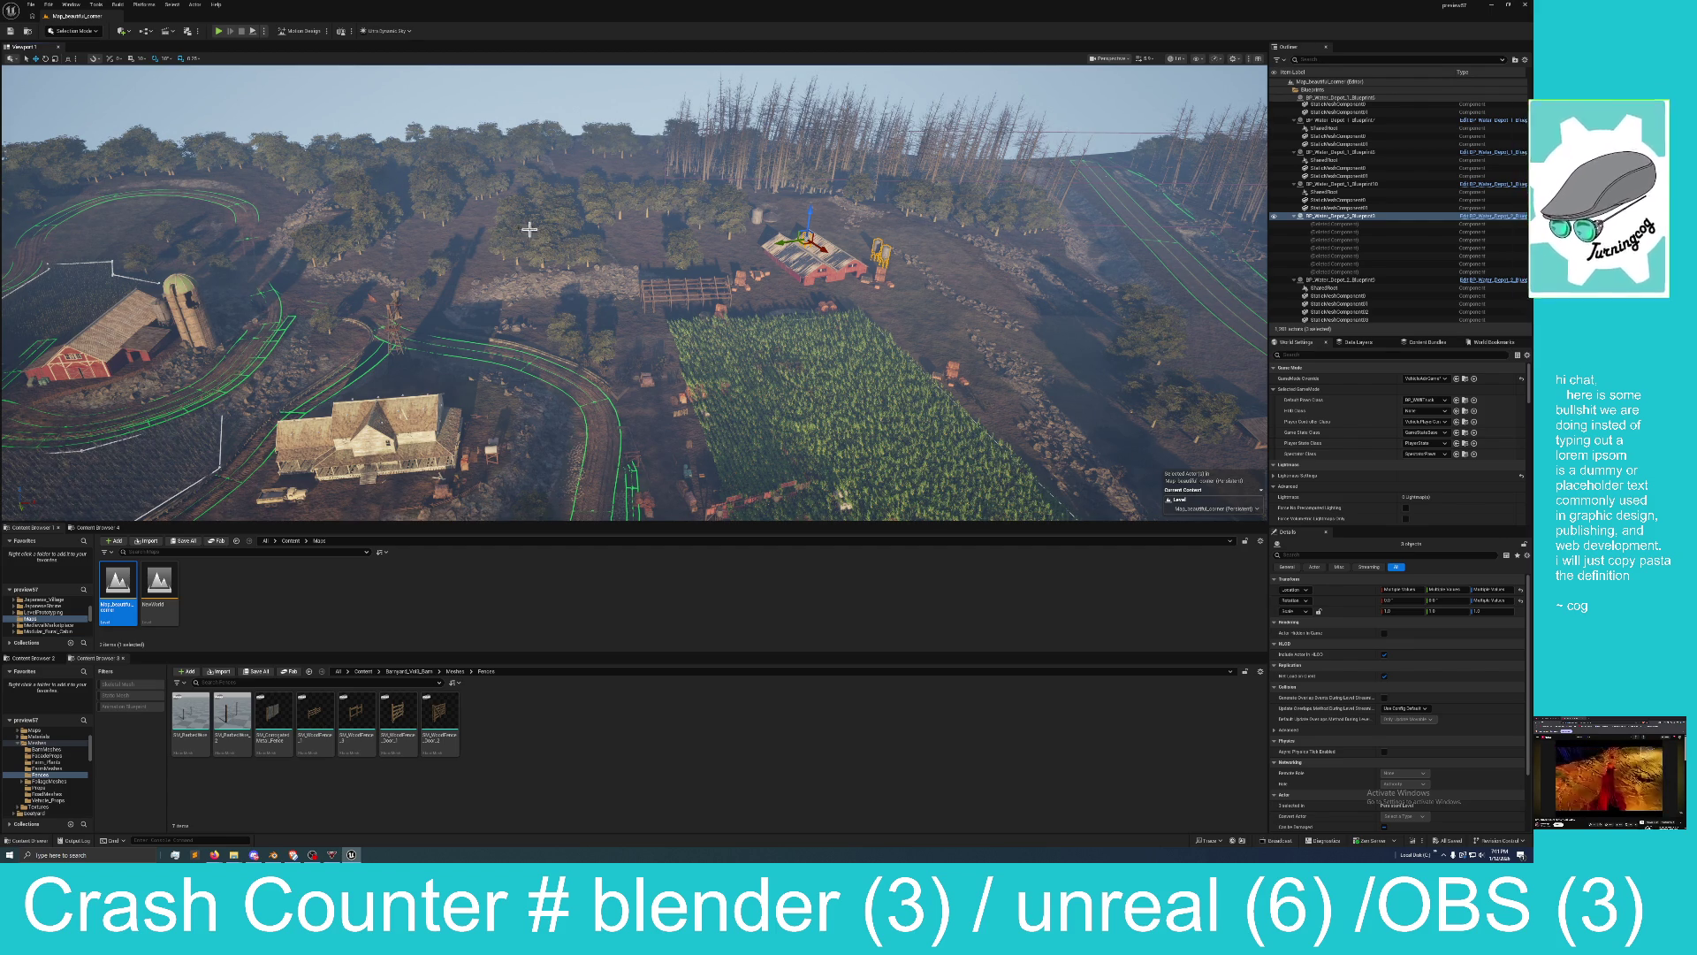
pyautogui.moveTo(450, 256); pyautogui.dragTo(450, 257)
pyautogui.moveTo(616, 260); pyautogui.dragTo(615, 260)
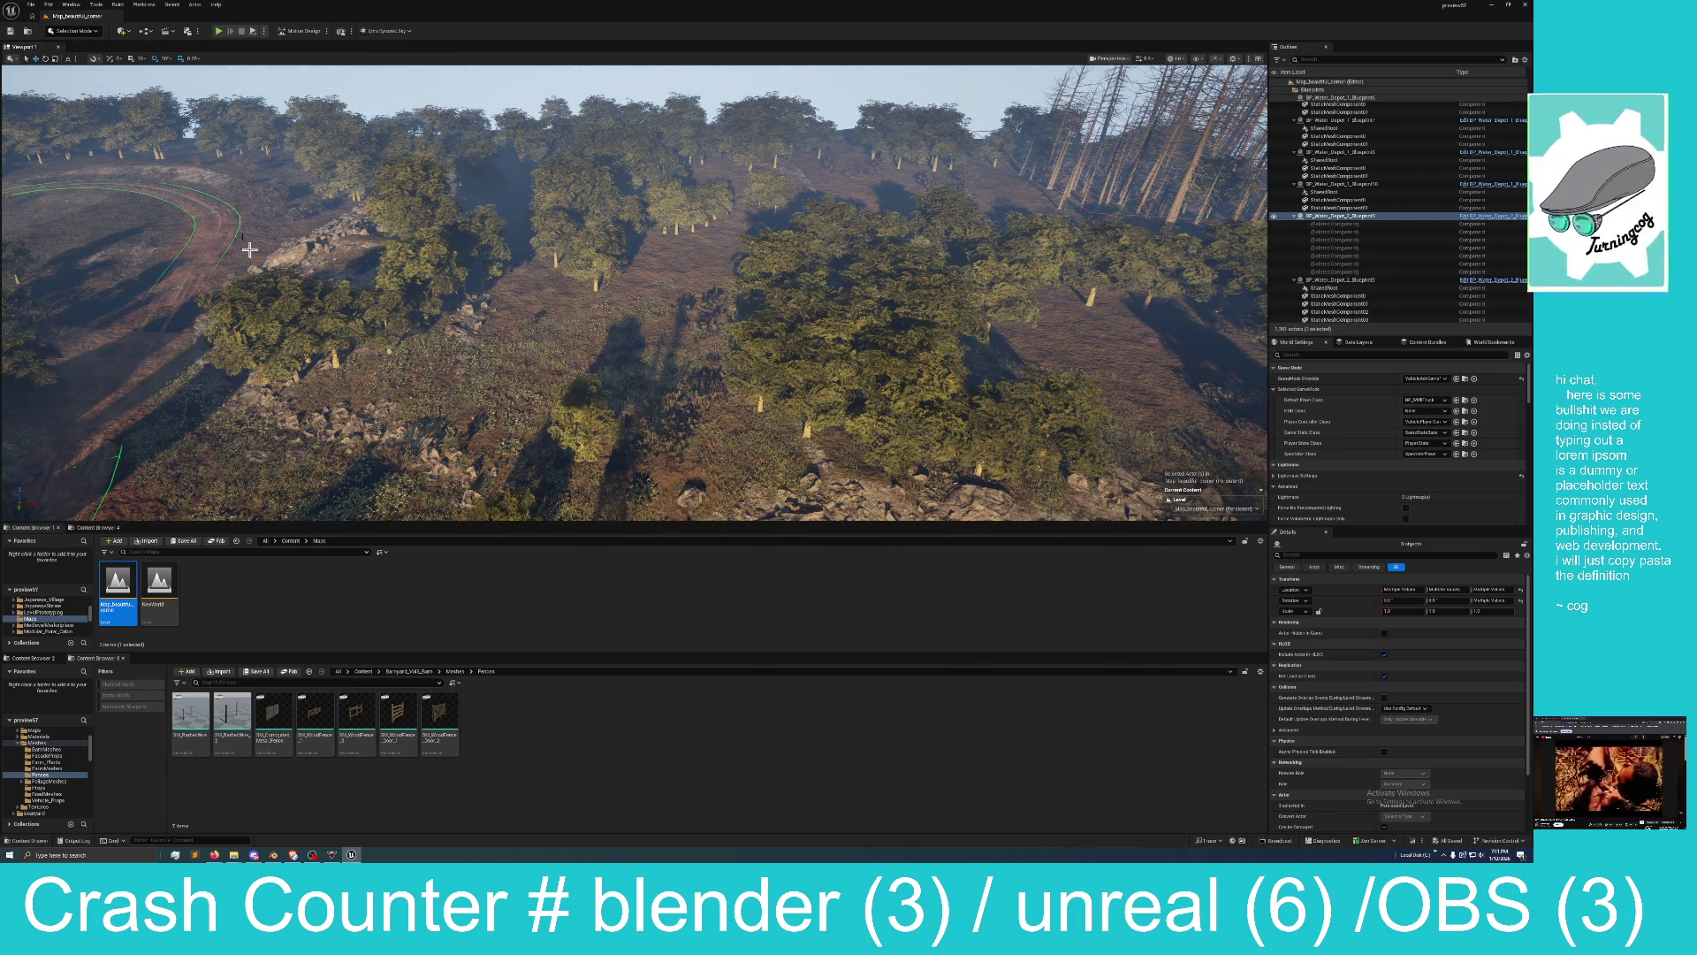
# Switch to Foliage mode with the Select tool and pick a tree on the hillside.
pyautogui.click(73, 34)
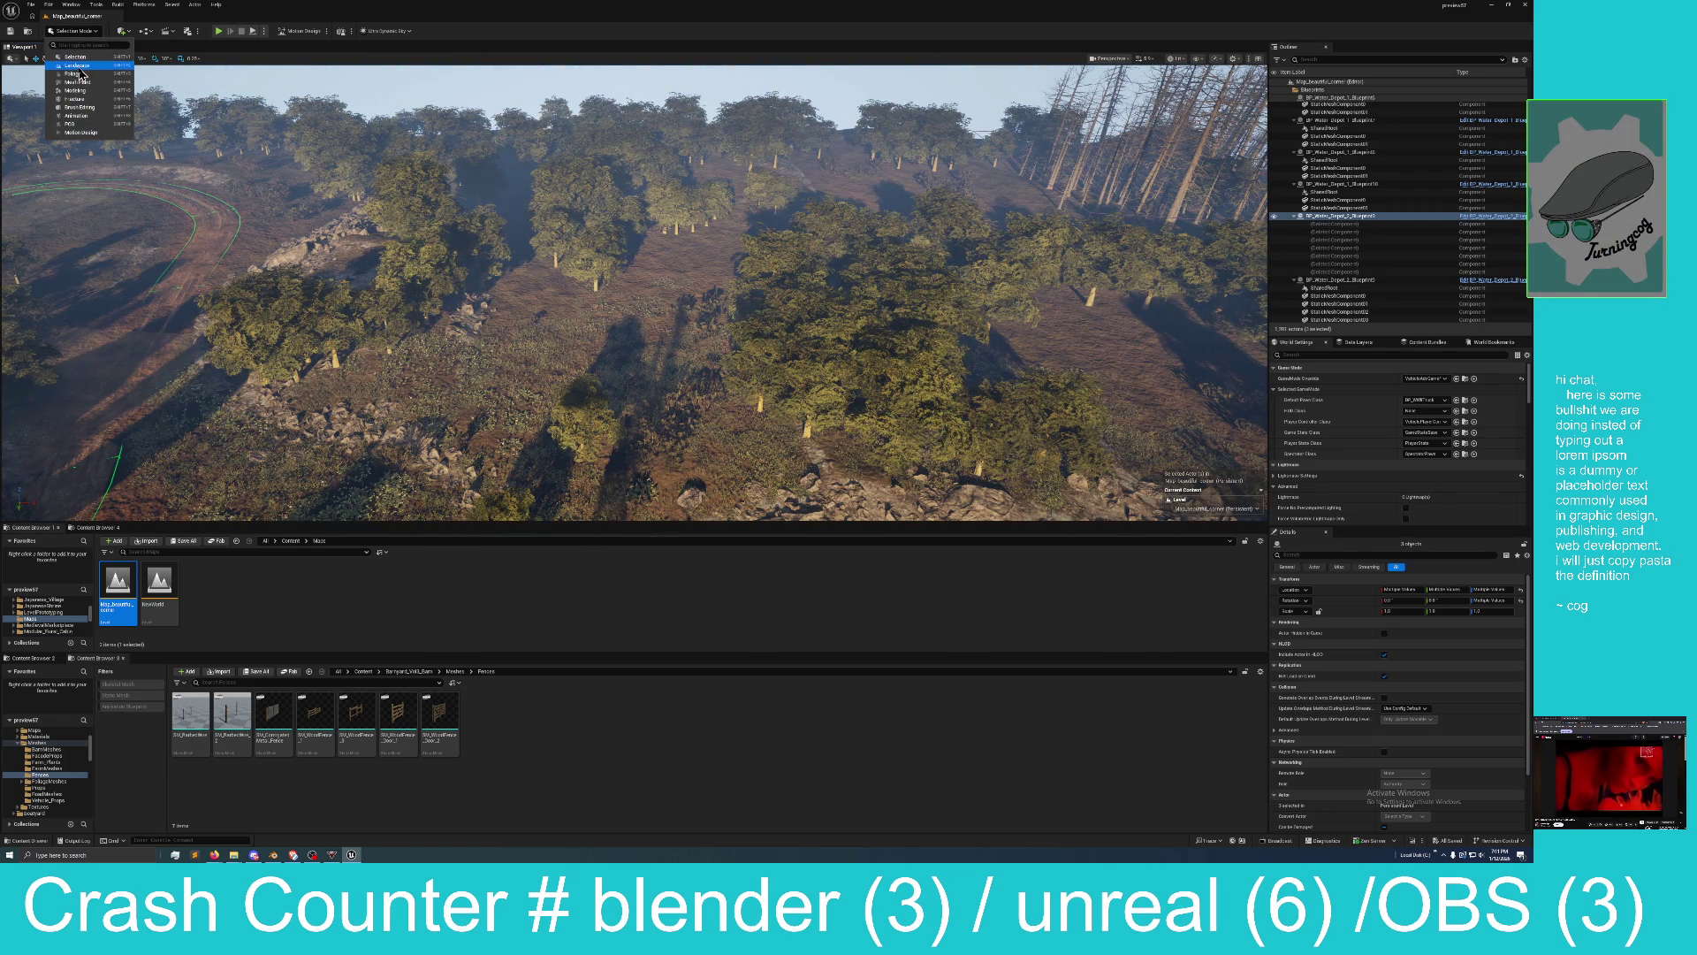
pyautogui.click(72, 74)
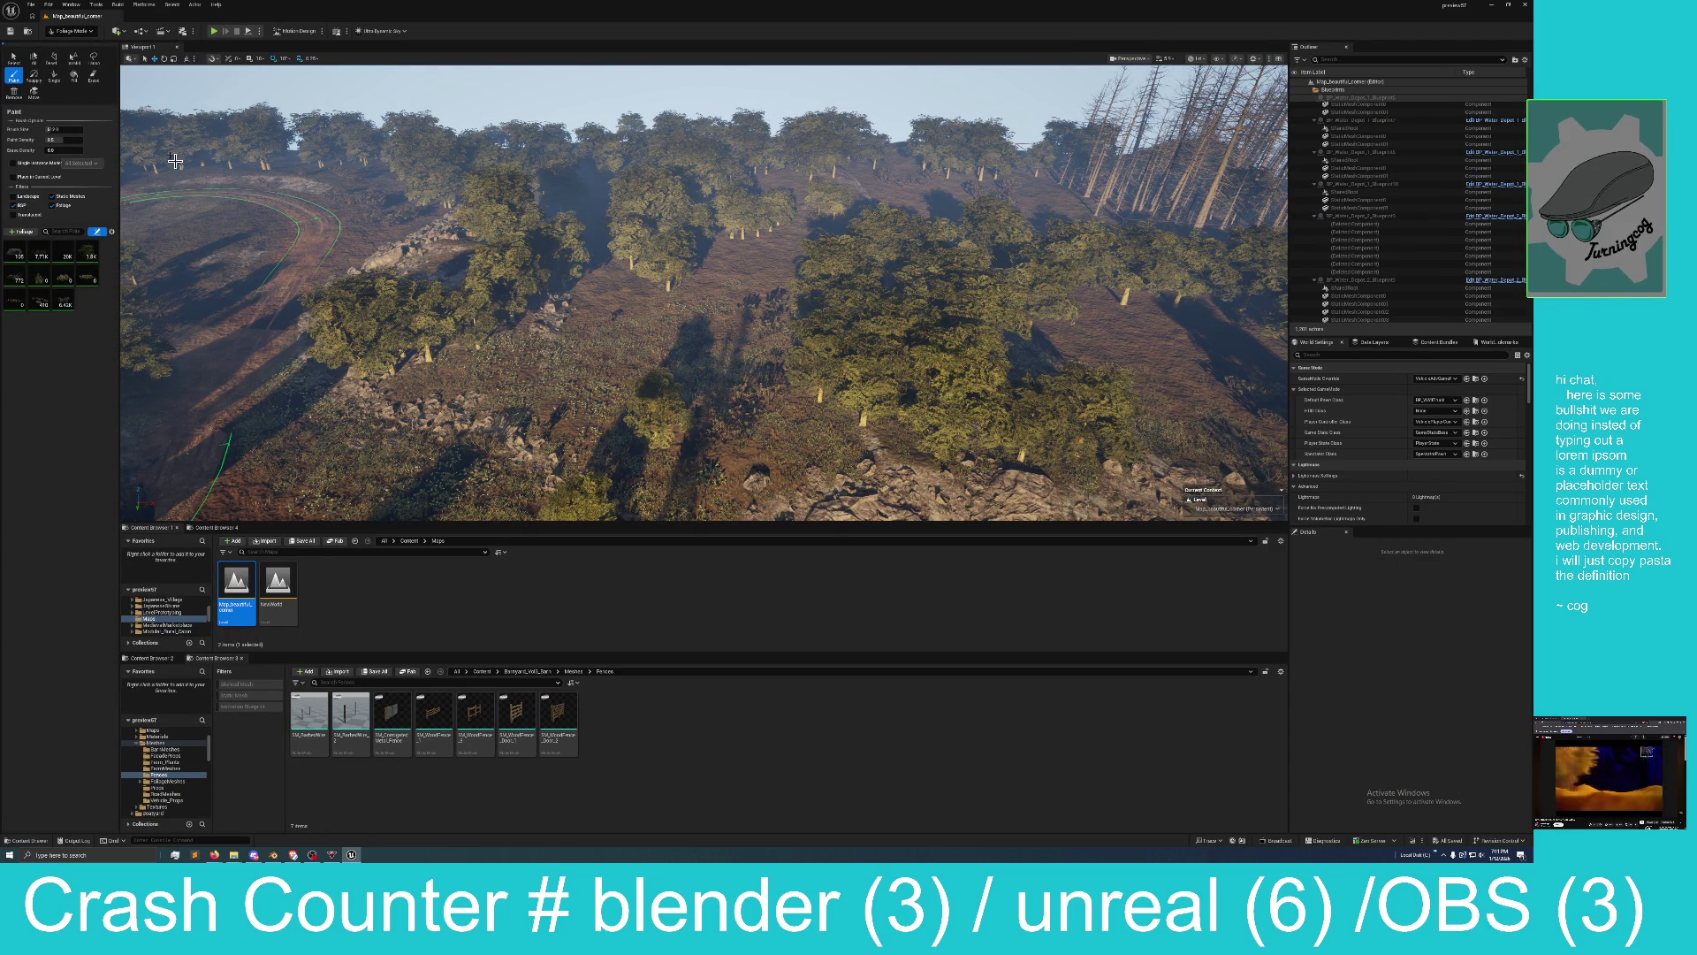
pyautogui.click(13, 56)
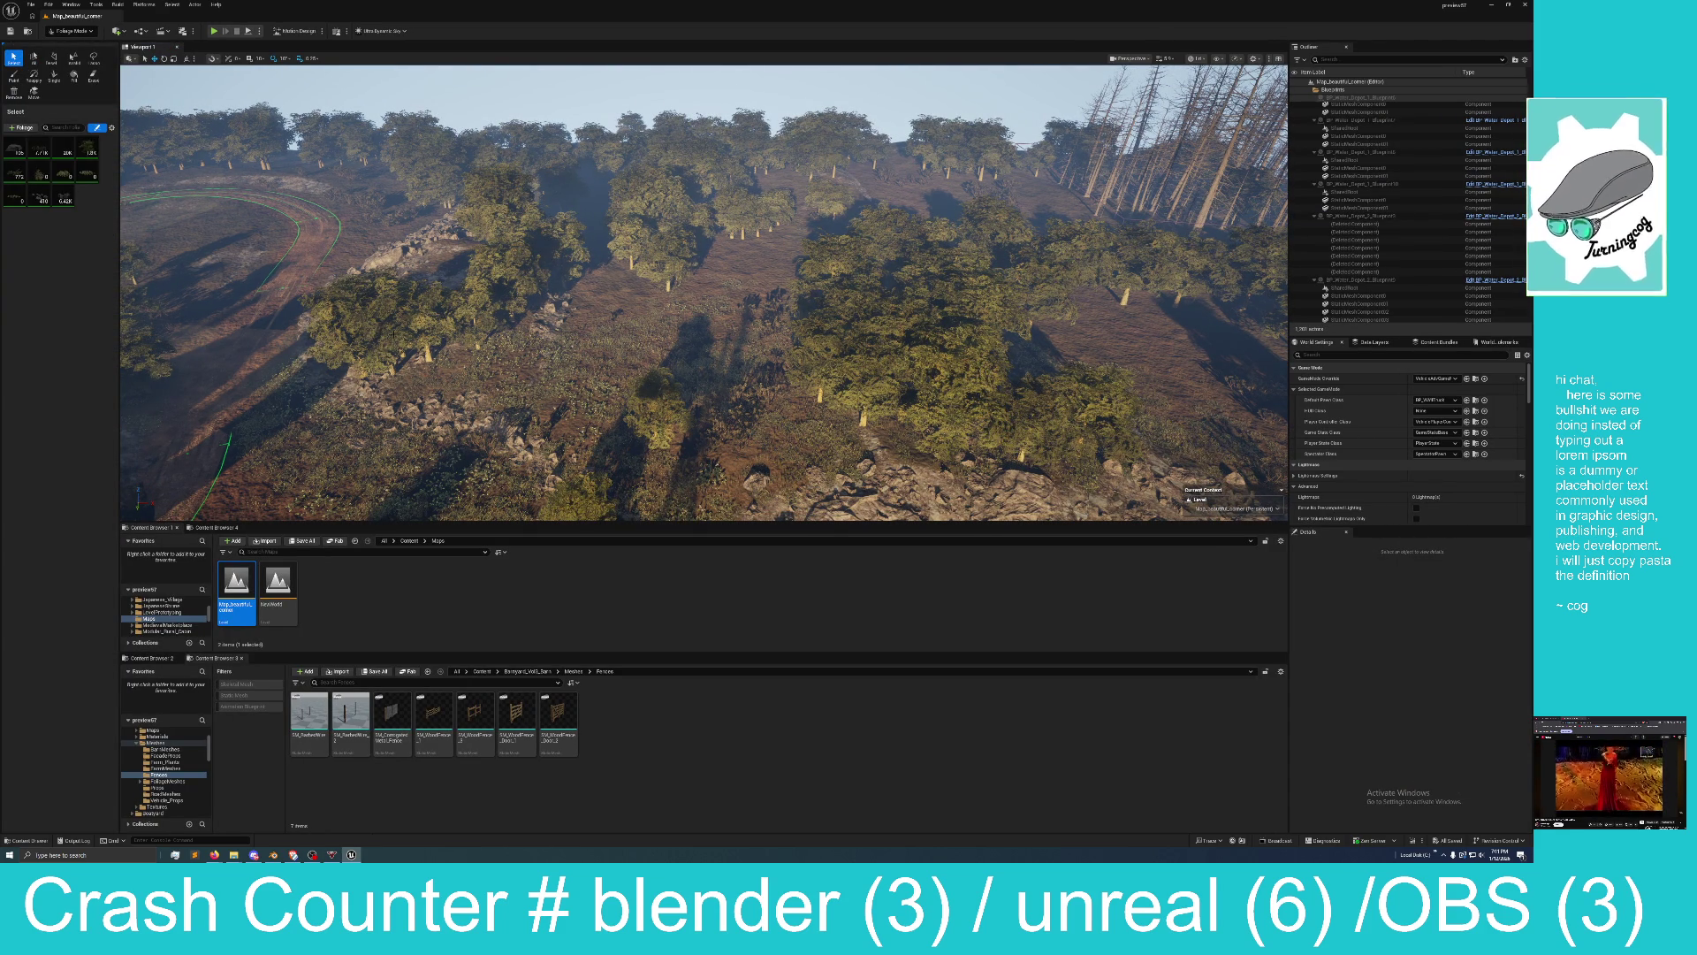
pyautogui.click(420, 308)
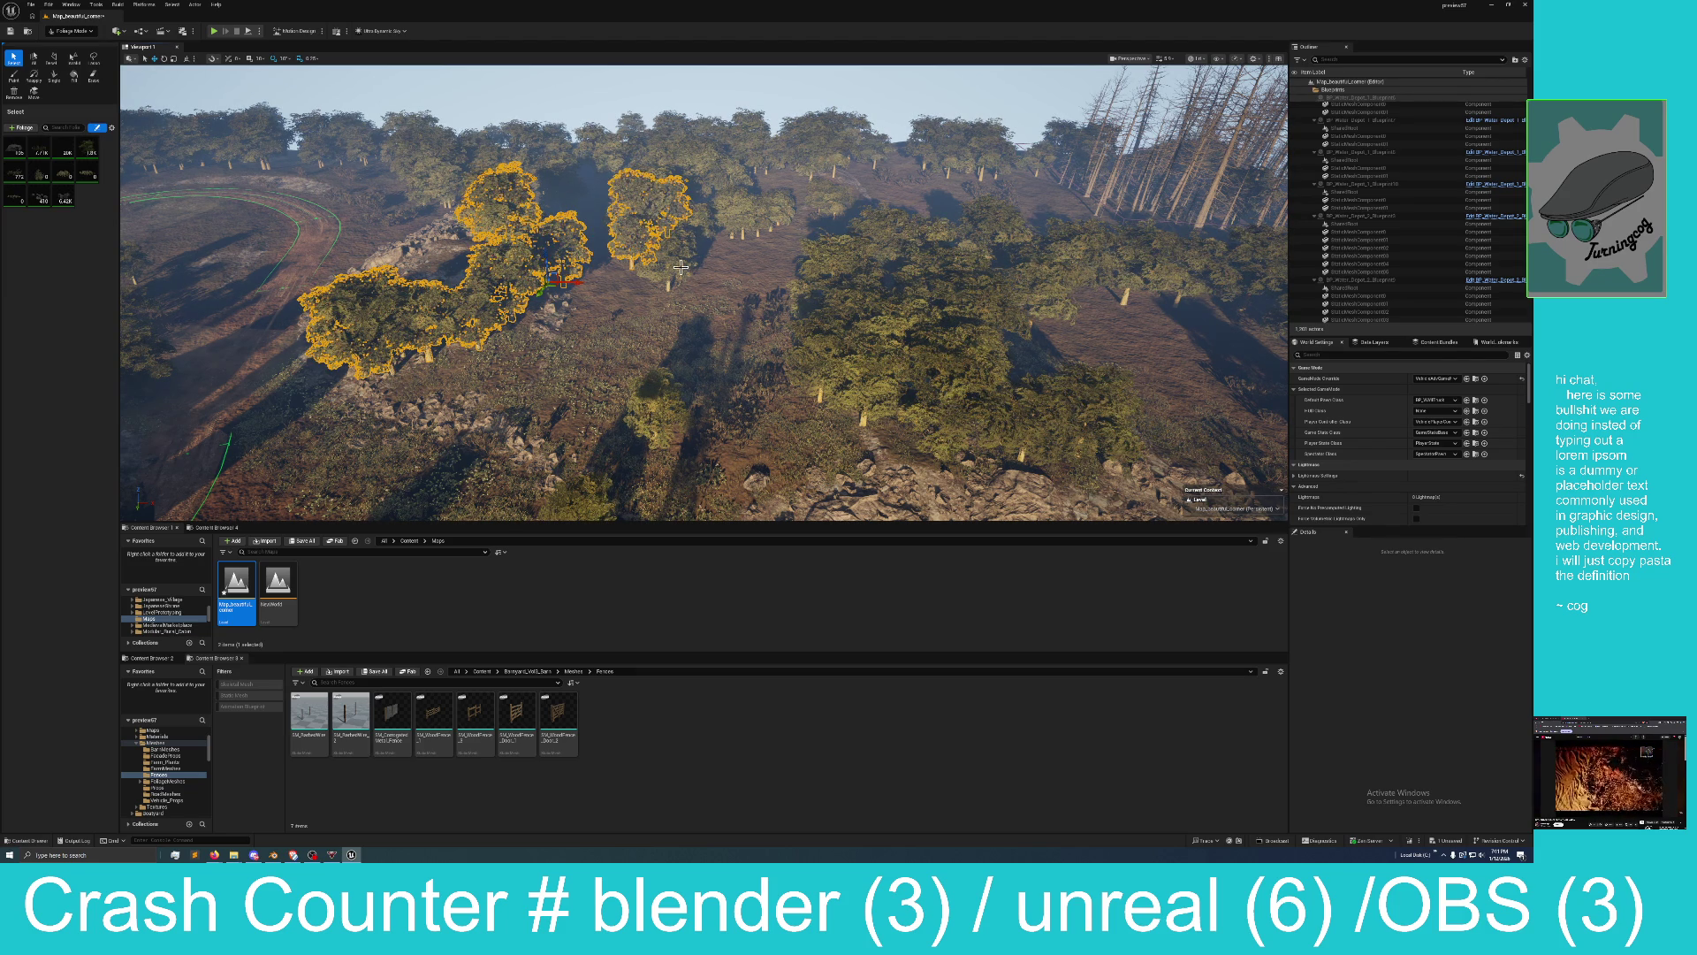
# Select and delete two clusters of foliage trees on the slope near the red barn.
pyautogui.moveTo(867, 362)
pyautogui.mouseDown()
pyautogui.moveTo(937, 309)
pyautogui.moveTo(893, 247)
pyautogui.moveTo(911, 324)
pyautogui.moveTo(941, 304)
pyautogui.moveTo(945, 350)
pyautogui.moveTo(972, 296)
pyautogui.moveTo(964, 336)
pyautogui.moveTo(920, 263)
pyautogui.moveTo(948, 227)
pyautogui.moveTo(999, 221)
pyautogui.moveTo(944, 232)
pyautogui.moveTo(1007, 231)
pyautogui.moveTo(1050, 280)
pyautogui.moveTo(1100, 248)
pyautogui.moveTo(1191, 266)
pyautogui.moveTo(1069, 394)
pyautogui.moveTo(1063, 425)
pyautogui.moveTo(1086, 414)
pyautogui.moveTo(1074, 434)
pyautogui.moveTo(1092, 447)
pyautogui.moveTo(1114, 389)
pyautogui.mouseUp()
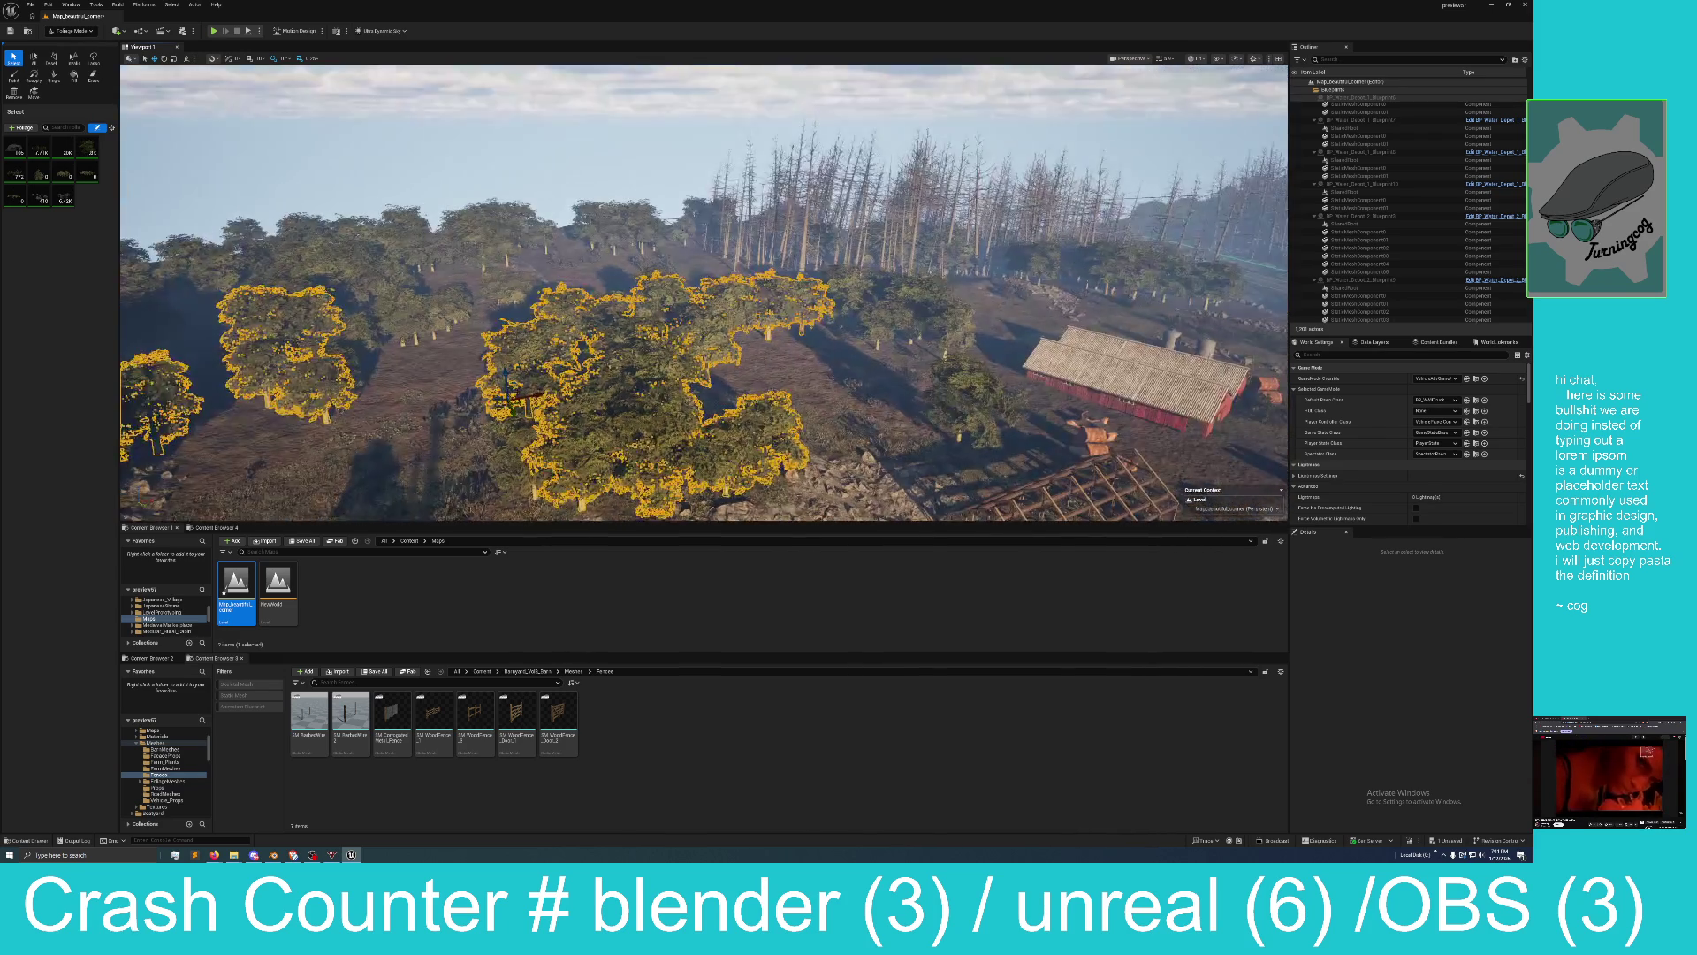
pyautogui.moveTo(818, 296)
pyautogui.mouseDown()
pyautogui.moveTo(875, 301)
pyautogui.moveTo(965, 364)
pyautogui.mouseUp()
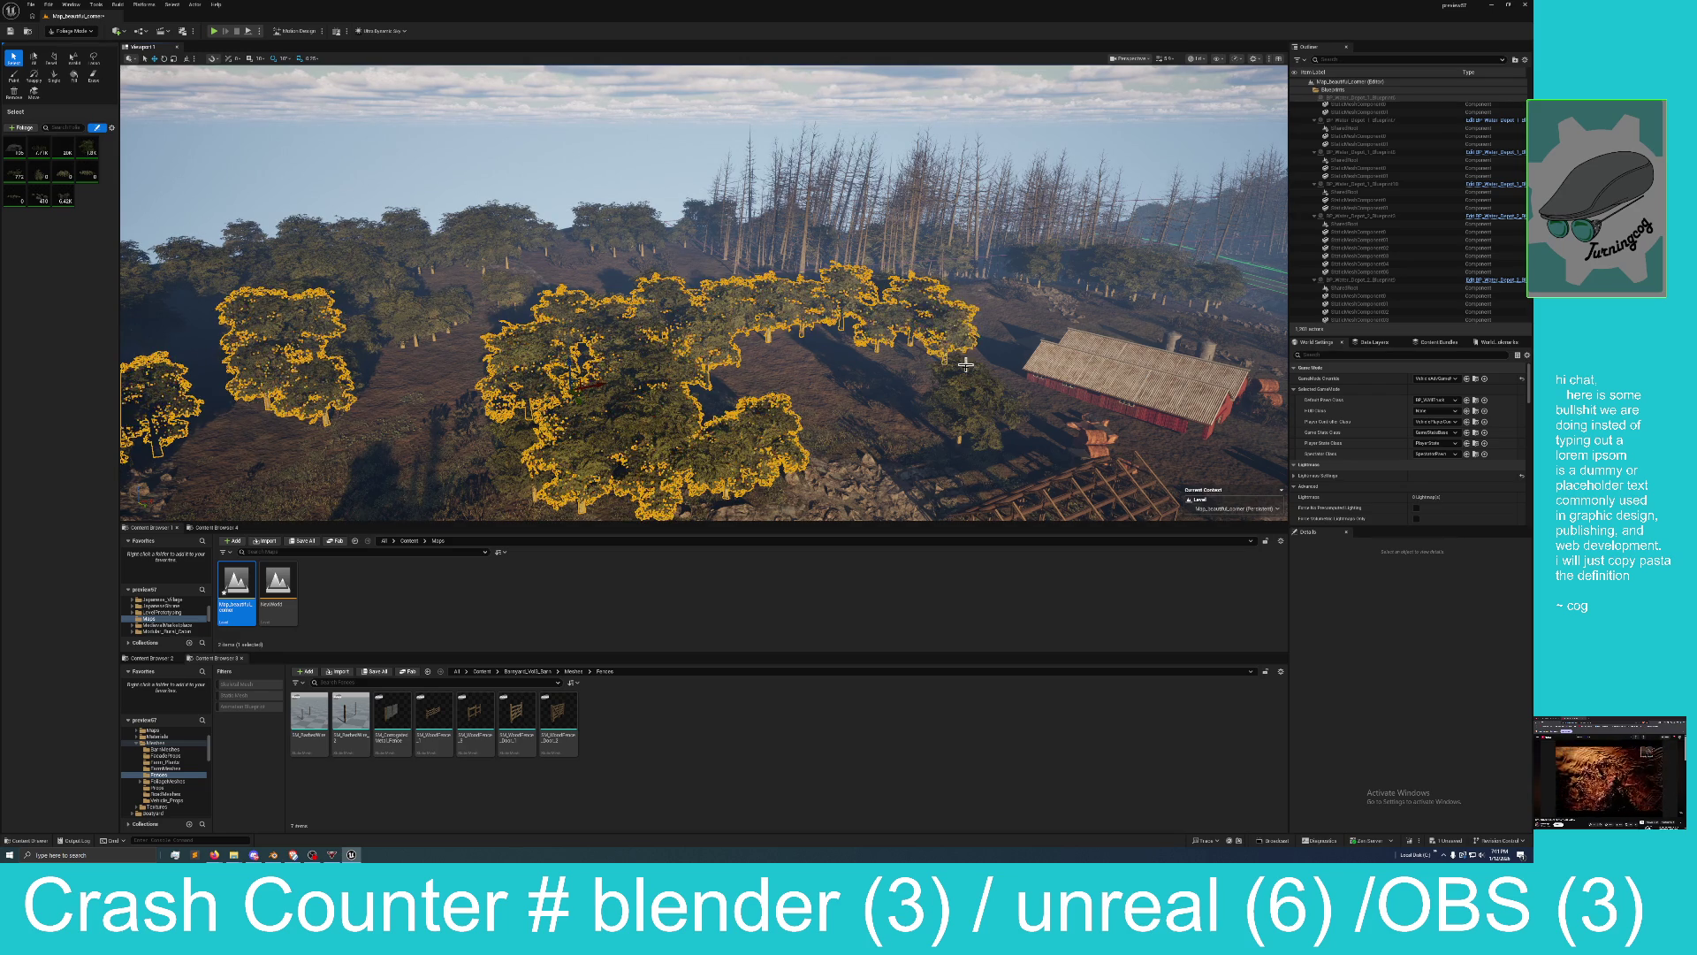
pyautogui.press('Delete')
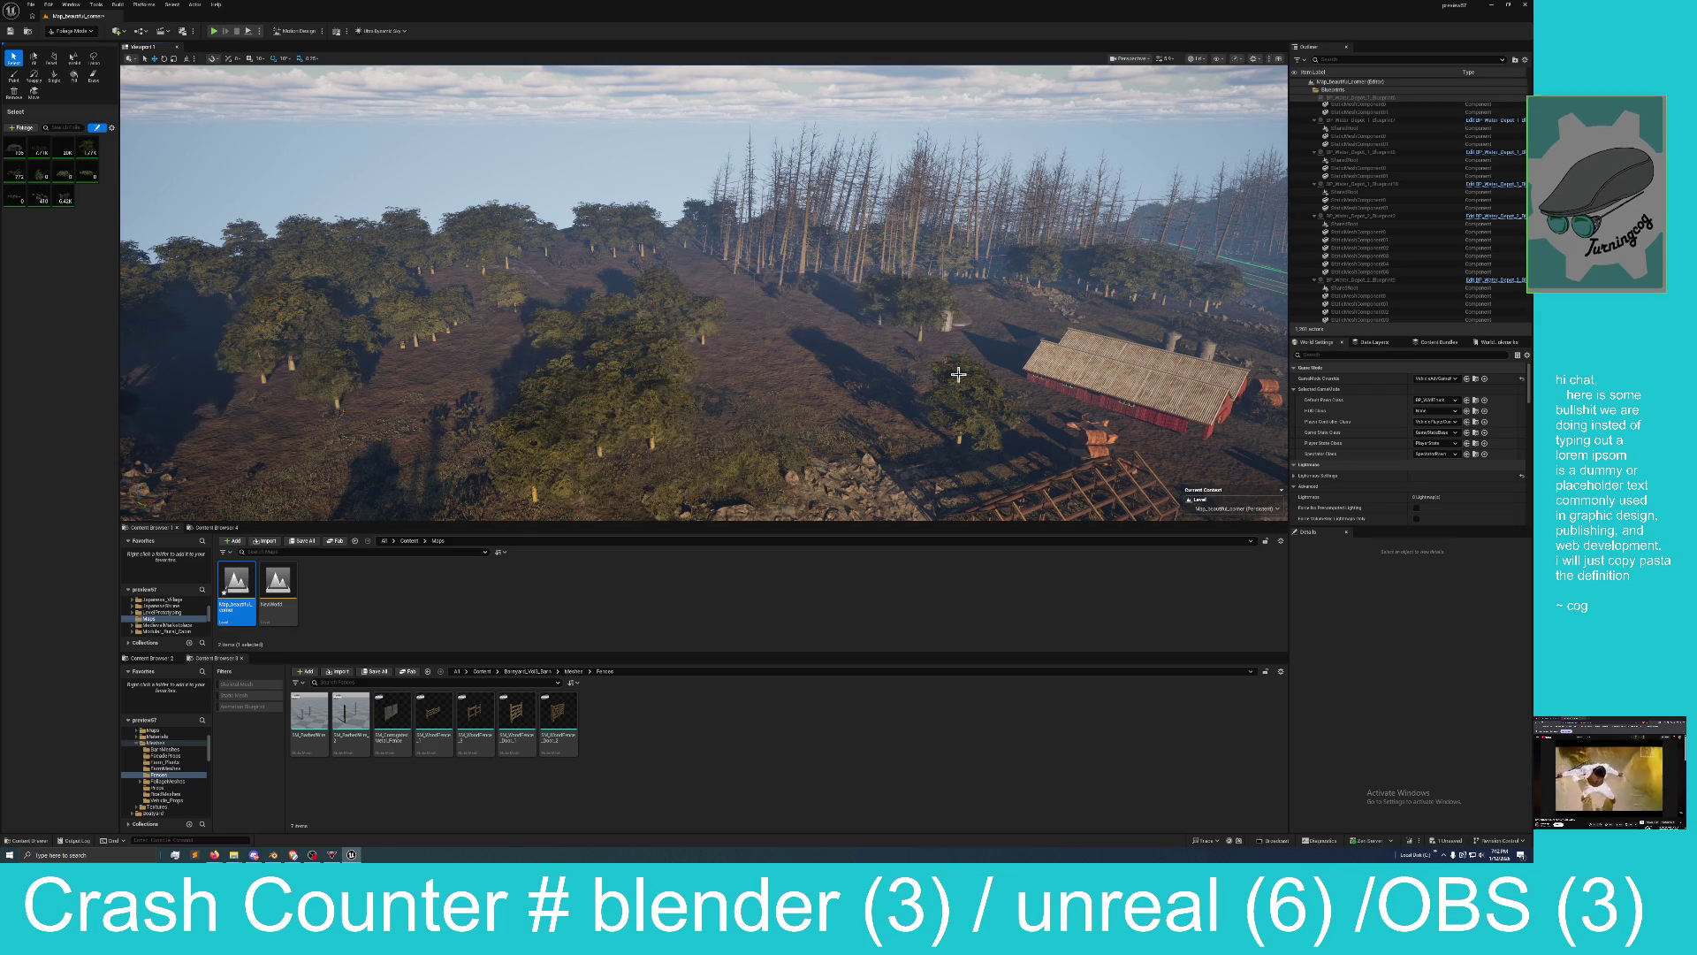
pyautogui.click(616, 400)
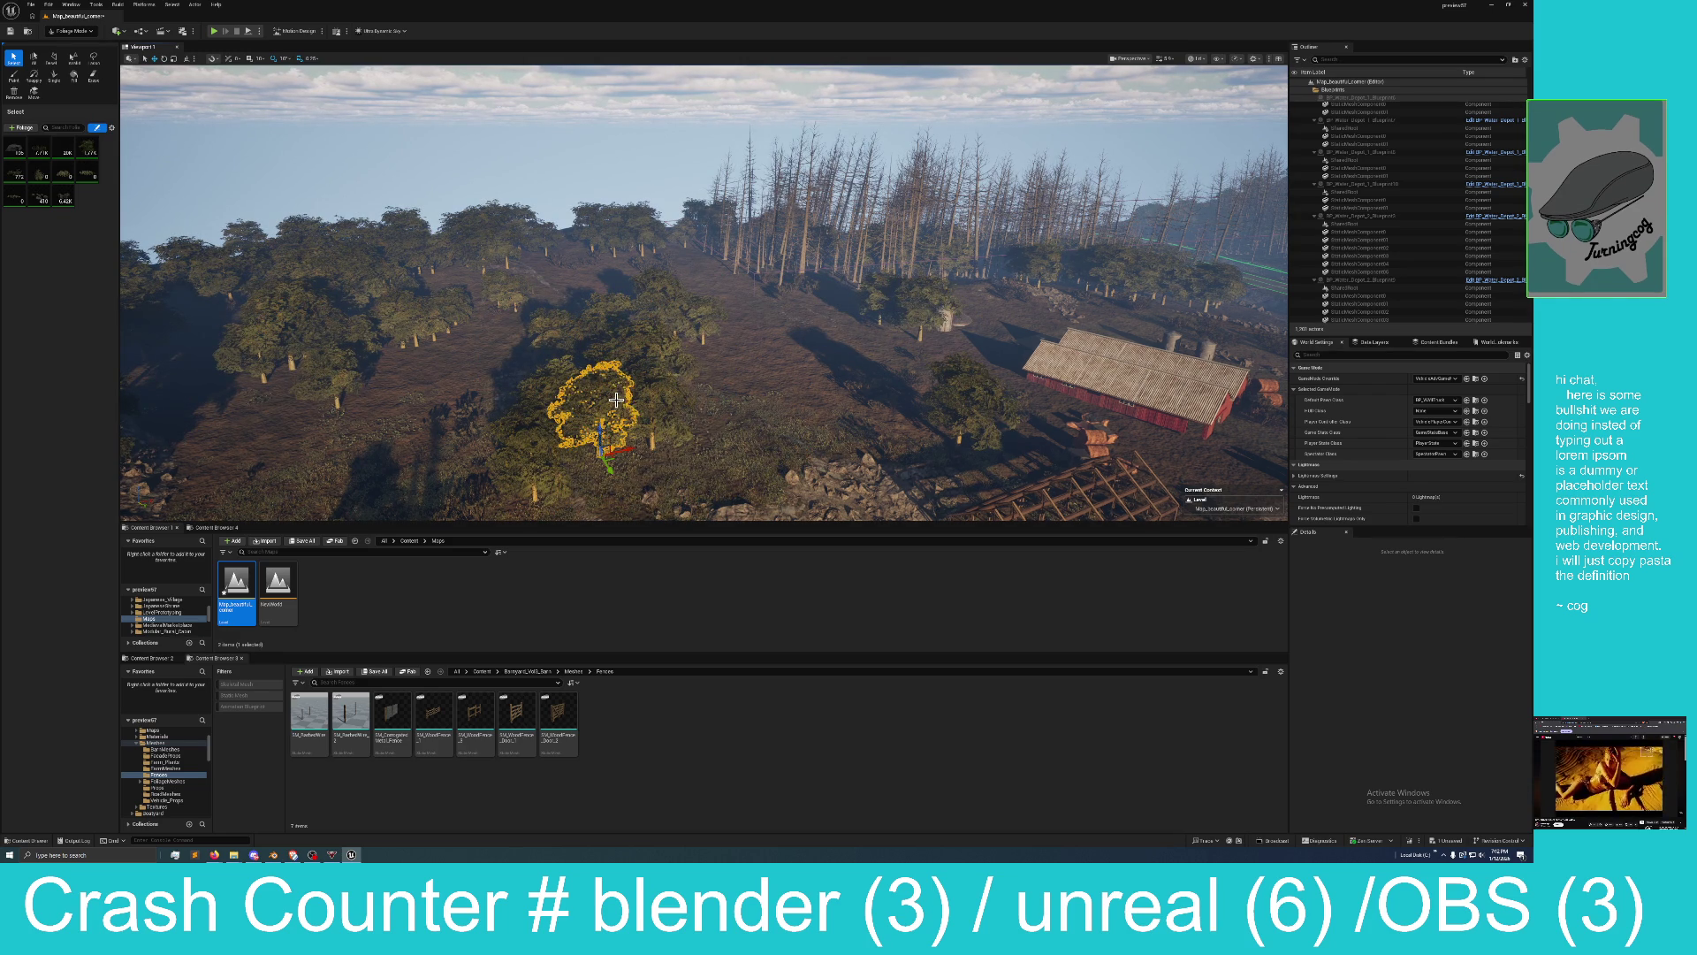
pyautogui.keyDown('ctrl'); pyautogui.click(667, 415); pyautogui.keyUp('ctrl')
pyautogui.keyDown('ctrl'); pyautogui.click(659, 363); pyautogui.keyUp('ctrl')
pyautogui.keyDown('ctrl'); pyautogui.click(585, 326); pyautogui.keyUp('ctrl')
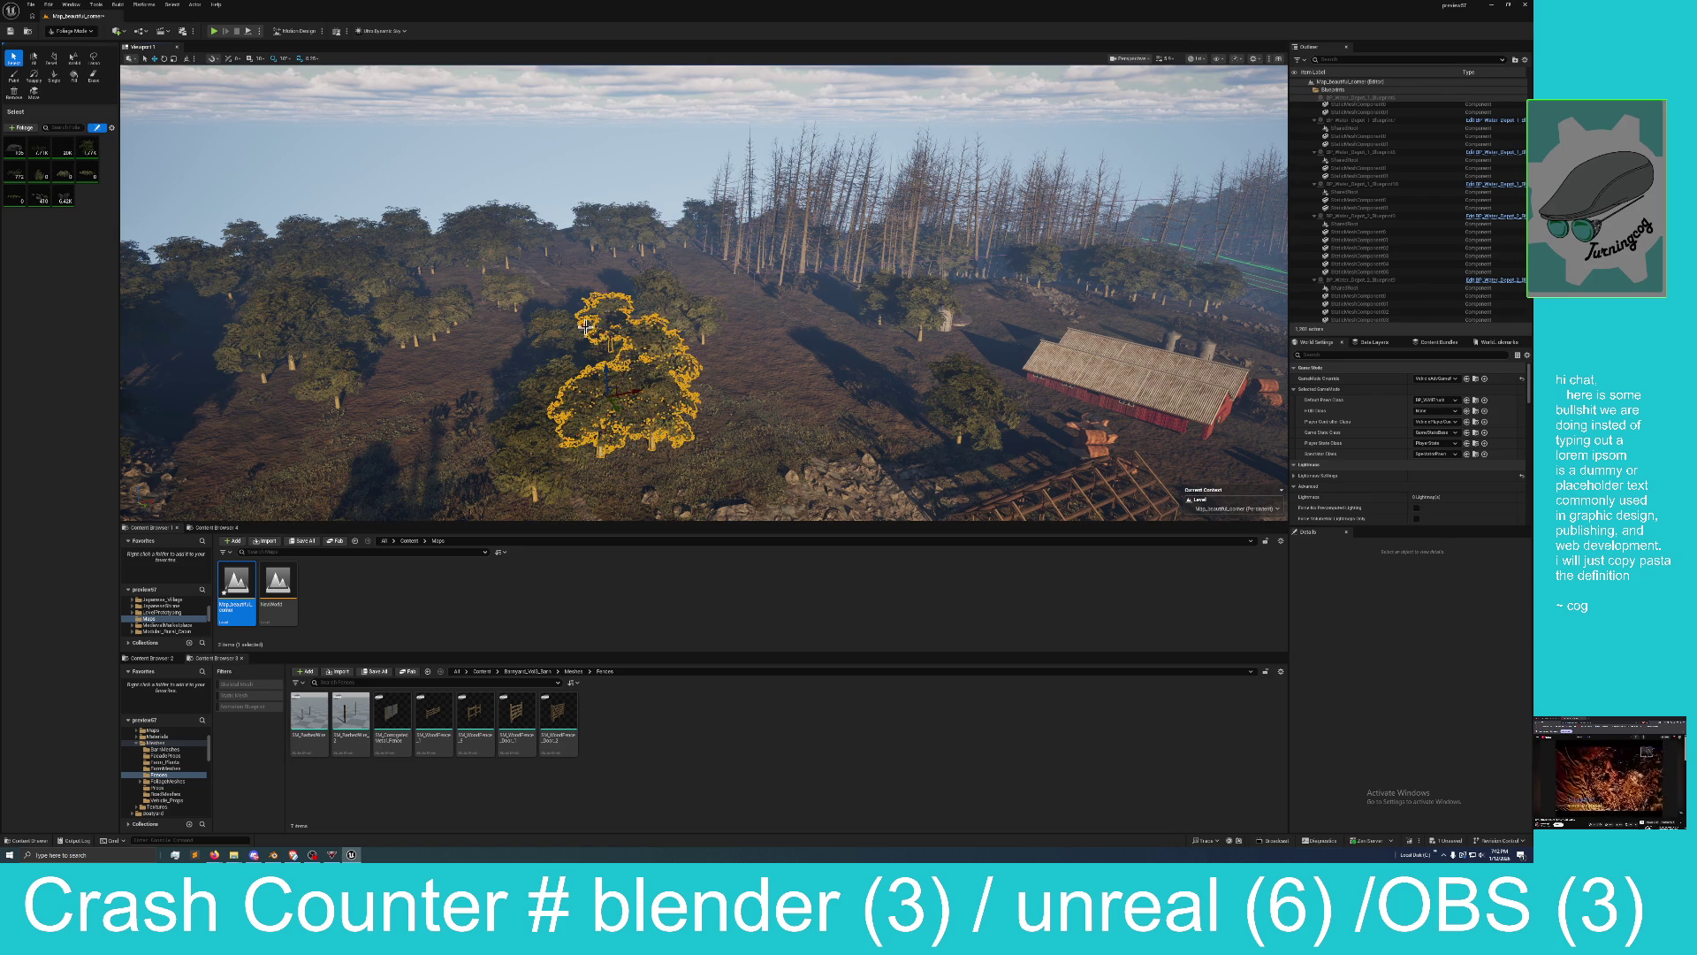
pyautogui.keyDown('ctrl'); pyautogui.click(548, 336); pyautogui.keyUp('ctrl')
pyautogui.keyDown('ctrl'); pyautogui.click(529, 441); pyautogui.keyUp('ctrl')
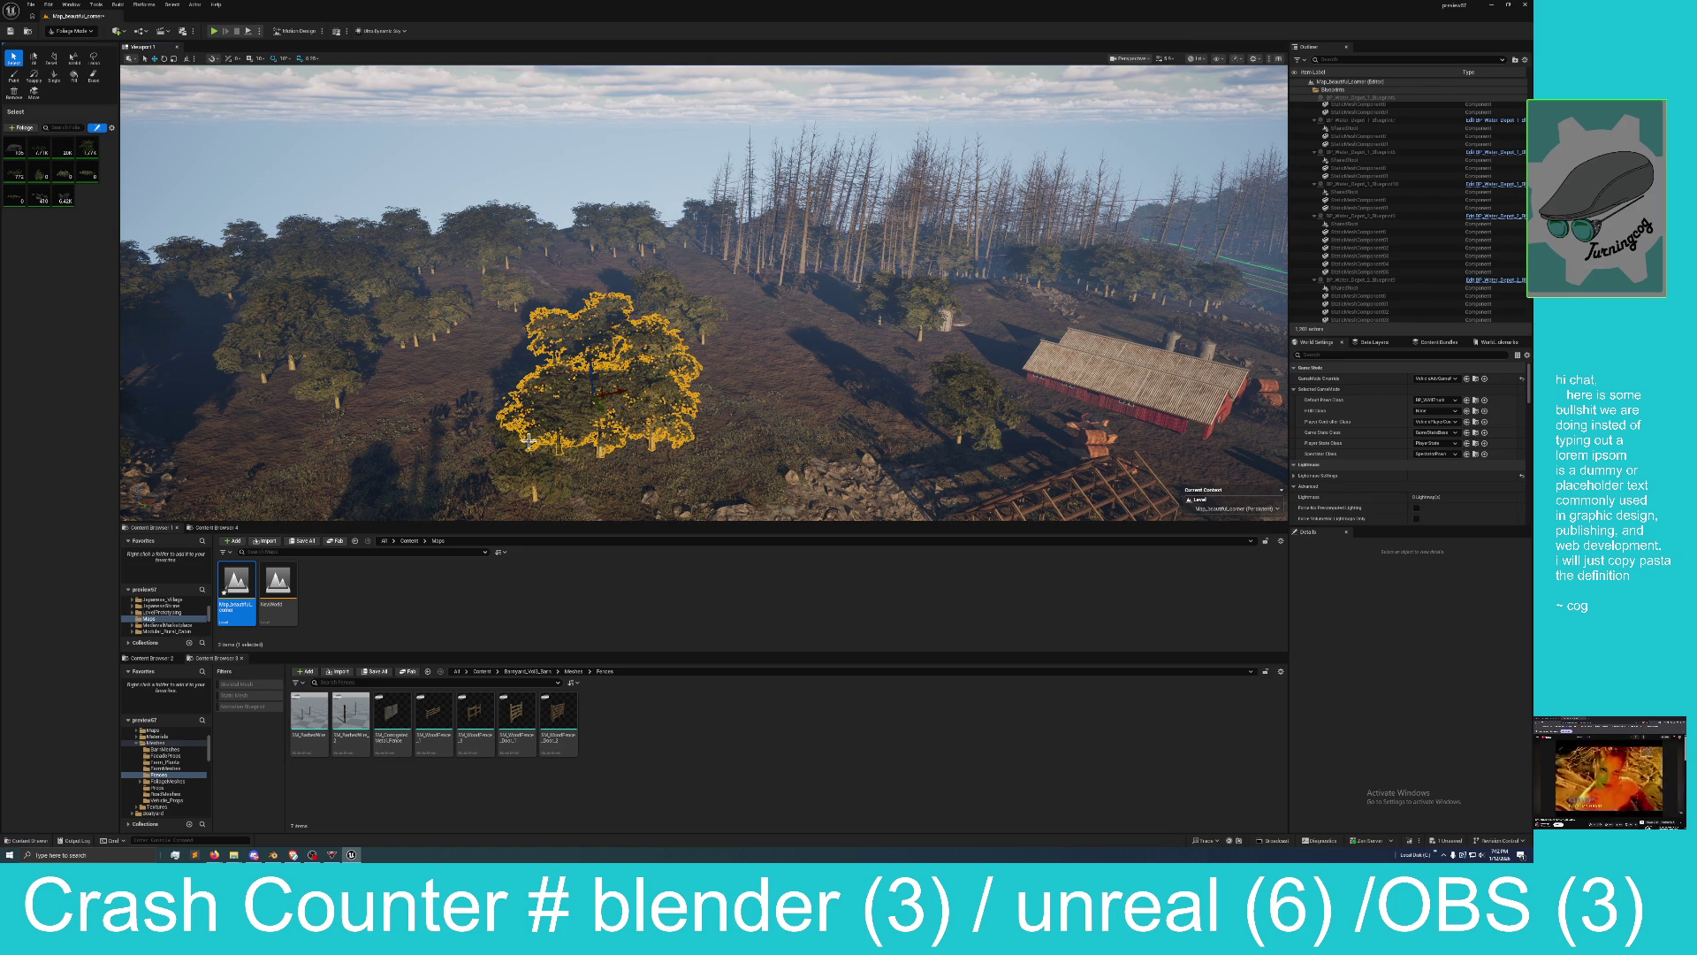
pyautogui.keyDown('ctrl'); pyautogui.click(525, 454); pyautogui.keyUp('ctrl')
pyautogui.press('Delete')
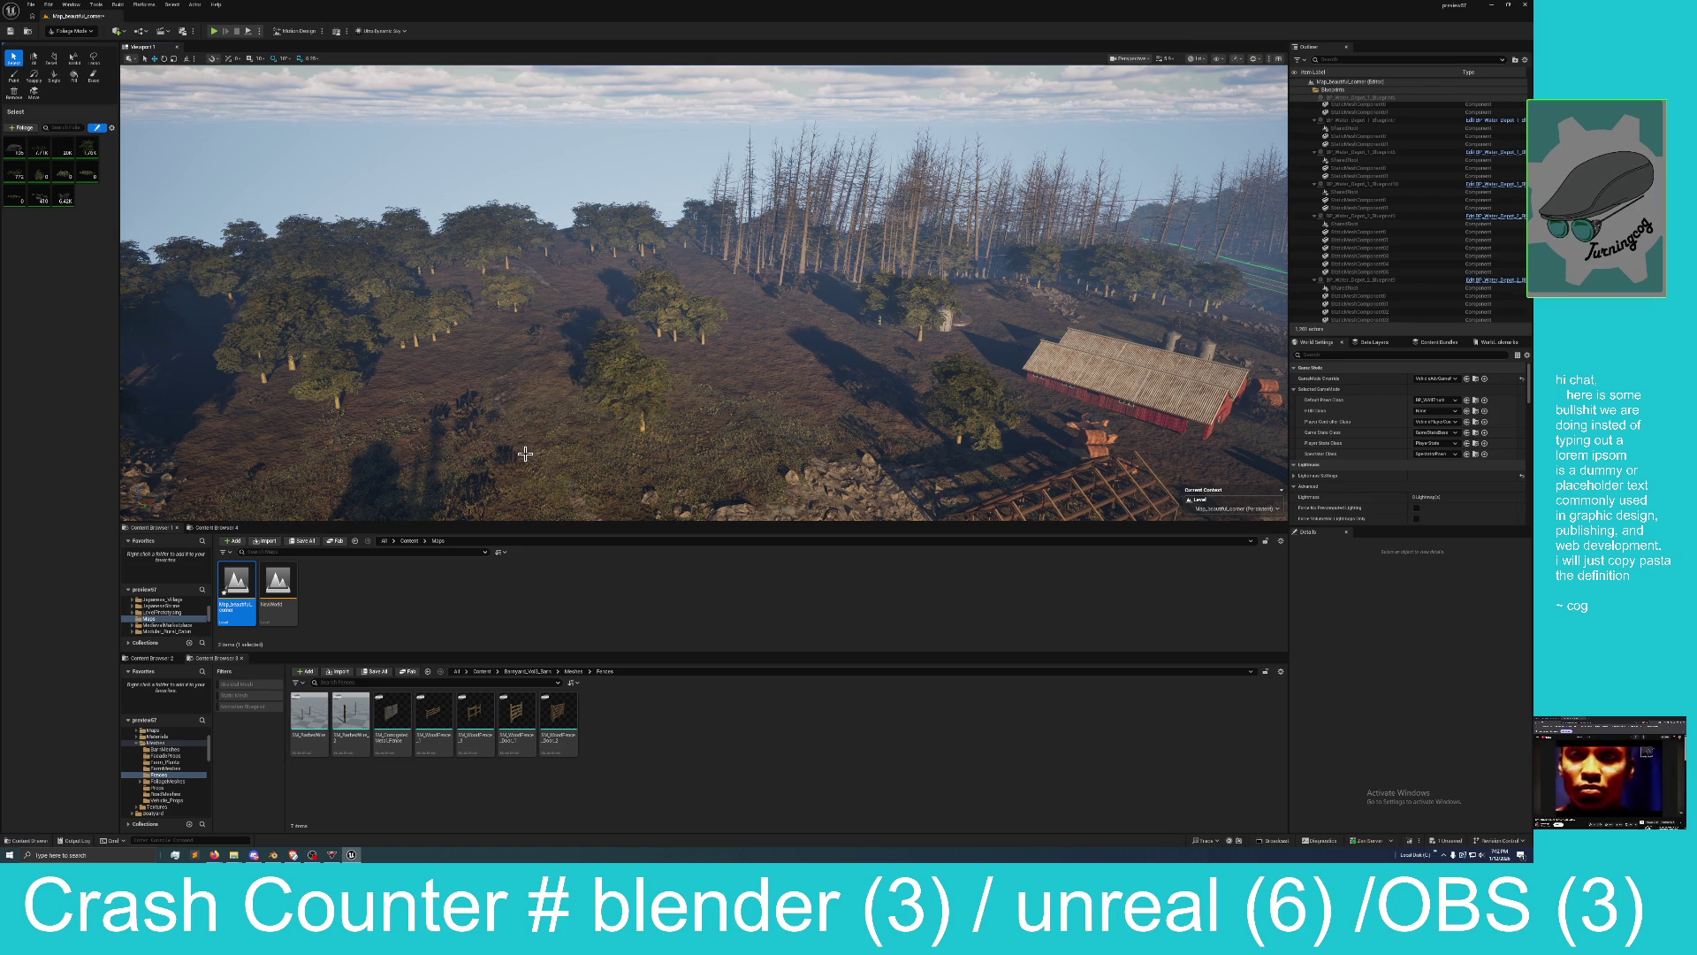
# Delete small groups of stray trees across the hillside, a few at a time.
pyautogui.moveTo(447, 427); pyautogui.dragTo(336, 429)
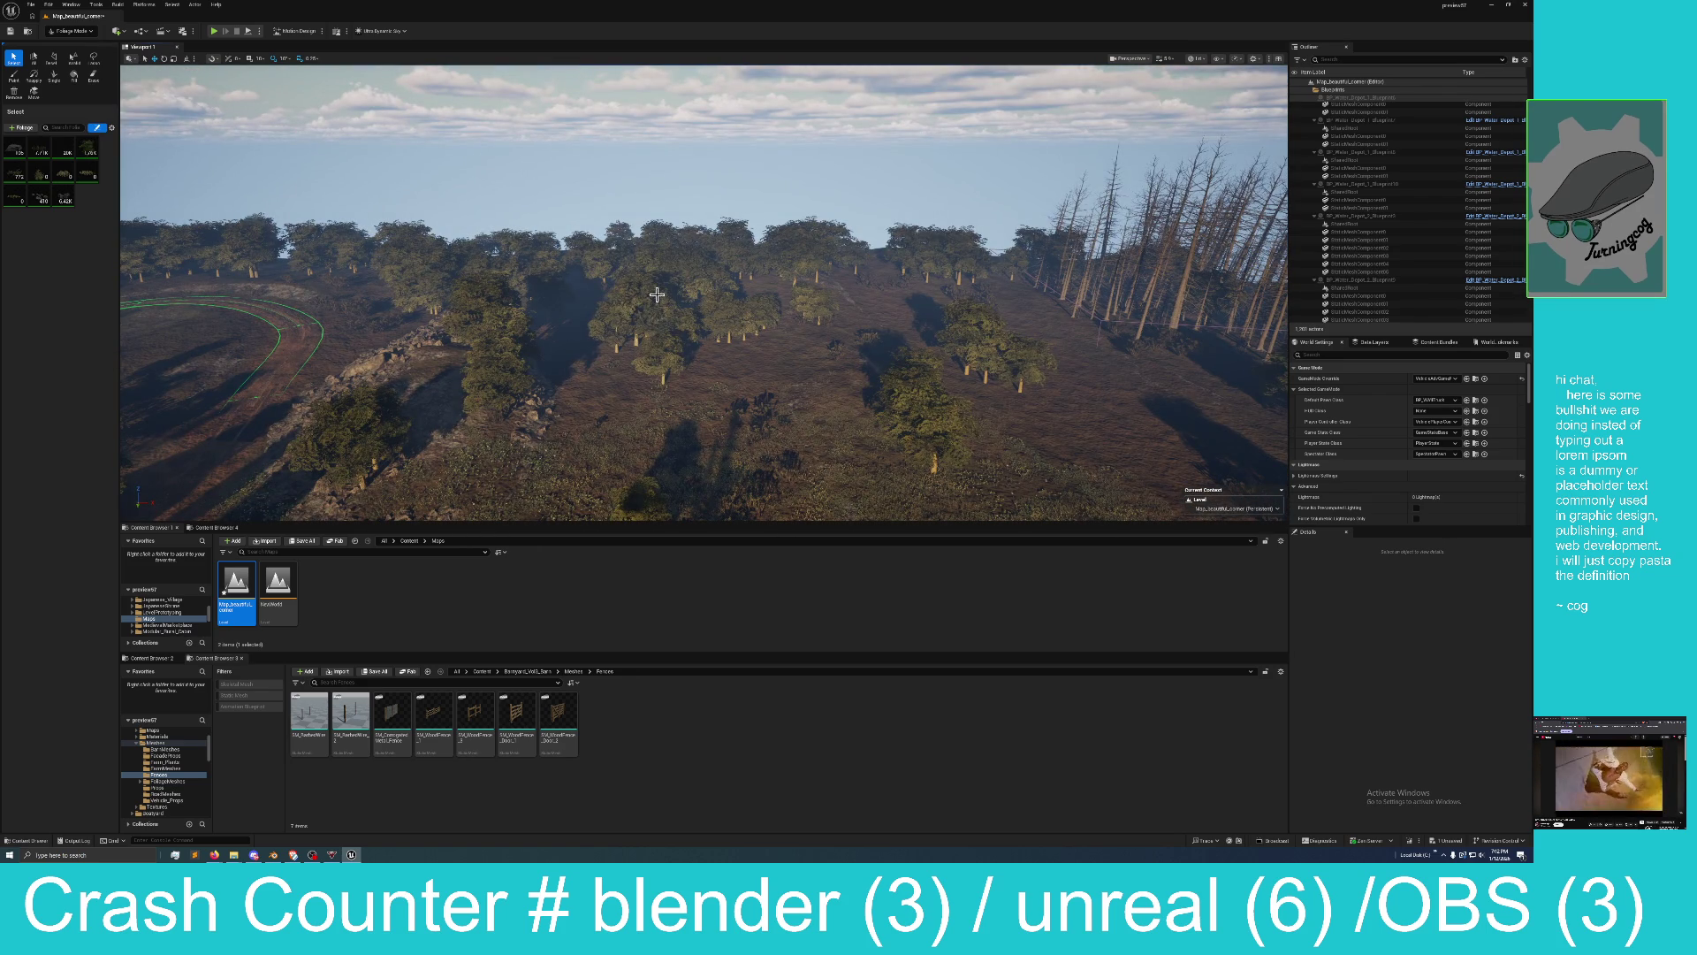
pyautogui.press('f')
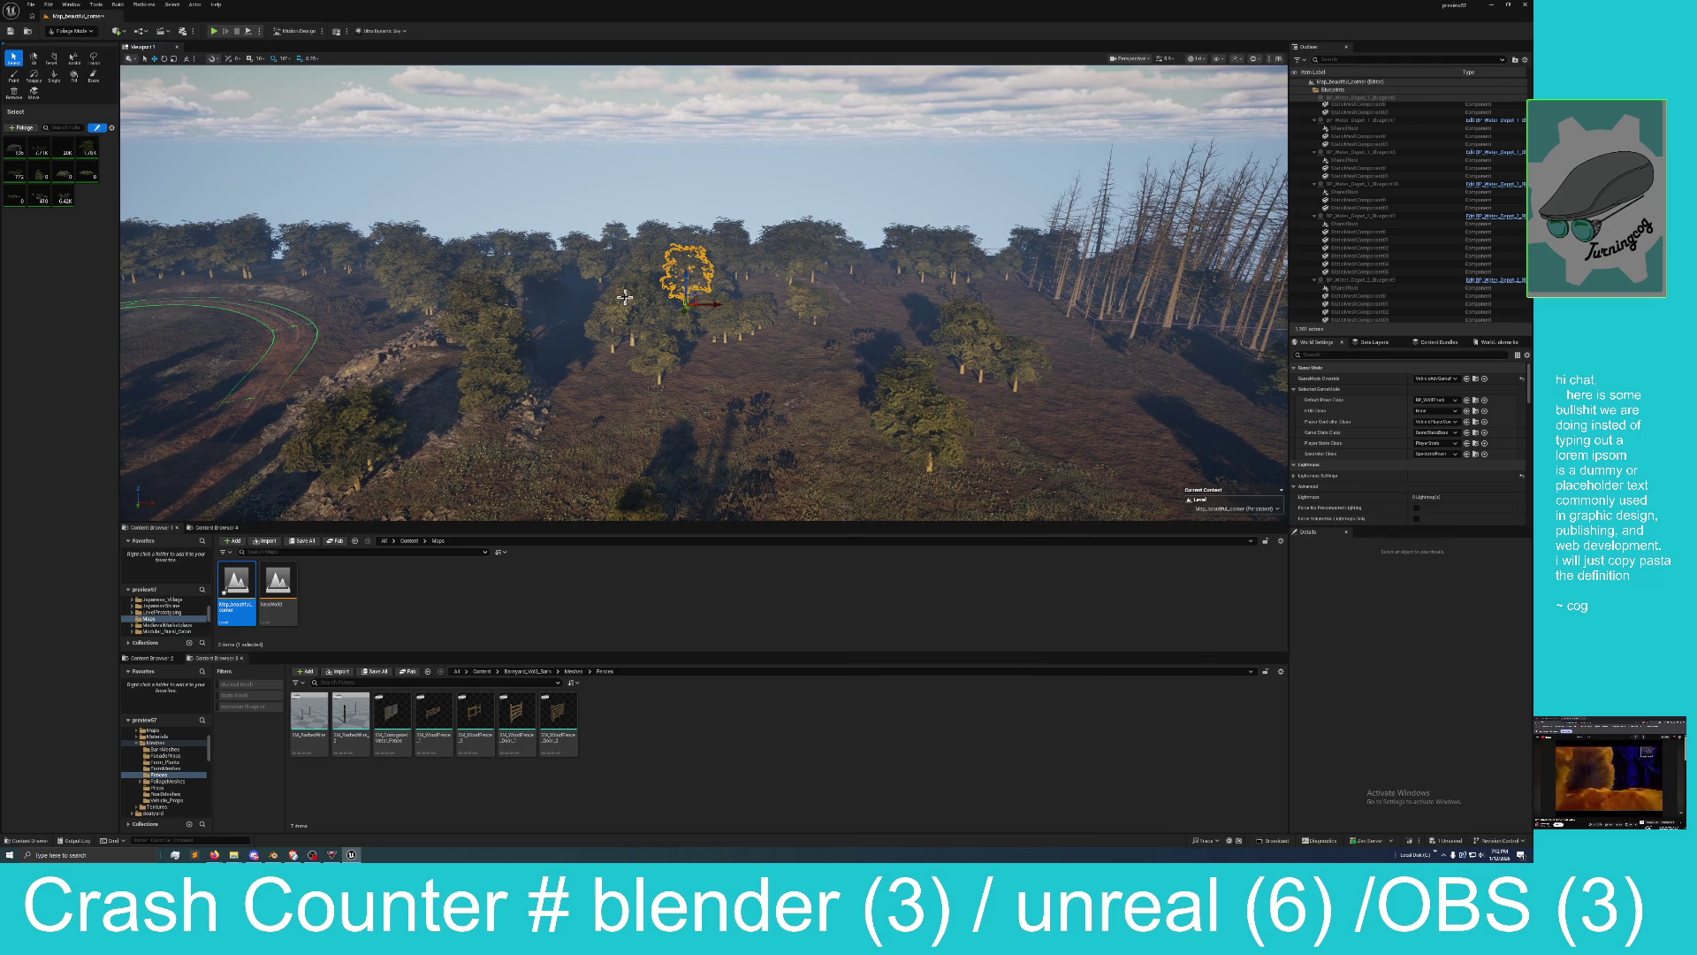
pyautogui.keyDown('ctrl'); pyautogui.click(624, 300); pyautogui.keyUp('ctrl')
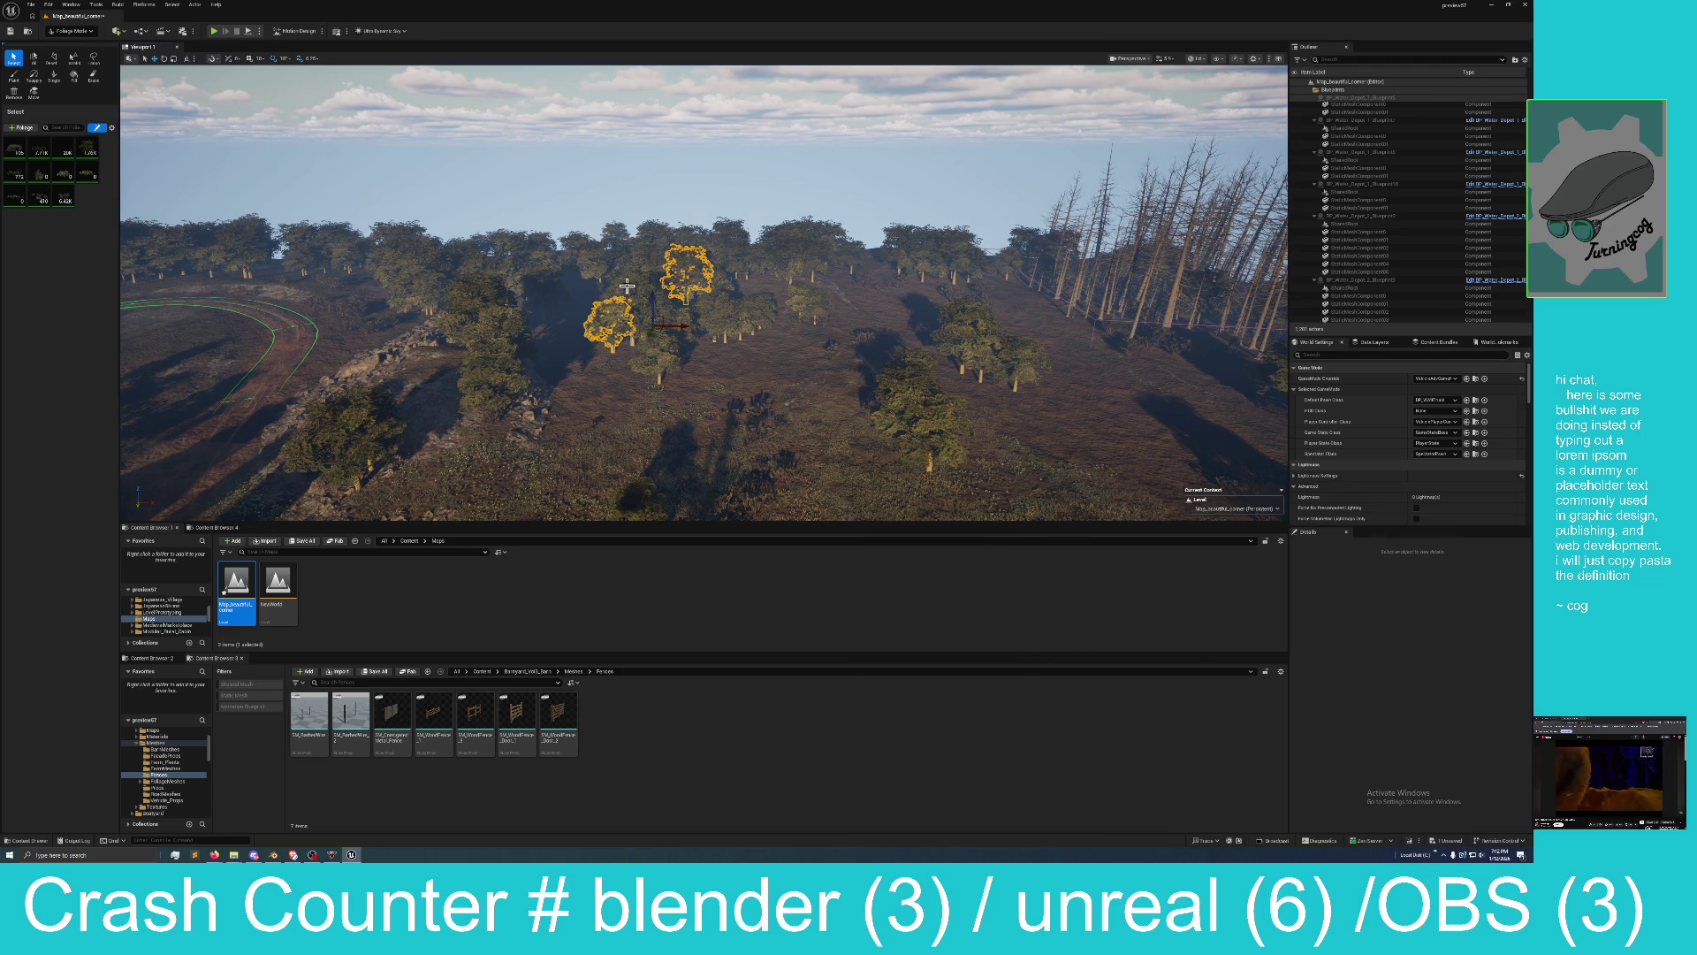
pyautogui.keyDown('ctrl'); pyautogui.click(729, 309); pyautogui.keyUp('ctrl')
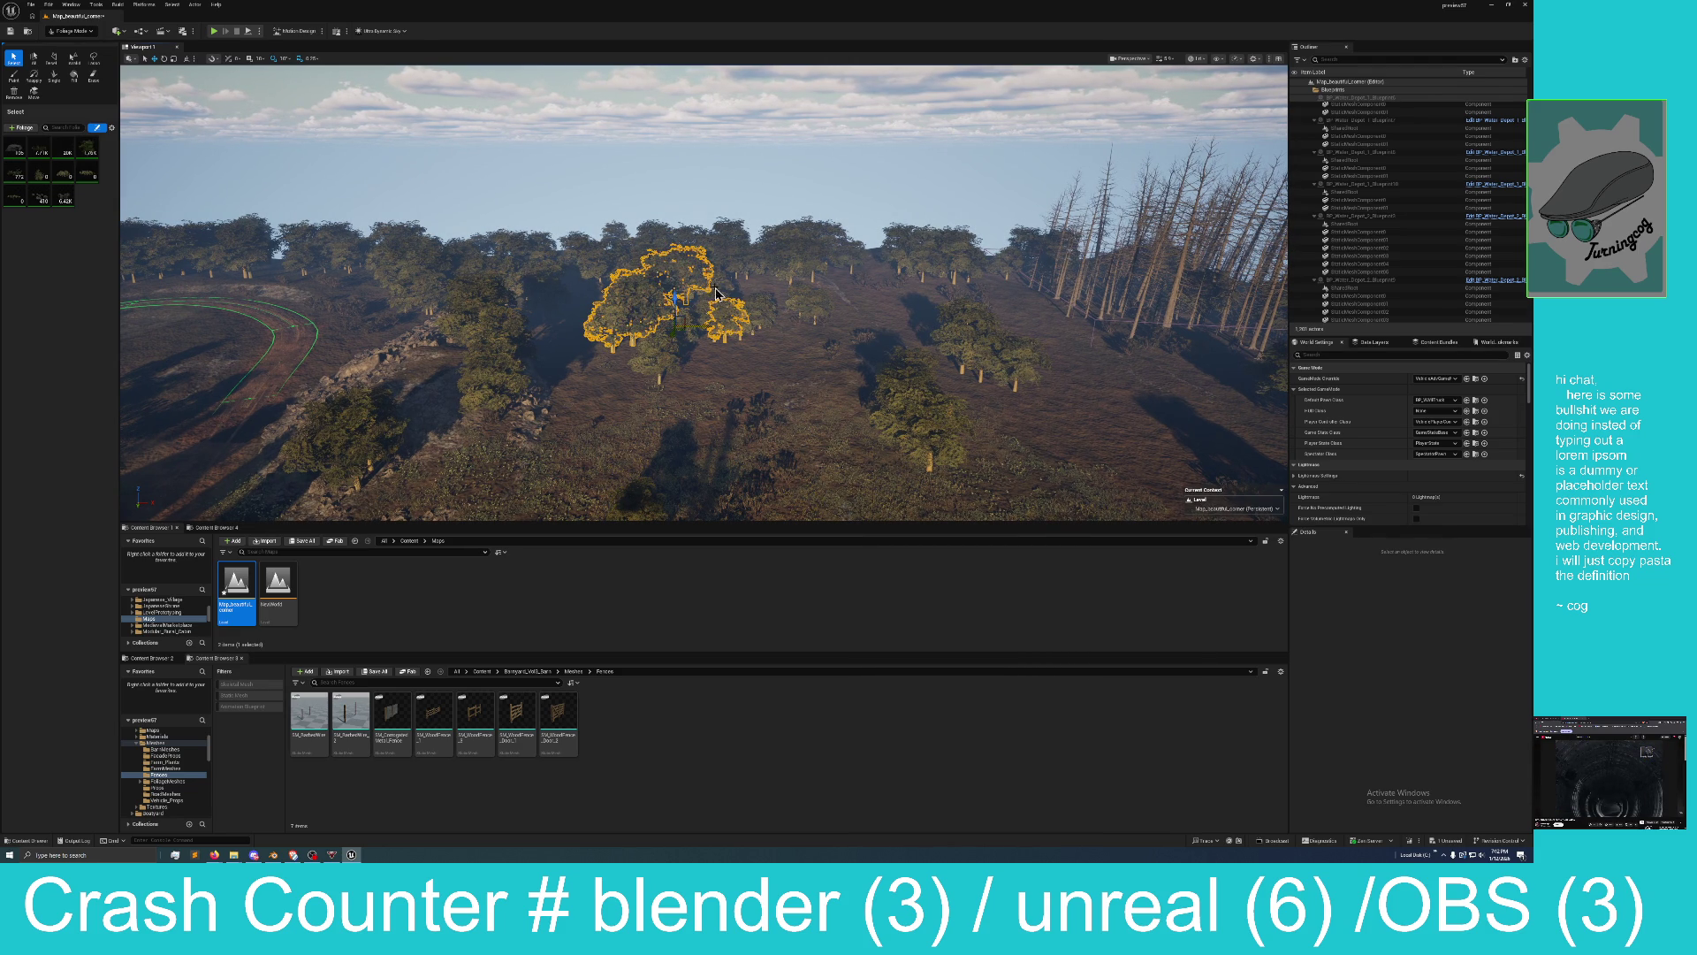
pyautogui.press('Delete')
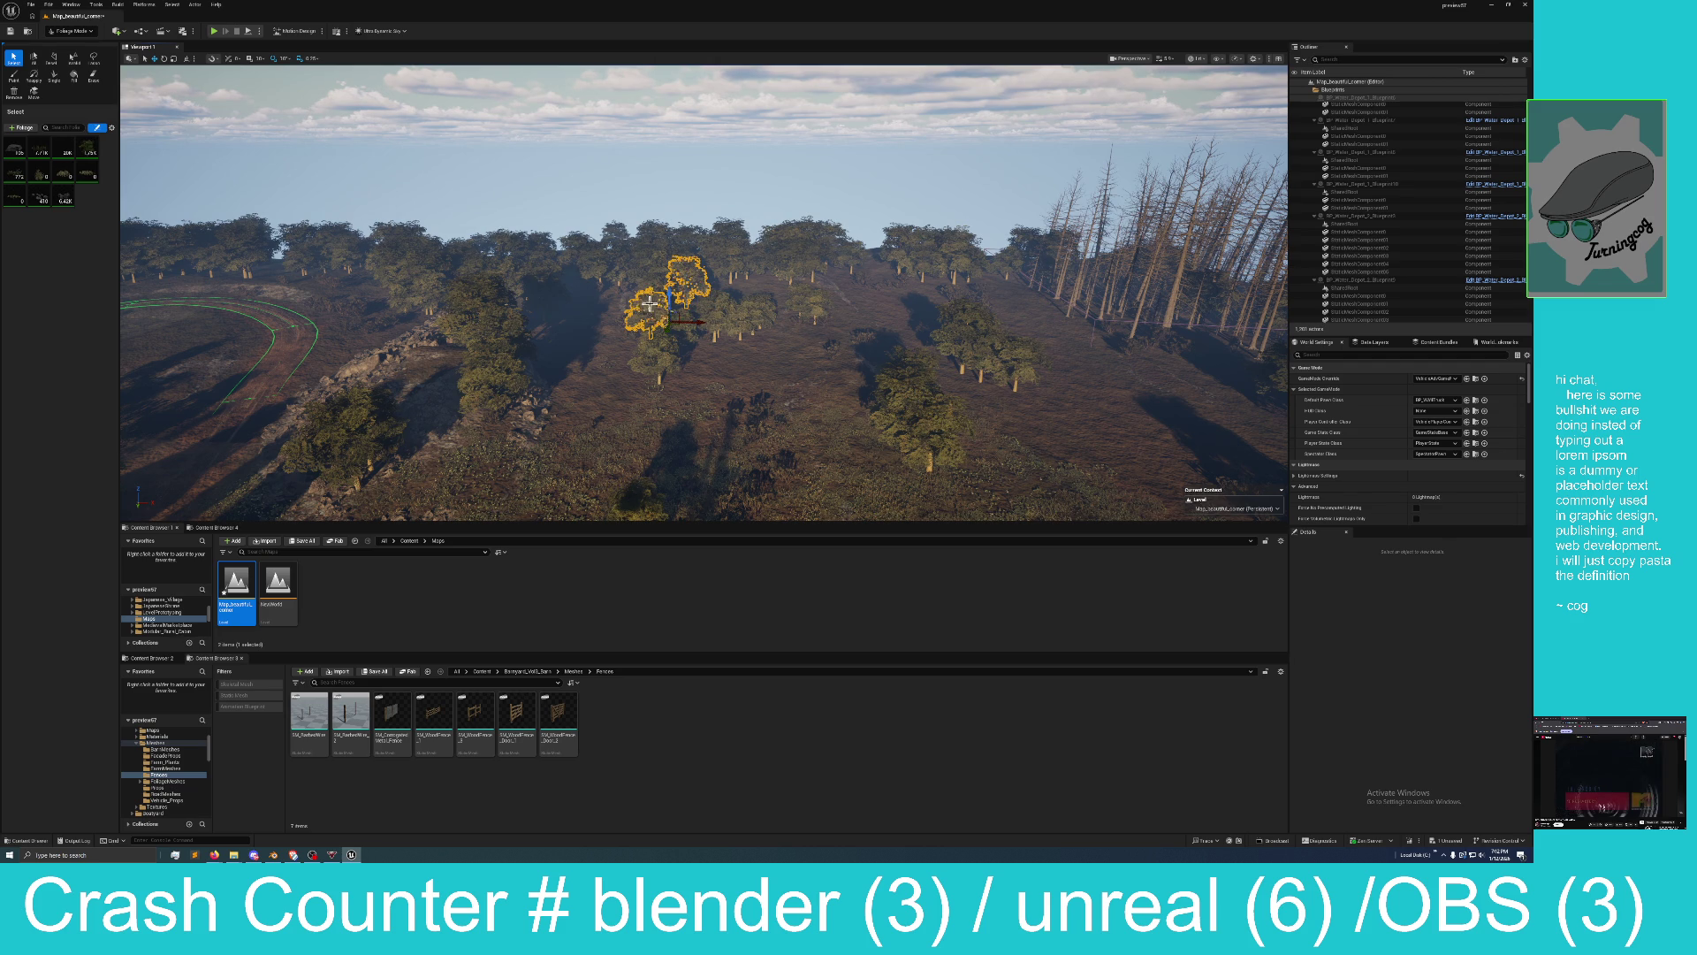
pyautogui.keyDown('ctrl'); pyautogui.click(743, 310); pyautogui.keyUp('ctrl')
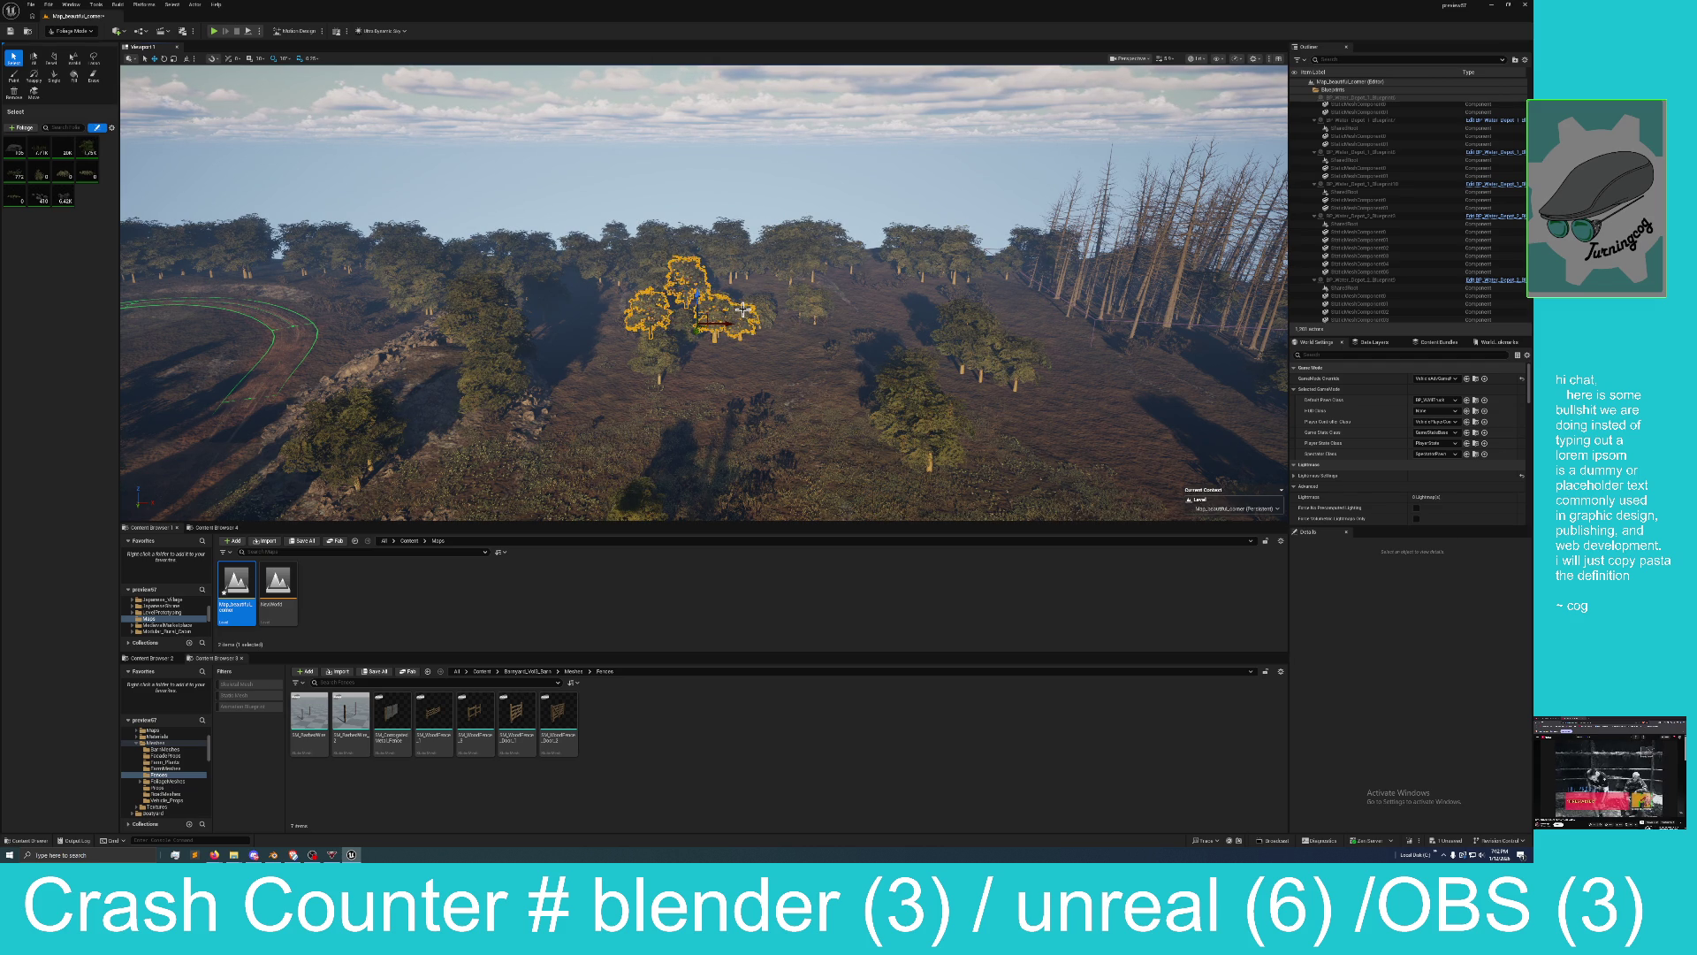
pyautogui.press('Delete')
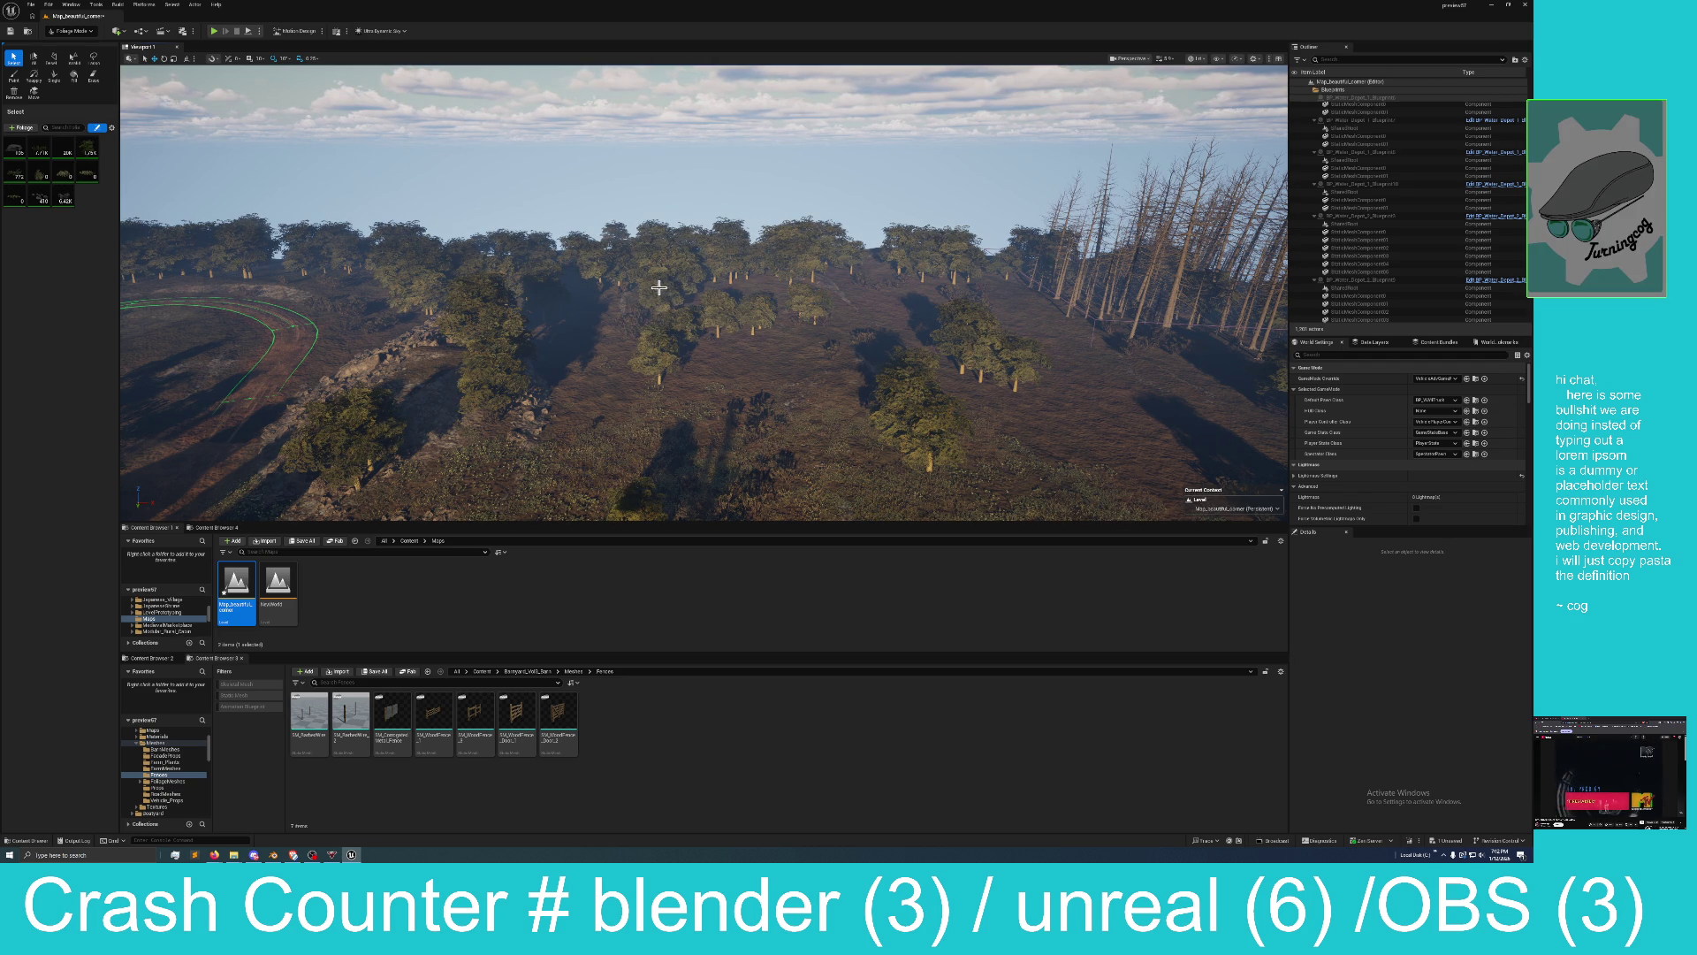
pyautogui.click(693, 279)
pyautogui.click(672, 321)
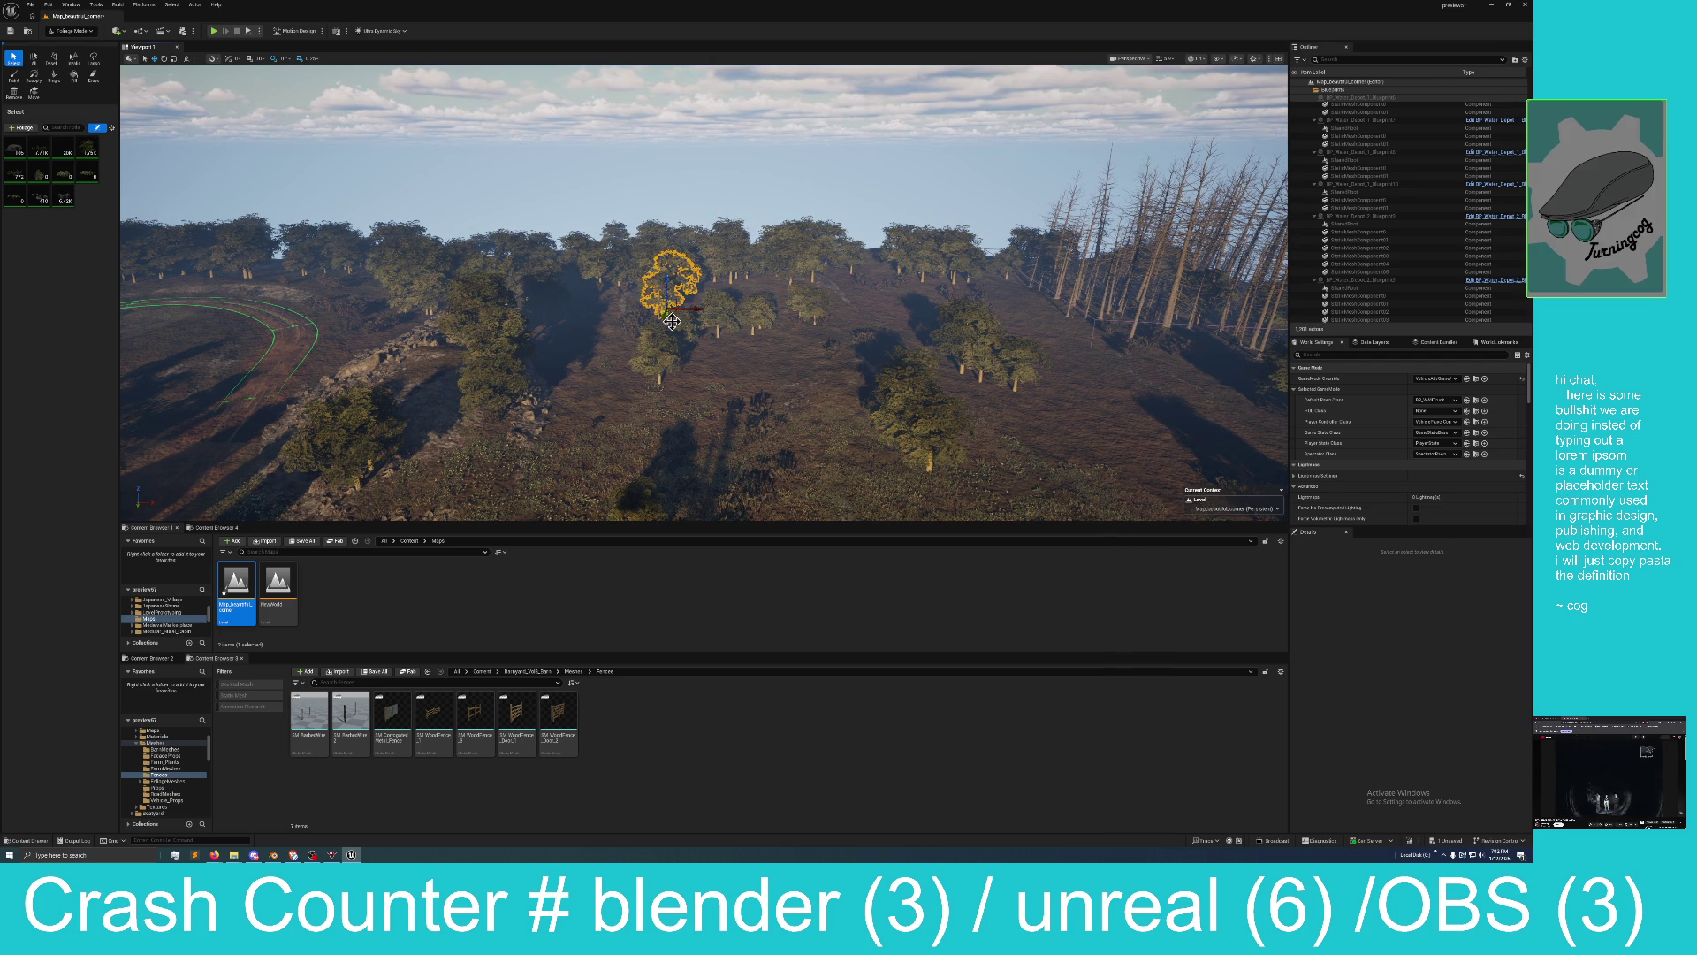
pyautogui.keyDown('ctrl'); pyautogui.click(728, 306); pyautogui.keyUp('ctrl')
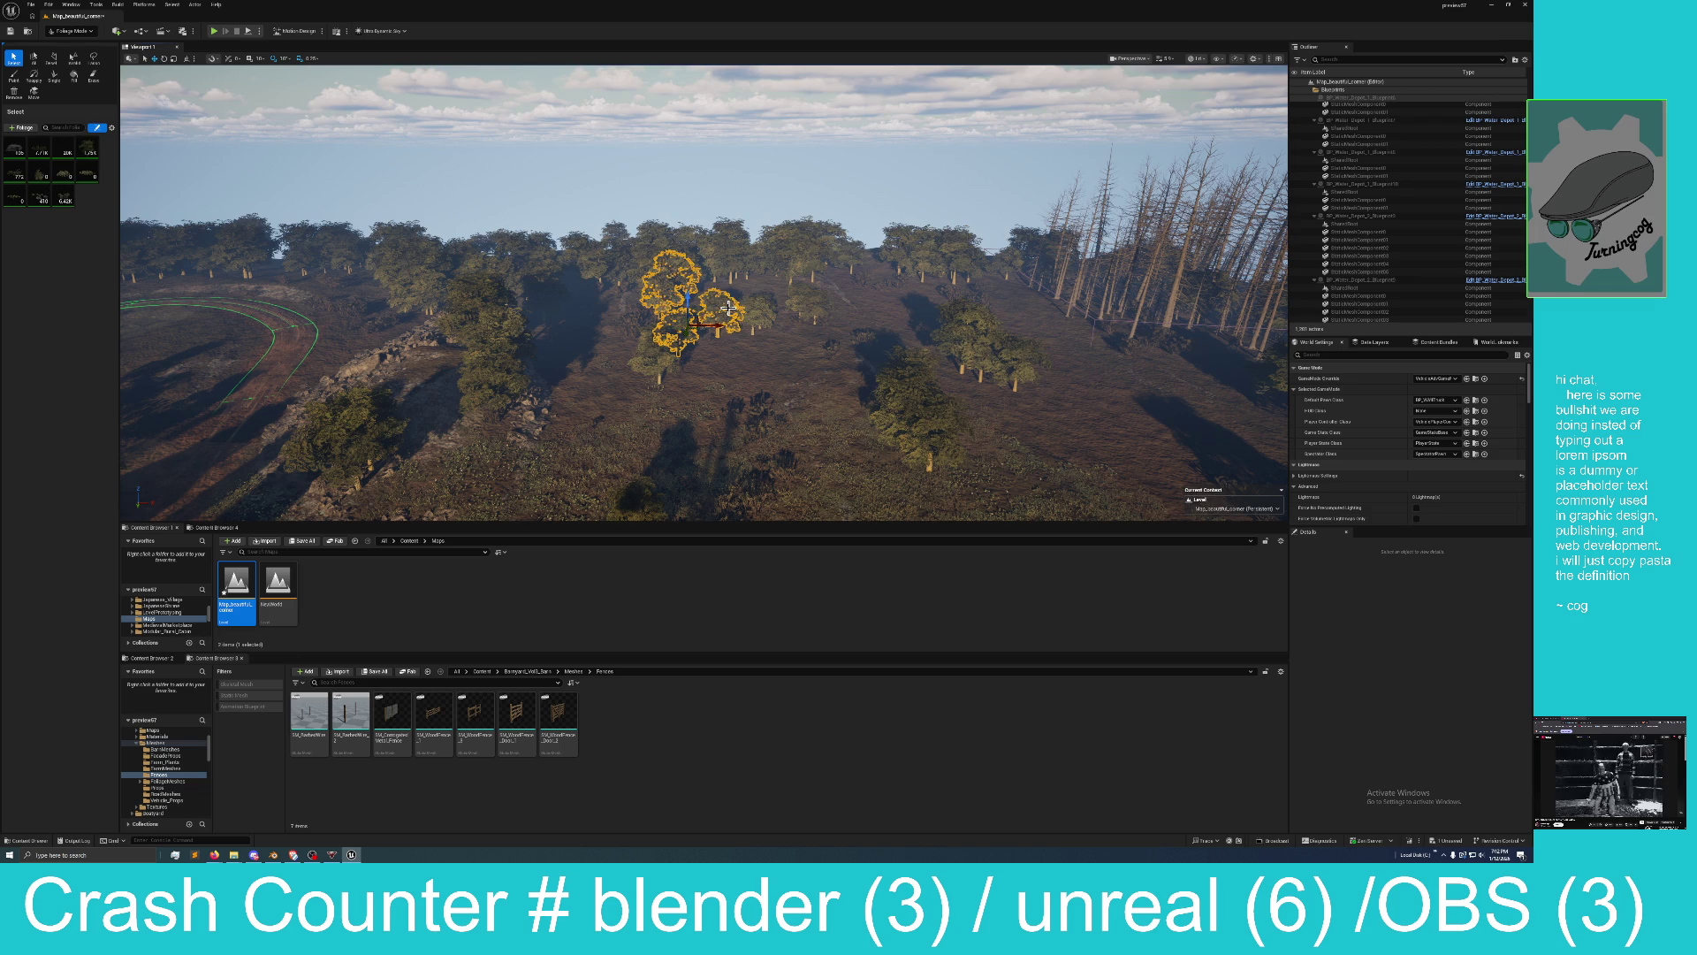
pyautogui.press('Delete')
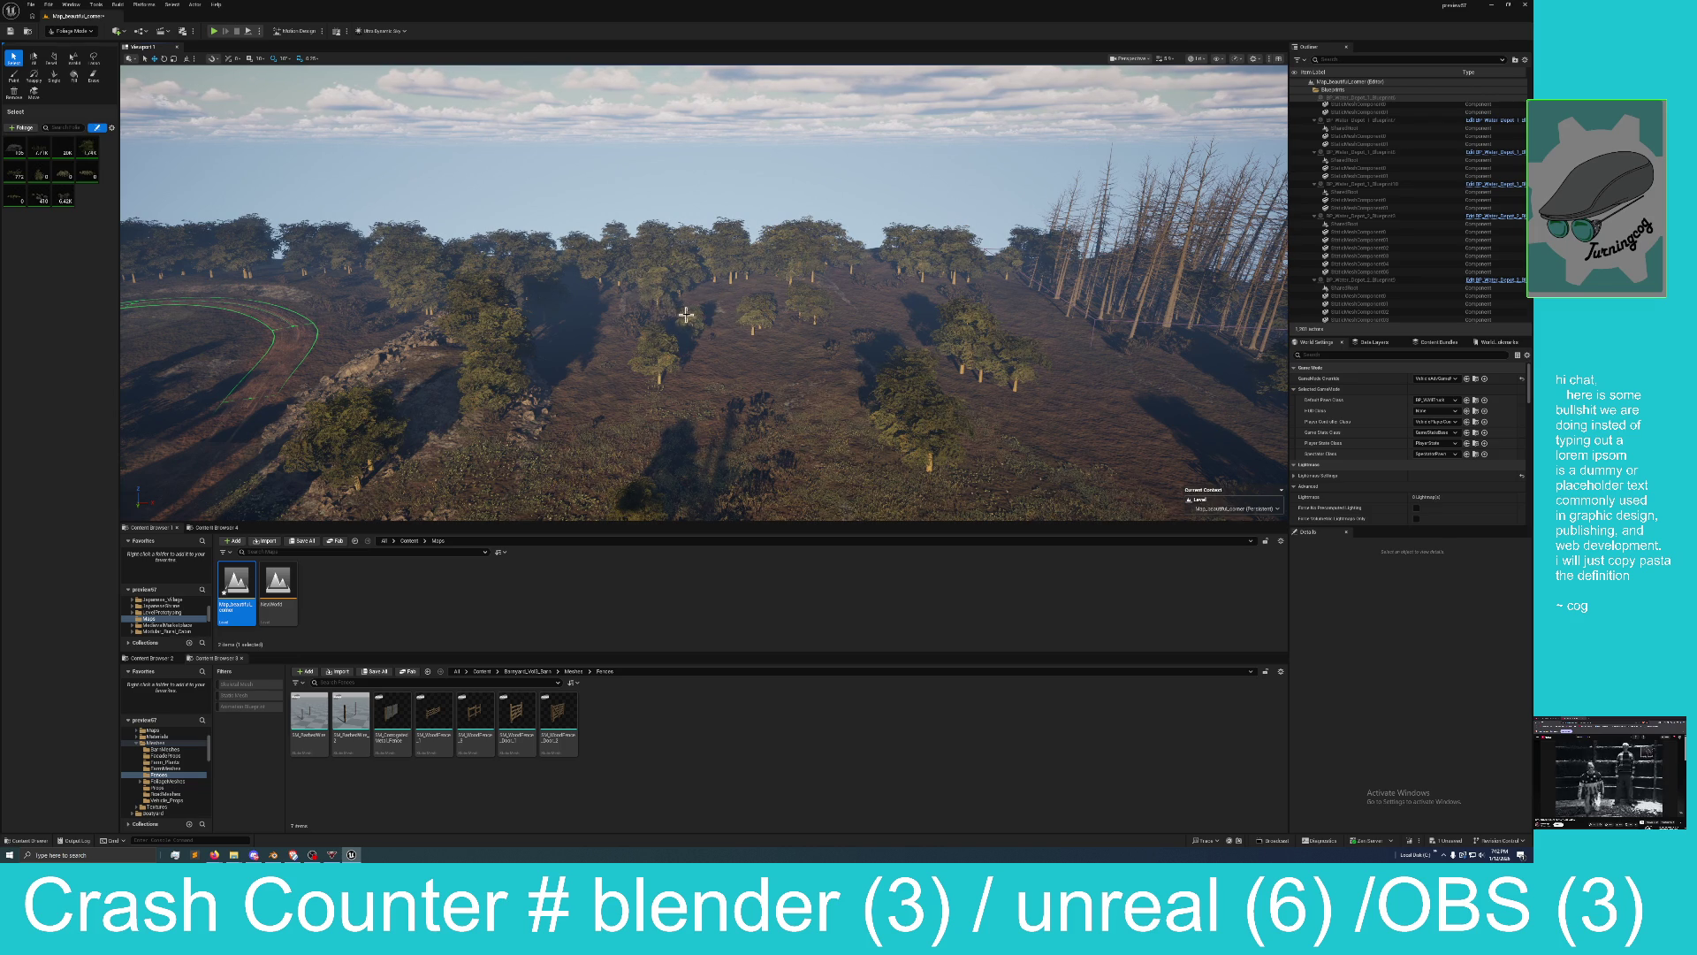
# Delete several more individual stray trees, then undo the last deletion to restore one.
pyautogui.click(686, 320)
pyautogui.click(666, 310)
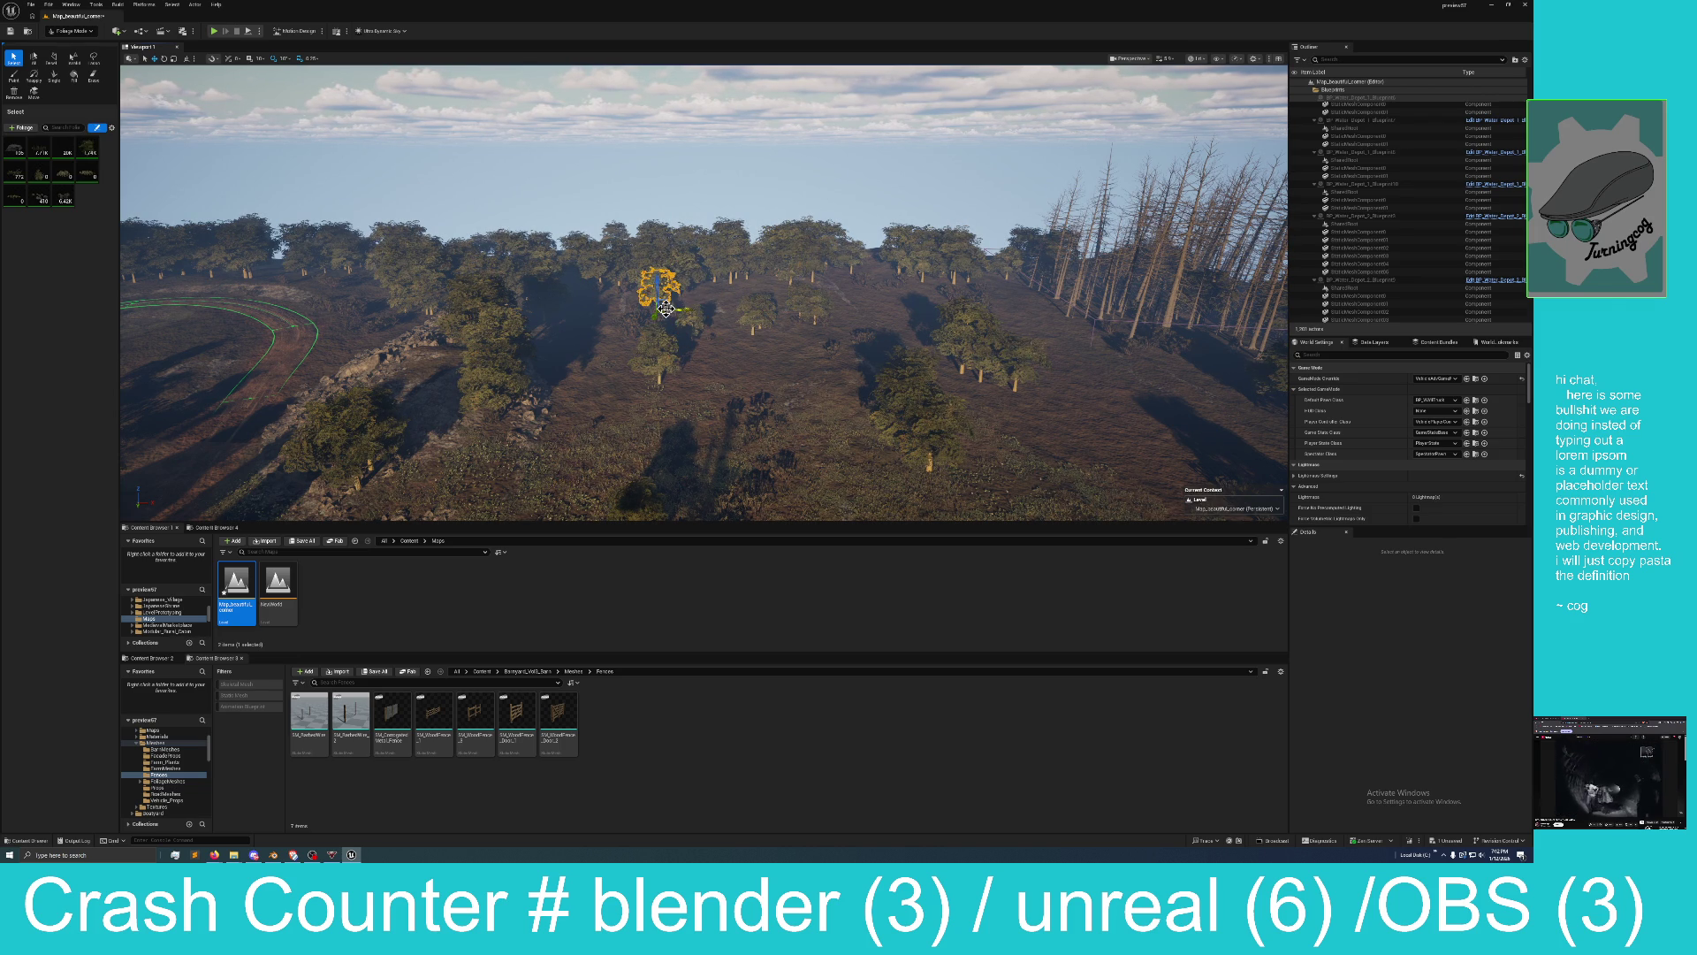
pyautogui.press('Delete')
pyautogui.click(495, 354)
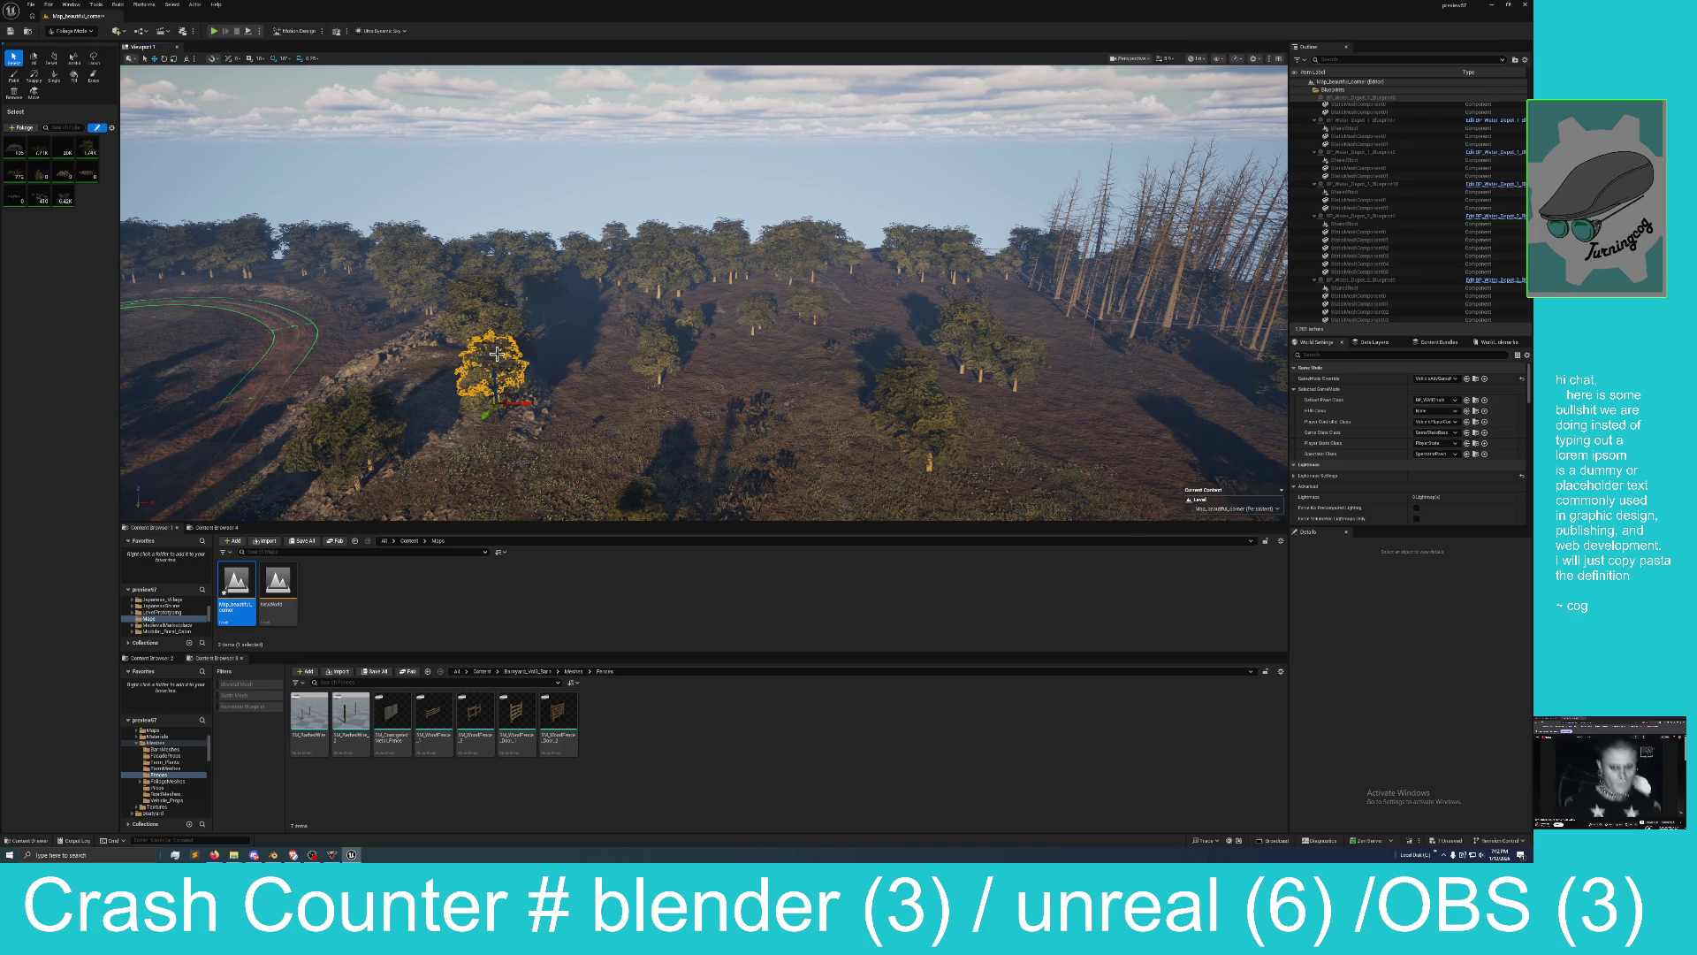
pyautogui.press('Delete')
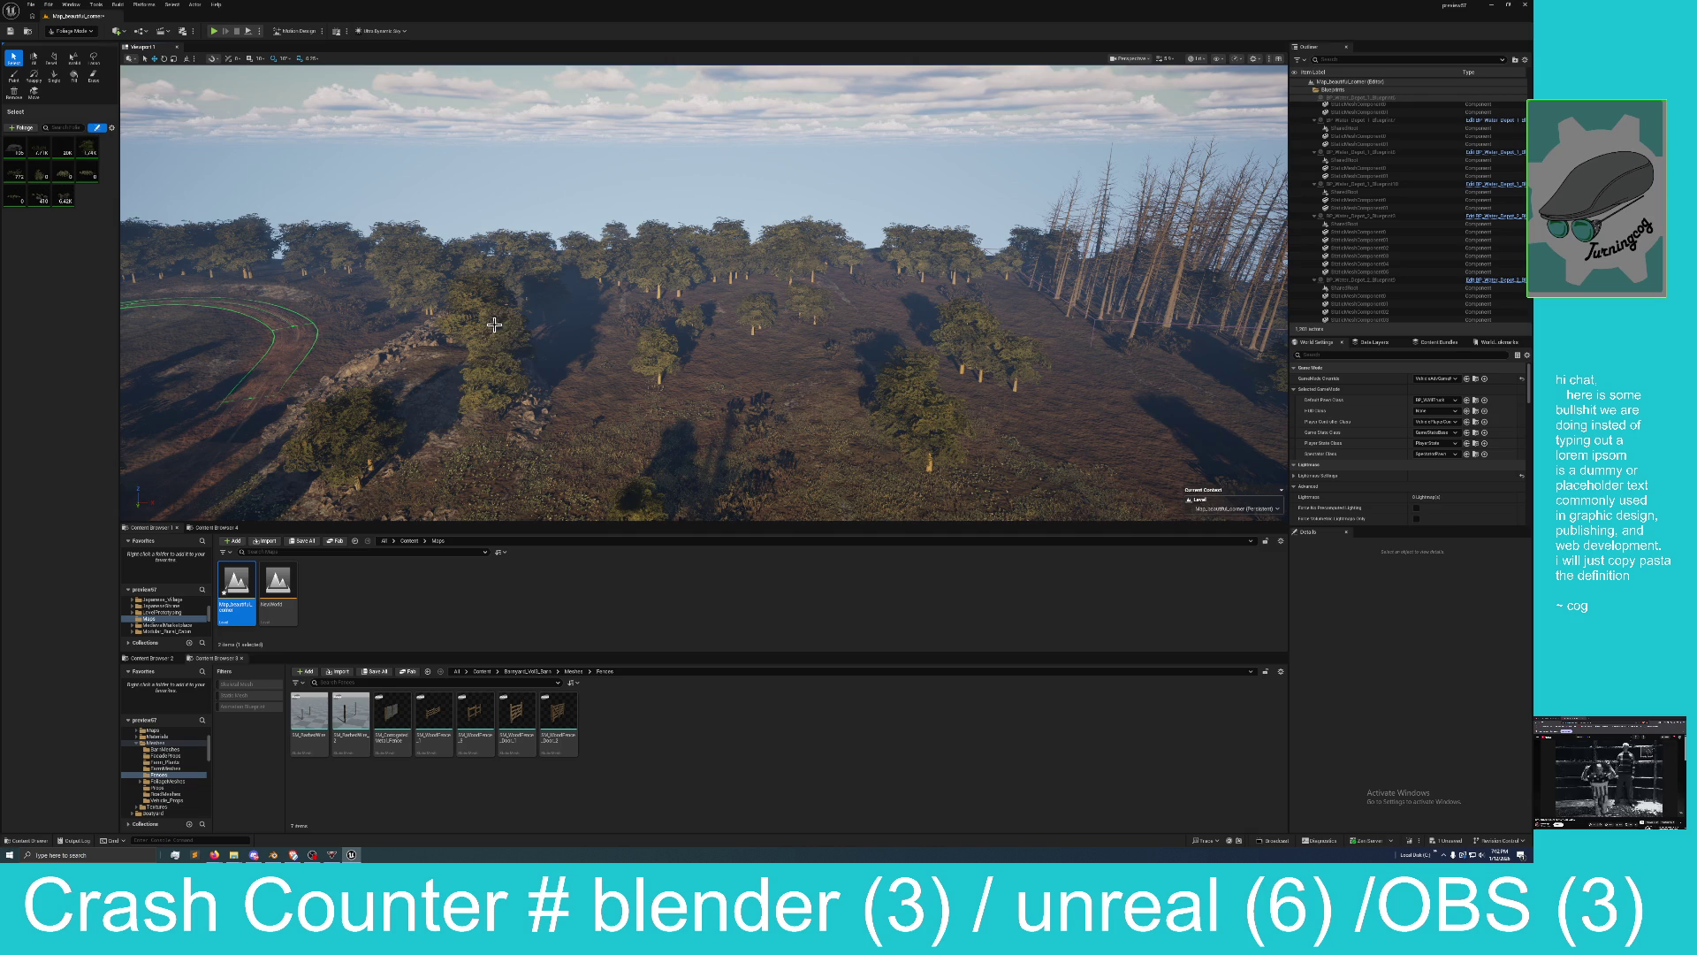
pyautogui.click(494, 326)
pyautogui.press('Delete')
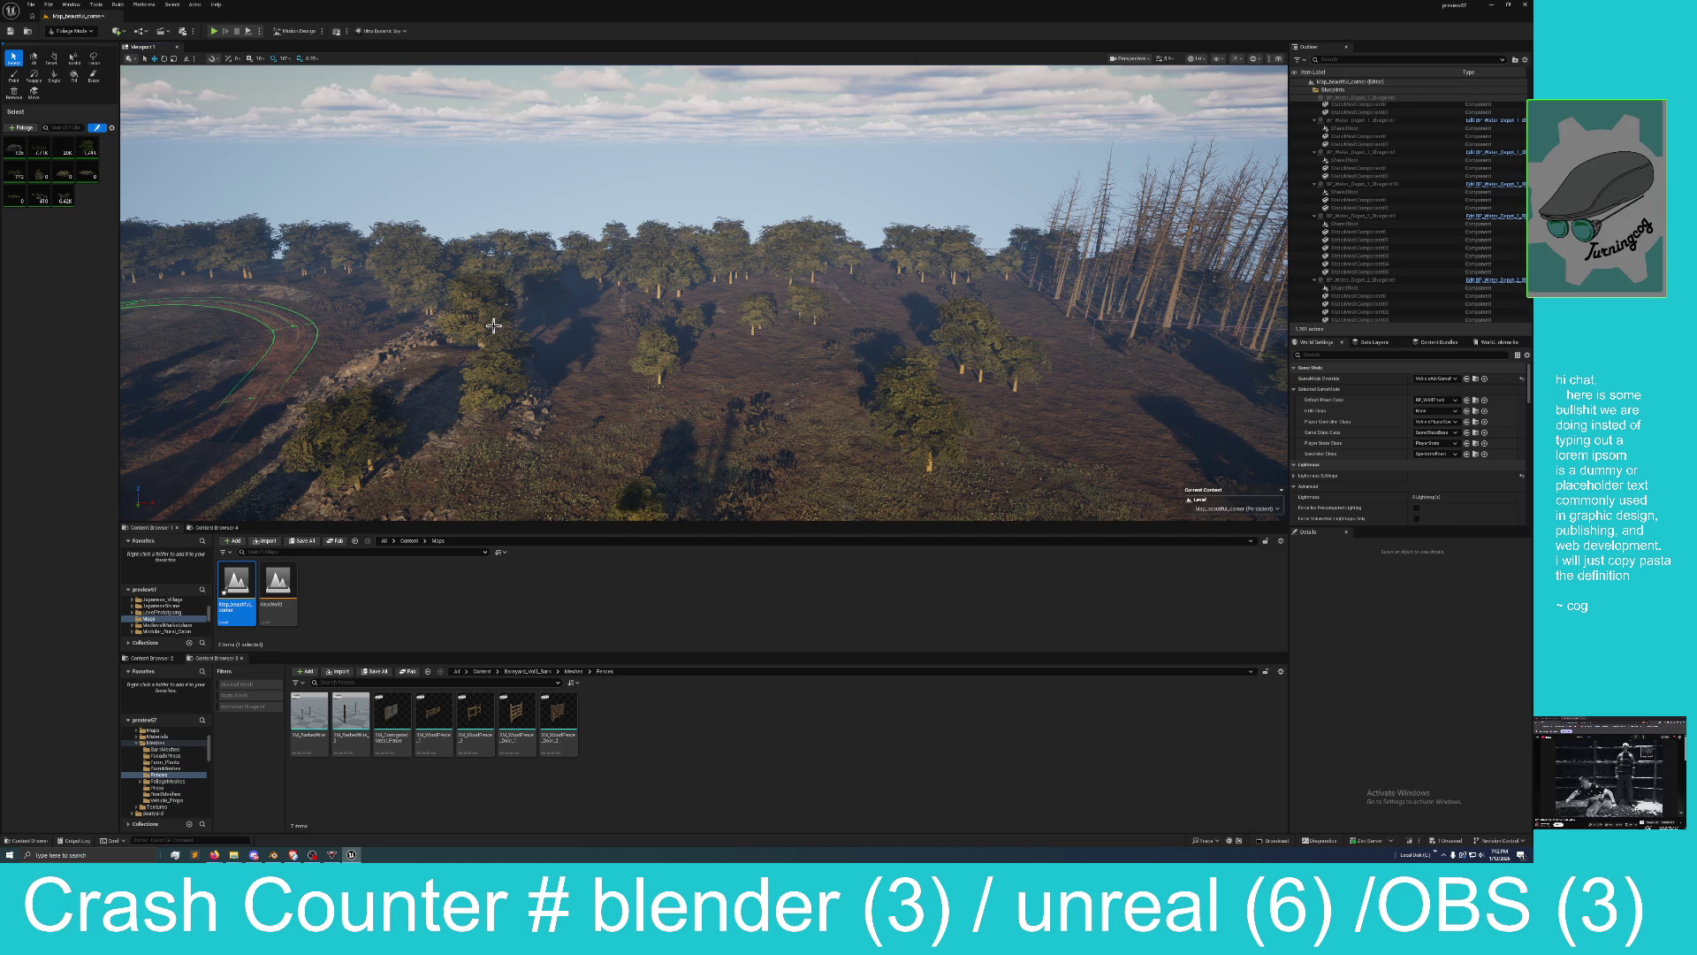
pyautogui.click(378, 416)
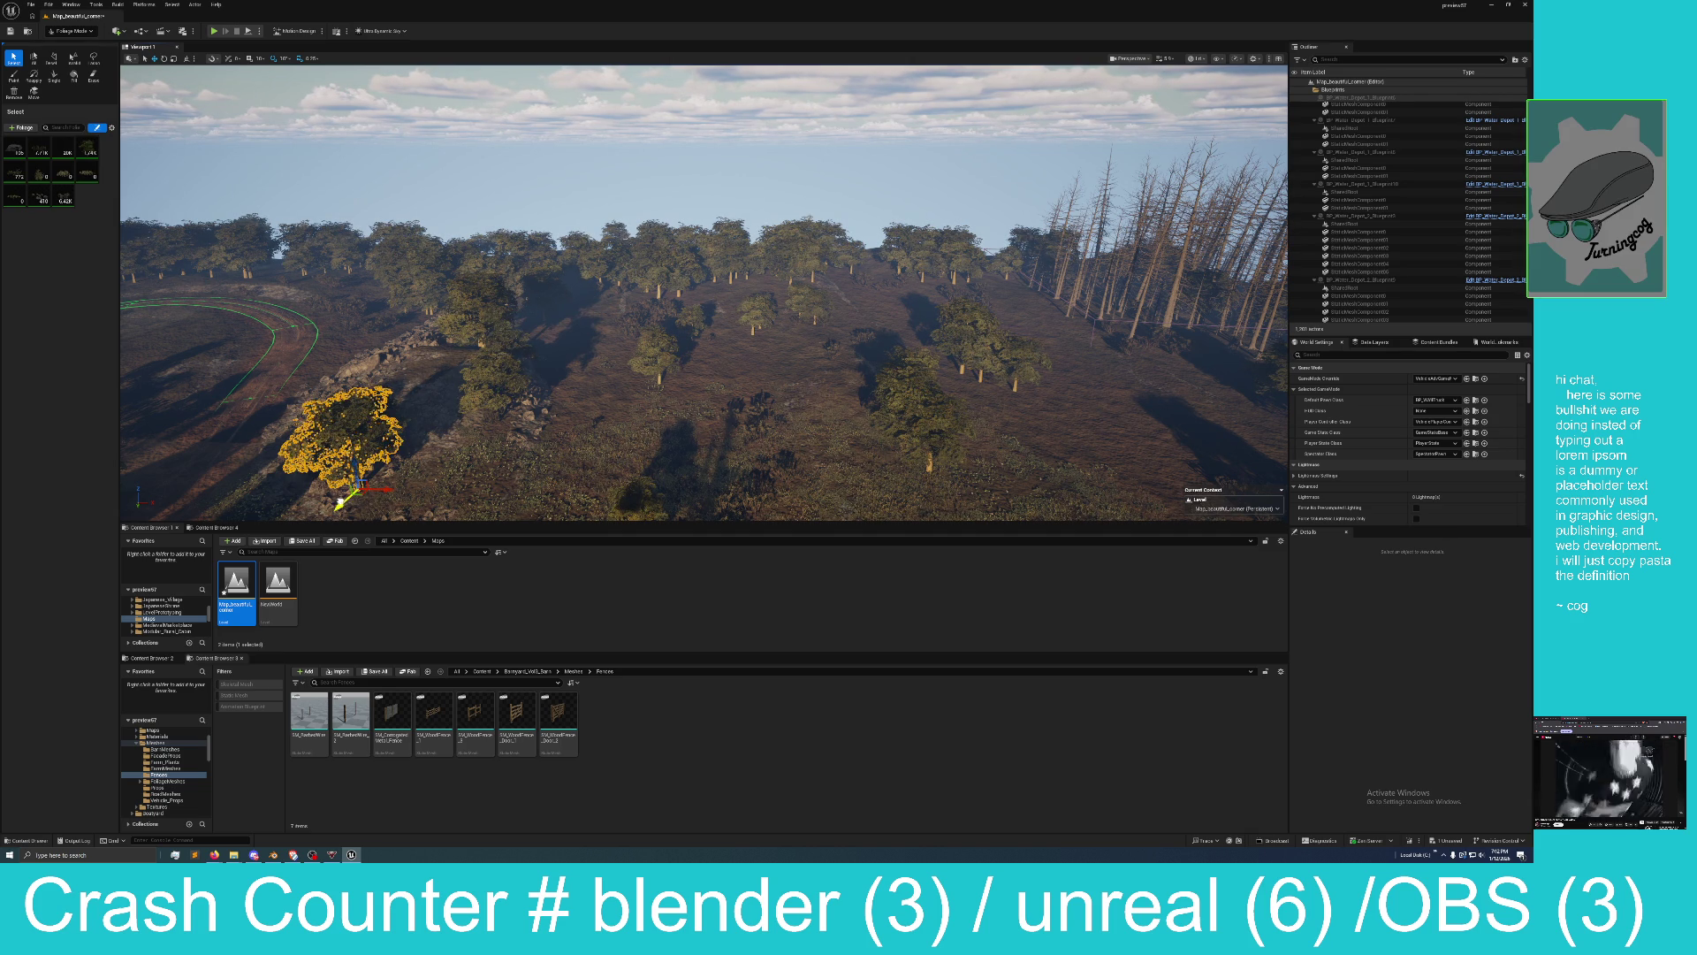
pyautogui.click(433, 380)
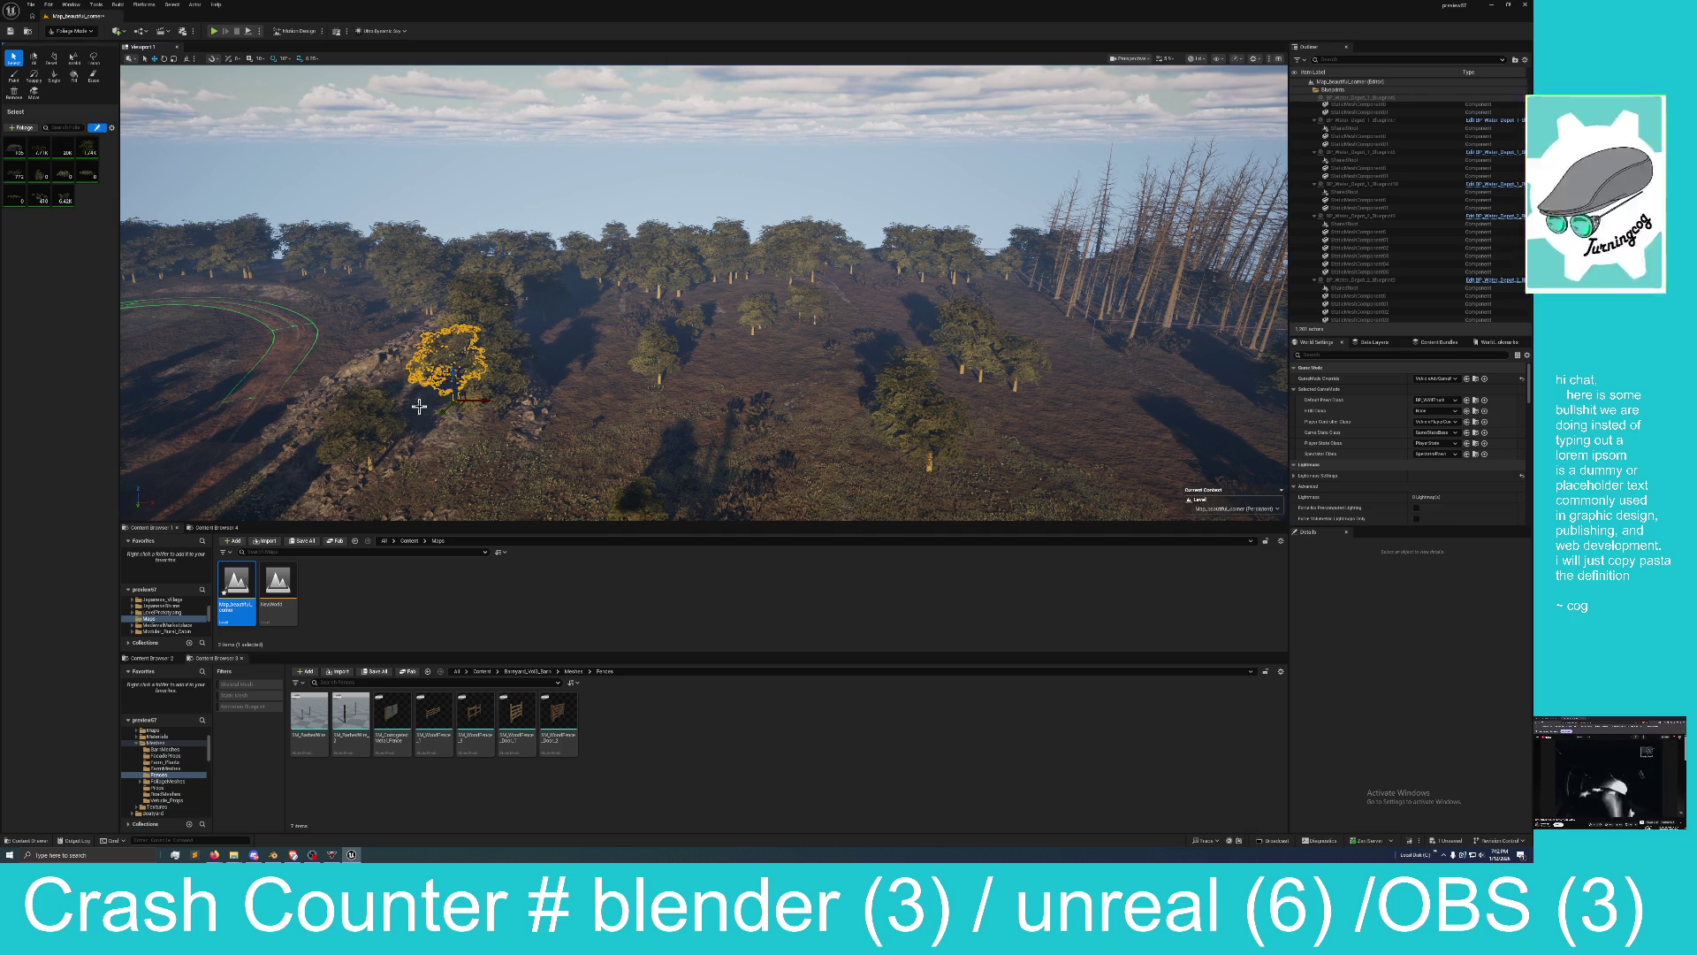
pyautogui.press('Delete')
pyautogui.hotkey('ctrl', 'z')
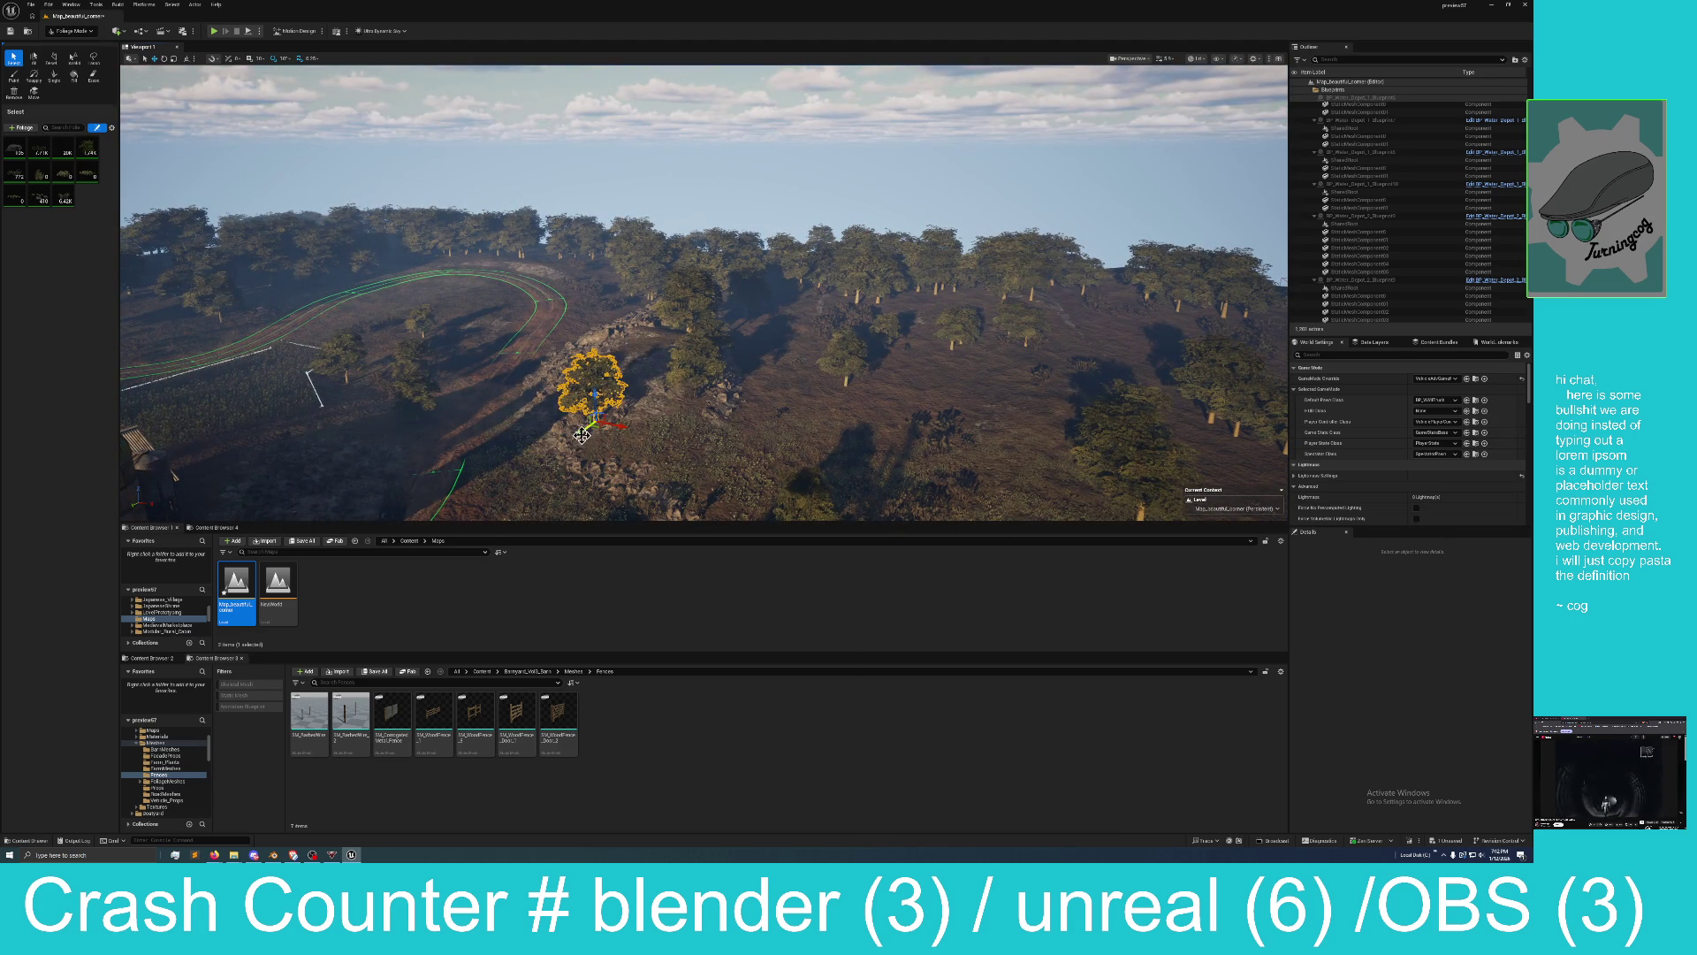
# Move the restored tree farther up the slope, delete and restore it, then deselect it.
pyautogui.moveTo(582, 435)
pyautogui.mouseDown()
pyautogui.moveTo(630, 352)
pyautogui.moveTo(714, 350)
pyautogui.mouseUp()
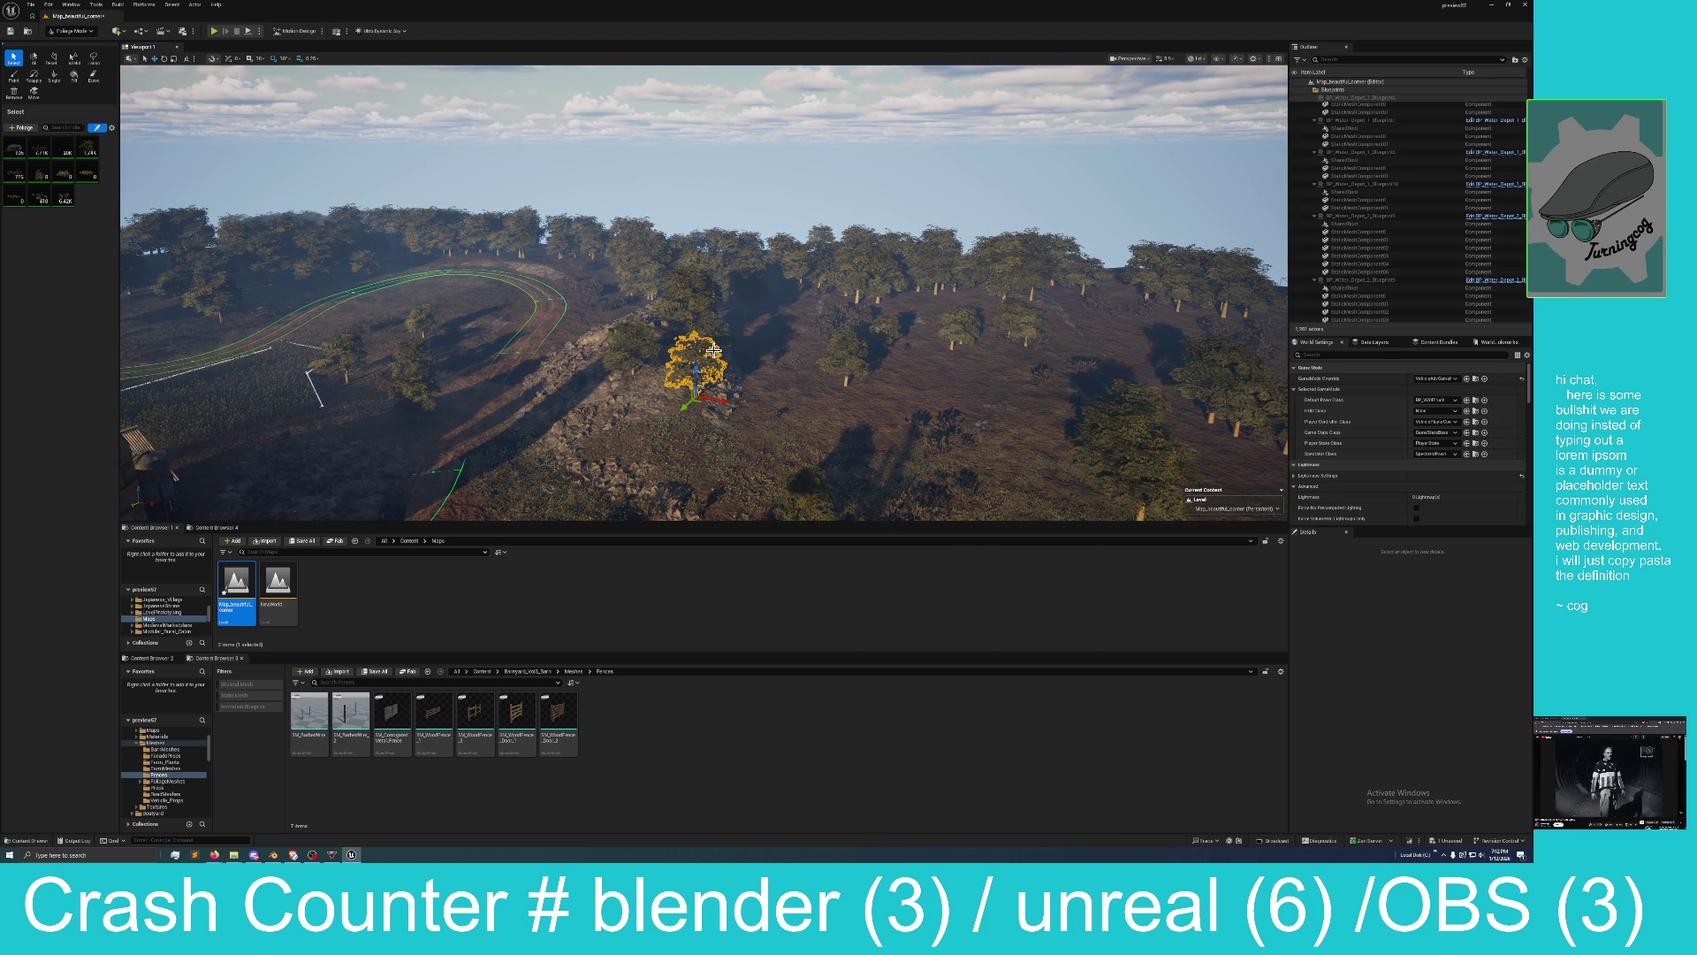
pyautogui.press('Delete')
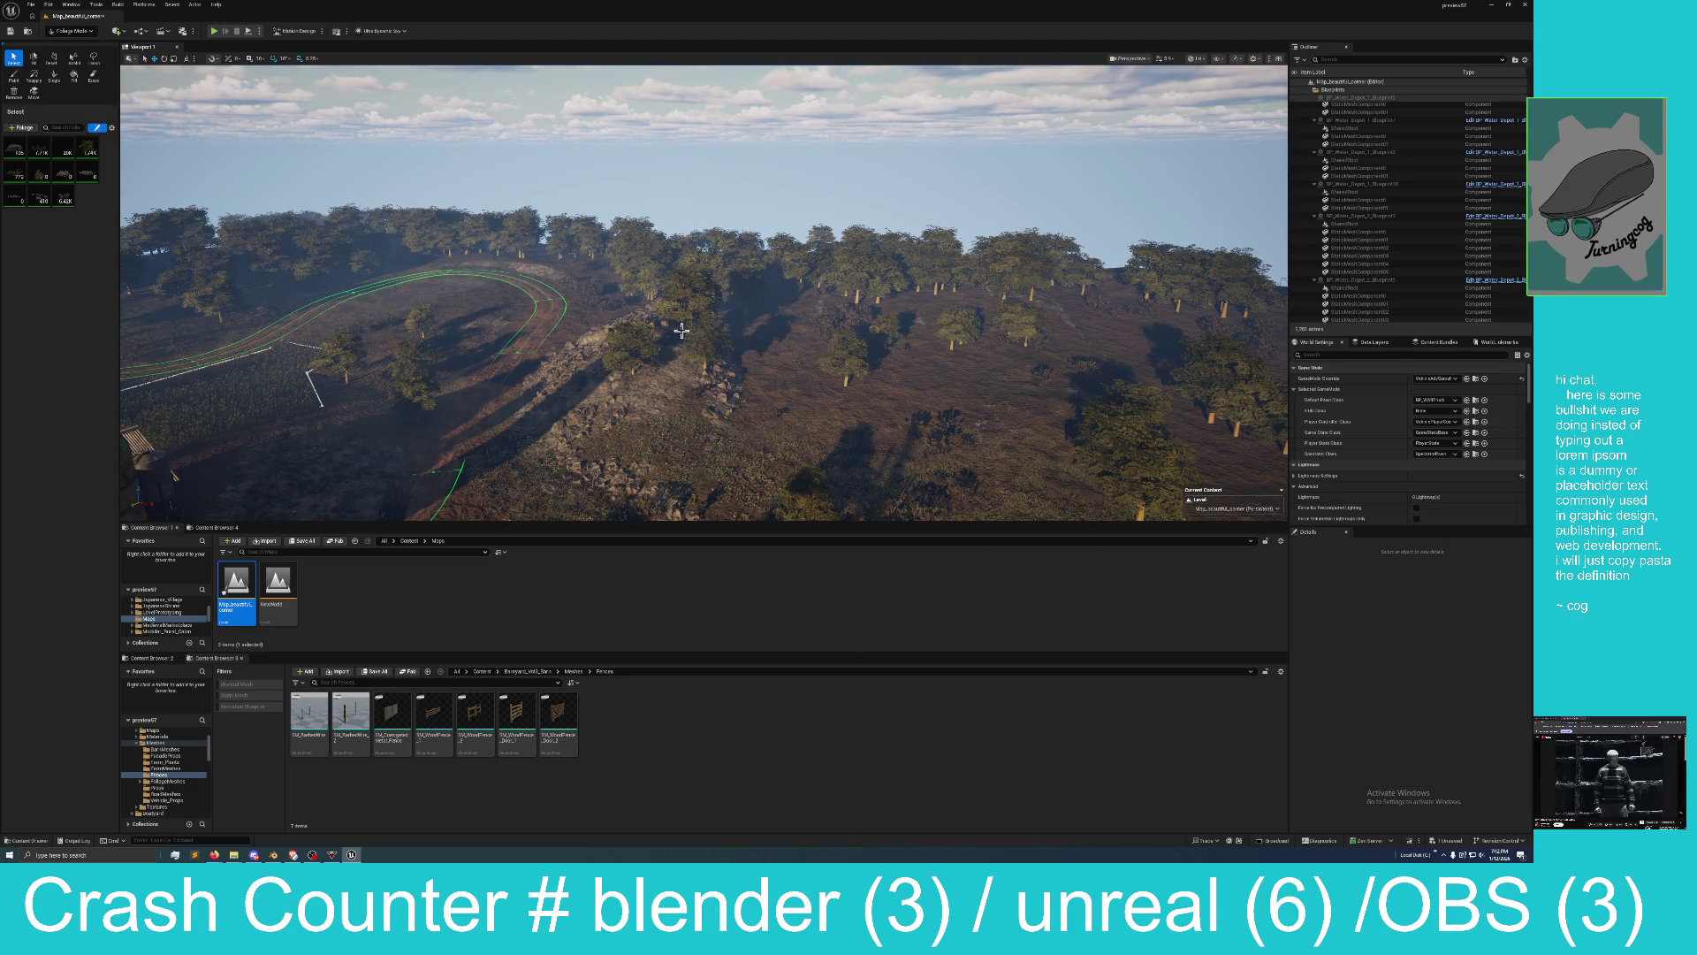
pyautogui.hotkey('ctrl', 'z')
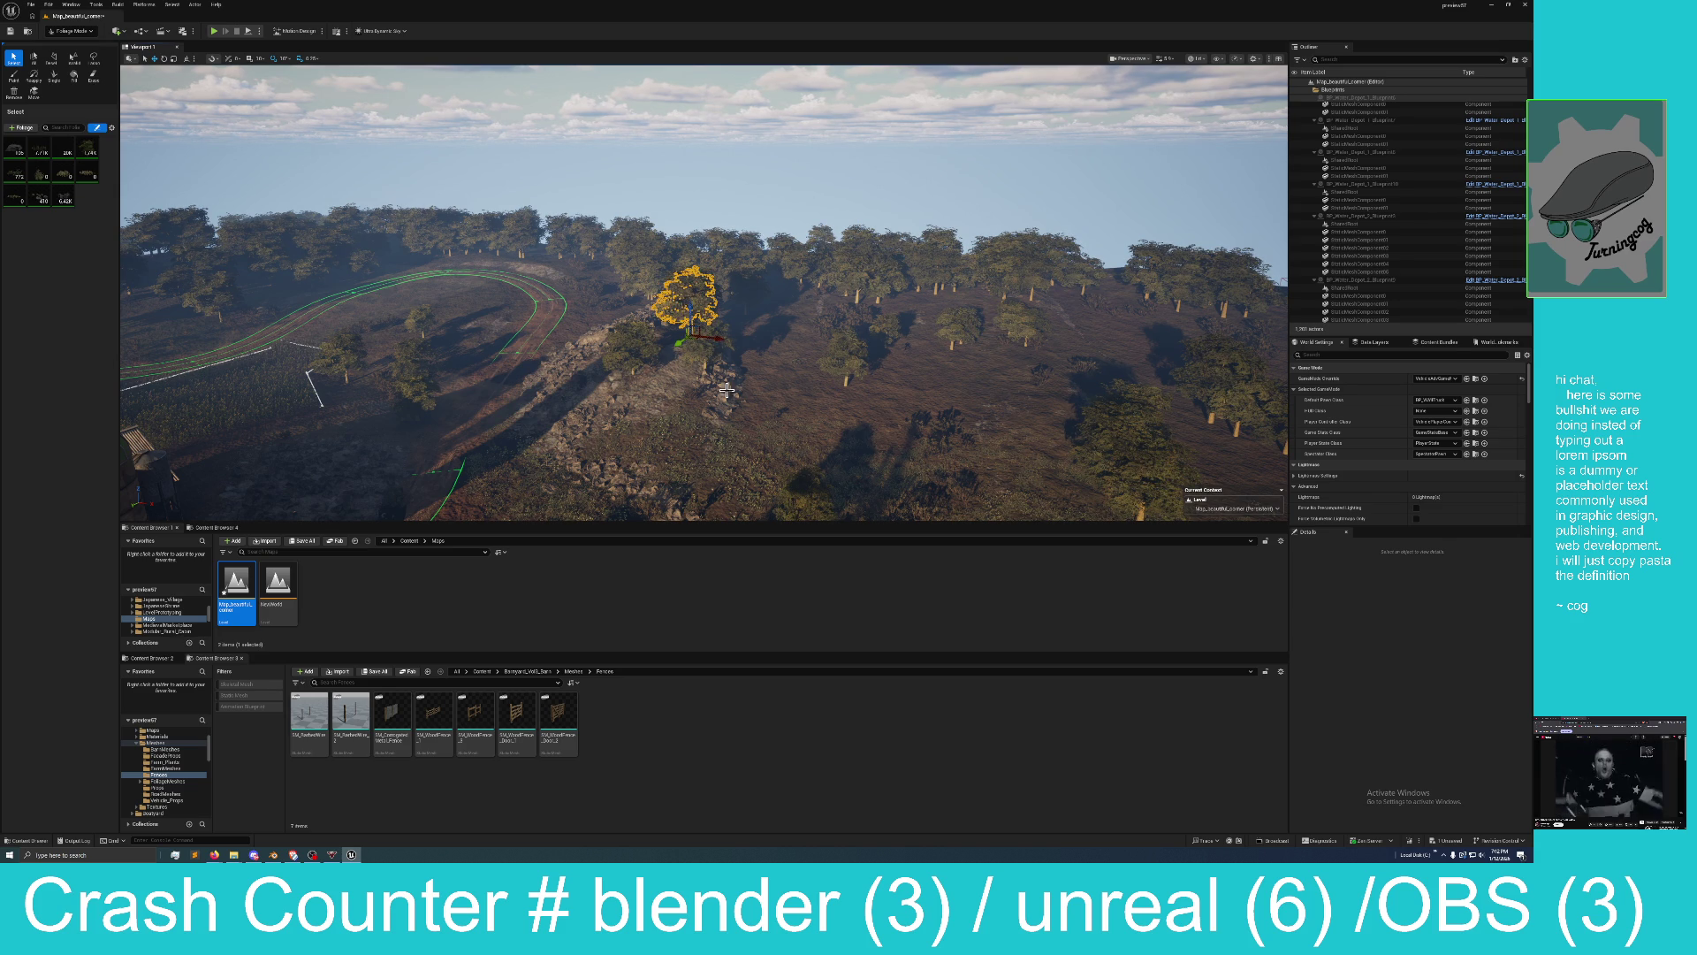
pyautogui.scroll(-5, 764, 419)
pyautogui.moveTo(764, 419); pyautogui.dragTo(765, 417)
pyautogui.moveTo(644, 372); pyautogui.dragTo(644, 372)
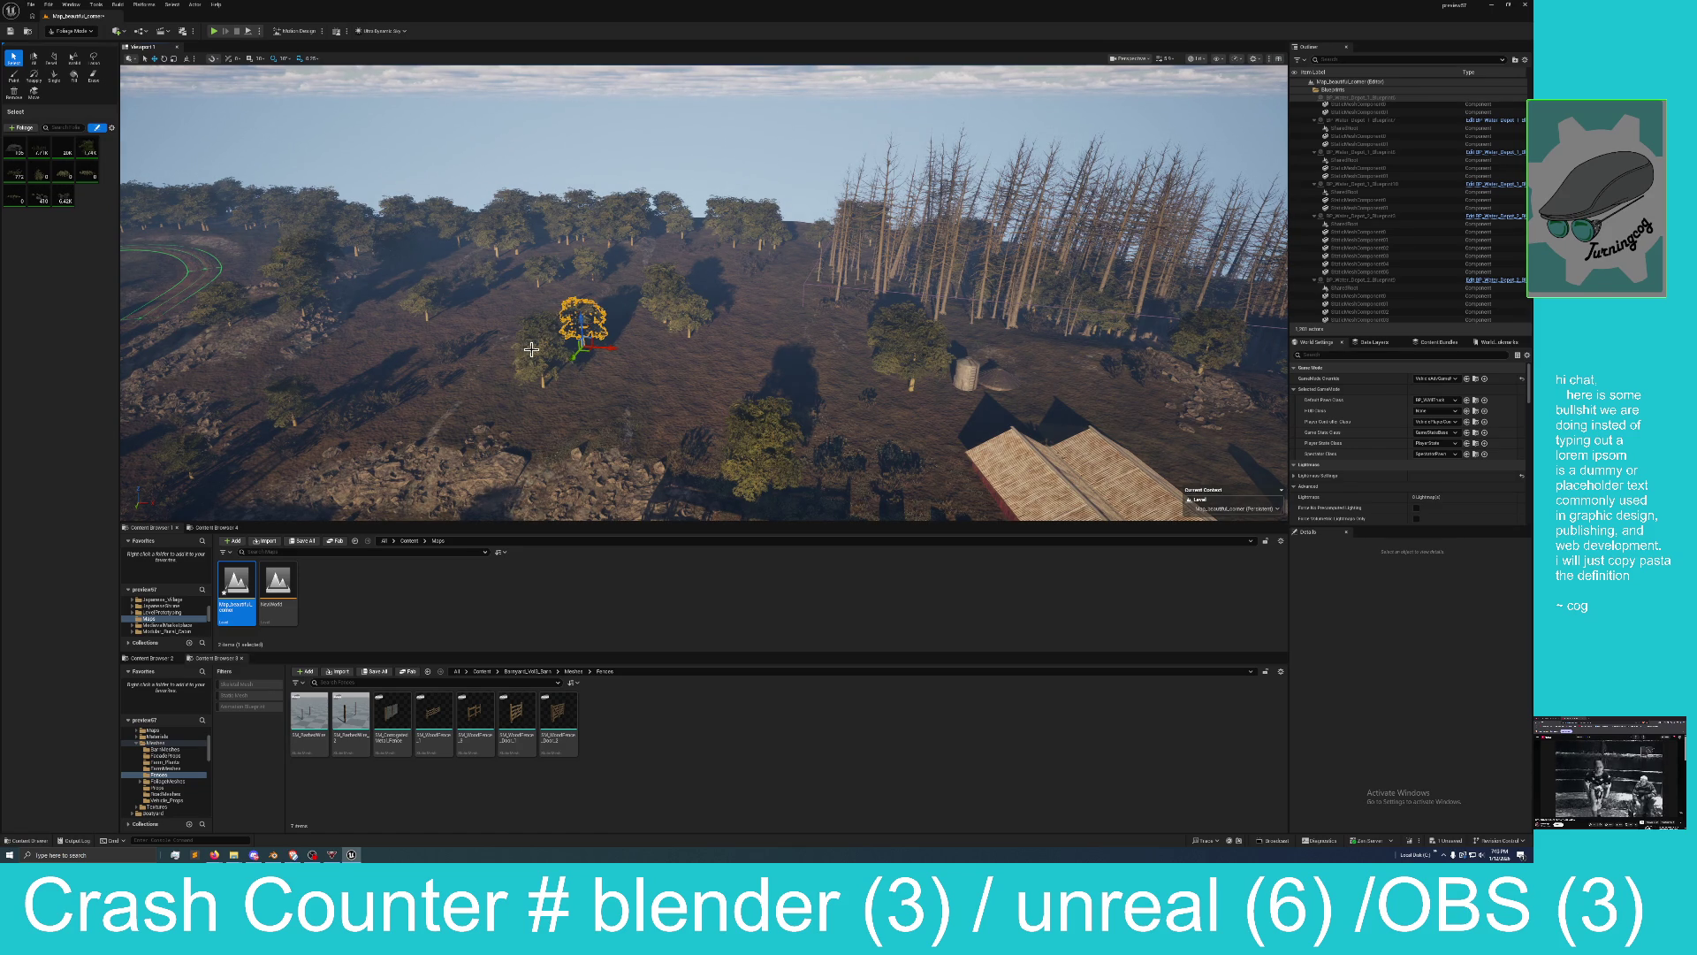
pyautogui.click(595, 333)
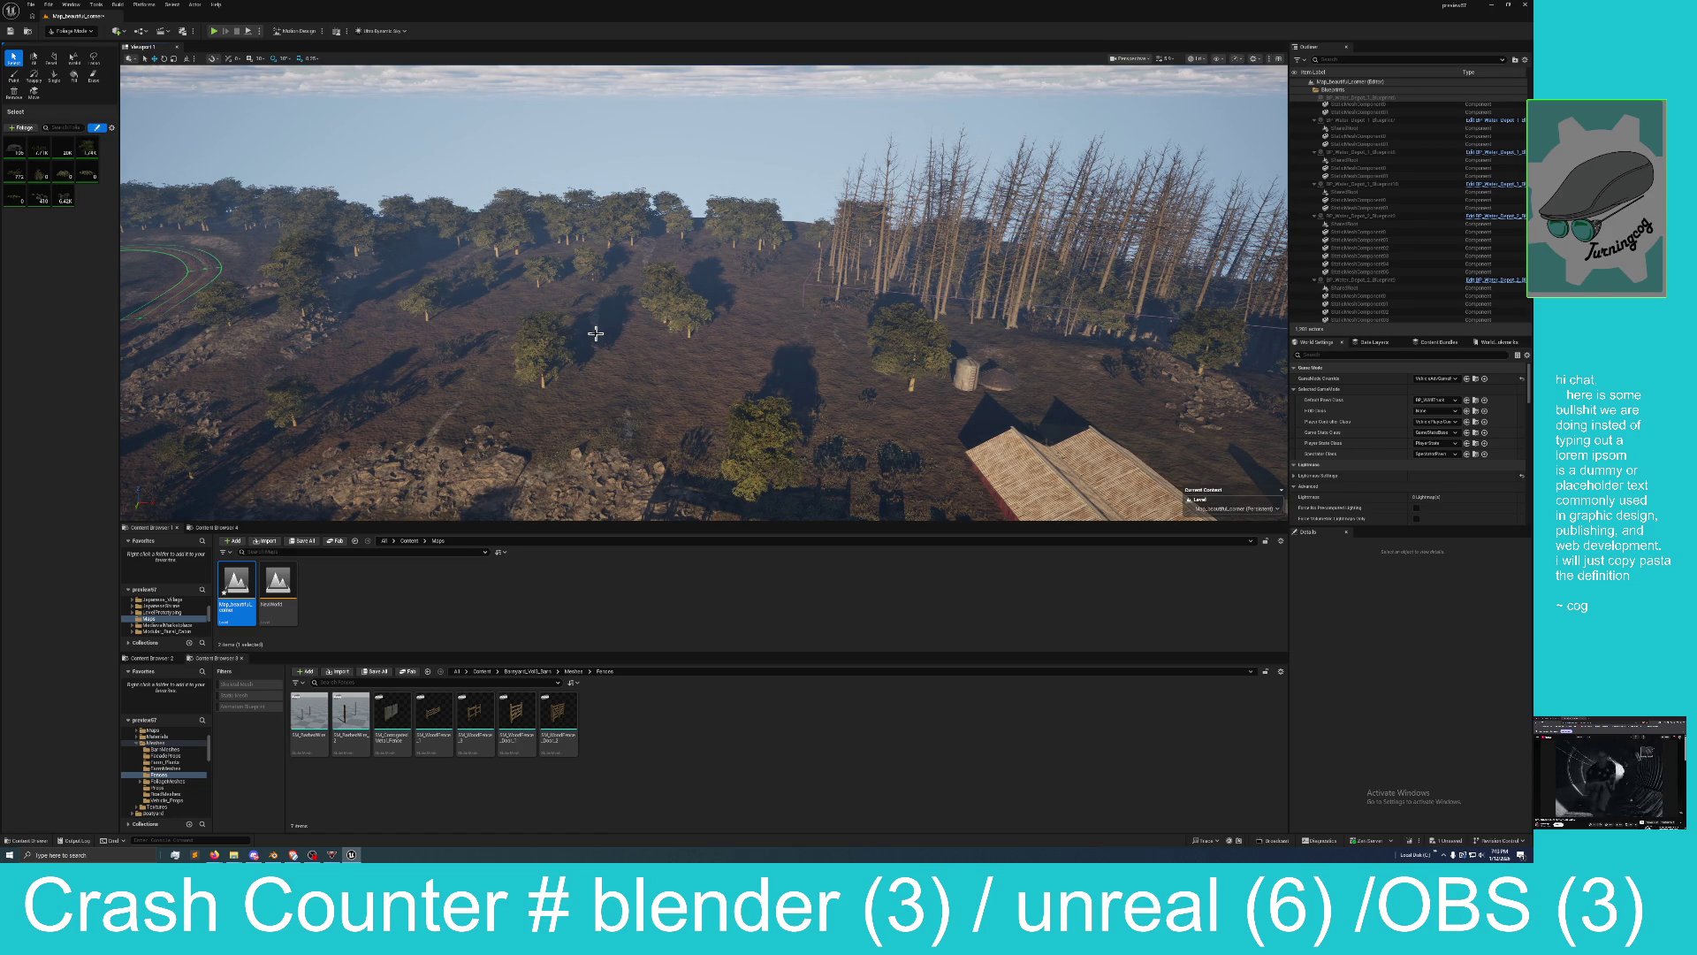
pyautogui.click(671, 305)
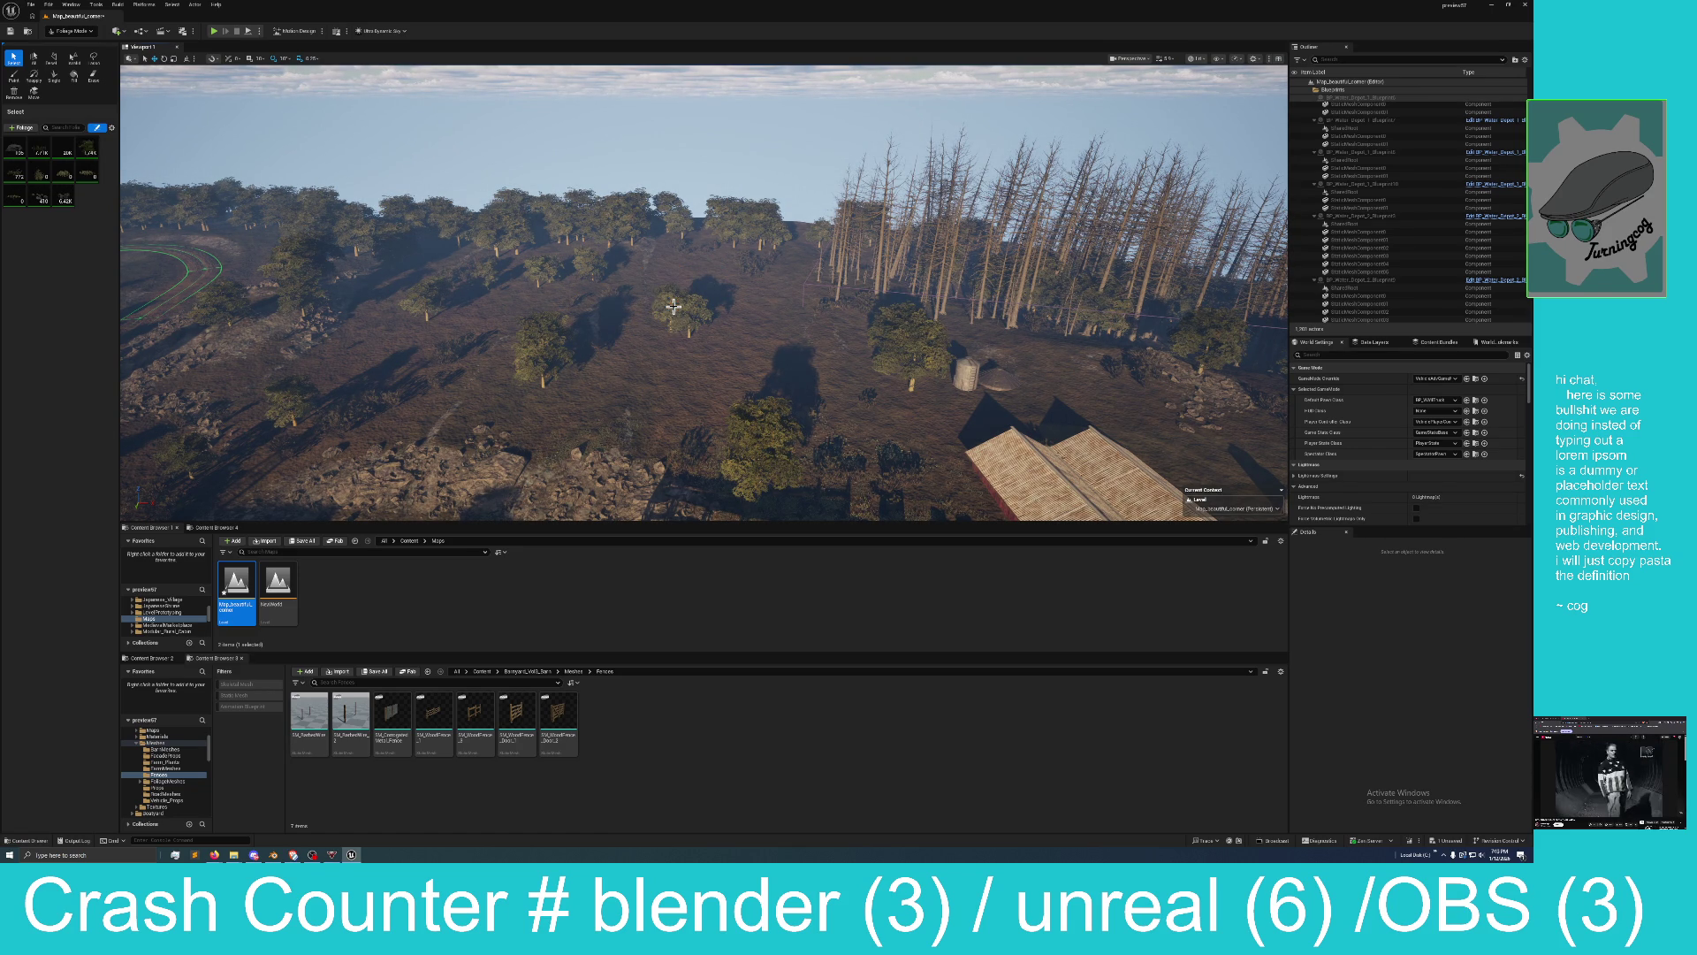
pyautogui.moveTo(605, 327); pyautogui.dragTo(603, 330)
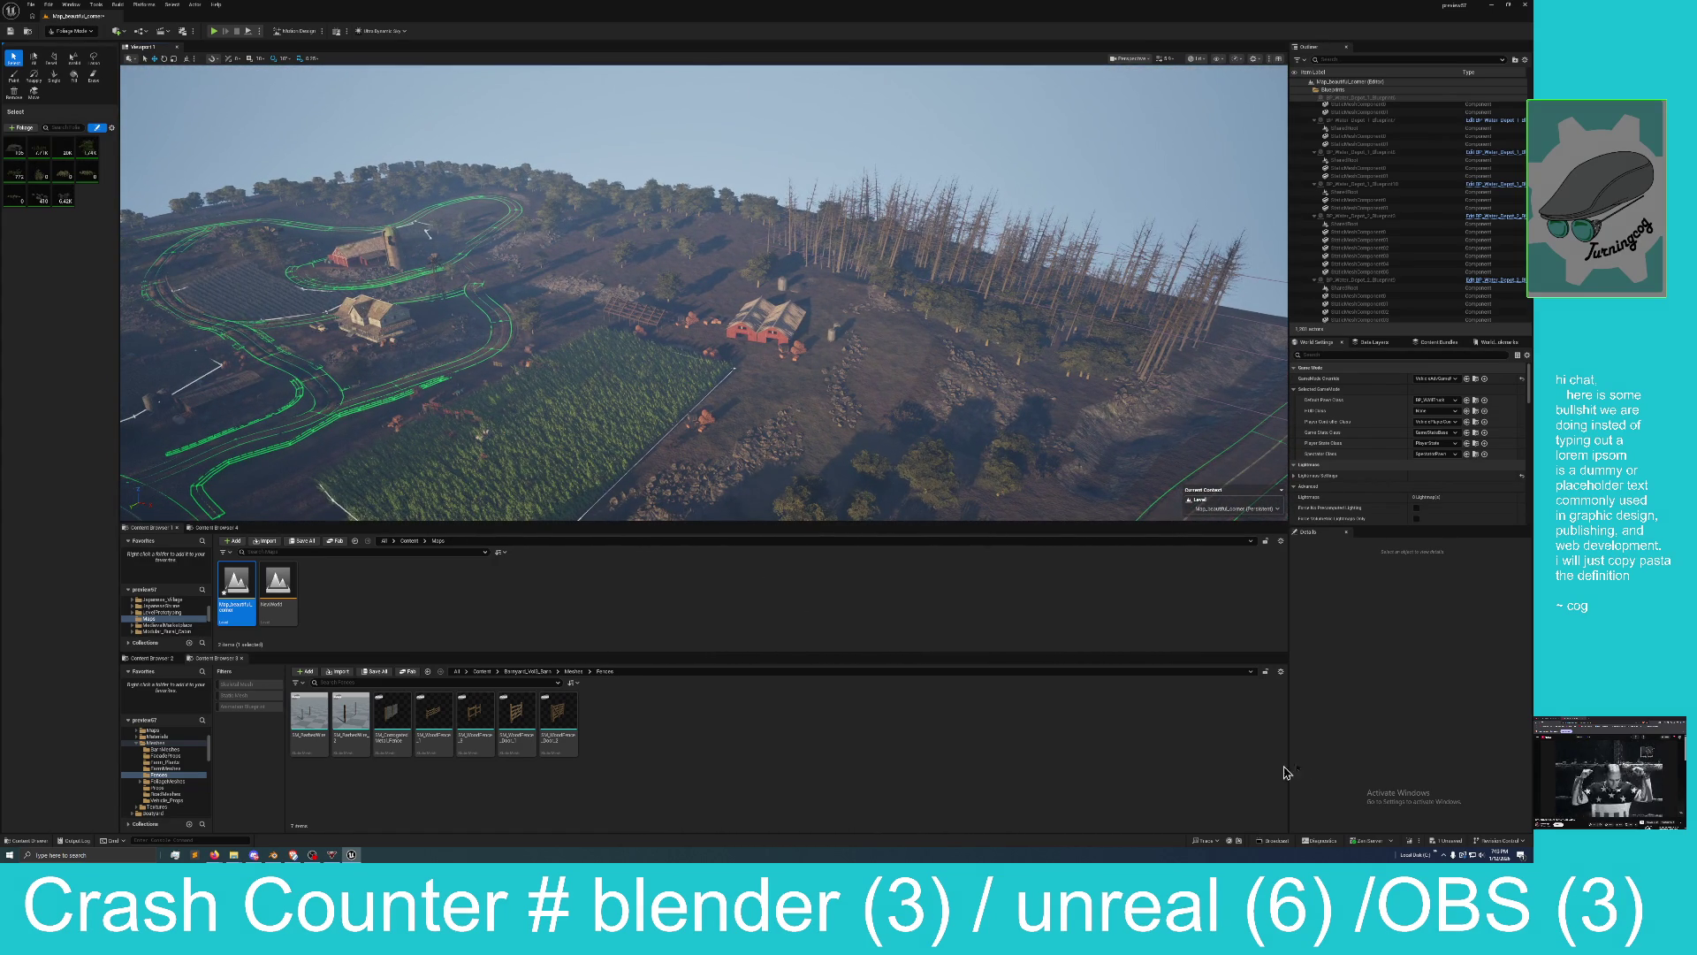
# Save Map_beautiful_corner with the foliage changes through Save Selected.
pyautogui.click(1450, 847)
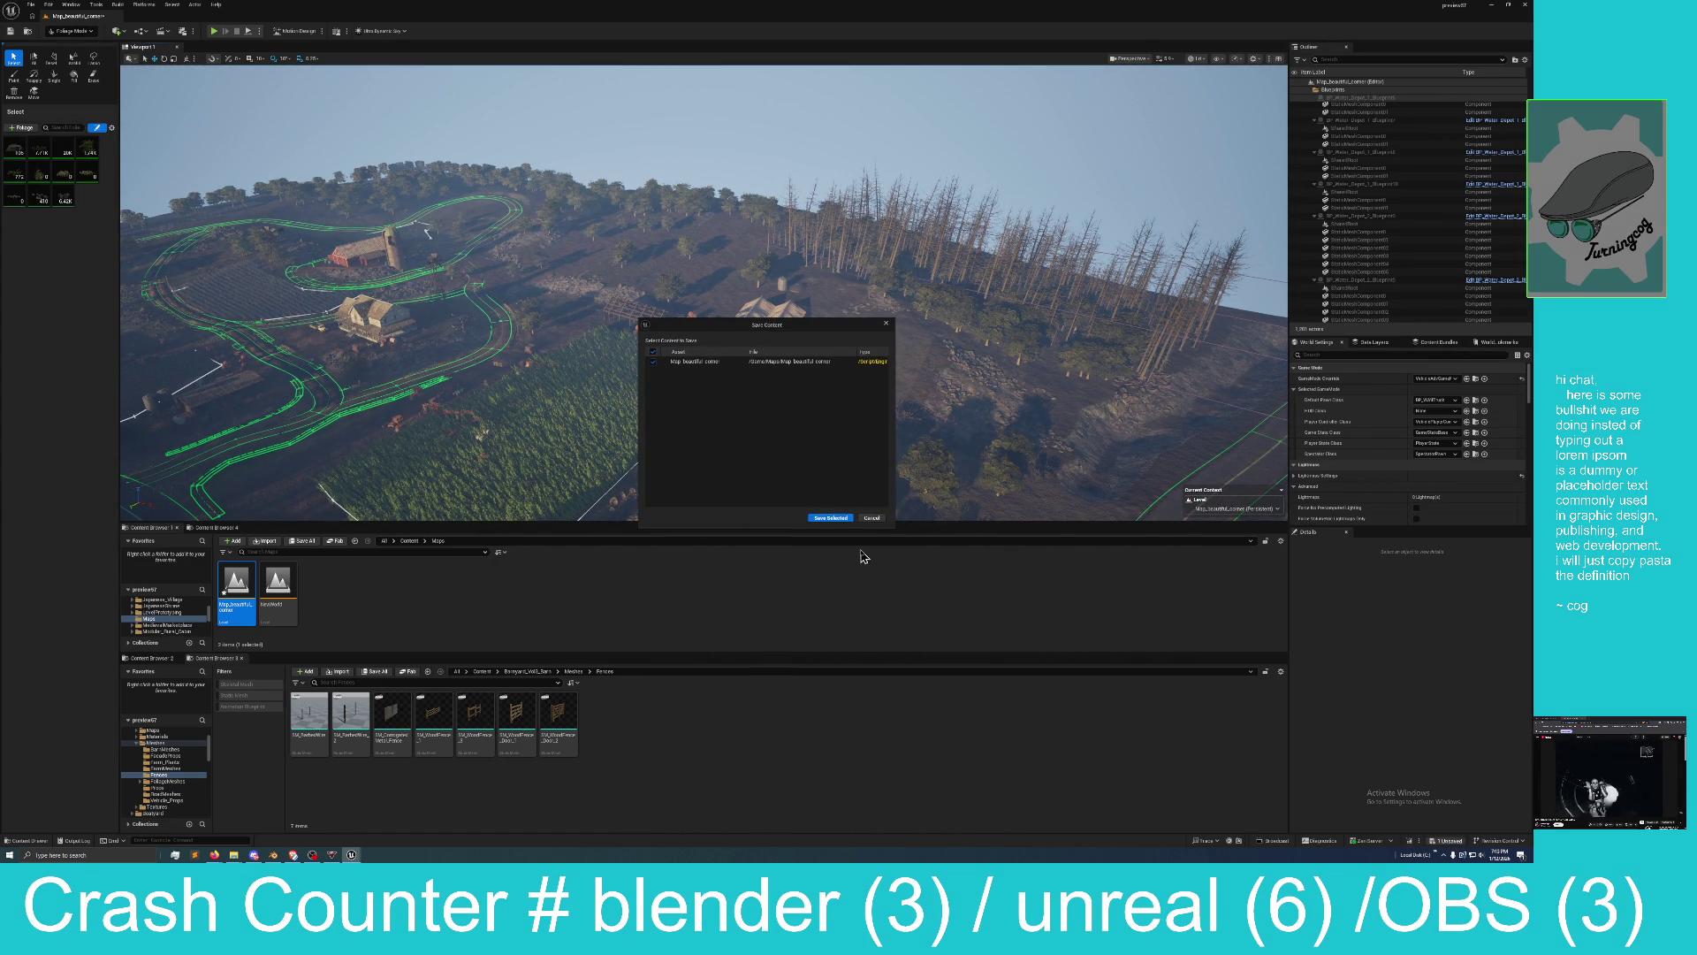
pyautogui.click(831, 522)
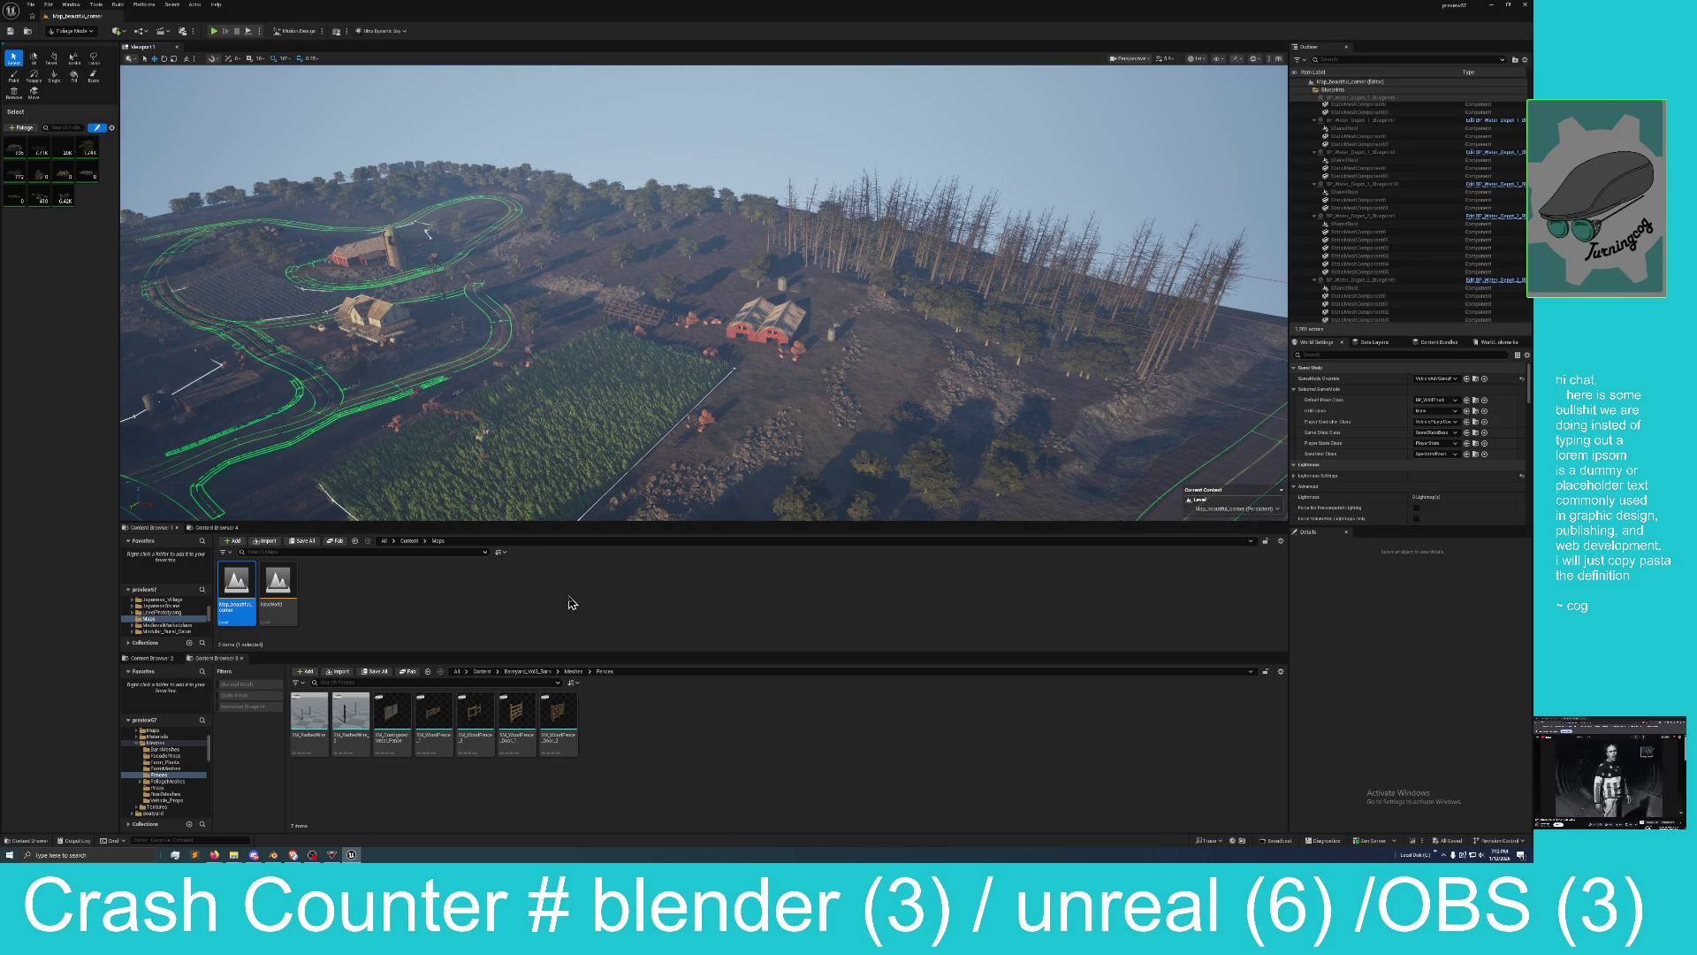
pyautogui.moveTo(497, 346)
pyautogui.mouseDown()
pyautogui.moveTo(566, 304)
pyautogui.moveTo(535, 341)
pyautogui.mouseUp()
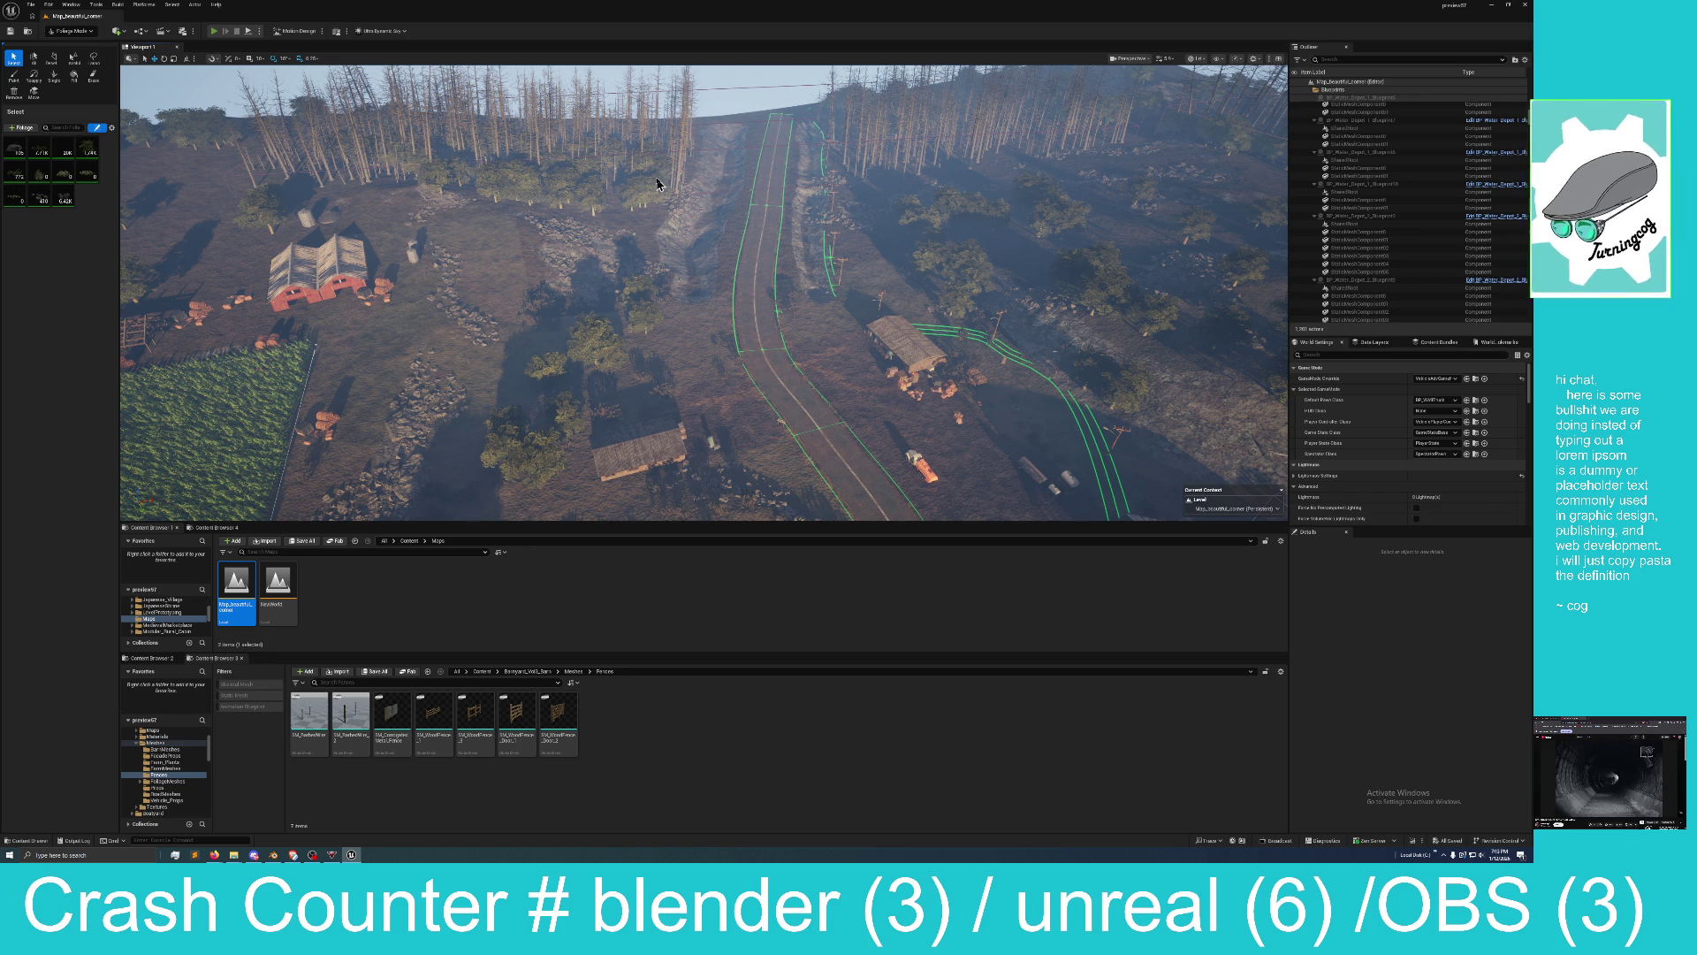
# Start Play-in-Editor with Alt+P, return to Selection Mode, and drive the truck forward.
pyautogui.hotkey('alt', 'p')
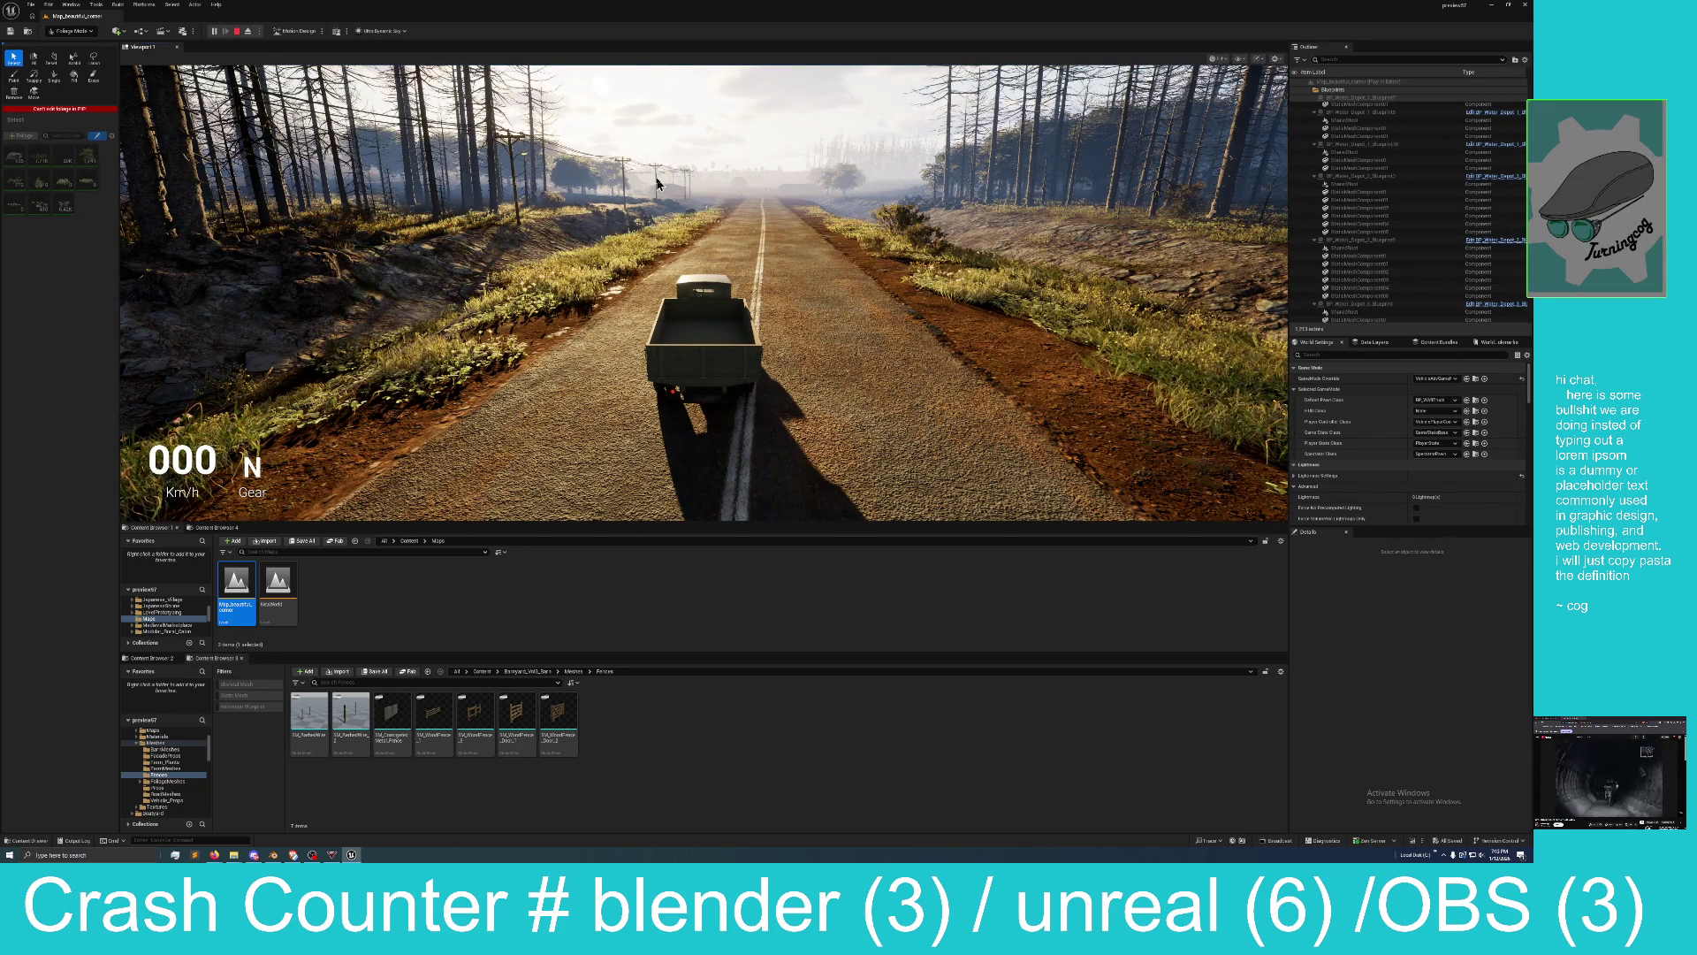
pyautogui.click(72, 32)
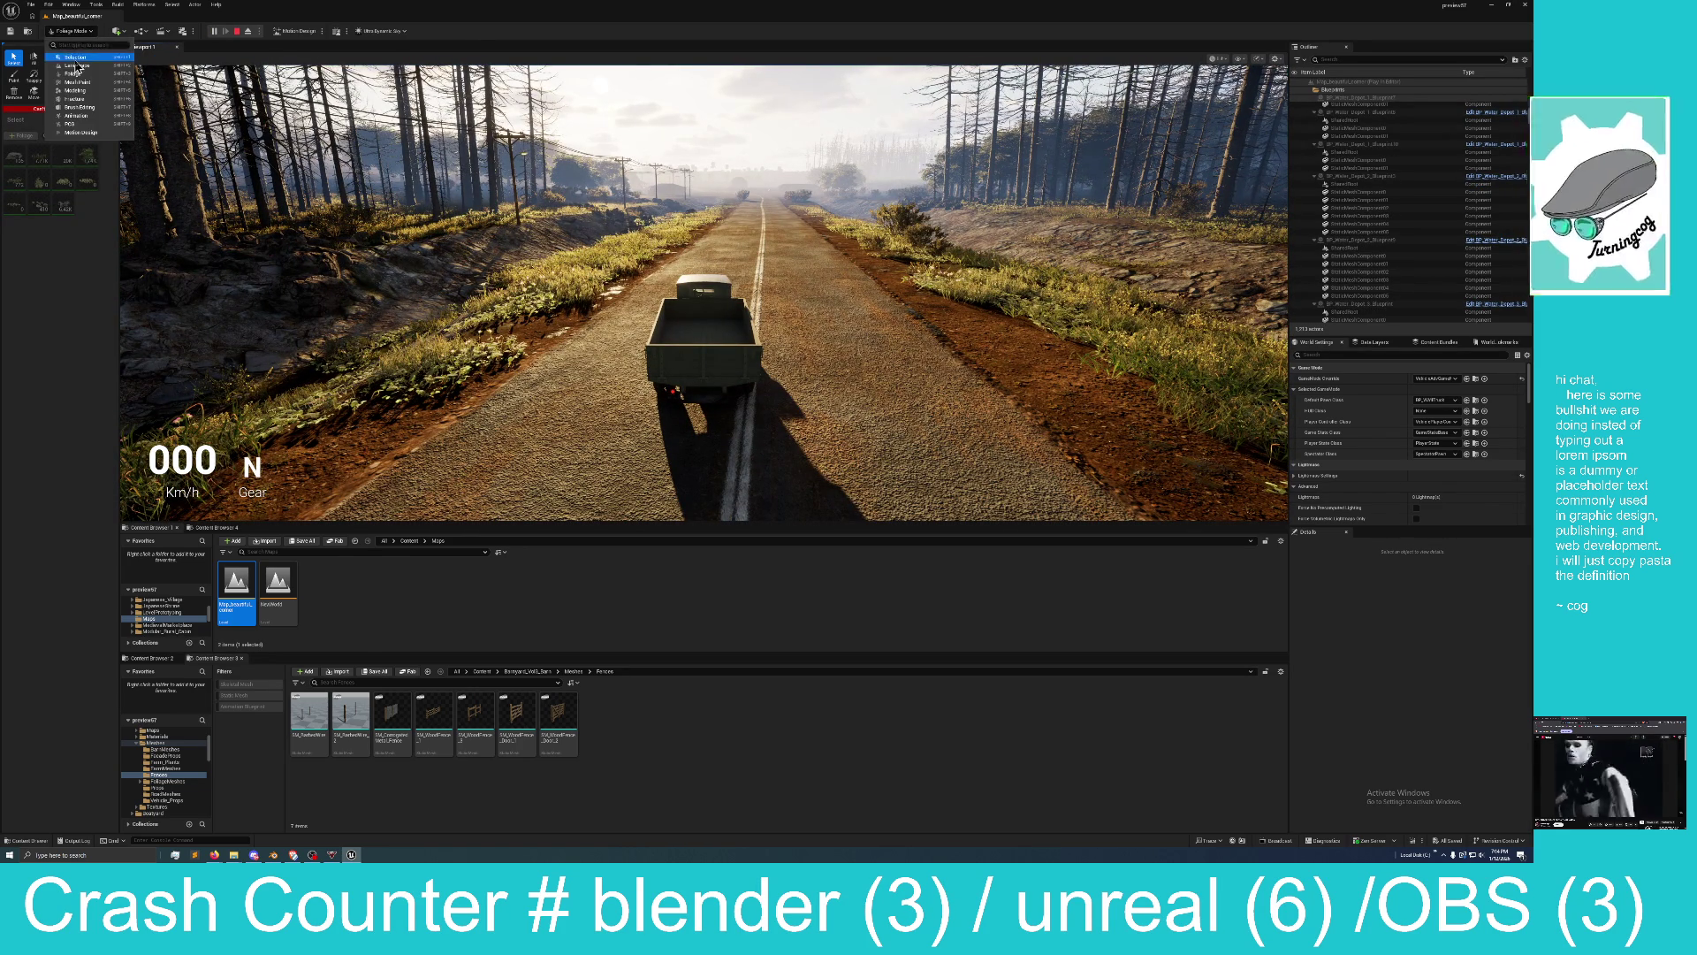
pyautogui.click(75, 57)
pyautogui.press('w')
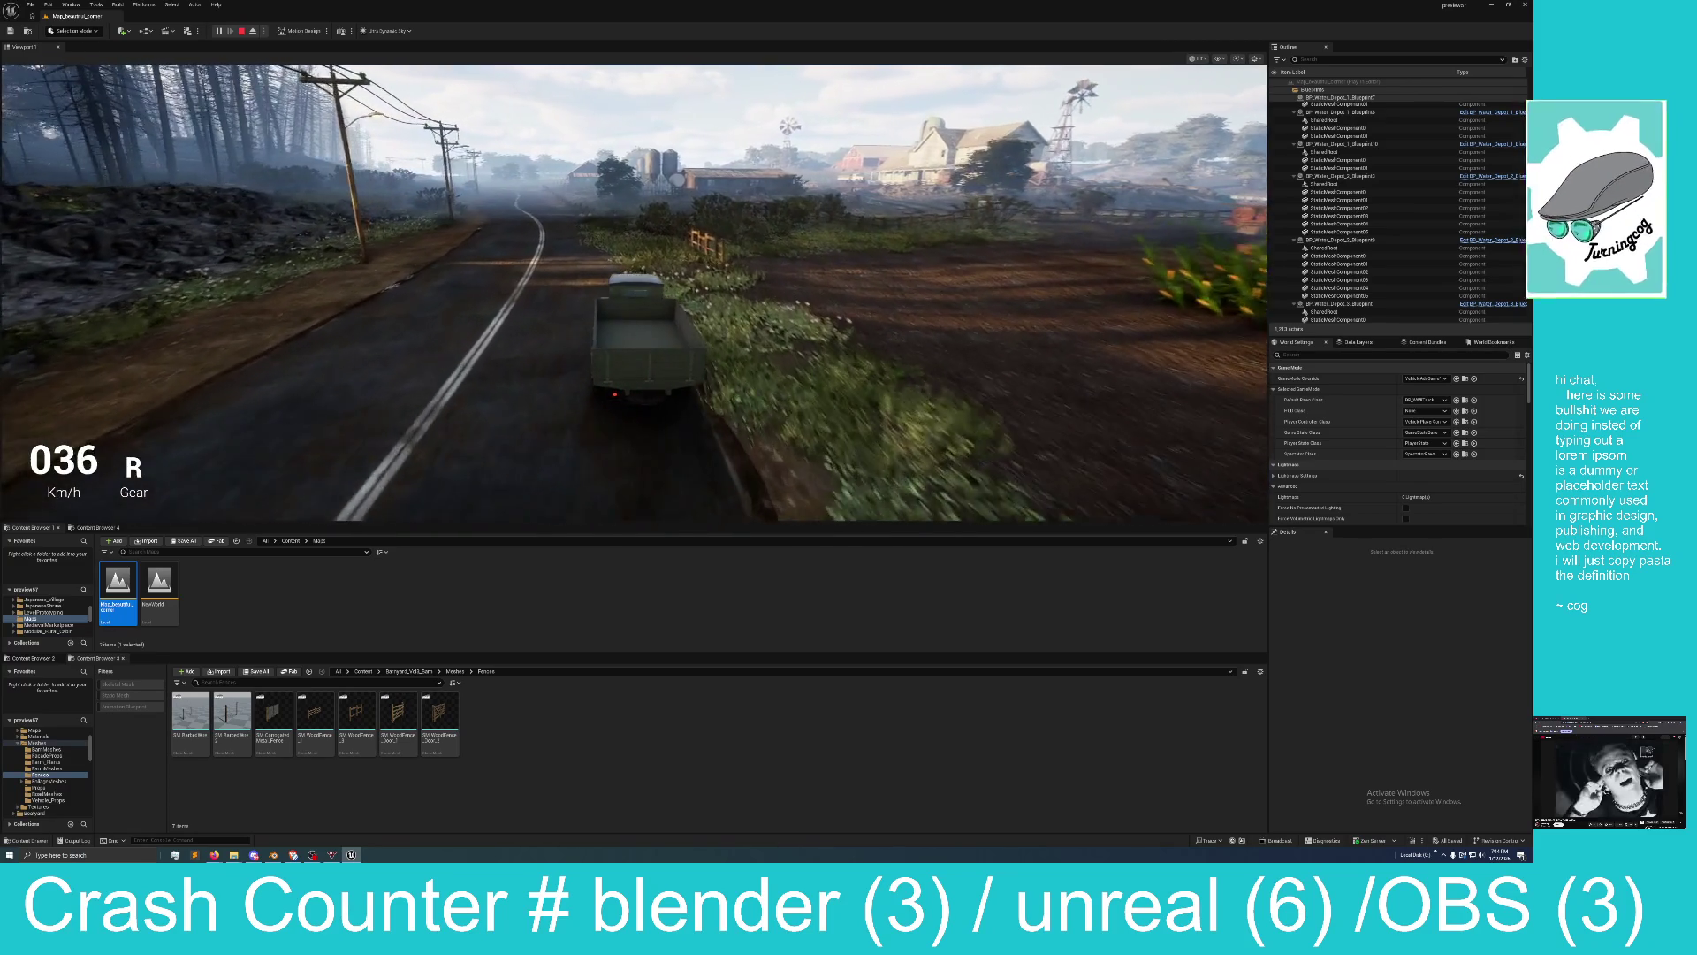
# Keep driving, reverse the truck out of the bushes, and stop Play-in-Editor with Esc.
pyautogui.press('w')
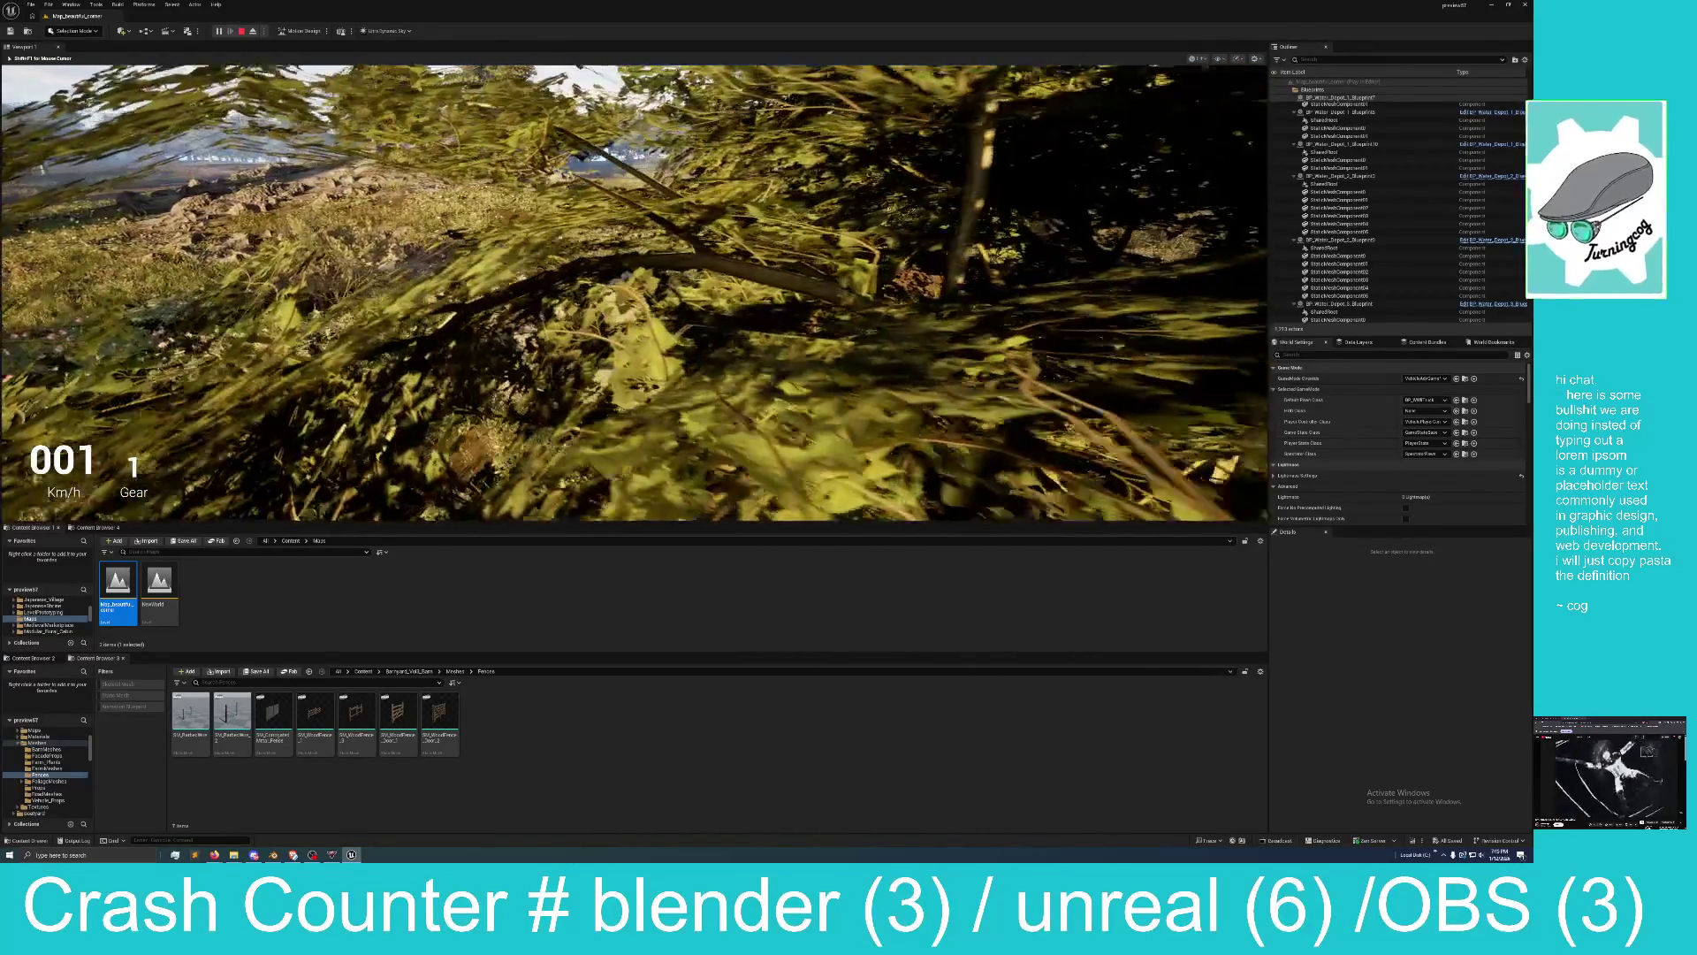
pyautogui.press('s')
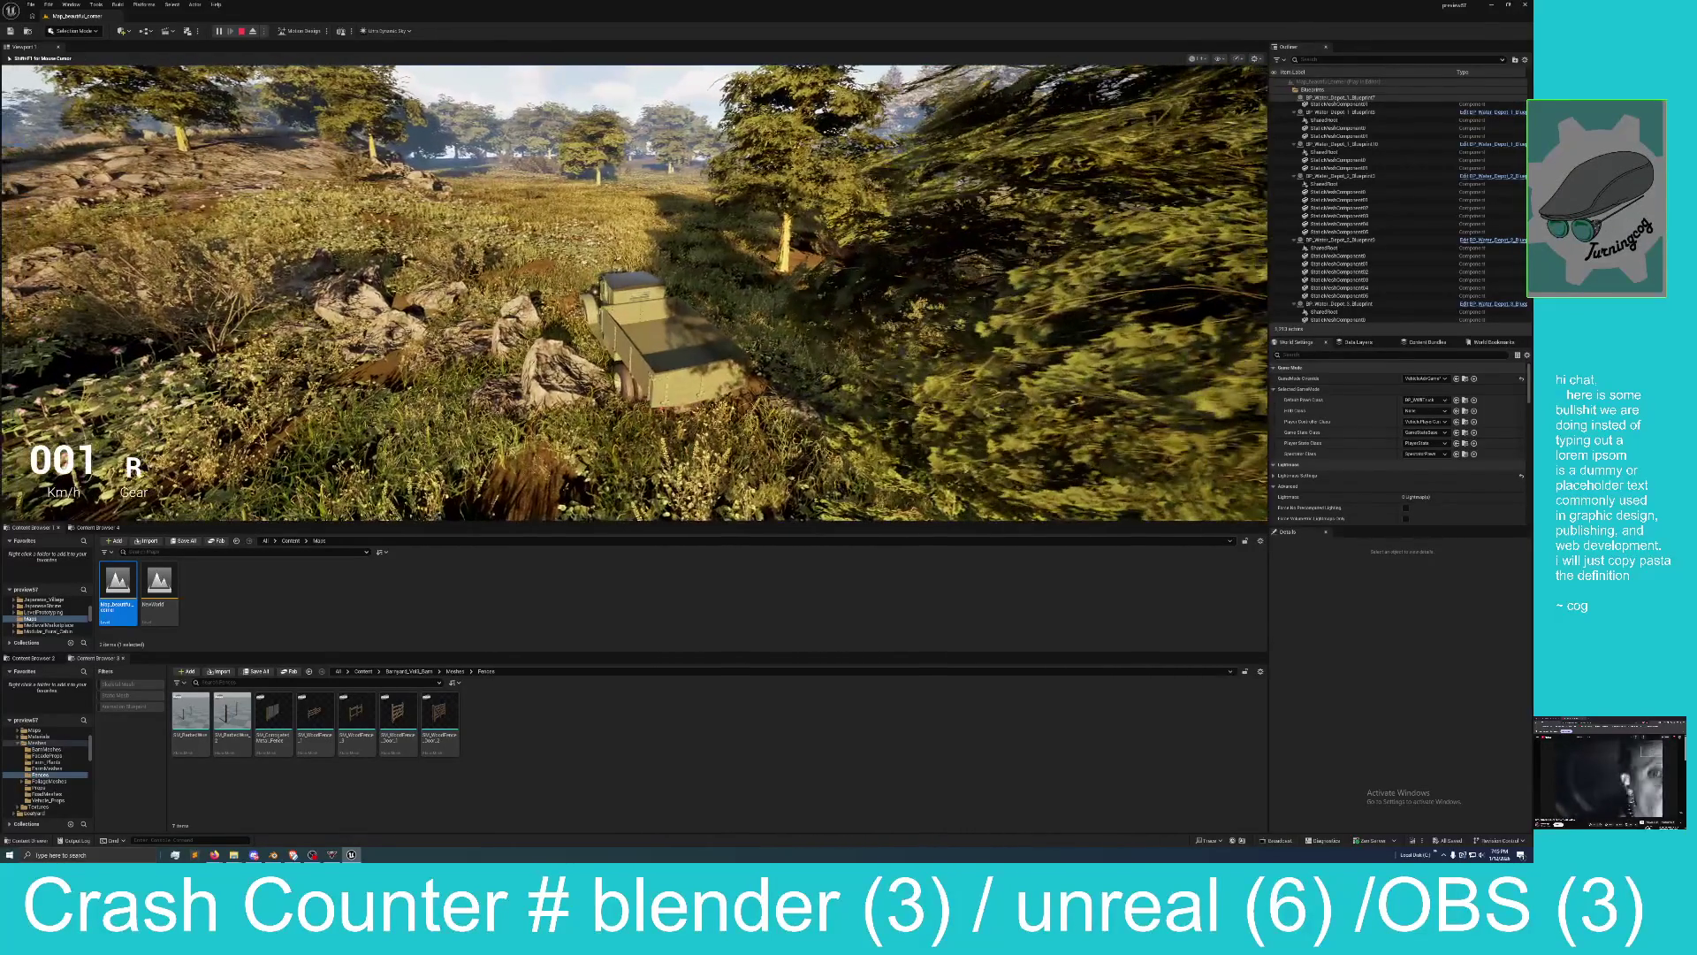
pyautogui.press('Escape')
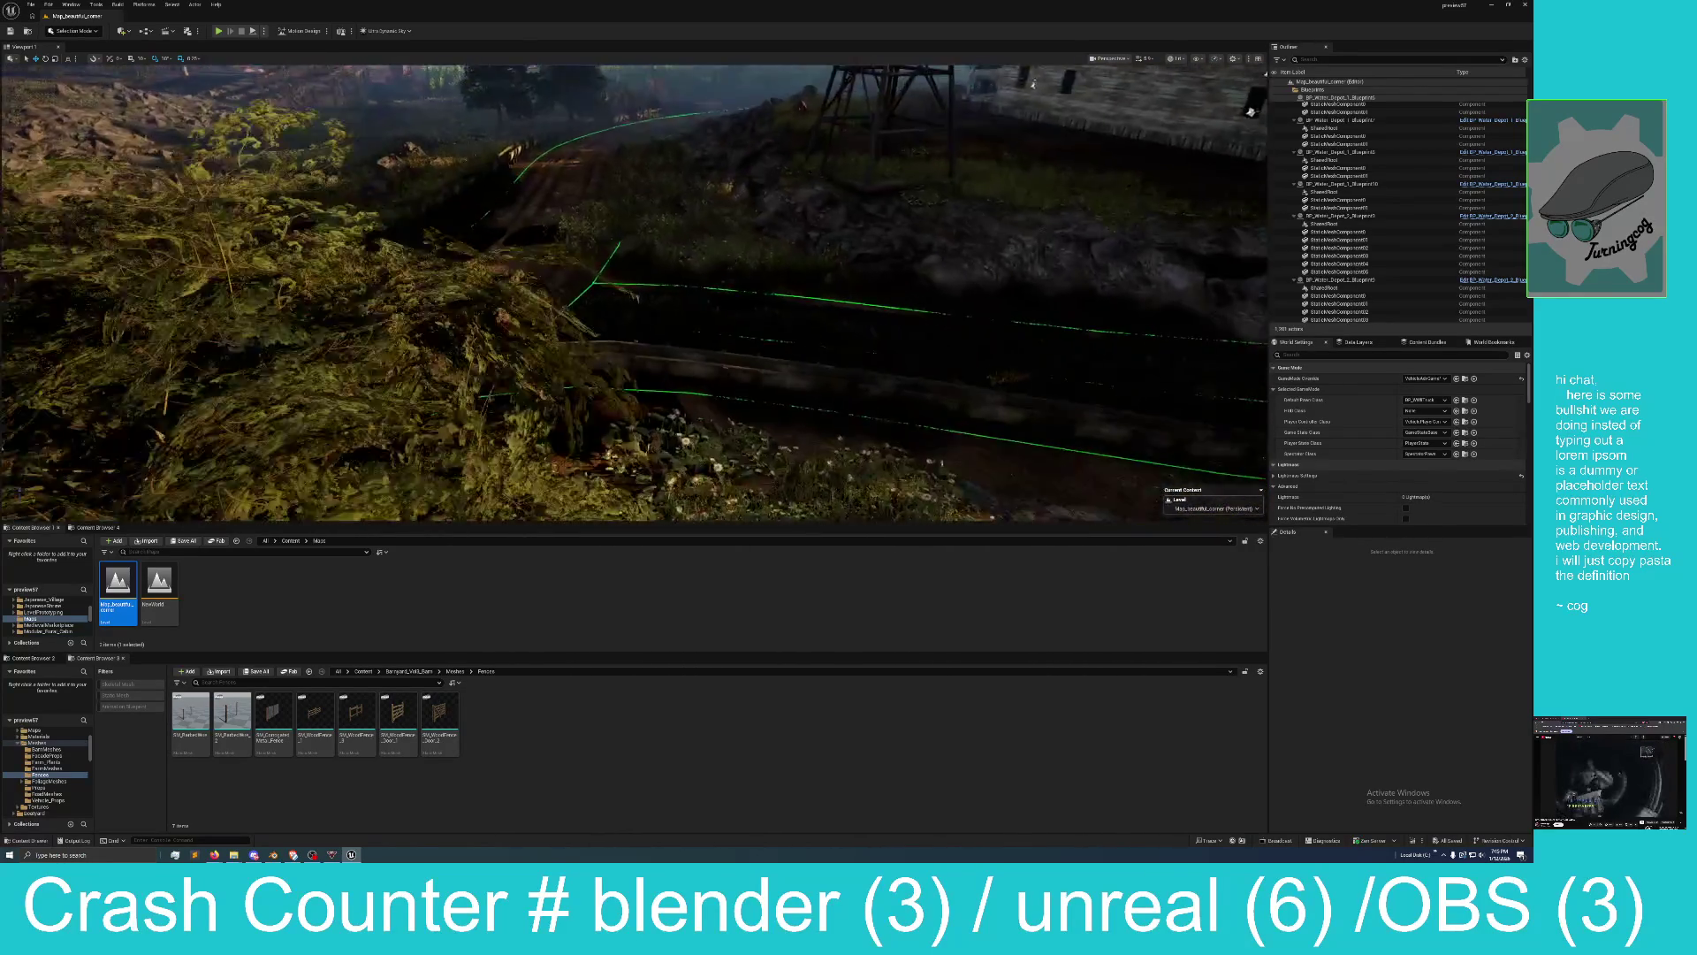
# Fly past the silo down onto the wooded hillside by the barn and enter Landscape Mode.
pyautogui.press('w')
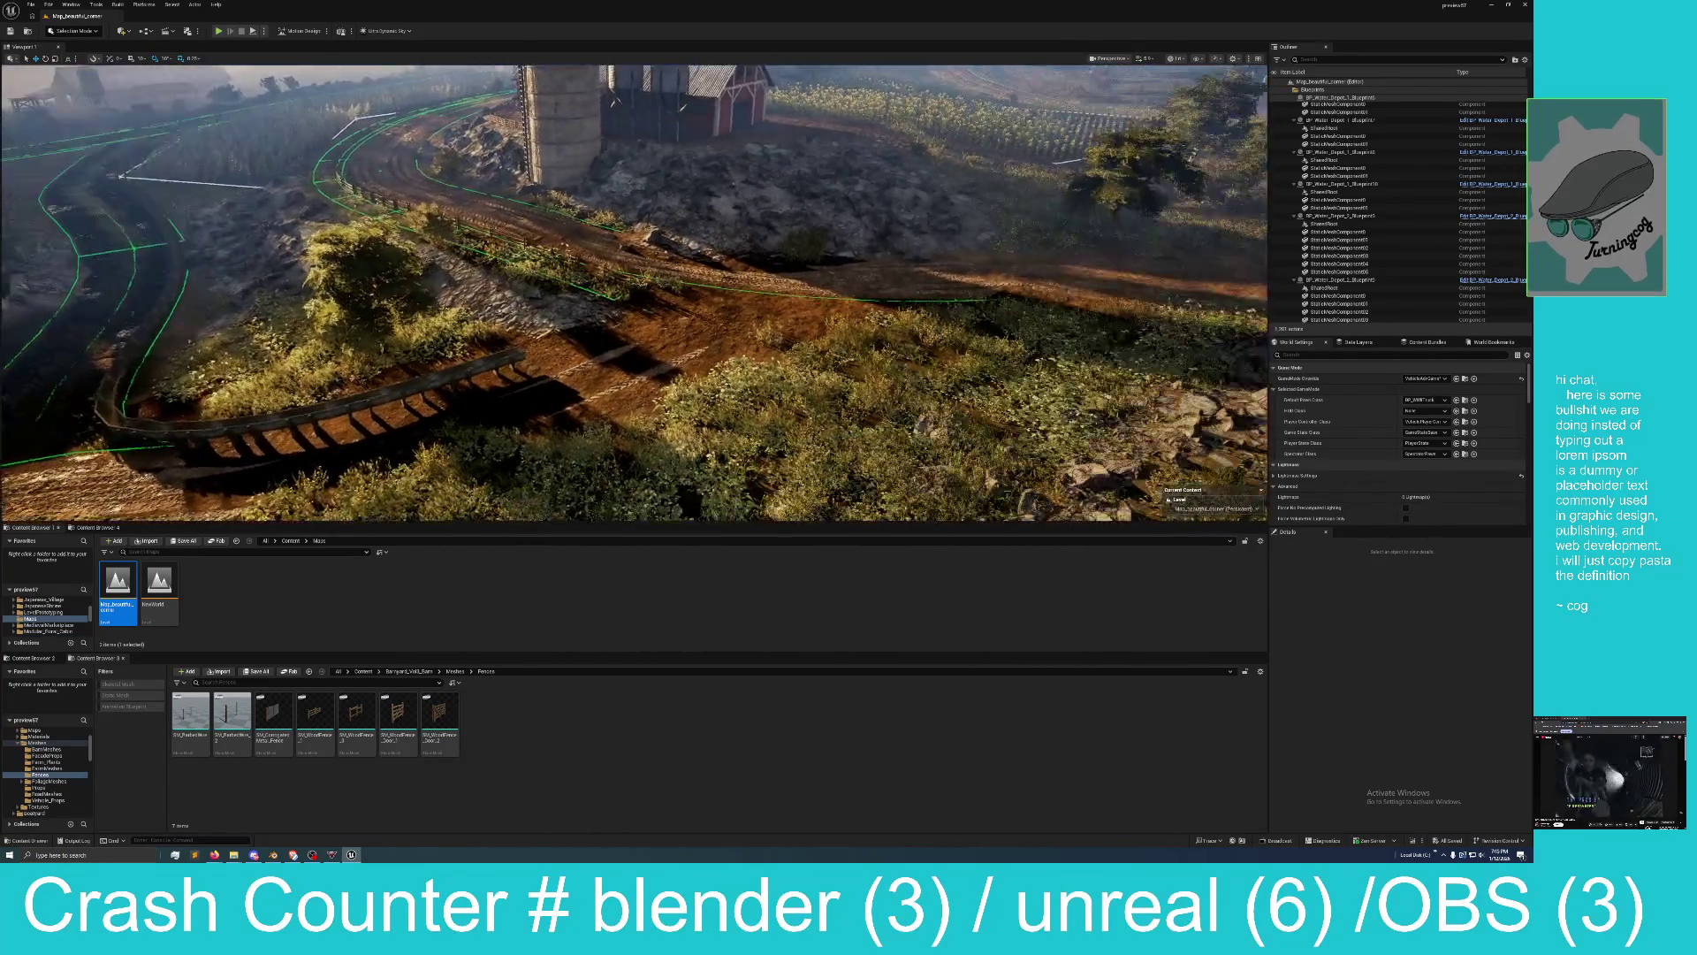
pyautogui.press('e')
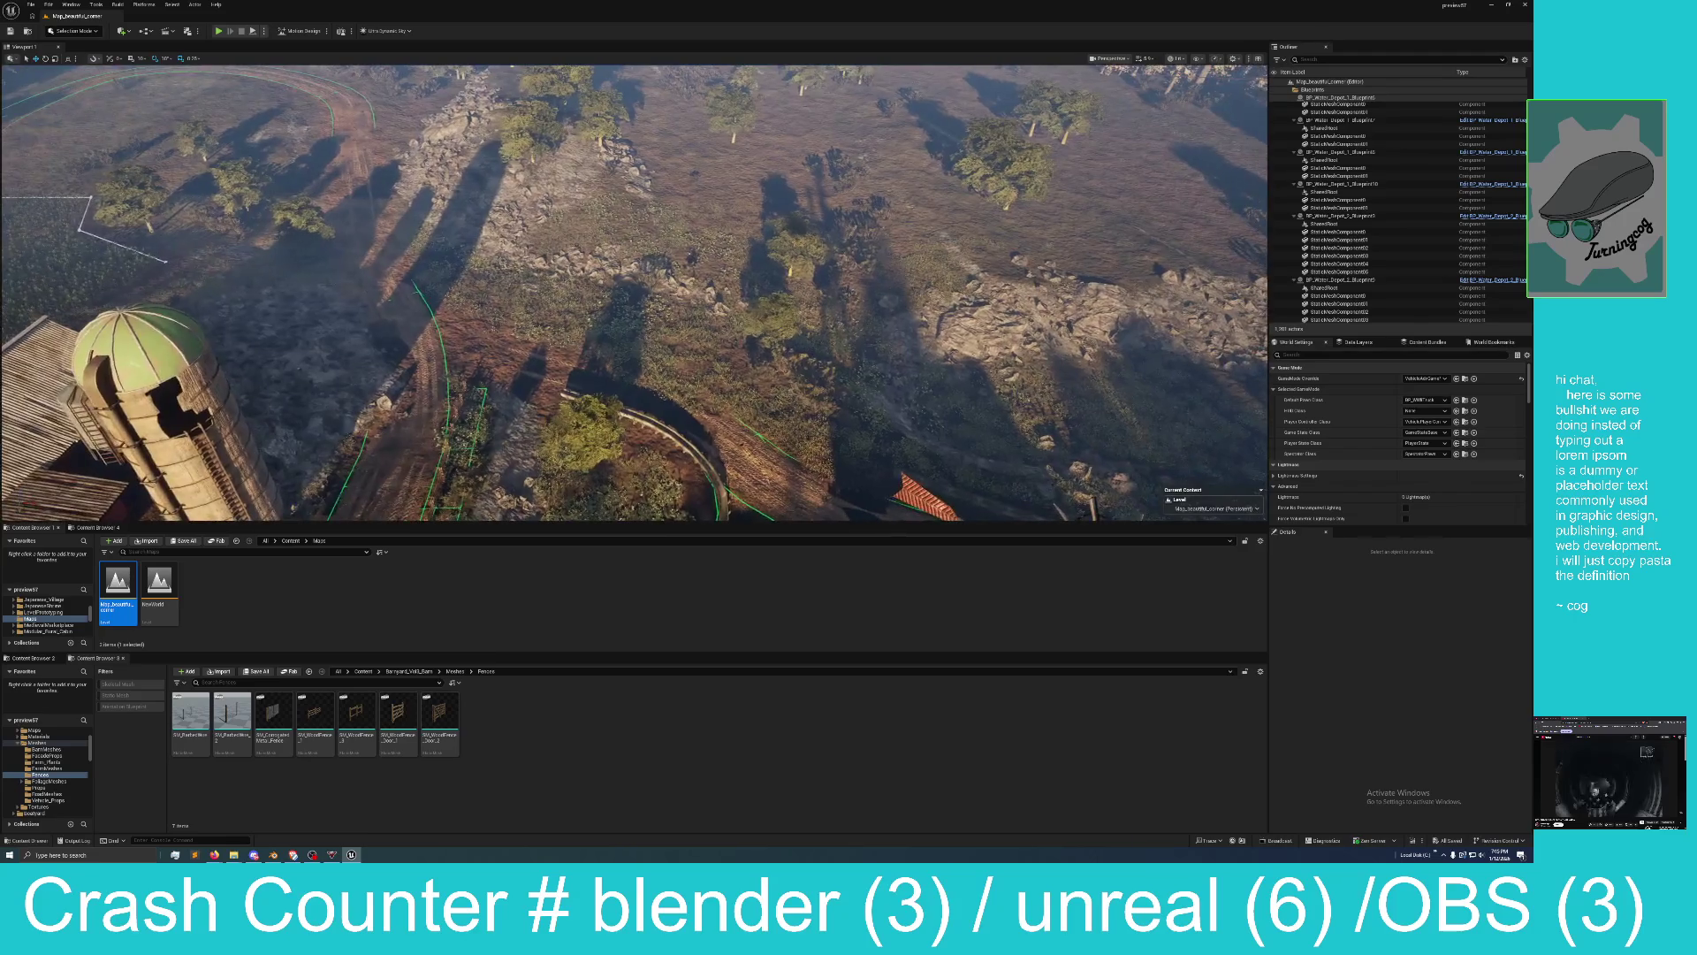
pyautogui.press('q')
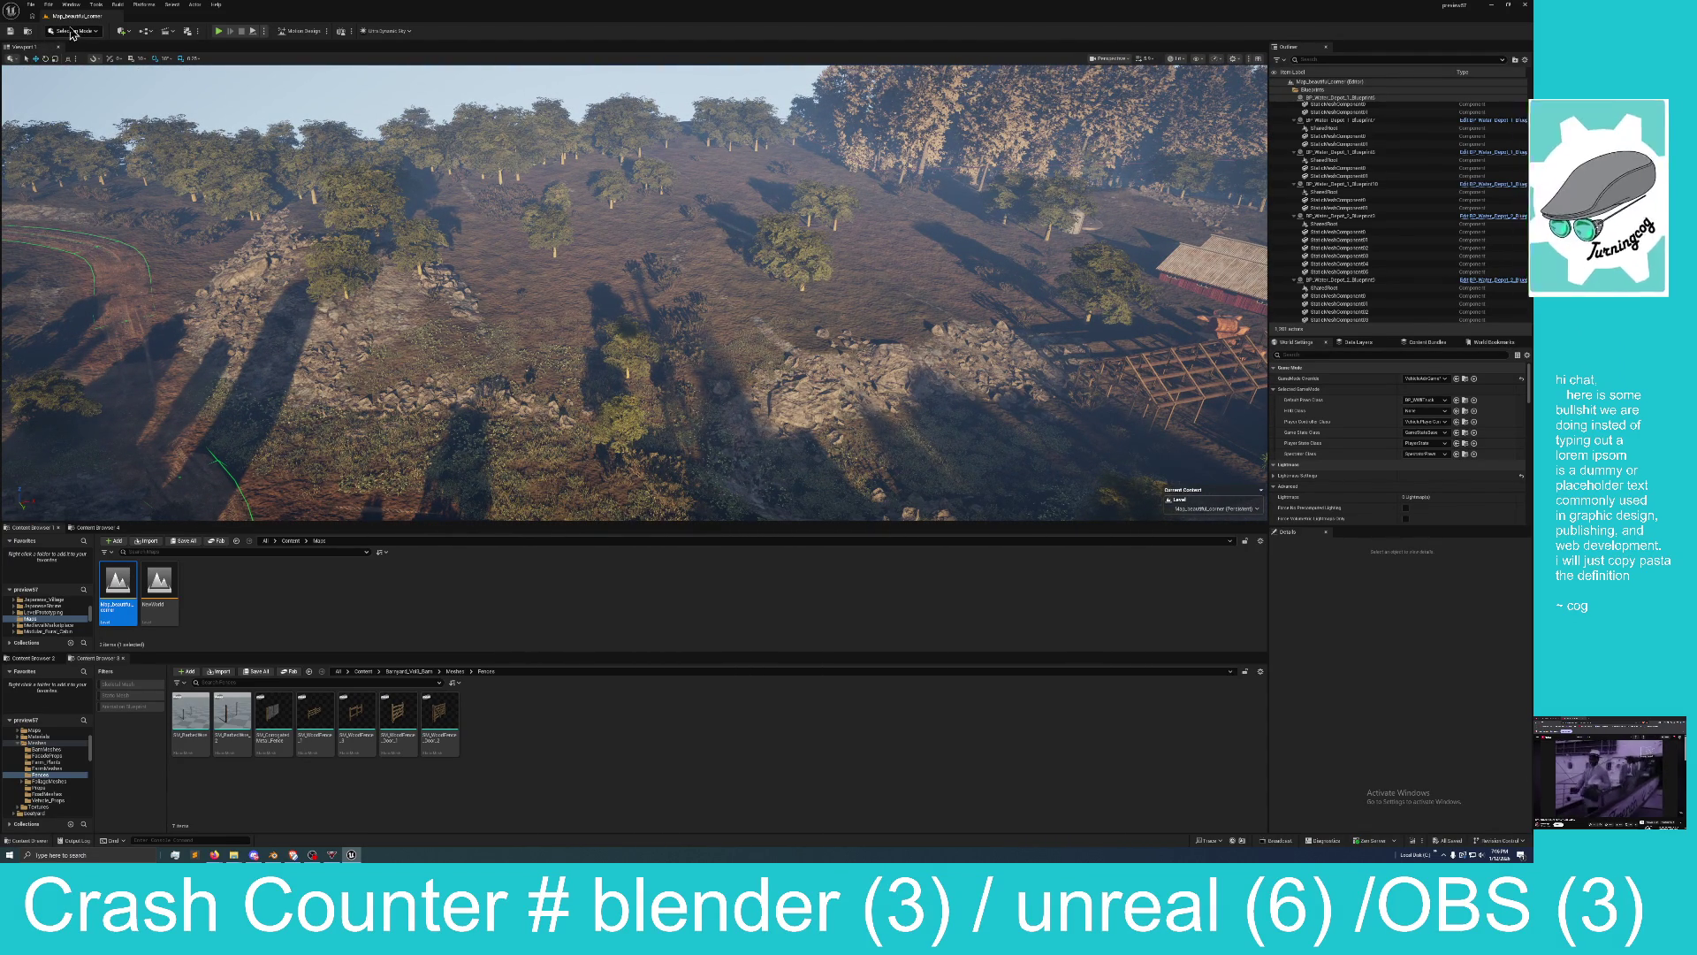
pyautogui.hotkey('shift', '2')
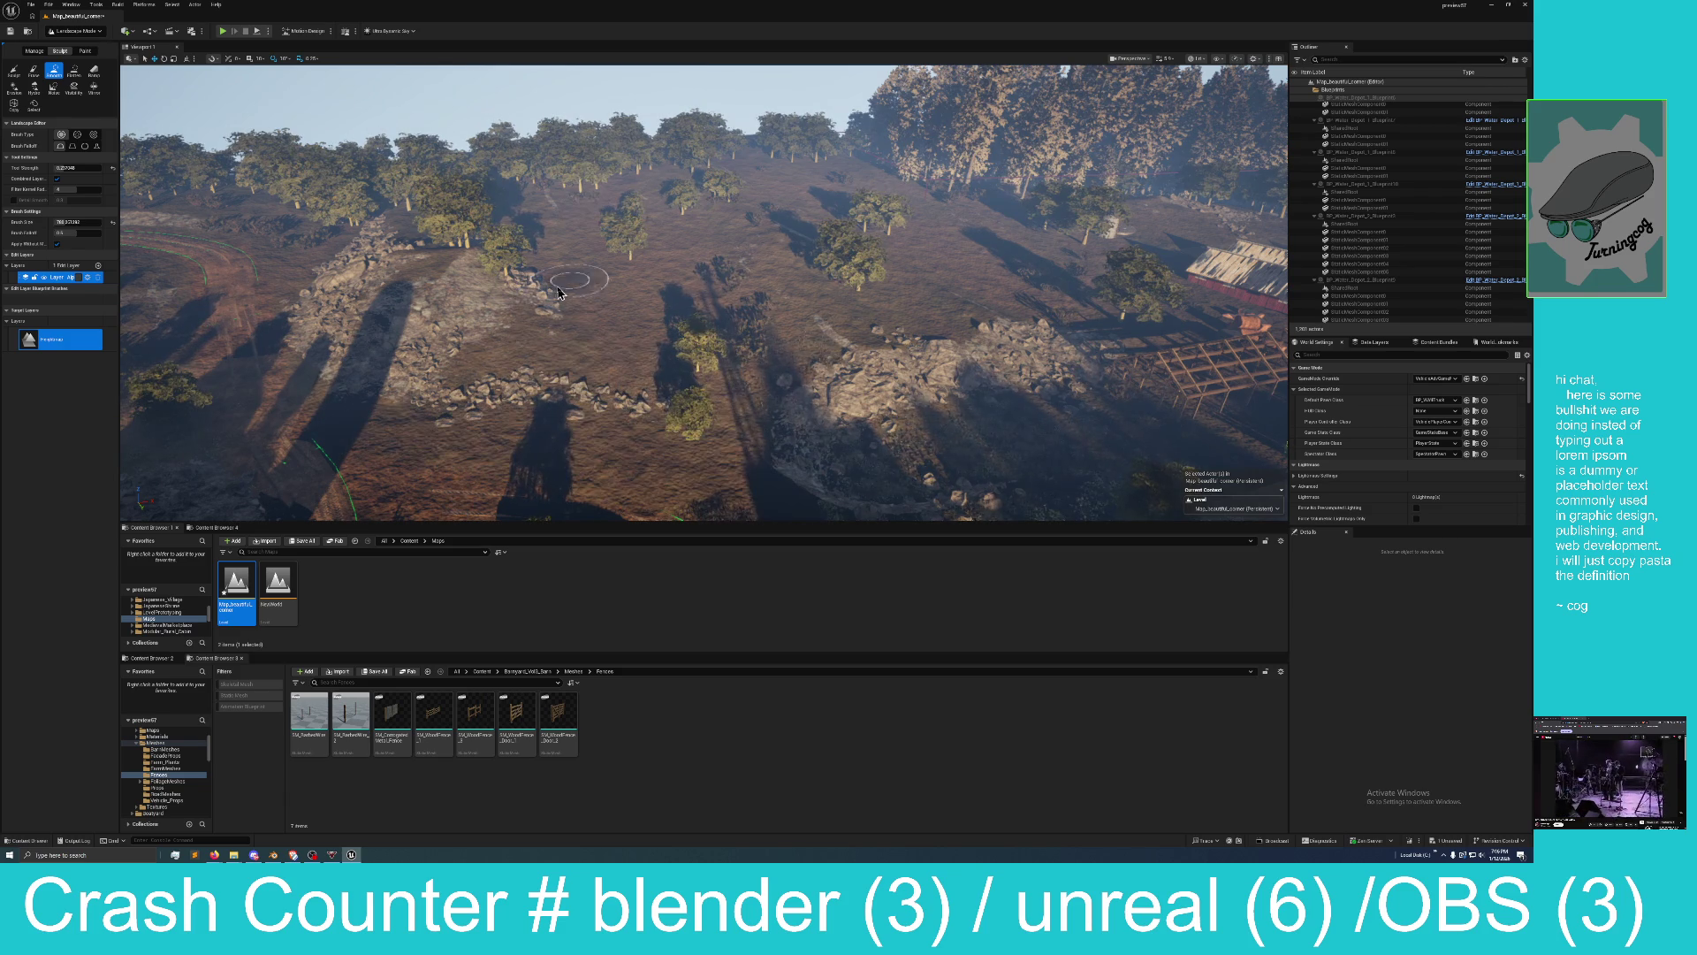
# Open the landscape Manage tab, then switch to Foliage Mode (Shift+3).
pyautogui.scroll(3, 626, 416)
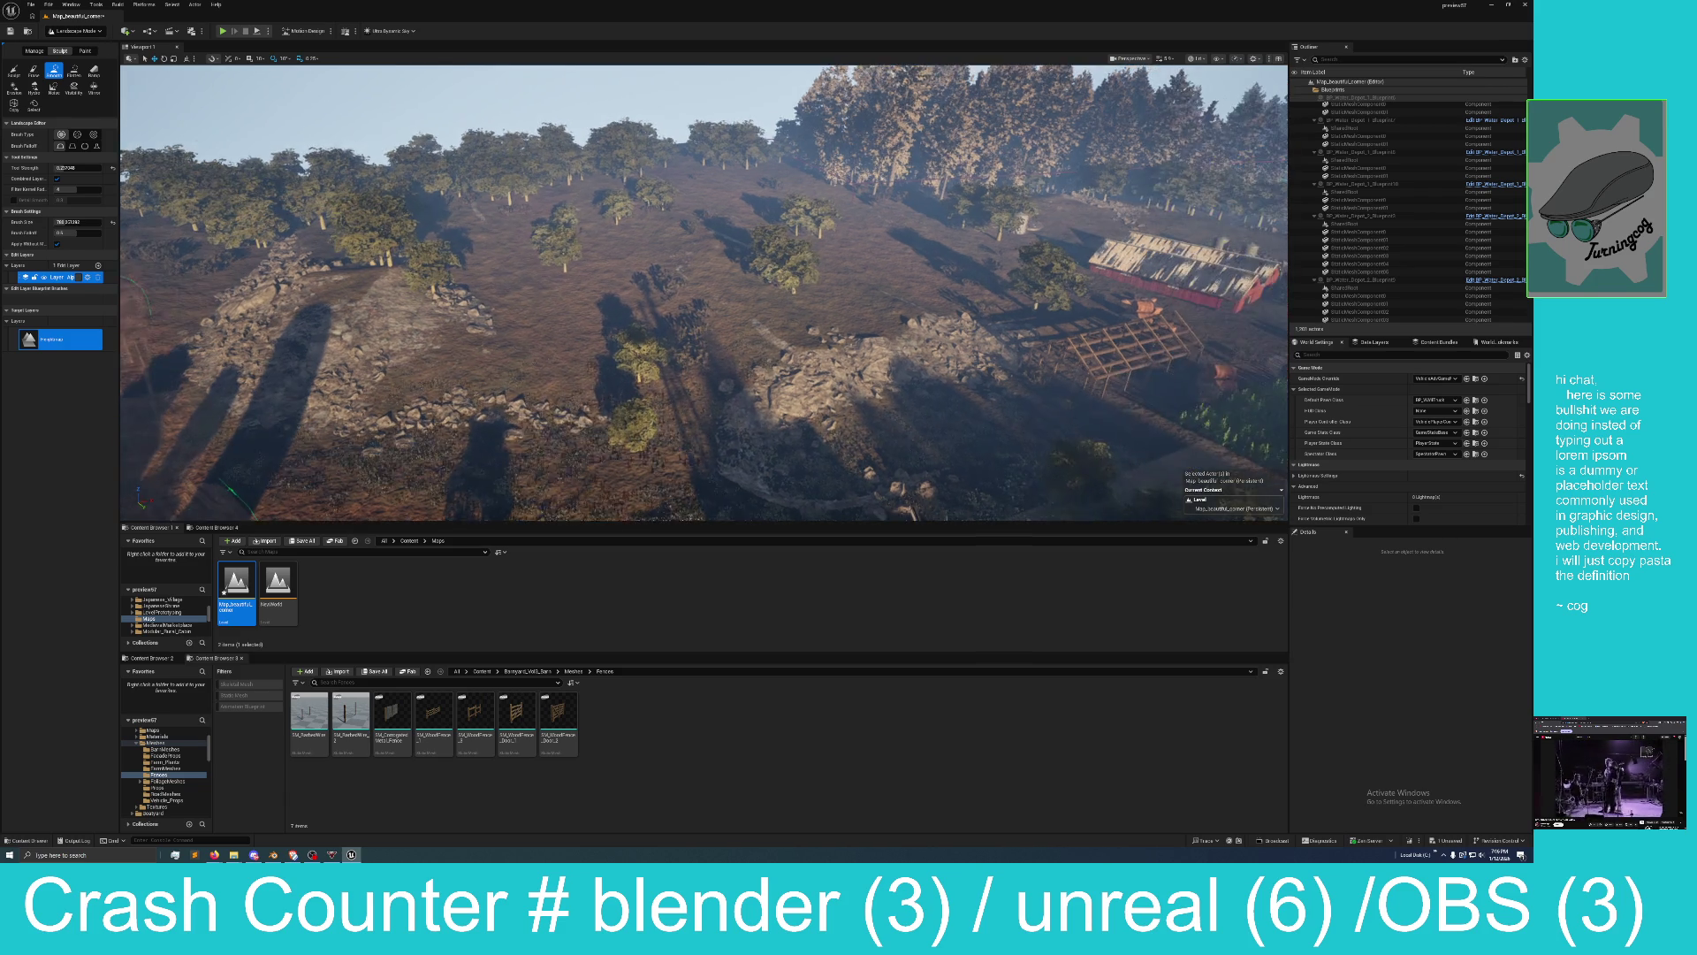
pyautogui.scroll(5, 704, 293)
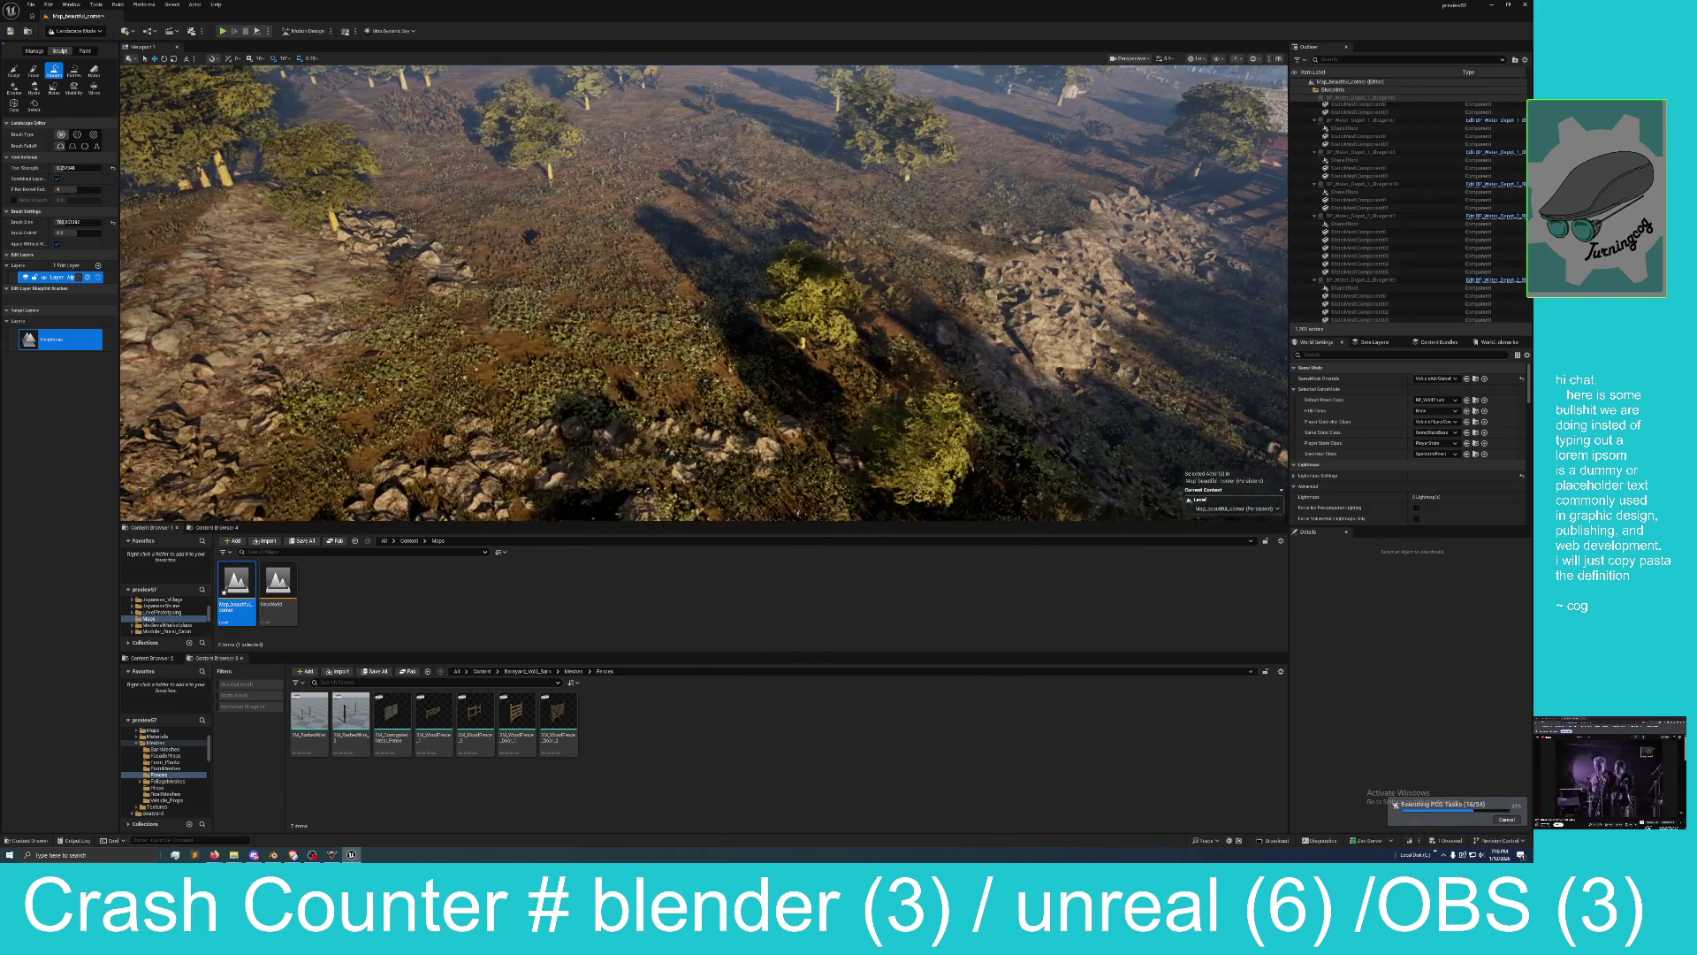
pyautogui.scroll(-5, 640, 397)
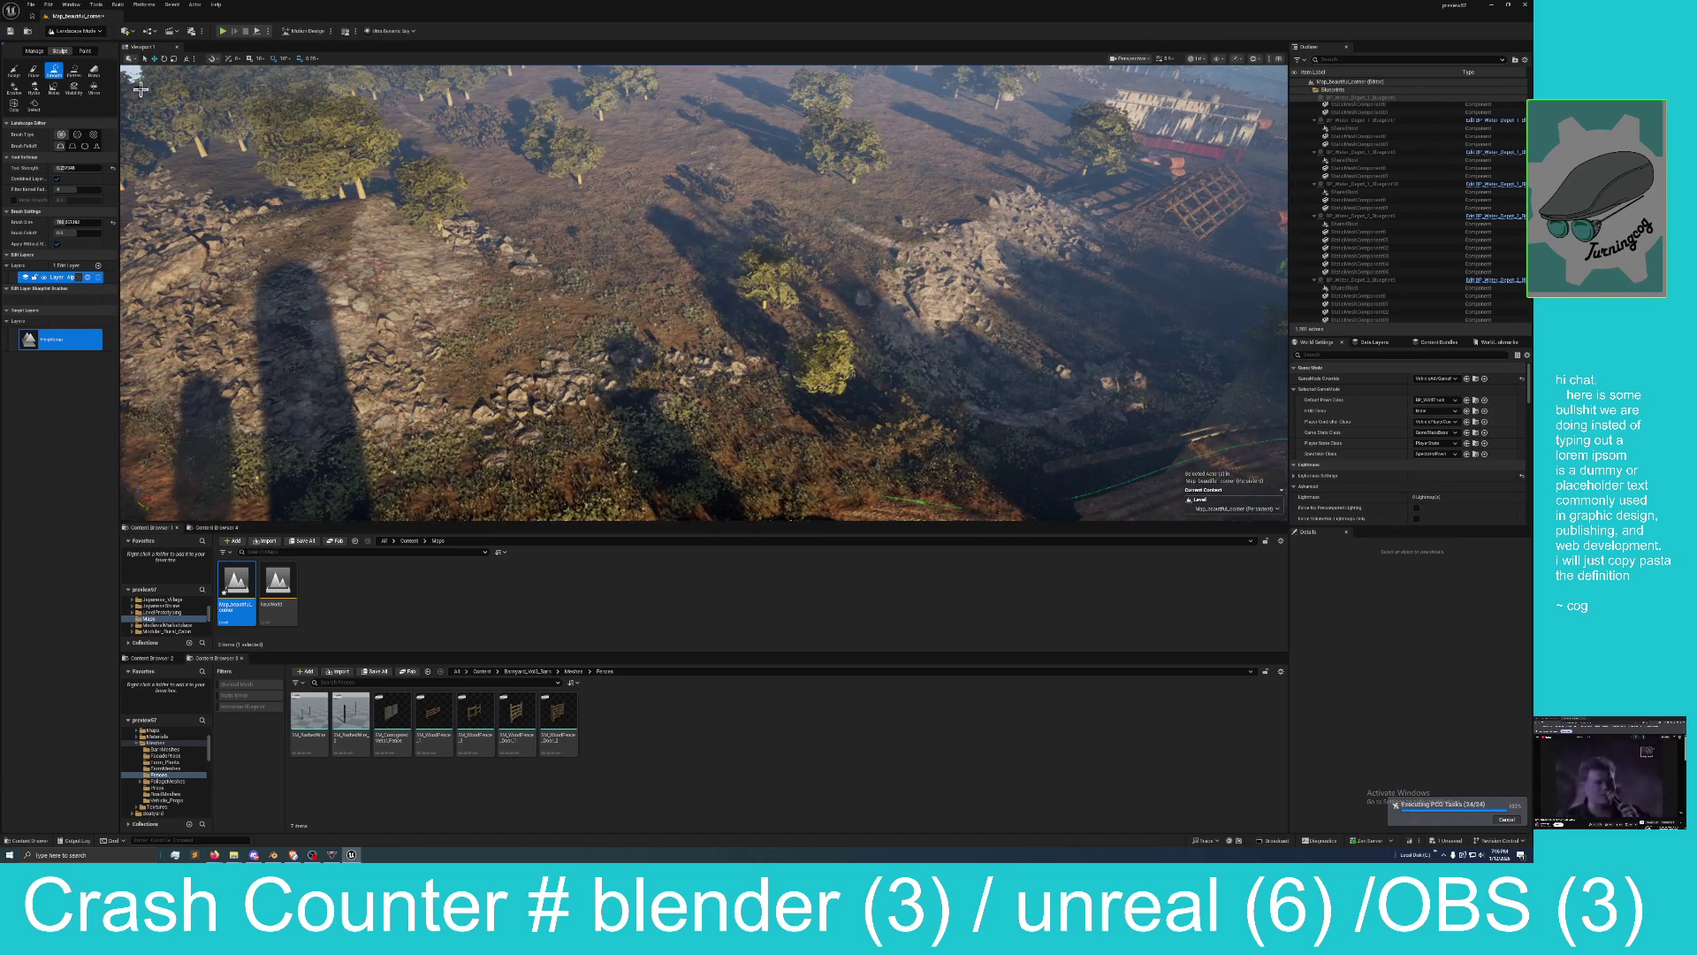
pyautogui.click(32, 51)
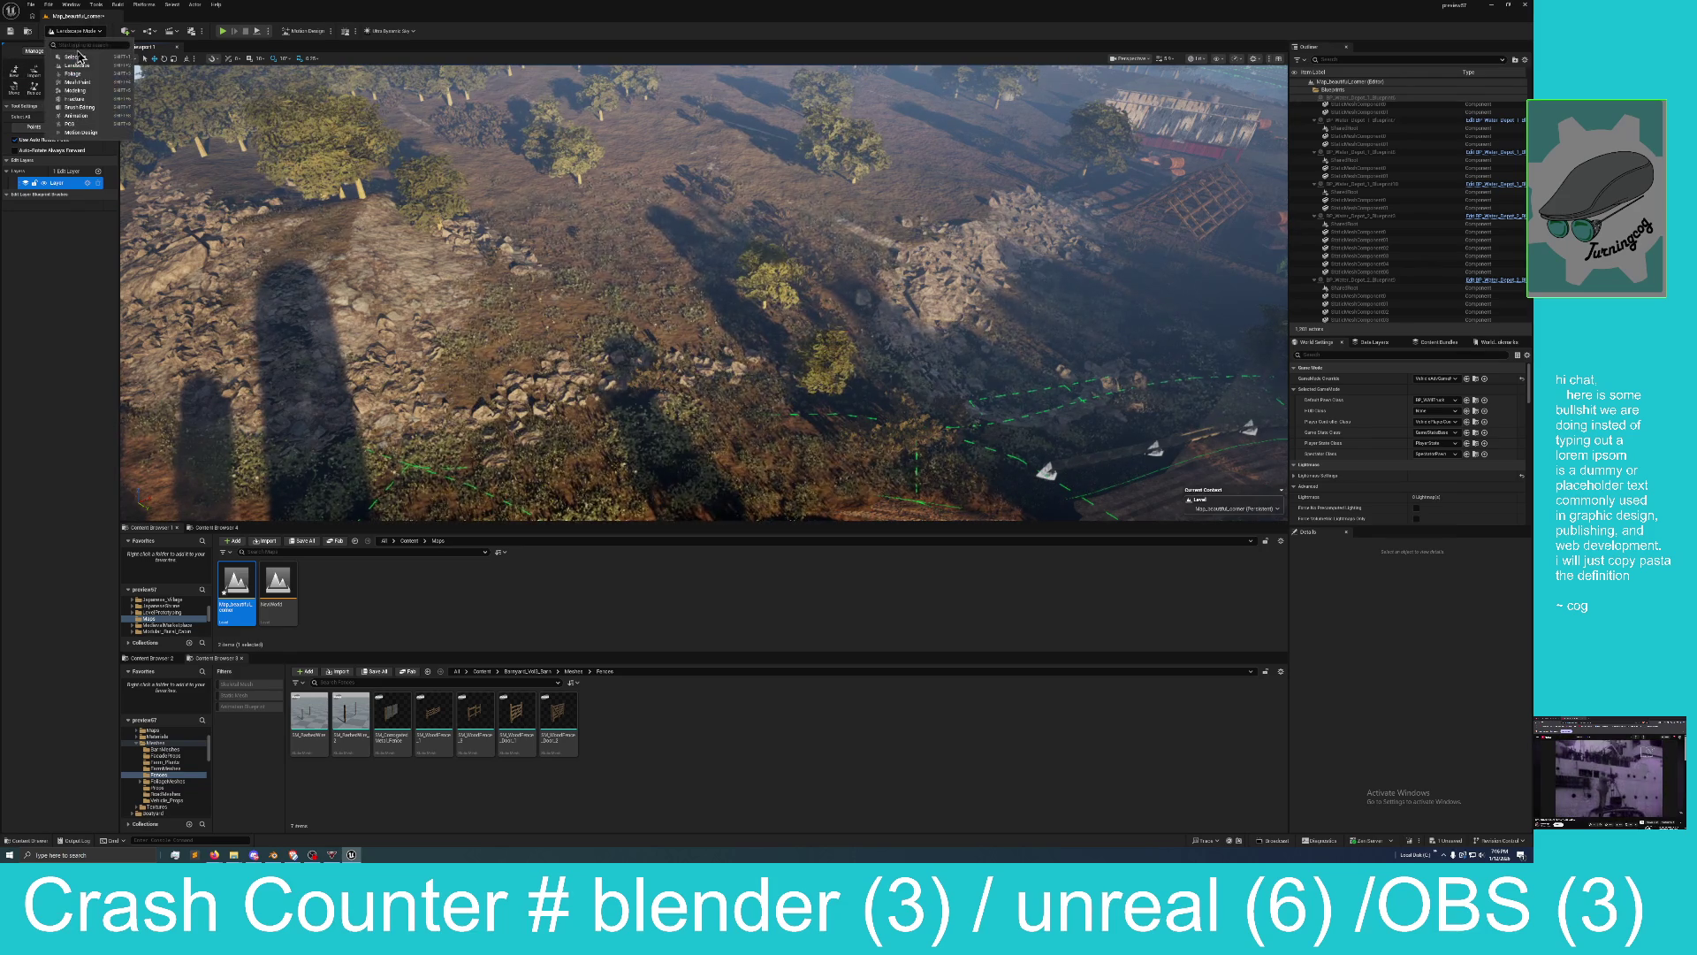
pyautogui.hotkey('shift', '3')
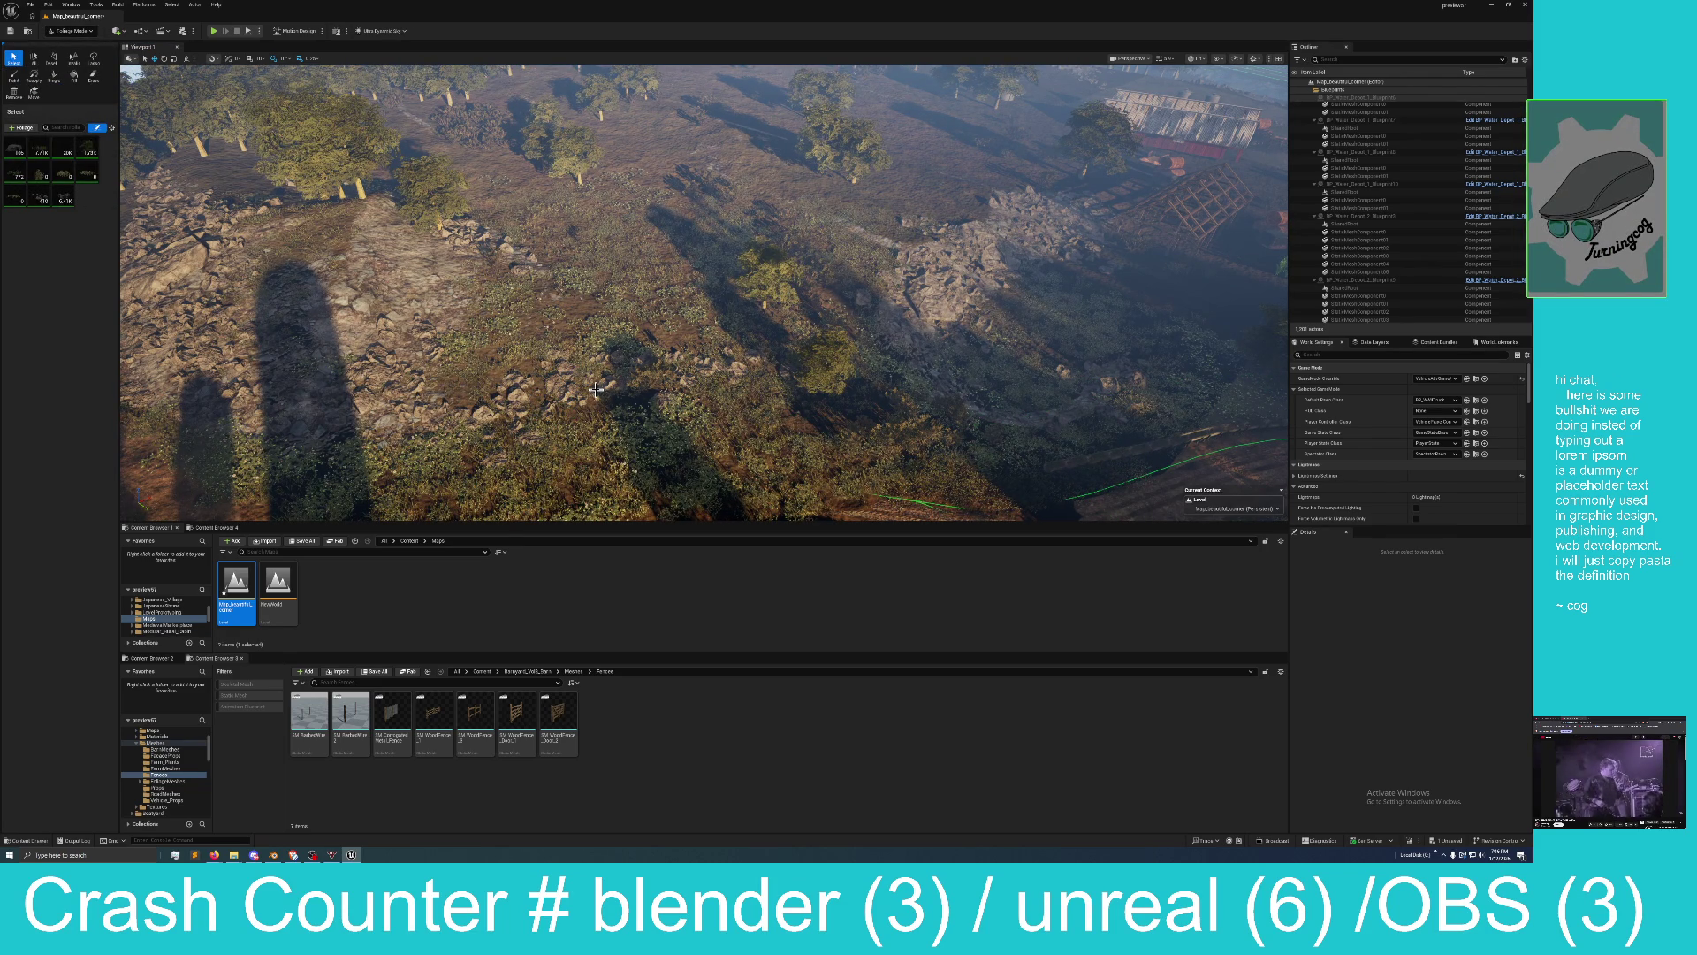
# Try picking foliage clumps on the slope by click and box selection, then clear the selection.
pyautogui.click(566, 382)
pyautogui.click(563, 399)
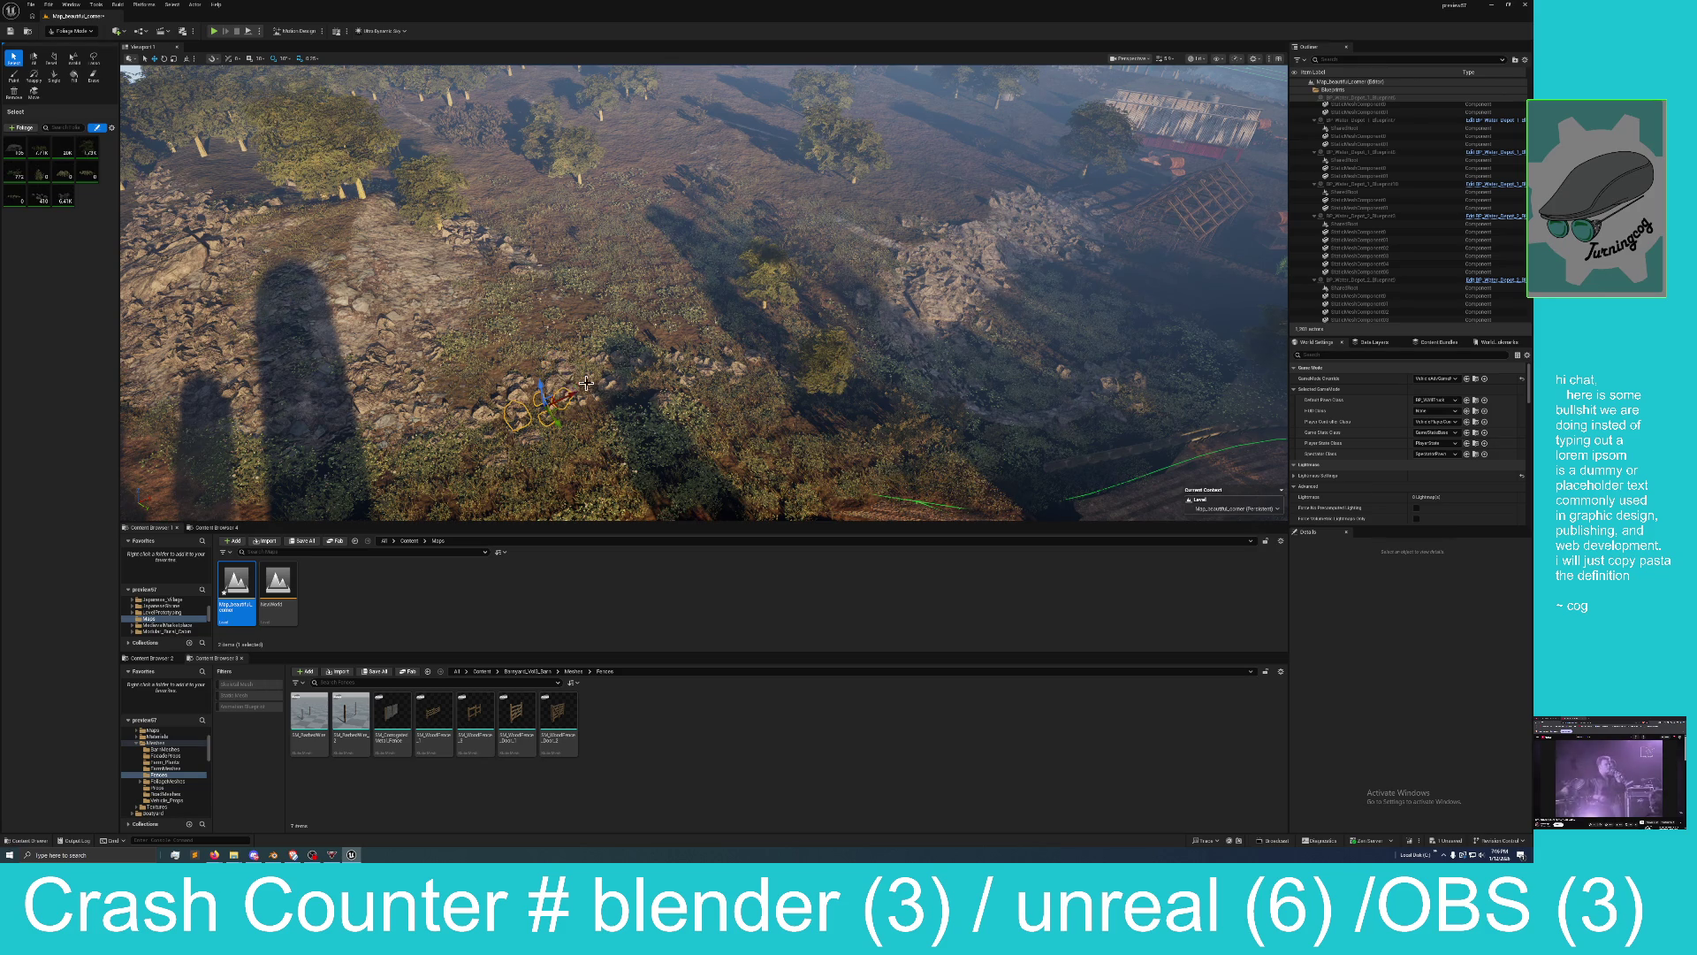
pyautogui.click(563, 383)
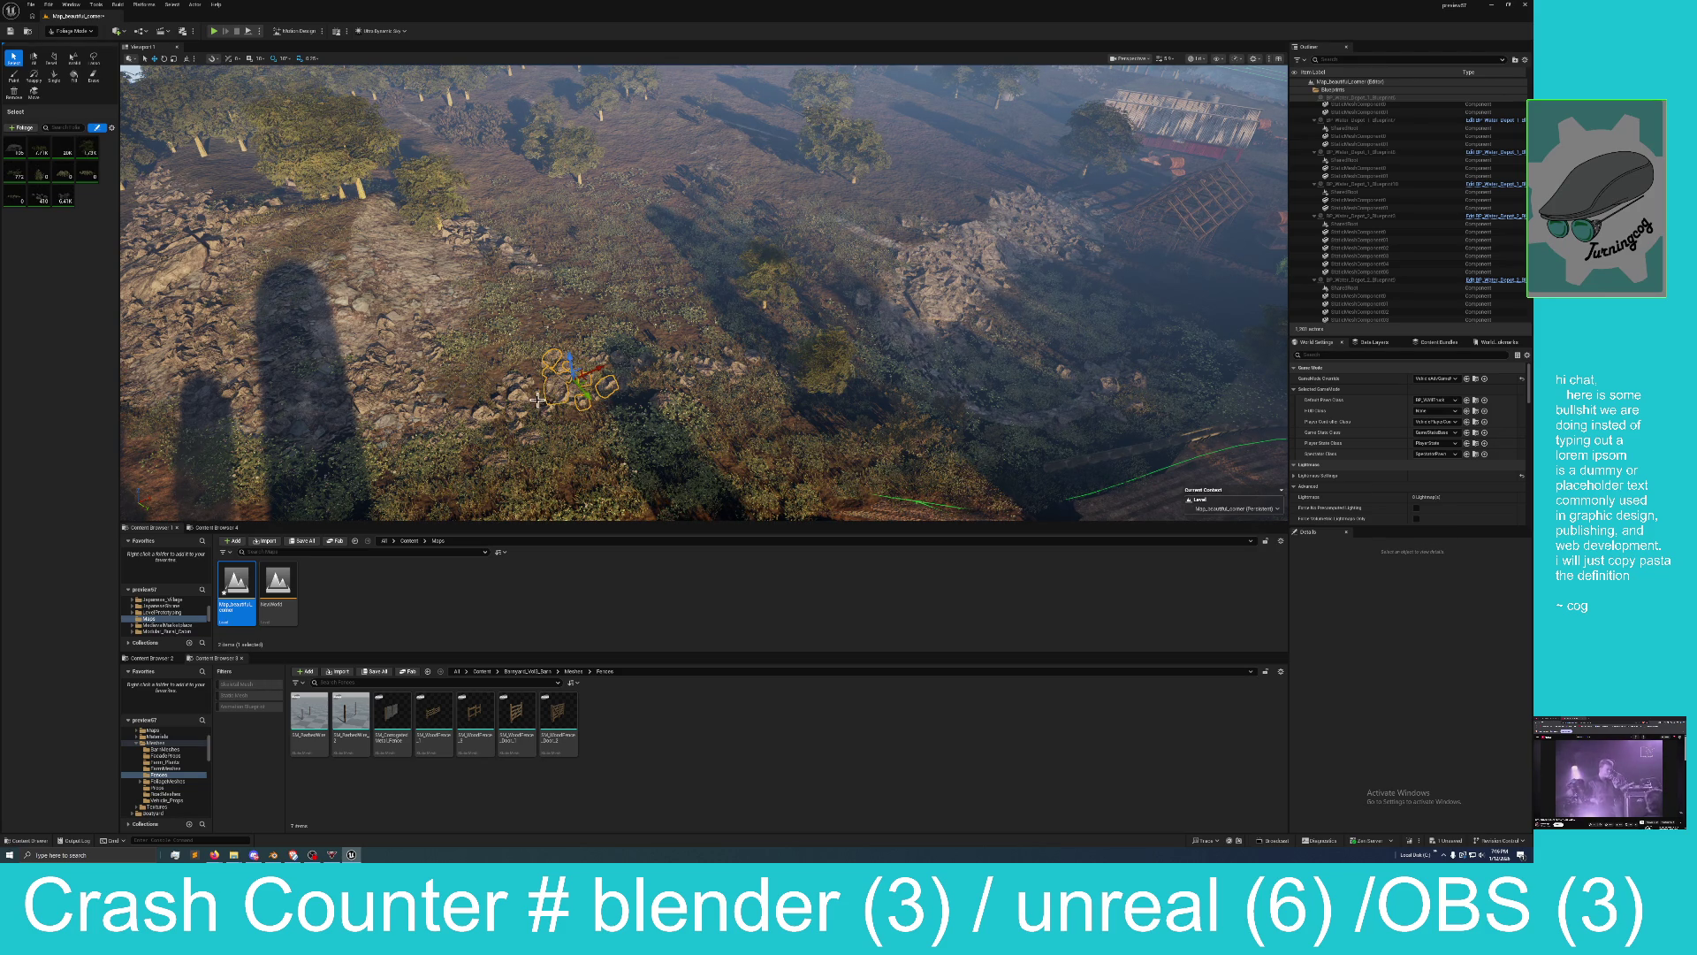
pyautogui.moveTo(515, 408)
pyautogui.mouseDown()
pyautogui.moveTo(518, 423)
pyautogui.moveTo(495, 402)
pyautogui.moveTo(534, 371)
pyautogui.moveTo(751, 358)
pyautogui.moveTo(732, 351)
pyautogui.mouseUp()
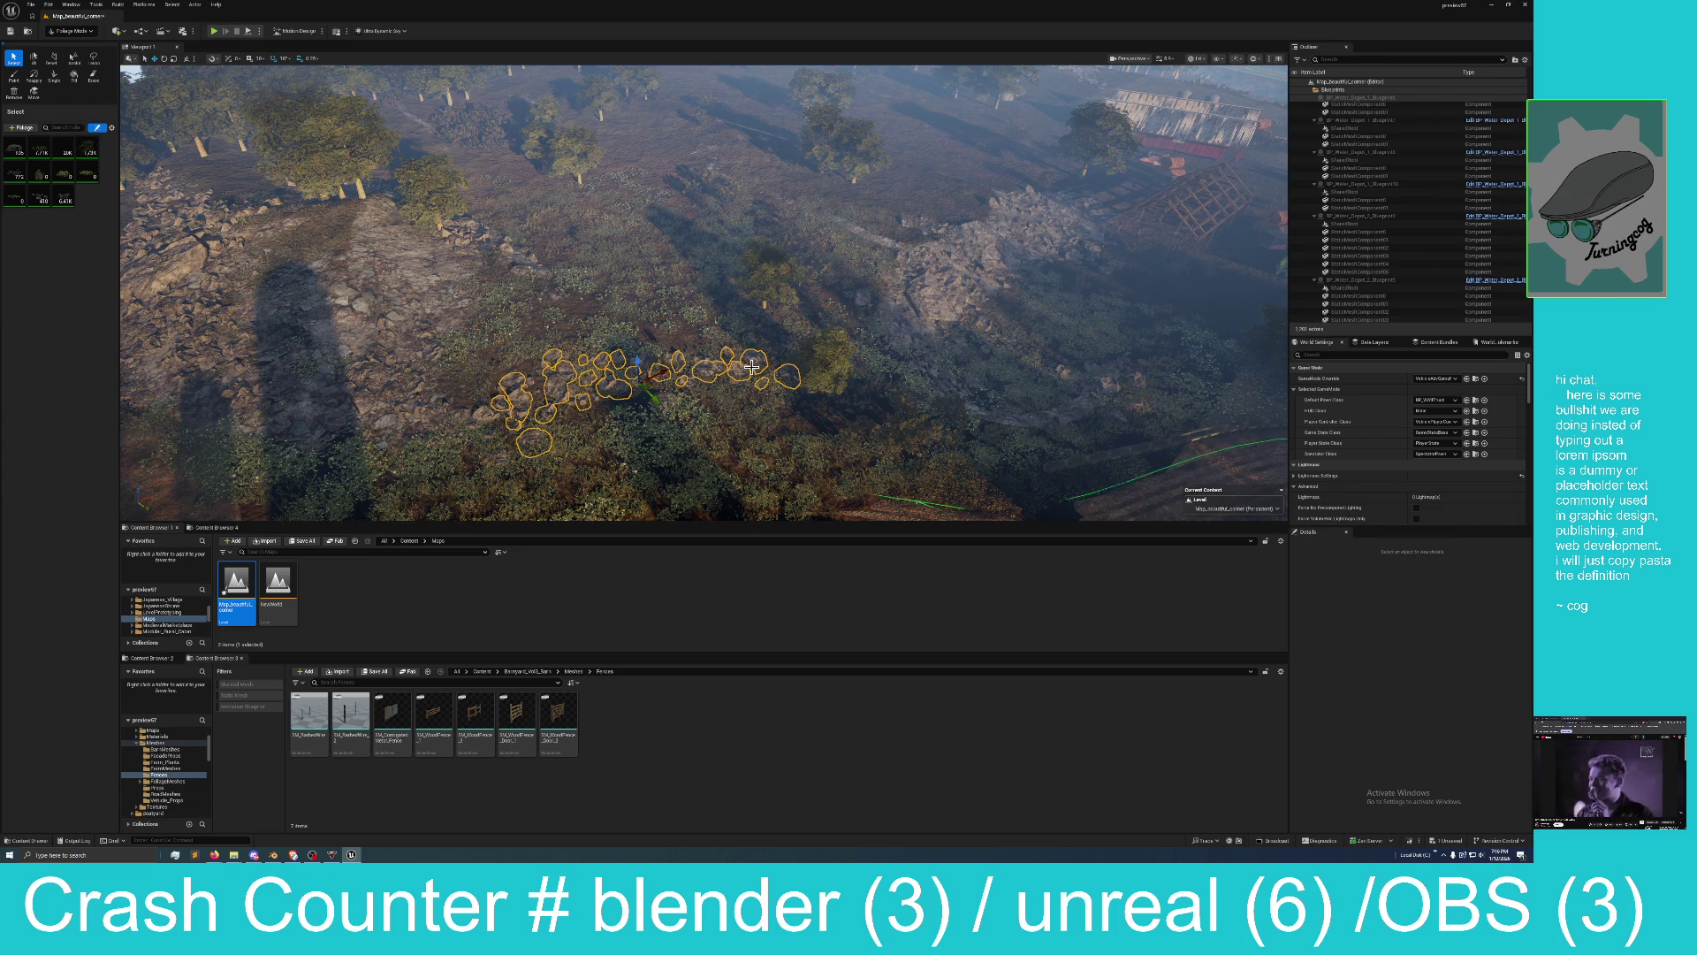
pyautogui.press('Escape')
# Select seven stray foliage clumps across the middle slope and delete them together.
pyautogui.click(707, 362)
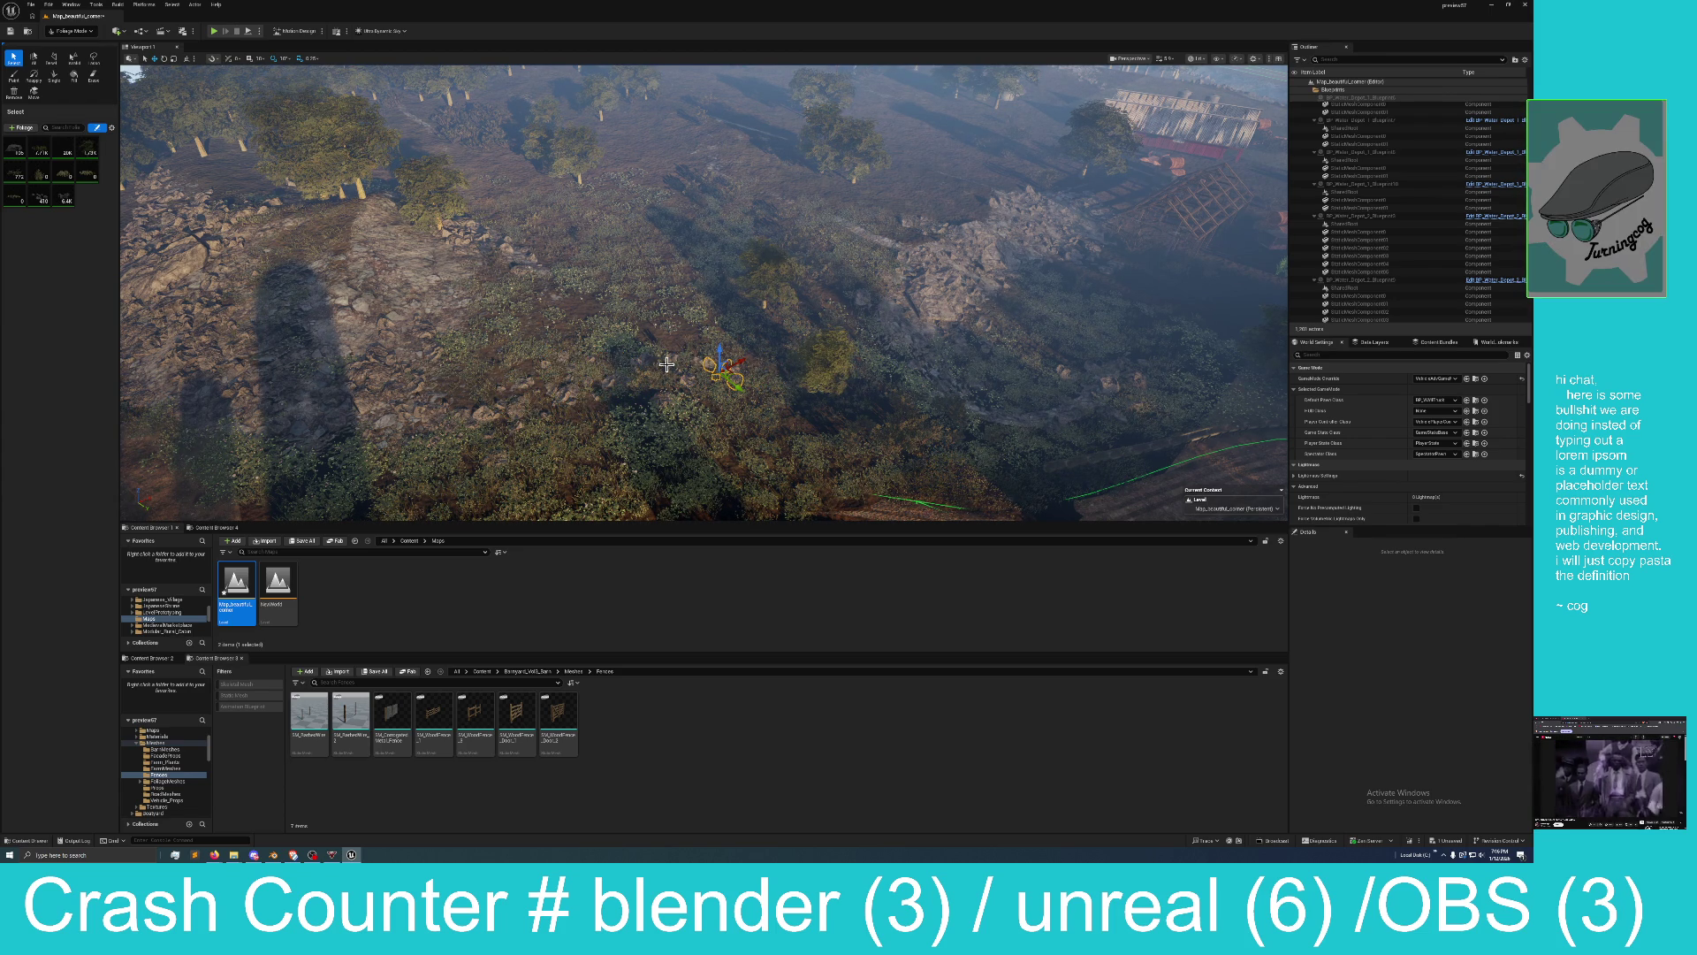
pyautogui.click(676, 360)
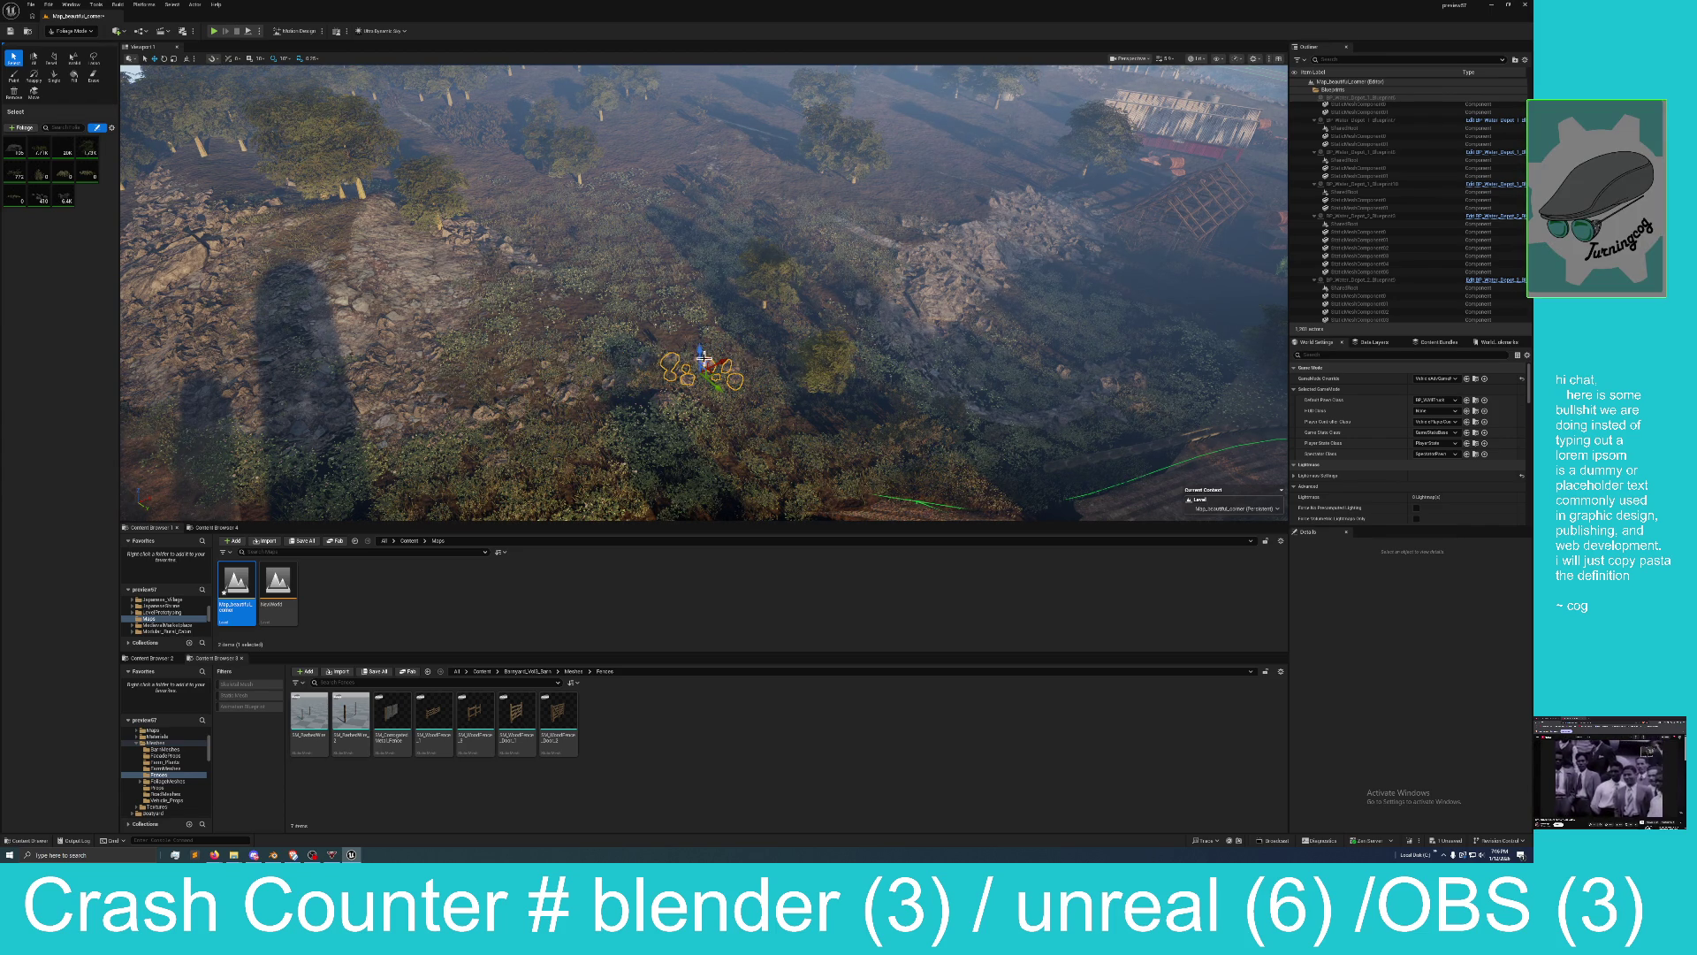
pyautogui.click(605, 384)
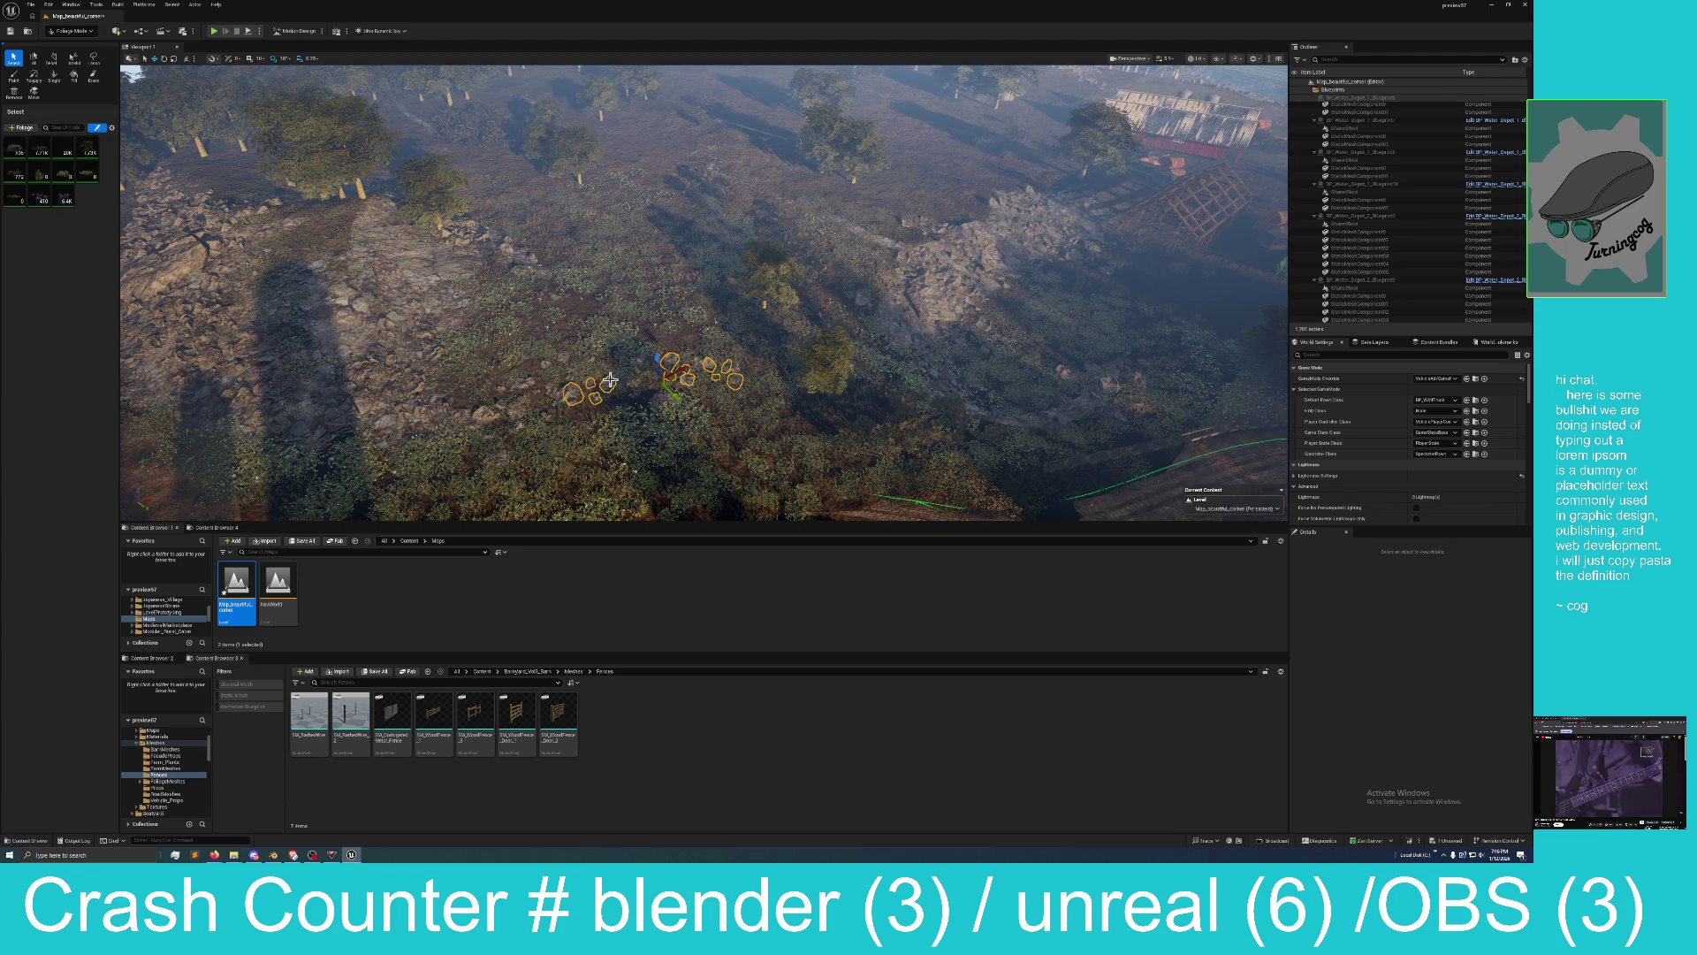
pyautogui.click(557, 387)
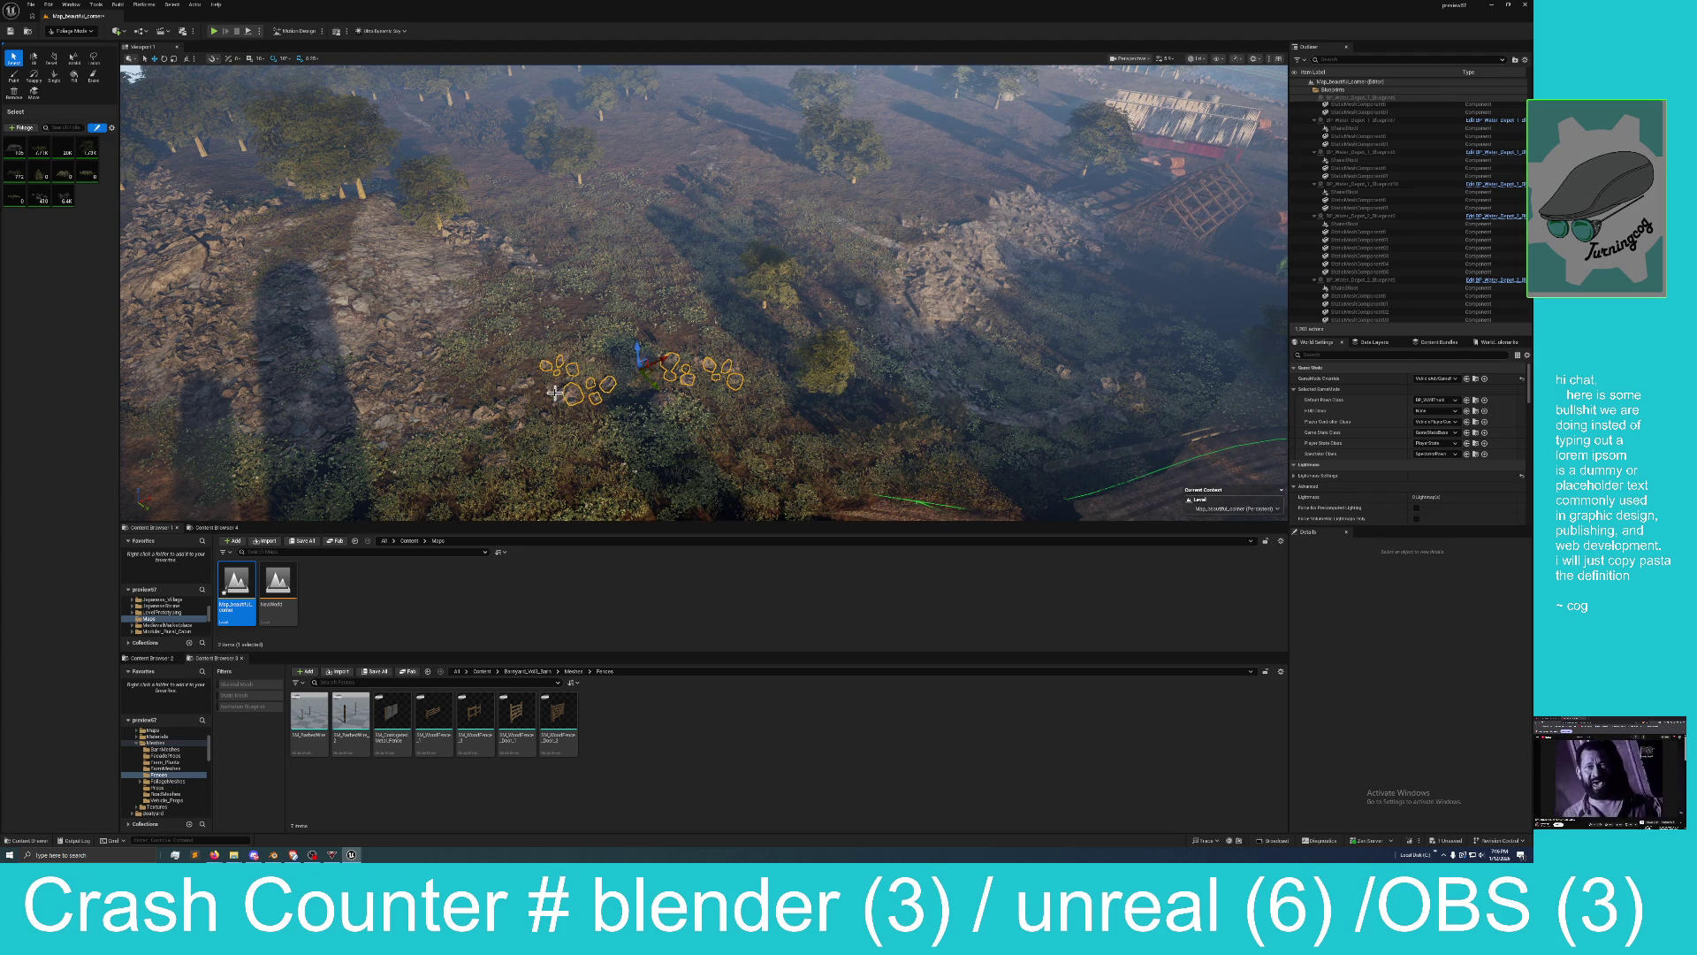
pyautogui.click(517, 407)
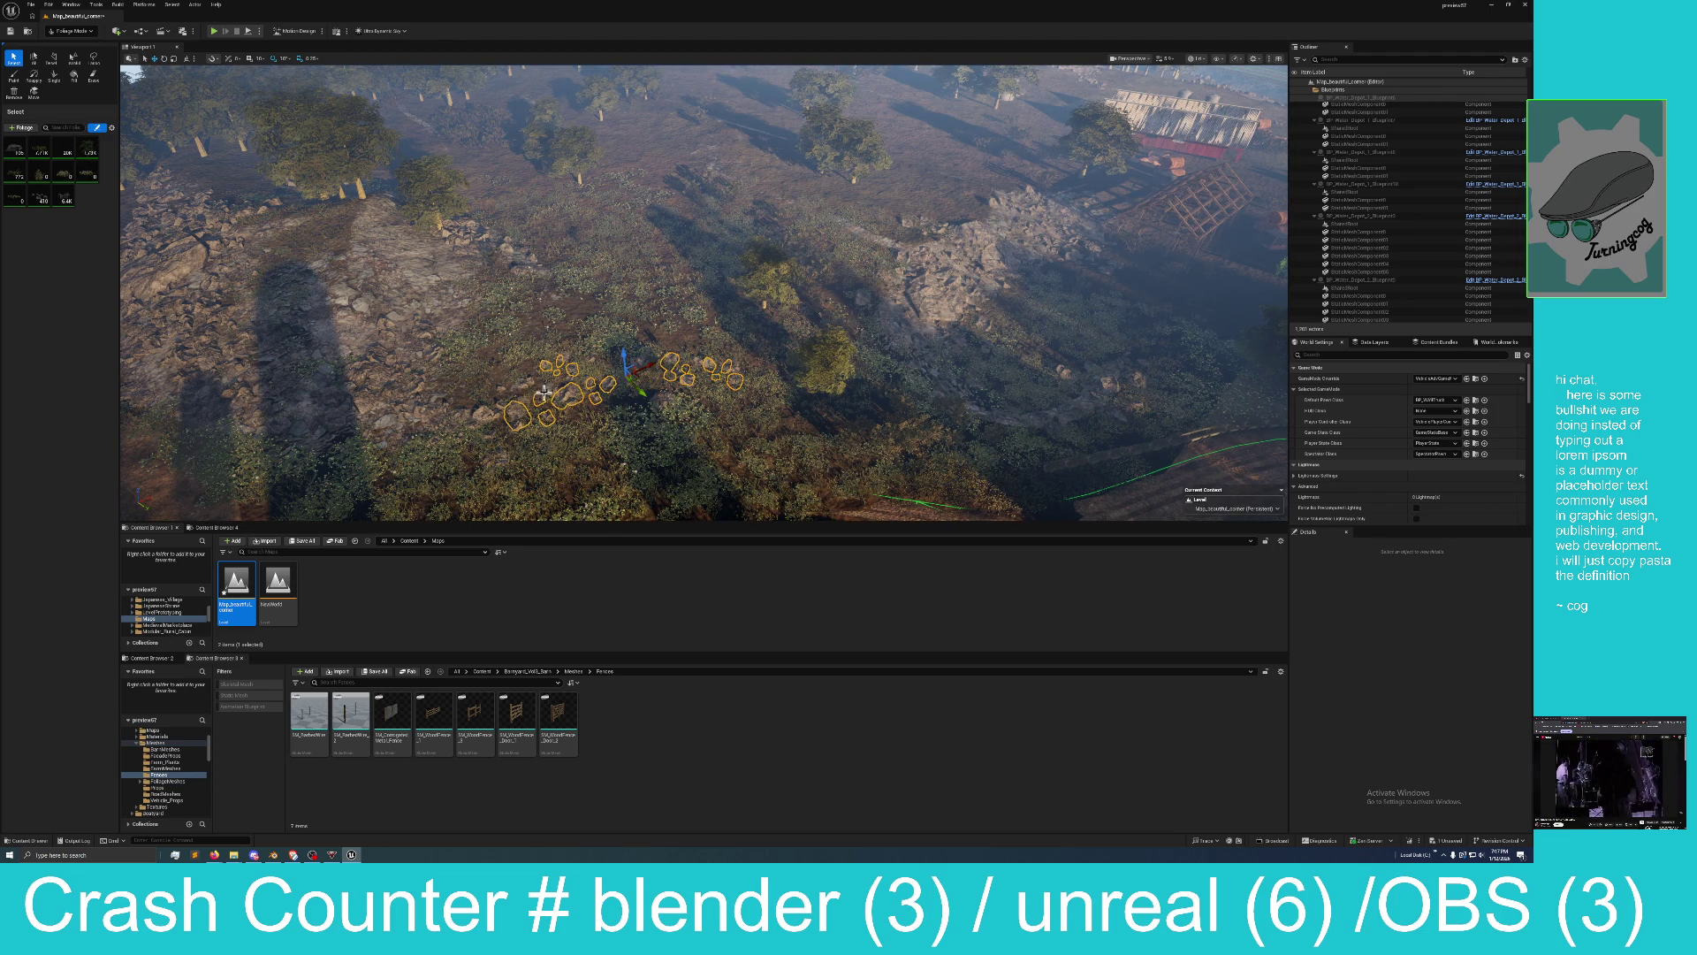
pyautogui.click(520, 380)
pyautogui.click(491, 409)
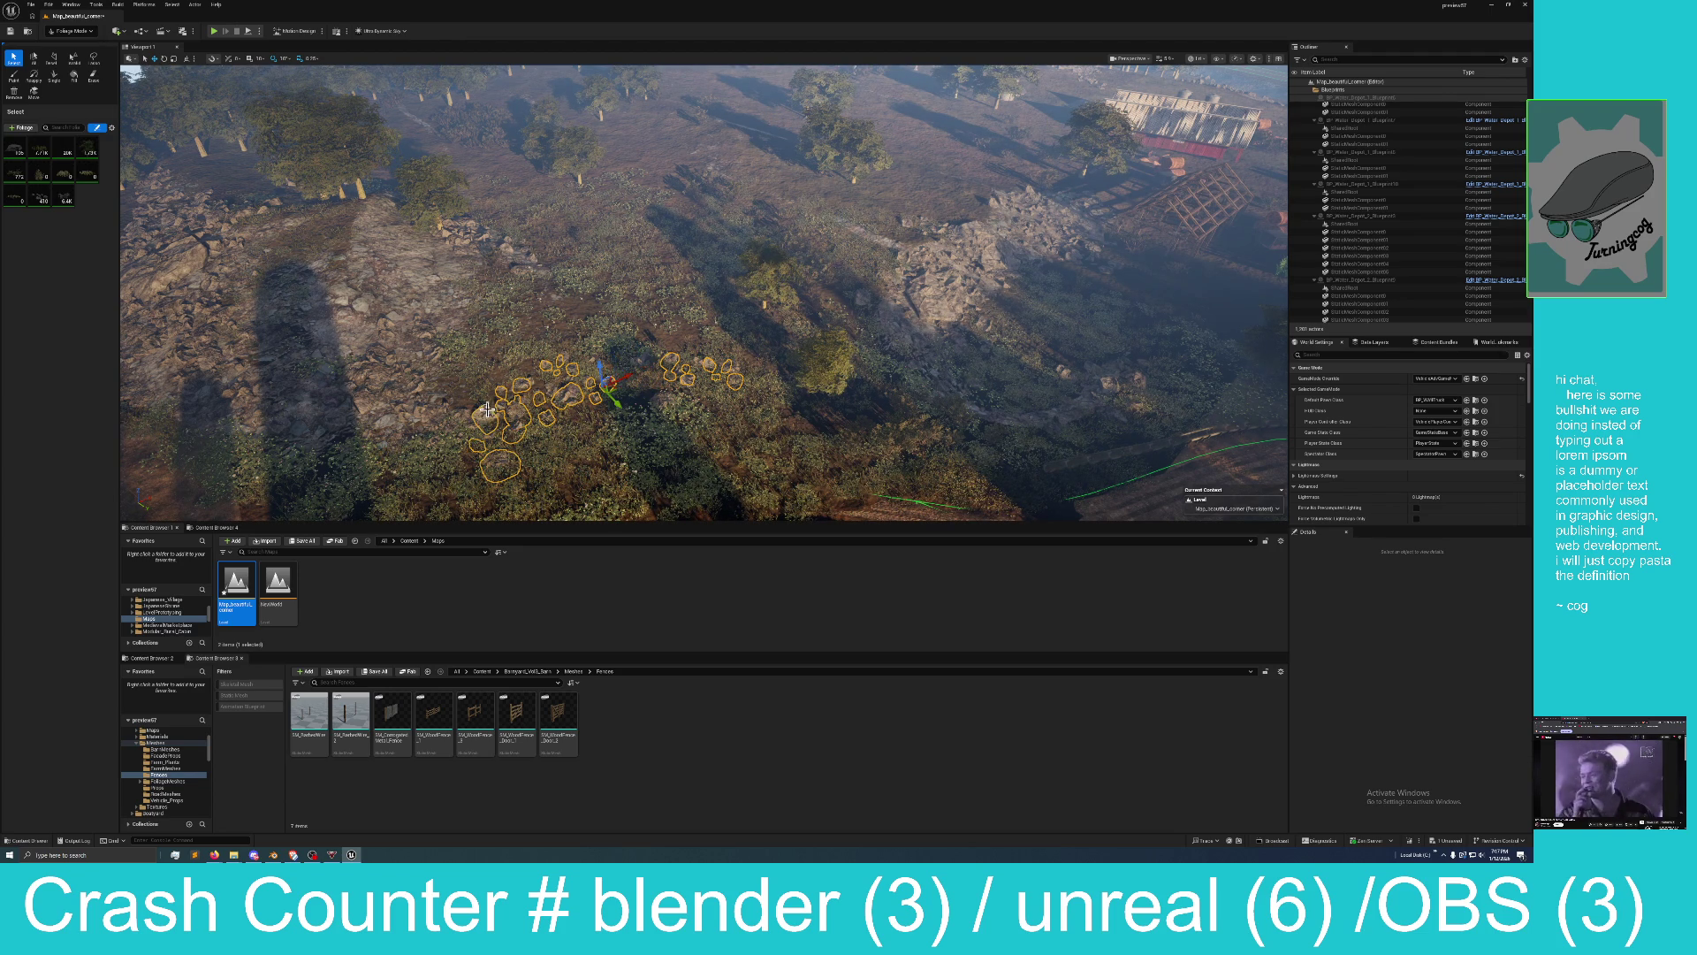
pyautogui.press('Delete')
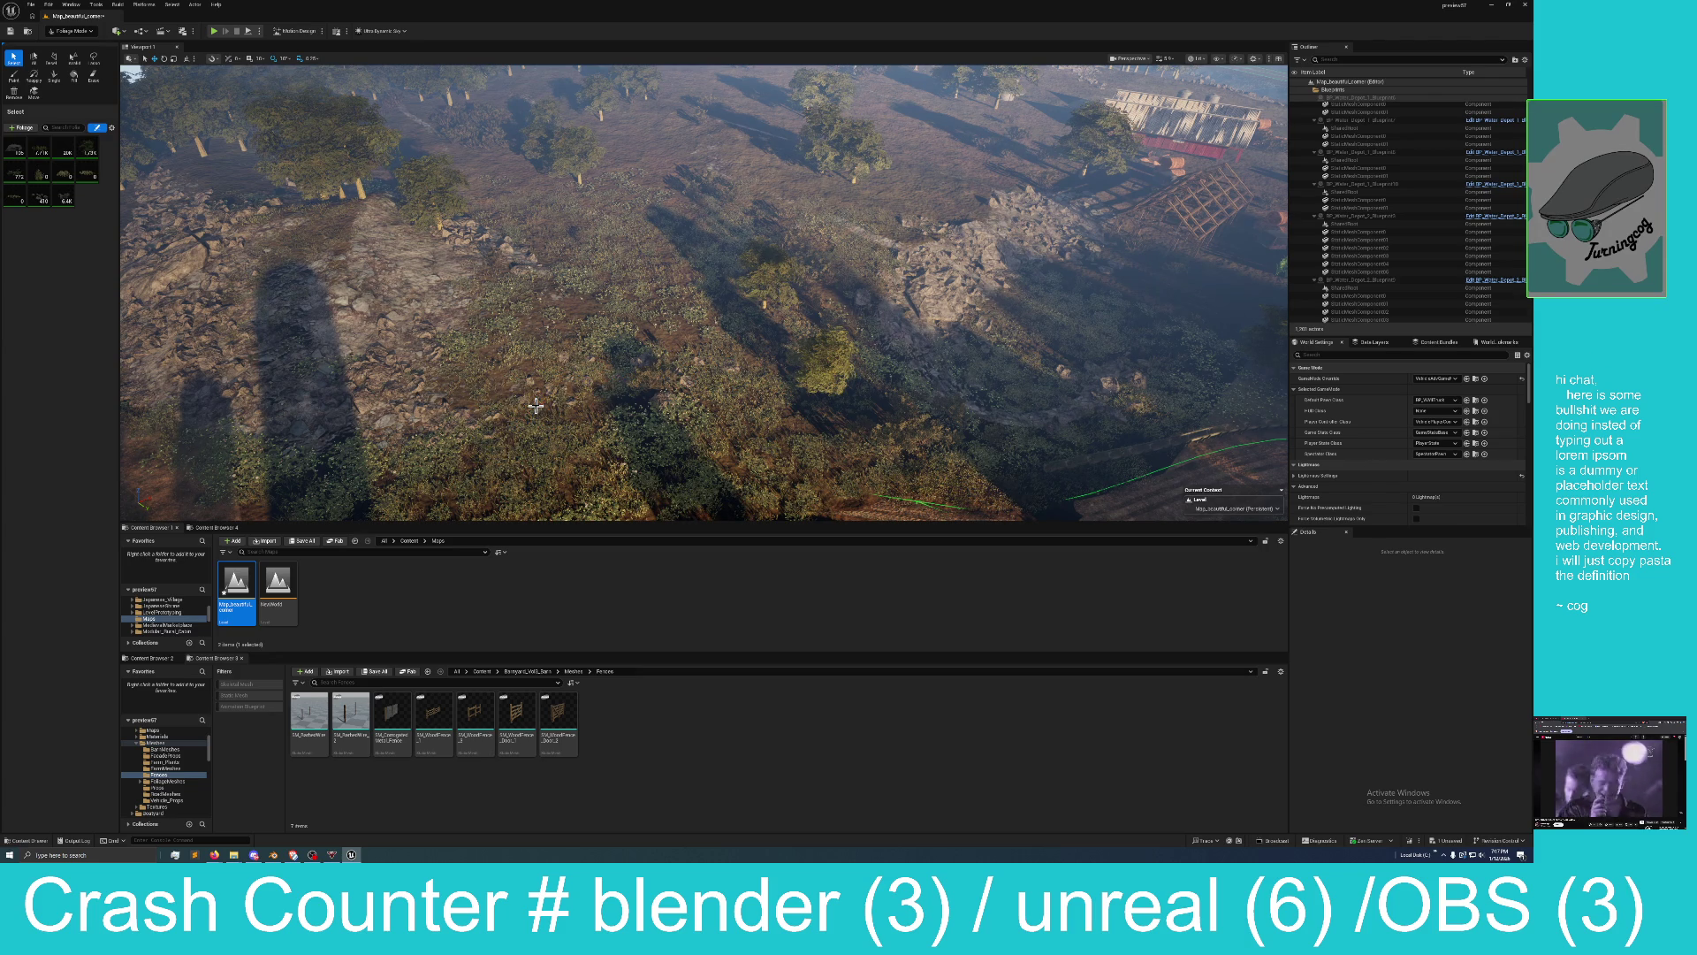
# Delete three more stray foliage clumps on the slope one at a time.
pyautogui.click(665, 402)
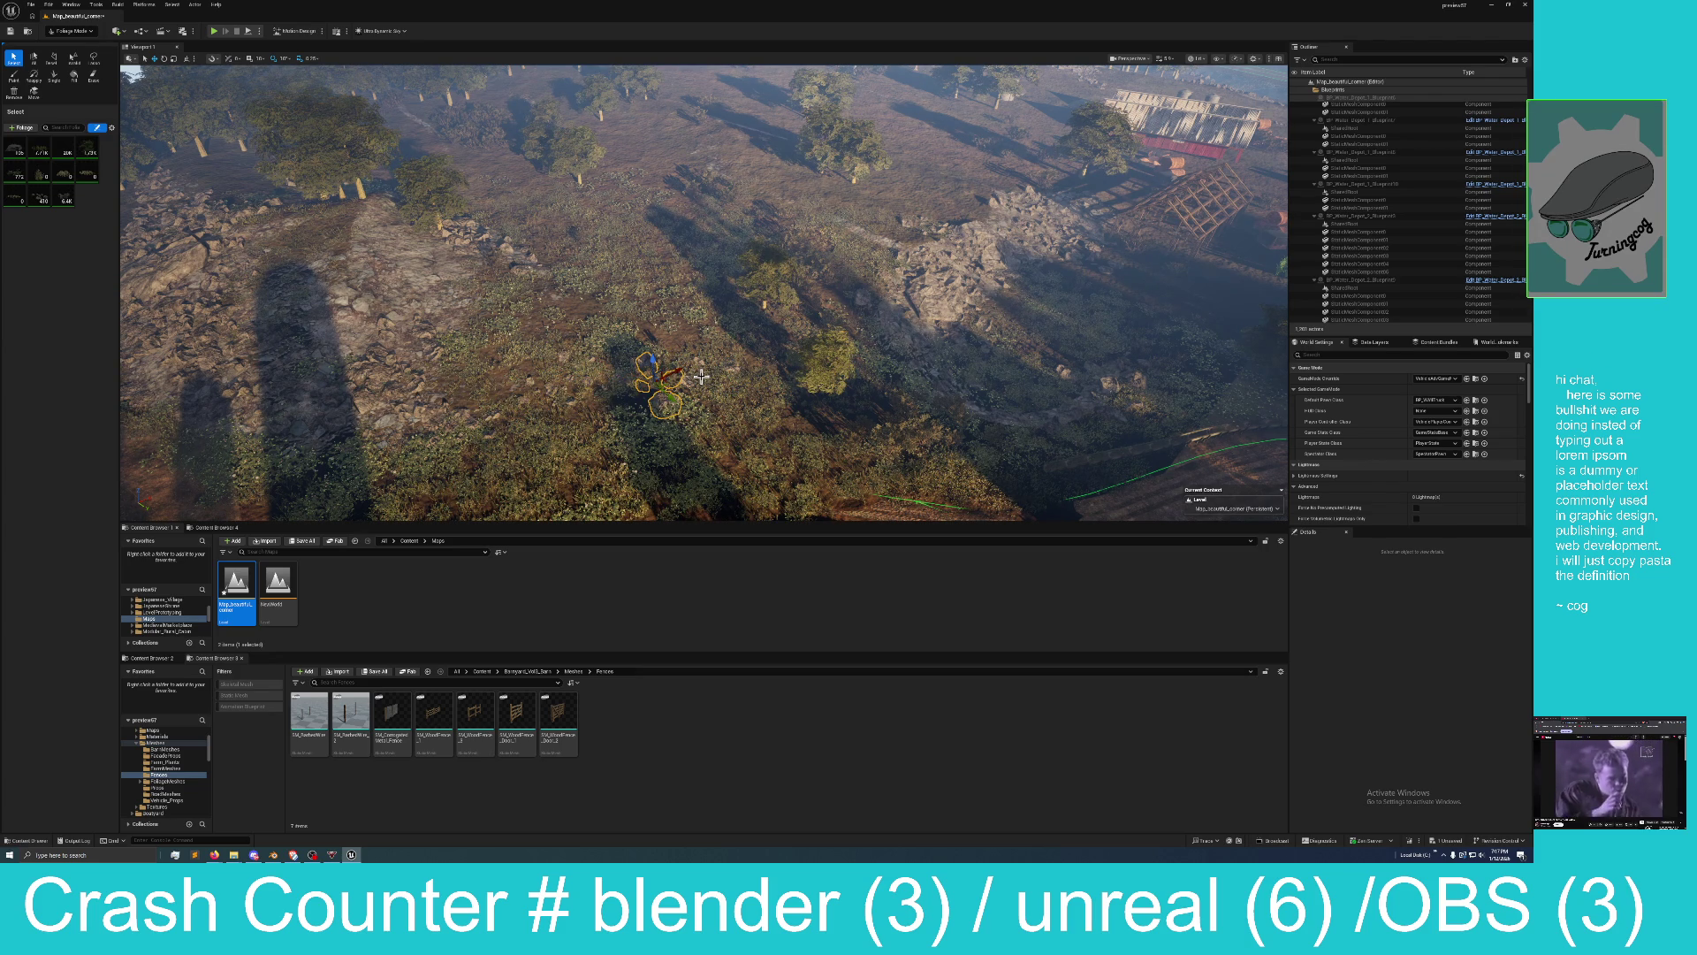
pyautogui.press('Delete')
pyautogui.click(708, 371)
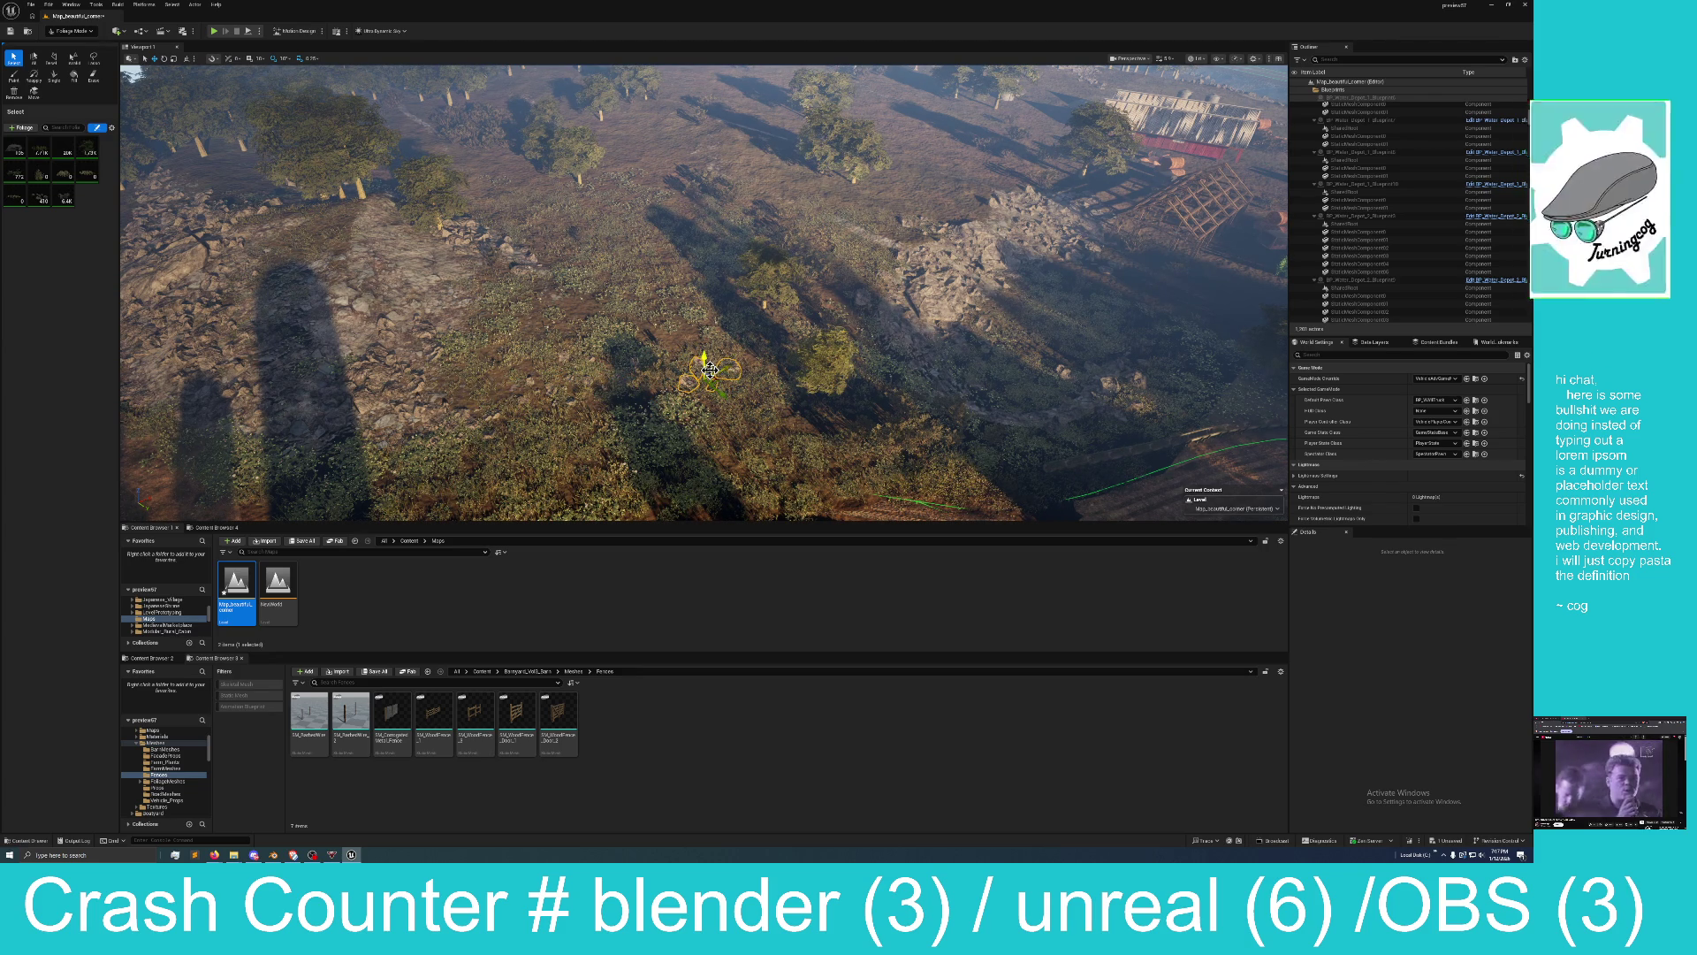
pyautogui.press('Delete')
pyautogui.click(592, 358)
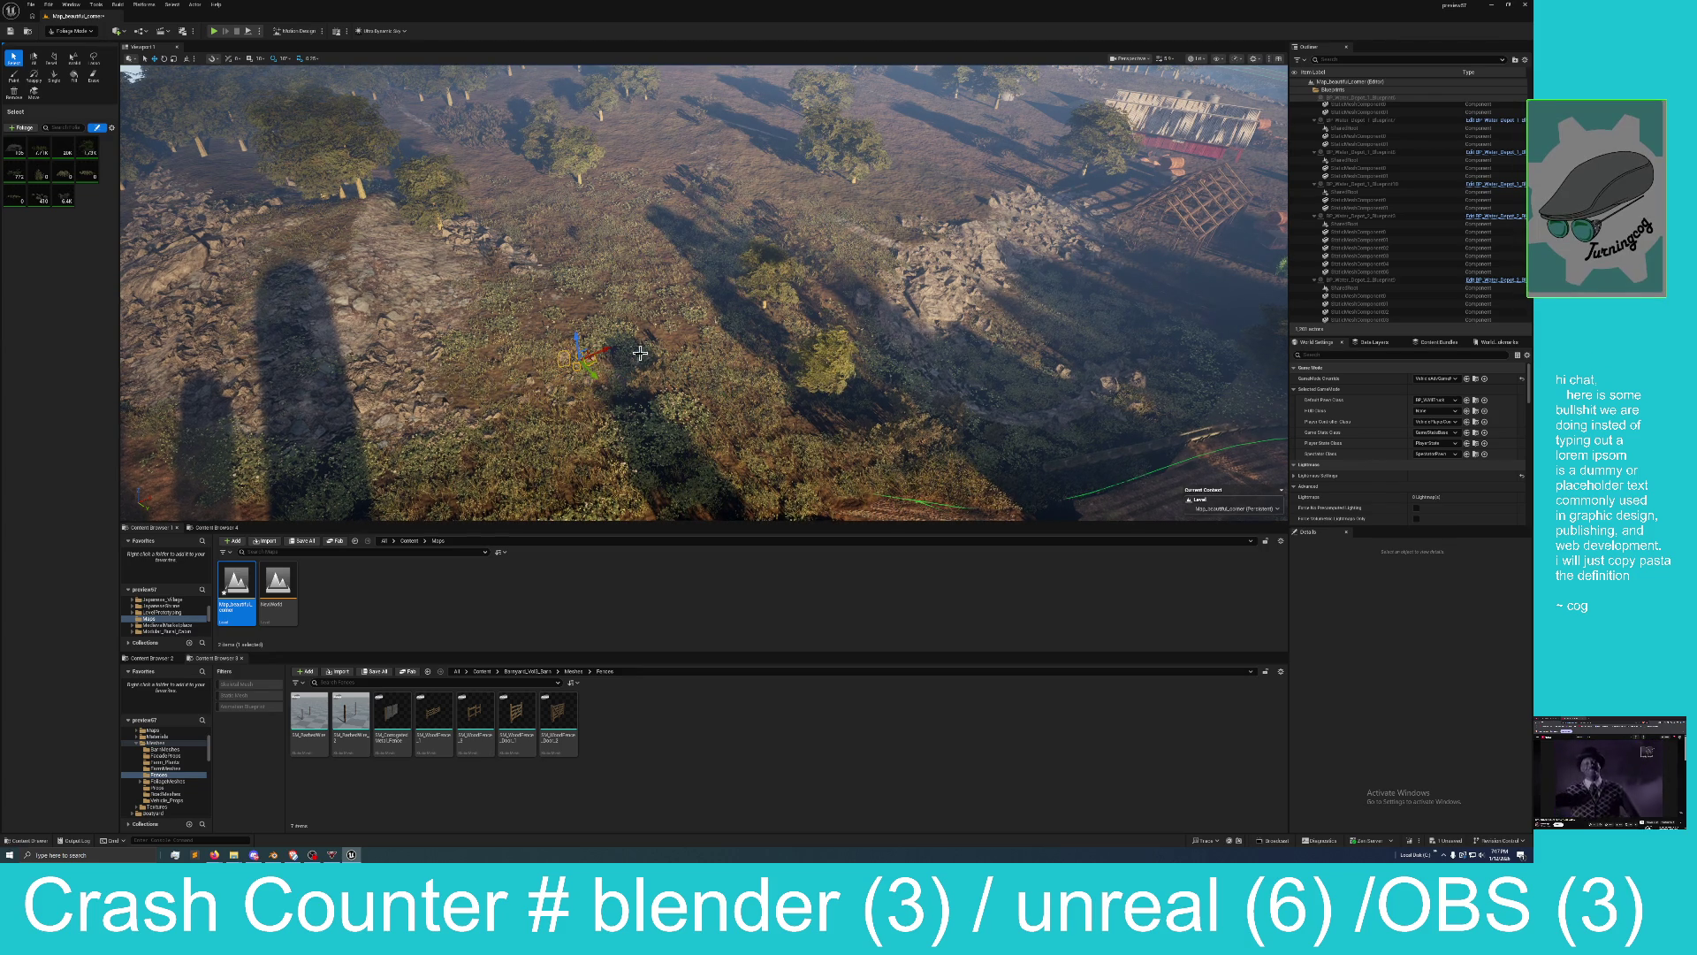
pyautogui.press('Delete')
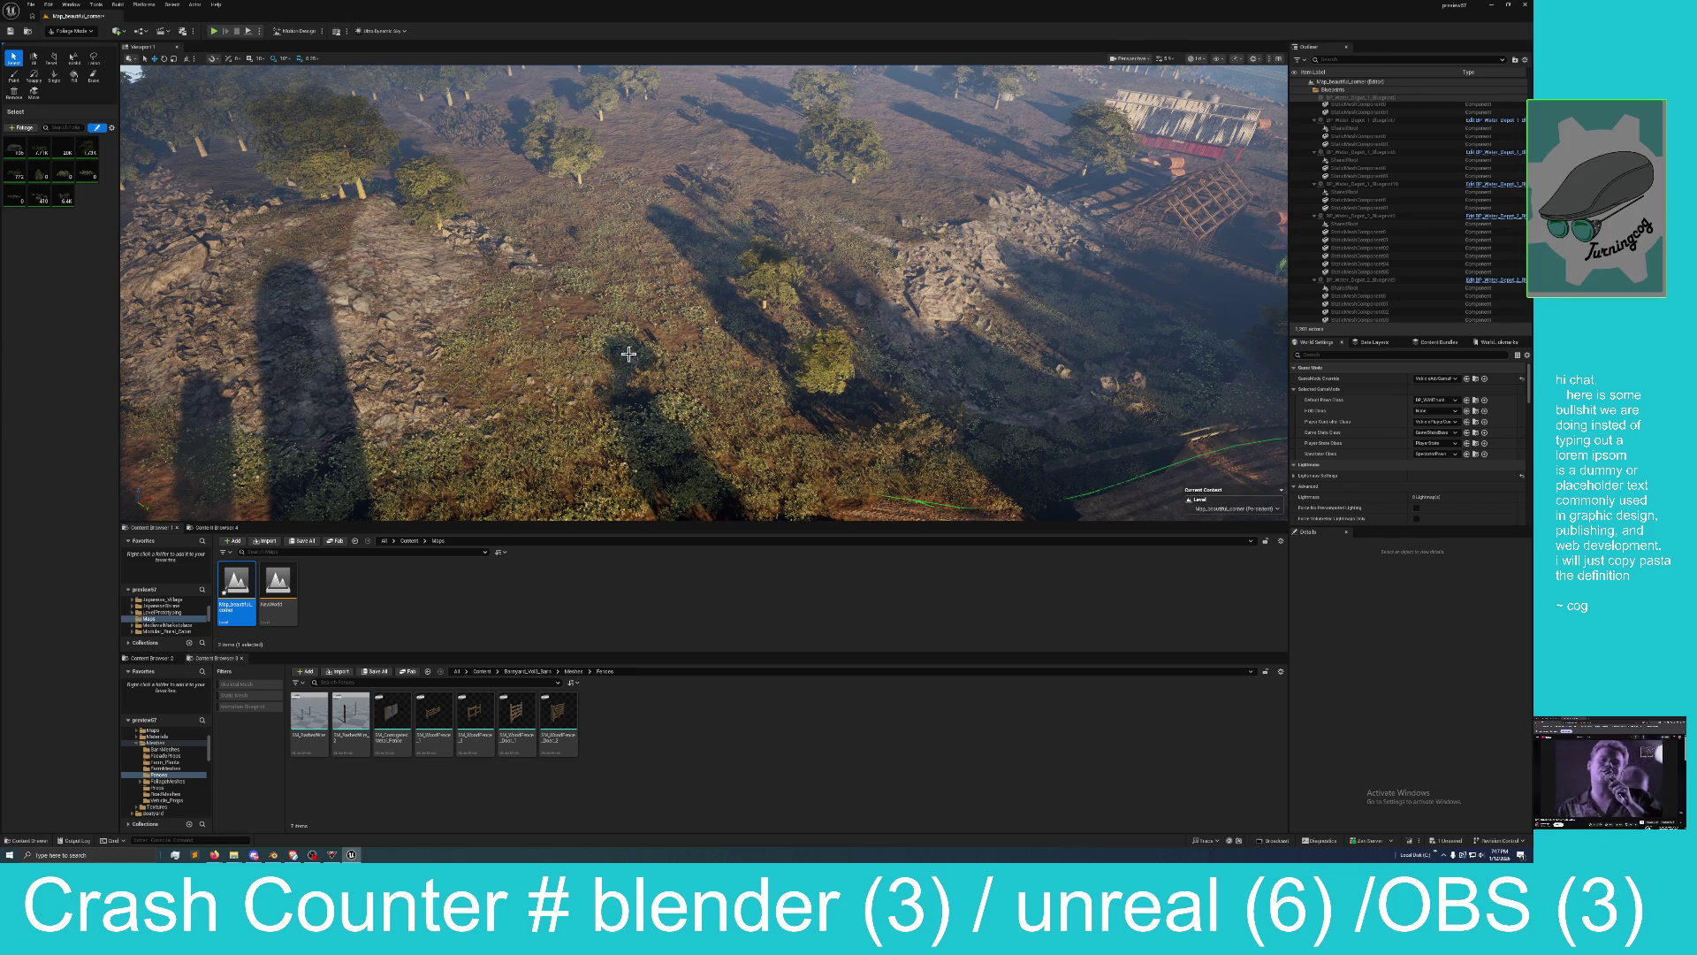
pyautogui.scroll(5, 629, 354)
# Delete the stray foliage near the wooden bridge and another instance higher on the hillside.
pyautogui.moveTo(565, 345); pyautogui.dragTo(565, 344)
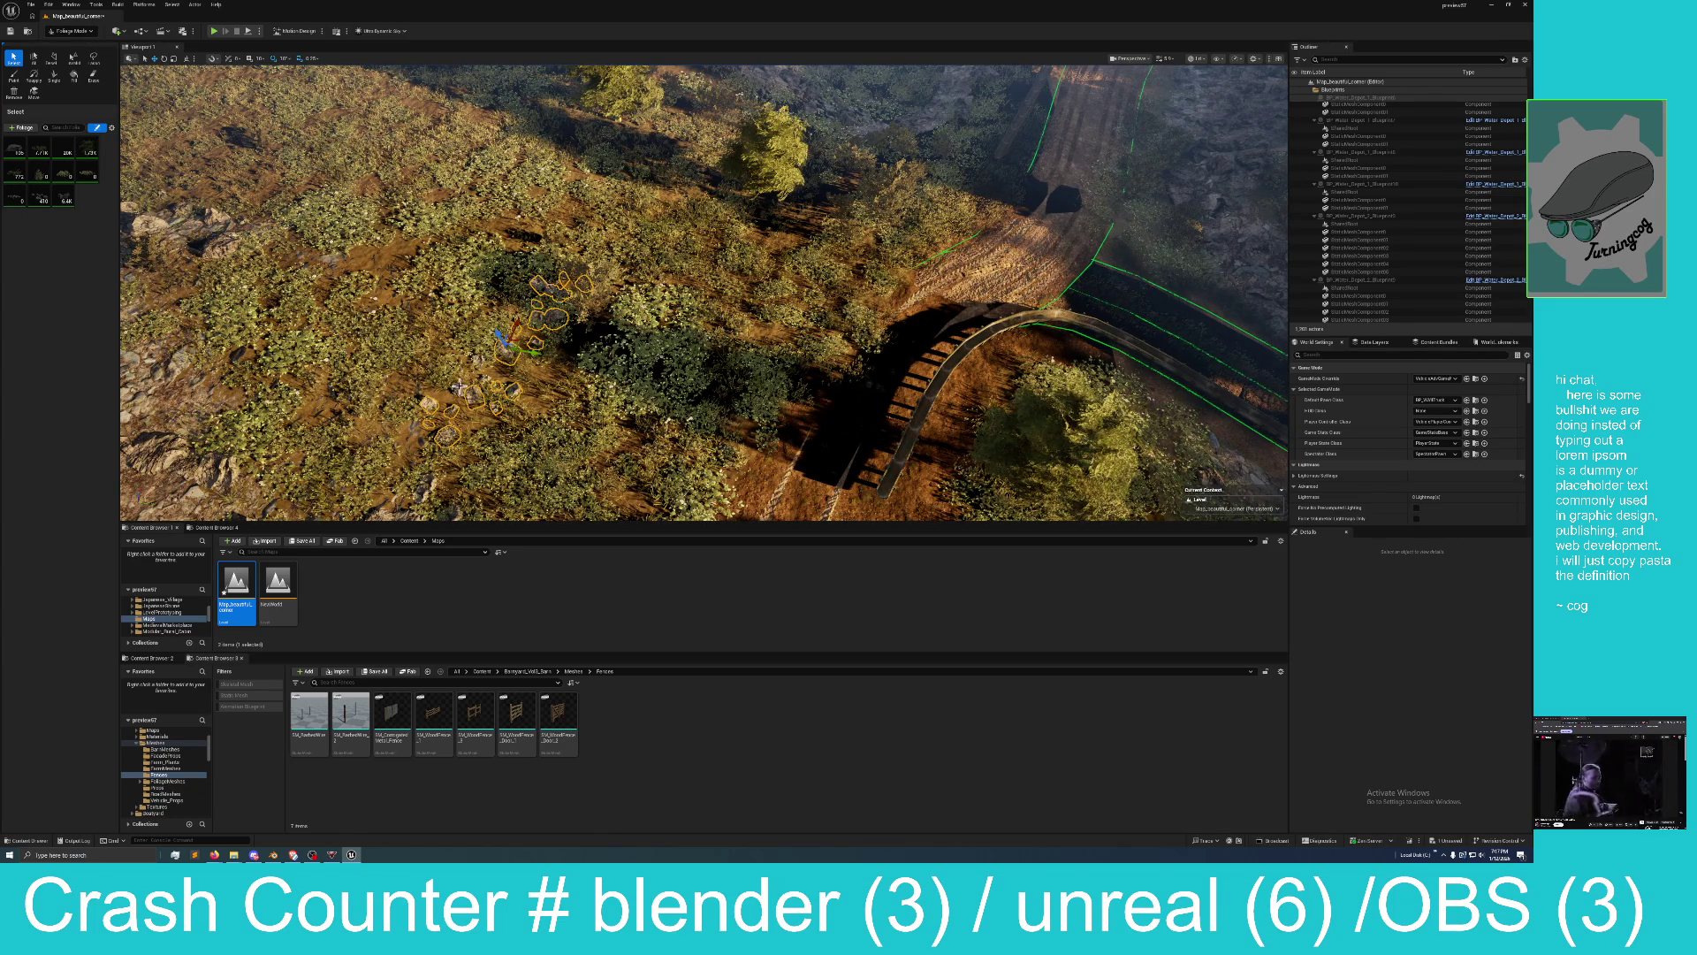
pyautogui.press('Delete')
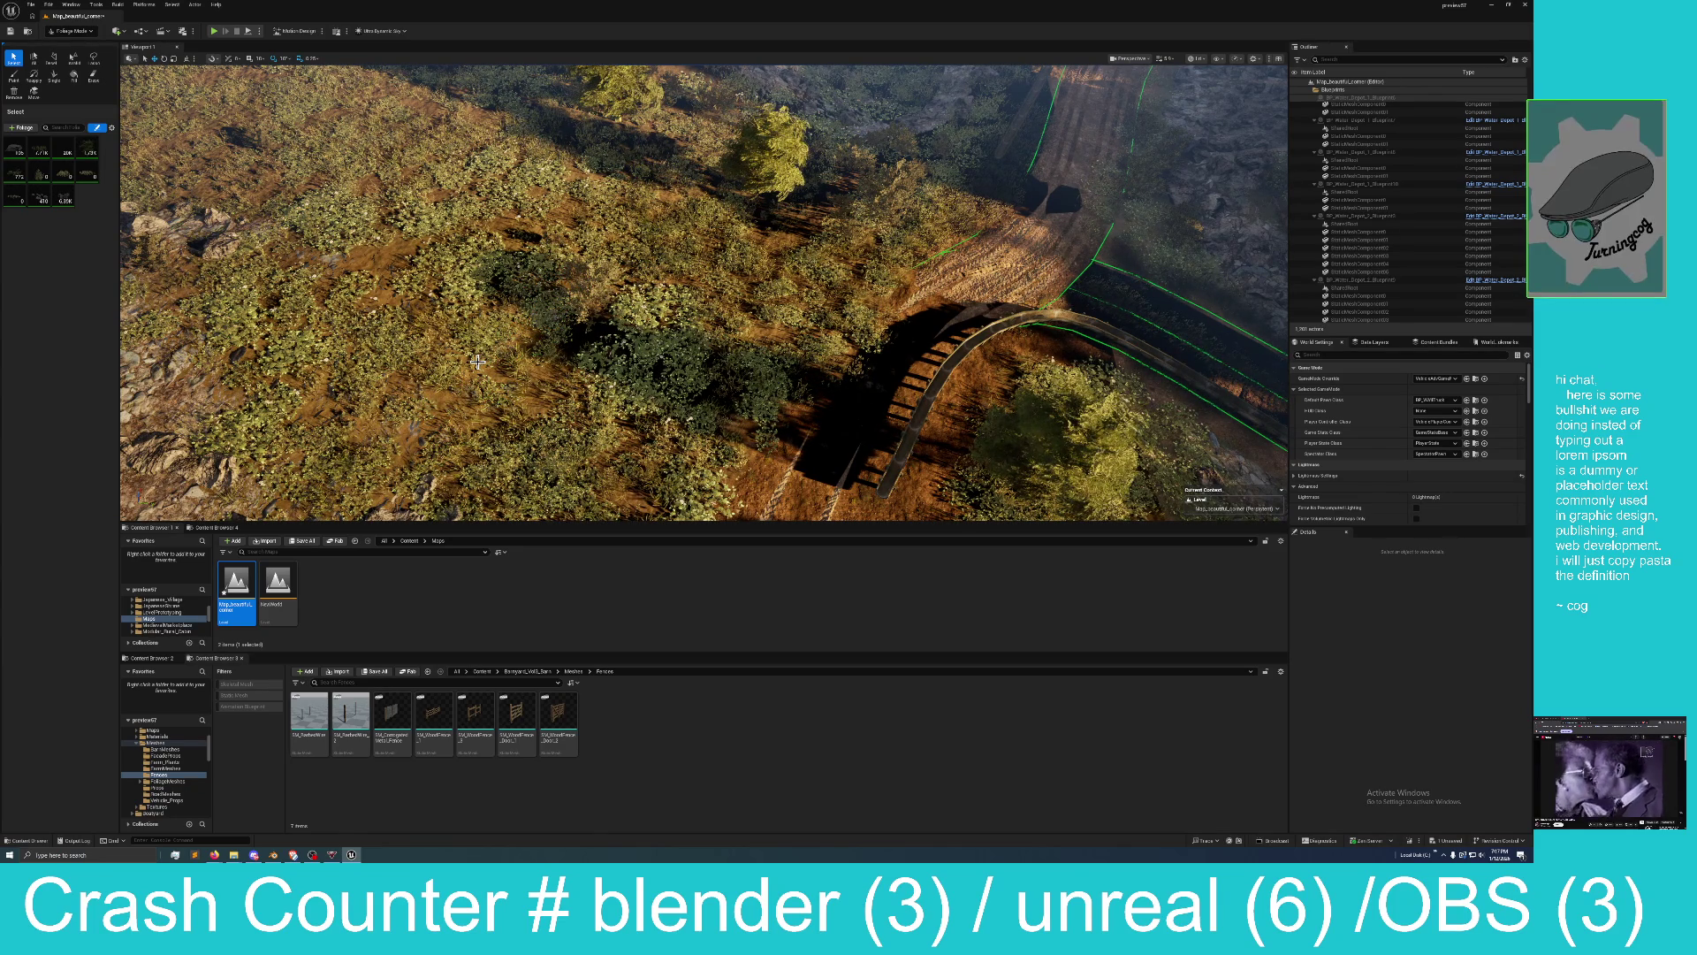
pyautogui.moveTo(482, 376); pyautogui.dragTo(548, 336)
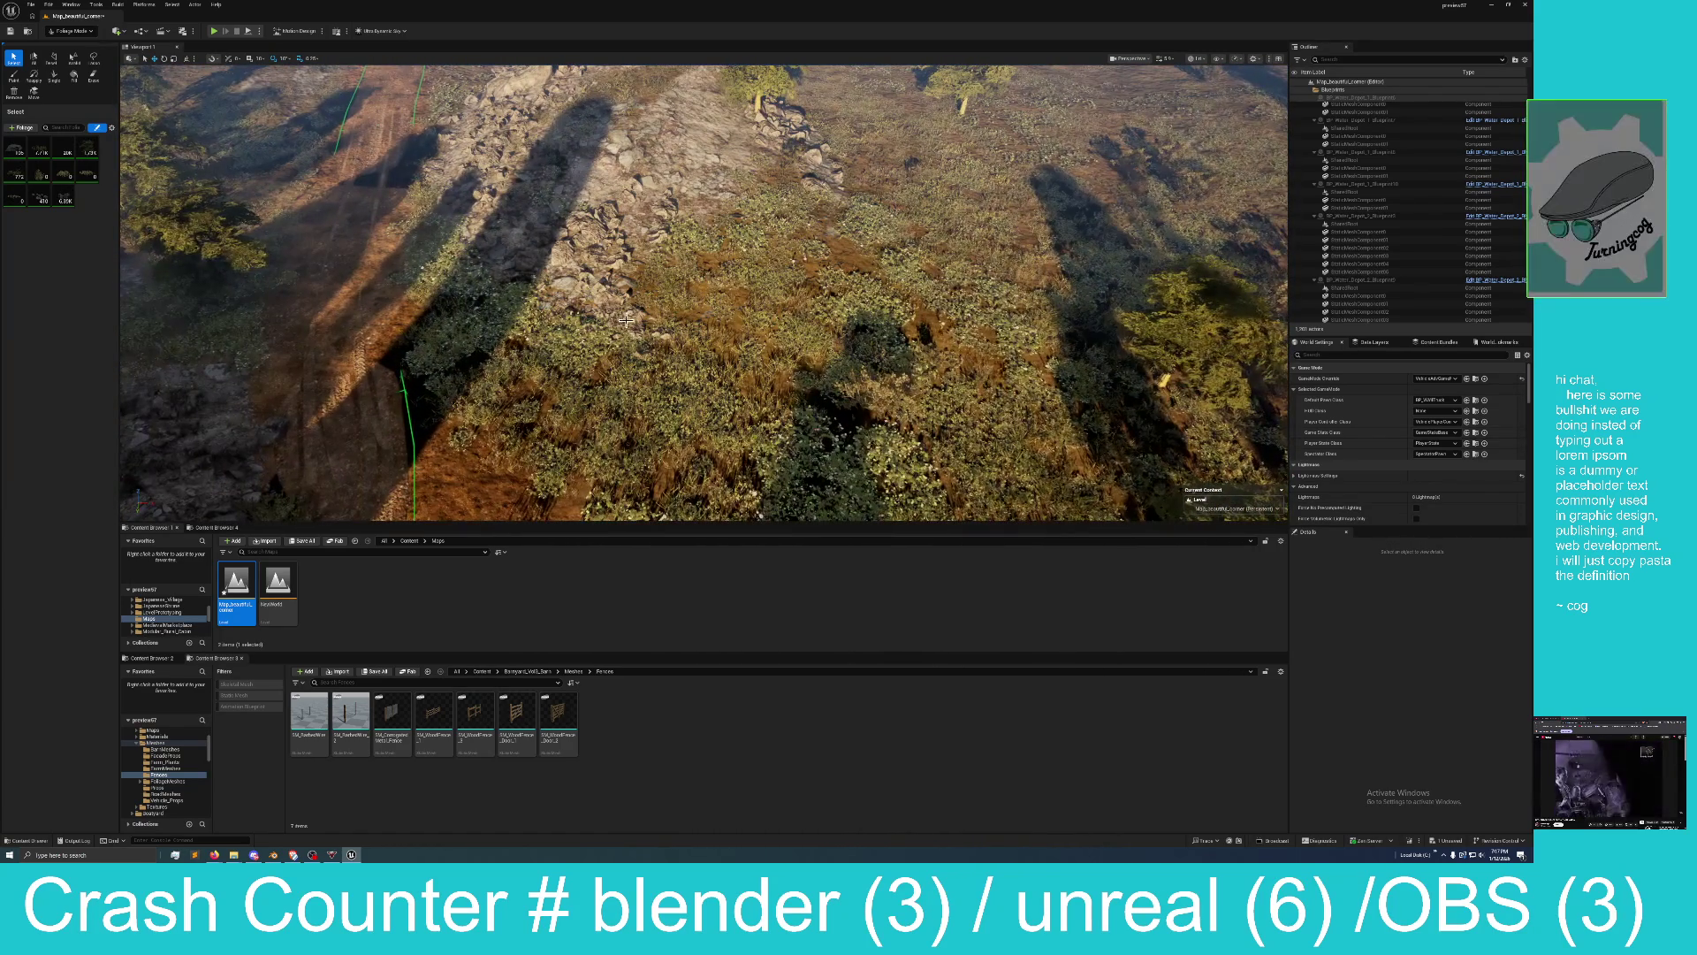
pyautogui.click(618, 283)
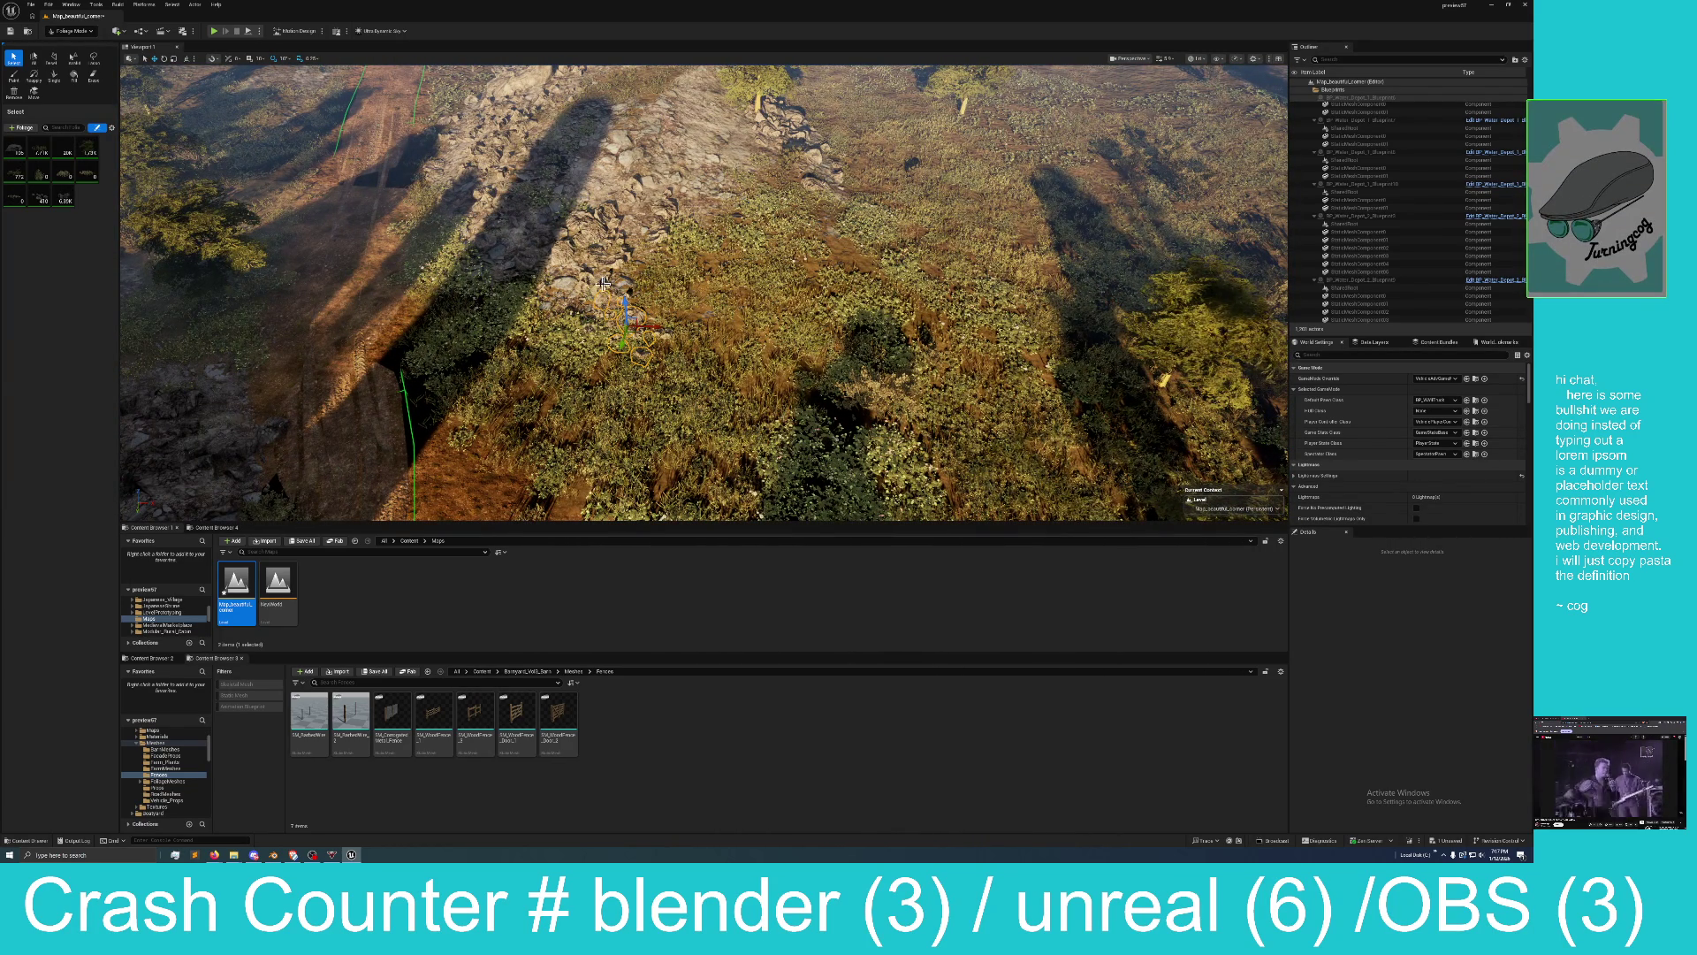
pyautogui.press('Delete')
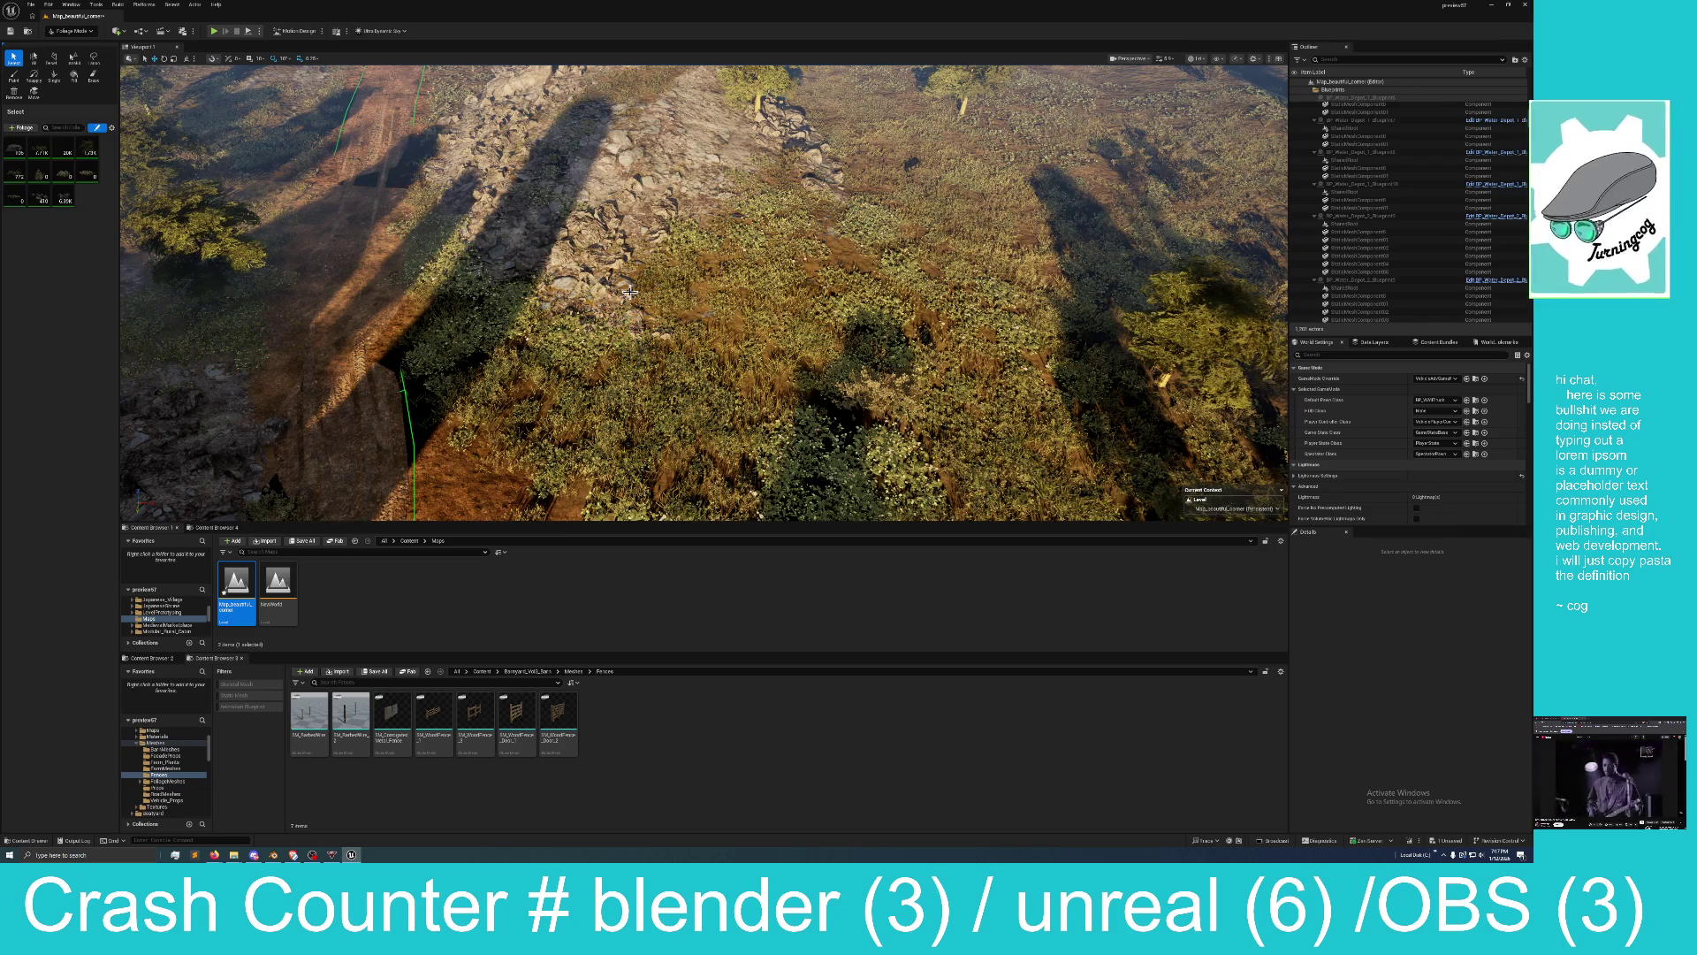
# Pull back to a wide view of the barn and windmill and delete the stray rocks on the slope.
pyautogui.moveTo(630, 291); pyautogui.dragTo(804, 340)
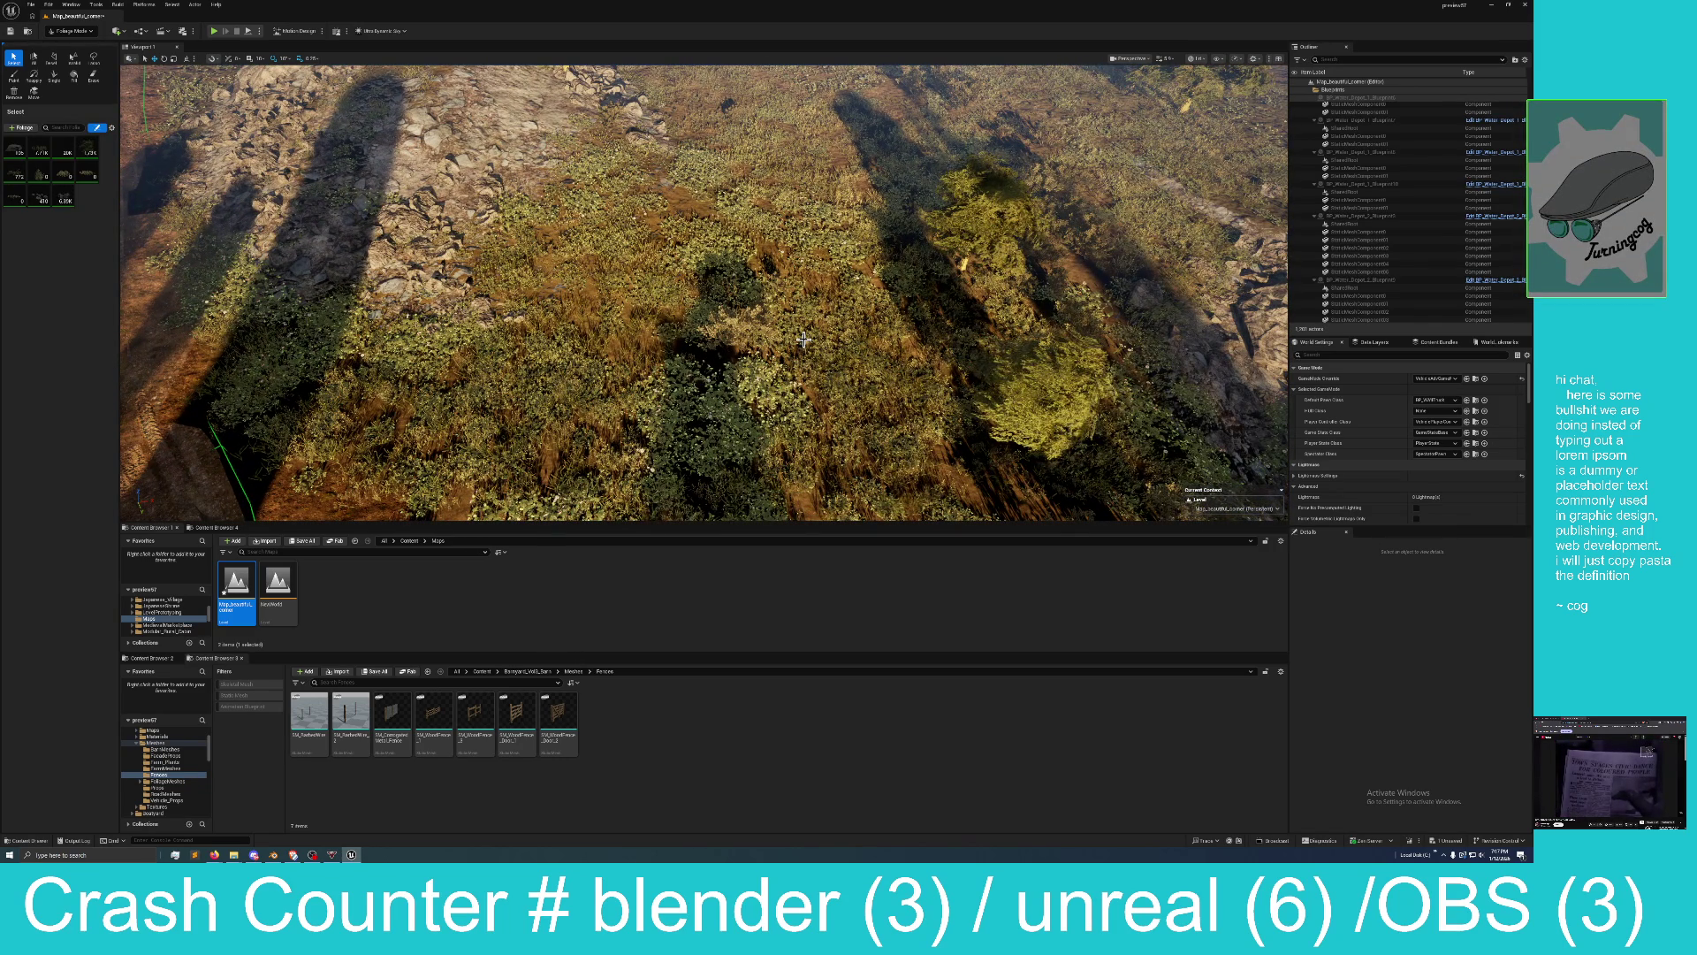
pyautogui.moveTo(665, 312); pyautogui.dragTo(693, 246)
pyautogui.click(637, 340)
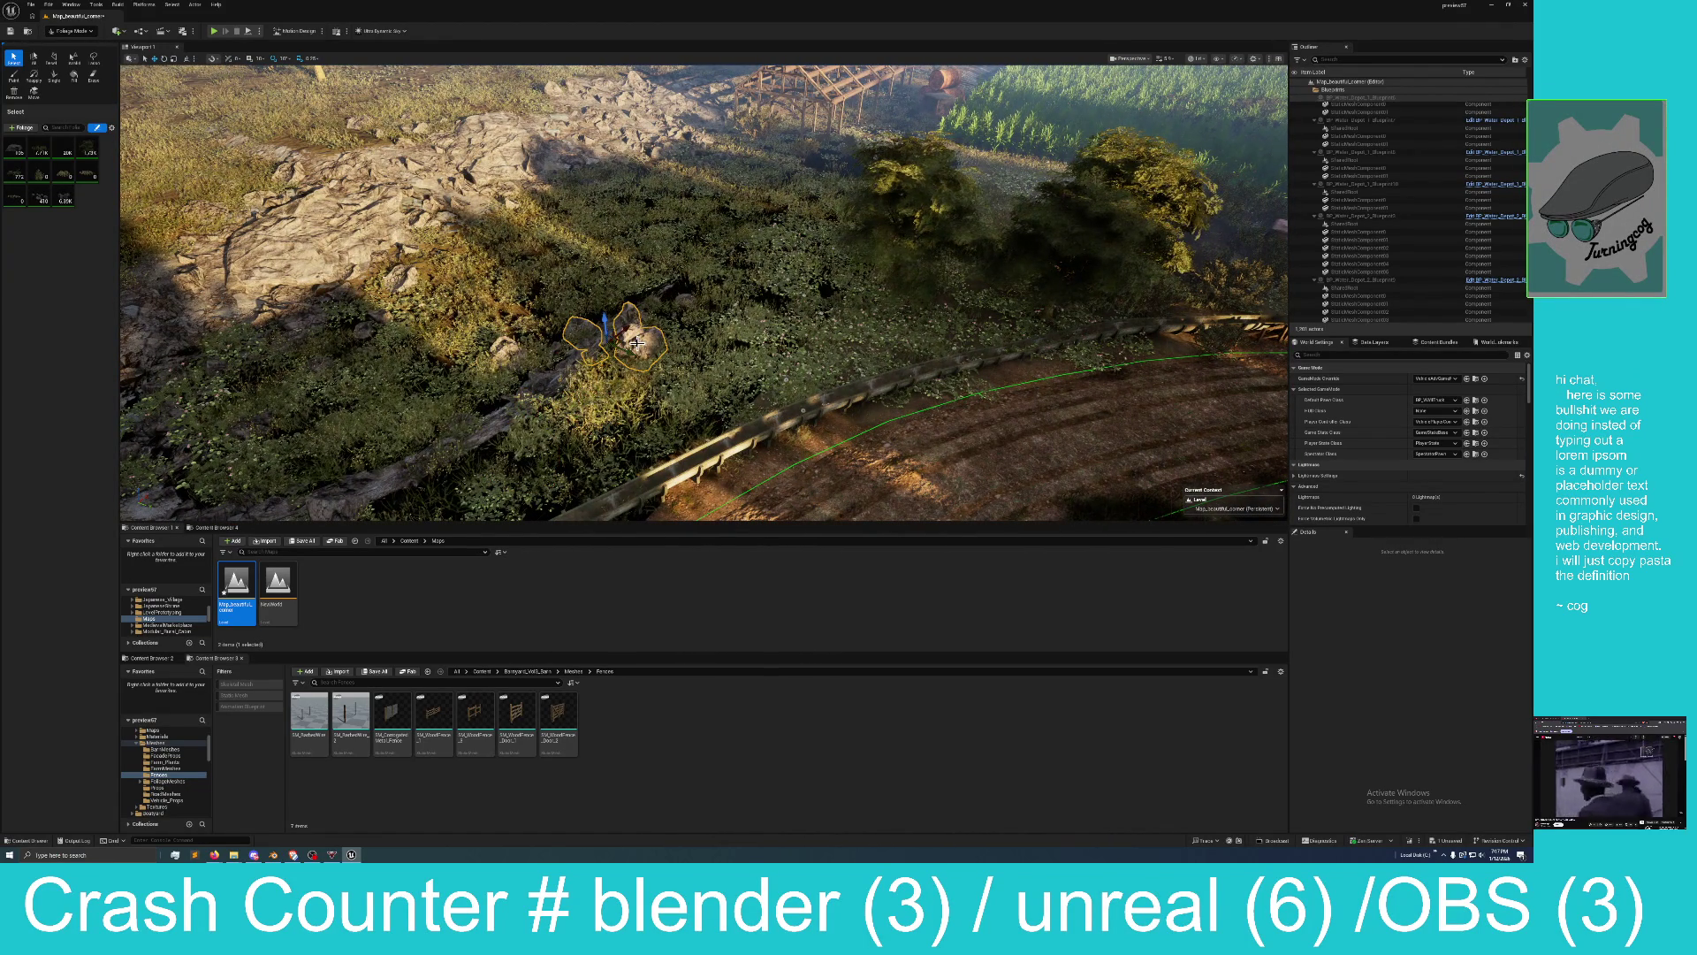
pyautogui.press('Delete')
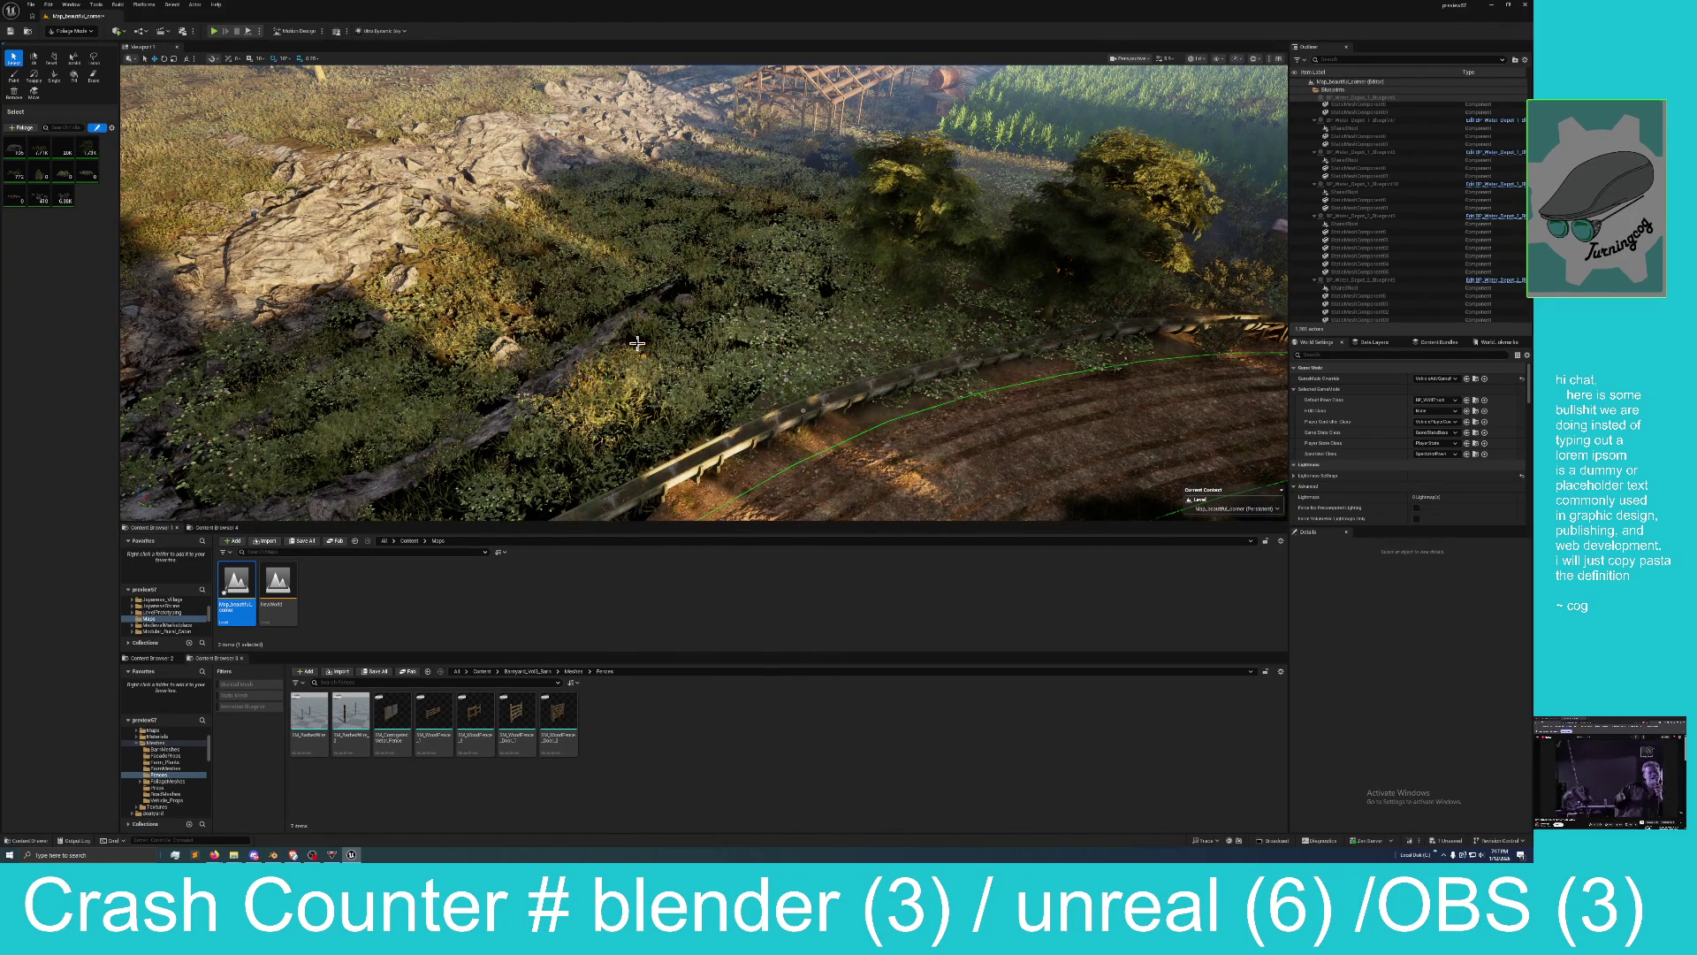